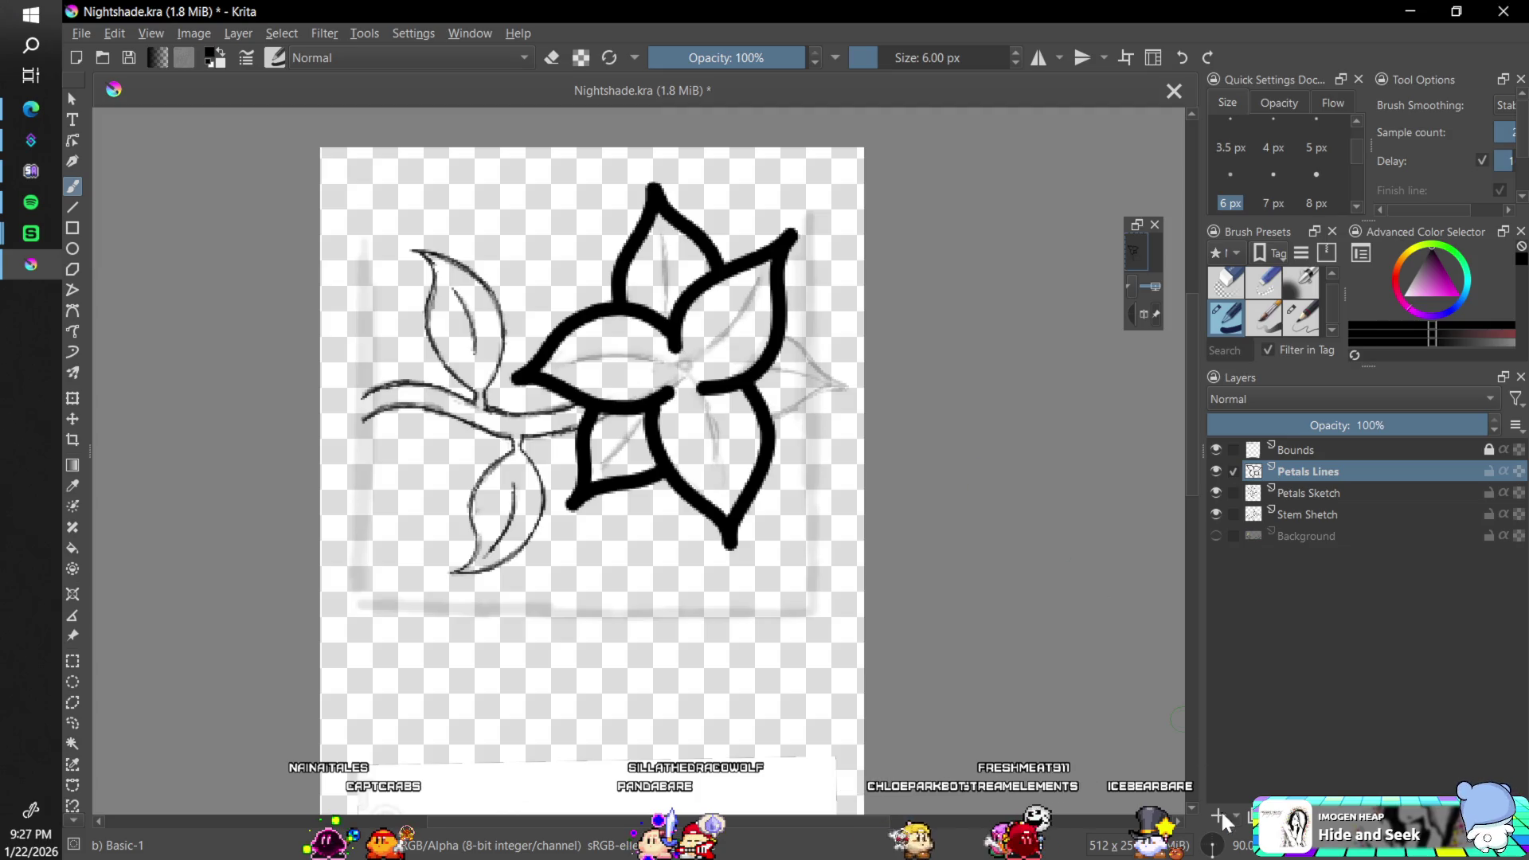
# - Reset the canvas rotation and ink the top petal's edge up to its tip, redrawing once
pyautogui.click(1225, 849)
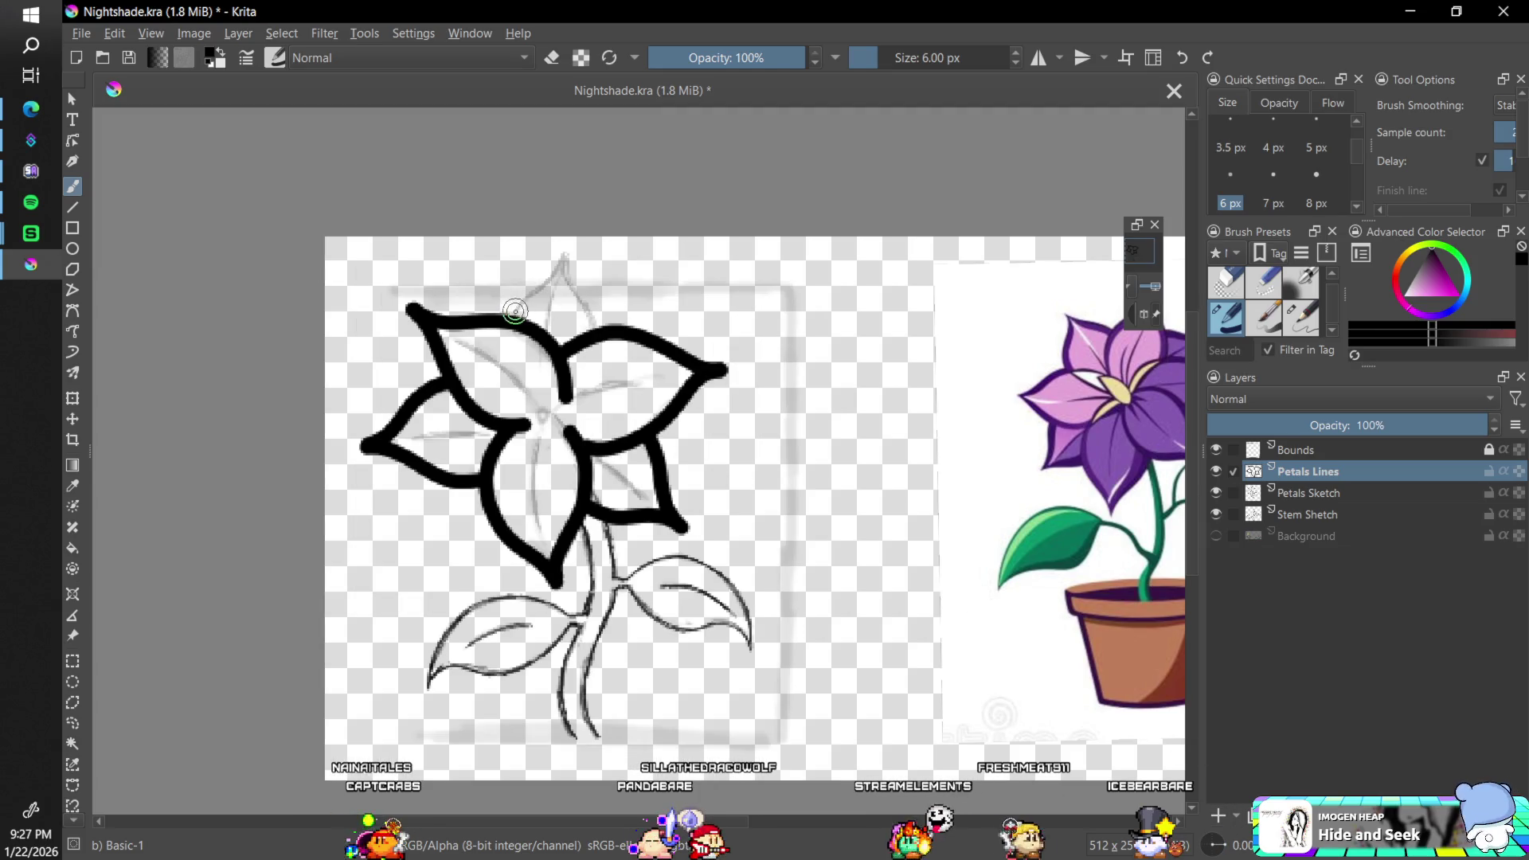
pyautogui.moveTo(513, 317); pyautogui.dragTo(571, 257)
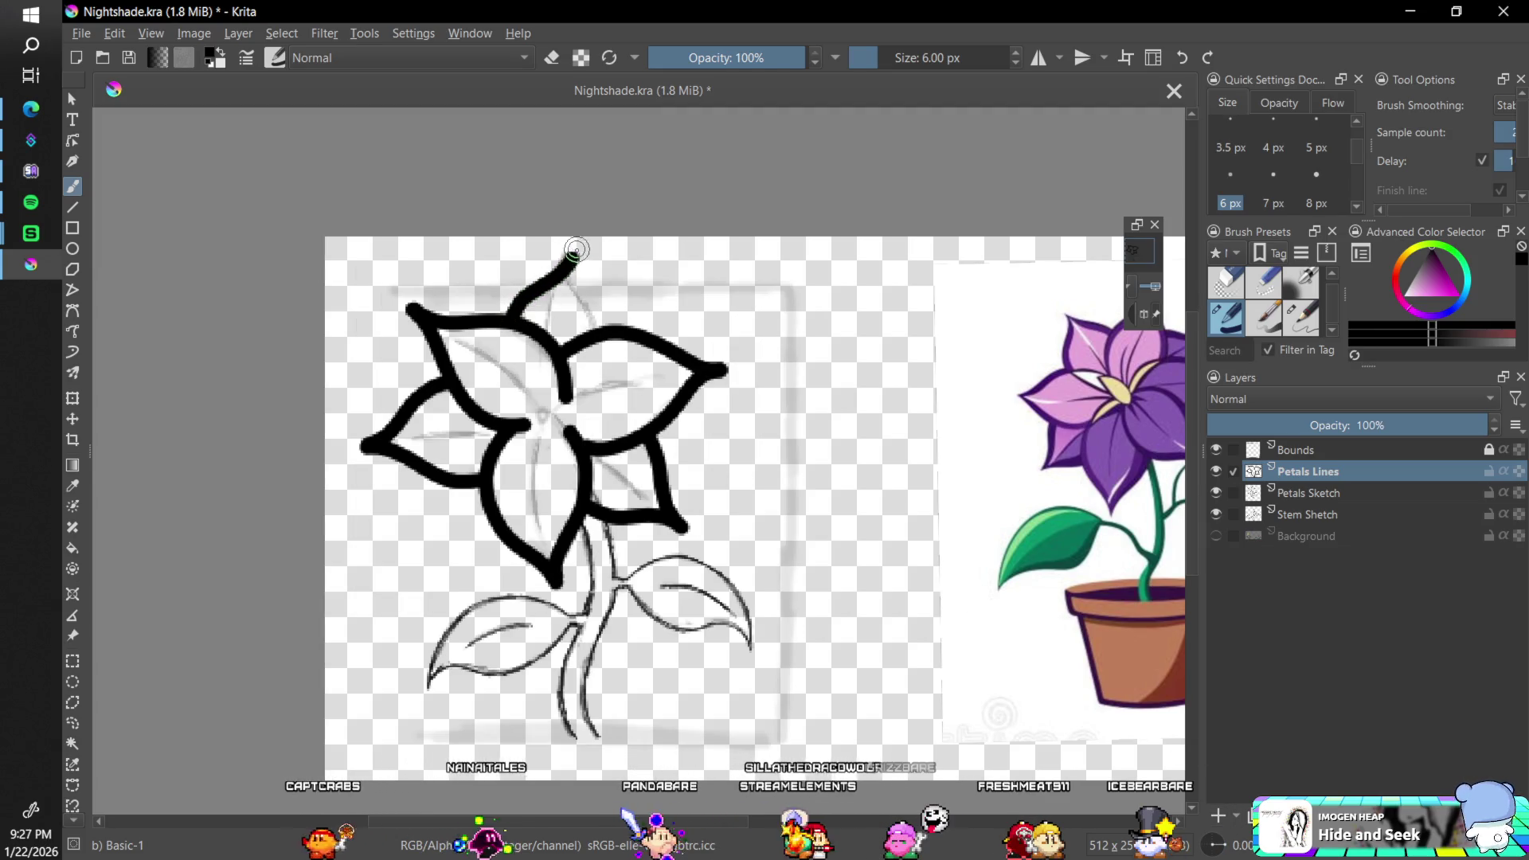
pyautogui.hotkey('ctrl', 'z')
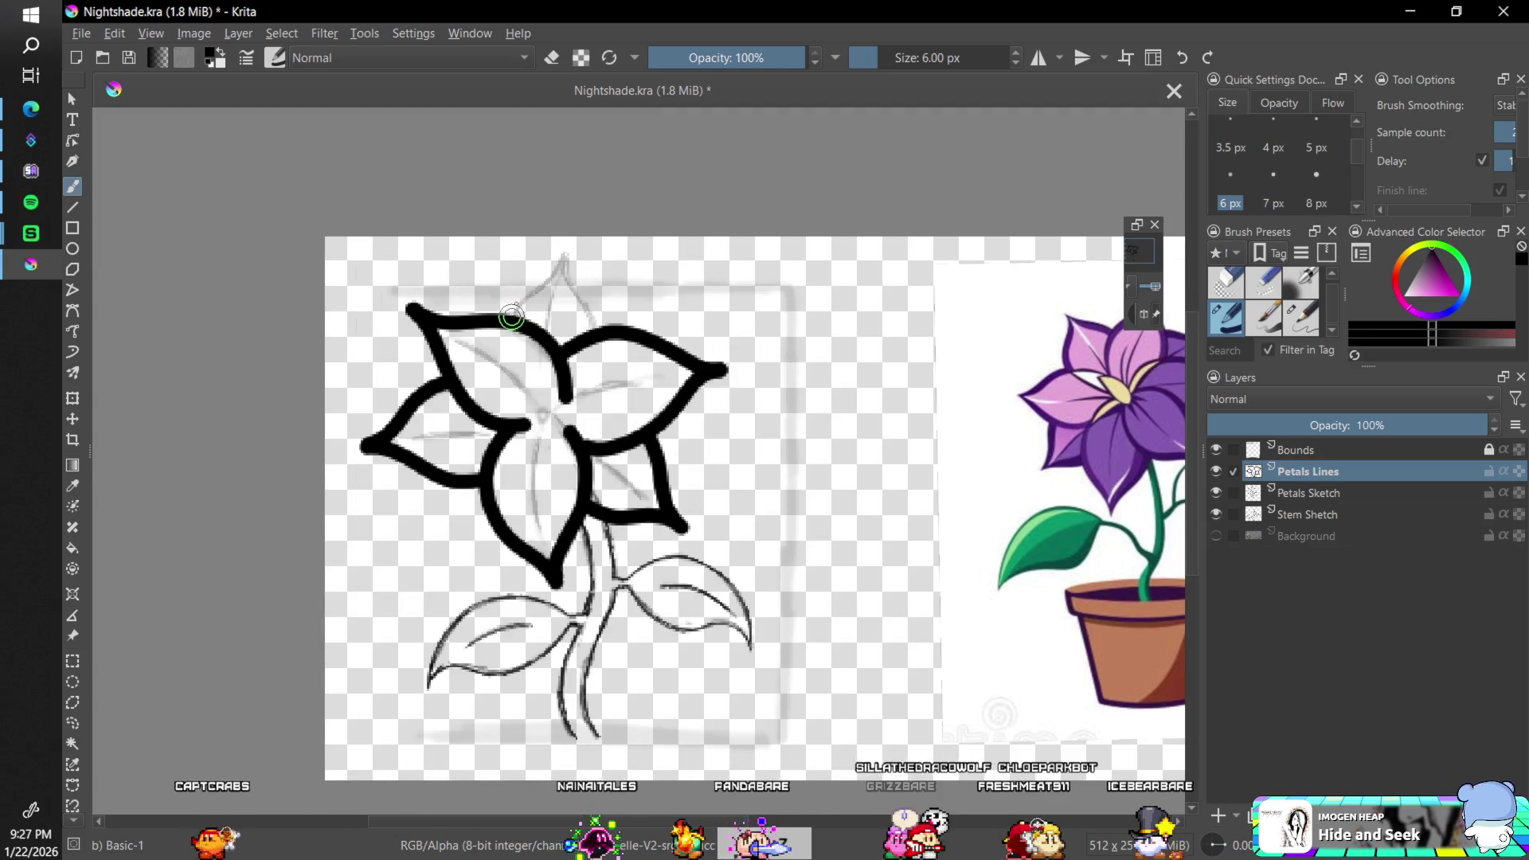
pyautogui.moveTo(536, 283)
pyautogui.mouseDown()
pyautogui.moveTo(575, 250)
pyautogui.moveTo(599, 310)
pyautogui.mouseUp()
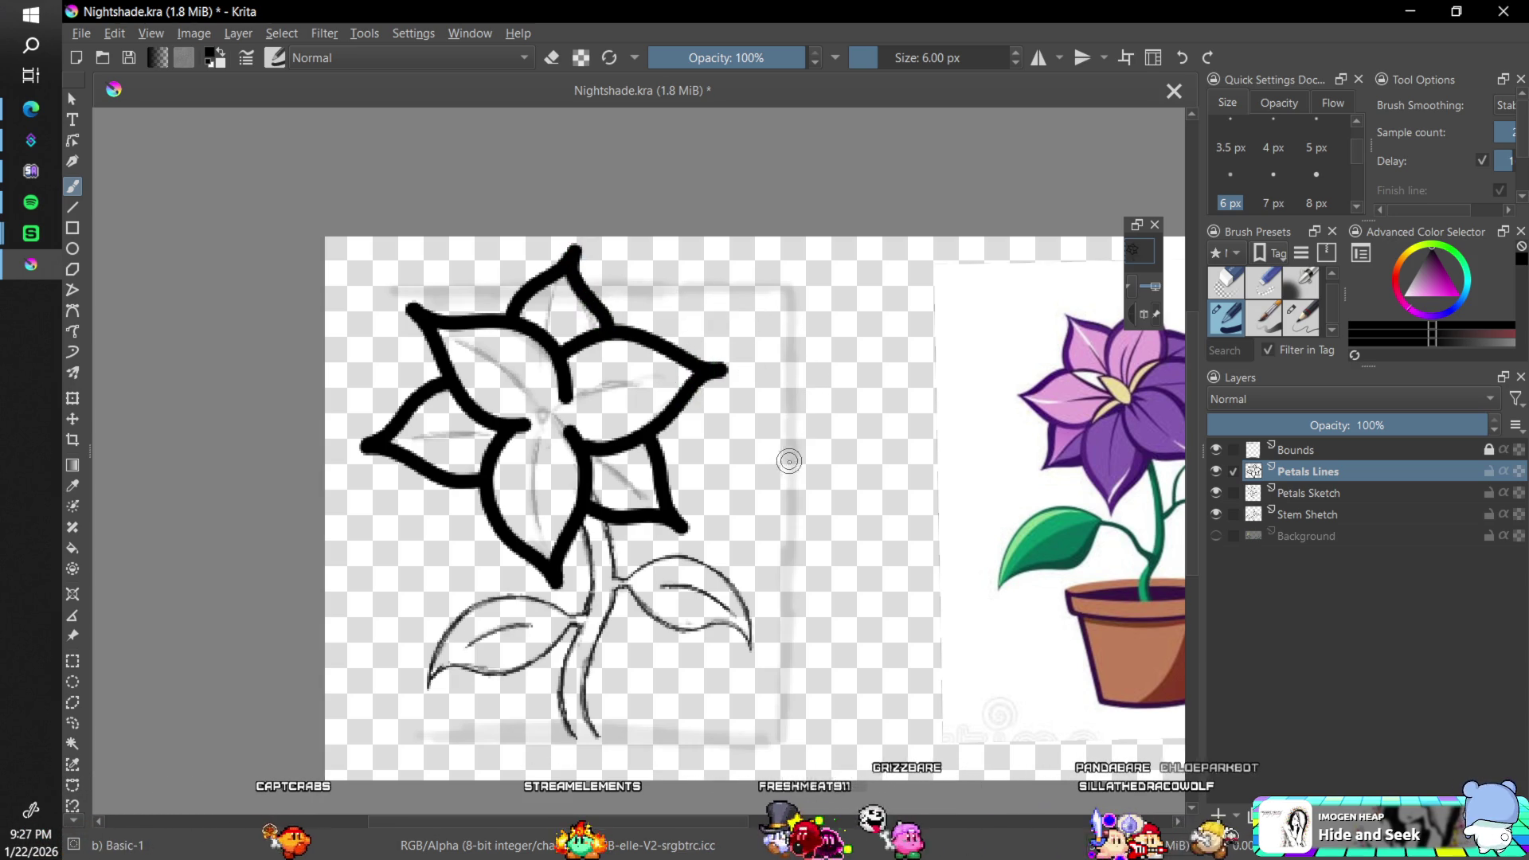
# - Add Paint Layer 1, rename it 'Stem Lines', and drag it beneath Petals Lines
pyautogui.click(1220, 817)
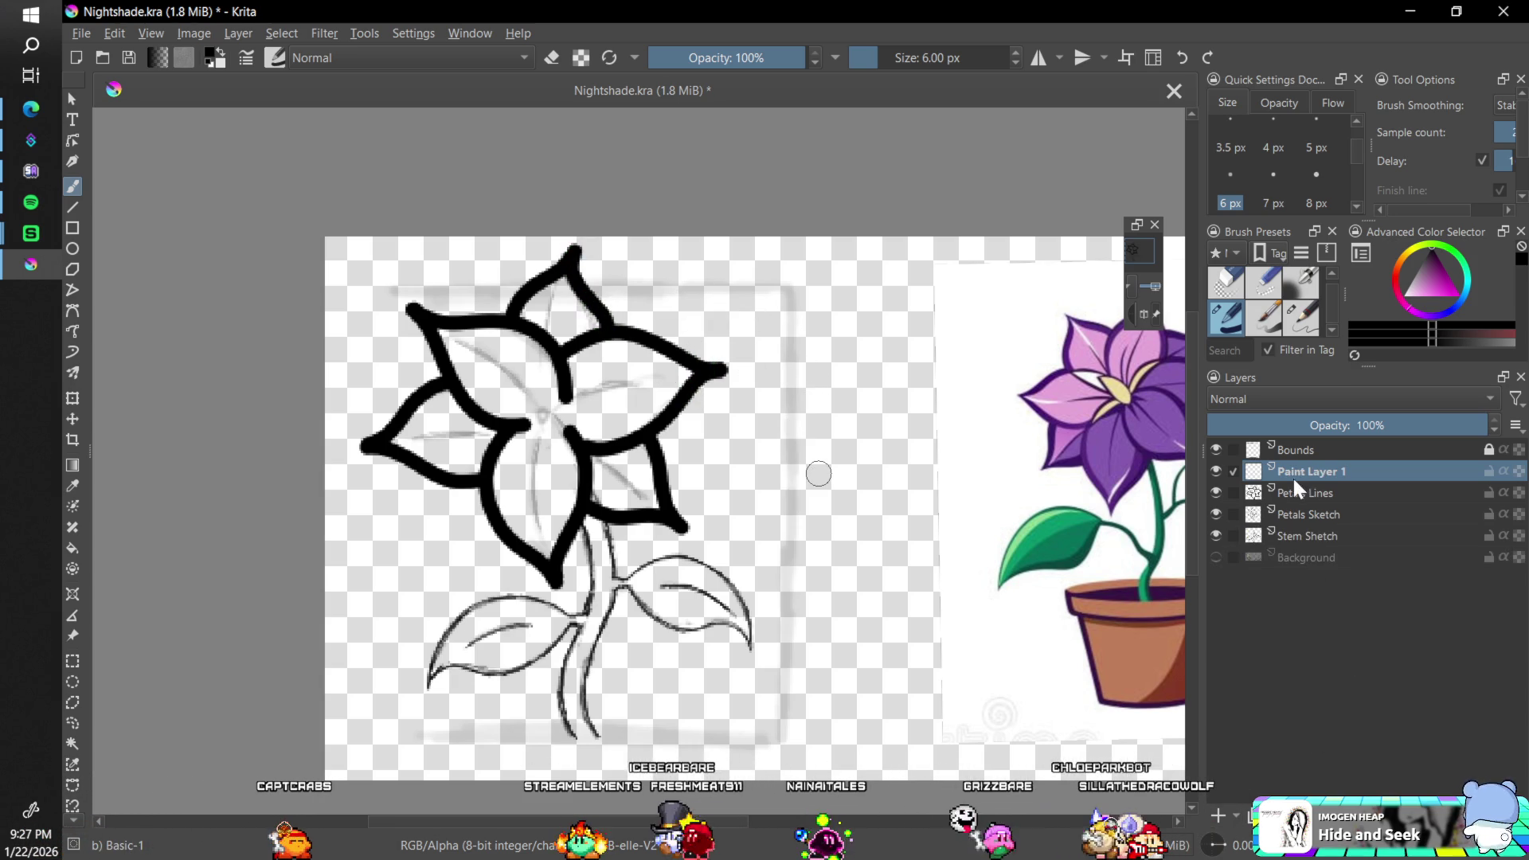
pyautogui.doubleClick(1311, 471)
pyautogui.write('Ste.m')
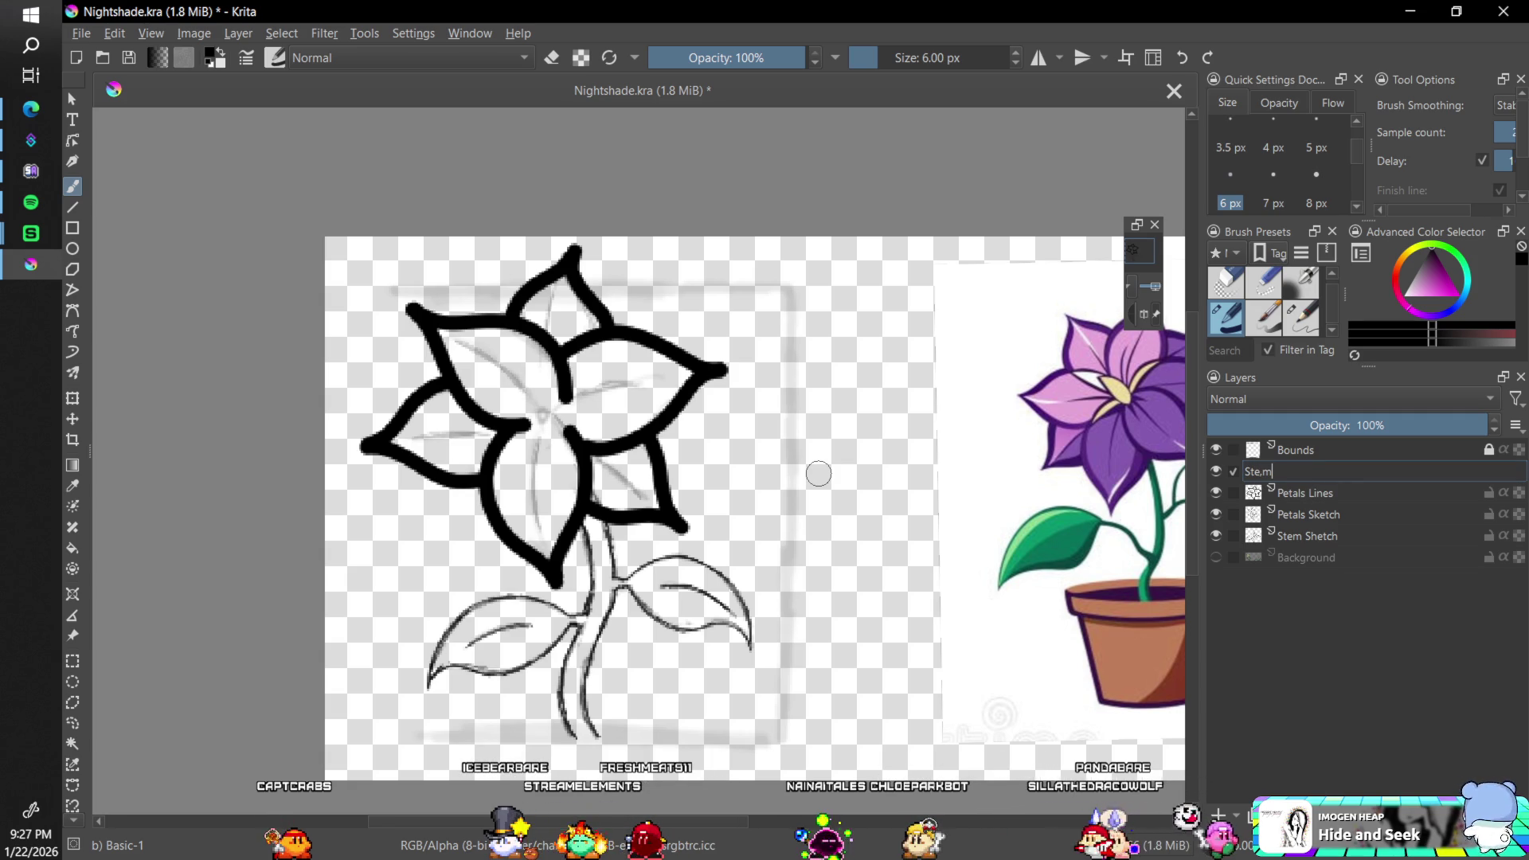
pyautogui.press('BackSpace')
pyautogui.press('BackSpace')
pyautogui.write('Lines')
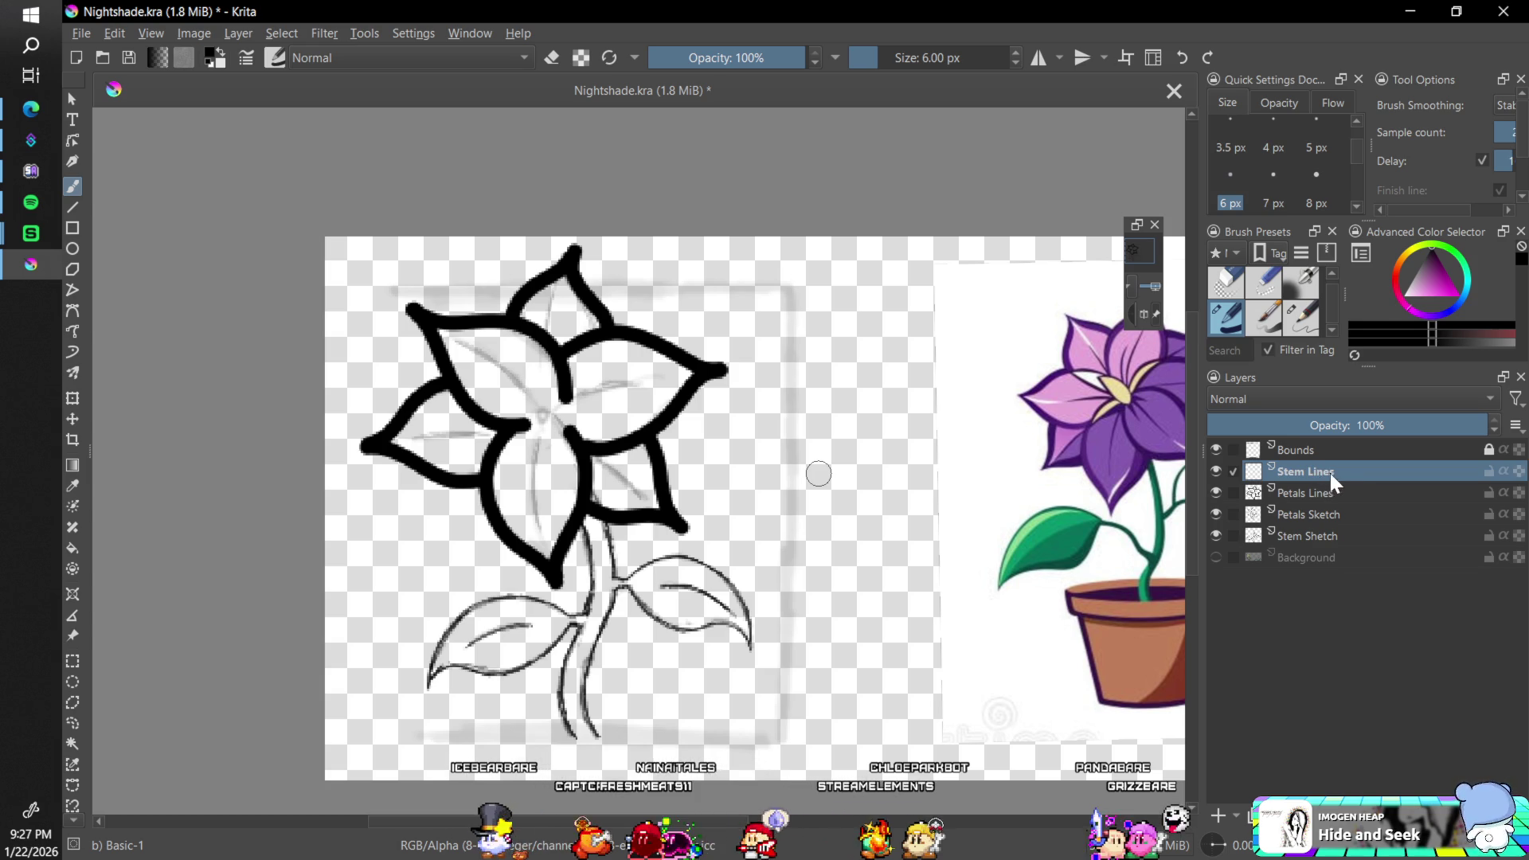
pyautogui.moveTo(1332, 473); pyautogui.dragTo(1315, 505)
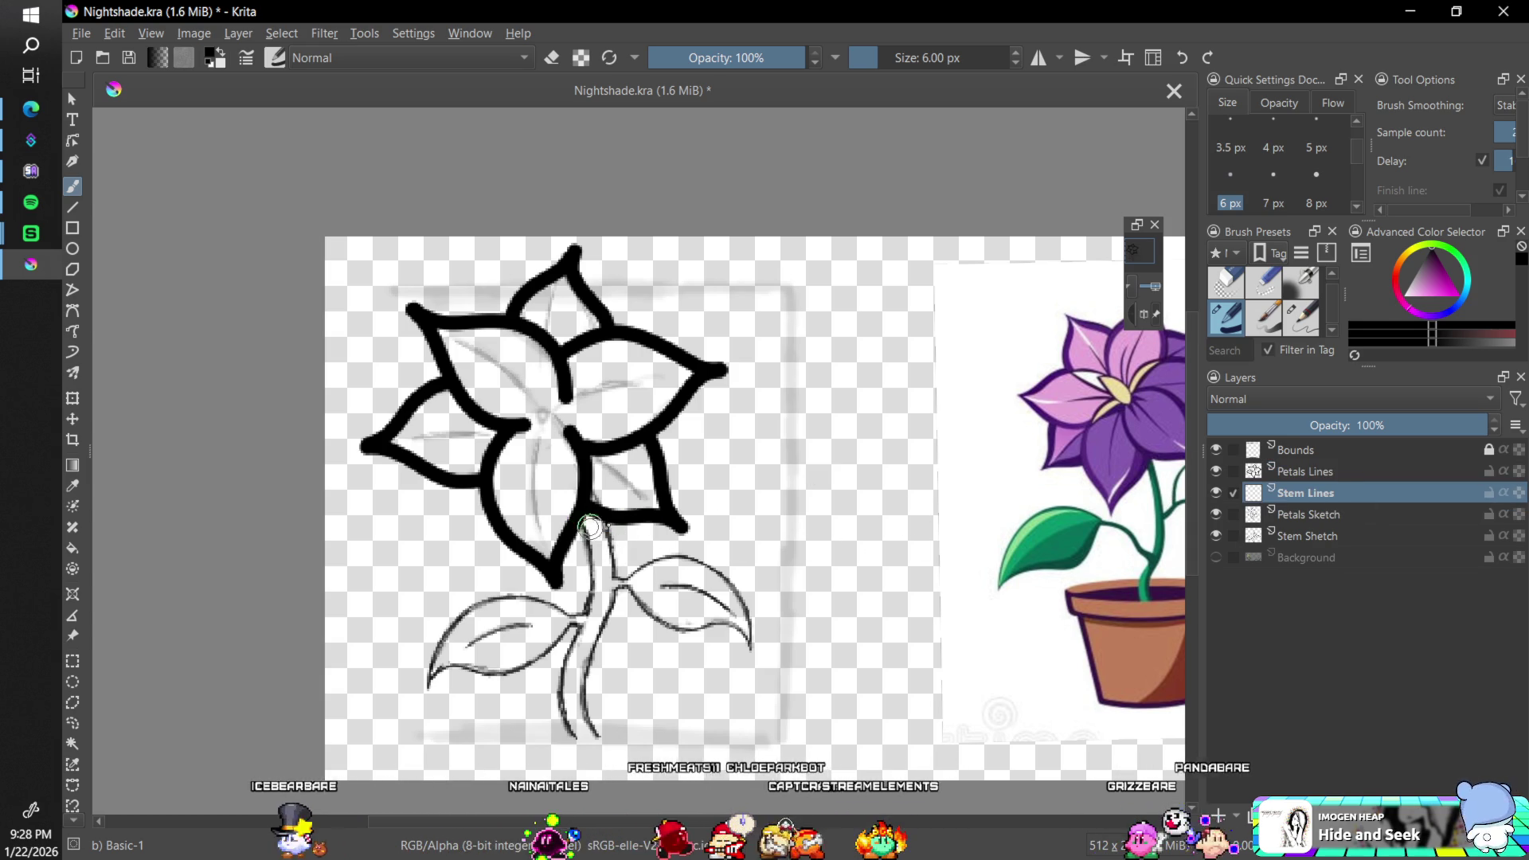
# - Fade the Stem Sketch layer to 34% opacity and reselect Stem Lines
pyautogui.click(1326, 536)
pyautogui.click(1303, 426)
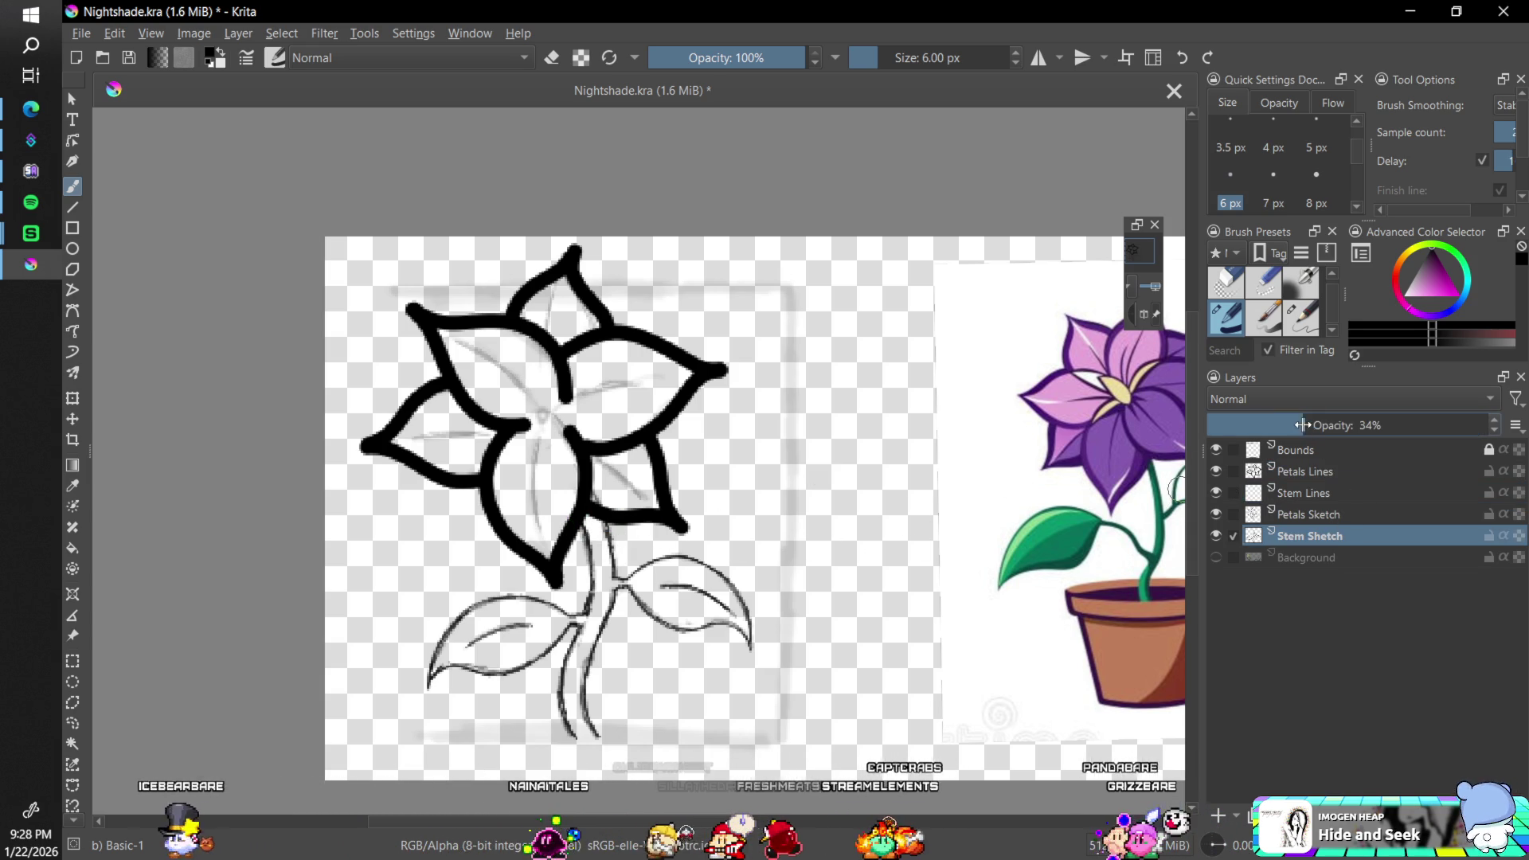
pyautogui.click(1322, 493)
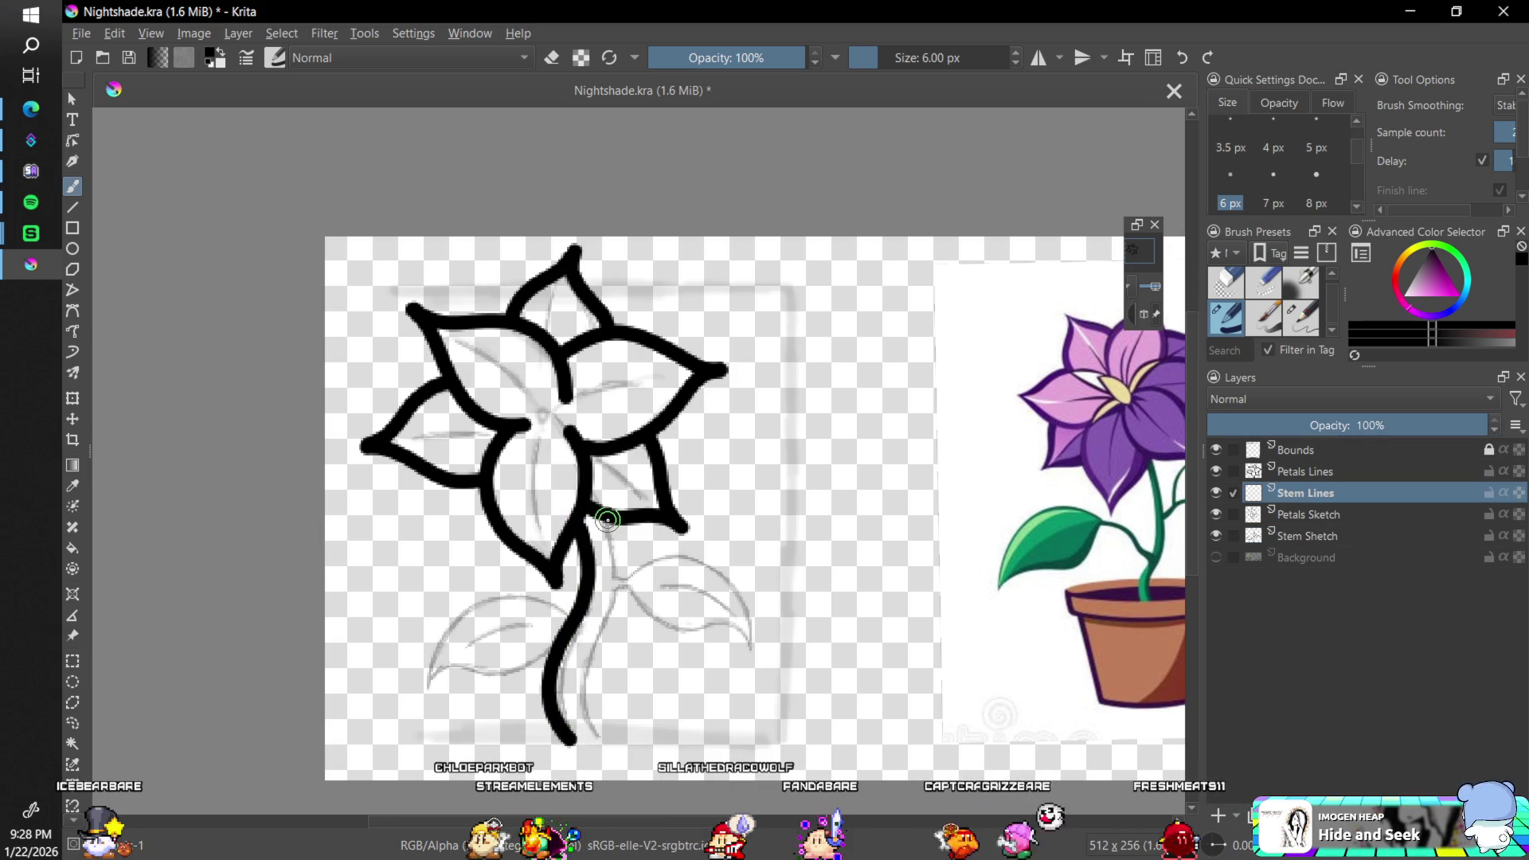
# - Ink the stem's two lines down from the flower head, redrawing strokes until they fit
pyautogui.moveTo(612, 530); pyautogui.dragTo(625, 589)
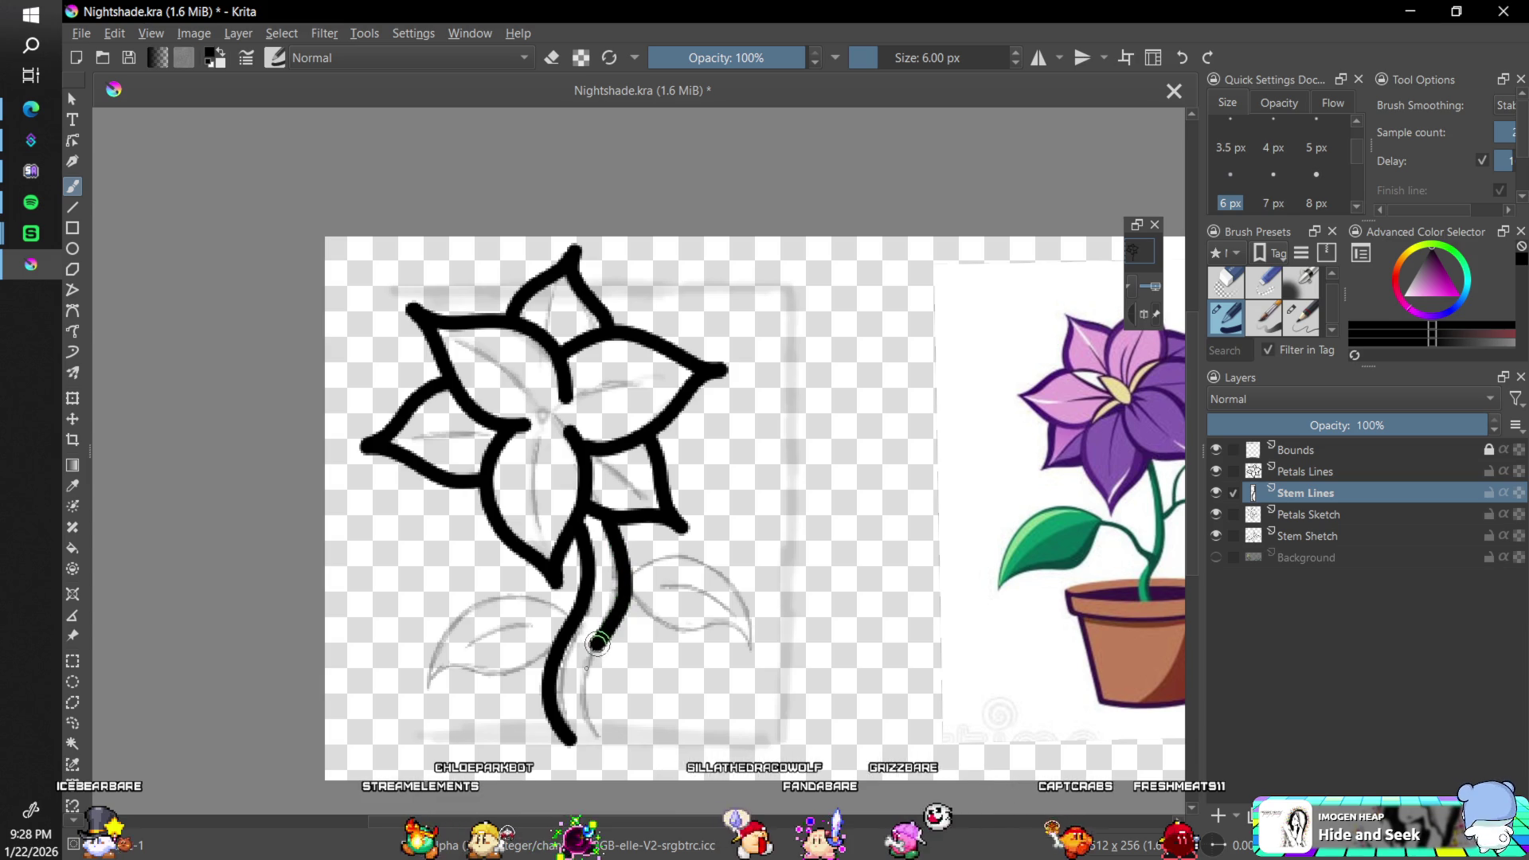
pyautogui.moveTo(597, 644); pyautogui.dragTo(617, 739)
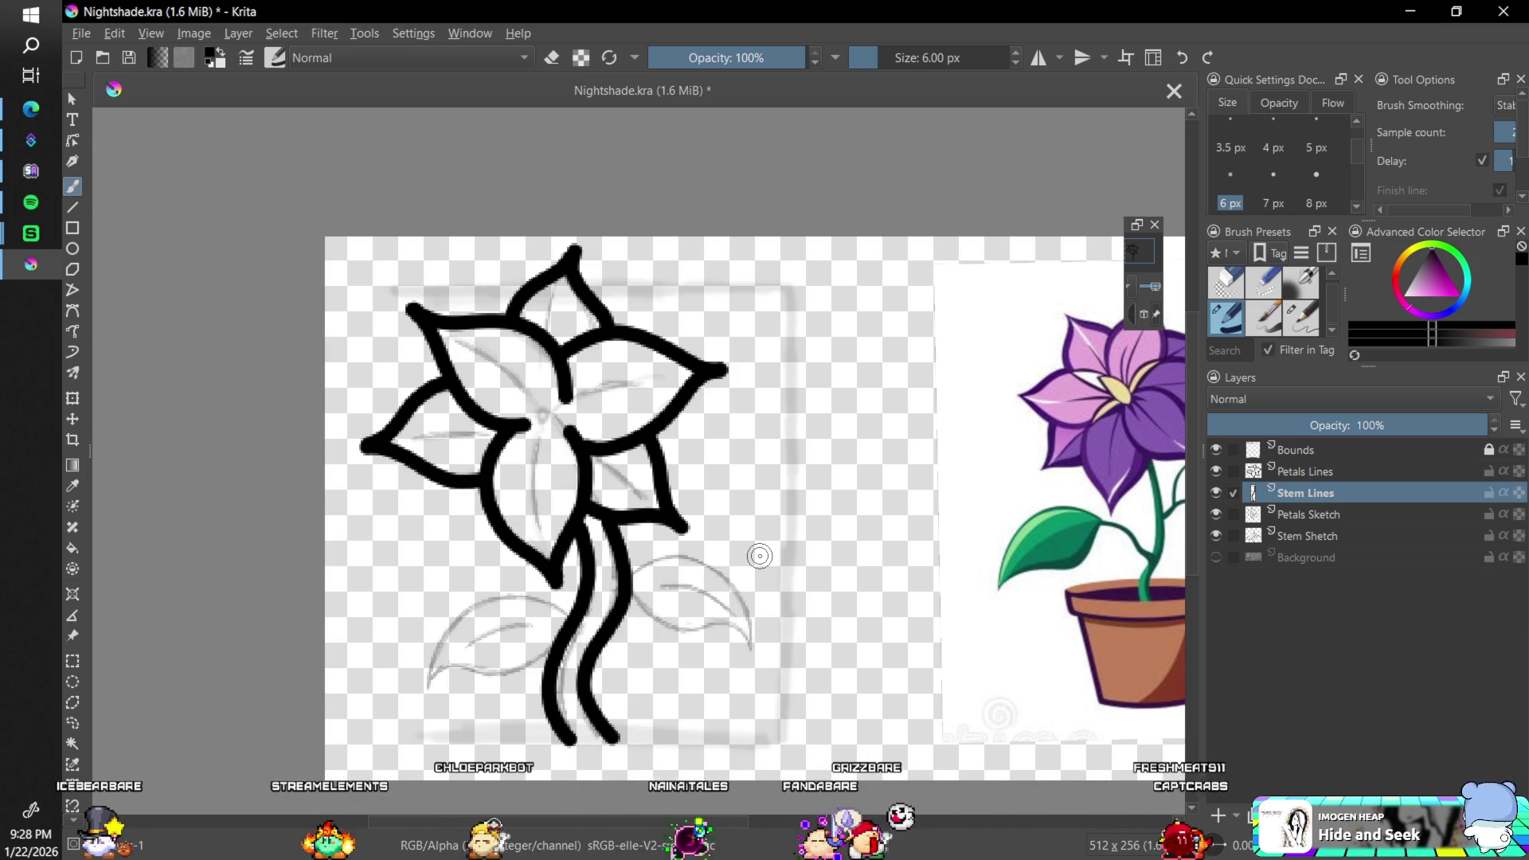
pyautogui.hotkey('ctrl', 'z')
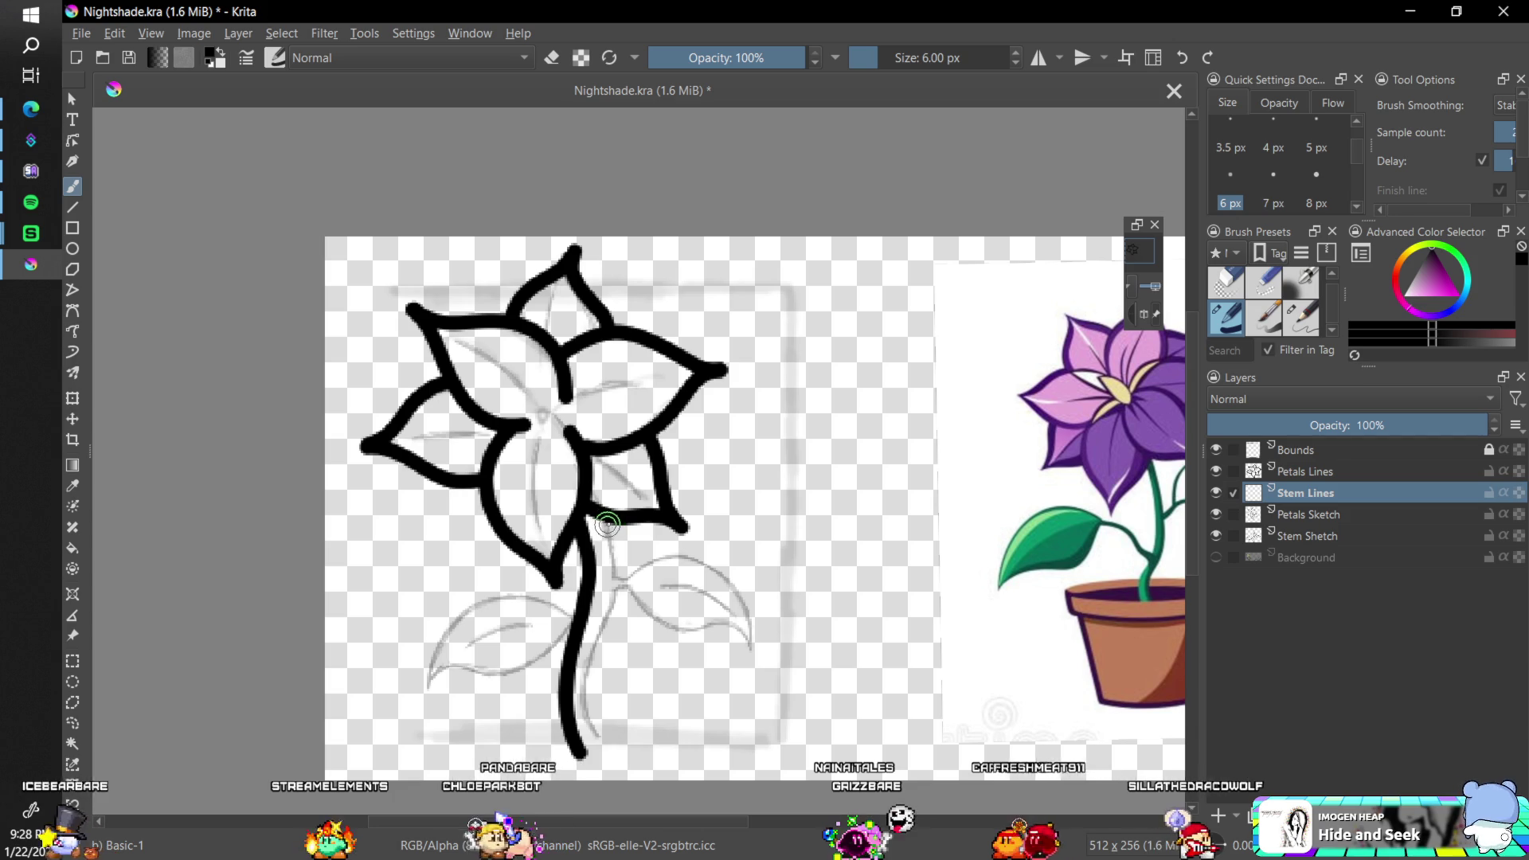
pyautogui.moveTo(613, 519)
pyautogui.mouseDown()
pyautogui.moveTo(618, 613)
pyautogui.moveTo(595, 681)
pyautogui.moveTo(618, 763)
pyautogui.mouseUp()
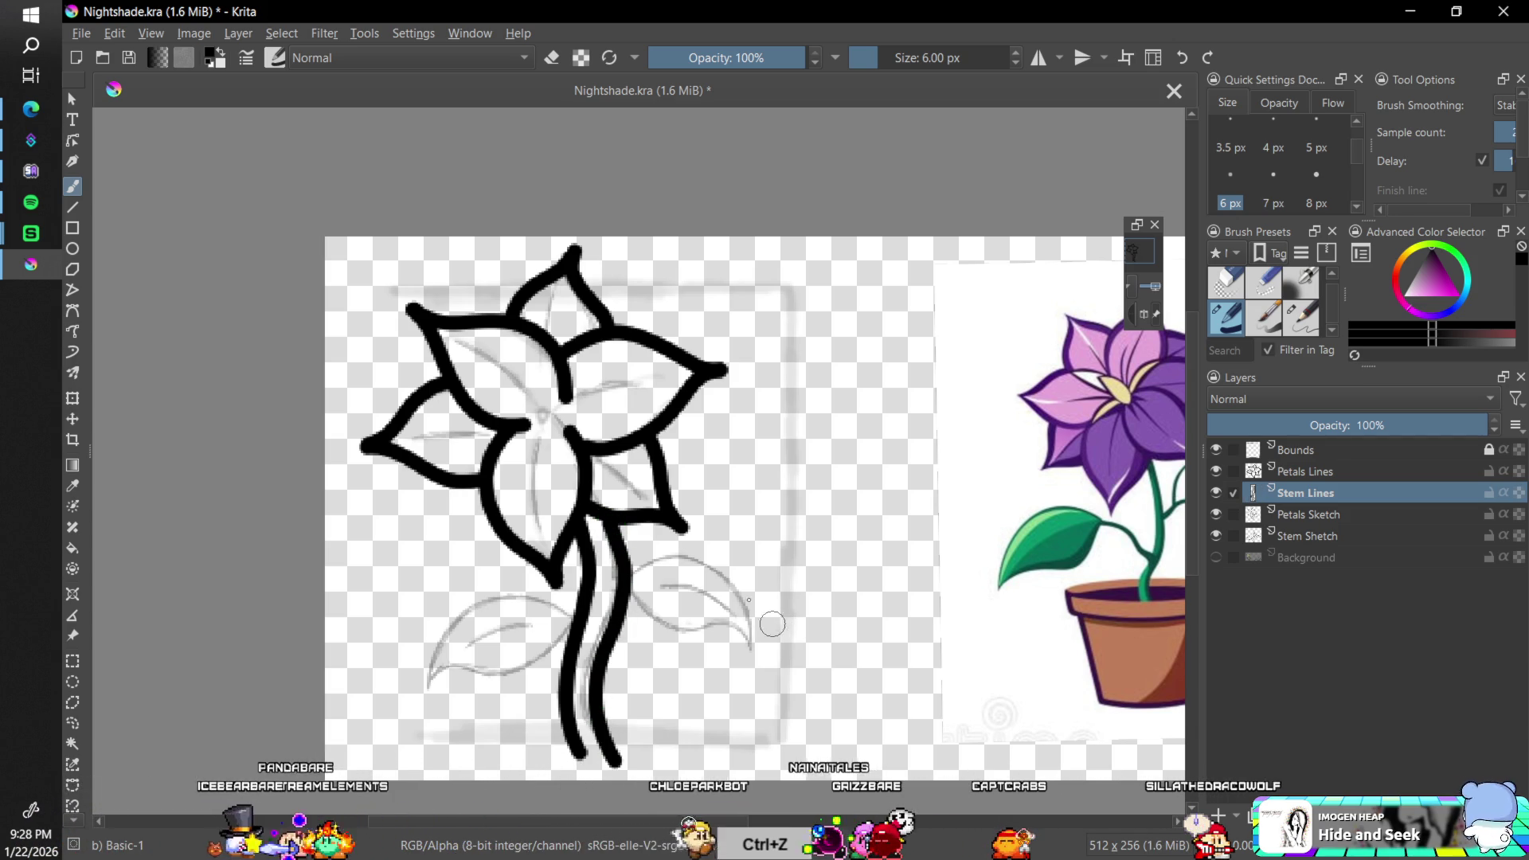
pyautogui.hotkey('ctrl', 'z')
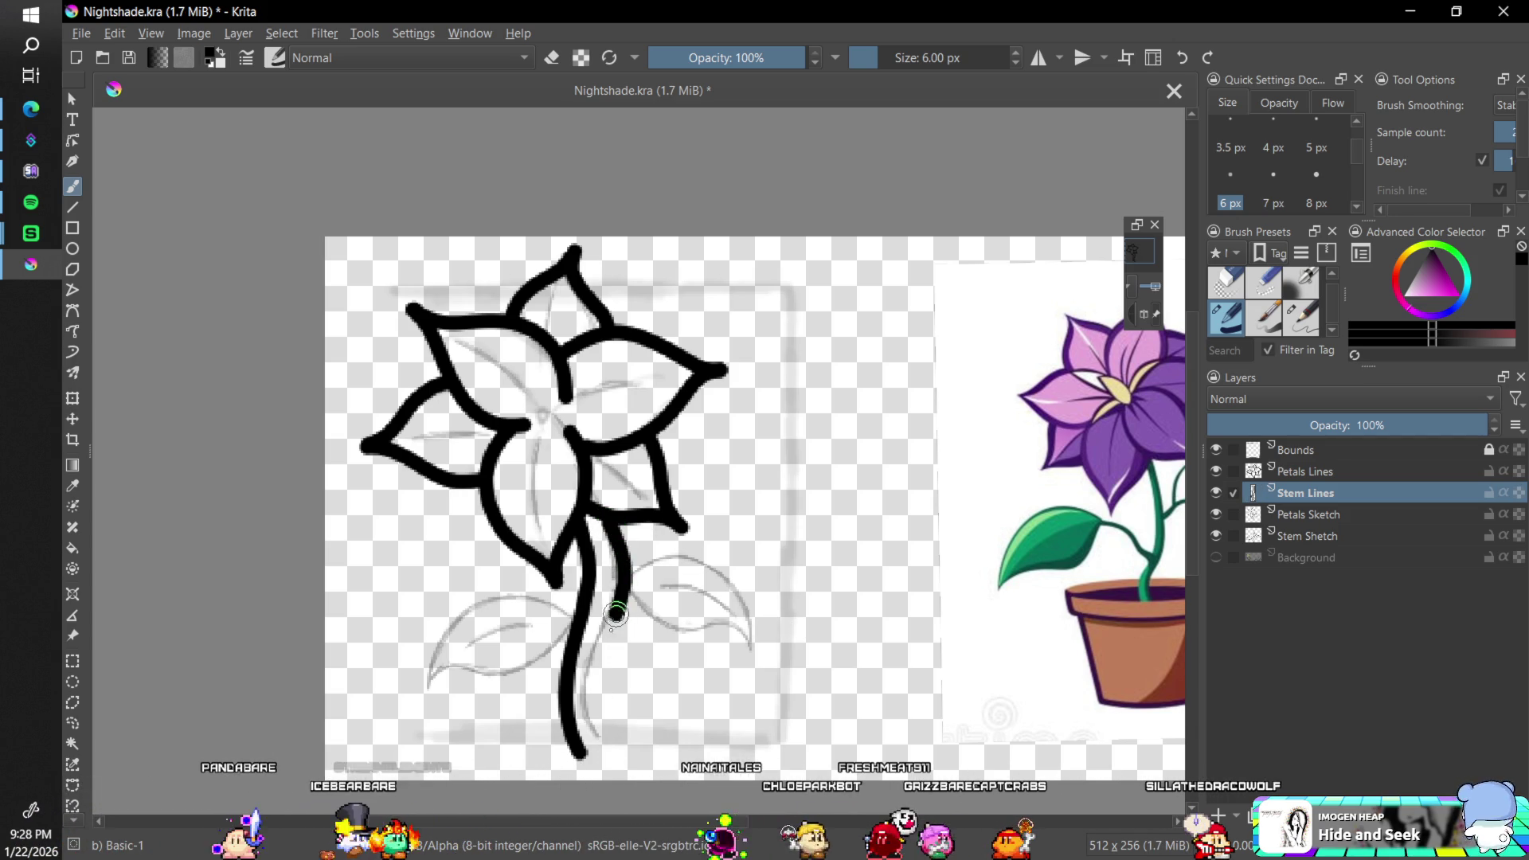
pyautogui.moveTo(607, 520); pyautogui.dragTo(616, 748)
pyautogui.hotkey('ctrl', 'z')
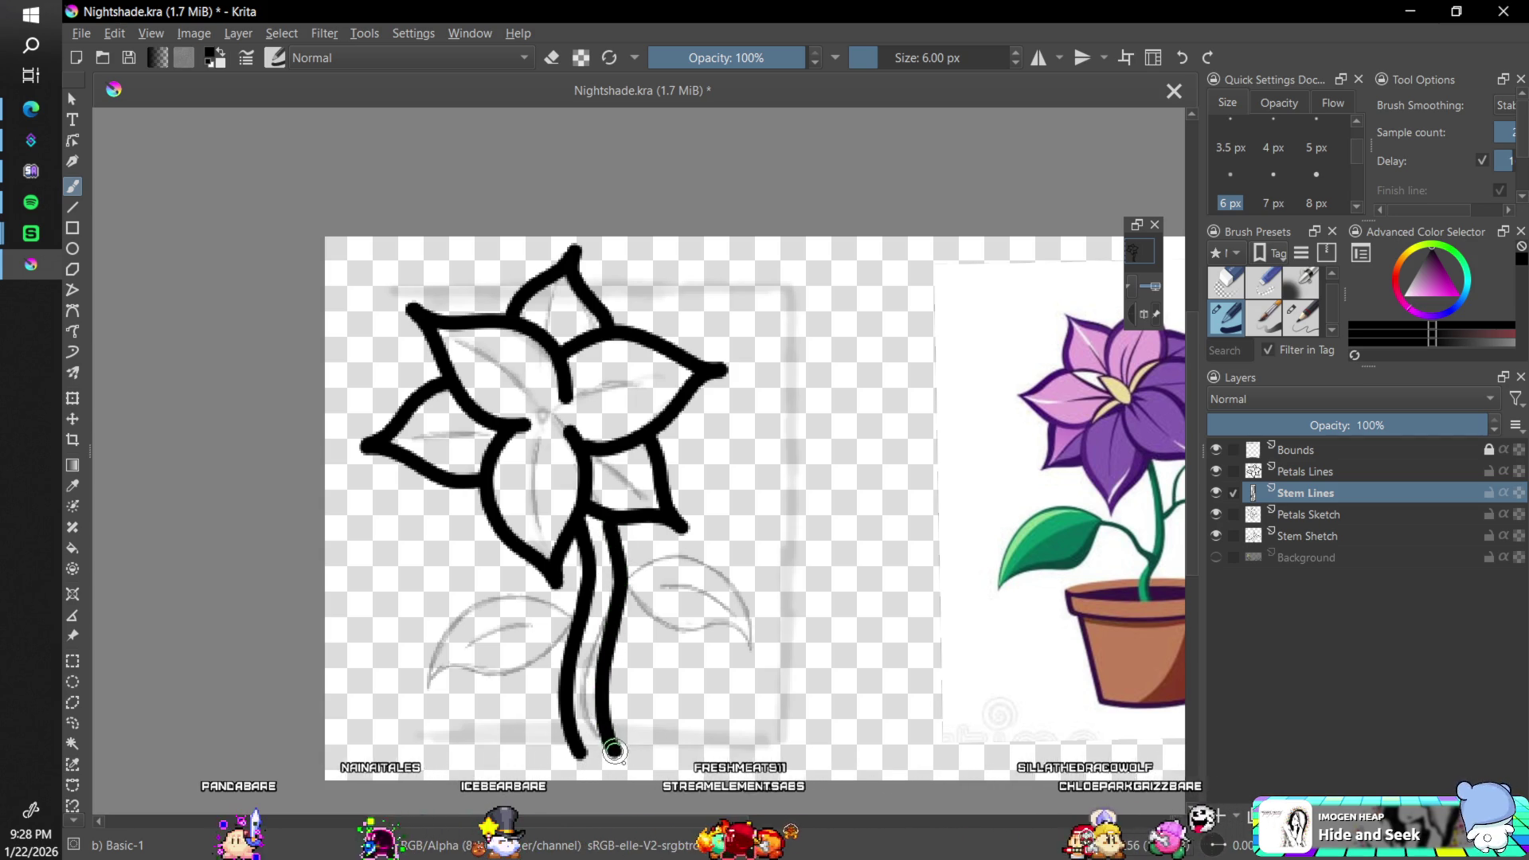
pyautogui.hotkey('ctrl', 'z')
pyautogui.moveTo(607, 519); pyautogui.dragTo(607, 736)
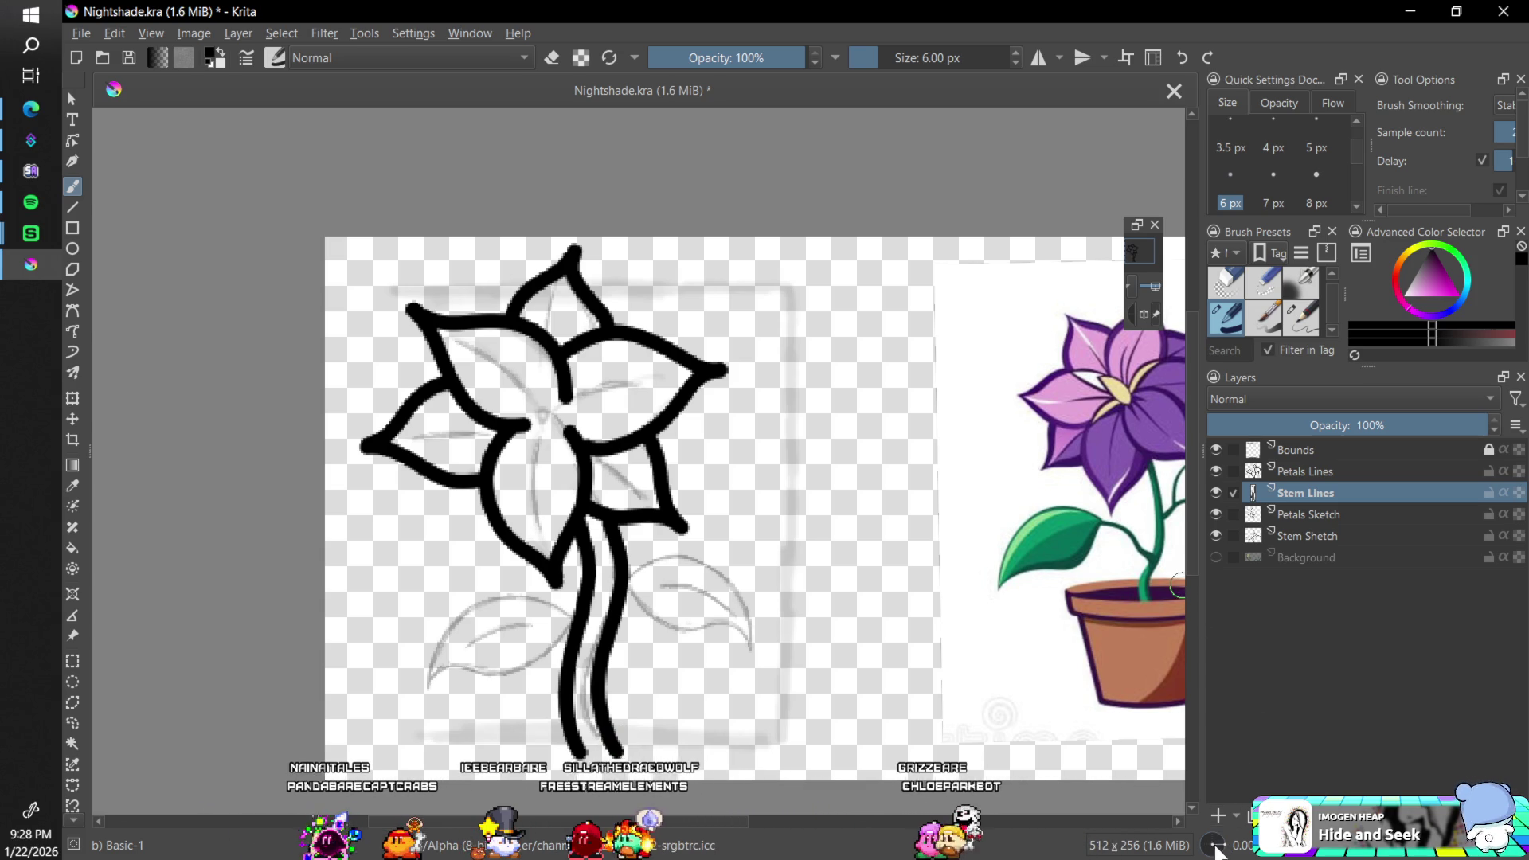
pyautogui.moveTo(1216, 851); pyautogui.dragTo(1226, 848)
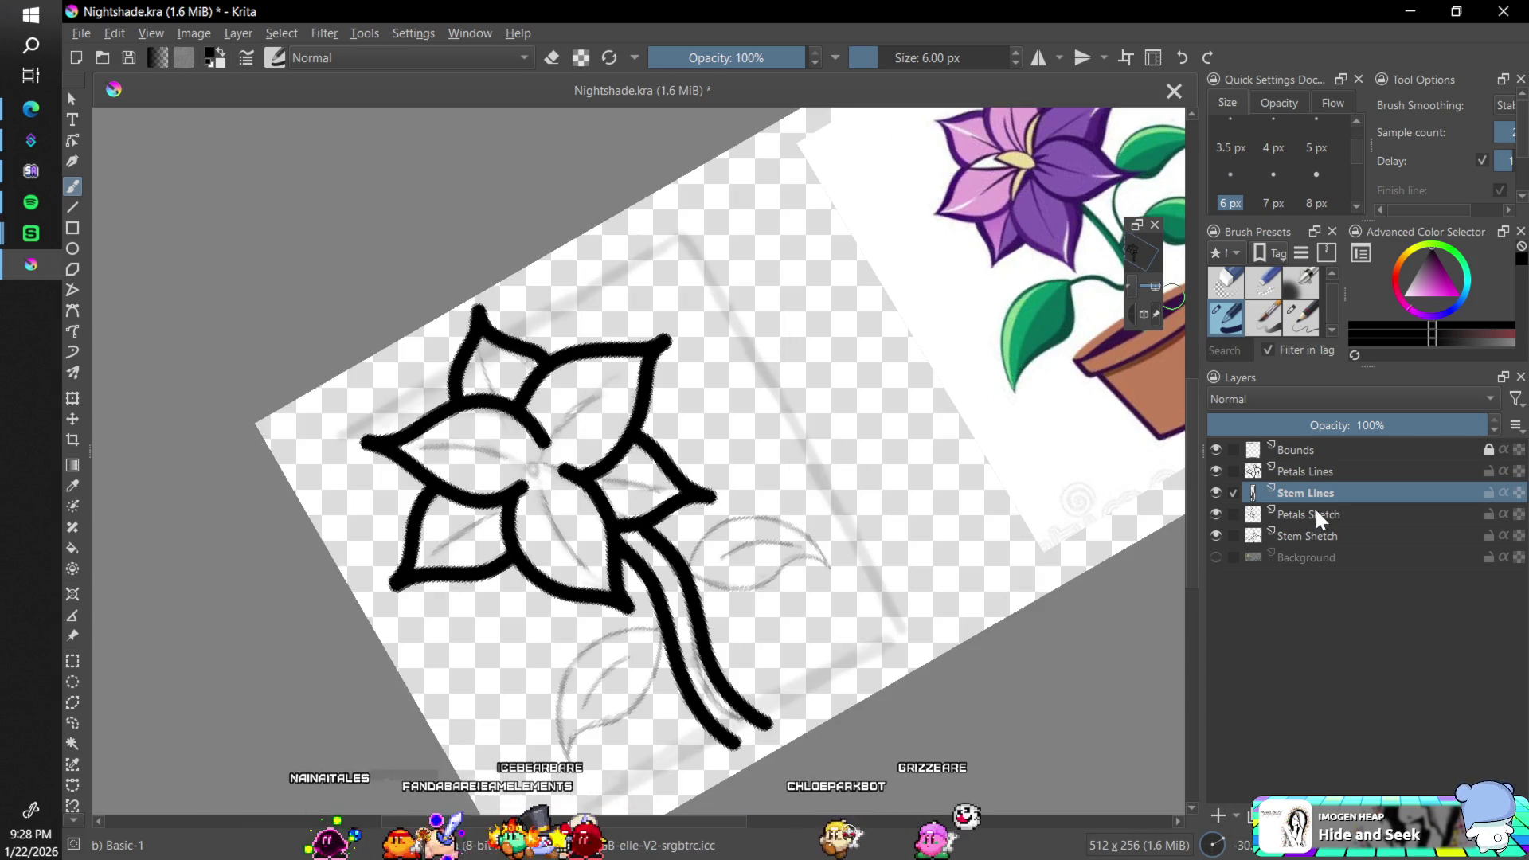
# - Nudge the stem sketch slightly left, then return to the brush on Stem Lines
pyautogui.click(1326, 537)
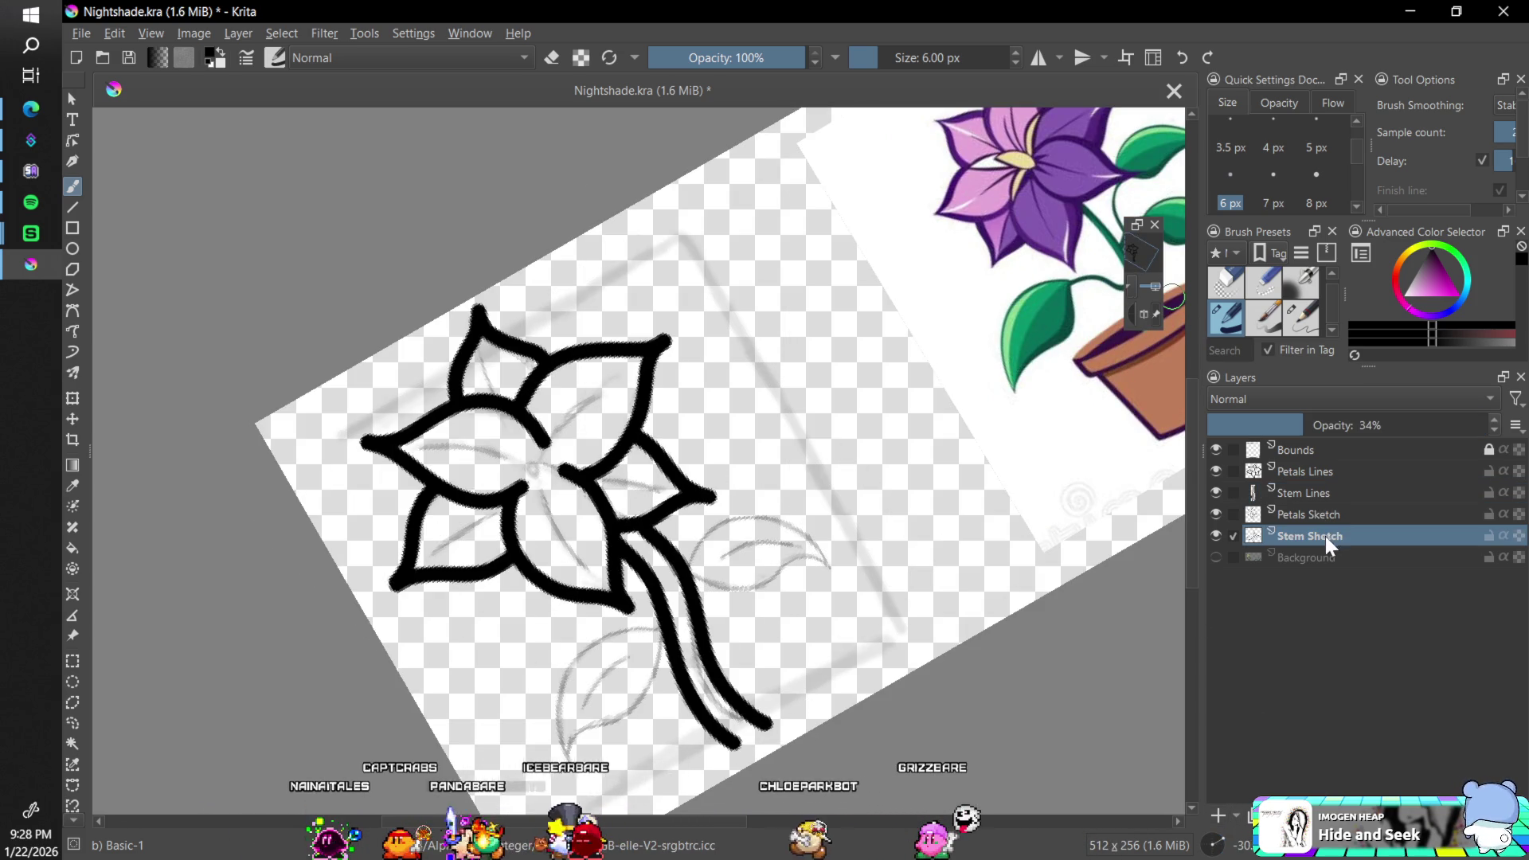
pyautogui.click(74, 418)
pyautogui.moveTo(725, 618); pyautogui.dragTo(709, 617)
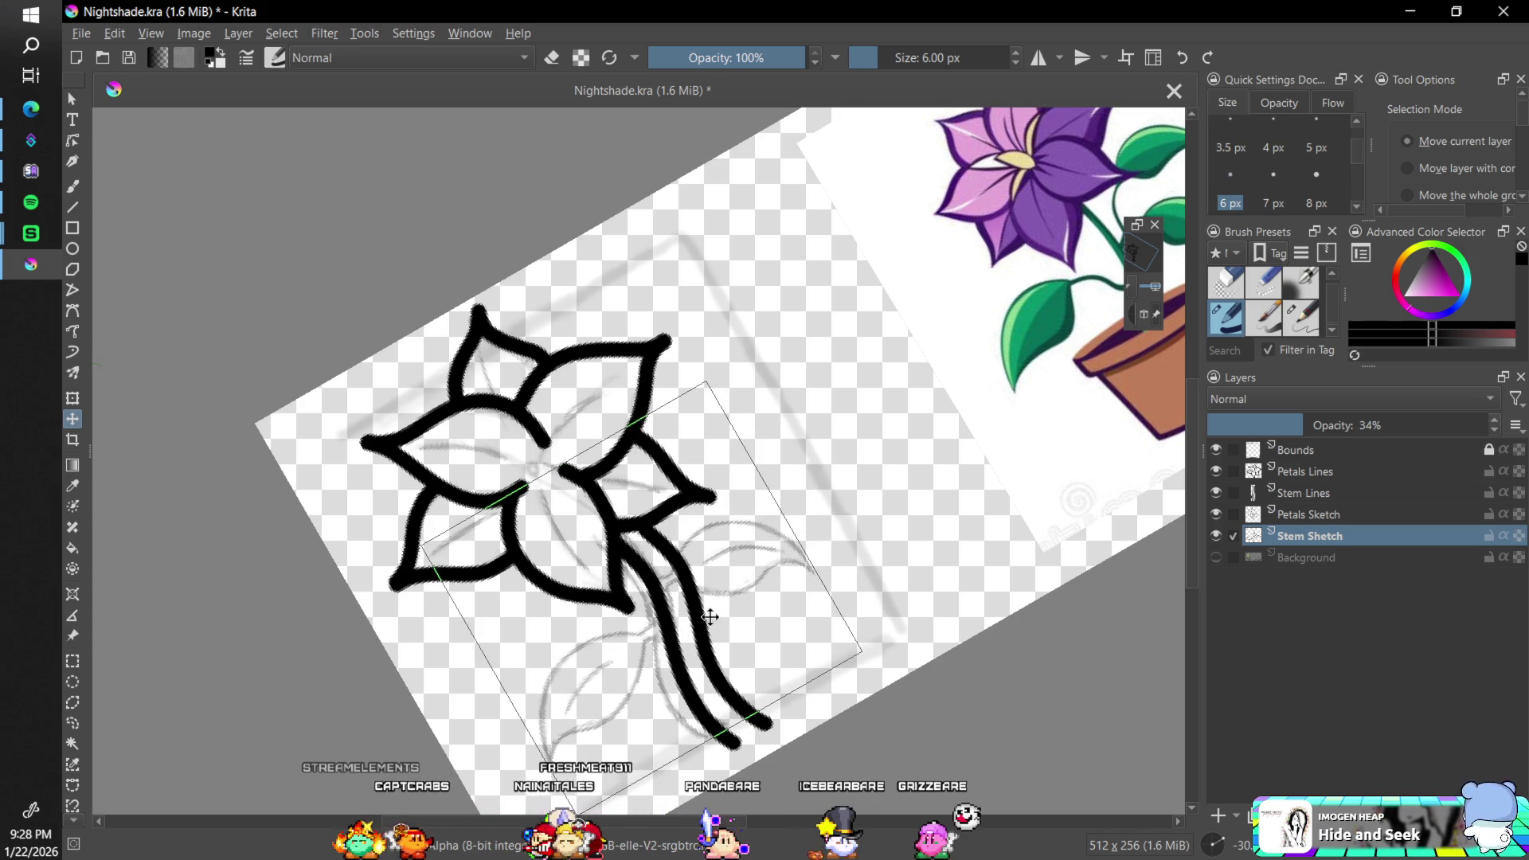
pyautogui.click(1314, 491)
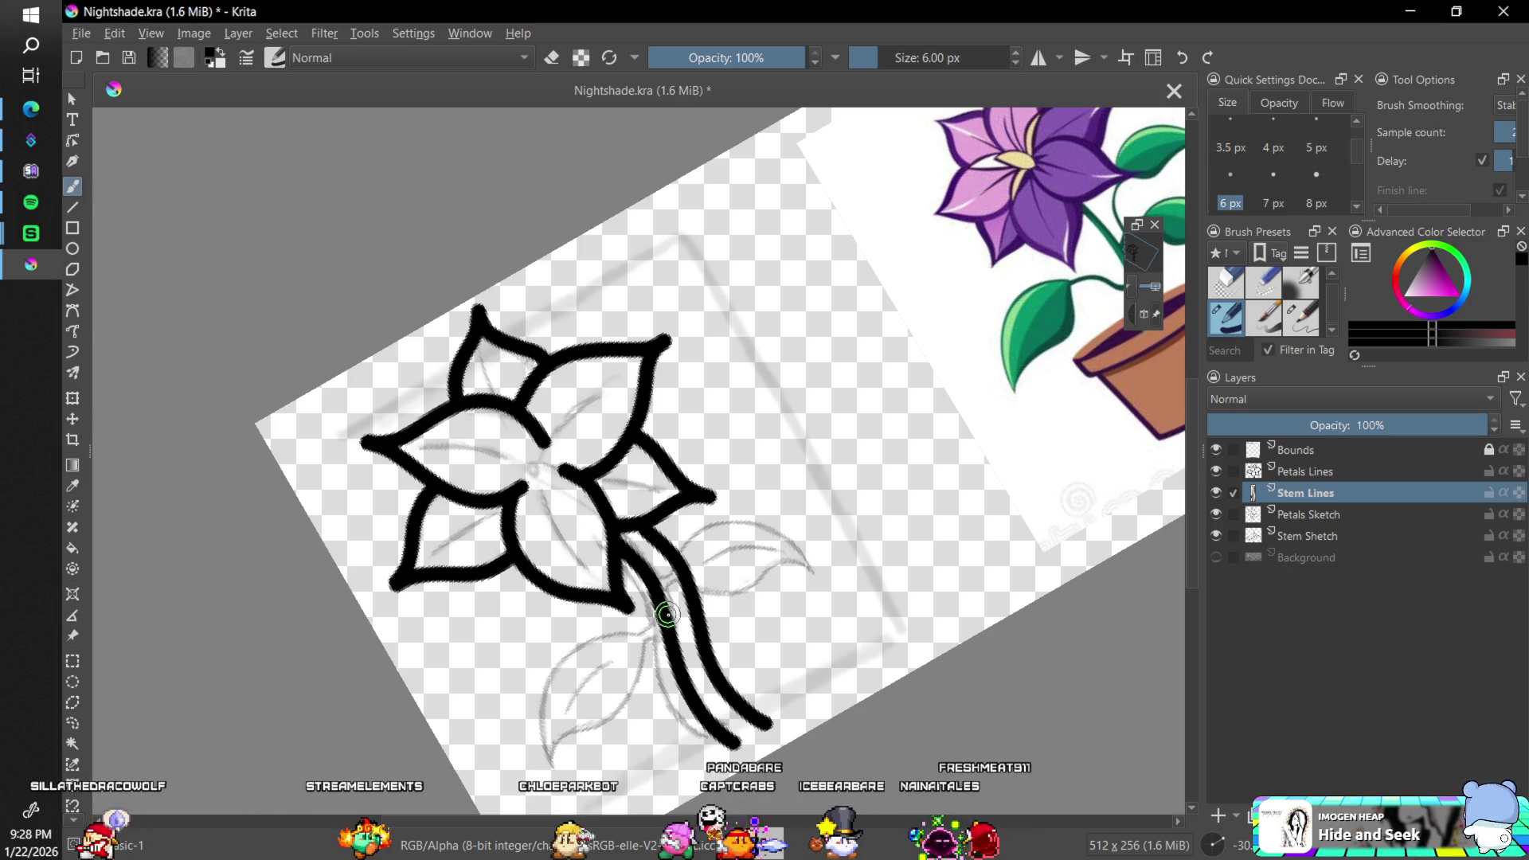
pyautogui.press('b')
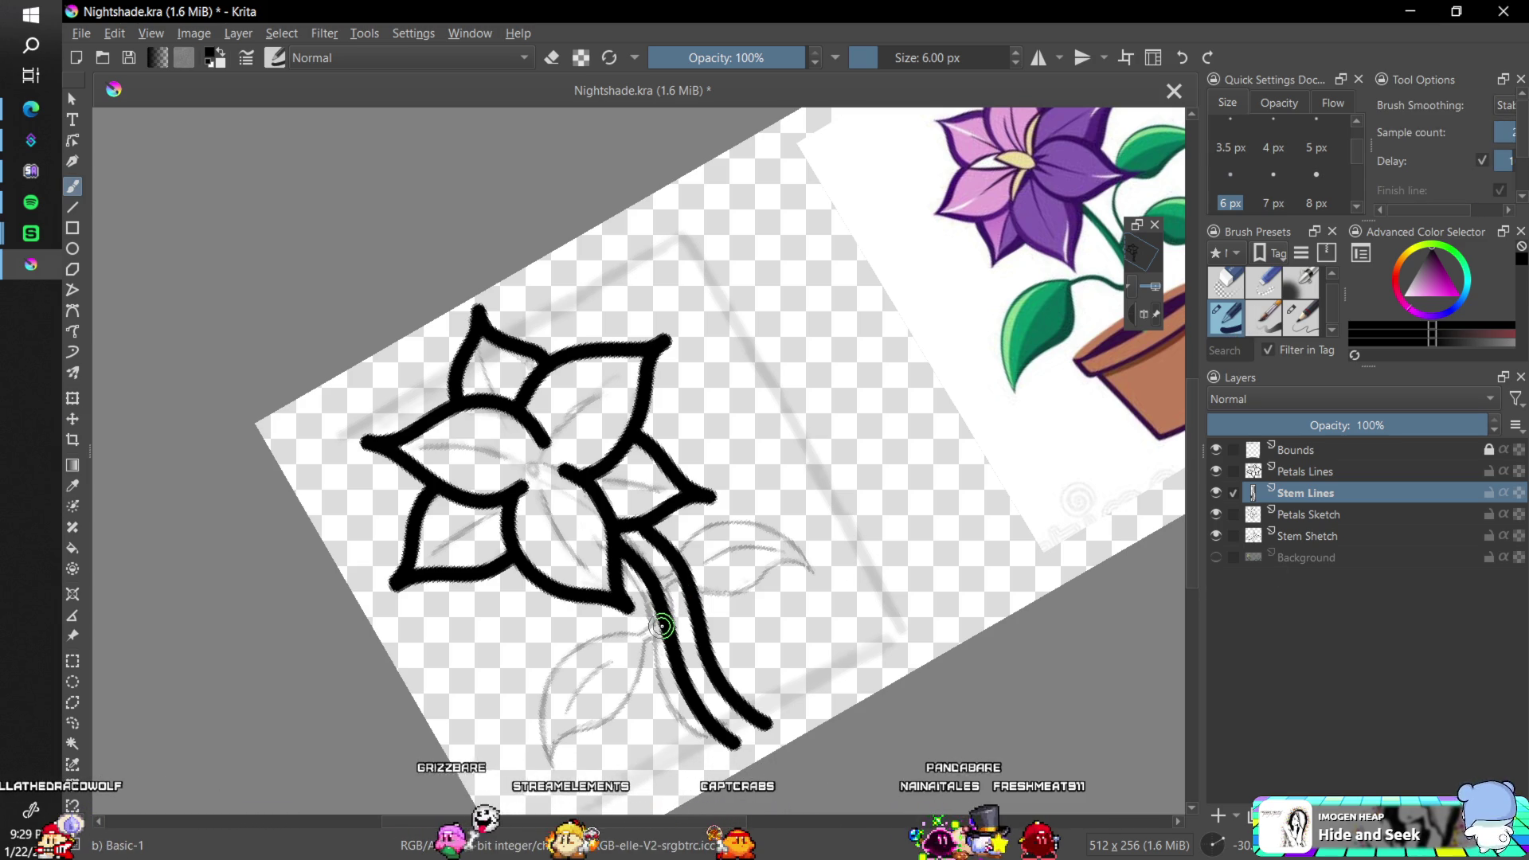
# - Try inking the lower-left leaf's edges off the stem, then undo the attempt
pyautogui.moveTo(625, 629)
pyautogui.mouseDown()
pyautogui.moveTo(535, 684)
pyautogui.moveTo(549, 758)
pyautogui.mouseUp()
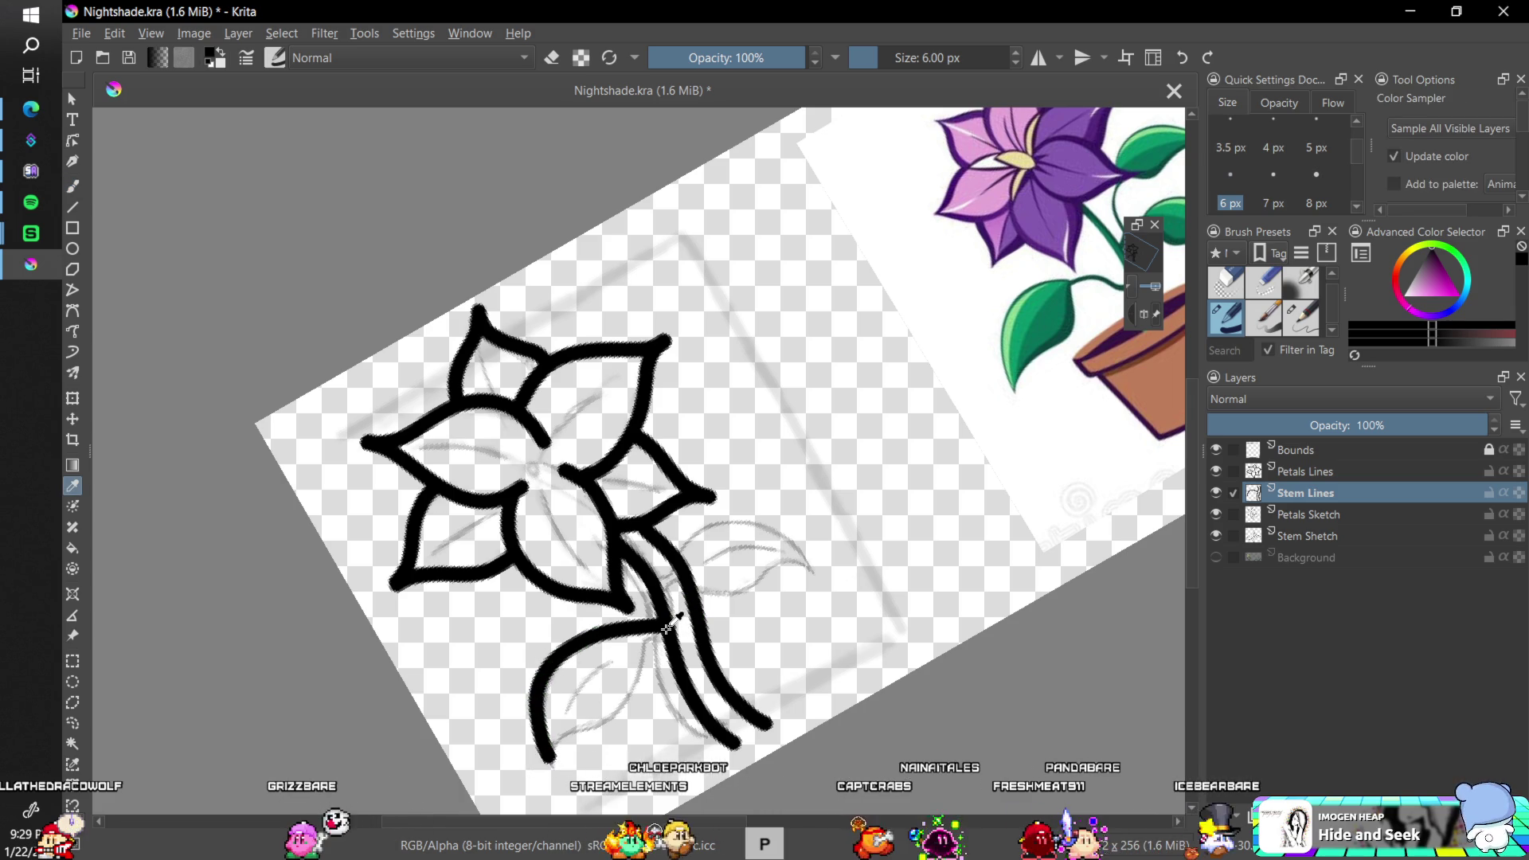
pyautogui.hotkey('ctrl', 'z')
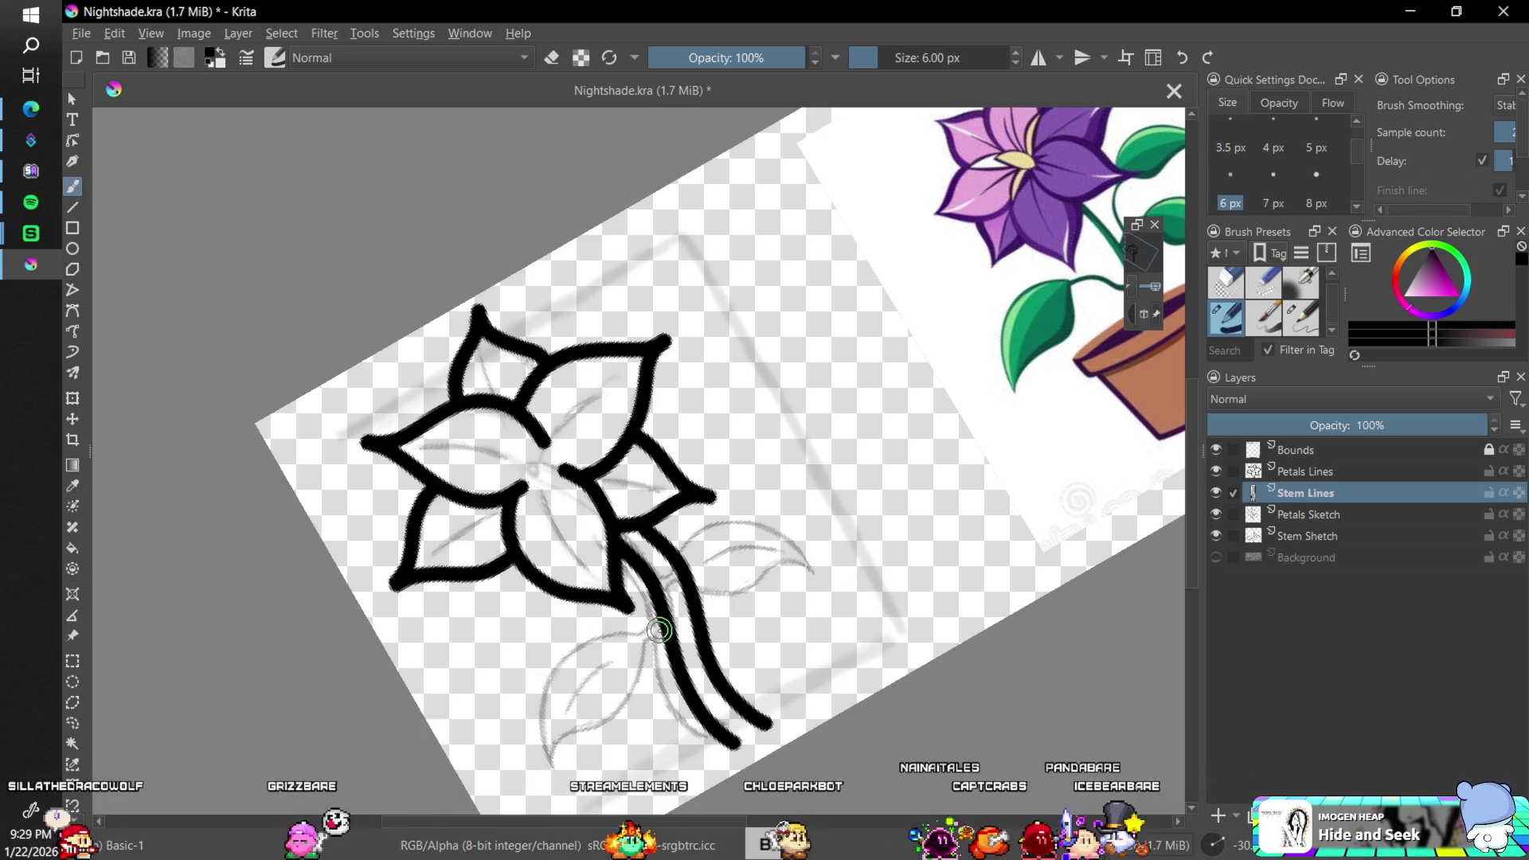
pyautogui.moveTo(633, 632); pyautogui.dragTo(579, 651)
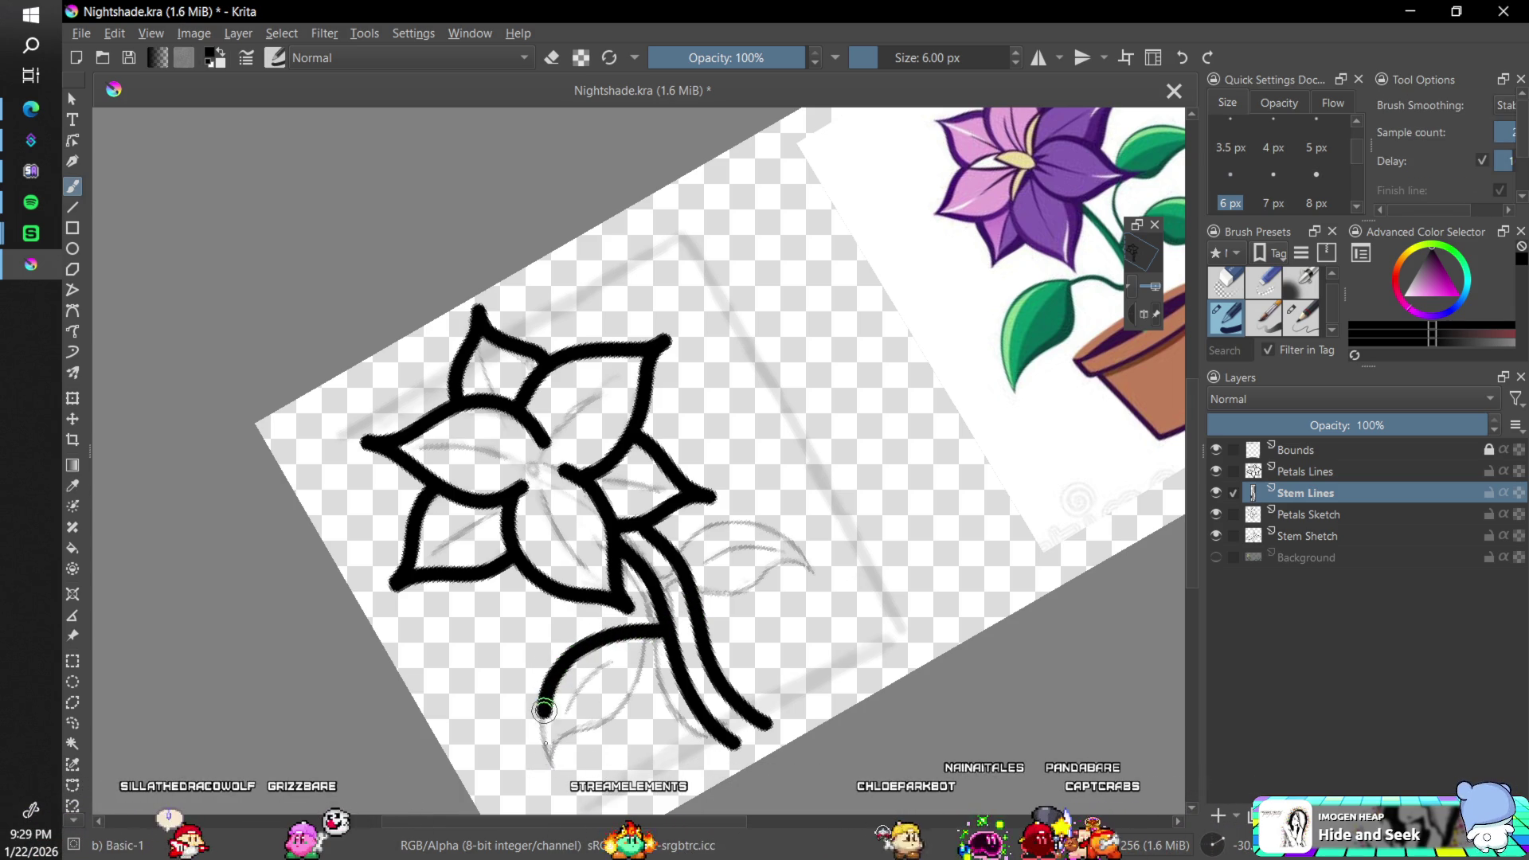
pyautogui.moveTo(550, 765); pyautogui.dragTo(659, 683)
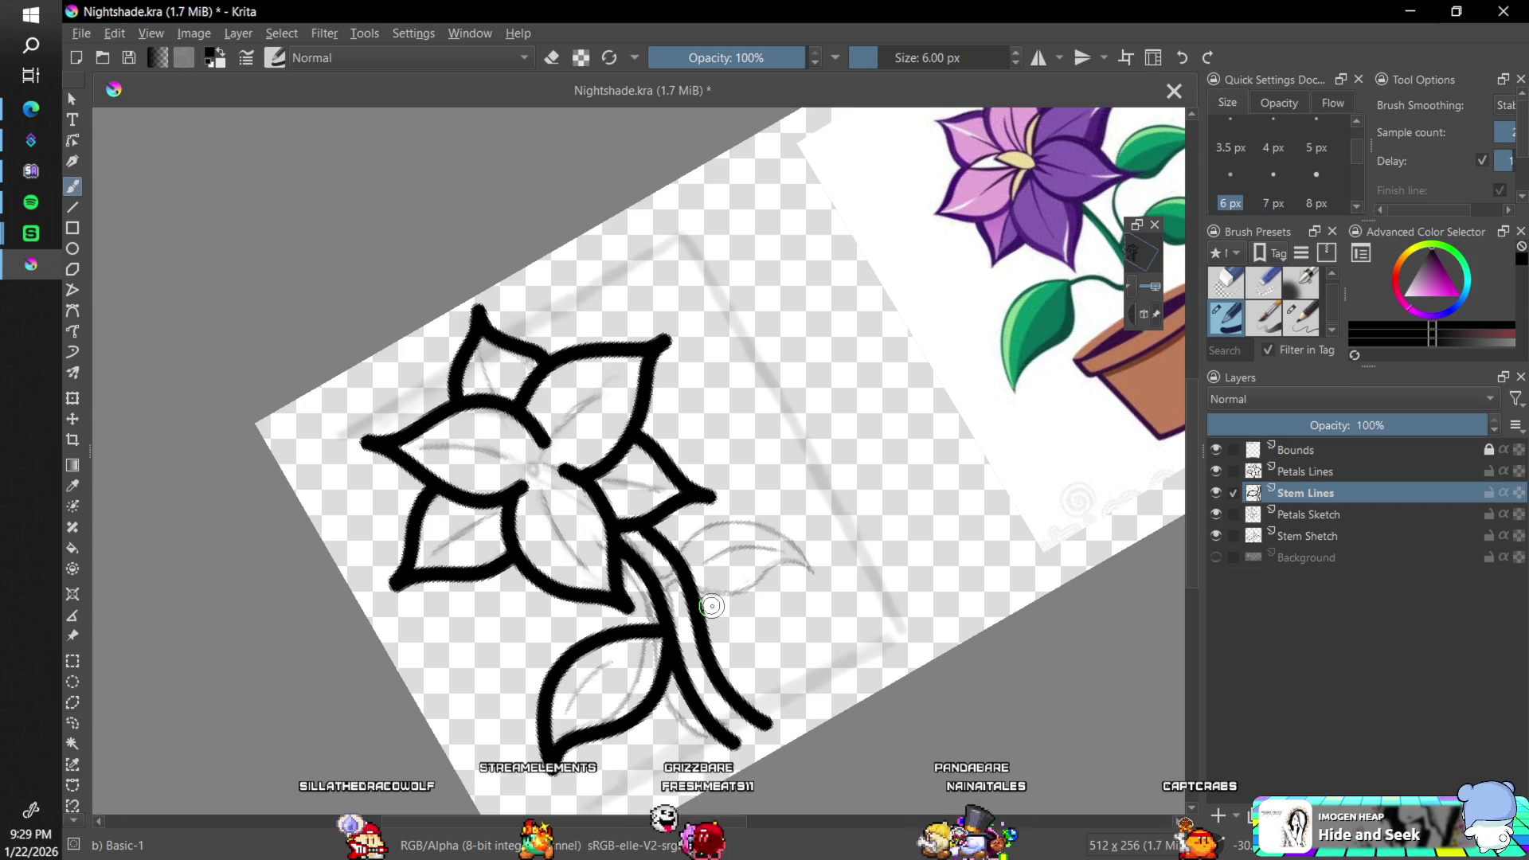
pyautogui.hotkey('ctrl', 'z')
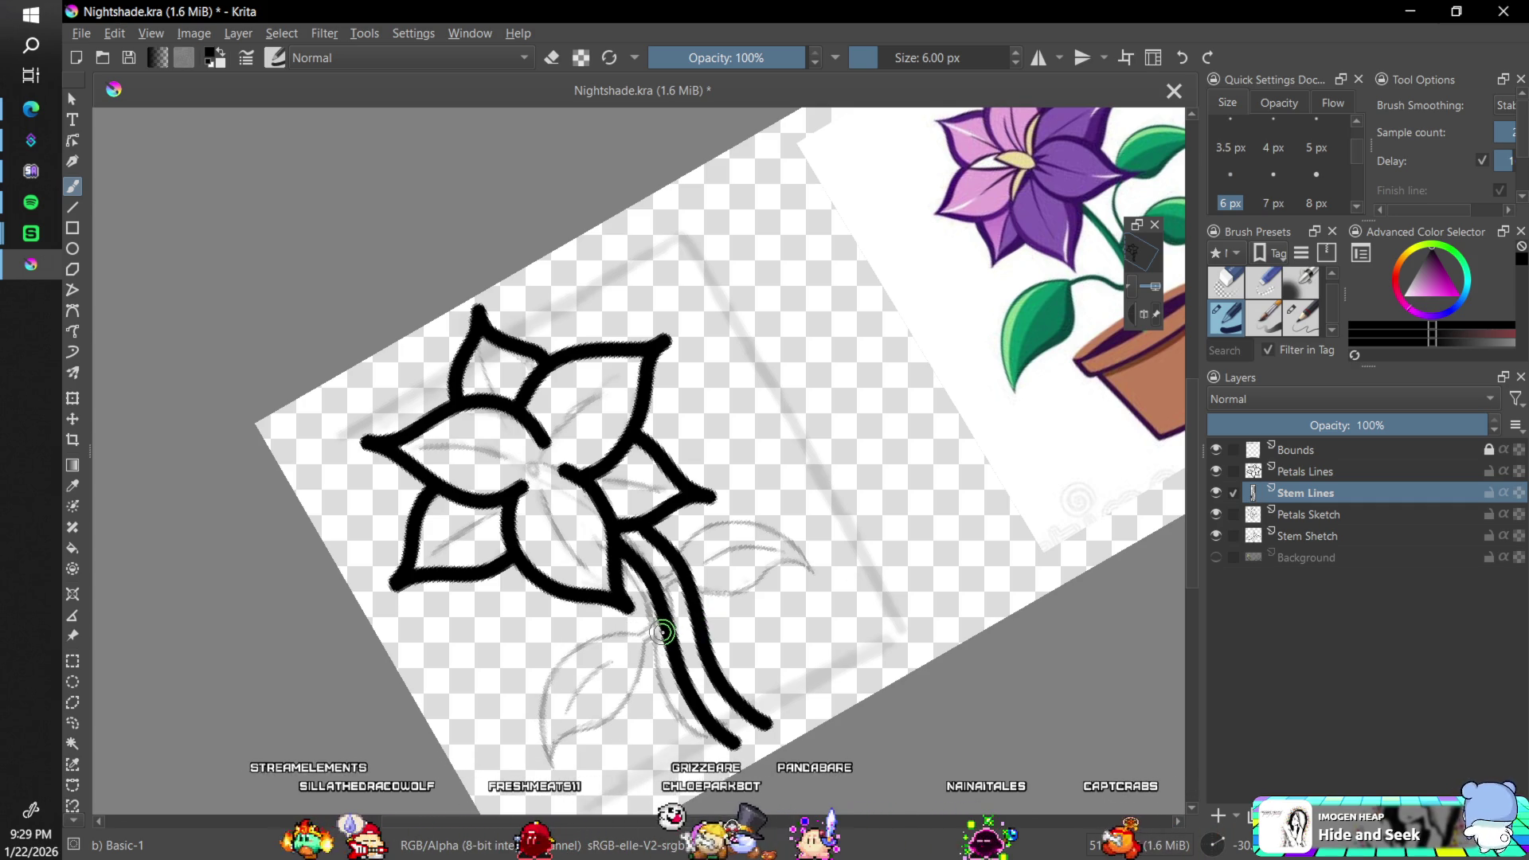
# - Redraw the lower-left leaf's outer curve and close it back to the stem
pyautogui.moveTo(662, 632); pyautogui.dragTo(575, 648)
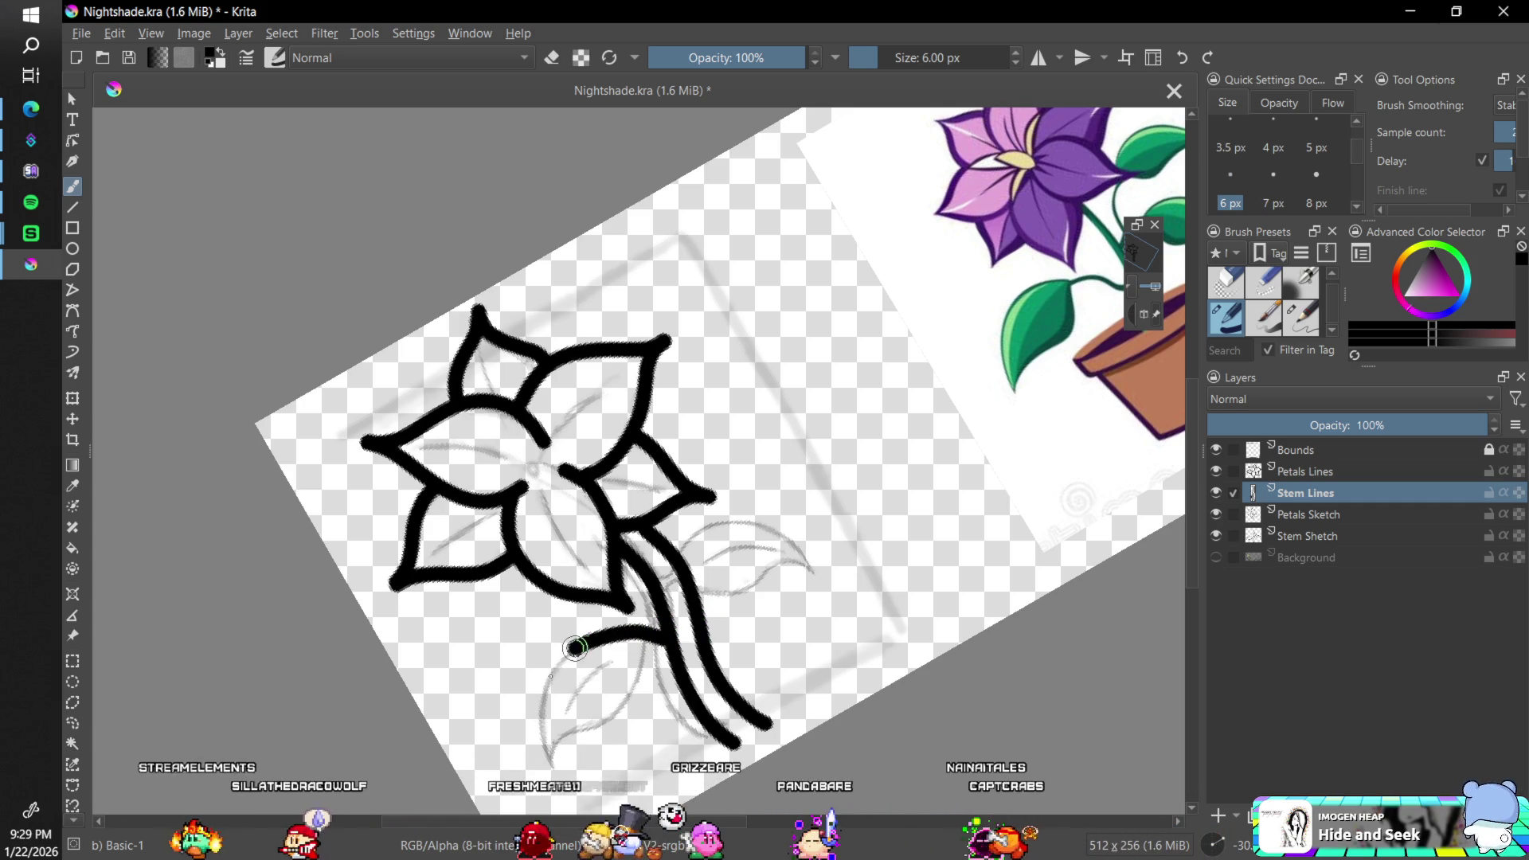
pyautogui.hotkey('ctrl', 'z')
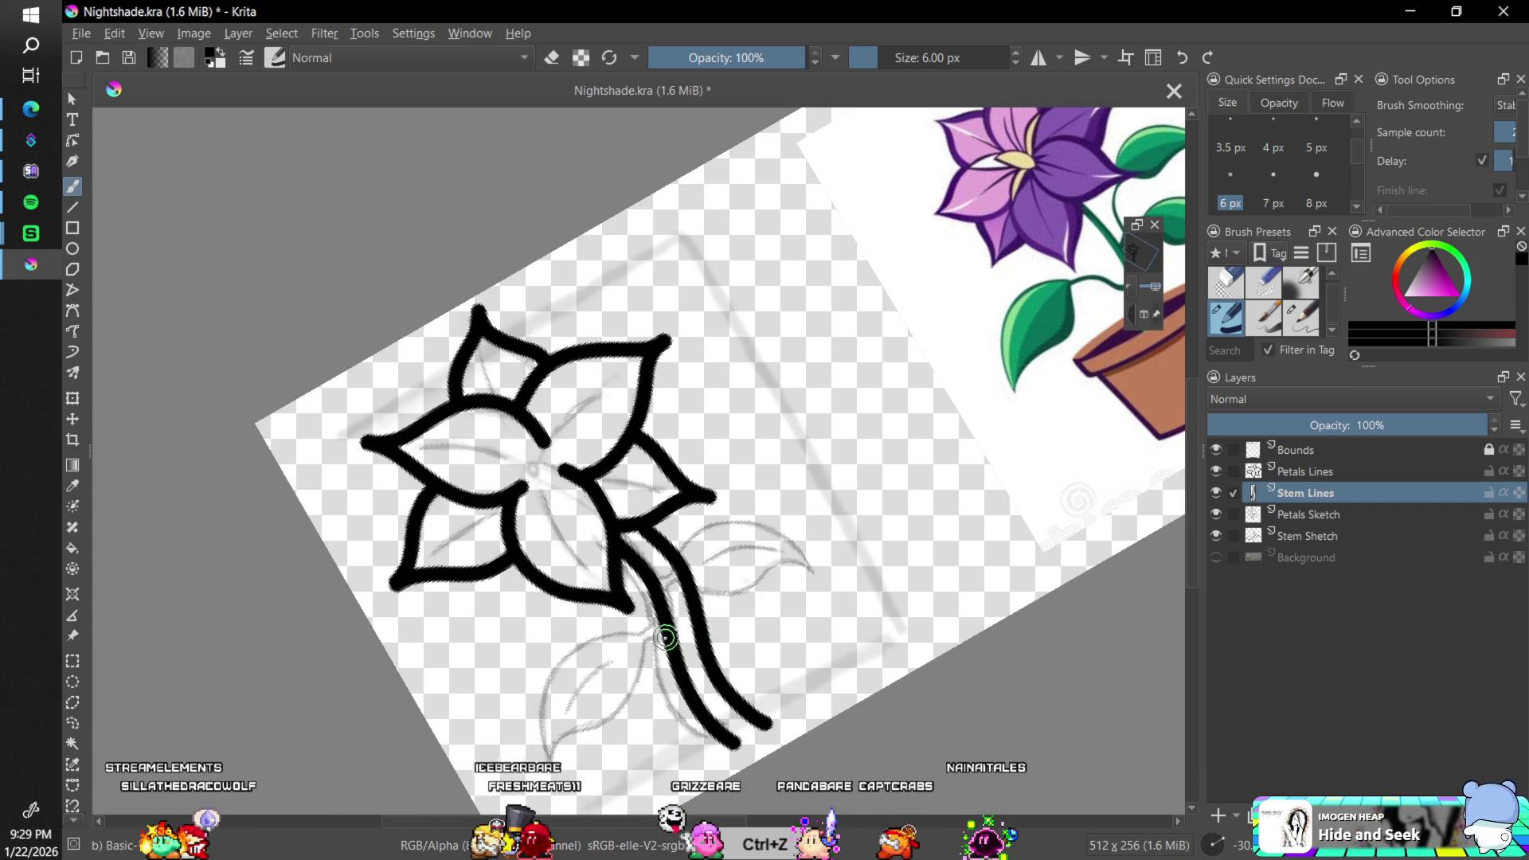
pyautogui.moveTo(665, 637)
pyautogui.mouseDown()
pyautogui.moveTo(528, 711)
pyautogui.moveTo(531, 776)
pyautogui.mouseUp()
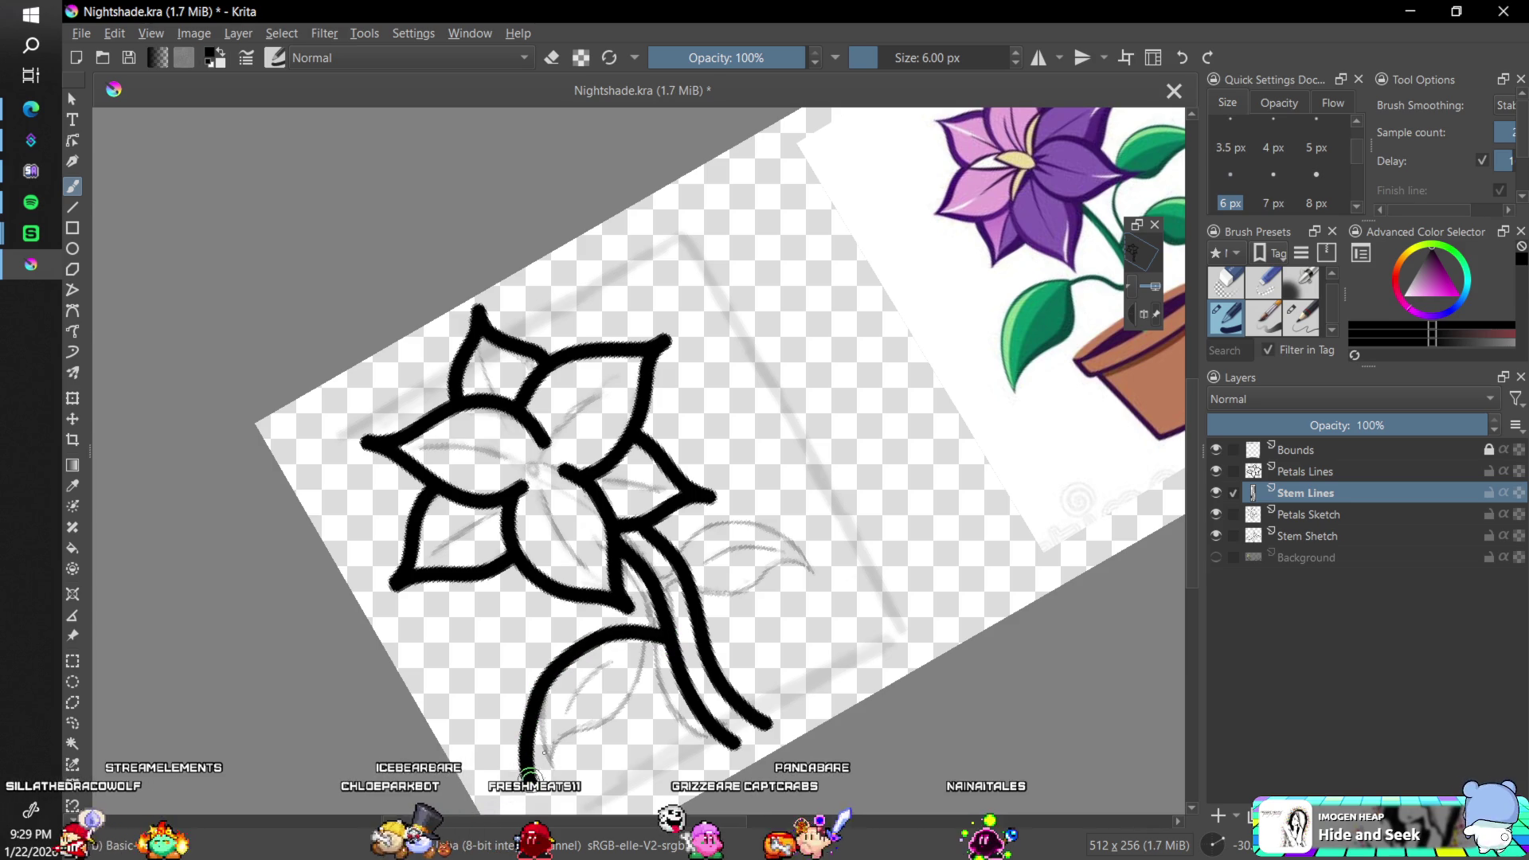
pyautogui.hotkey('ctrl', 'z')
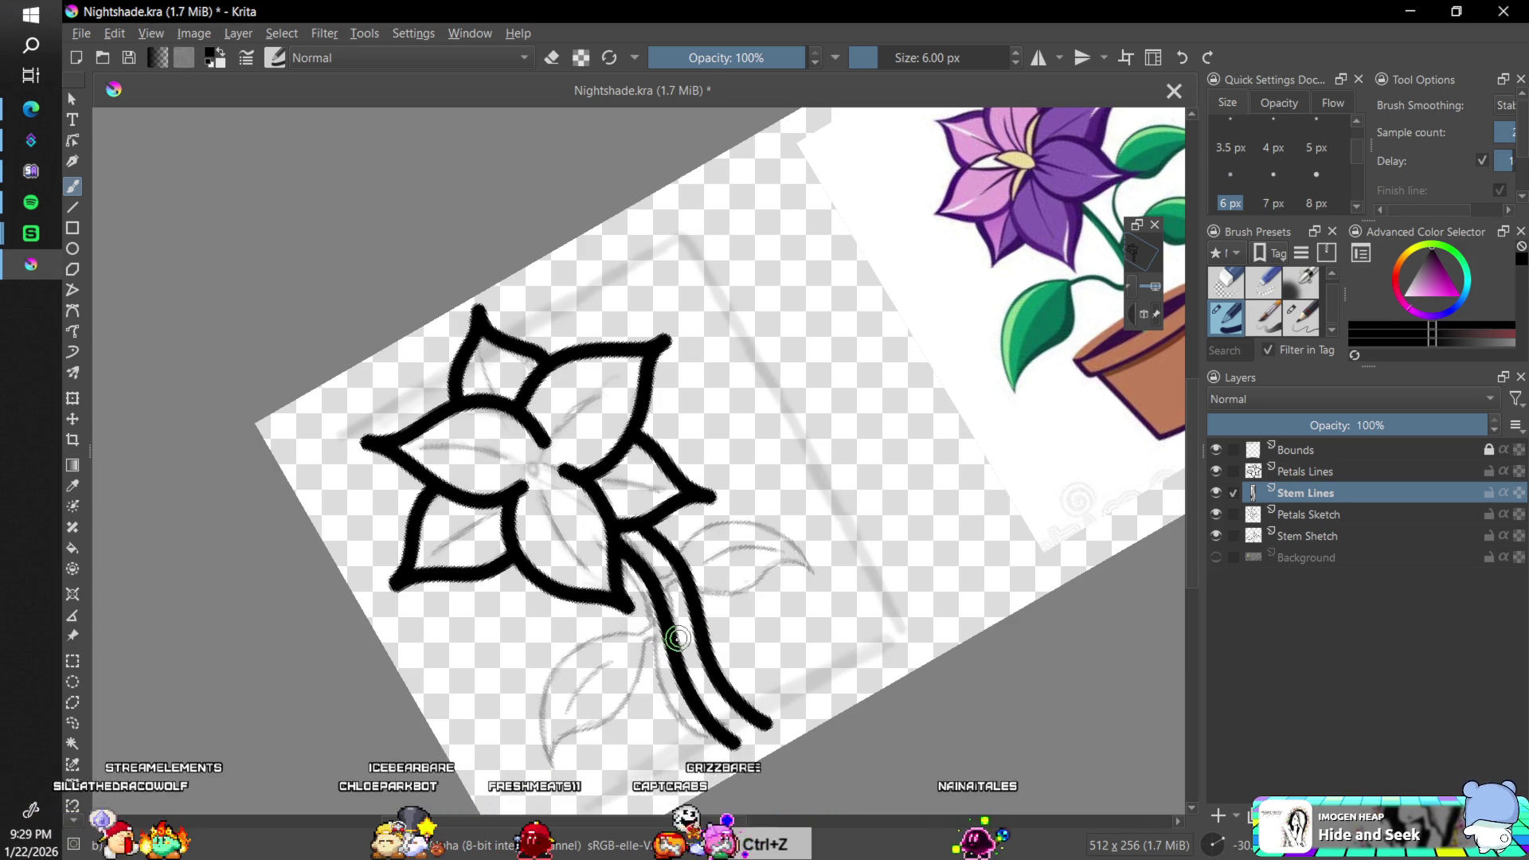
pyautogui.moveTo(657, 635)
pyautogui.mouseDown()
pyautogui.moveTo(562, 692)
pyautogui.moveTo(552, 755)
pyautogui.mouseUp()
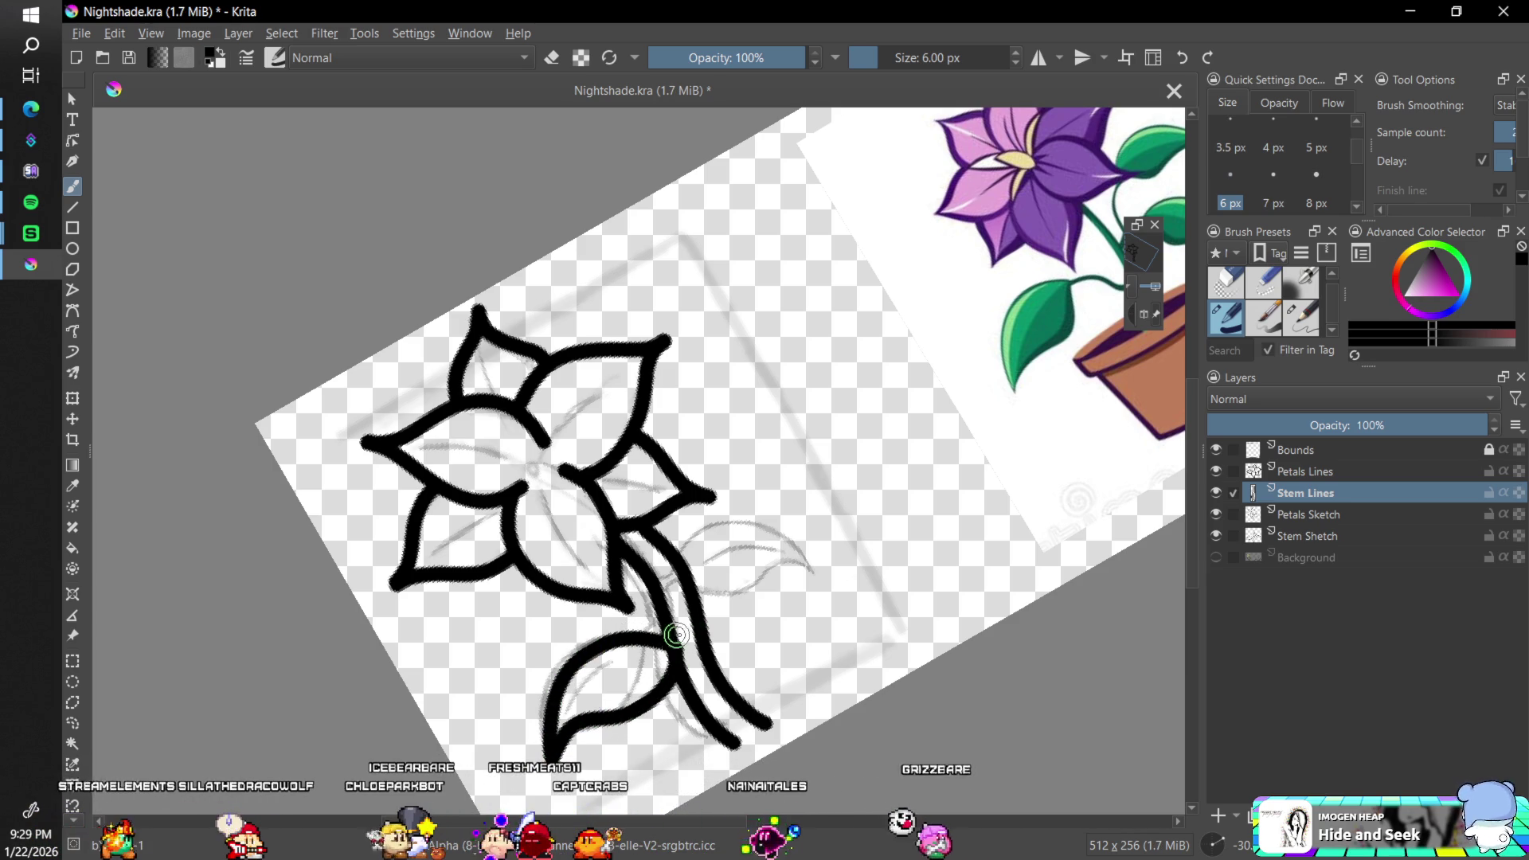
pyautogui.hotkey('ctrl', 'z')
pyautogui.moveTo(658, 635)
pyautogui.mouseDown()
pyautogui.moveTo(609, 641)
pyautogui.moveTo(564, 689)
pyautogui.moveTo(549, 749)
pyautogui.mouseUp()
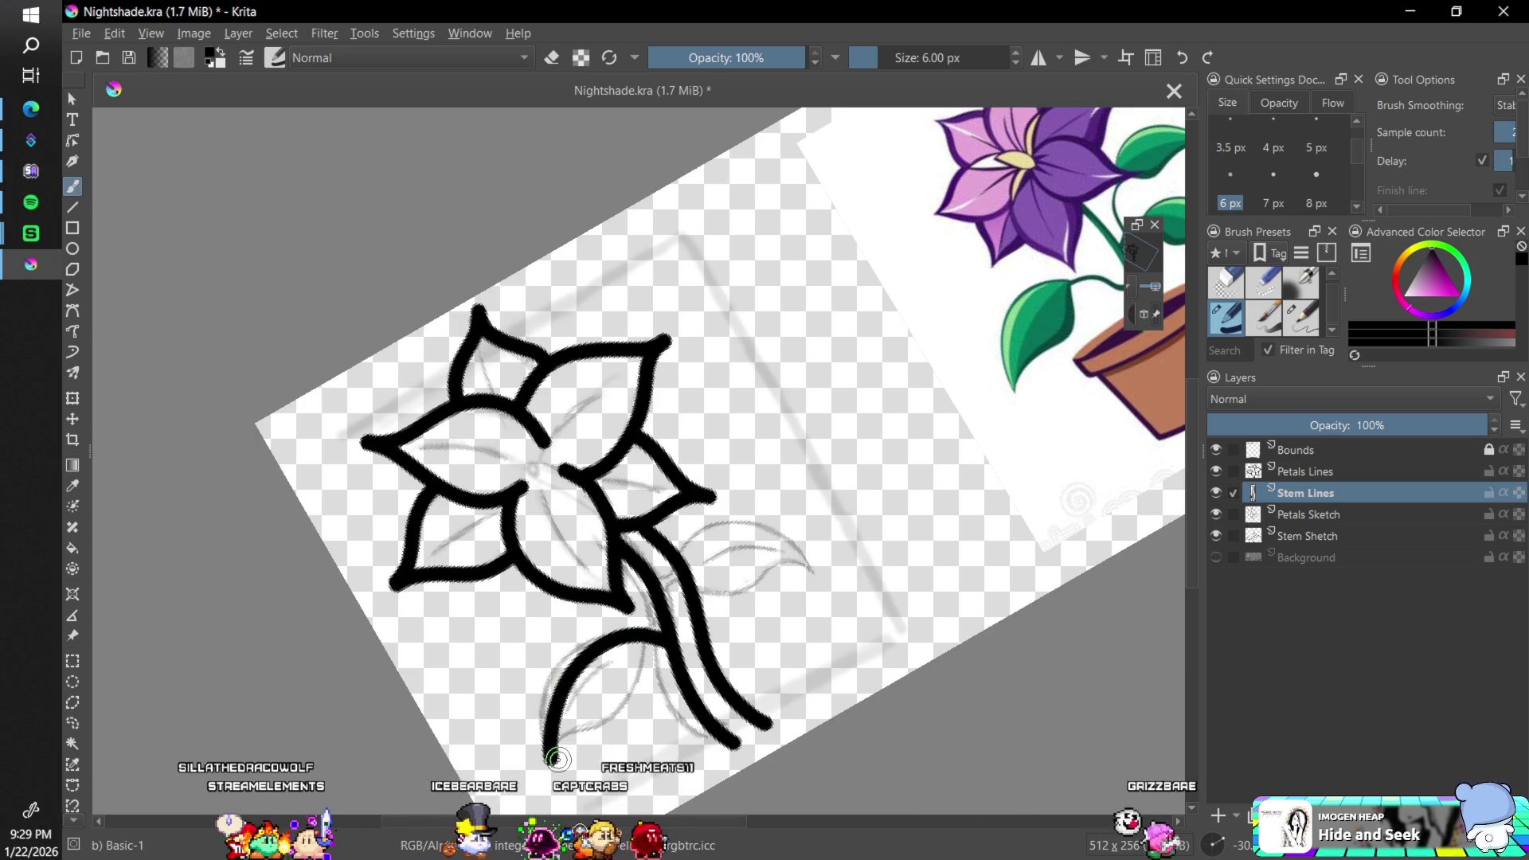
pyautogui.moveTo(553, 757); pyautogui.dragTo(665, 653)
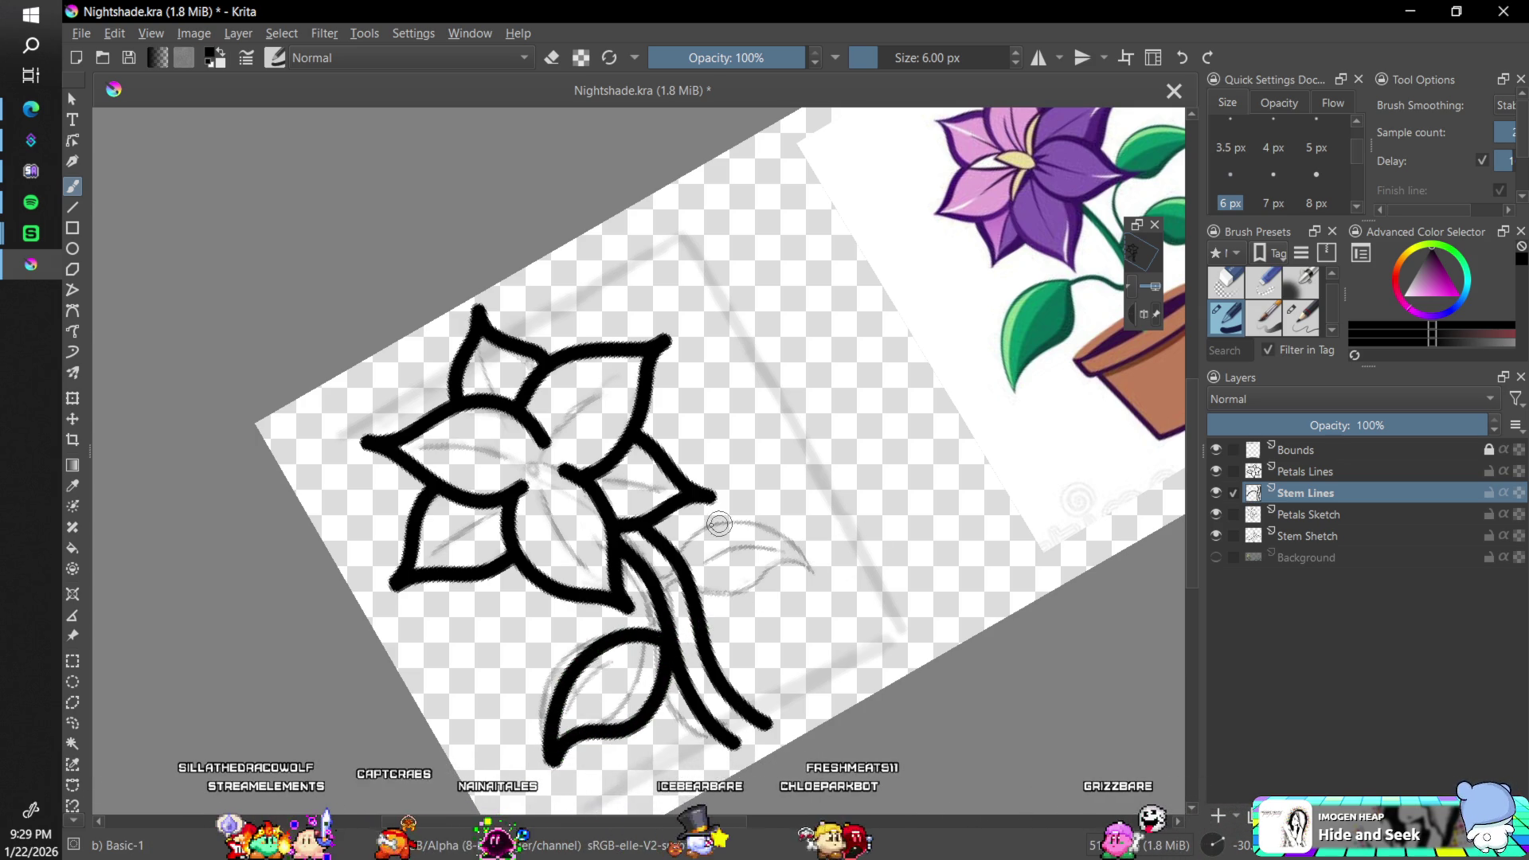
# - Shift the Stem Shetch layer's sketch to the right with the Move tool
pyautogui.click(1303, 530)
pyautogui.click(72, 419)
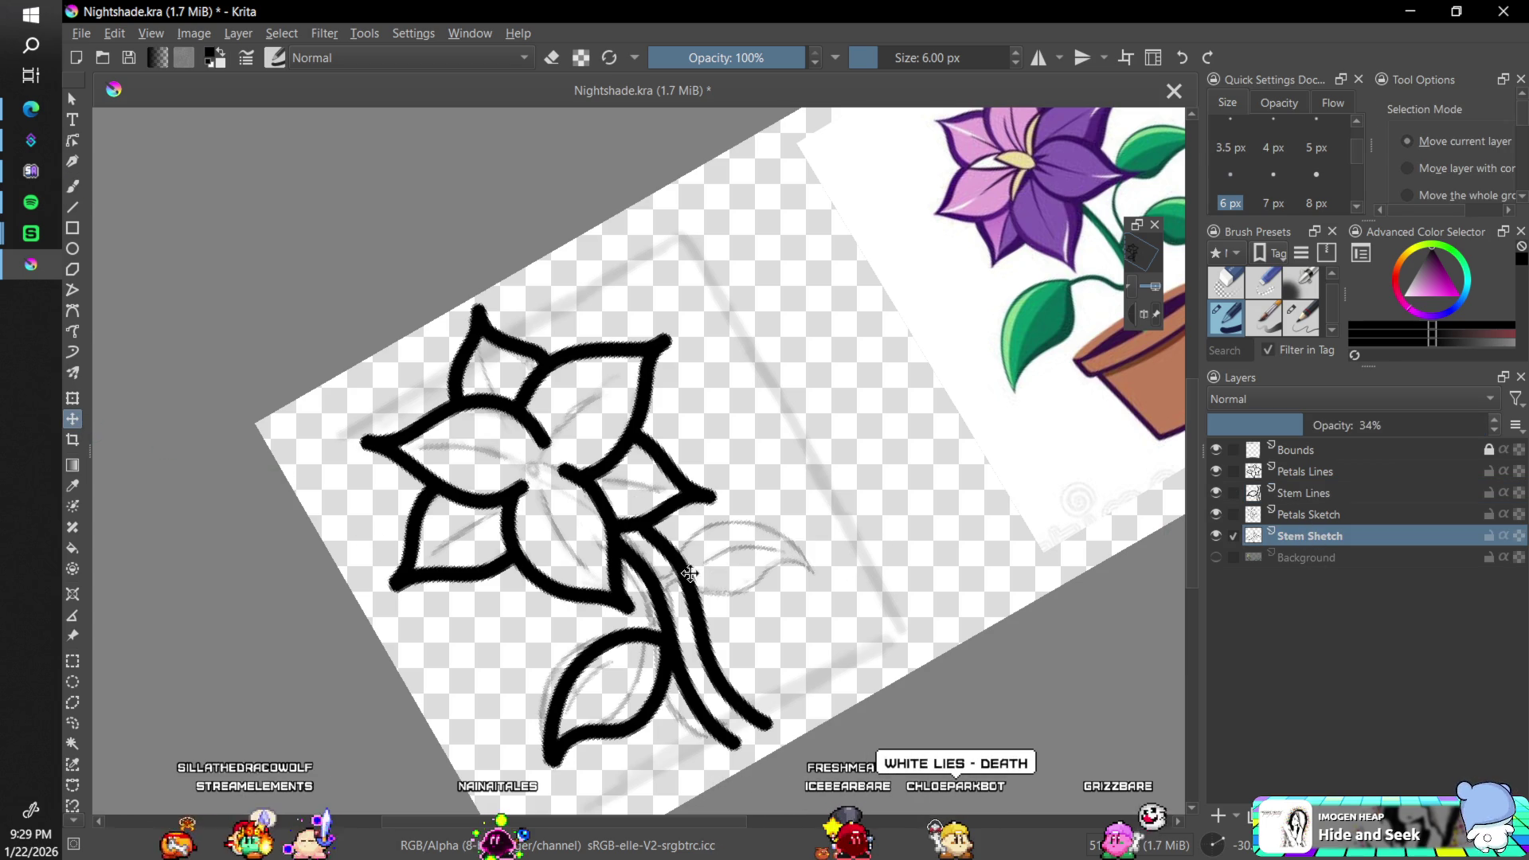
pyautogui.moveTo(690, 573); pyautogui.dragTo(763, 576)
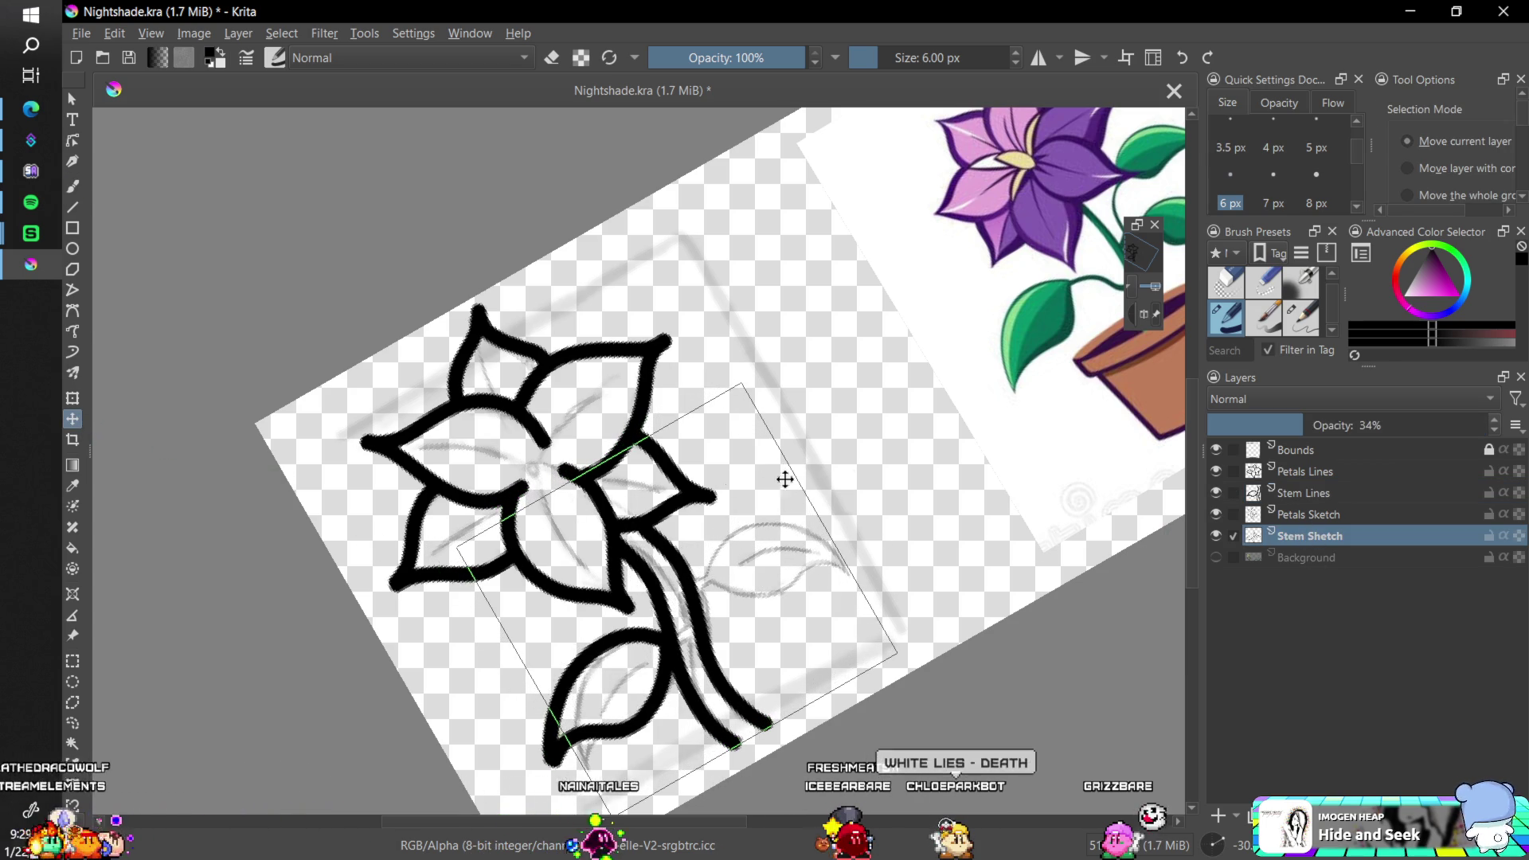
# - Ink a second leaf curving up-right from the stem on Stem Lines, then restore upright rotation
pyautogui.press('b')
pyautogui.click(1312, 494)
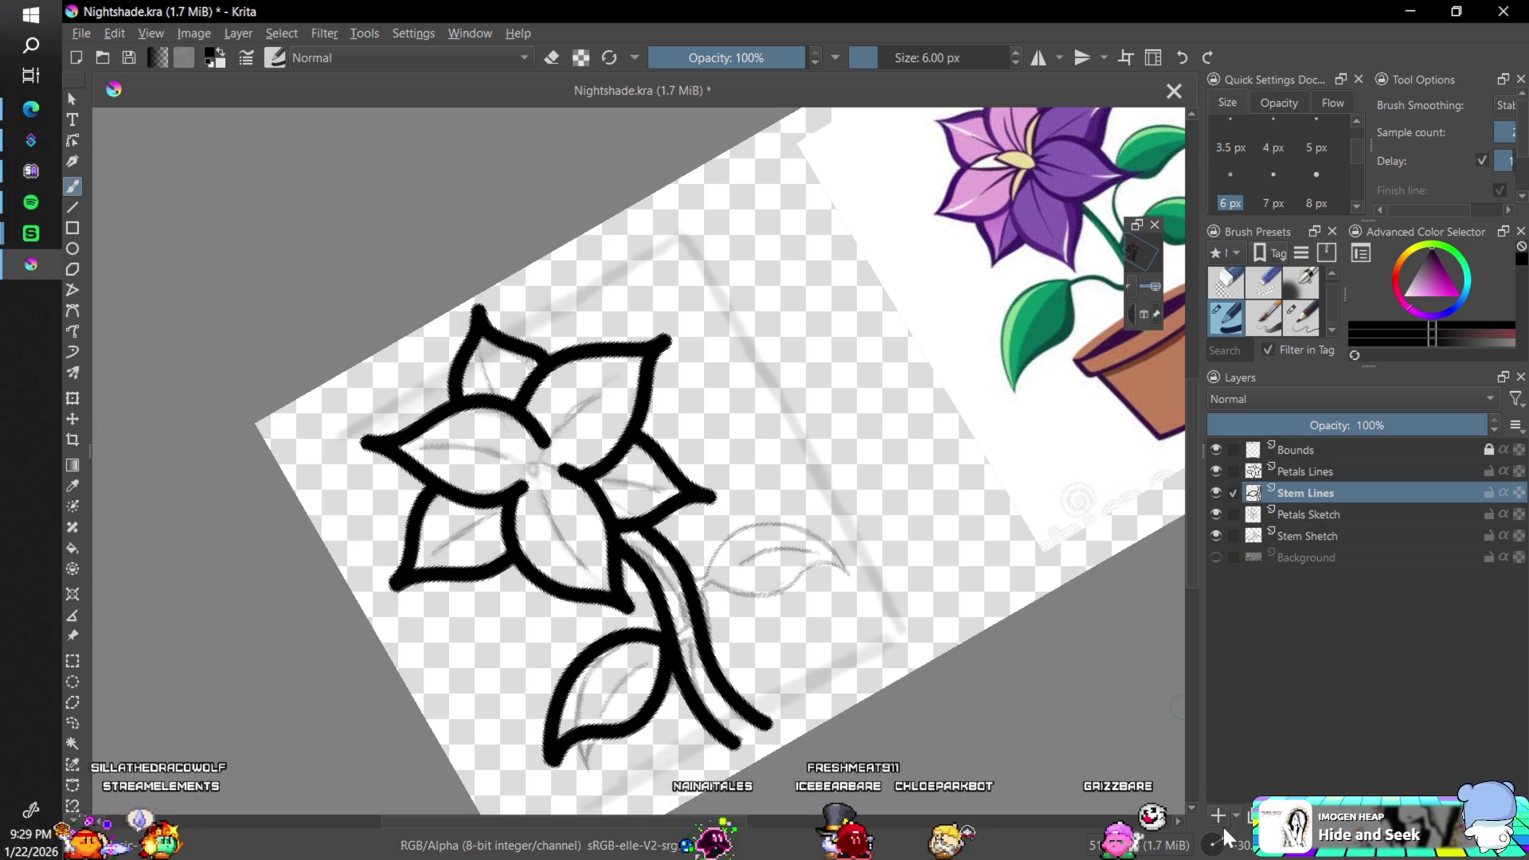
pyautogui.press('4')
pyautogui.press('4')
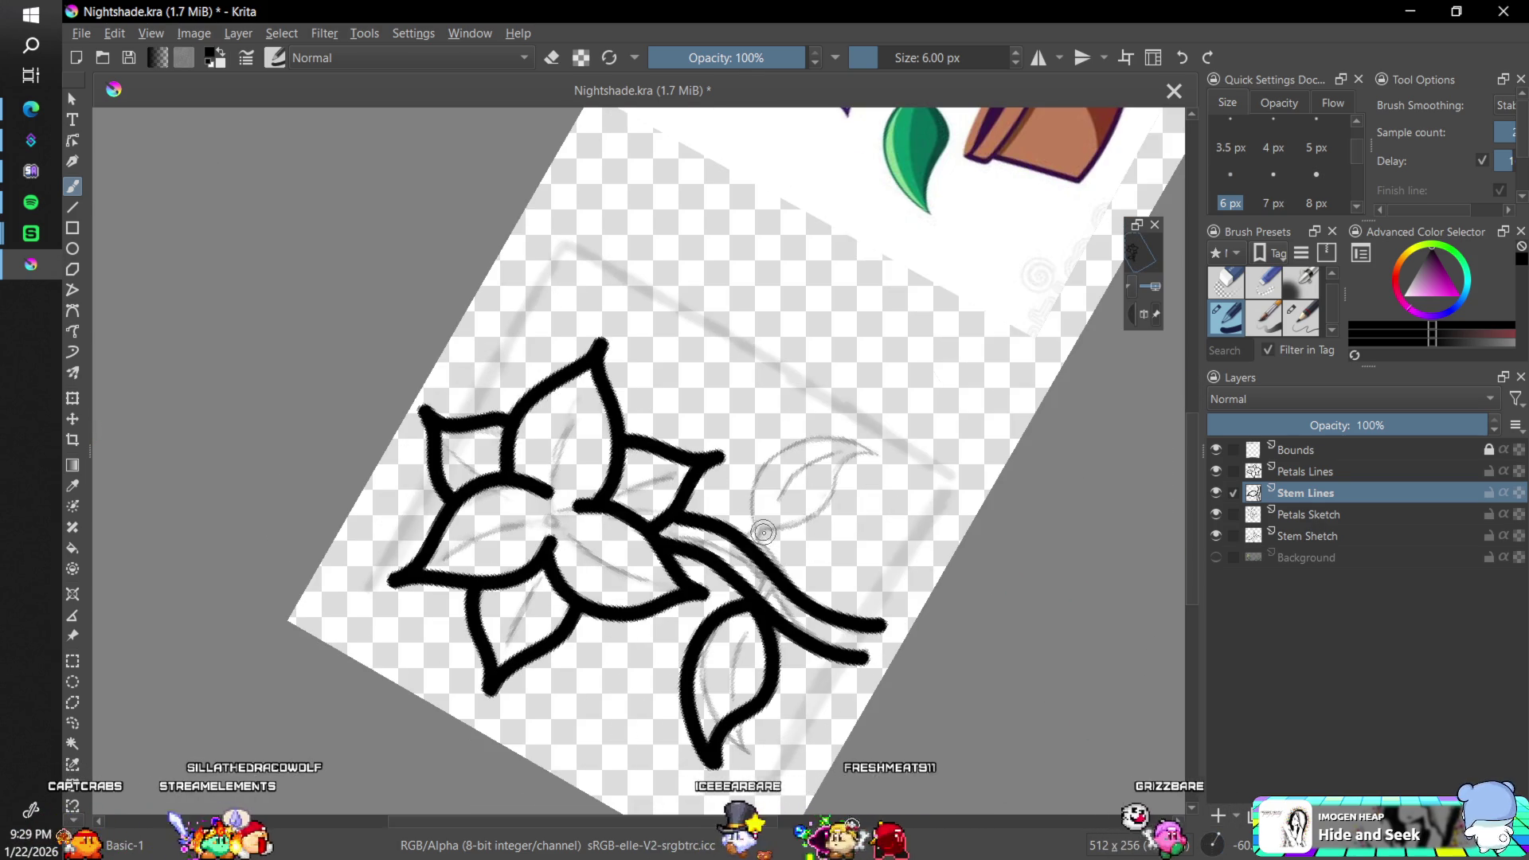
pyautogui.moveTo(754, 535)
pyautogui.mouseDown()
pyautogui.moveTo(771, 455)
pyautogui.moveTo(872, 440)
pyautogui.moveTo(848, 490)
pyautogui.moveTo(777, 543)
pyautogui.mouseUp()
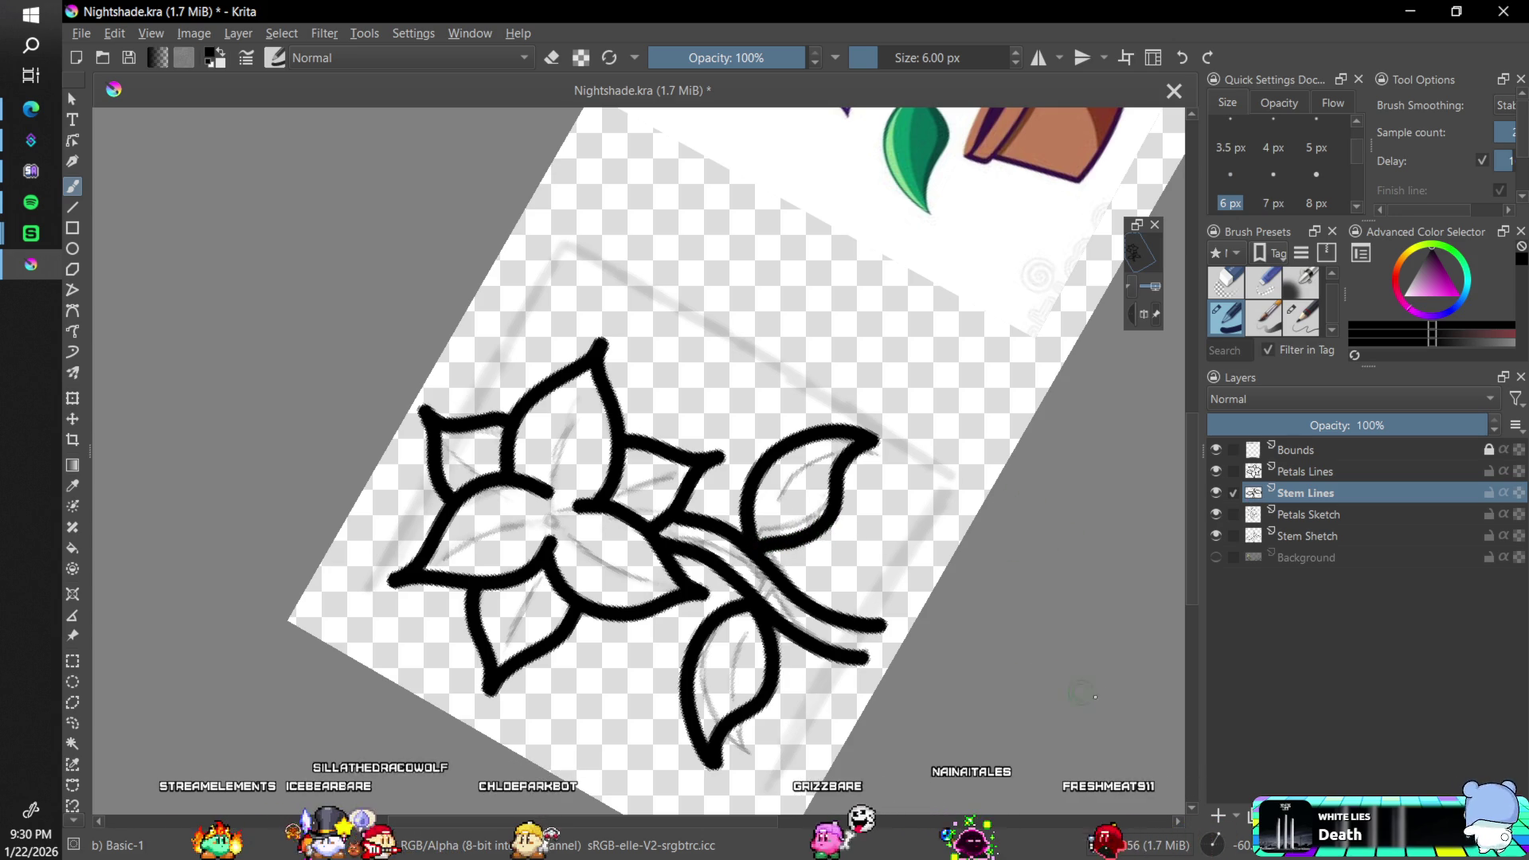
pyautogui.click(1230, 847)
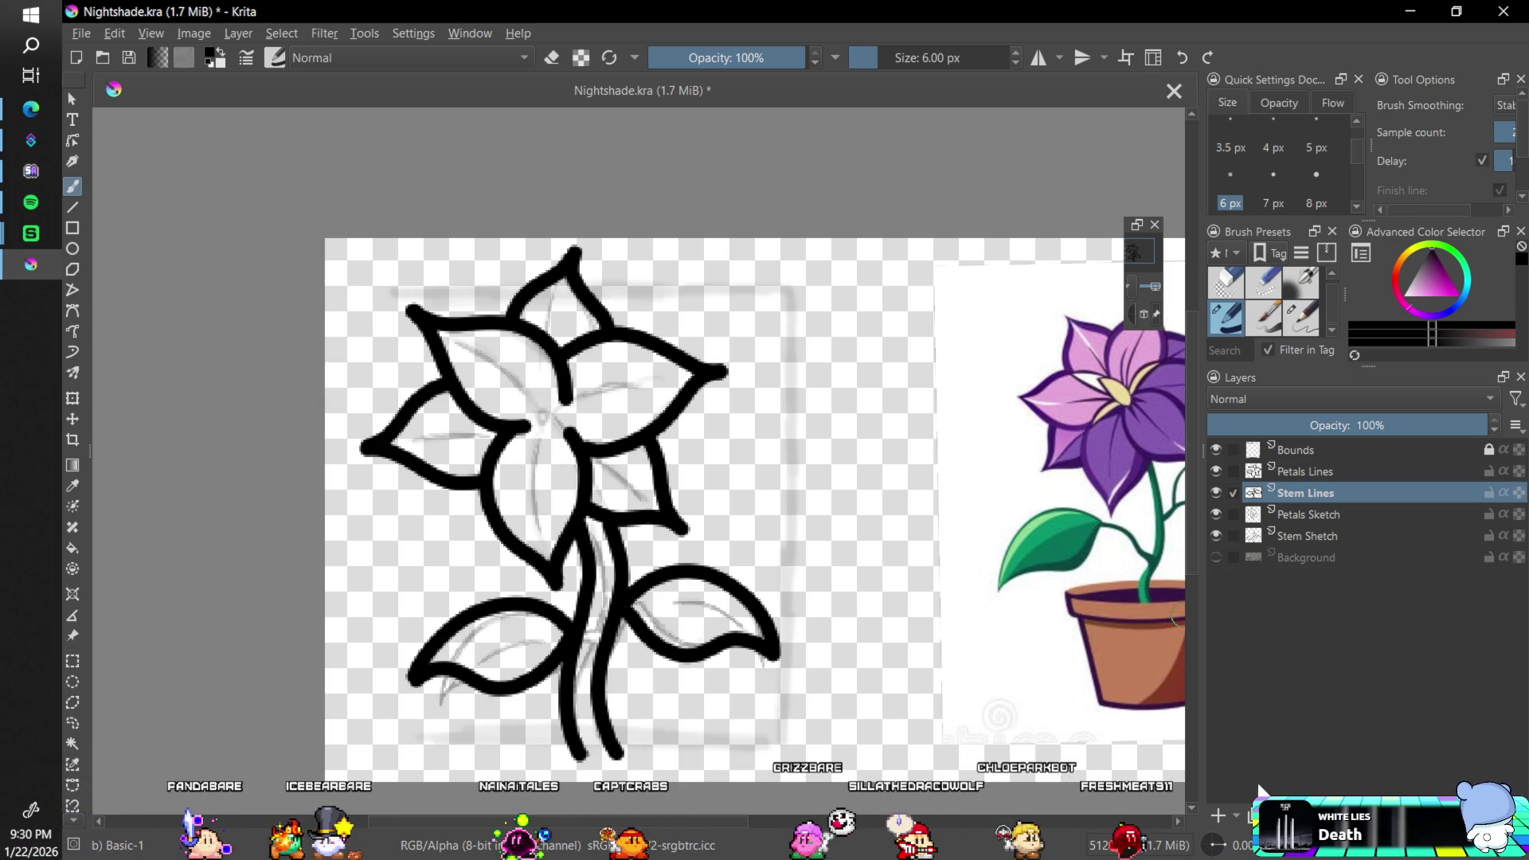
# - Add new paint layers, placing one below the sketches and one below Background
pyautogui.click(1217, 813)
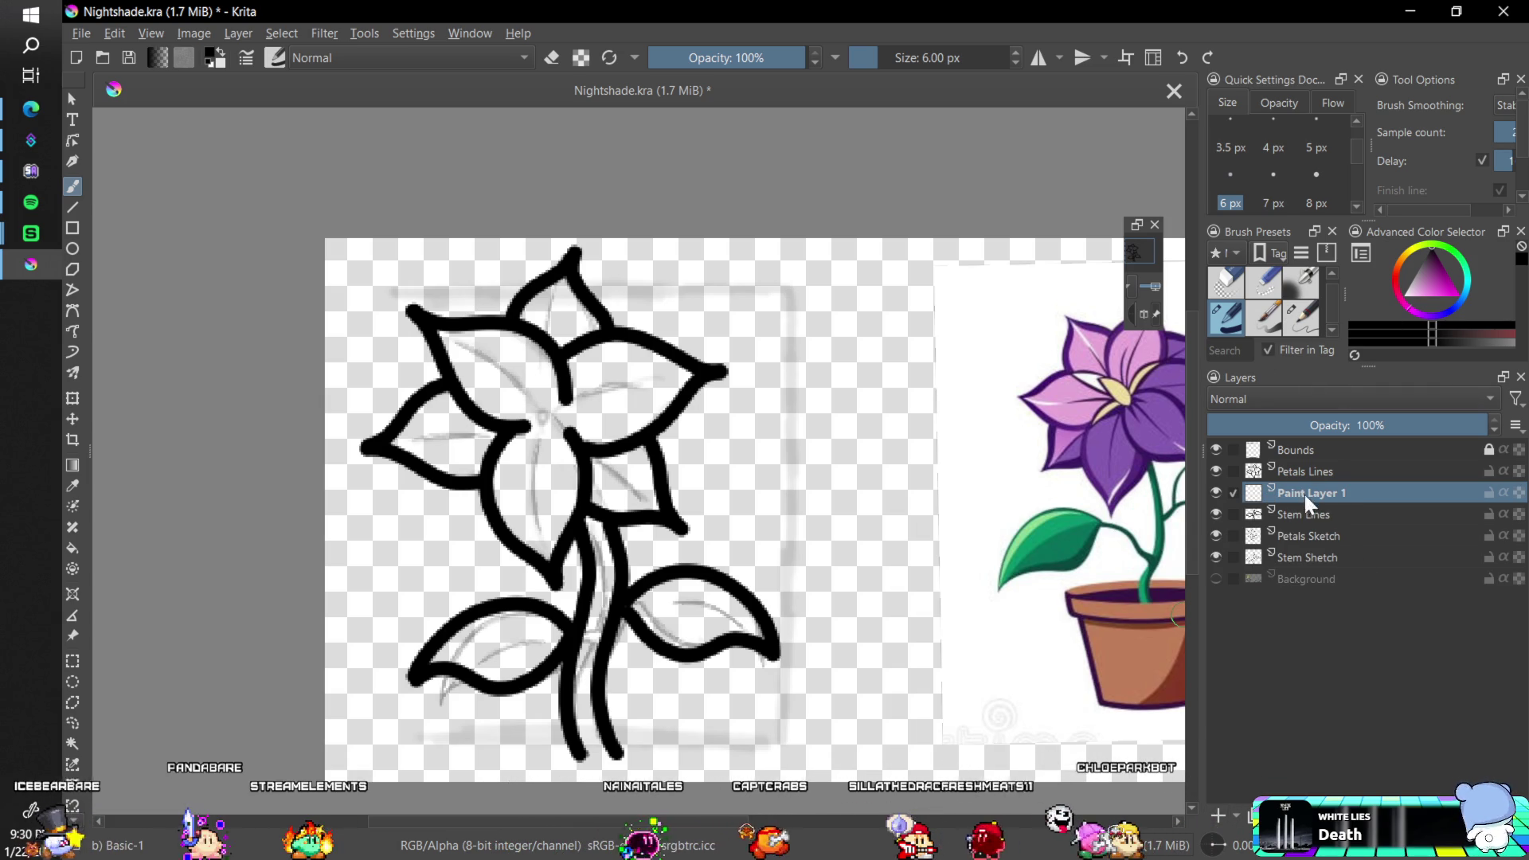
pyautogui.moveTo(1303, 492); pyautogui.dragTo(1343, 574)
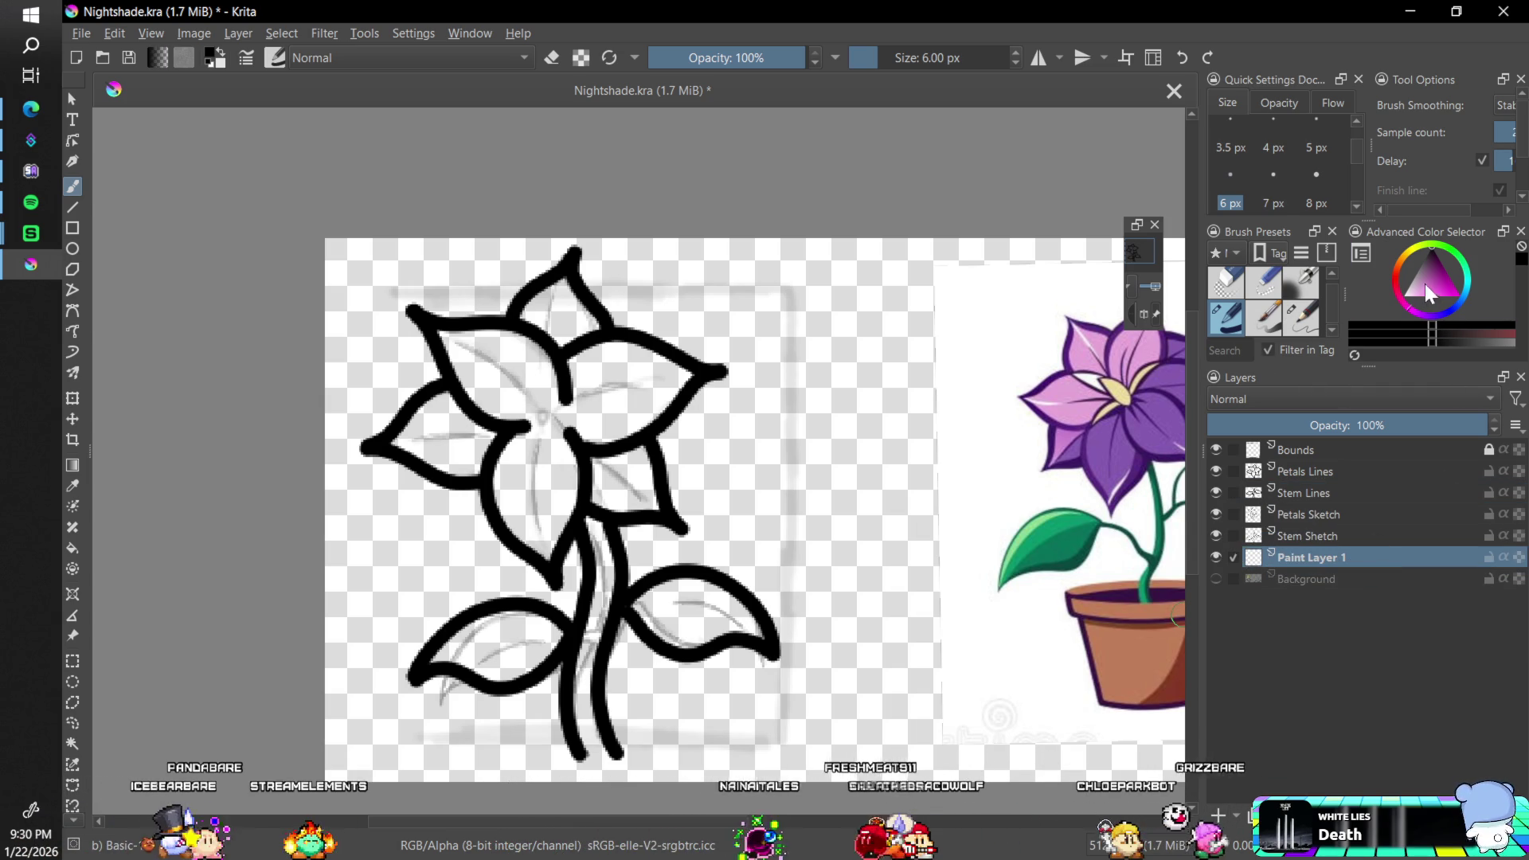
pyautogui.click(1404, 294)
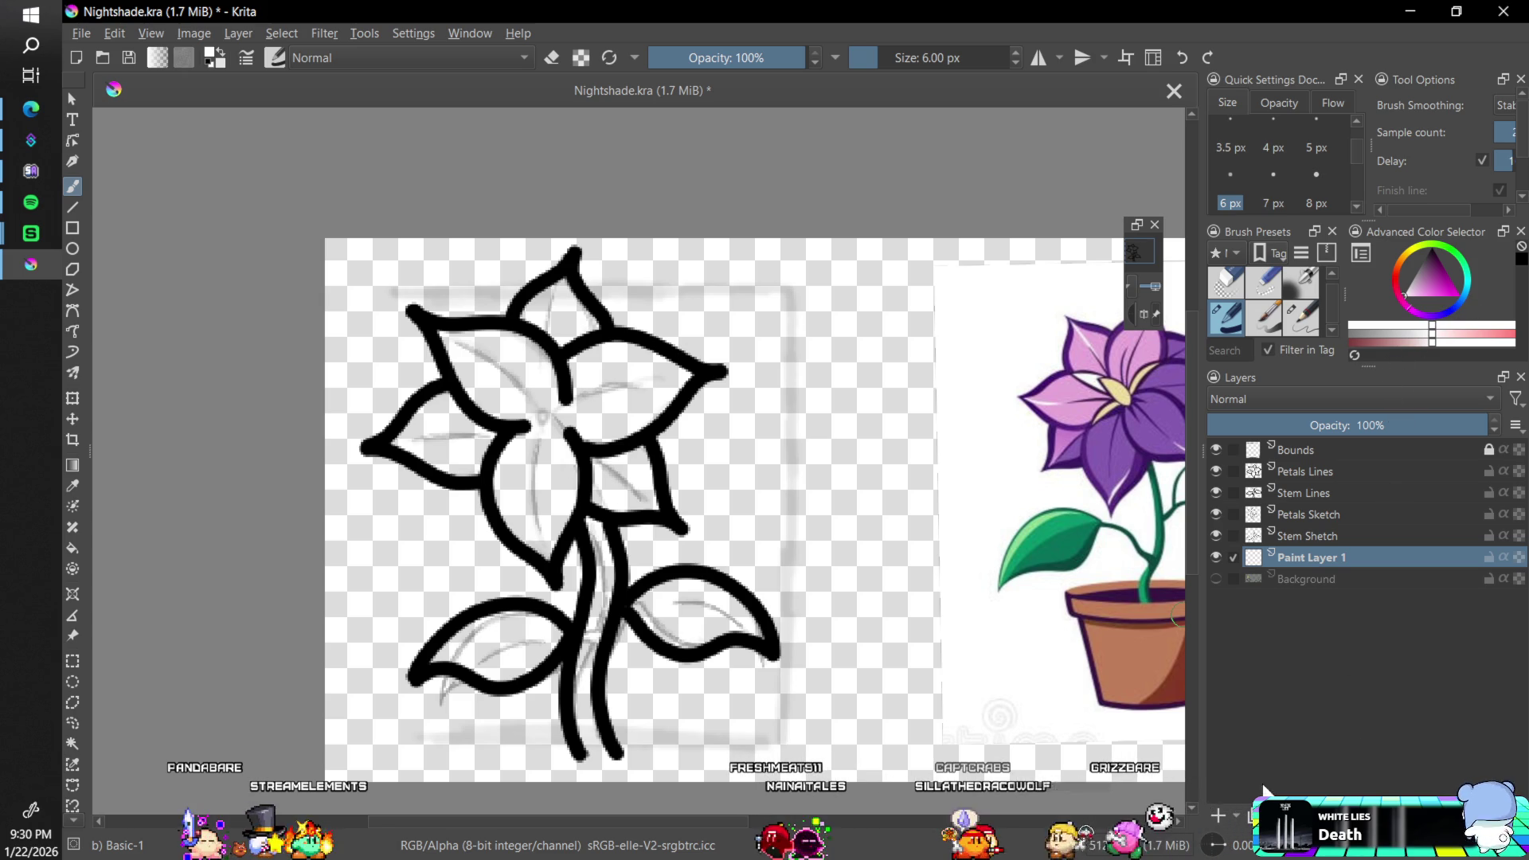
pyautogui.moveTo(1329, 556)
pyautogui.mouseDown()
pyautogui.moveTo(1318, 629)
pyautogui.moveTo(1331, 609)
pyautogui.mouseUp()
# - Paint the bottom layer solid magenta across the whole canvas
pyautogui.click(1432, 282)
pyautogui.moveTo(1432, 282); pyautogui.dragTo(1460, 295)
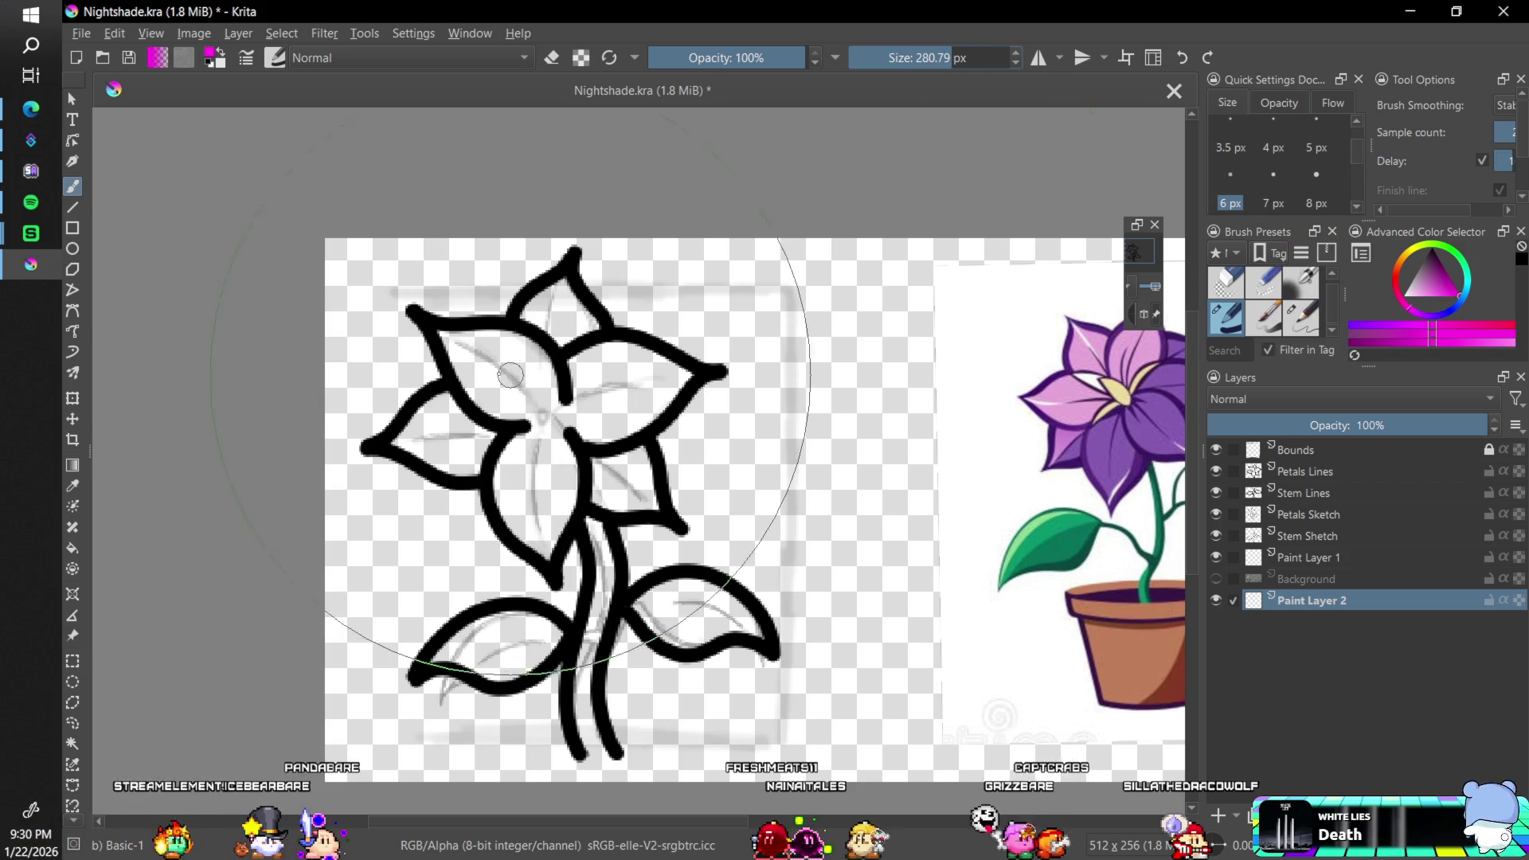
pyautogui.moveTo(414, 318)
pyautogui.mouseDown()
pyautogui.moveTo(386, 328)
pyautogui.moveTo(540, 437)
pyautogui.moveTo(522, 683)
pyautogui.moveTo(921, 556)
pyautogui.moveTo(1242, 430)
pyautogui.mouseUp()
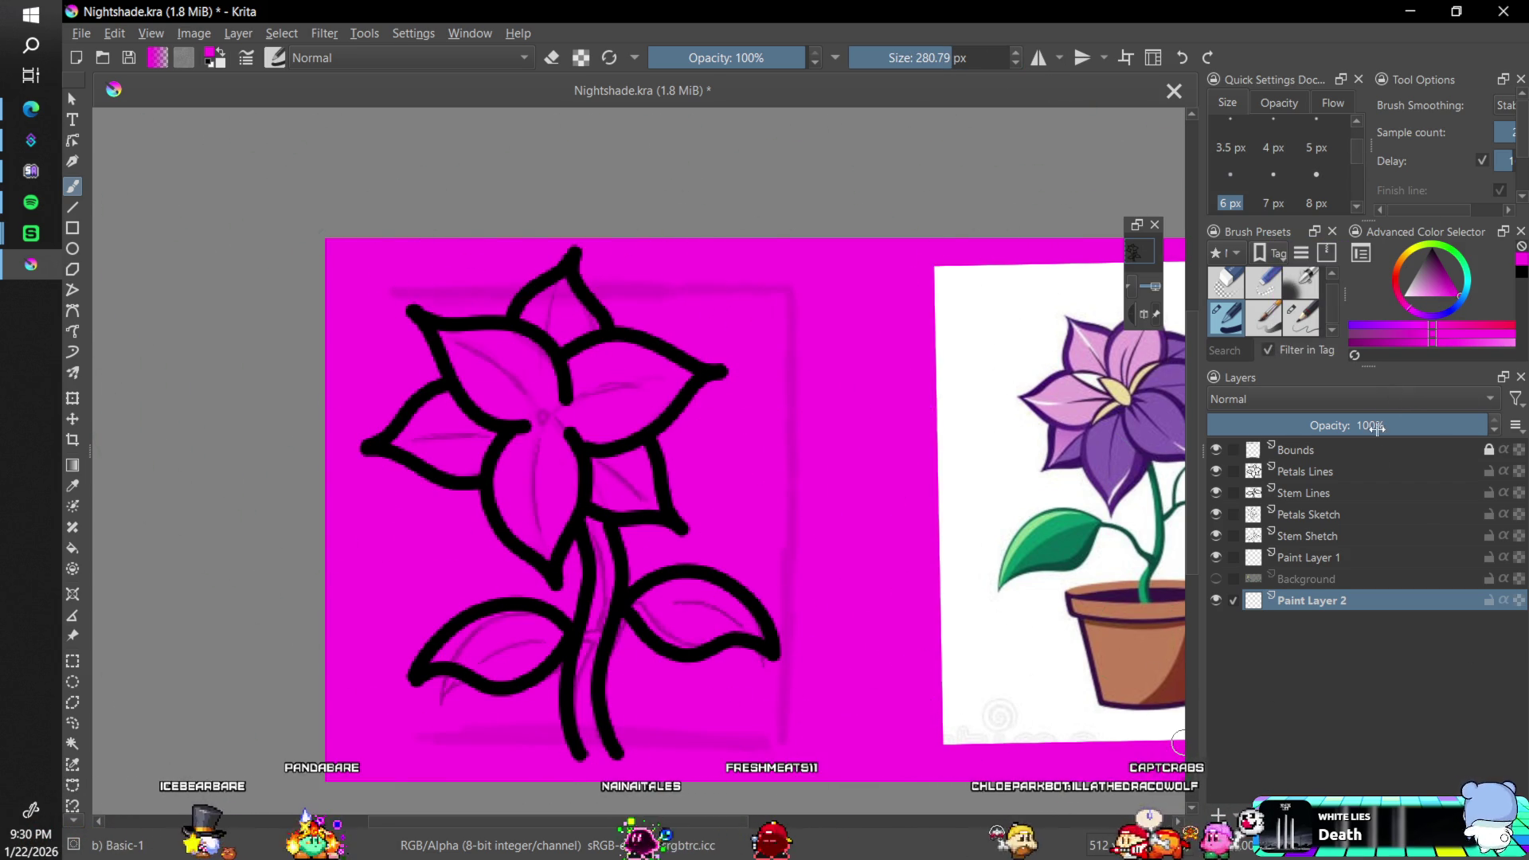
# - Rename Paint Layer 1, between Stem Shetch and Background, to 'Petals Fill'
pyautogui.click(1289, 556)
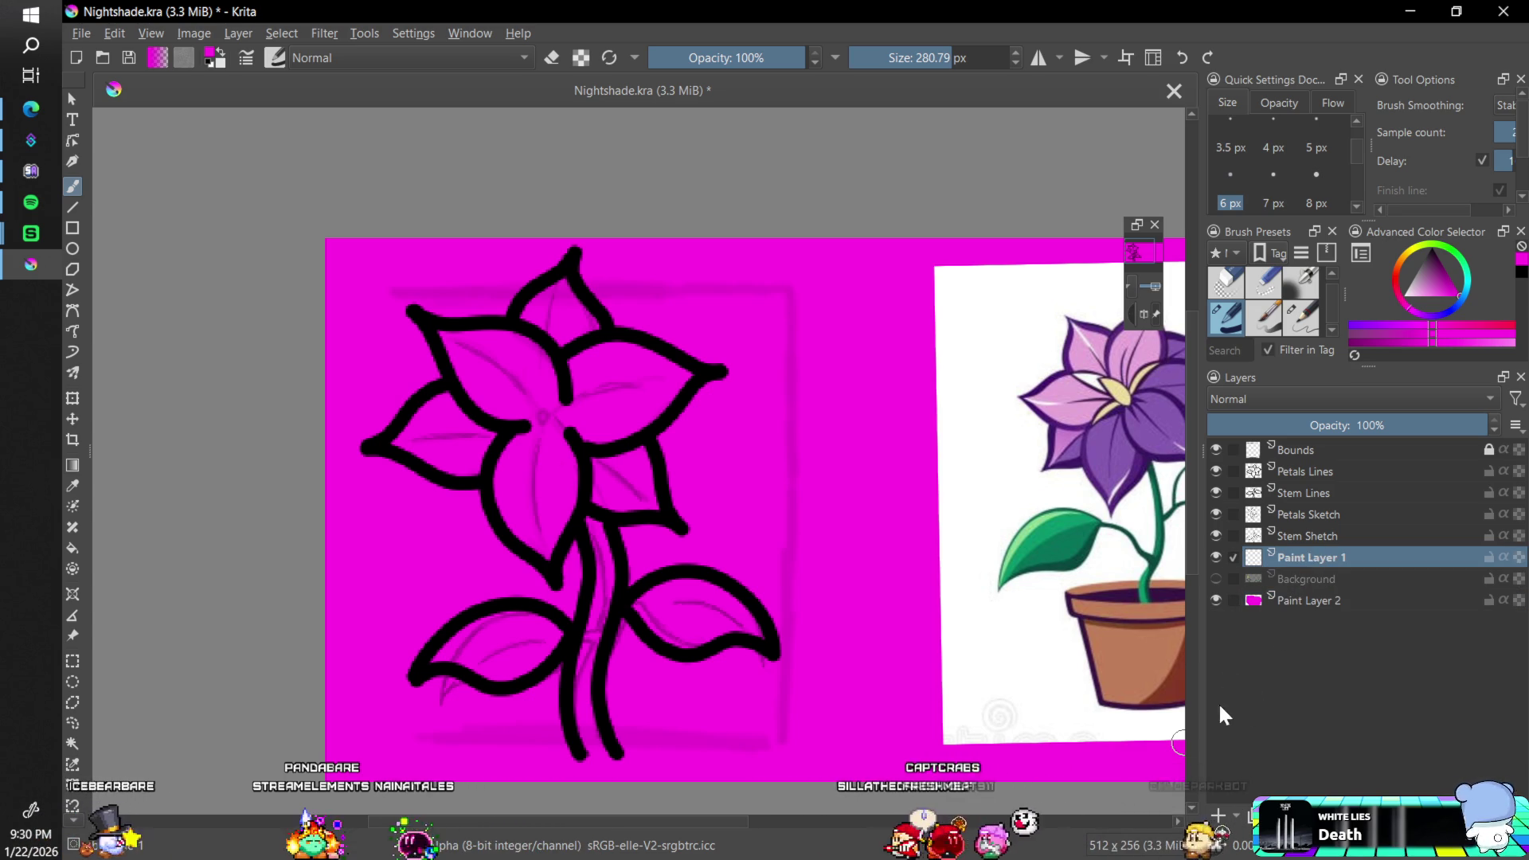
pyautogui.click(1230, 557)
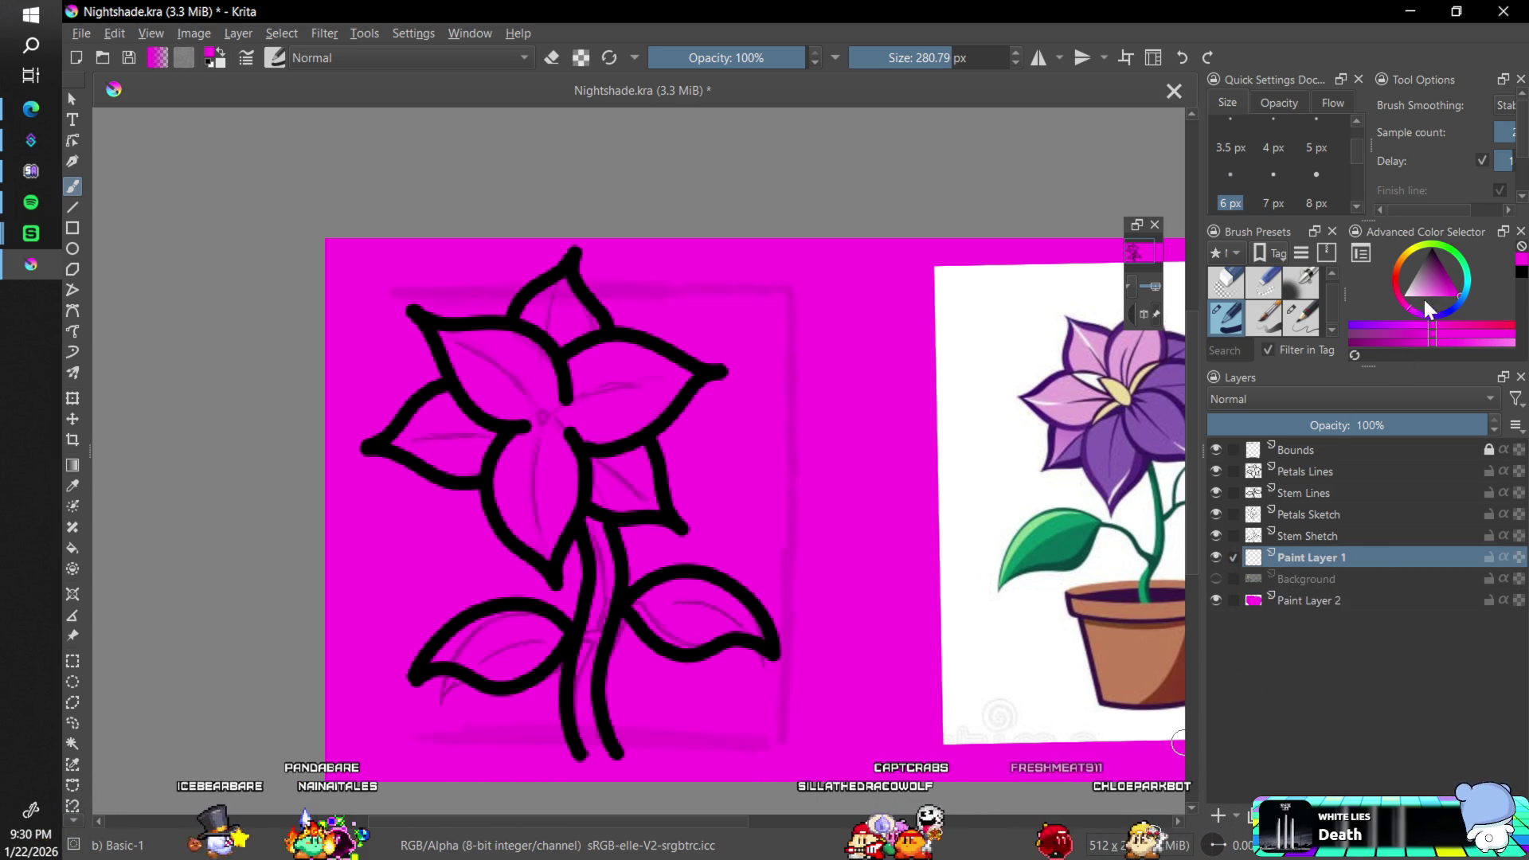
pyautogui.doubleClick(1314, 555)
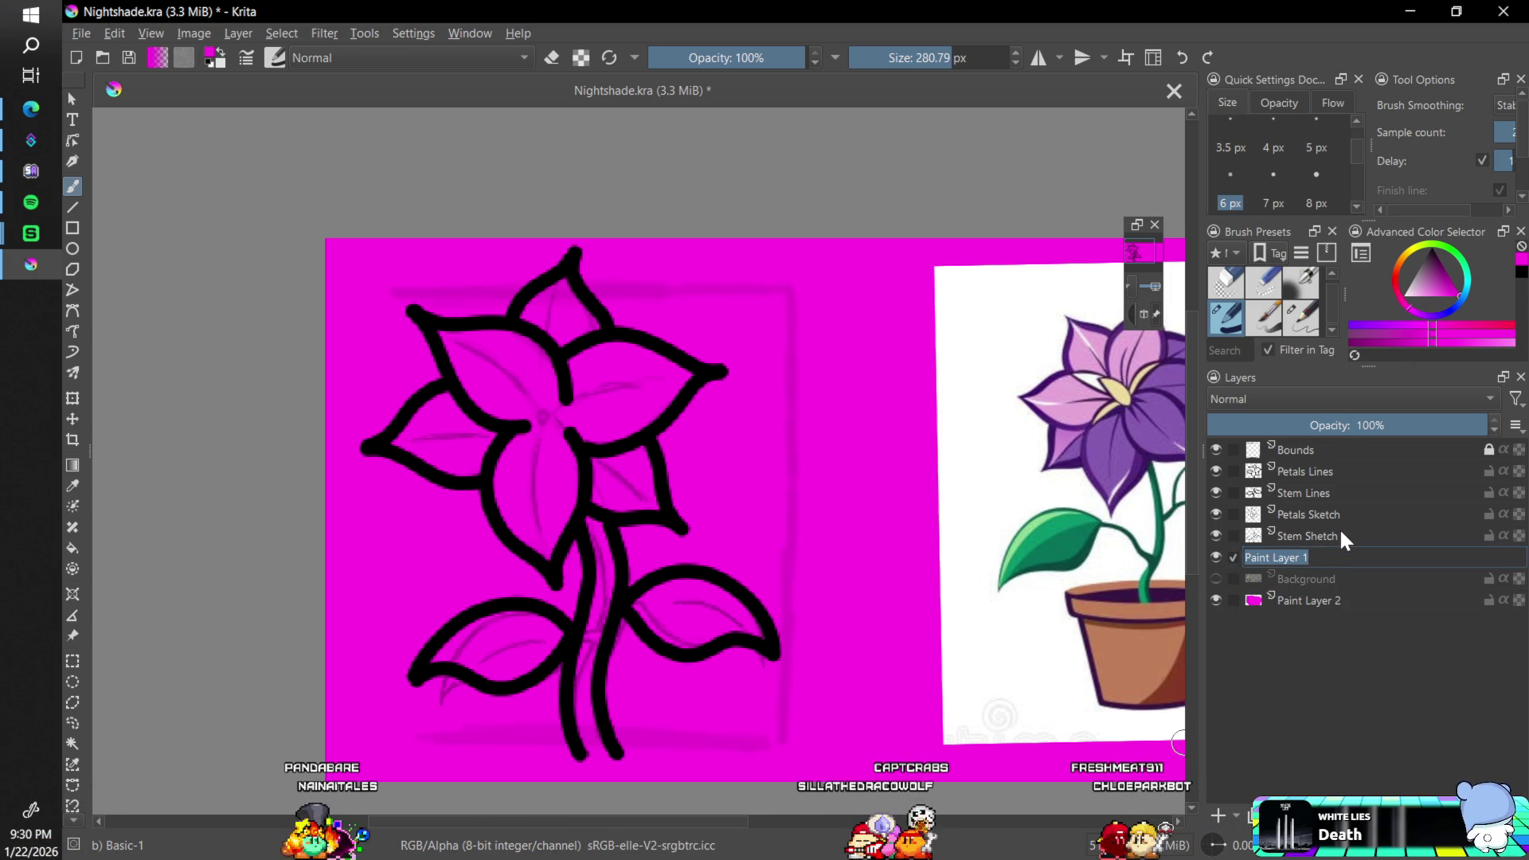
pyautogui.write('P')
pyautogui.write('etals')
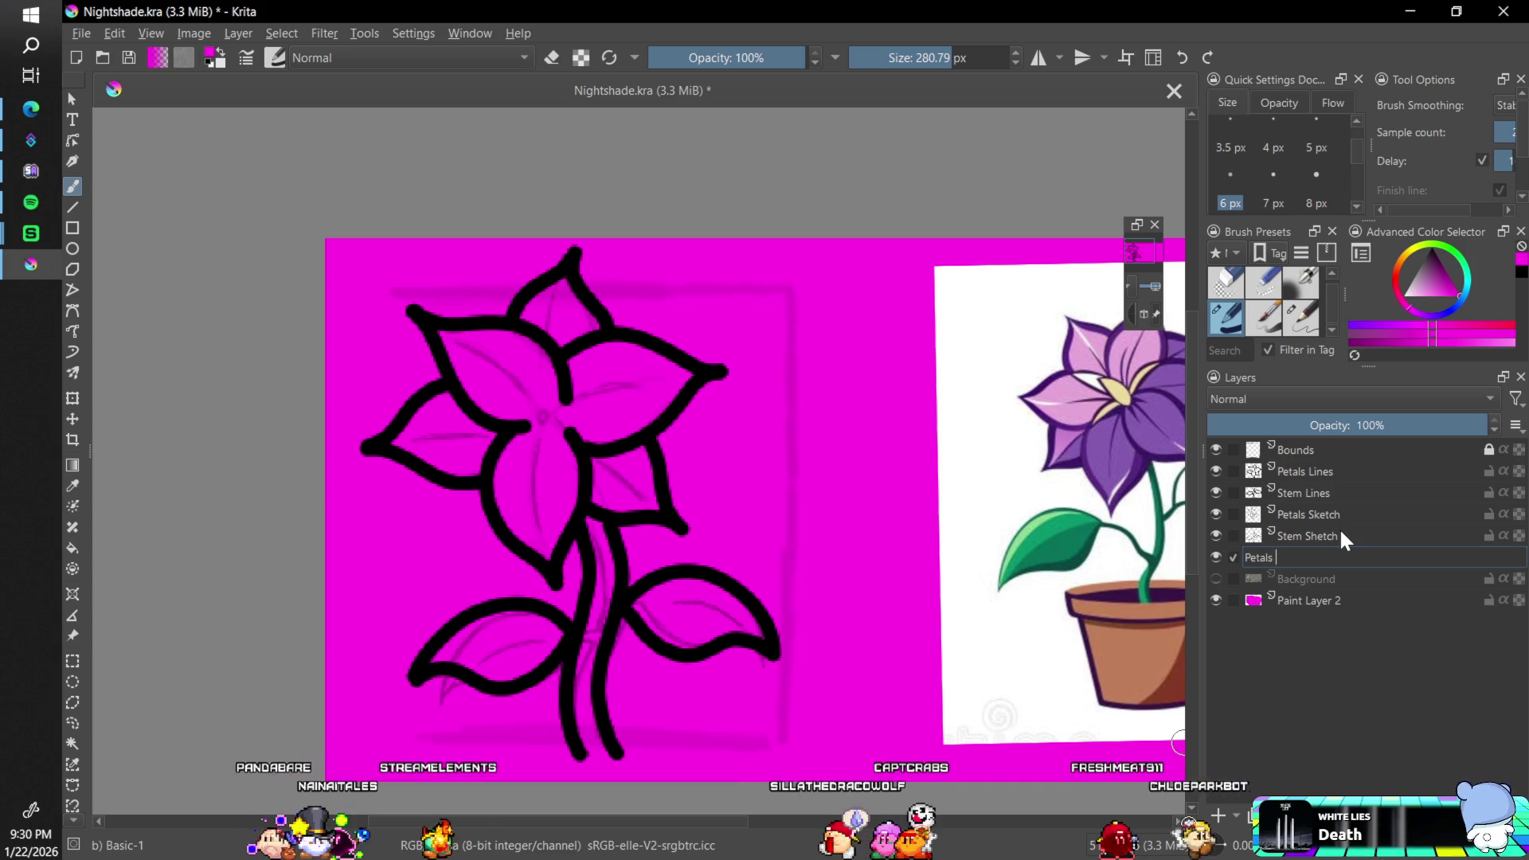
pyautogui.write(' Fill')
pyautogui.press('Return')
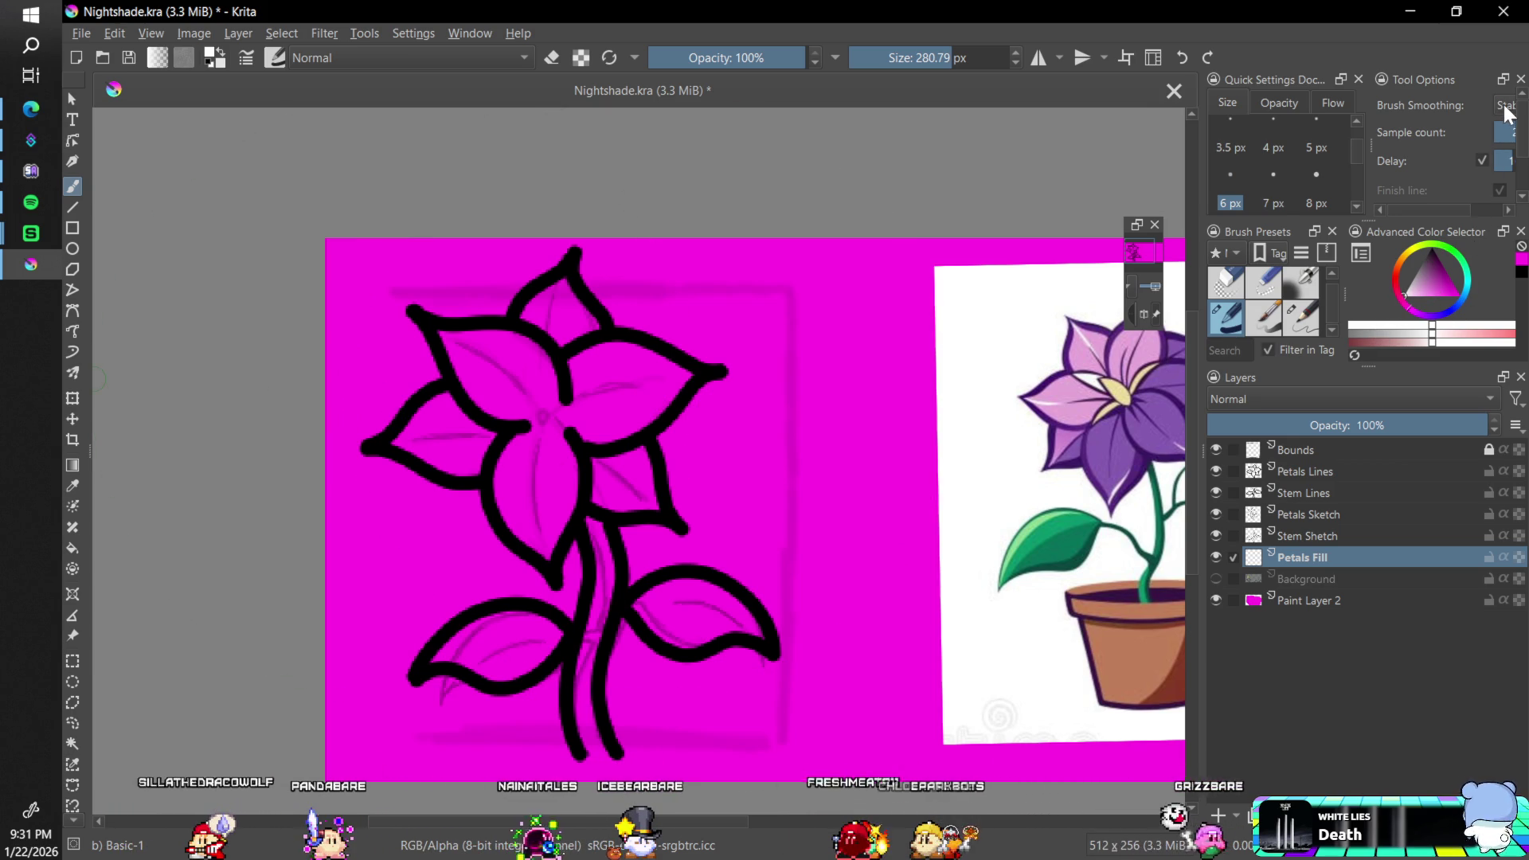
# - Turn off stroke smoothing and fill the left, top and upper-left petals white
pyautogui.click(1485, 44)
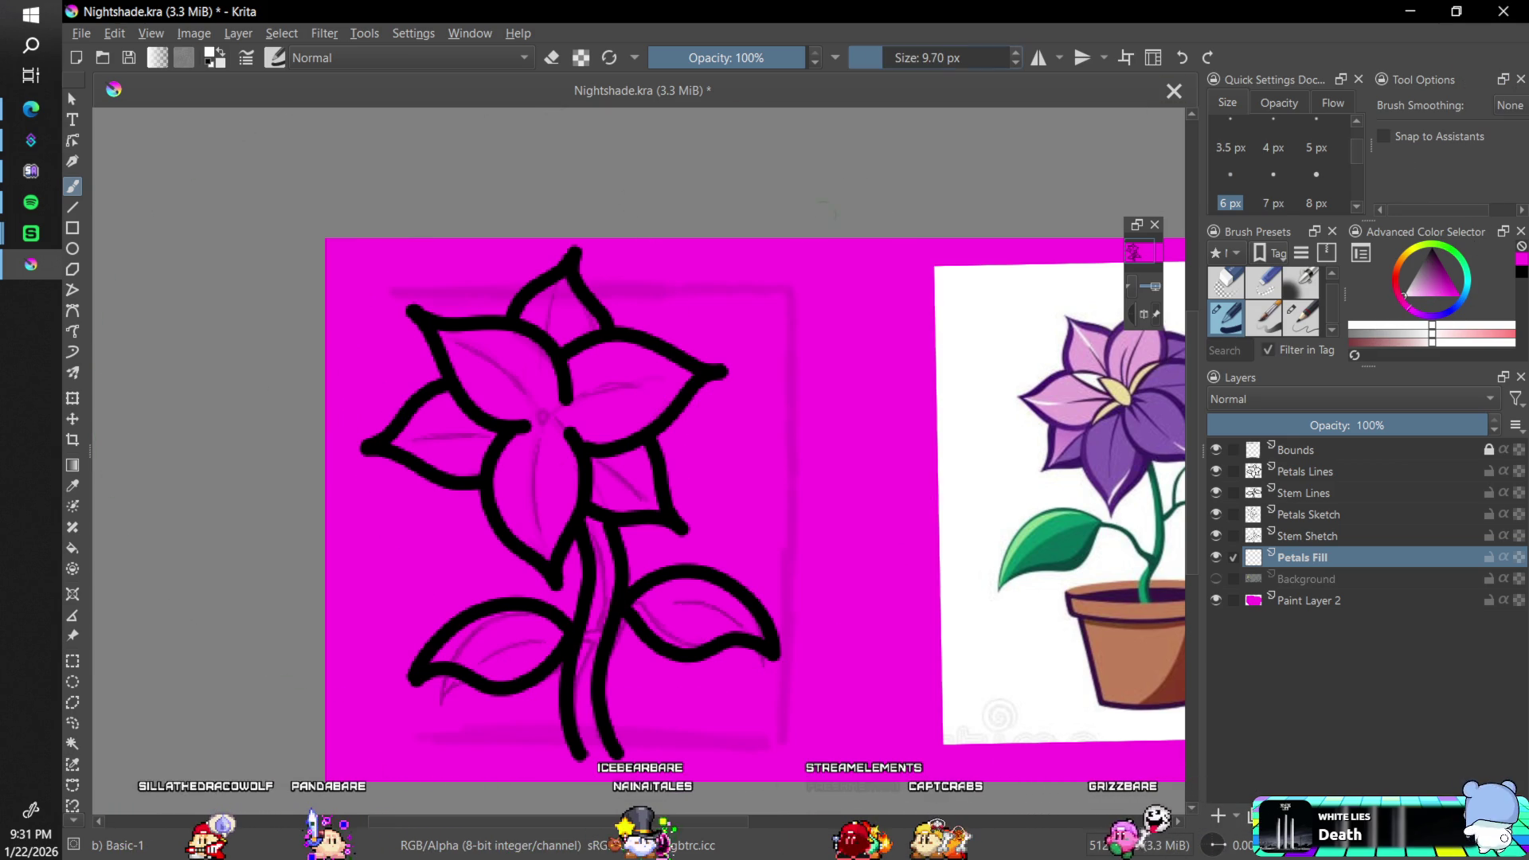
pyautogui.scroll(2, 587, 437)
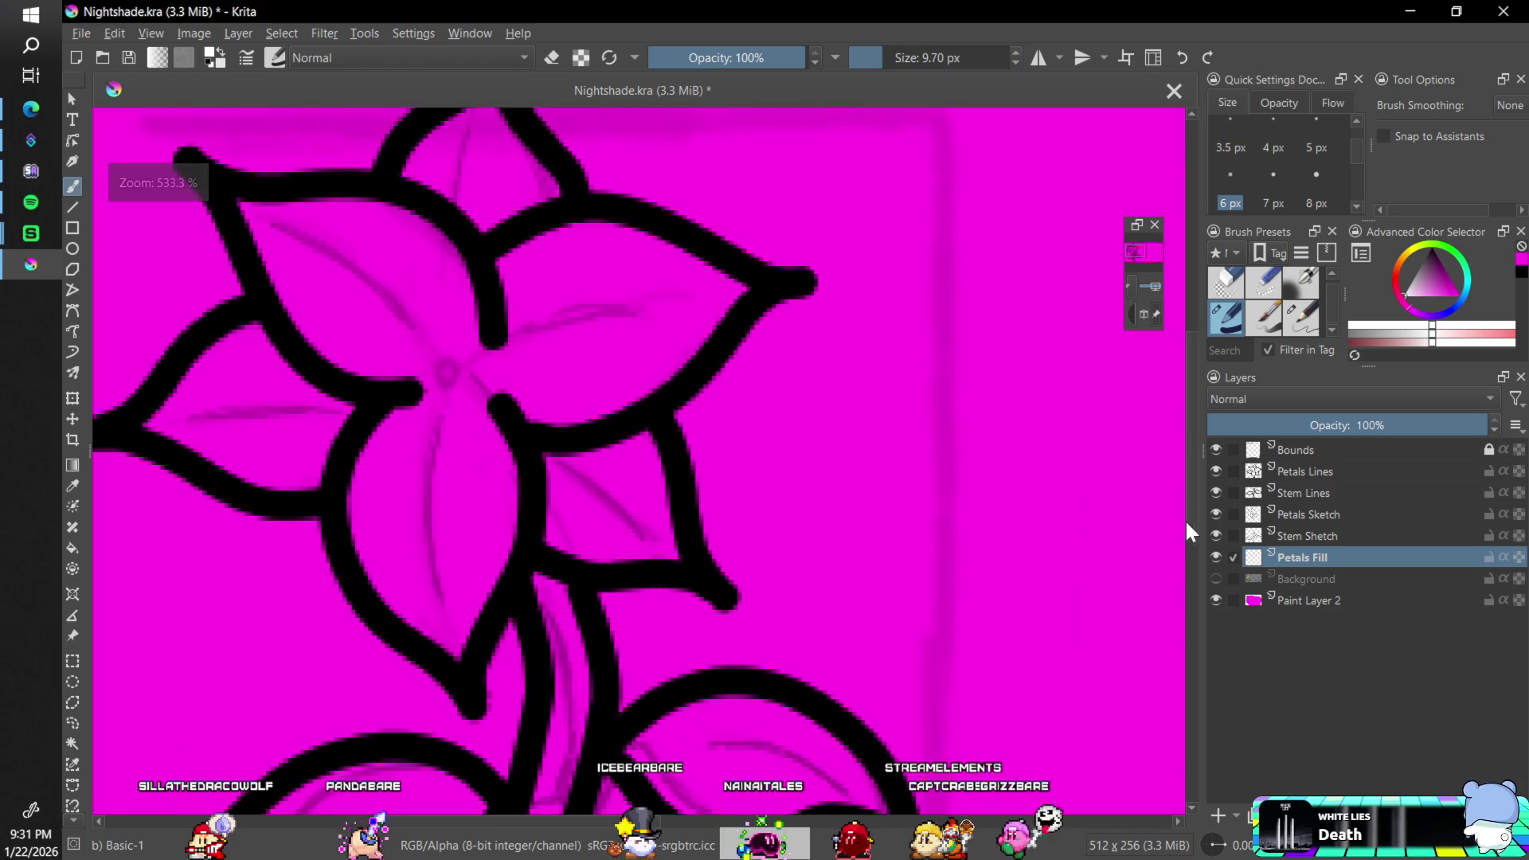
pyautogui.moveTo(366, 796); pyautogui.dragTo(589, 796)
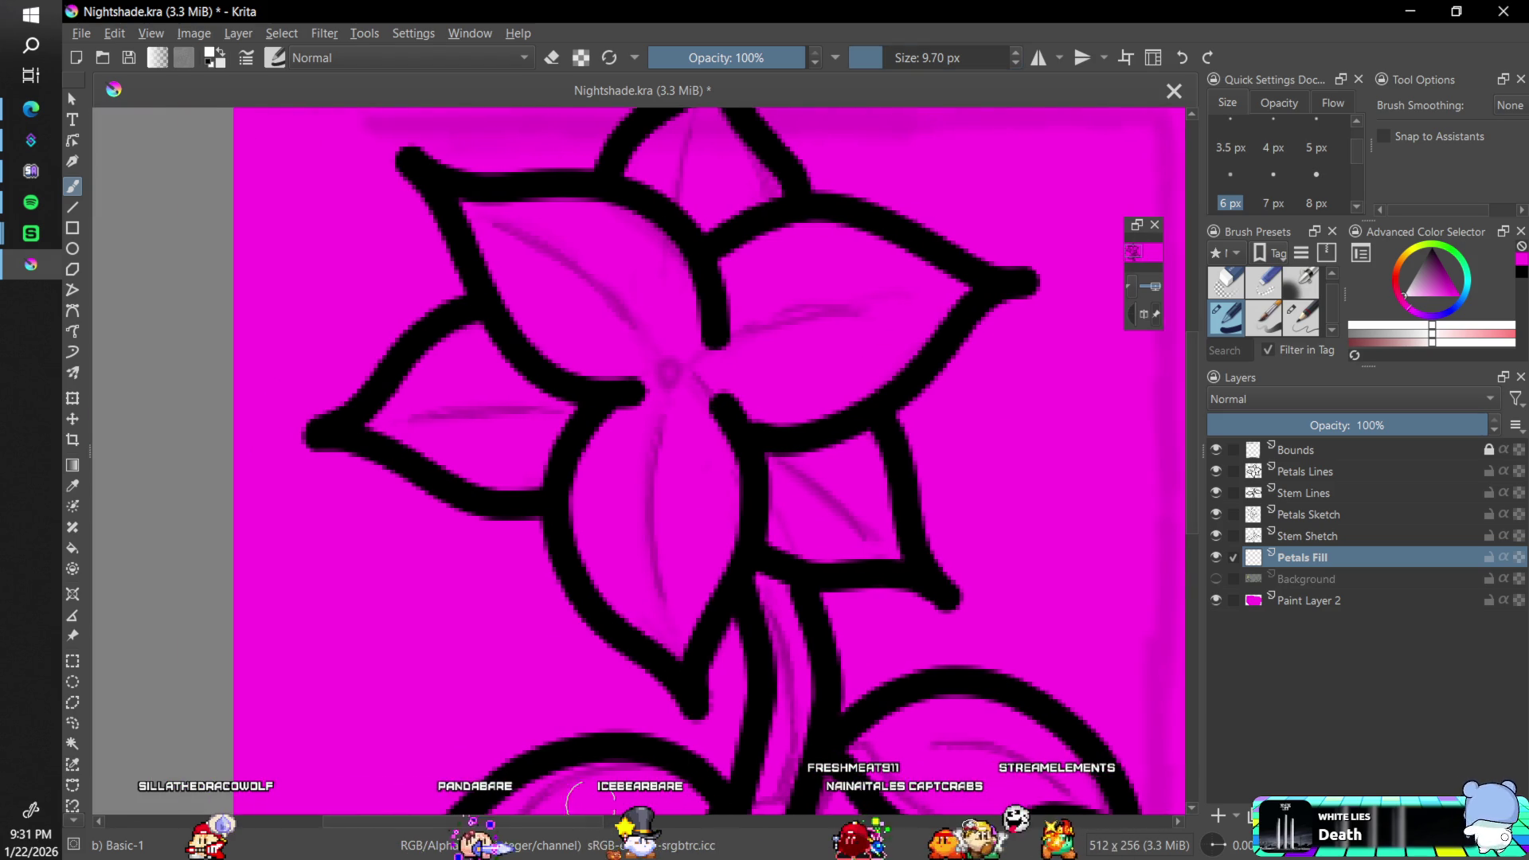
pyautogui.scroll(1, 1161, 399)
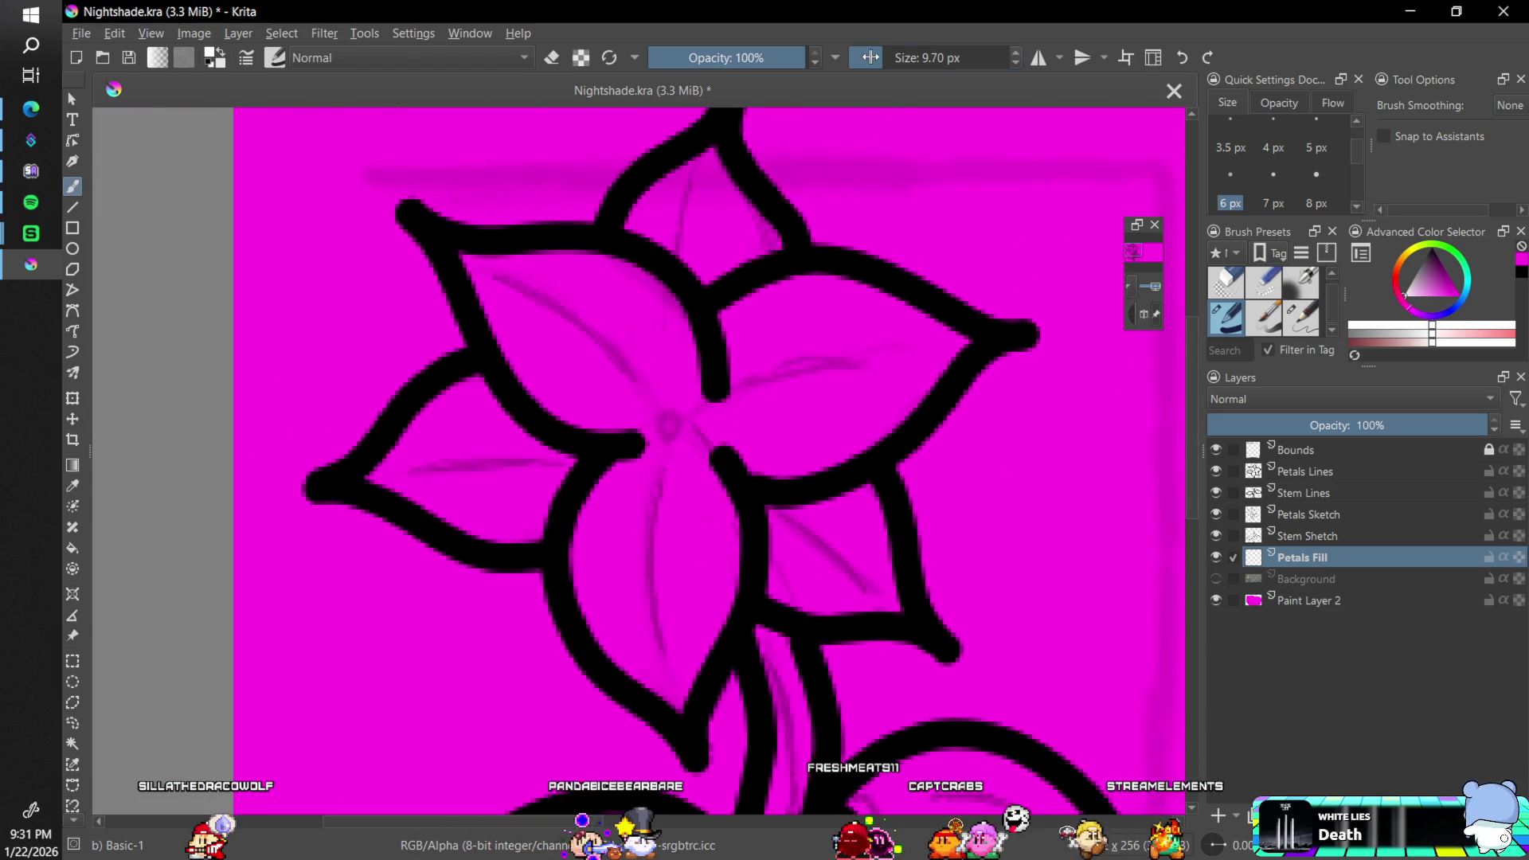
pyautogui.moveTo(388, 458)
pyautogui.mouseDown()
pyautogui.moveTo(444, 383)
pyautogui.moveTo(430, 430)
pyautogui.moveTo(448, 432)
pyautogui.moveTo(414, 482)
pyautogui.moveTo(512, 490)
pyautogui.moveTo(549, 517)
pyautogui.moveTo(590, 486)
pyautogui.moveTo(525, 470)
pyautogui.moveTo(546, 414)
pyautogui.moveTo(486, 434)
pyautogui.moveTo(558, 382)
pyautogui.moveTo(476, 275)
pyautogui.moveTo(488, 251)
pyautogui.moveTo(553, 266)
pyautogui.moveTo(510, 325)
pyautogui.moveTo(605, 275)
pyautogui.moveTo(538, 381)
pyautogui.moveTo(589, 419)
pyautogui.moveTo(637, 247)
pyautogui.mouseUp()
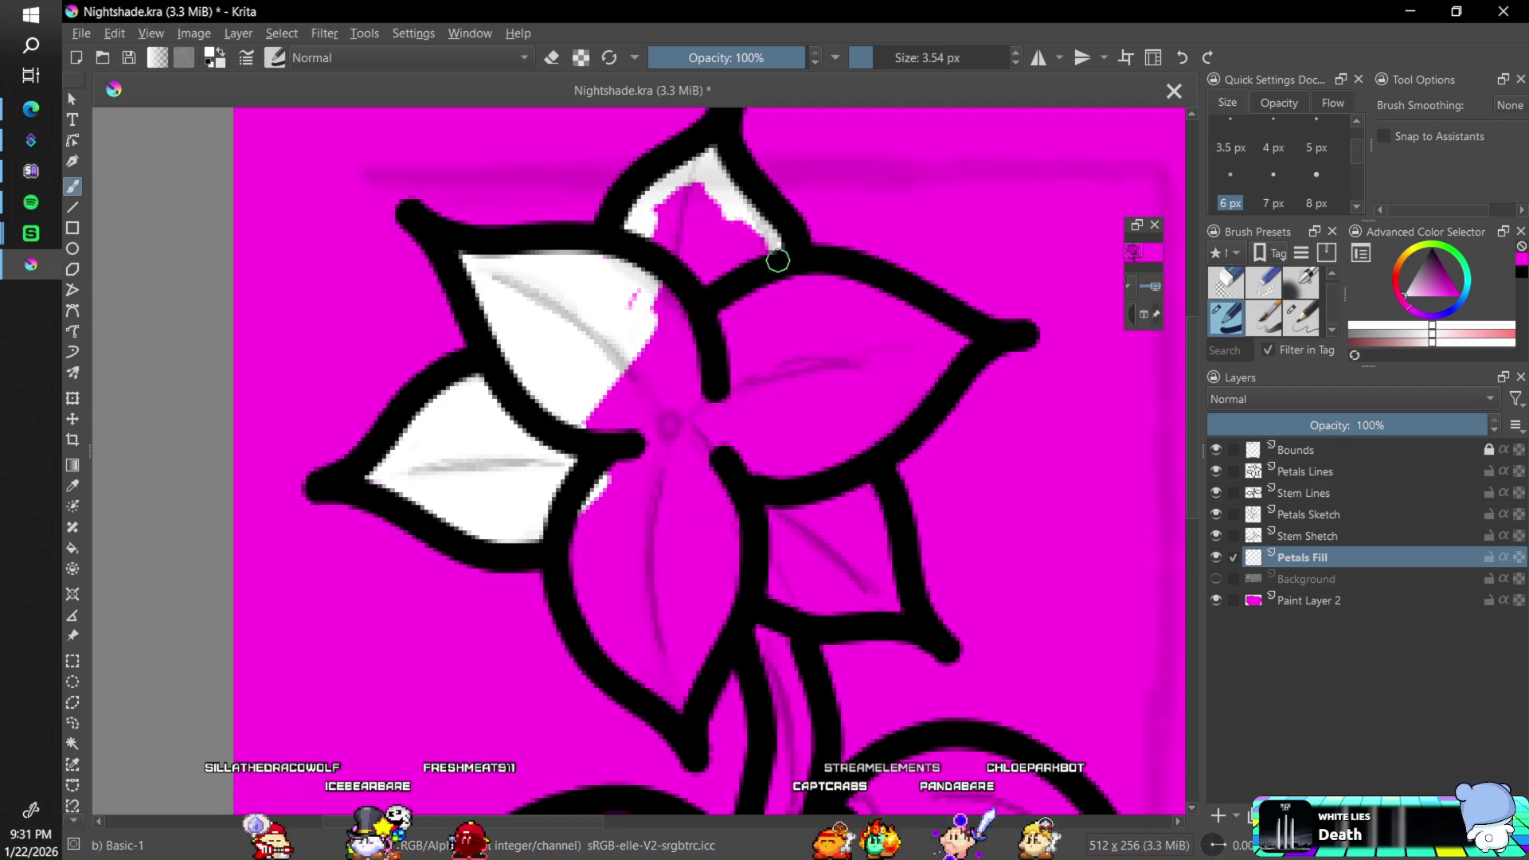
pyautogui.moveTo(731, 240)
pyautogui.mouseDown()
pyautogui.moveTo(691, 227)
pyautogui.moveTo(675, 186)
pyautogui.mouseUp()
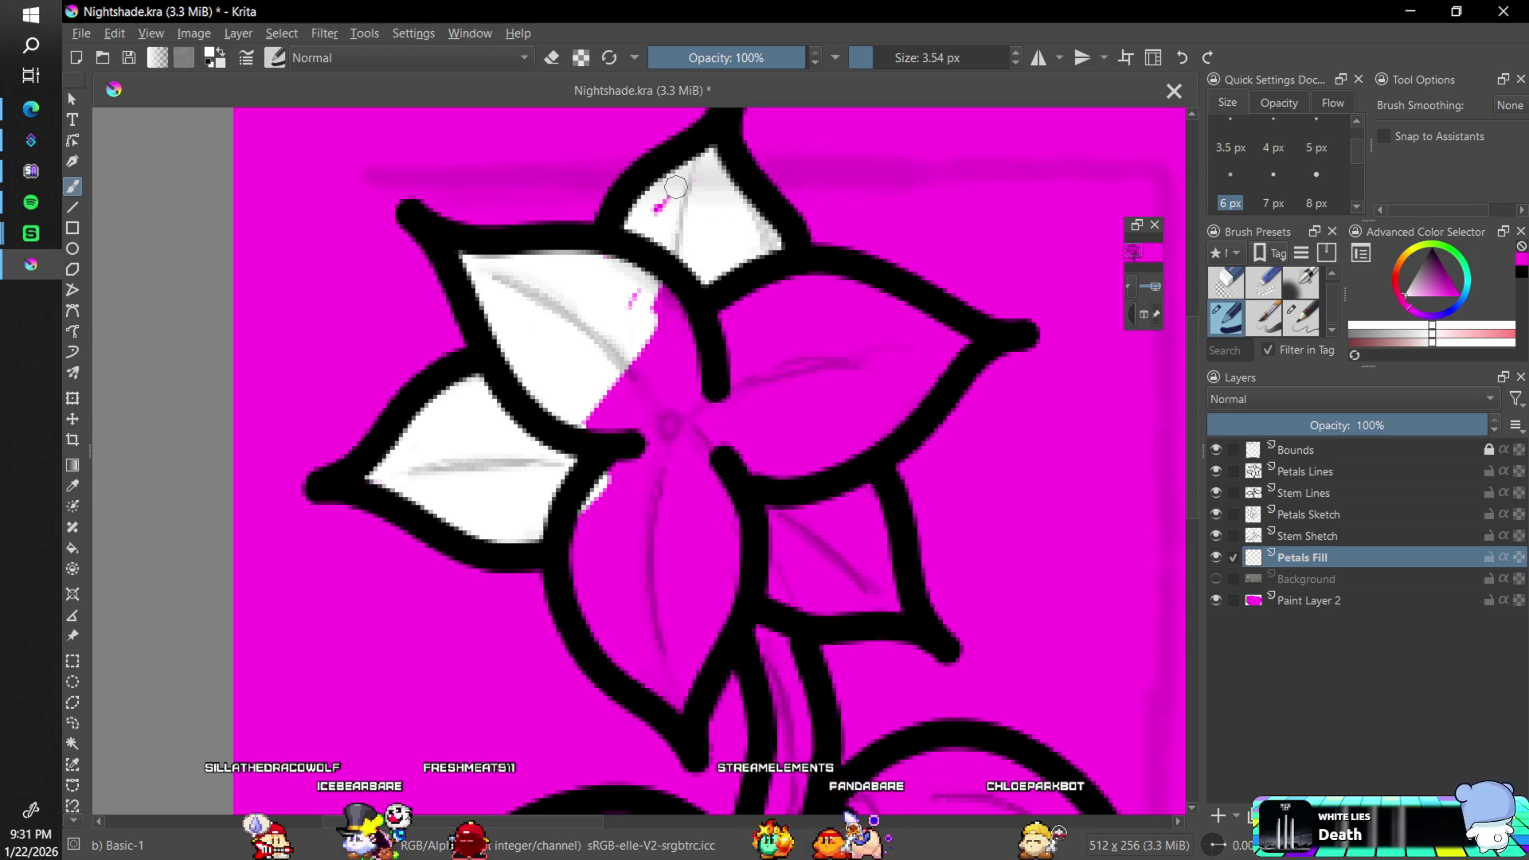
pyautogui.moveTo(627, 312)
pyautogui.mouseDown()
pyautogui.moveTo(693, 351)
pyautogui.moveTo(681, 402)
pyautogui.moveTo(637, 387)
pyautogui.moveTo(608, 402)
pyautogui.mouseUp()
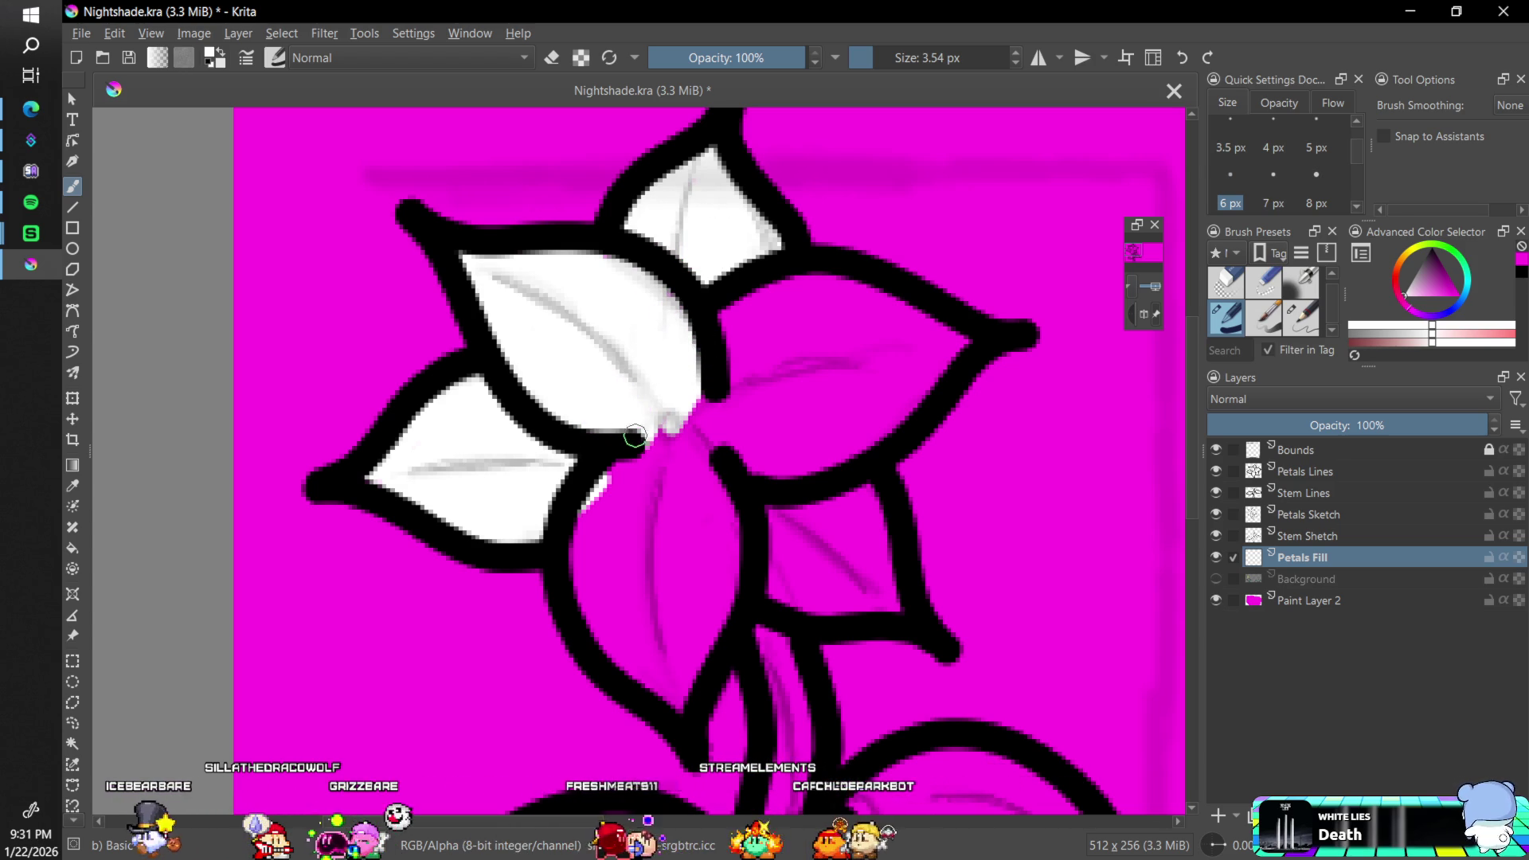
# - Fill the lower petals, centre, remaining upper magenta and small right petal with white
pyautogui.moveTo(678, 703)
pyautogui.mouseDown()
pyautogui.moveTo(581, 597)
pyautogui.moveTo(573, 528)
pyautogui.moveTo(587, 581)
pyautogui.moveTo(683, 666)
pyautogui.moveTo(717, 627)
pyautogui.mouseUp()
pyautogui.moveTo(731, 504)
pyautogui.mouseDown()
pyautogui.moveTo(706, 462)
pyautogui.moveTo(686, 649)
pyautogui.mouseUp()
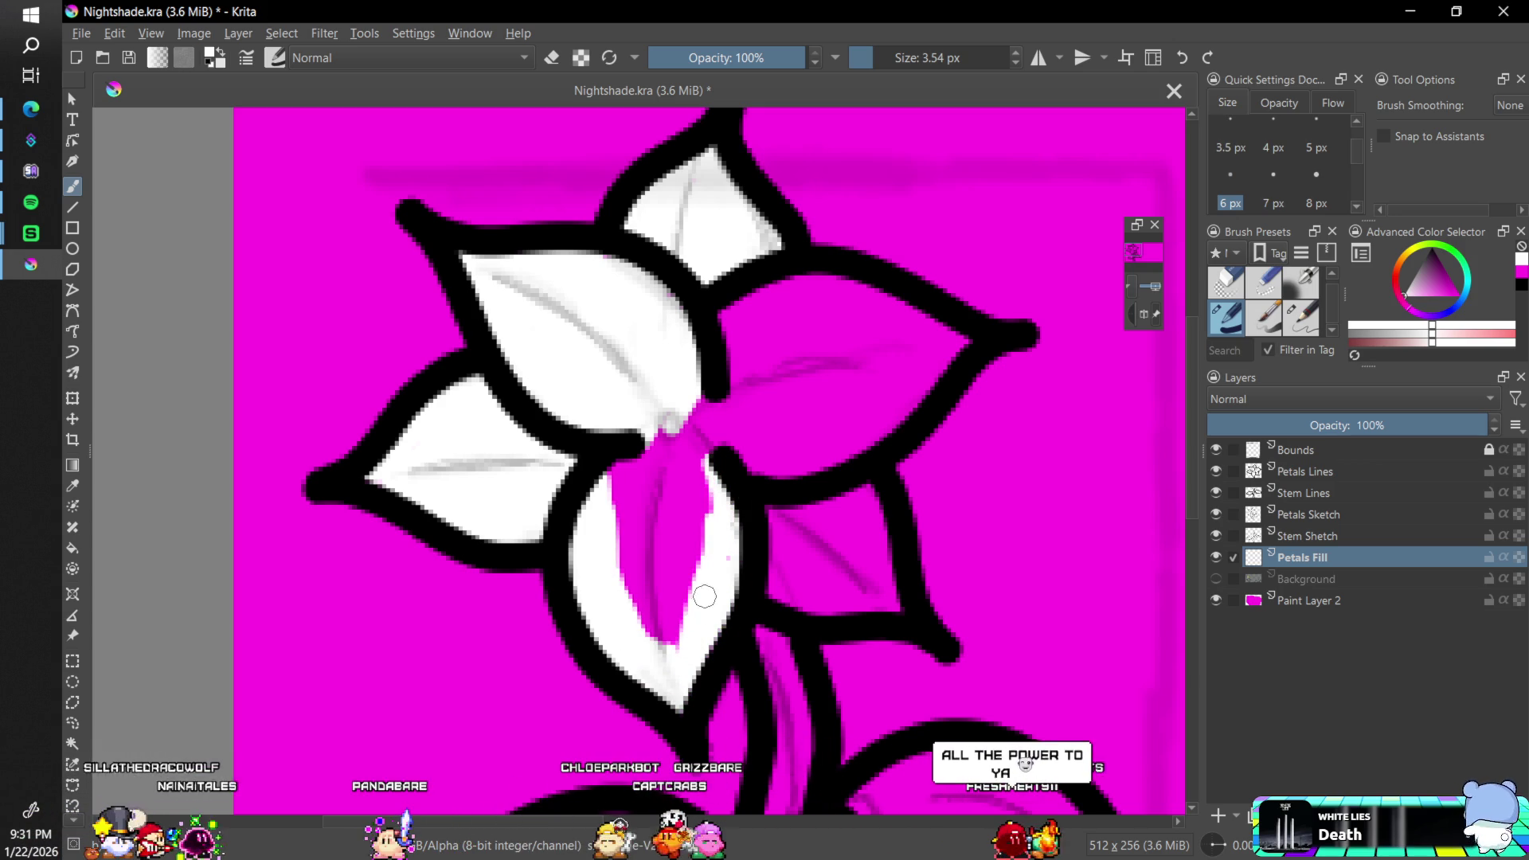
pyautogui.moveTo(701, 552); pyautogui.dragTo(649, 628)
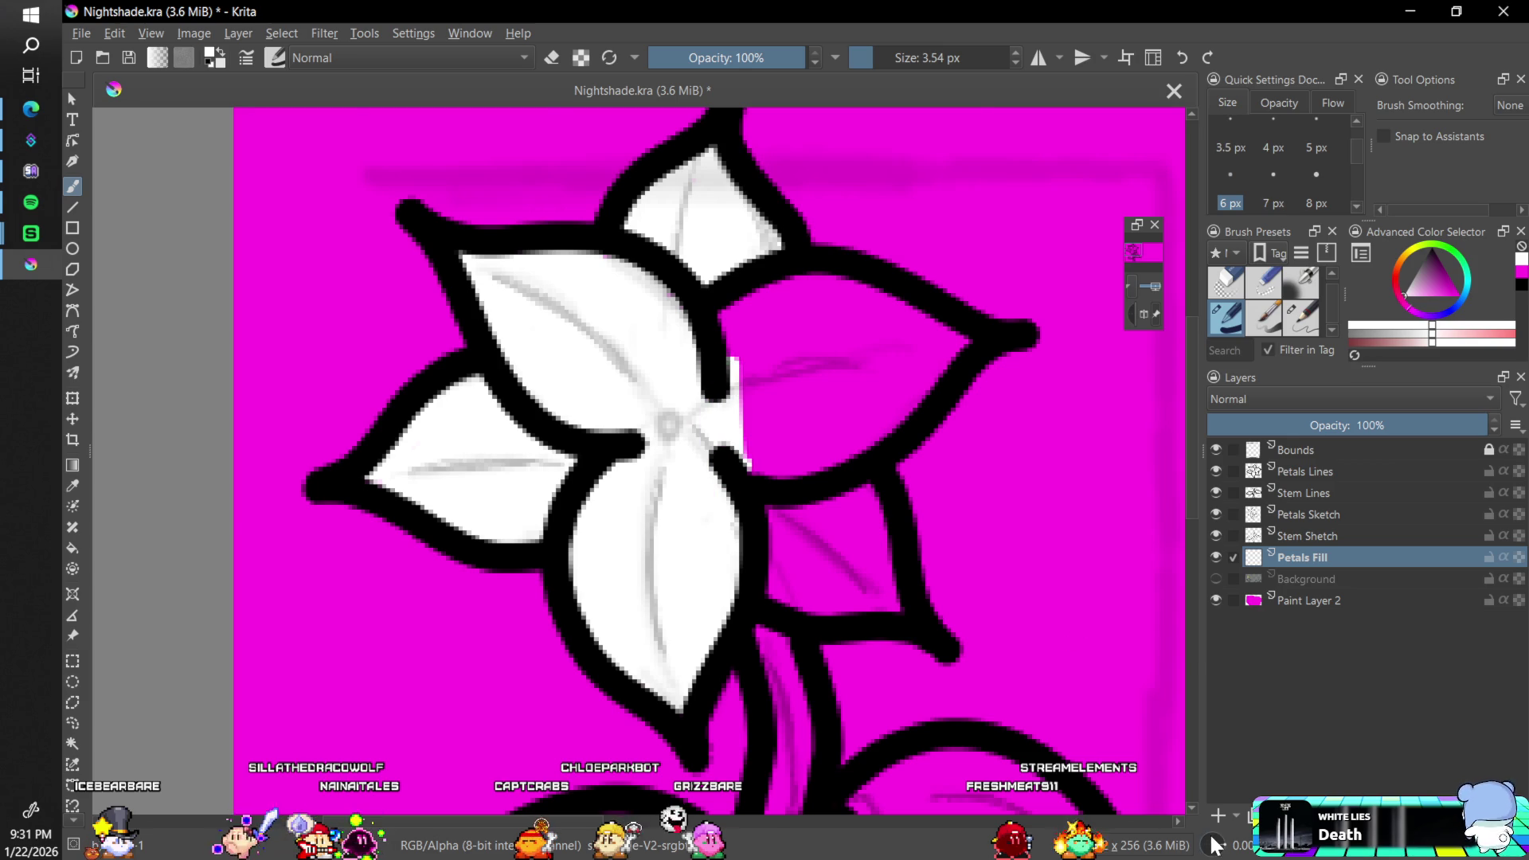
pyautogui.moveTo(1214, 844); pyautogui.dragTo(1202, 844)
pyautogui.moveTo(462, 295)
pyautogui.mouseDown()
pyautogui.moveTo(504, 391)
pyautogui.moveTo(478, 346)
pyautogui.moveTo(469, 203)
pyautogui.moveTo(520, 137)
pyautogui.moveTo(494, 263)
pyautogui.moveTo(511, 387)
pyautogui.moveTo(498, 275)
pyautogui.moveTo(505, 317)
pyautogui.moveTo(530, 287)
pyautogui.moveTo(556, 300)
pyautogui.moveTo(579, 286)
pyautogui.moveTo(633, 335)
pyautogui.mouseUp()
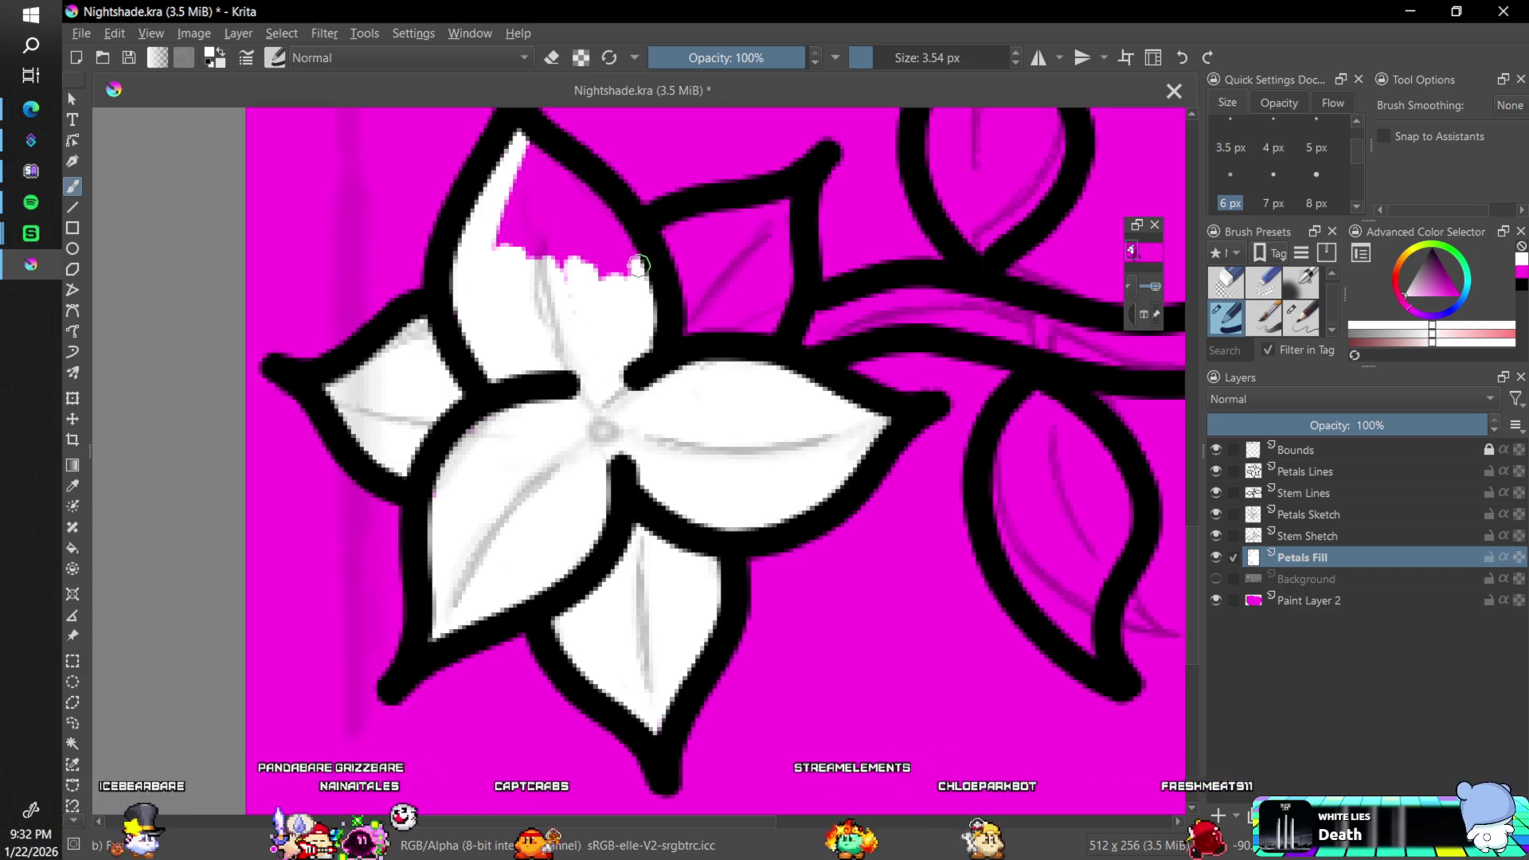
pyautogui.moveTo(629, 255)
pyautogui.mouseDown()
pyautogui.moveTo(534, 159)
pyautogui.moveTo(626, 275)
pyautogui.mouseUp()
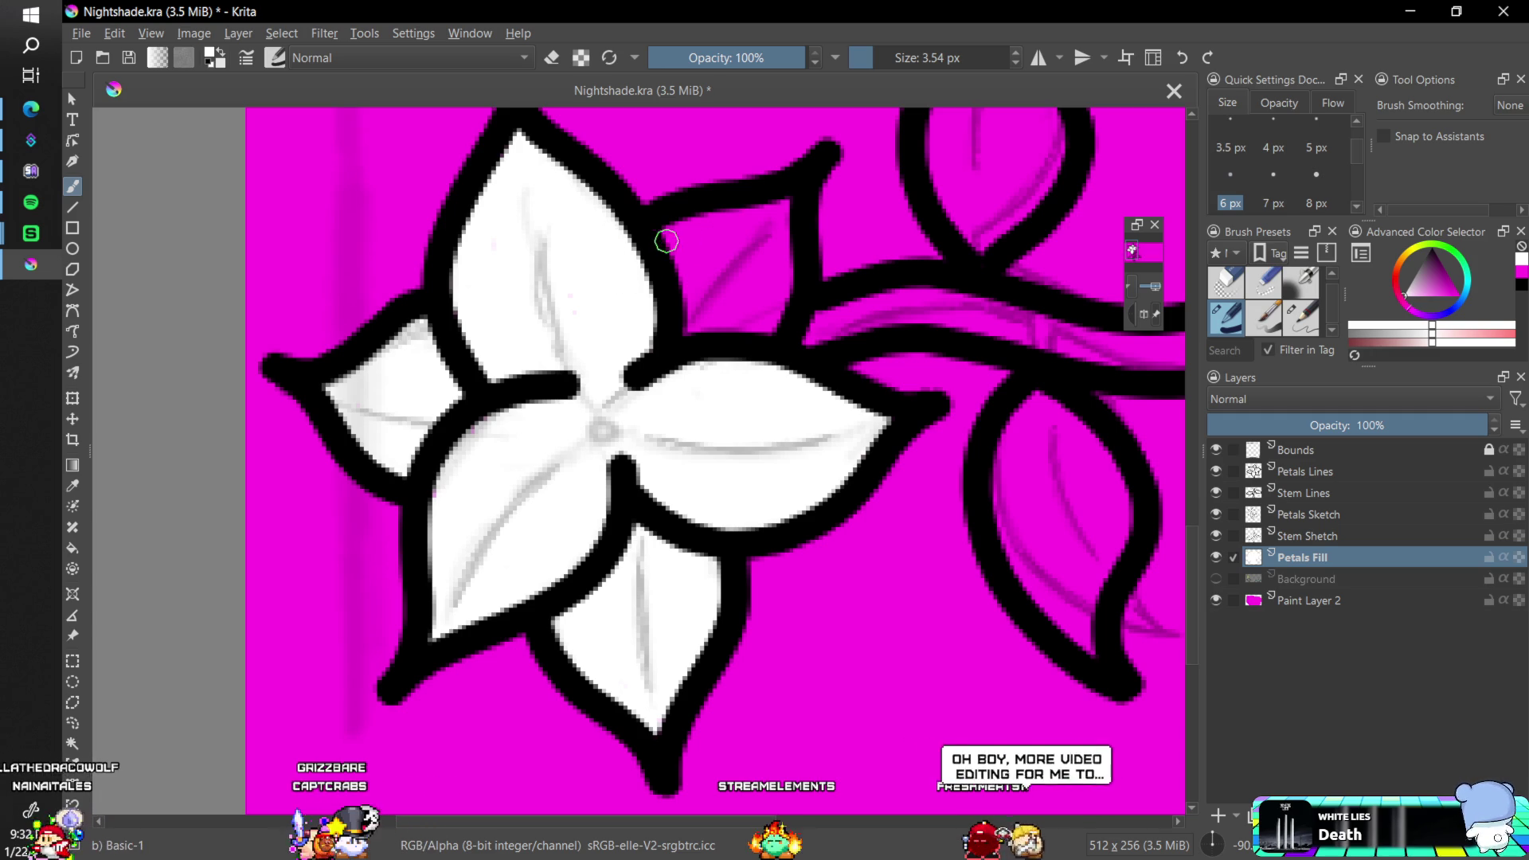
pyautogui.moveTo(679, 299)
pyautogui.mouseDown()
pyautogui.moveTo(721, 287)
pyautogui.moveTo(724, 331)
pyautogui.moveTo(781, 238)
pyautogui.moveTo(749, 243)
pyautogui.moveTo(777, 279)
pyautogui.mouseUp()
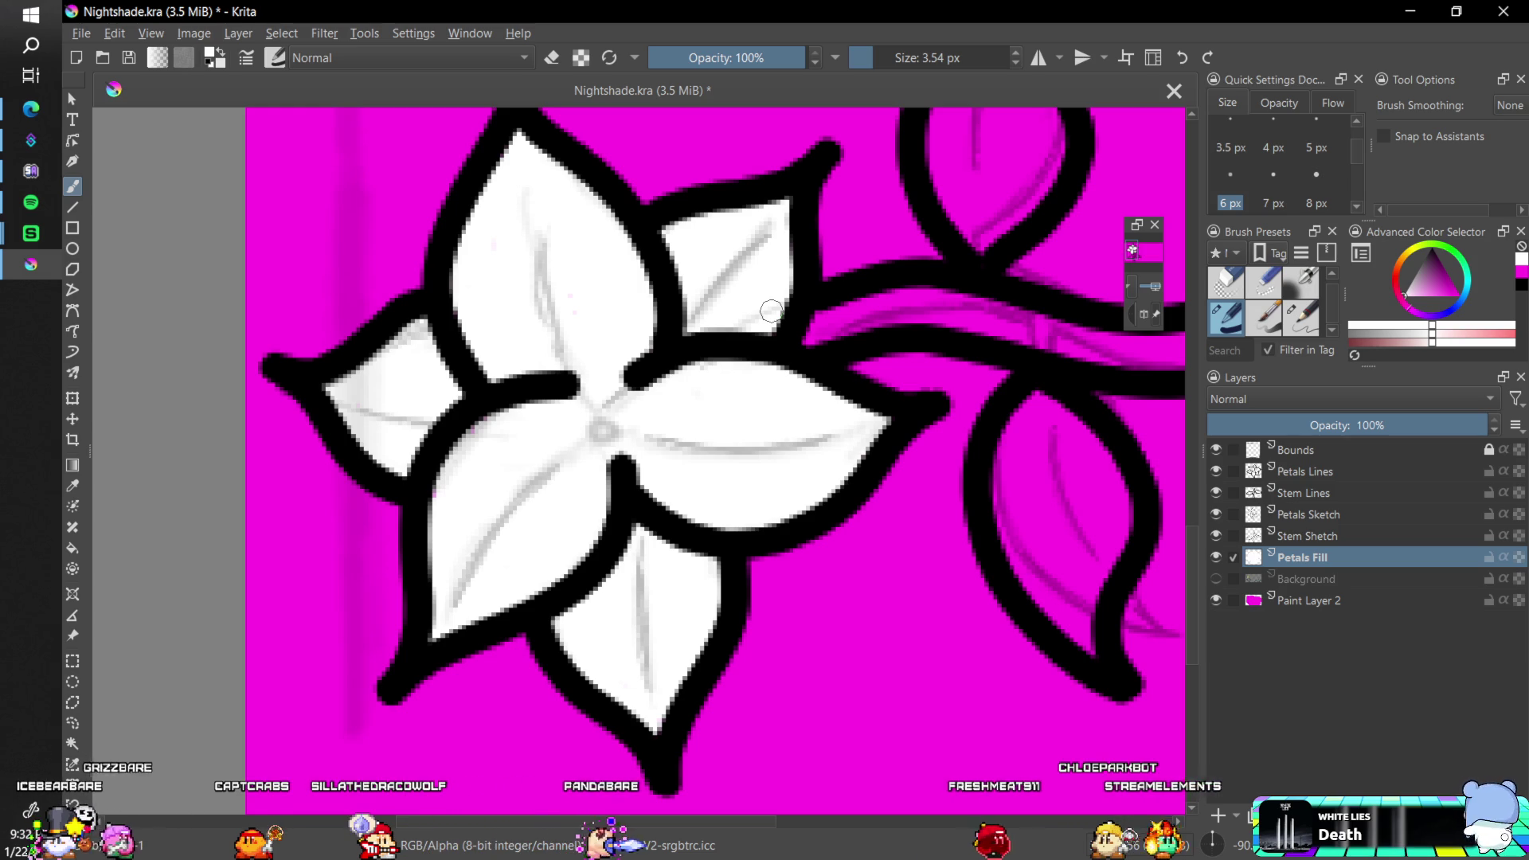
# - Add Paint Layer 3, drag it beneath Petals Fill, and rename it 'Stem Fill'
pyautogui.click(1222, 817)
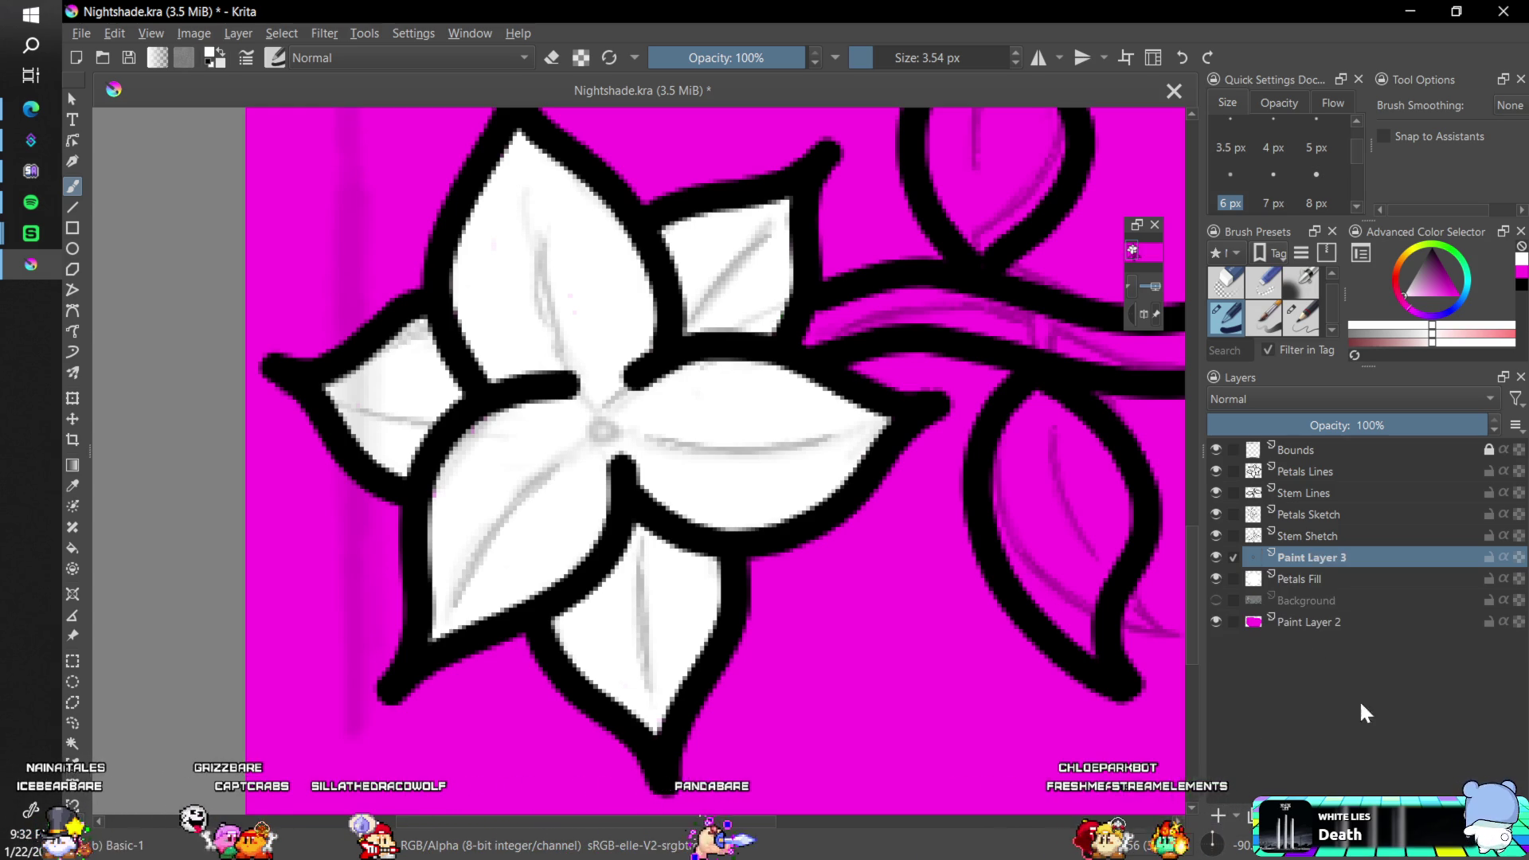
pyautogui.moveTo(1326, 558); pyautogui.dragTo(1329, 588)
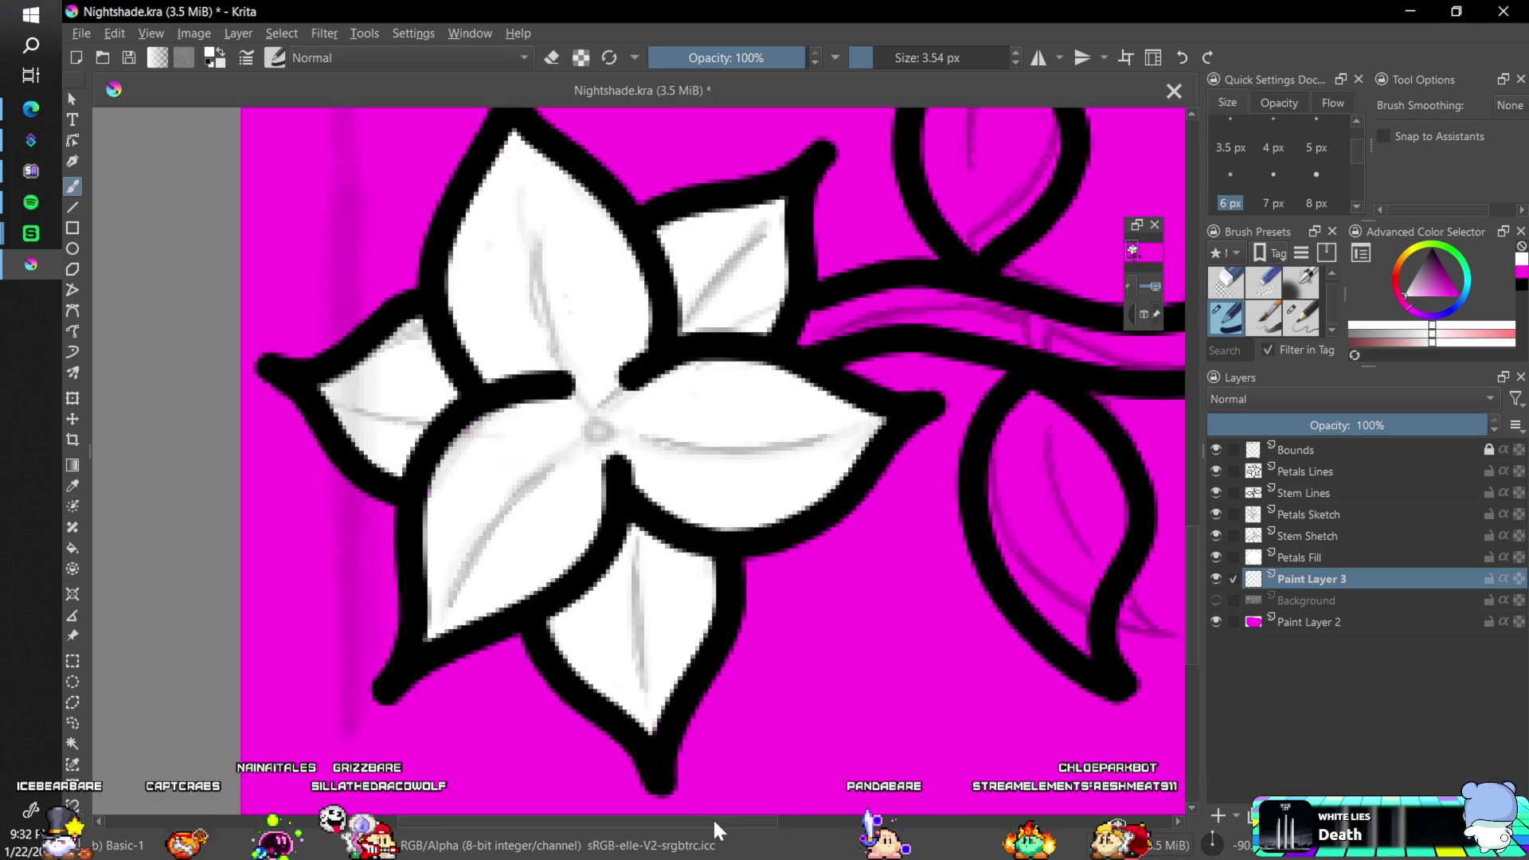
pyautogui.hscroll(5, 712, 817)
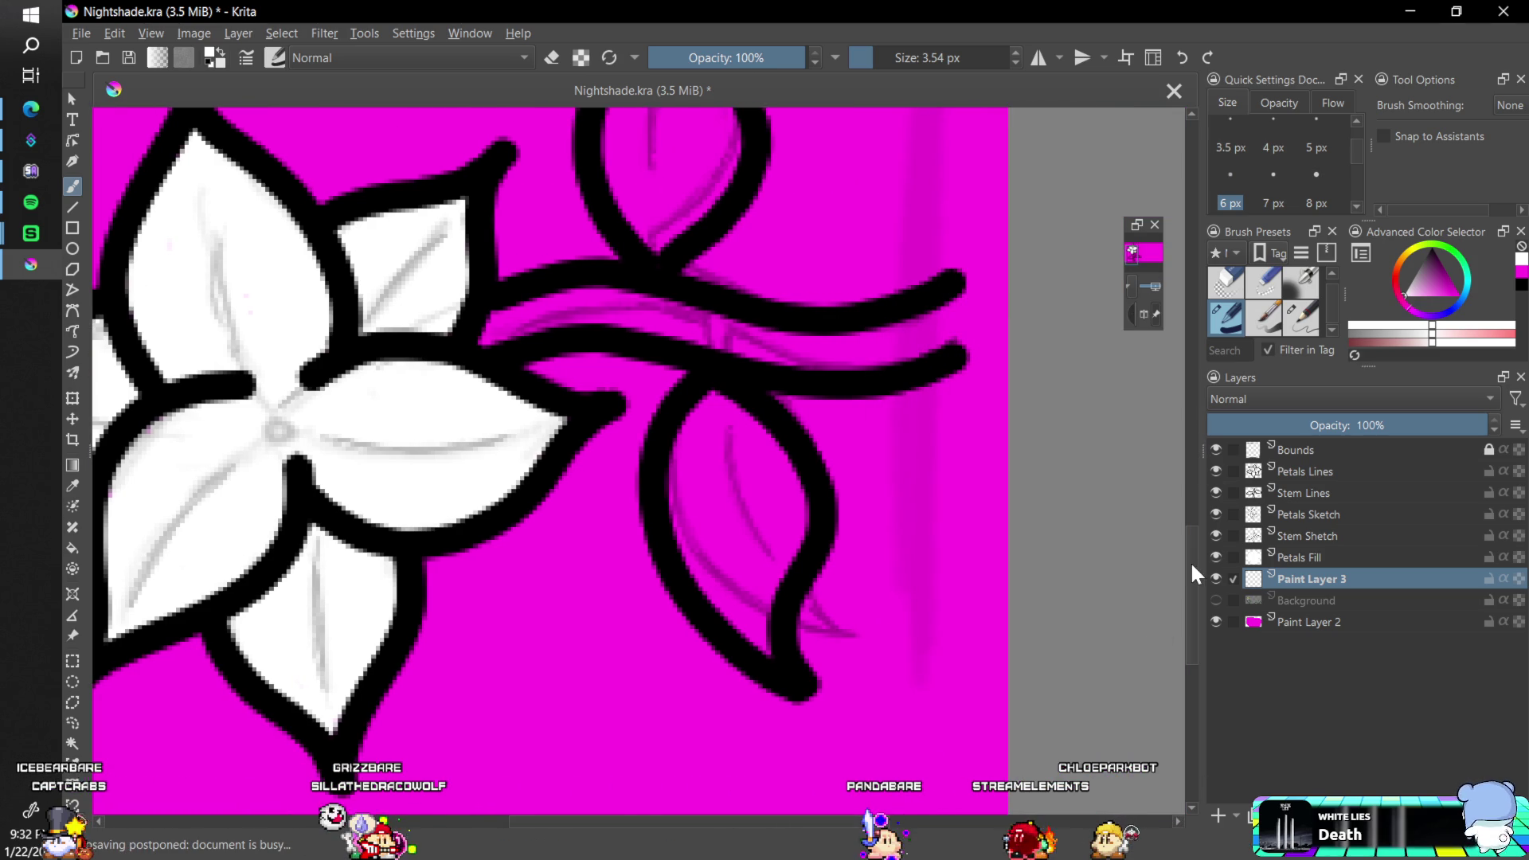
pyautogui.moveTo(1191, 564); pyautogui.dragTo(1190, 519)
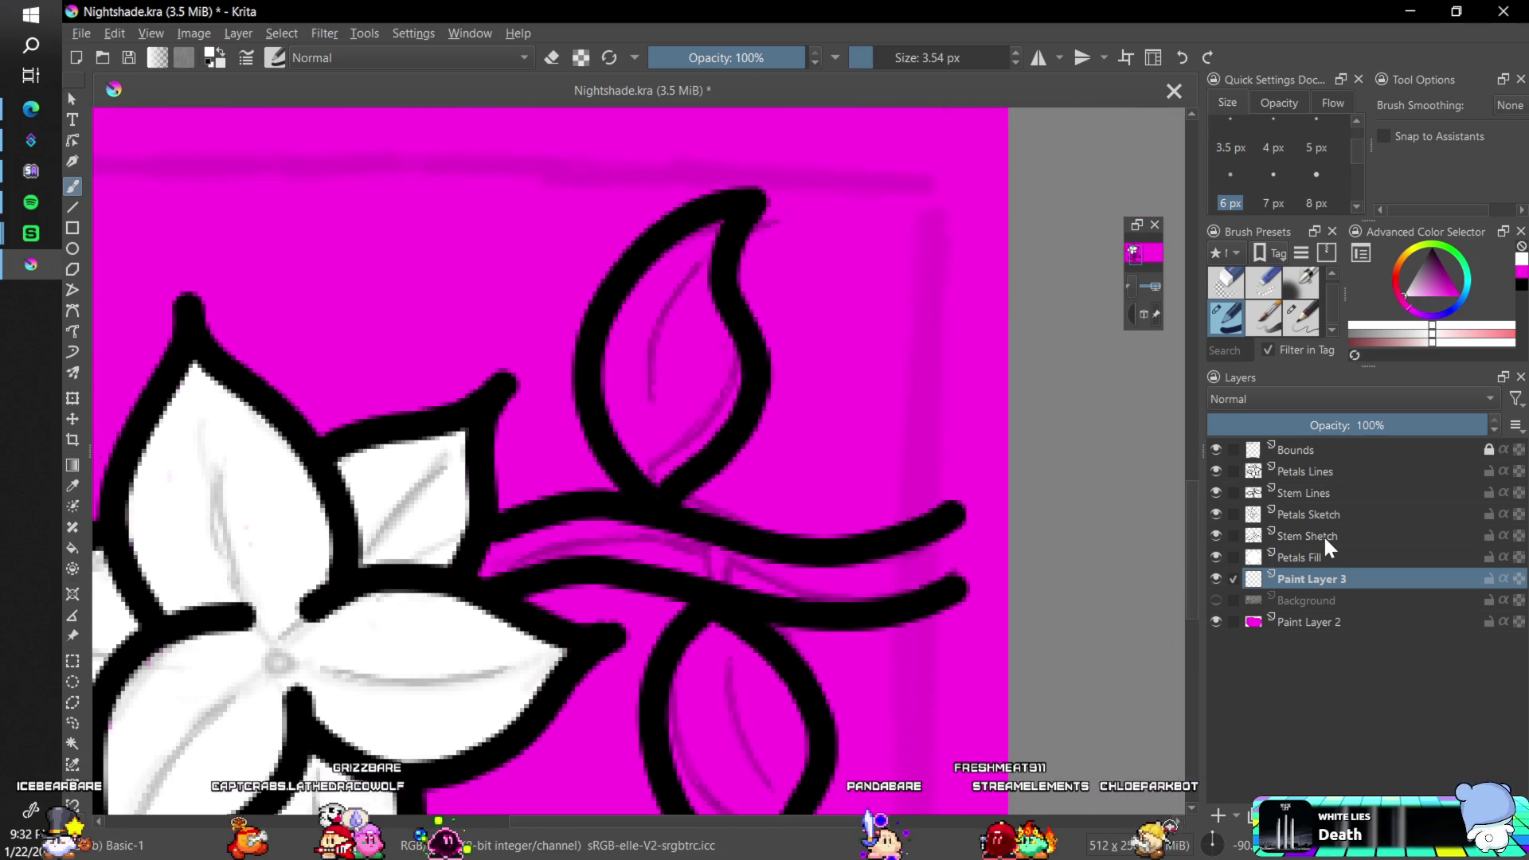
pyautogui.moveTo(1325, 542)
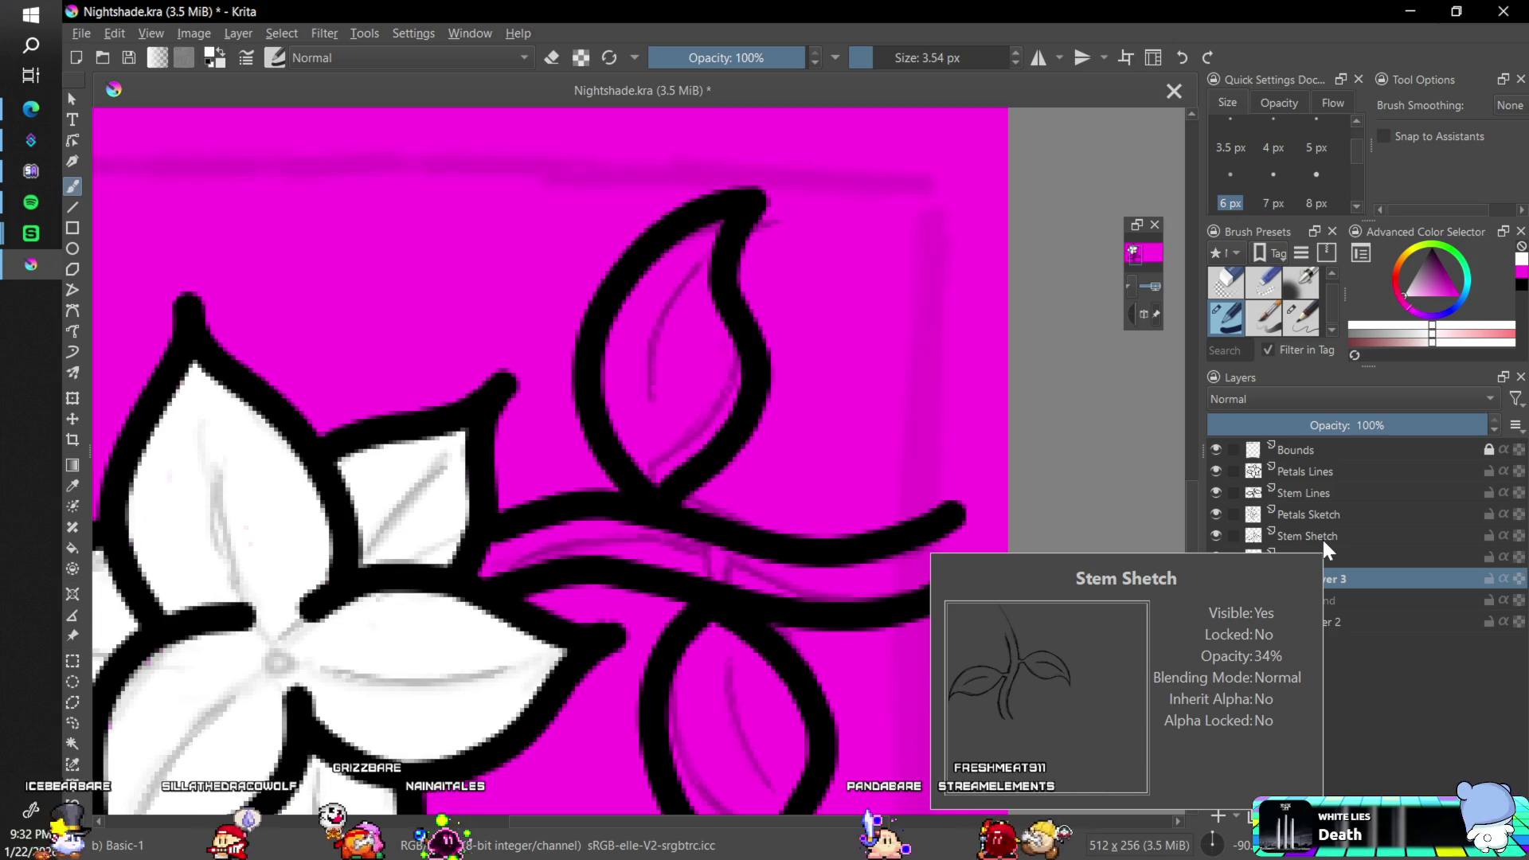
pyautogui.doubleClick(1356, 576)
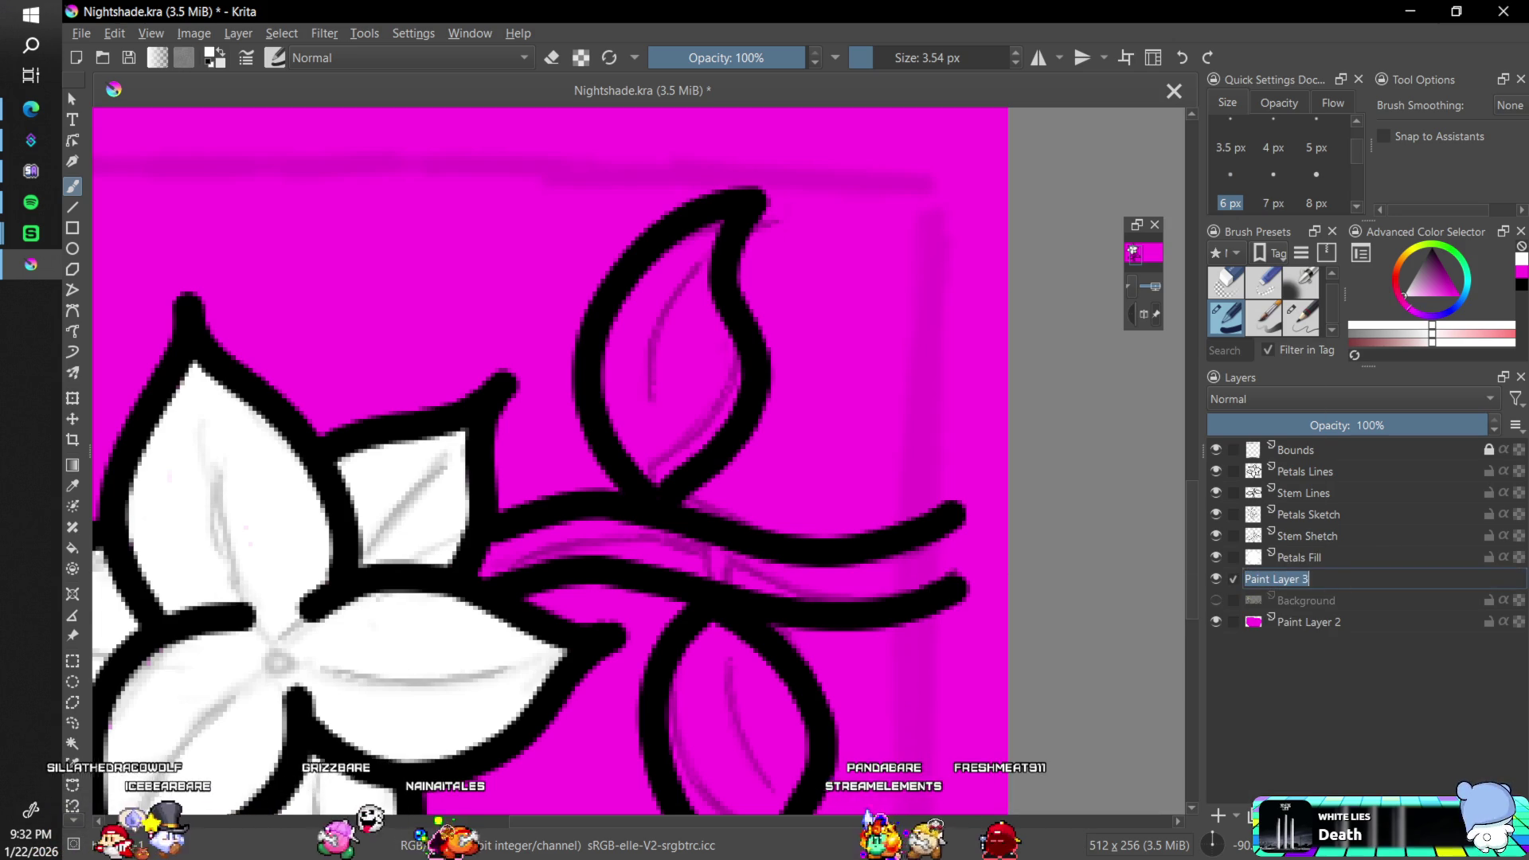
pyautogui.write('Ste')
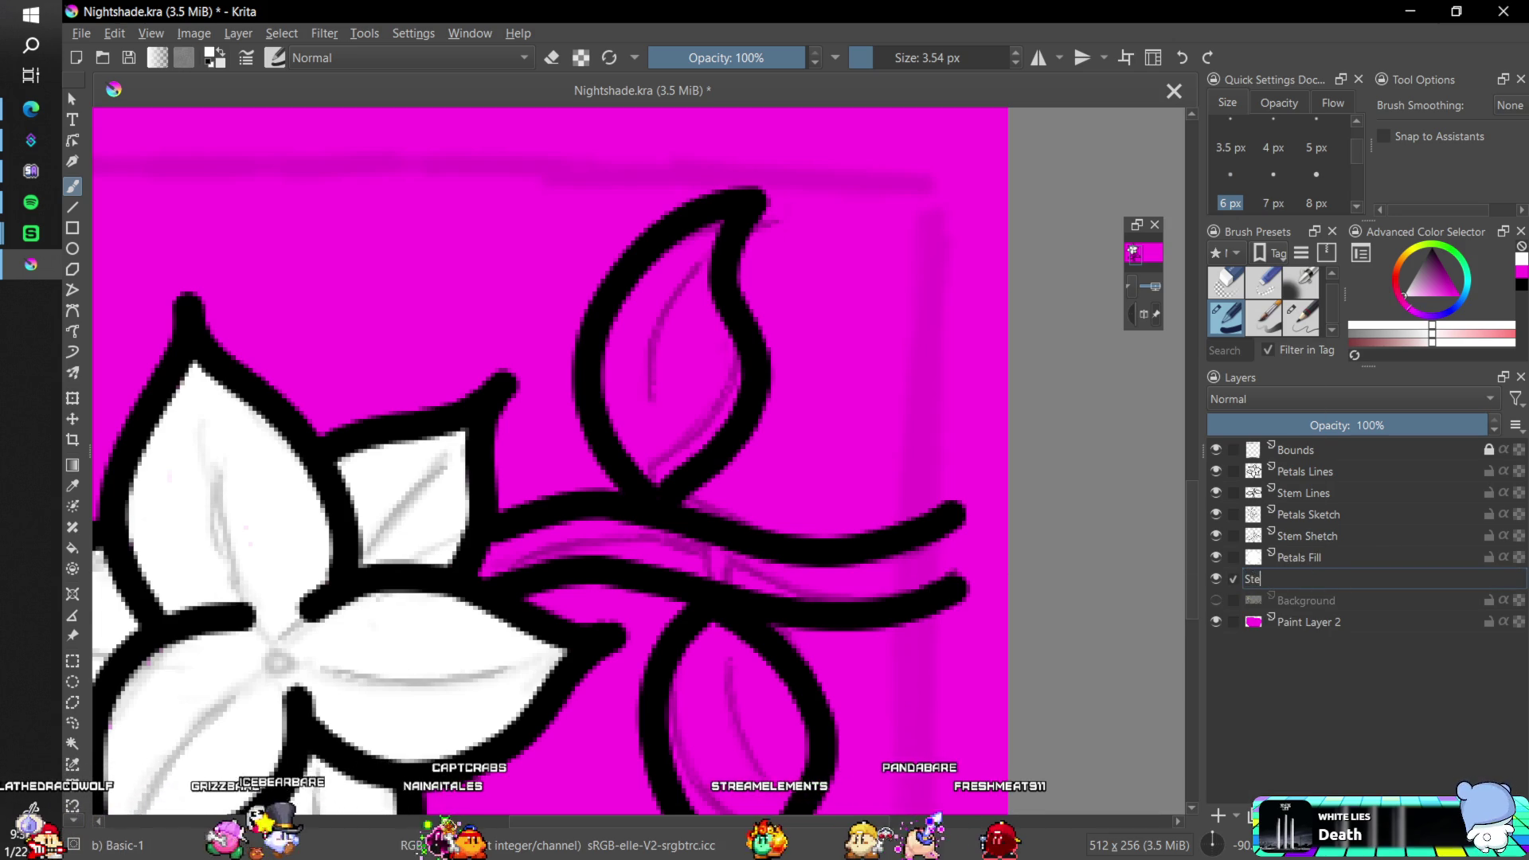
pyautogui.write('m Fill')
pyautogui.press('Return')
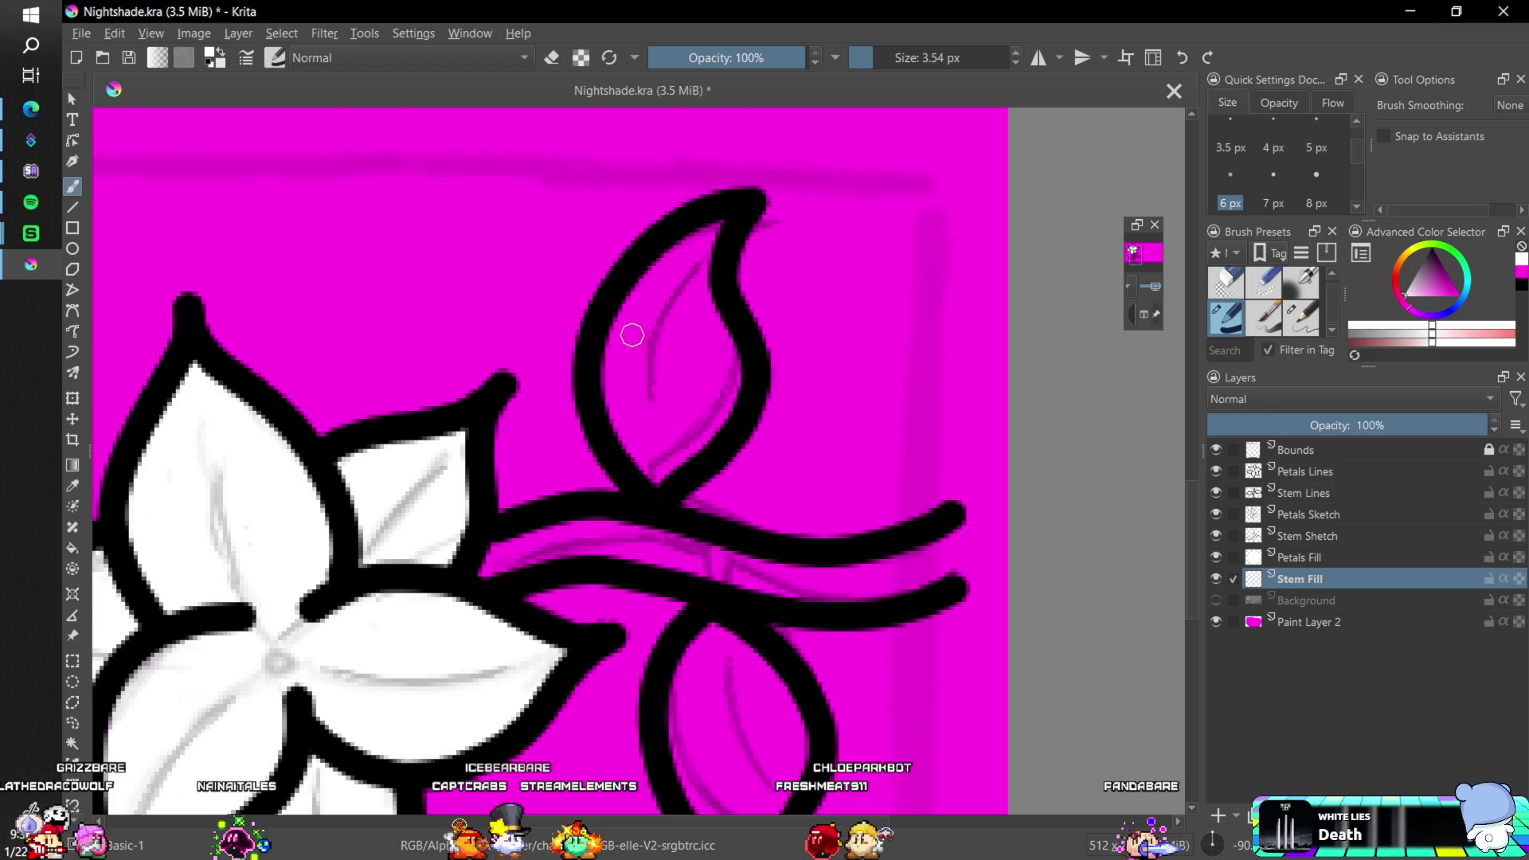
# - Paint the upper leaf and the stem solid white on Stem Fill
pyautogui.moveTo(616, 356)
pyautogui.mouseDown()
pyautogui.moveTo(674, 241)
pyautogui.moveTo(702, 311)
pyautogui.mouseUp()
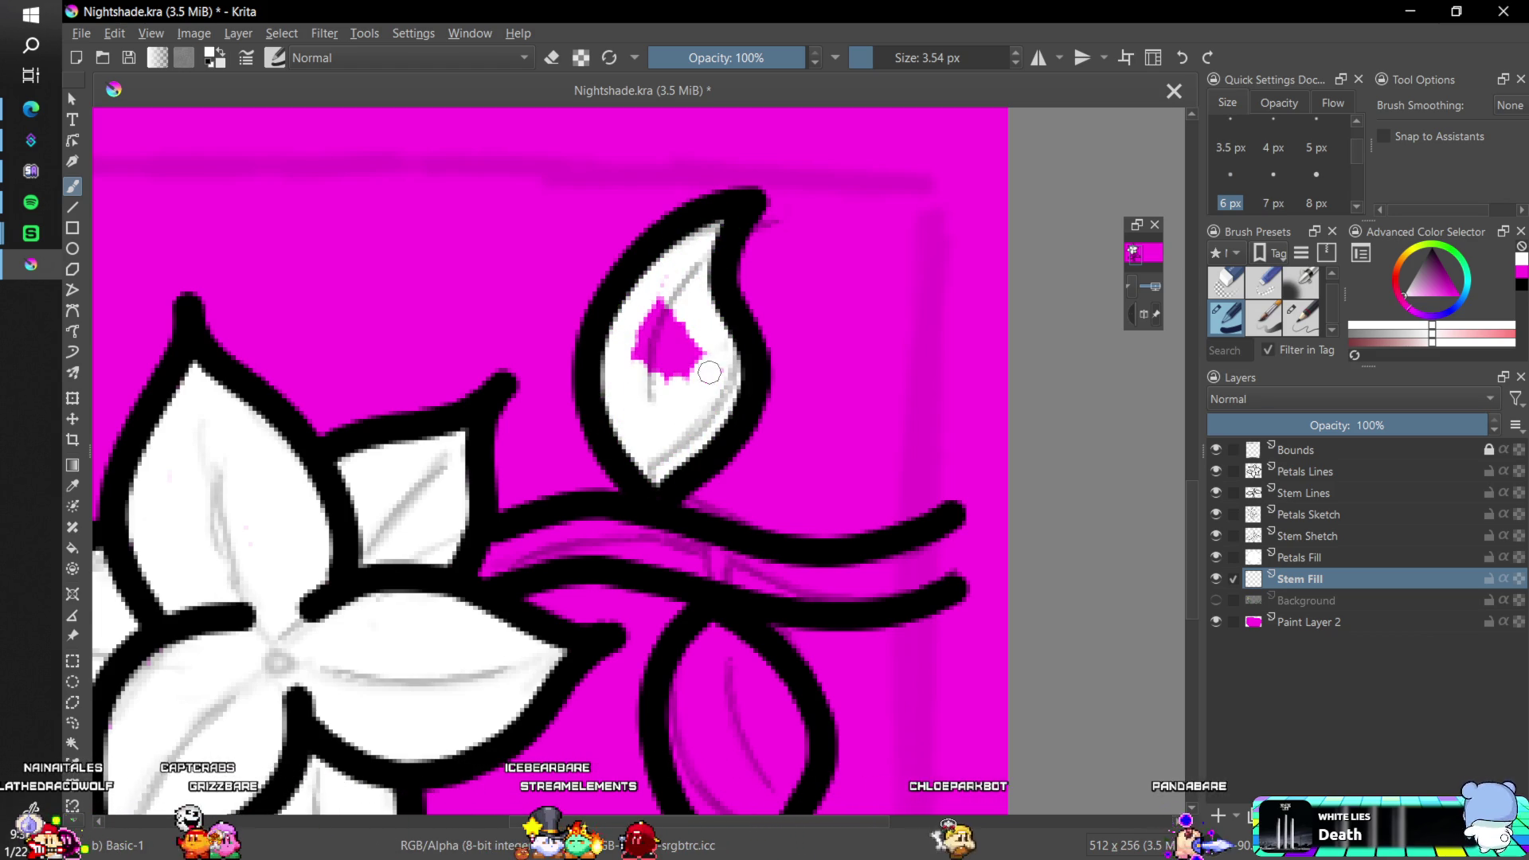
pyautogui.moveTo(701, 363); pyautogui.dragTo(654, 291)
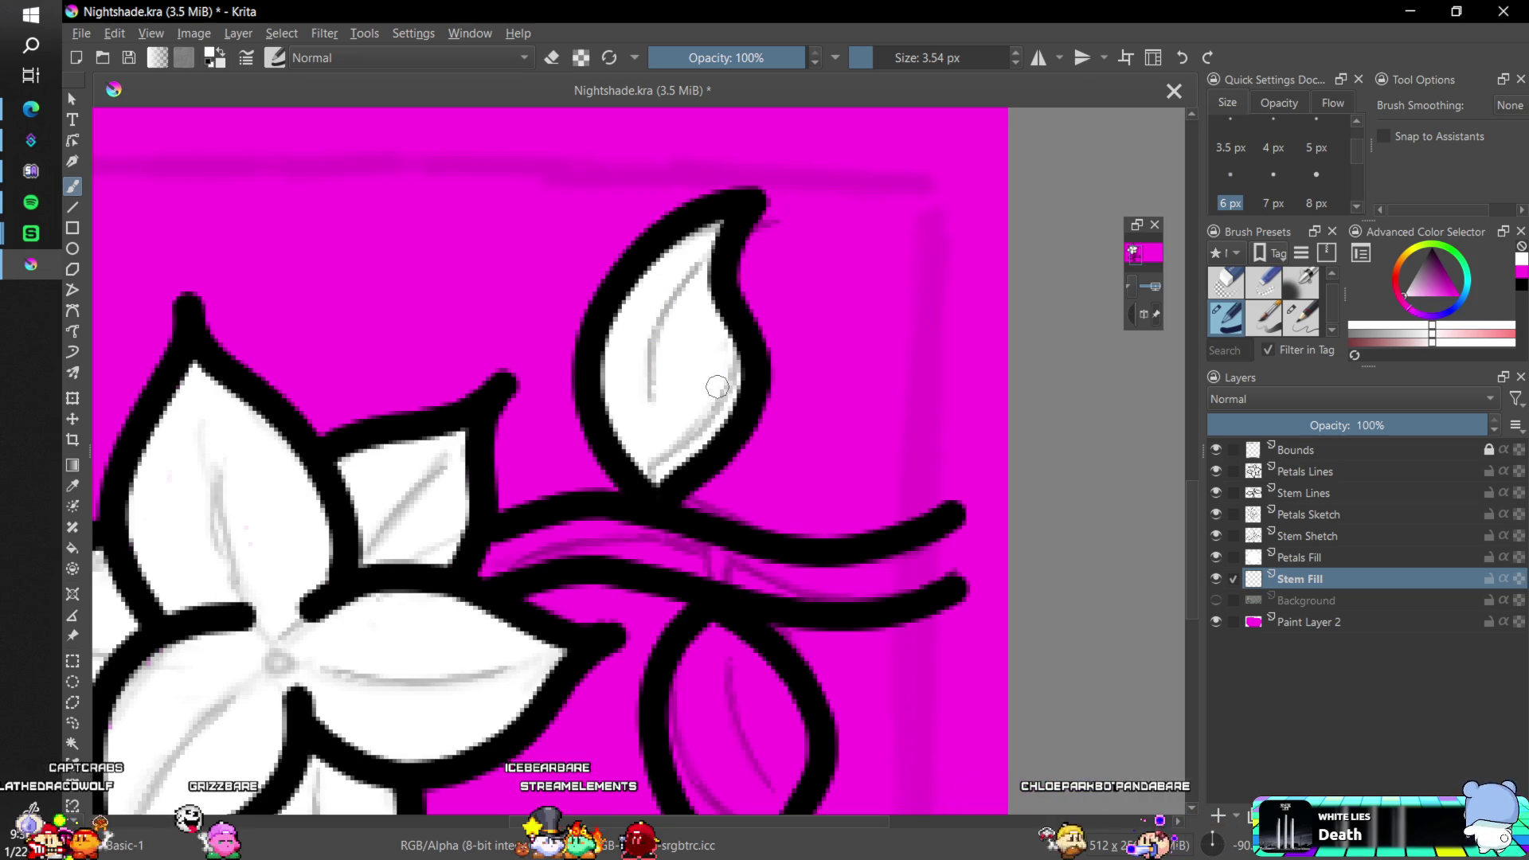
pyautogui.scroll(-3, 921, 454)
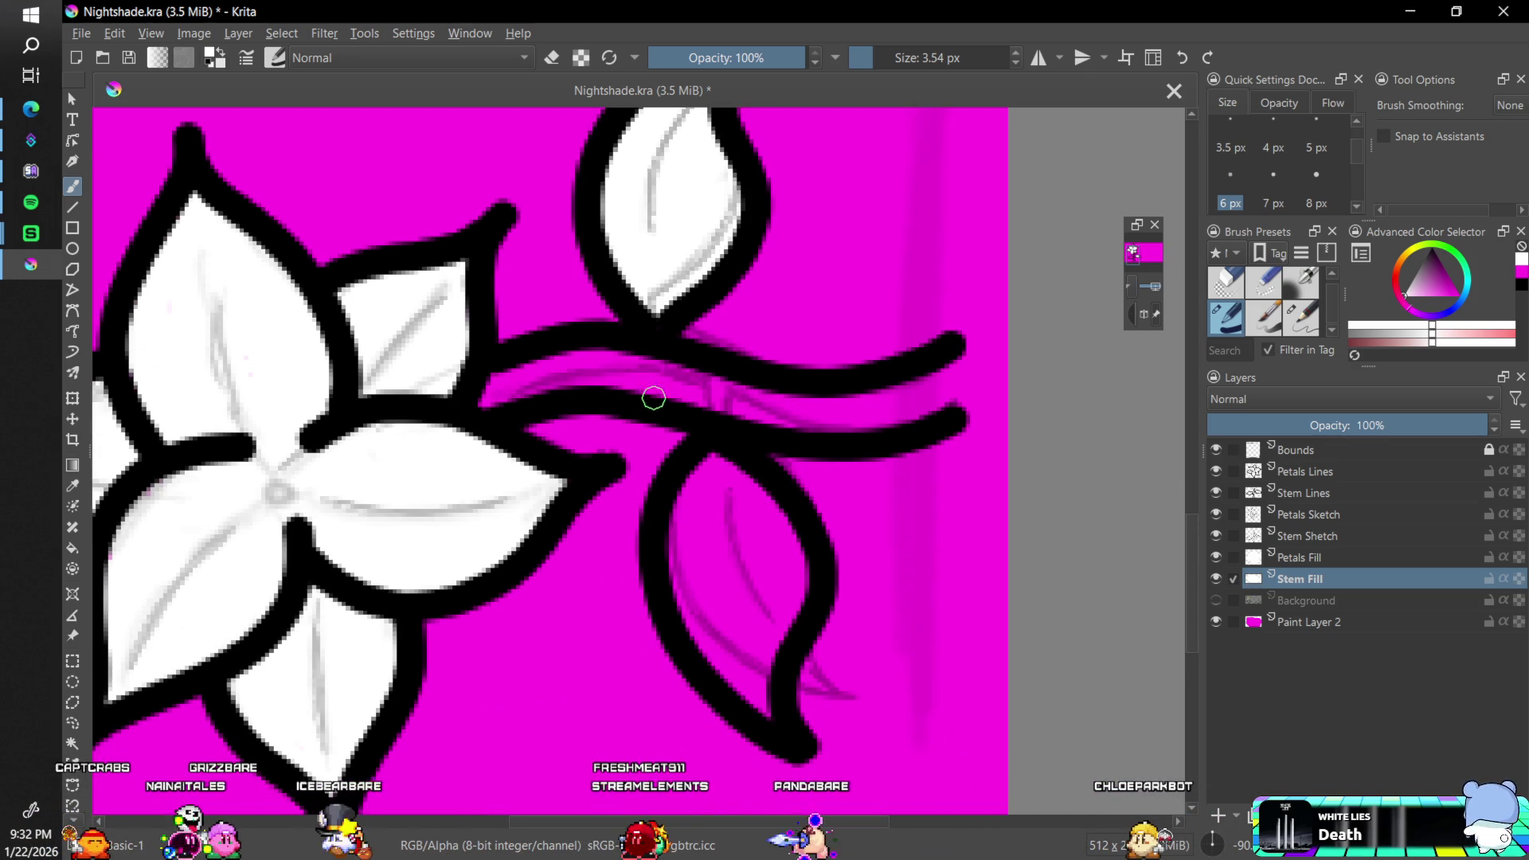
pyautogui.click(494, 377)
pyautogui.moveTo(494, 378)
pyautogui.mouseDown()
pyautogui.moveTo(654, 359)
pyautogui.moveTo(642, 392)
pyautogui.moveTo(713, 378)
pyautogui.mouseUp()
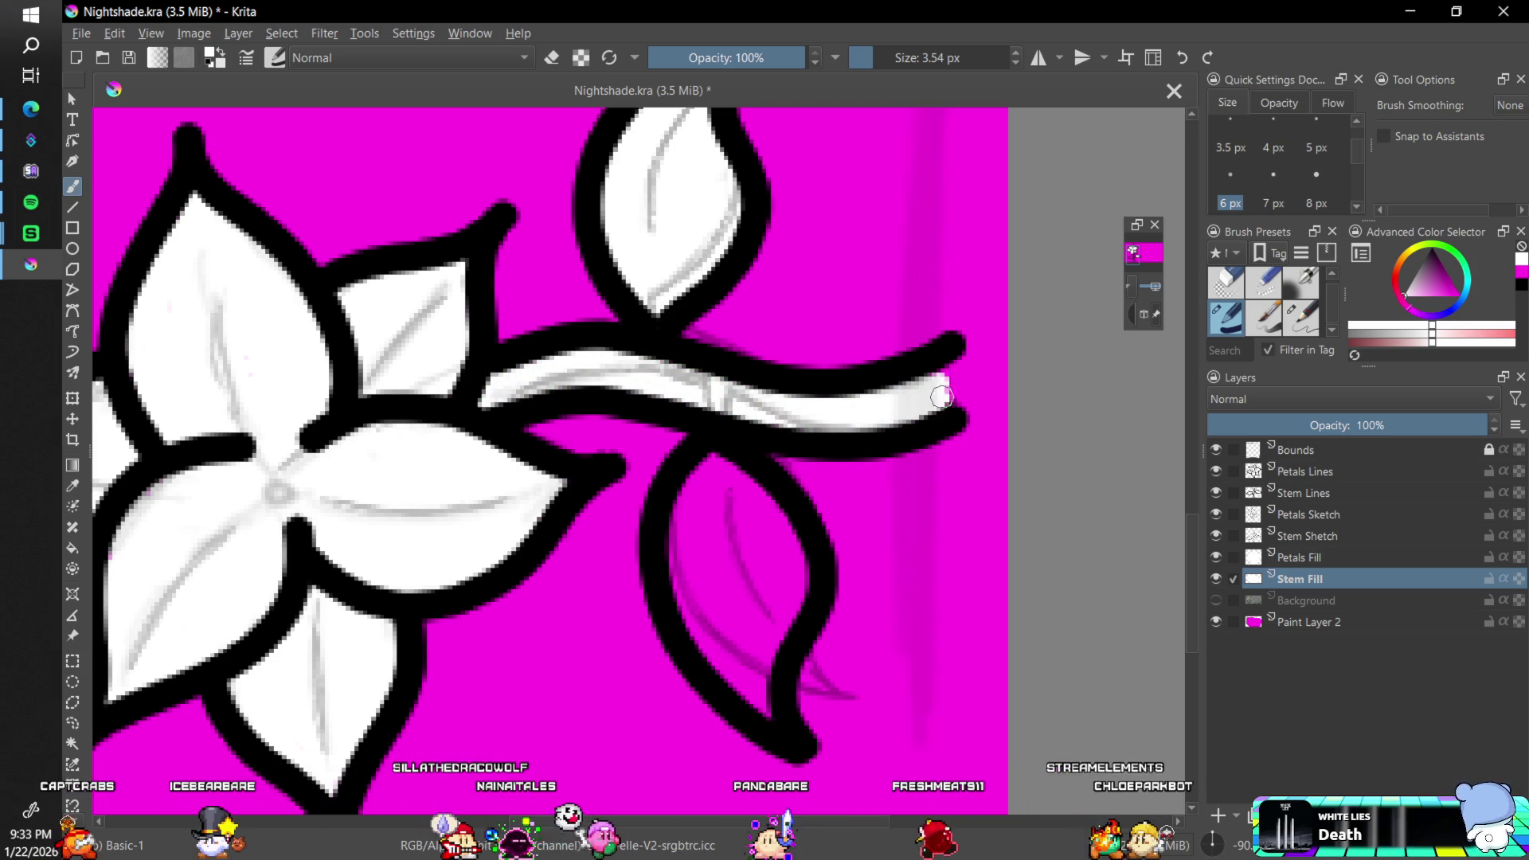
# - Fill the lower leaf white, then reset the canvas rotation to upright
pyautogui.moveTo(685, 492); pyautogui.dragTo(712, 456)
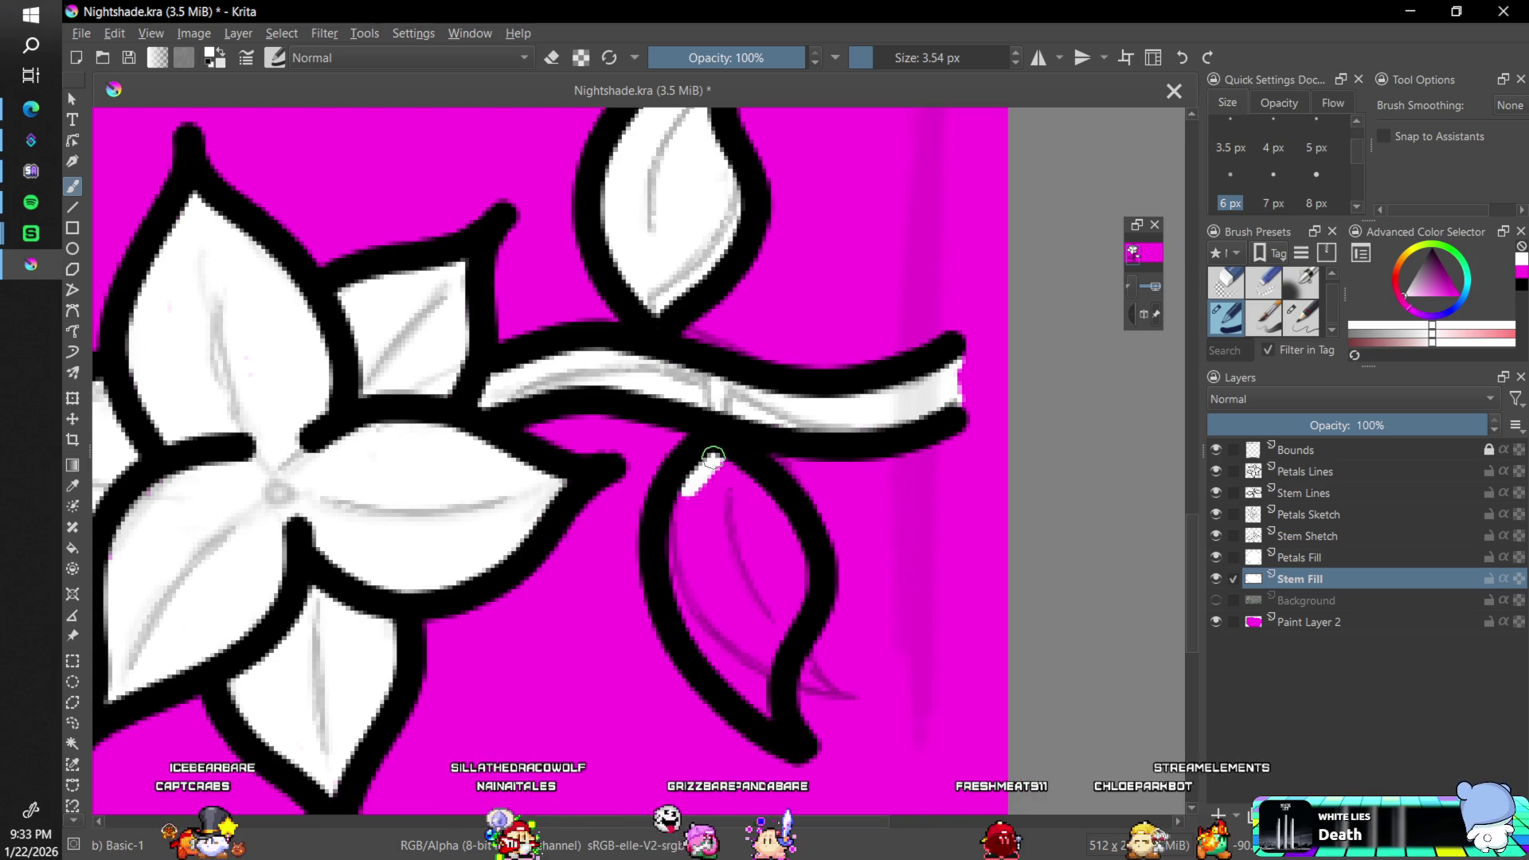
pyautogui.moveTo(697, 612); pyautogui.dragTo(739, 668)
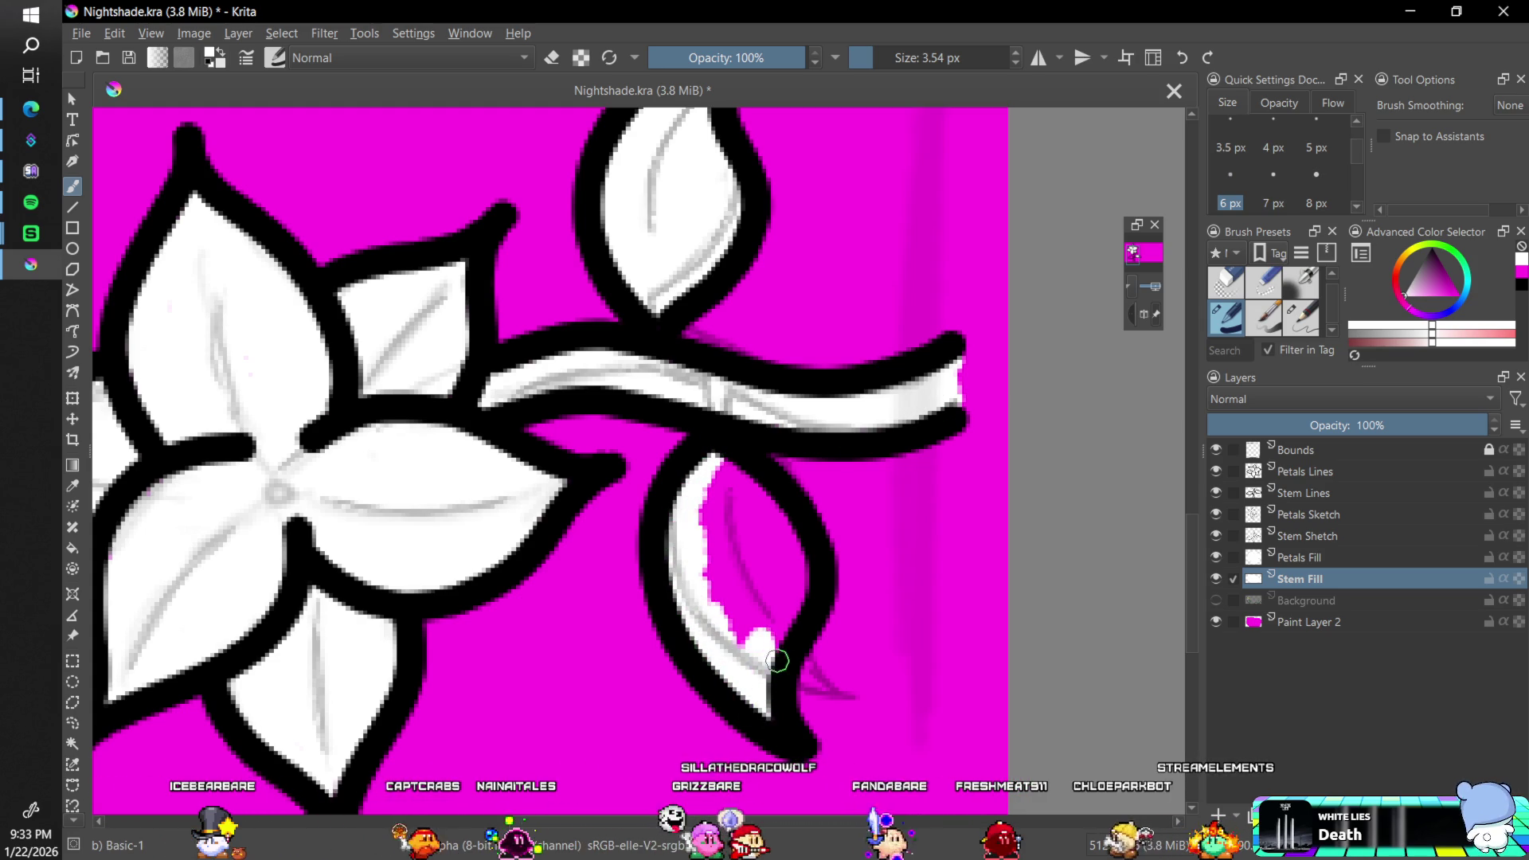
pyautogui.moveTo(757, 507); pyautogui.dragTo(722, 479)
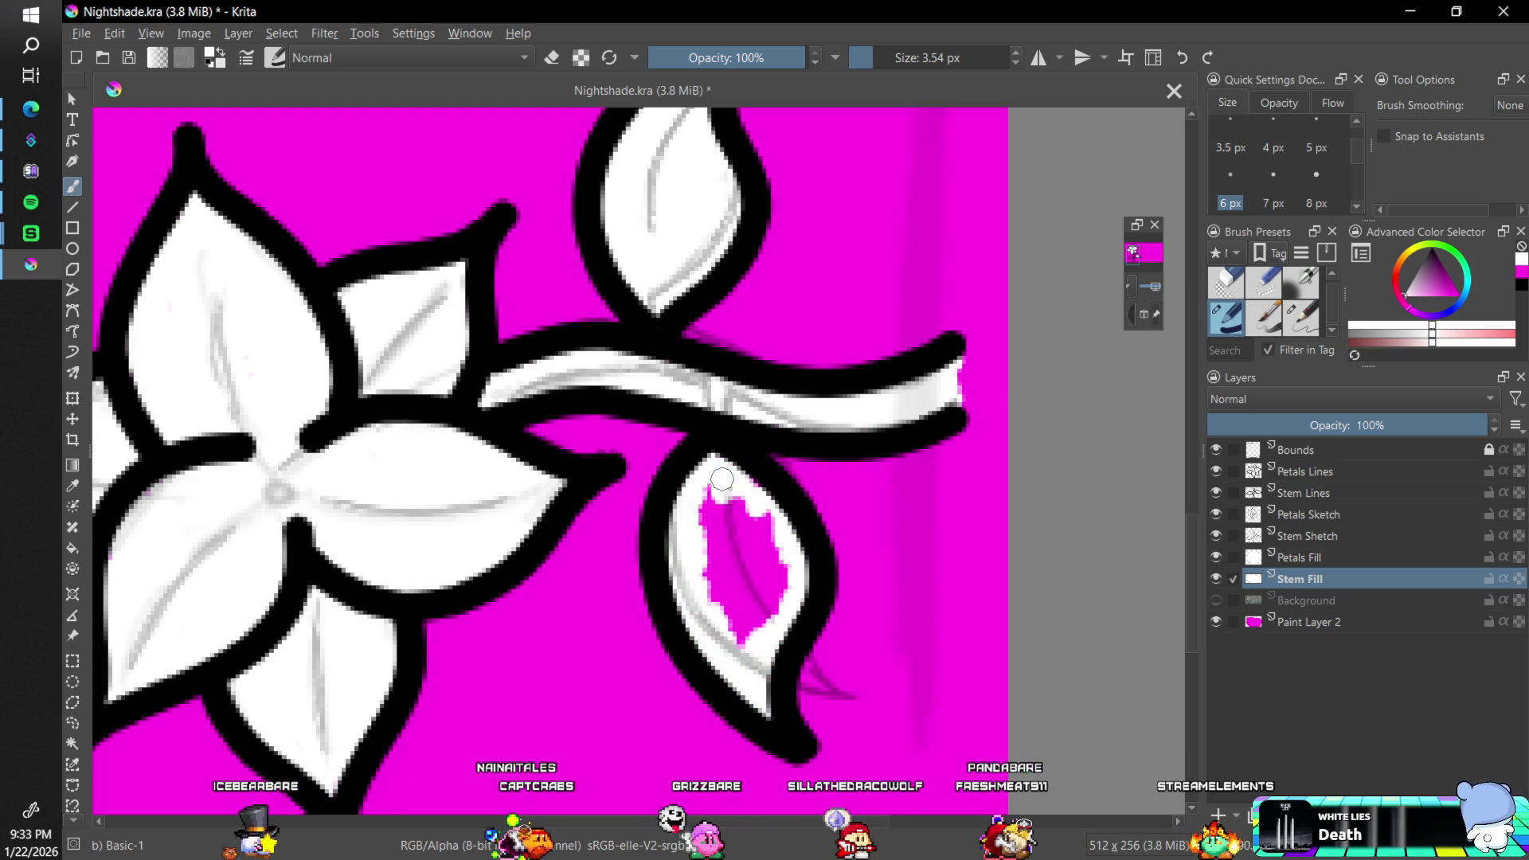
pyautogui.moveTo(703, 539)
pyautogui.mouseDown()
pyautogui.moveTo(745, 589)
pyautogui.moveTo(794, 557)
pyautogui.mouseUp()
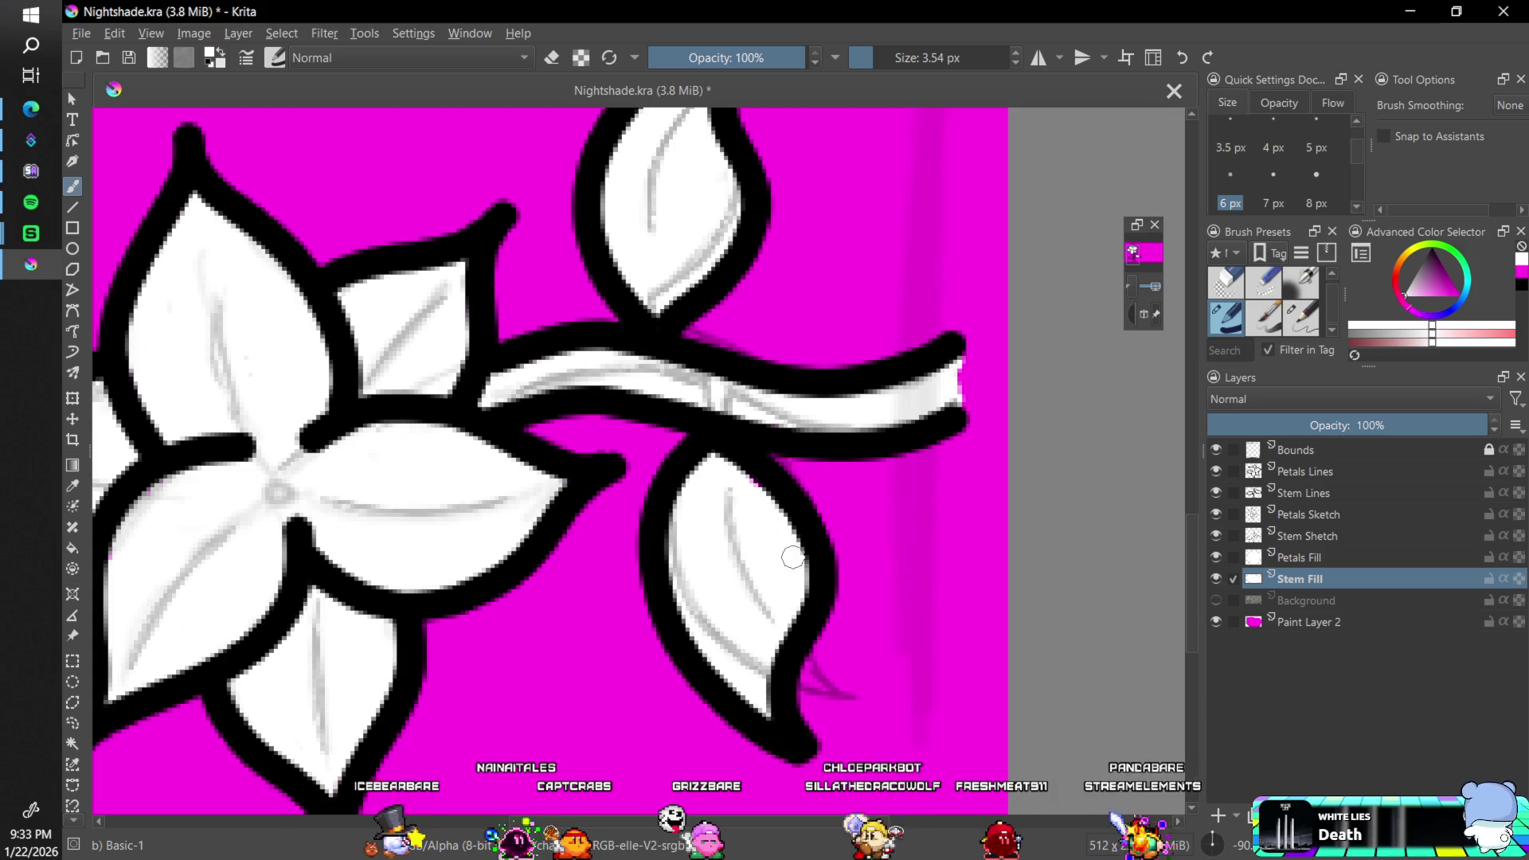
pyautogui.click(1231, 848)
pyautogui.moveTo(1193, 554); pyautogui.dragTo(1196, 508)
# - Group Petals Fill with a new paint layer and convert Petals Fill into a transparency mask
pyautogui.press('-')
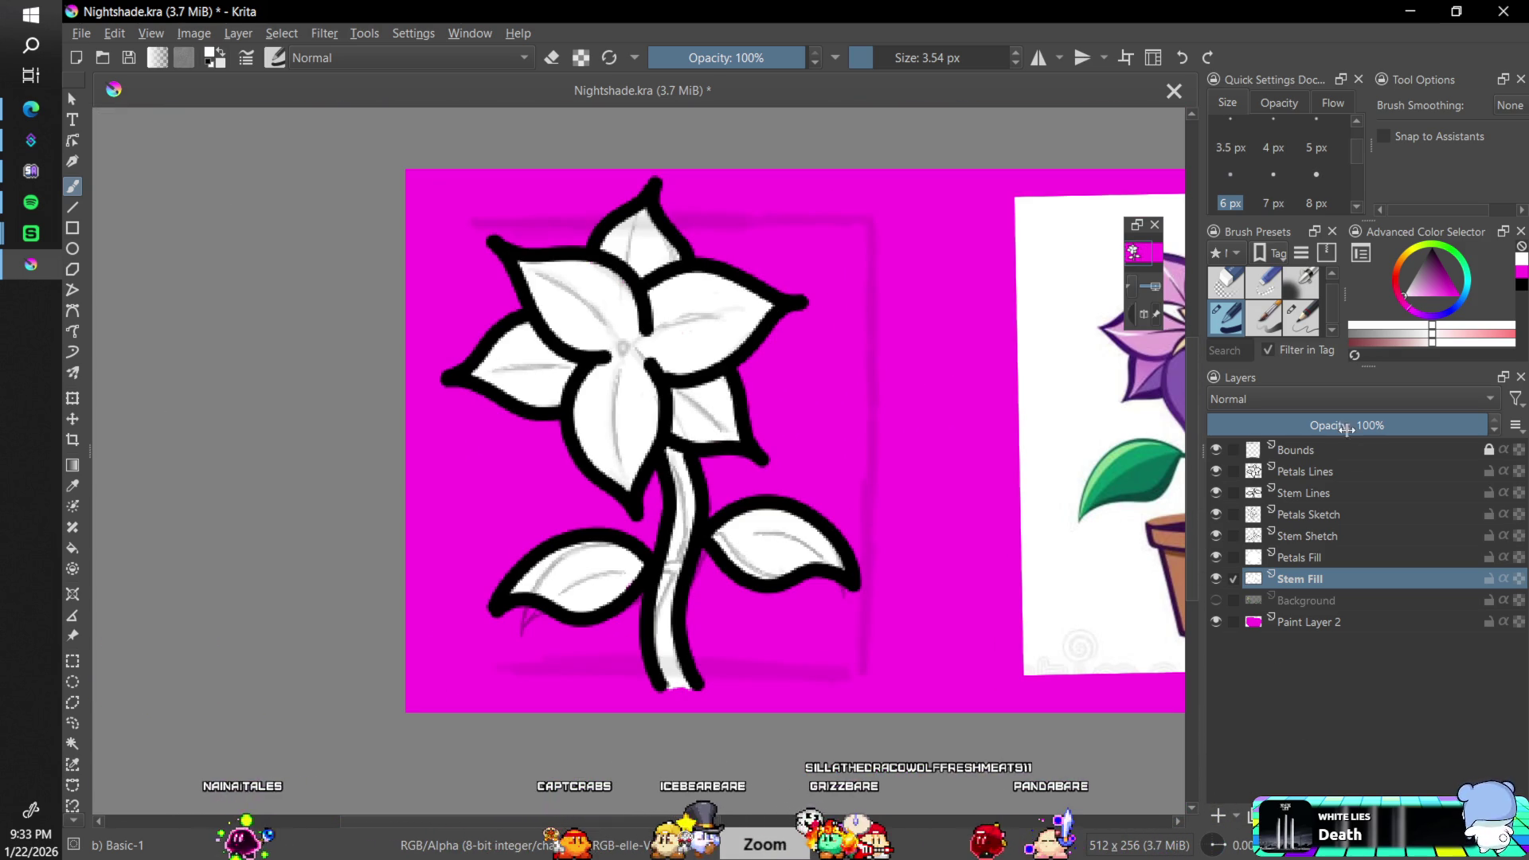
pyautogui.click(1312, 557)
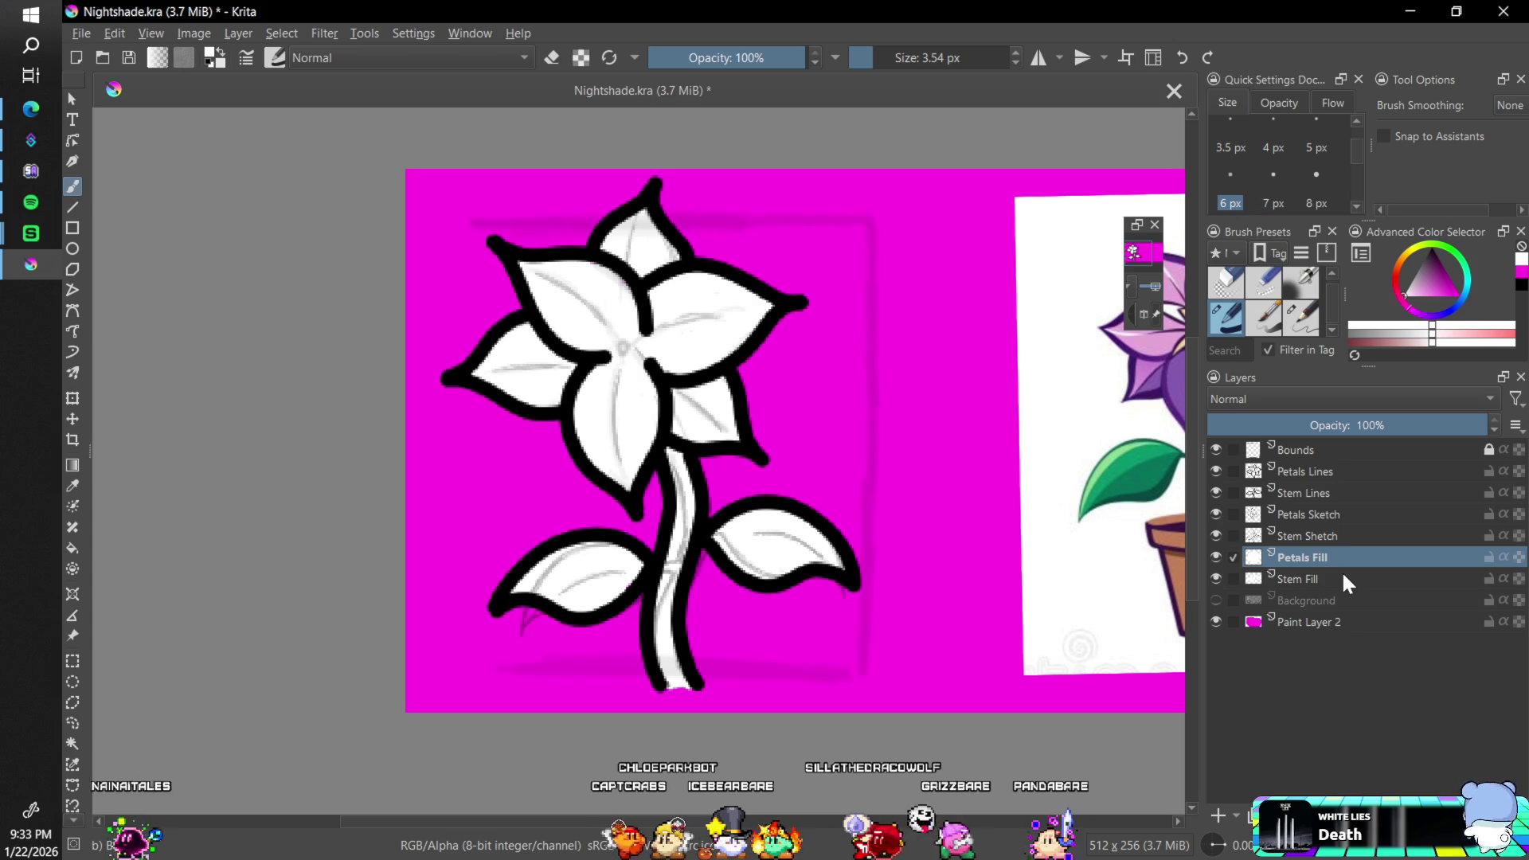
pyautogui.hotkey('ctrl', 'g')
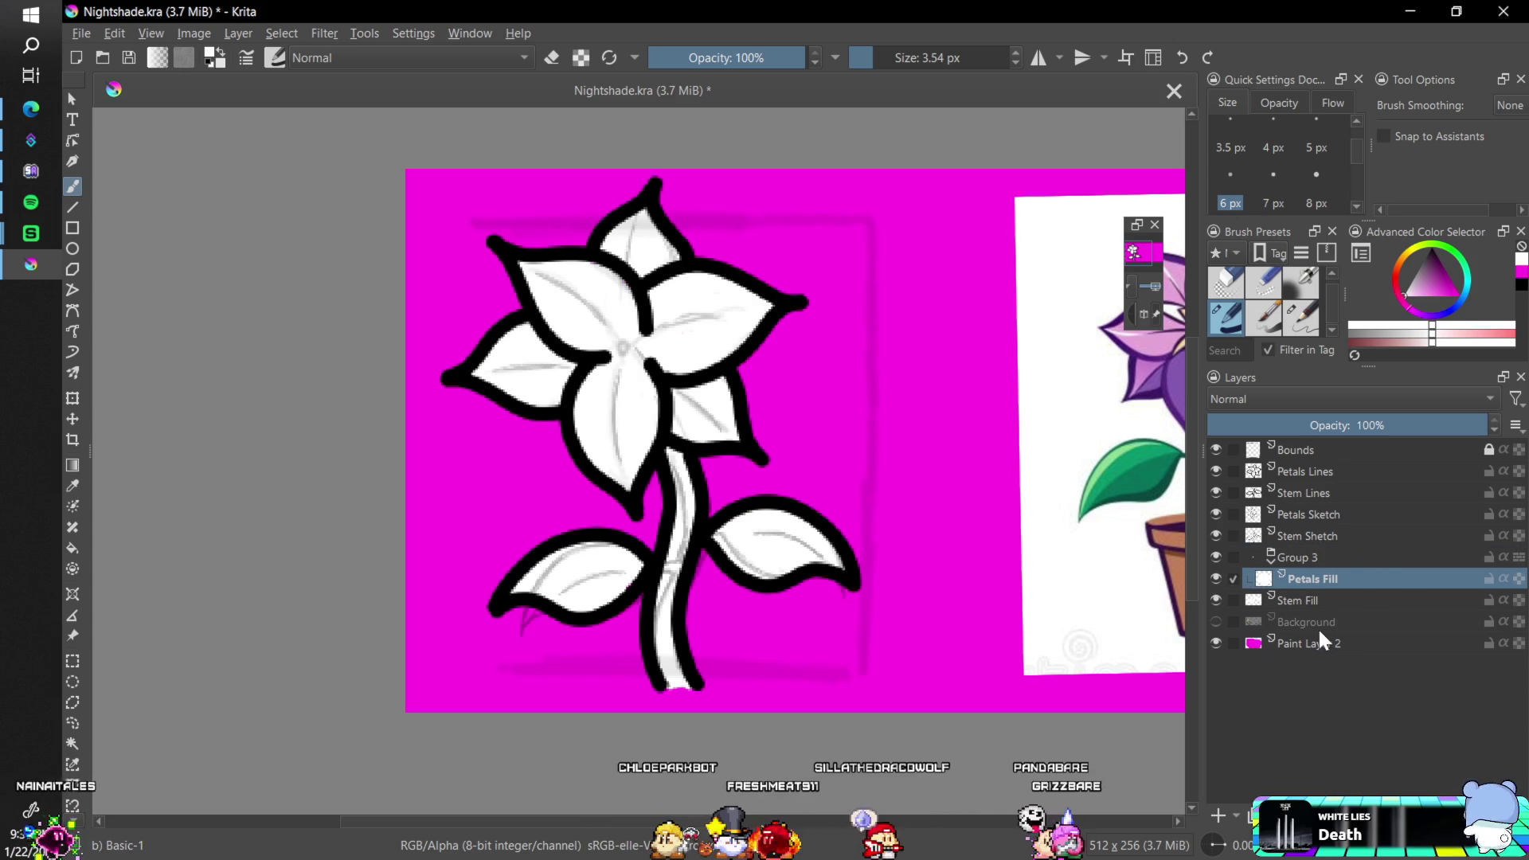
pyautogui.click(1230, 809)
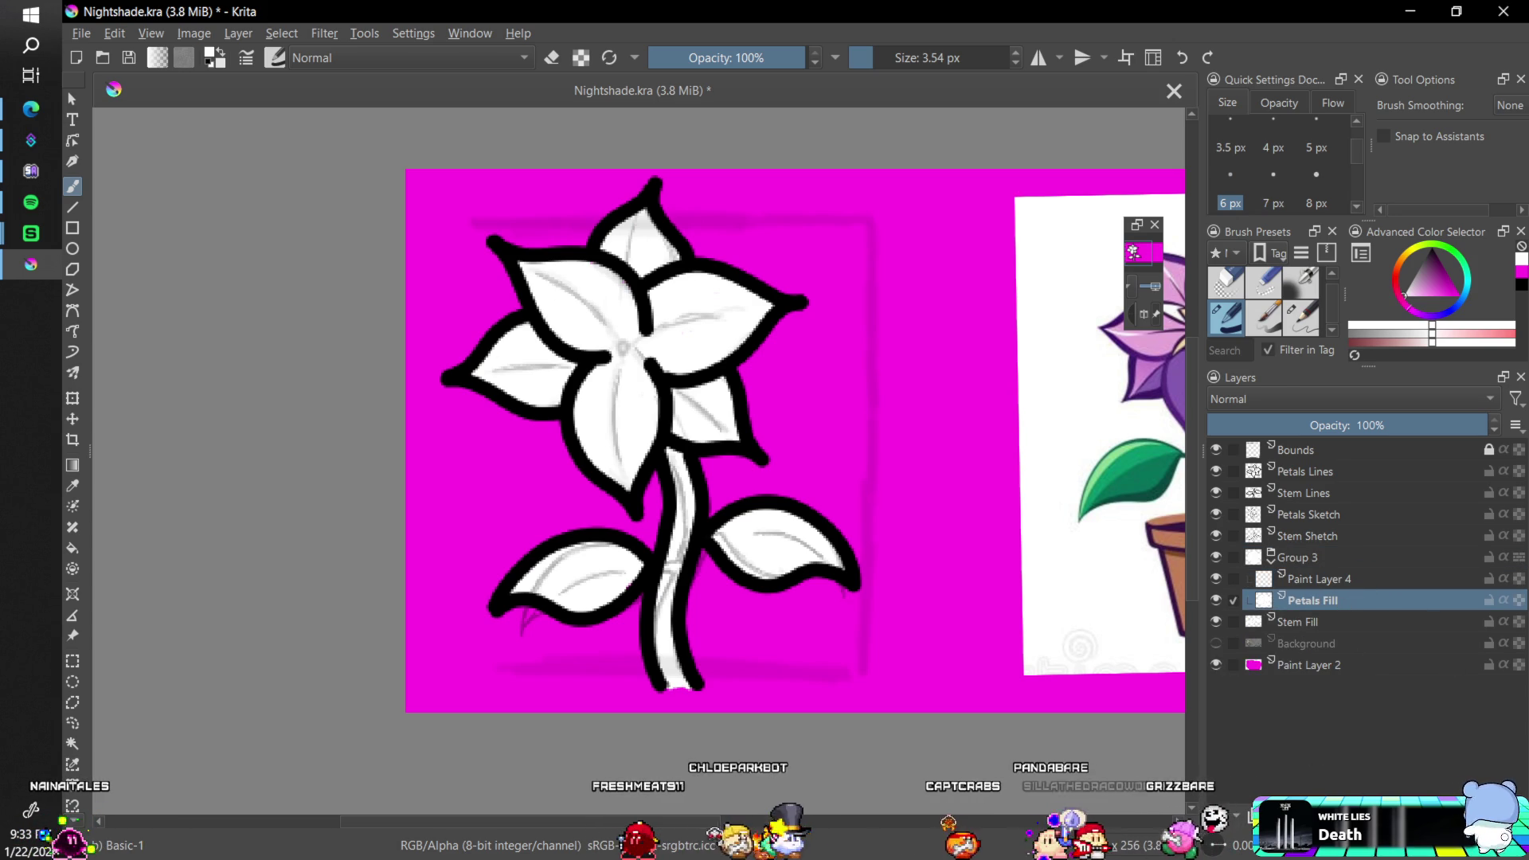
pyautogui.rightClick(1330, 598)
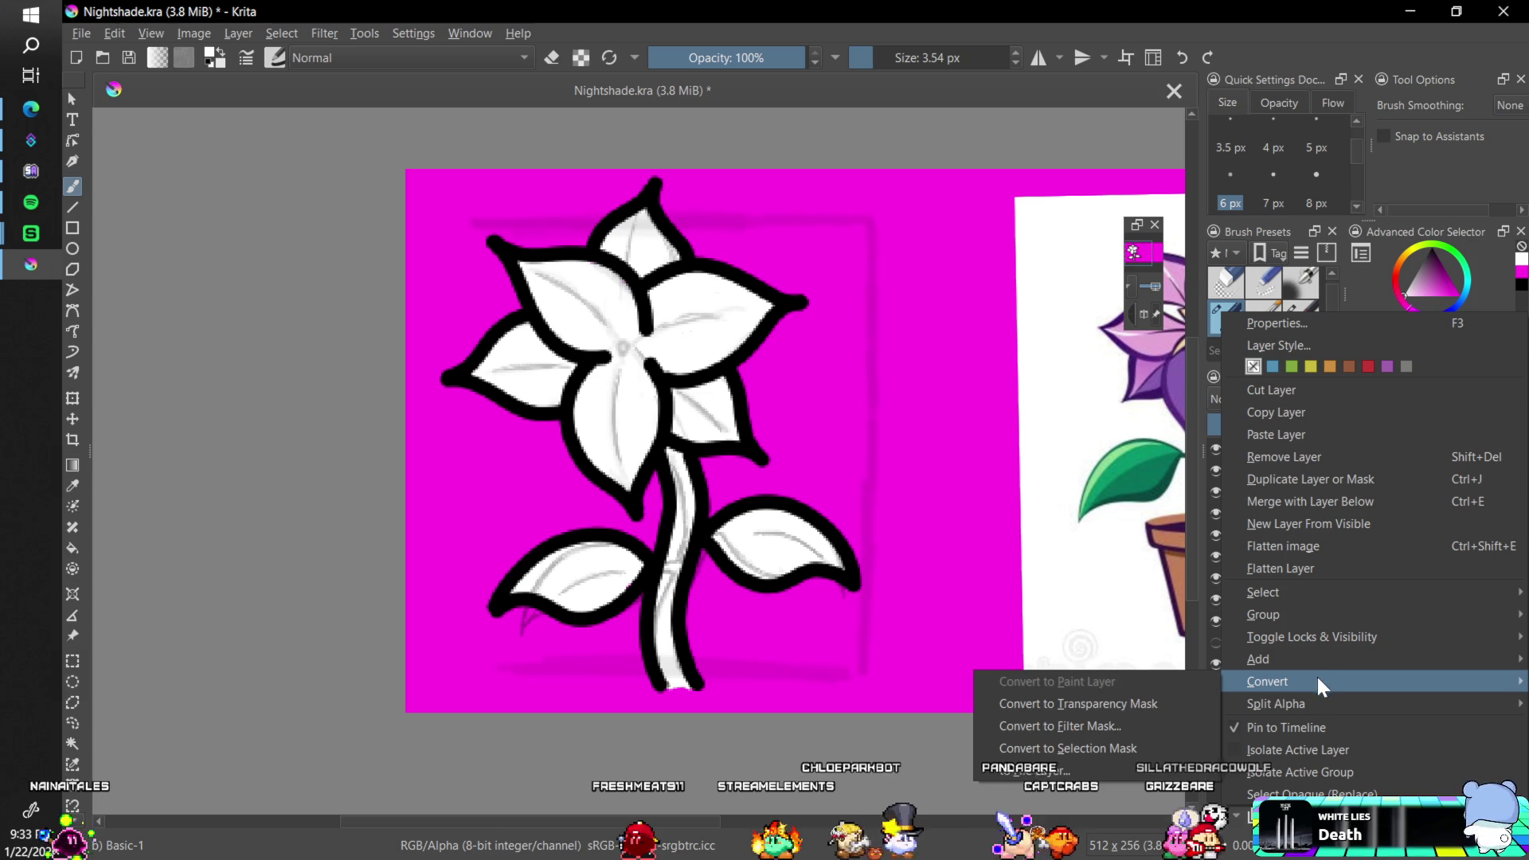
pyautogui.click(1137, 689)
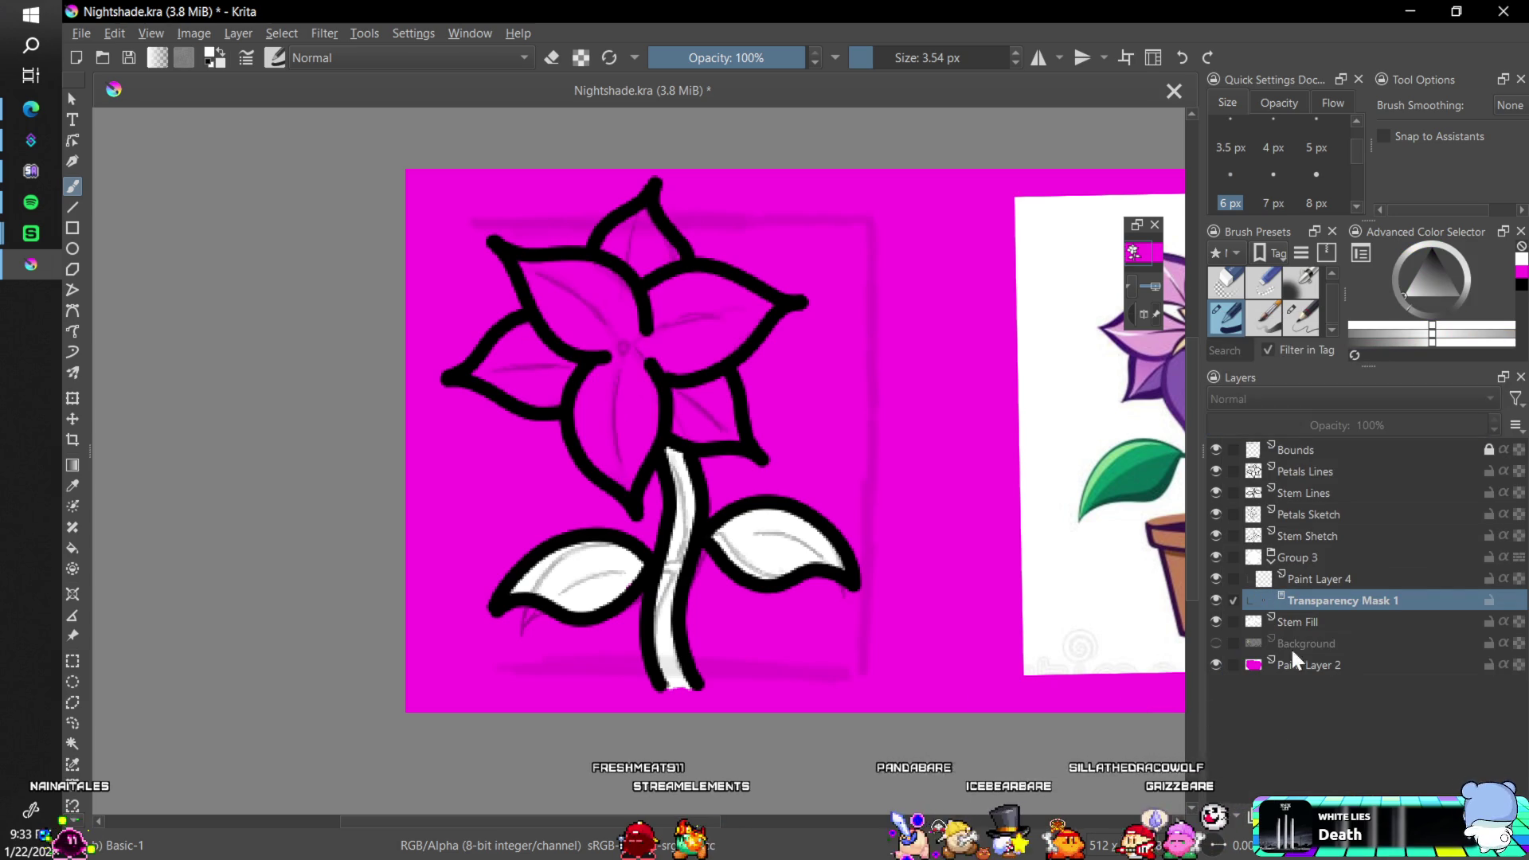
# - Group Stem Fill with a clipped paint layer and convert Stem Fill into a transparency mask
pyautogui.click(1358, 618)
pyautogui.hotkey('ctrl', 'shift', 'g')
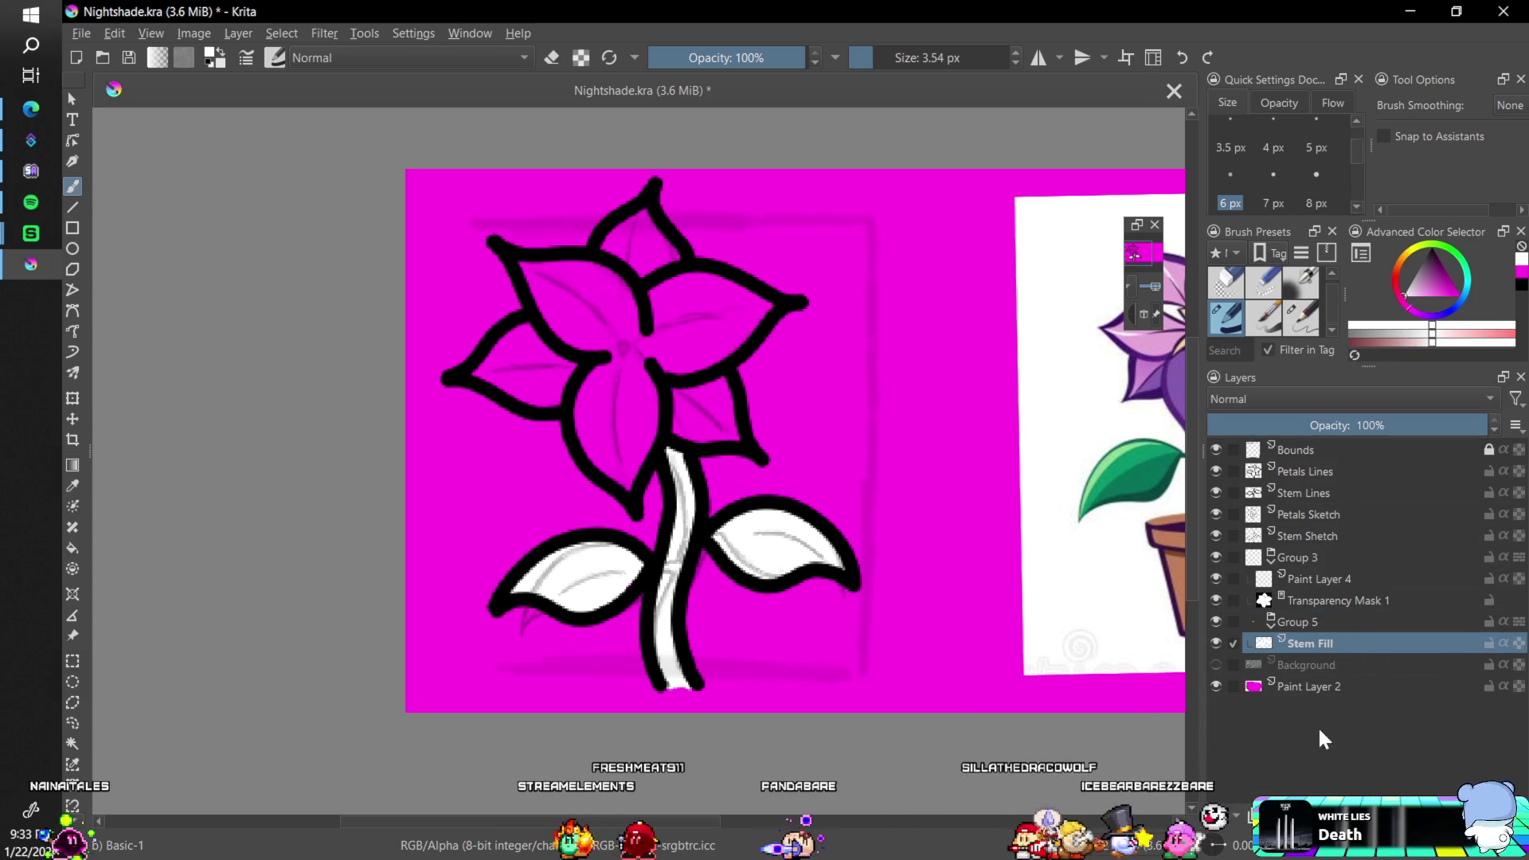
pyautogui.click(1326, 664)
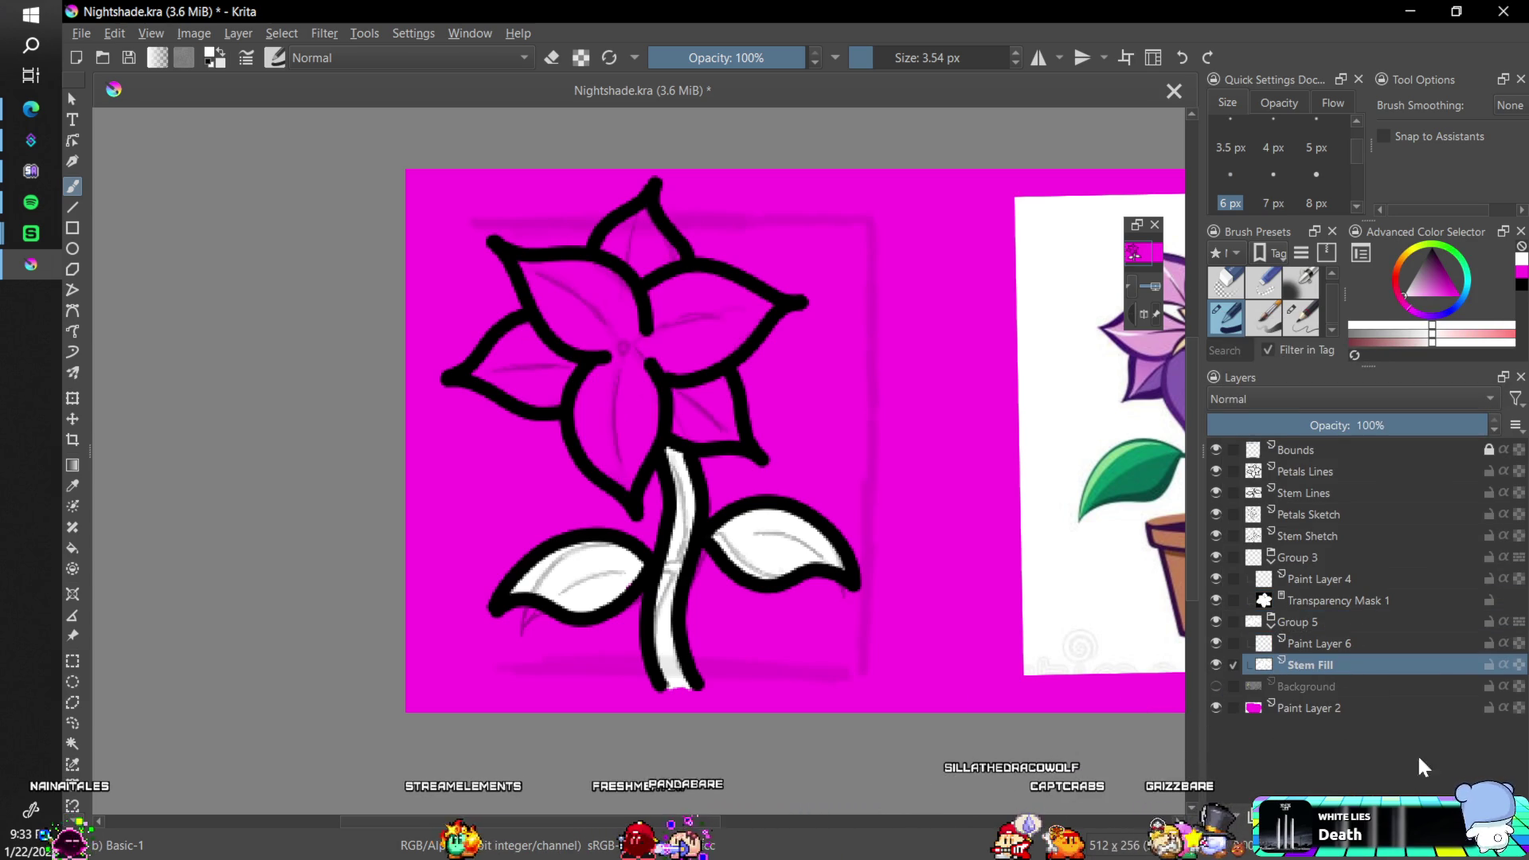
pyautogui.rightClick(1326, 663)
pyautogui.moveTo(1311, 681)
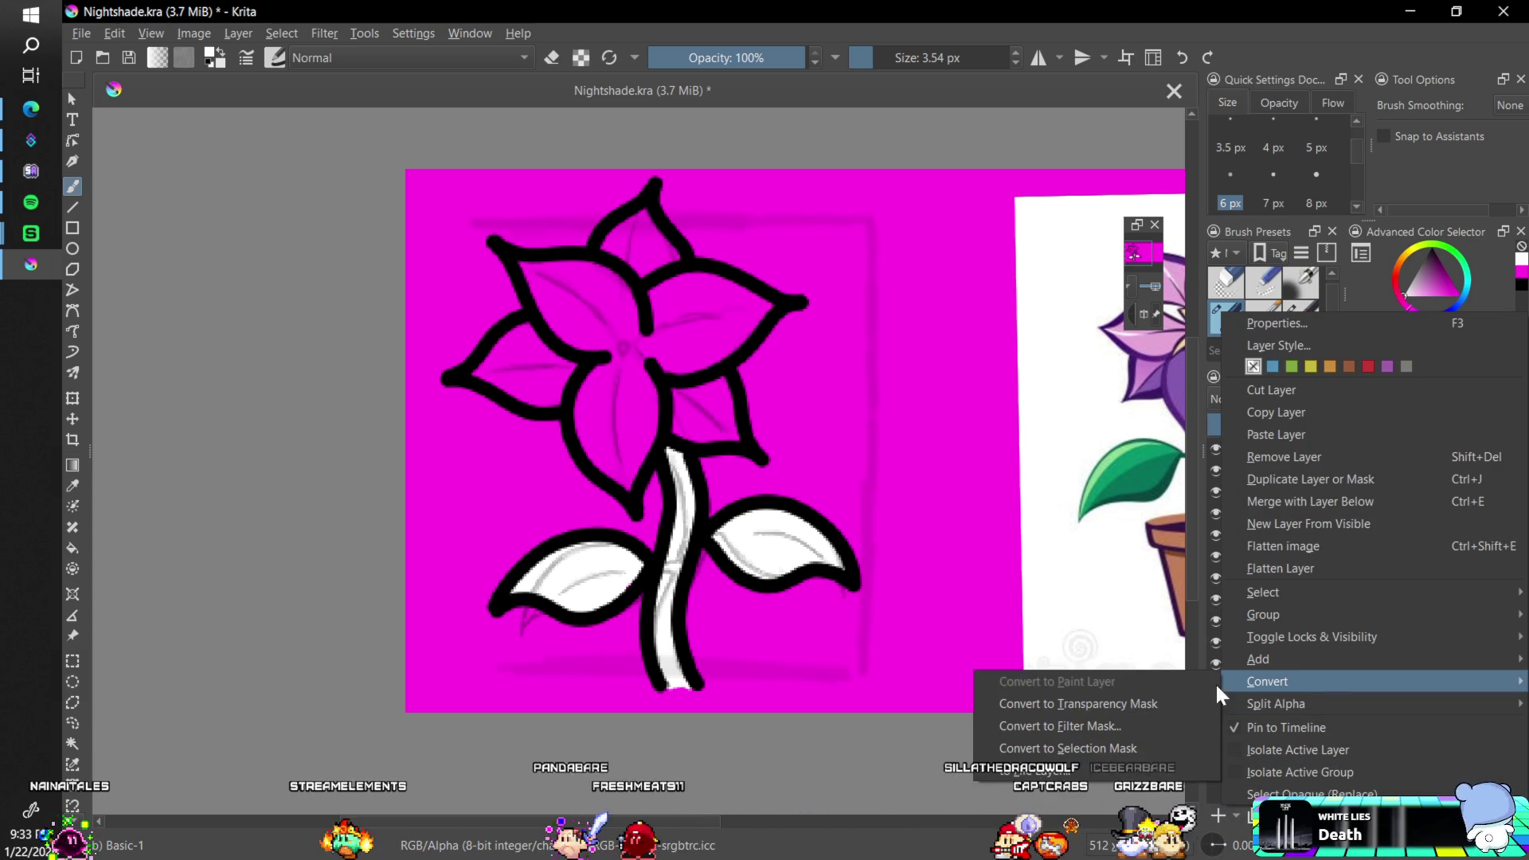
pyautogui.click(1185, 694)
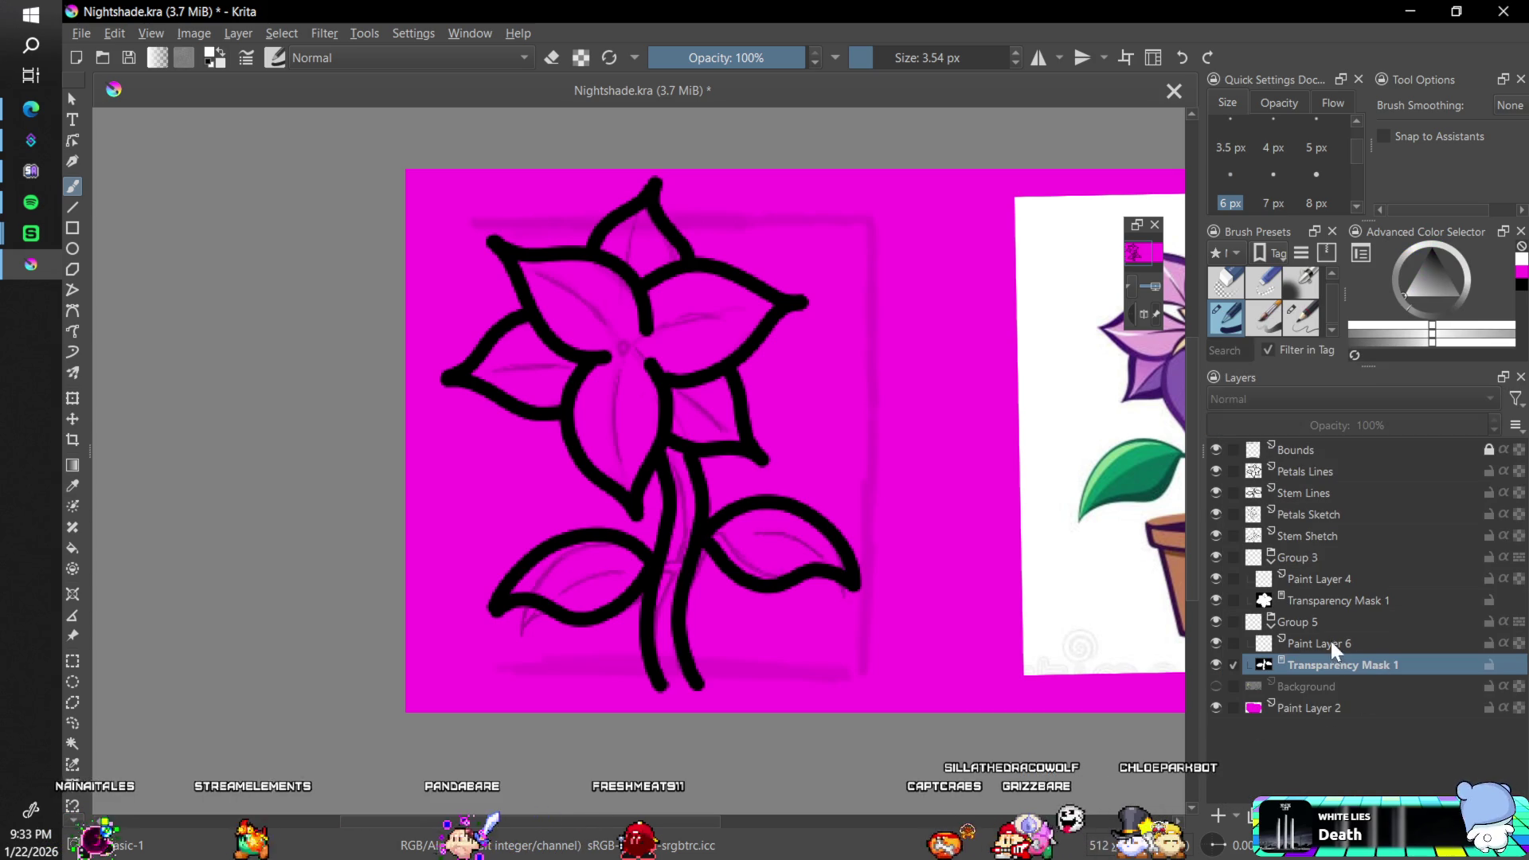
pyautogui.click(1360, 587)
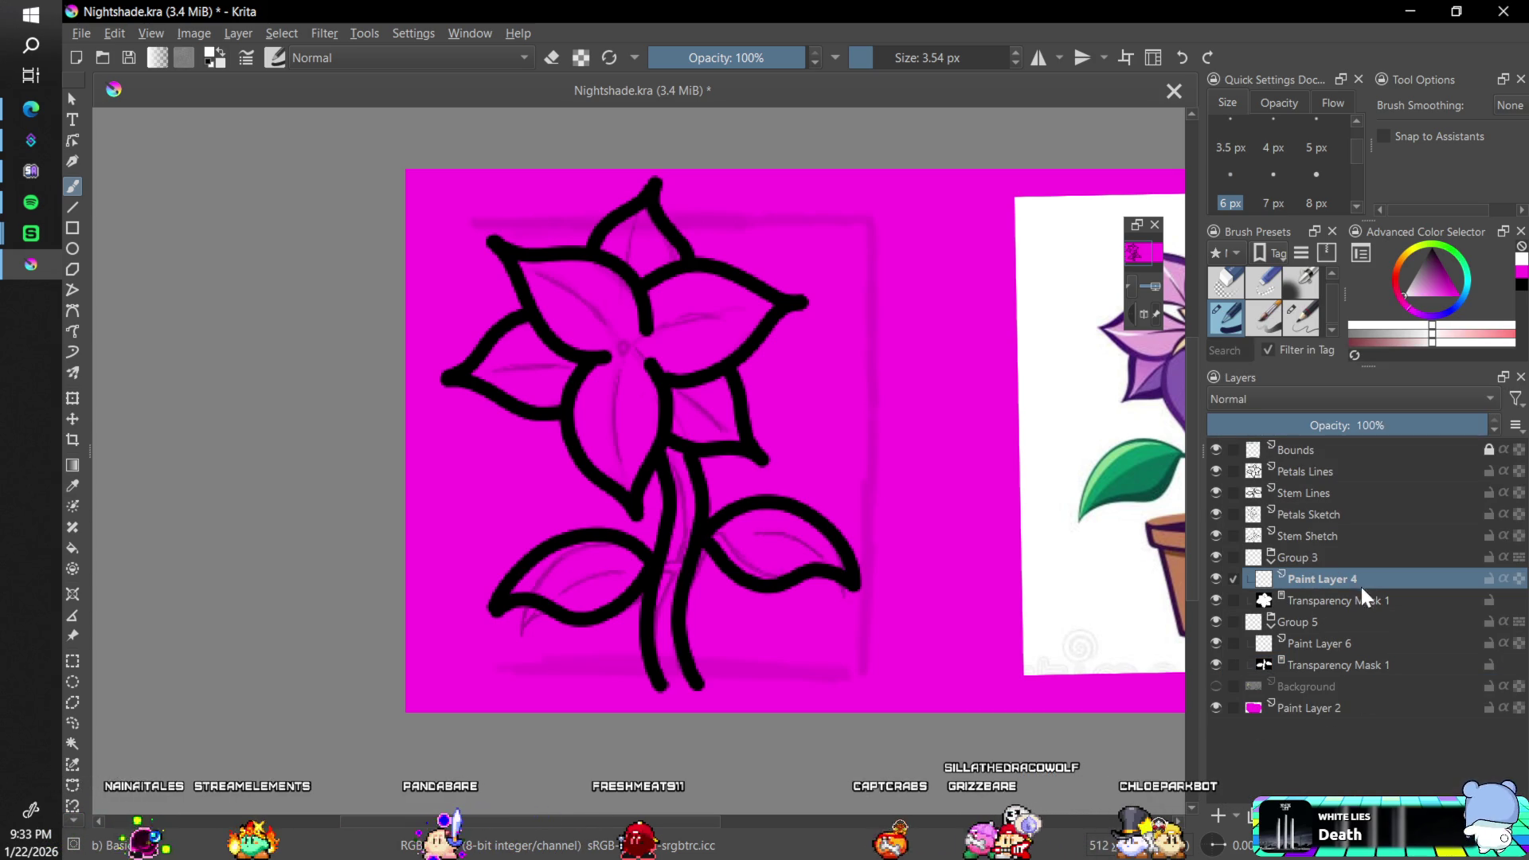
# - Paint the petals dark purple with an ~83 px brush and hide the magenta background layer
pyautogui.click(1436, 270)
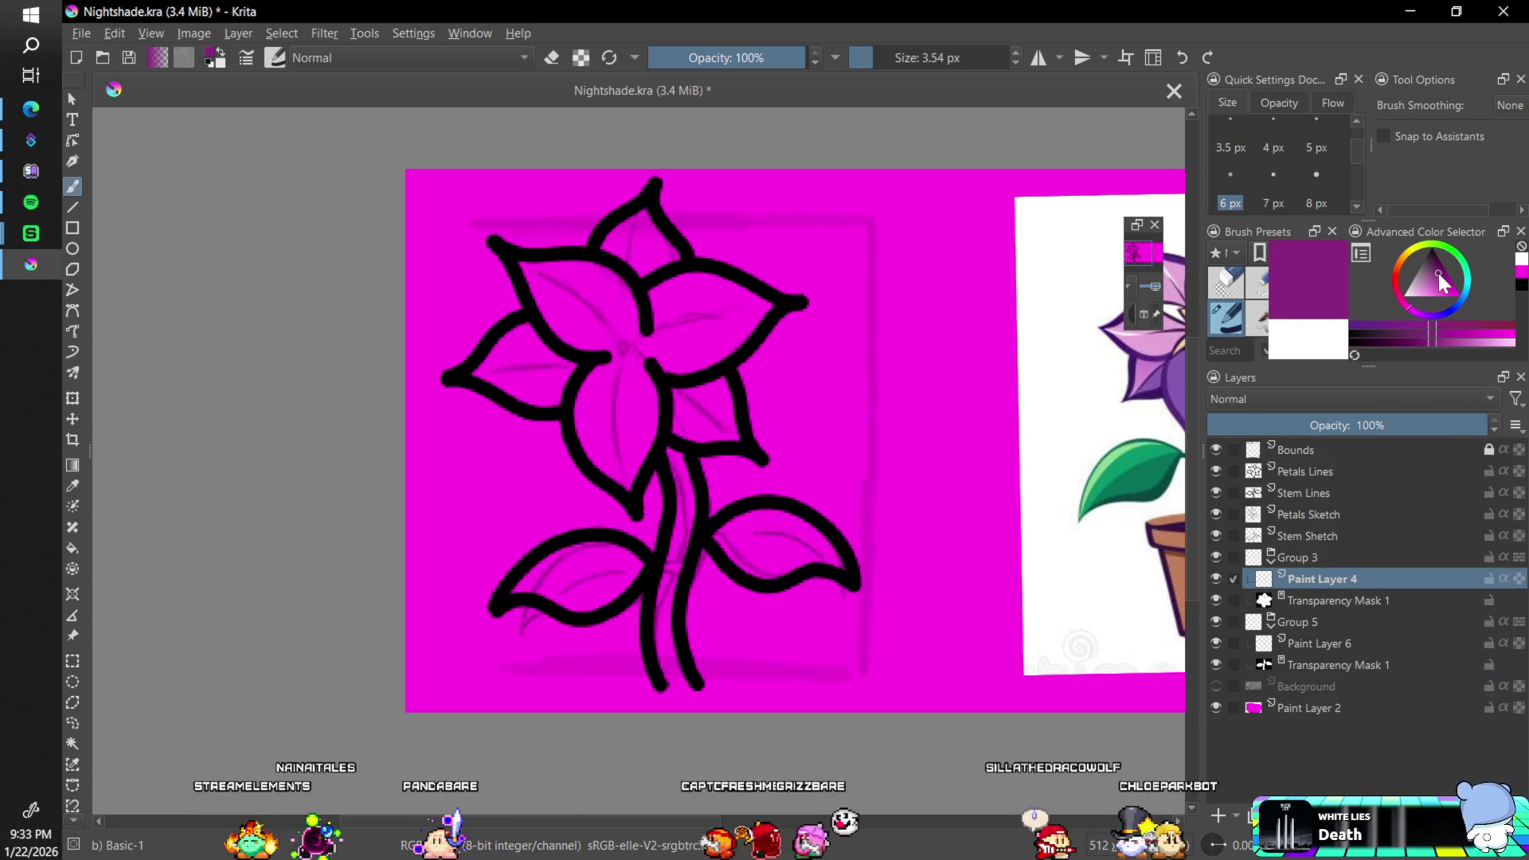
pyautogui.click(1408, 320)
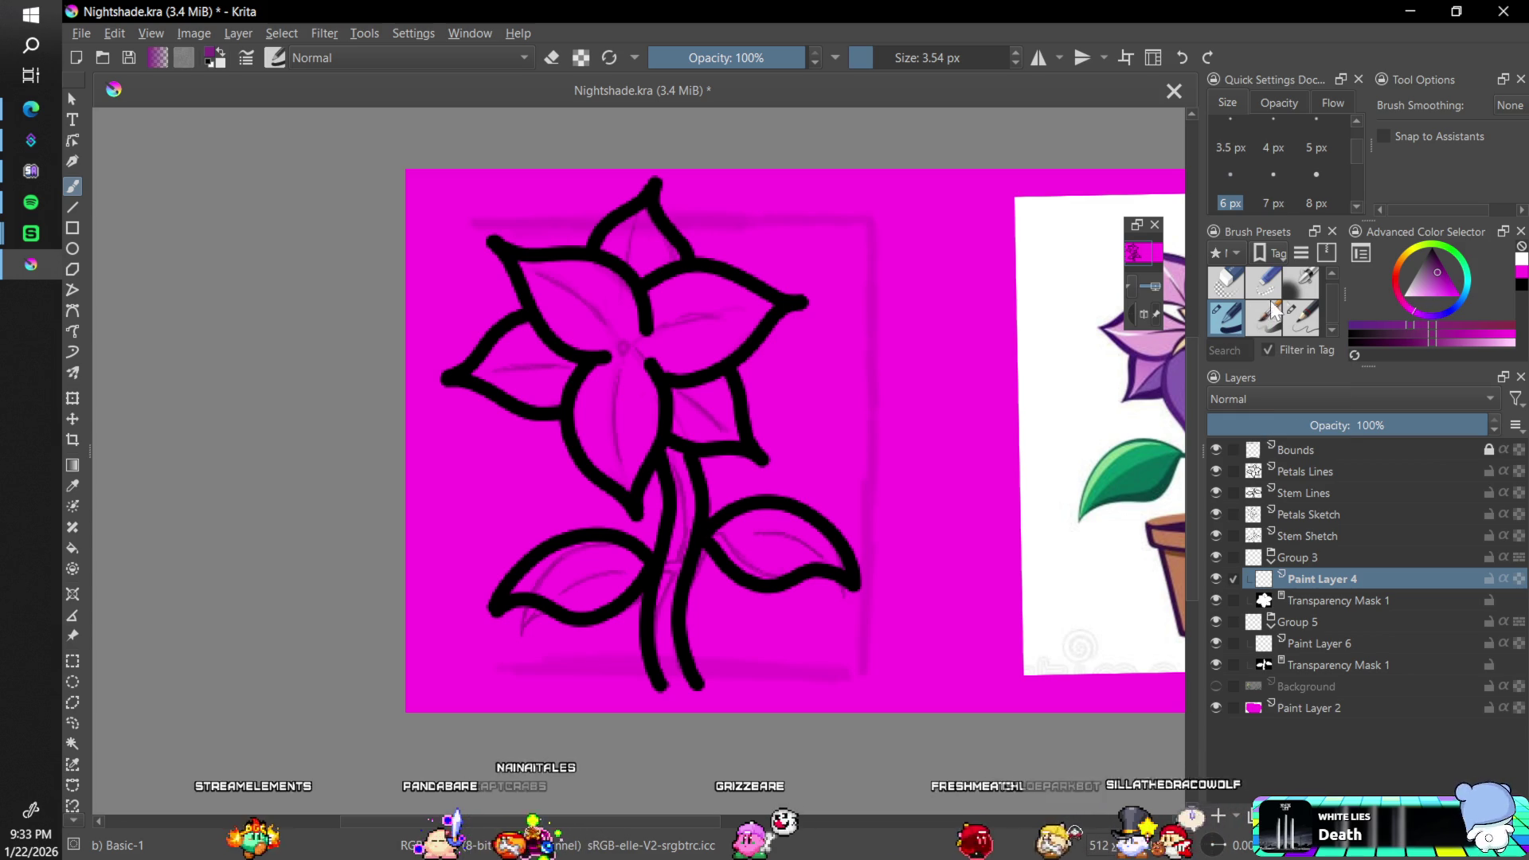
pyautogui.moveTo(892, 58); pyautogui.dragTo(917, 62)
pyautogui.moveTo(529, 274)
pyautogui.mouseDown()
pyautogui.moveTo(512, 290)
pyautogui.moveTo(632, 256)
pyautogui.moveTo(689, 263)
pyautogui.moveTo(529, 443)
pyautogui.moveTo(632, 478)
pyautogui.moveTo(775, 453)
pyautogui.mouseUp()
pyautogui.click(1215, 707)
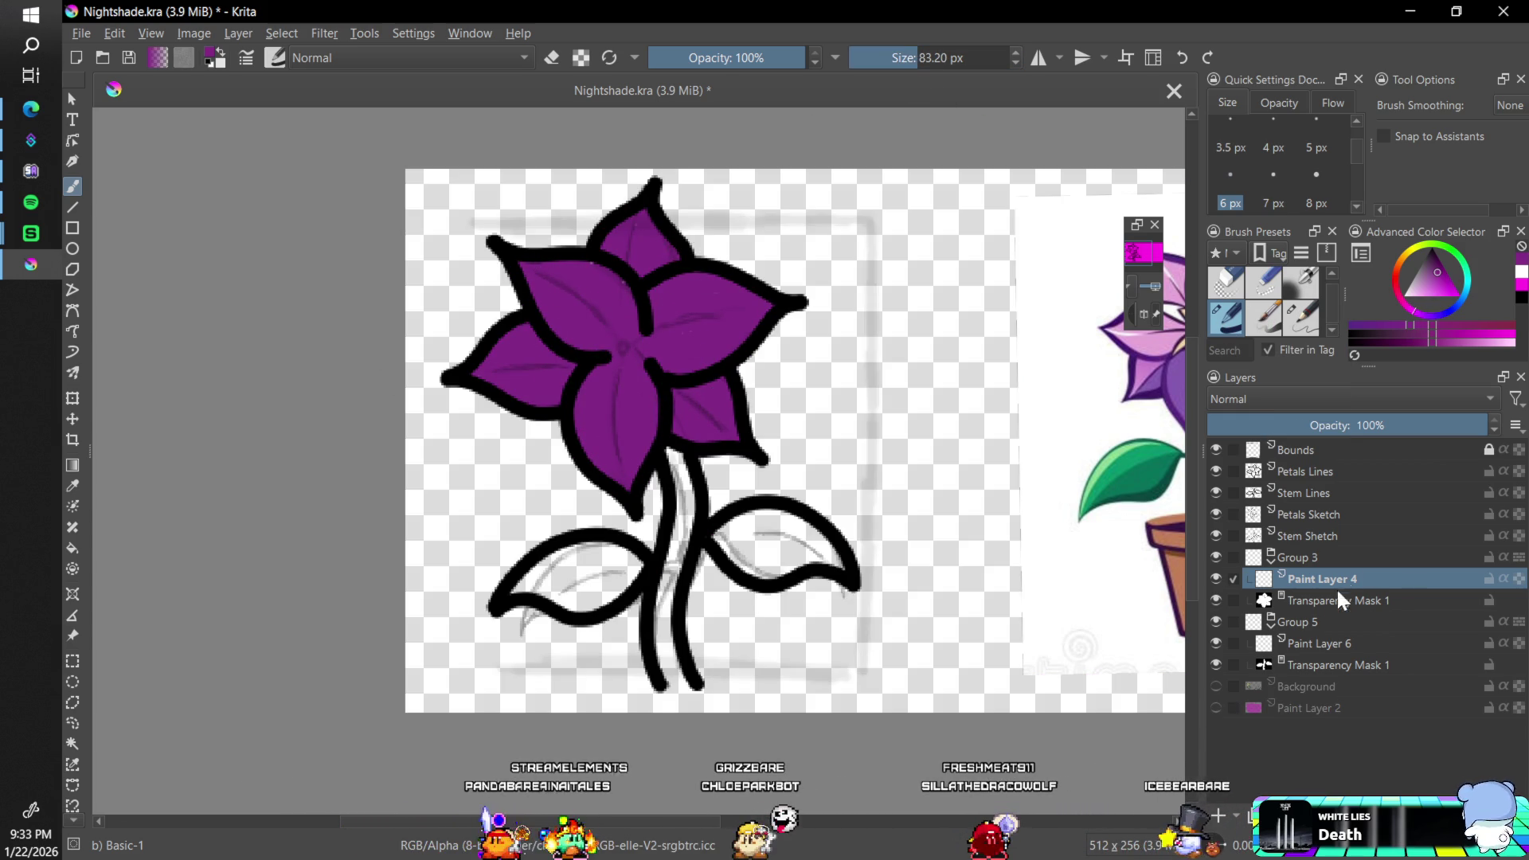
# - Paint the stem and both leaves green on Paint Layer 6, then return to Paint Layer 4
pyautogui.click(1456, 257)
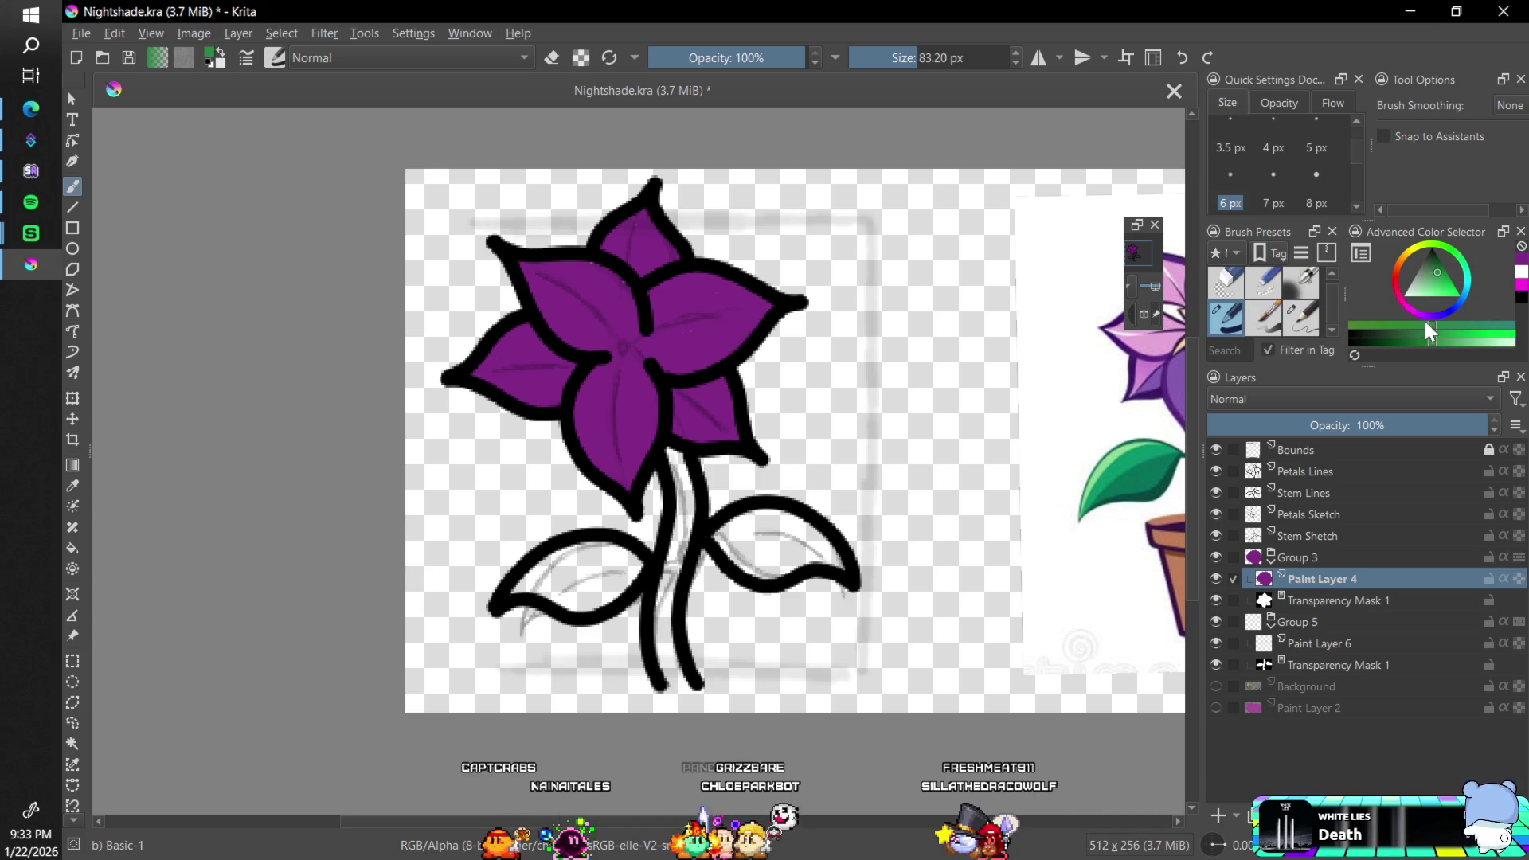
pyautogui.click(1441, 283)
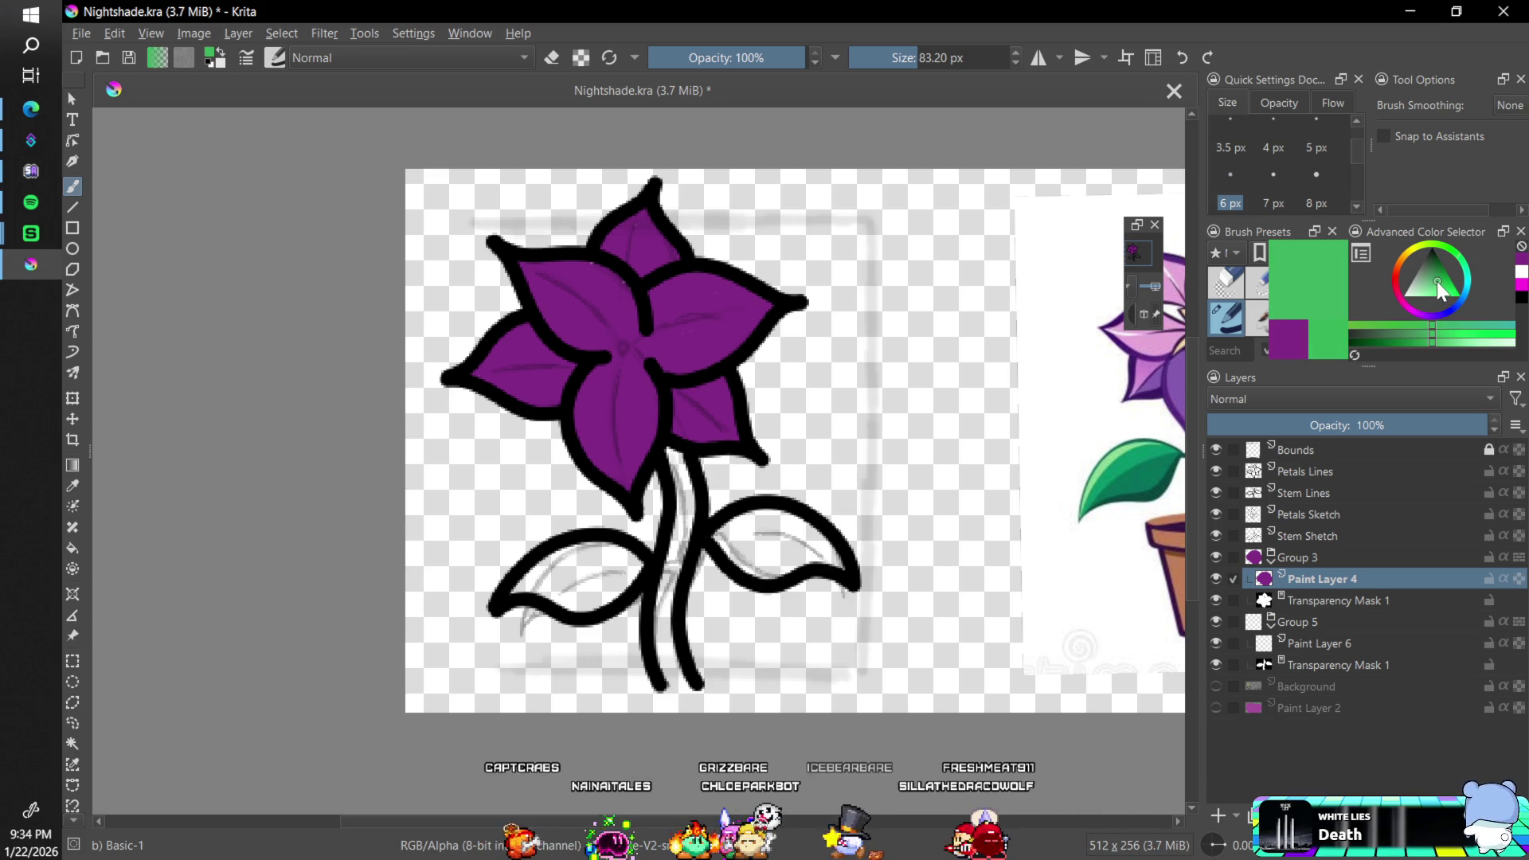
pyautogui.click(1318, 644)
pyautogui.click(582, 536)
pyautogui.moveTo(582, 536); pyautogui.dragTo(745, 499)
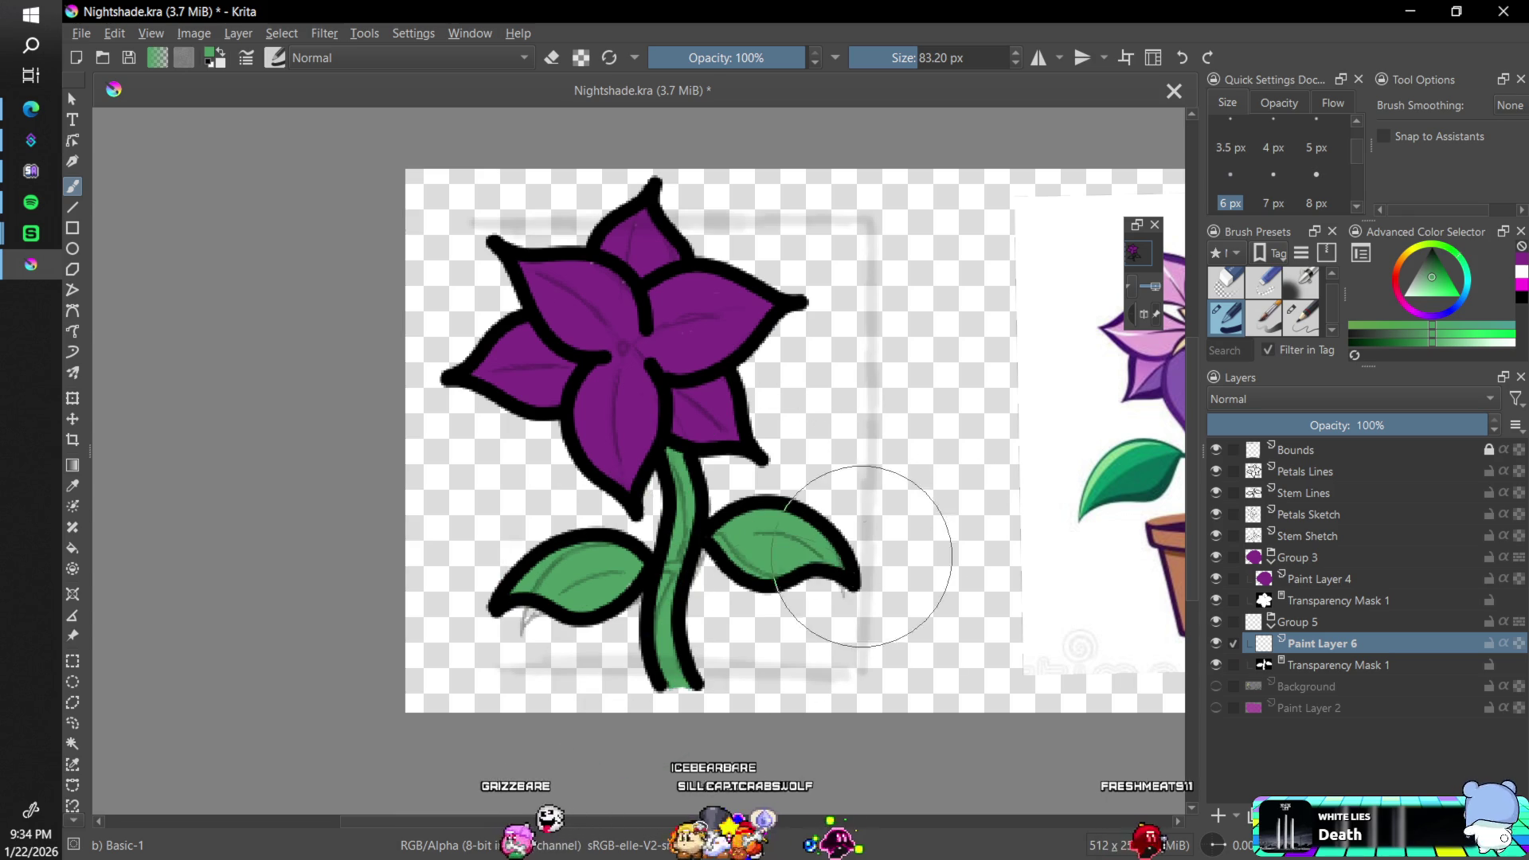
pyautogui.scroll(-8, 700, 495)
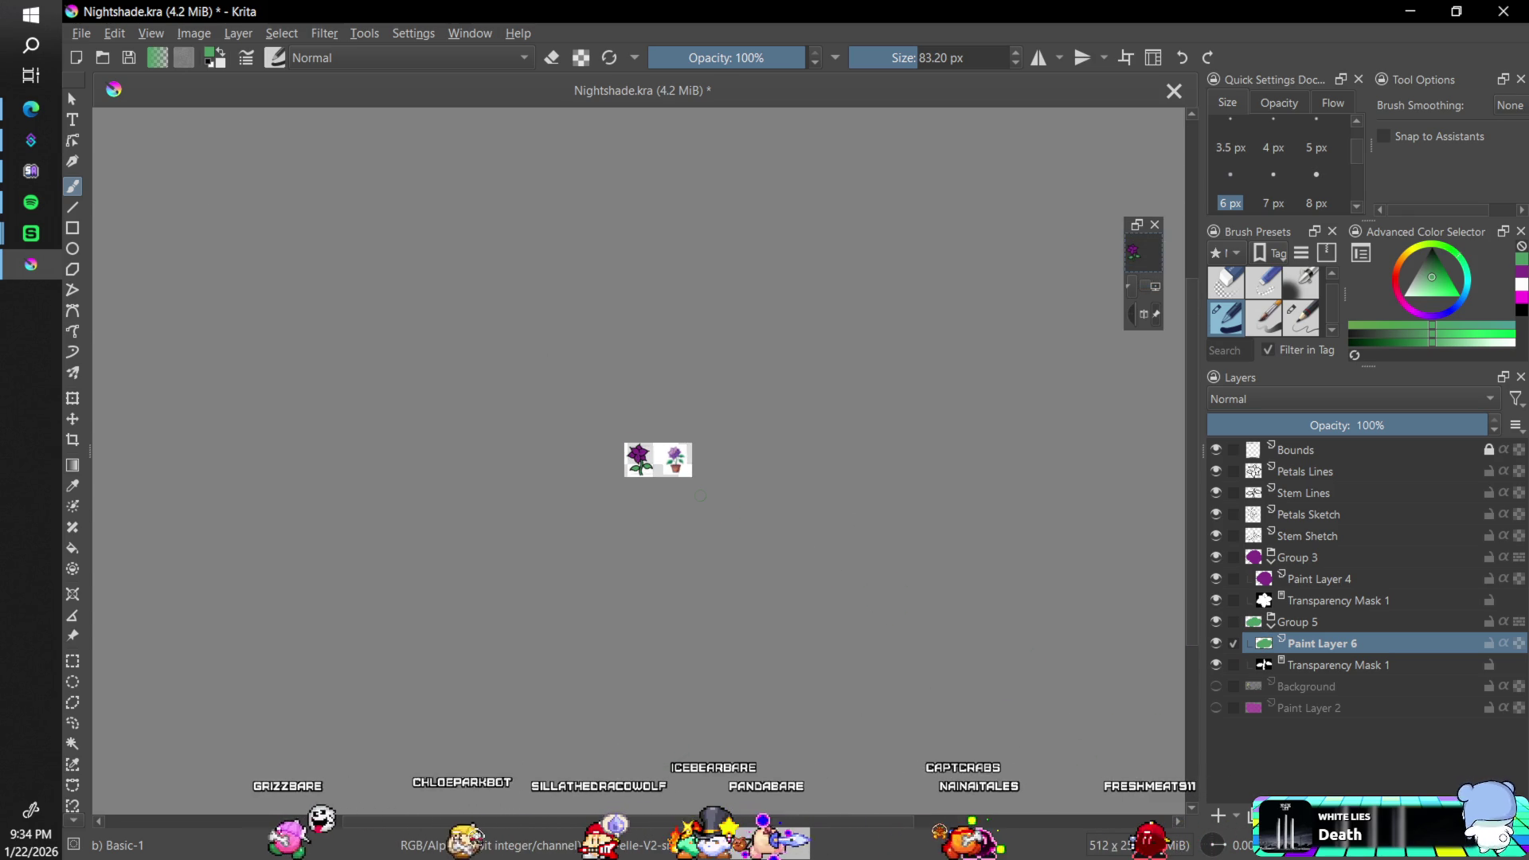
pyautogui.scroll(1, 700, 495)
pyautogui.scroll(-1, 700, 496)
pyautogui.scroll(2, 885, 598)
pyautogui.scroll(5, 884, 599)
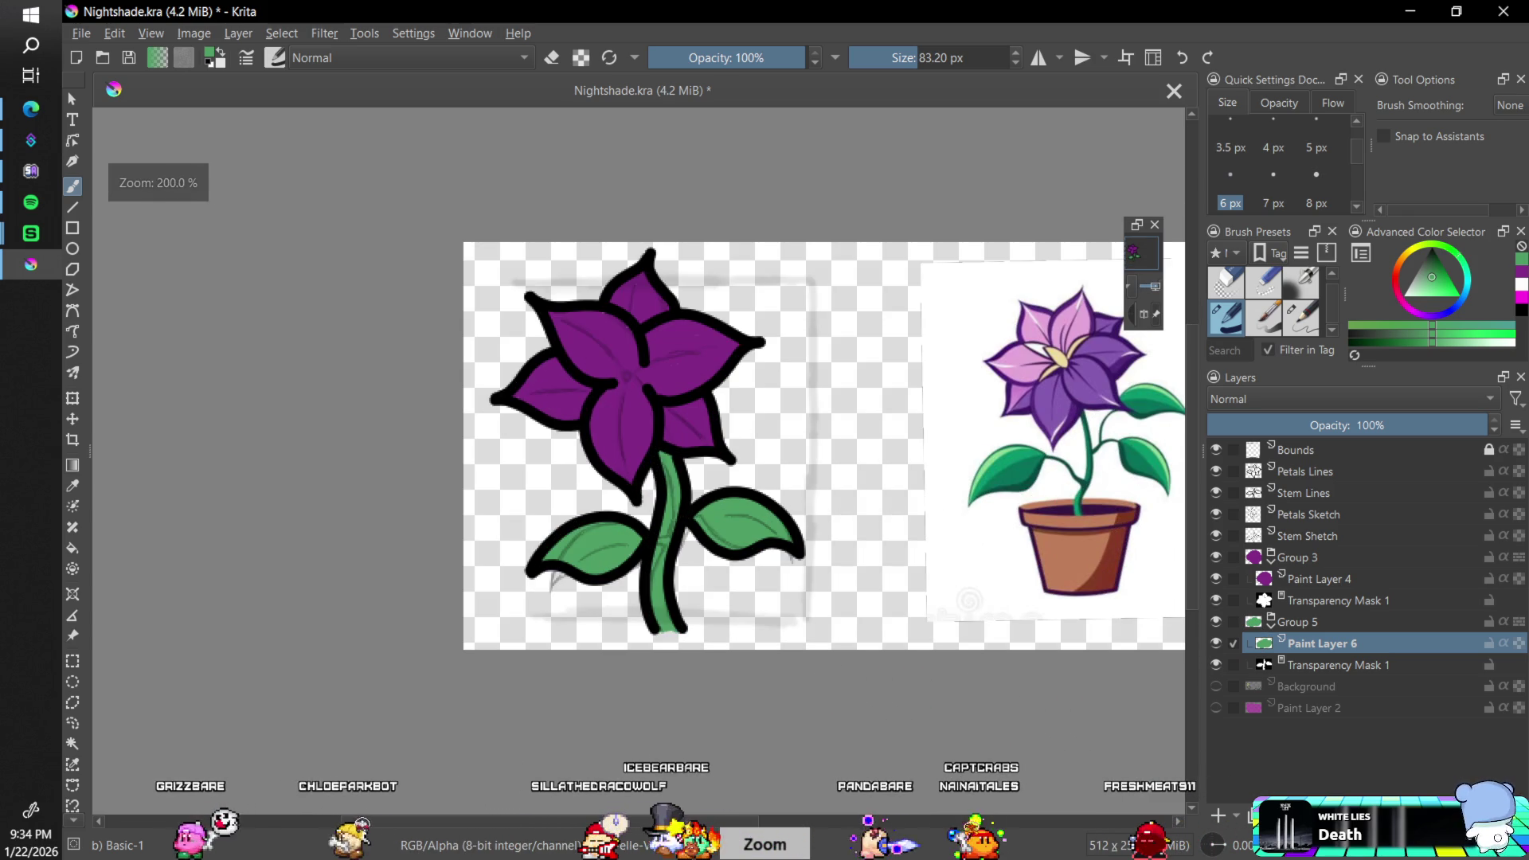
pyautogui.click(1314, 576)
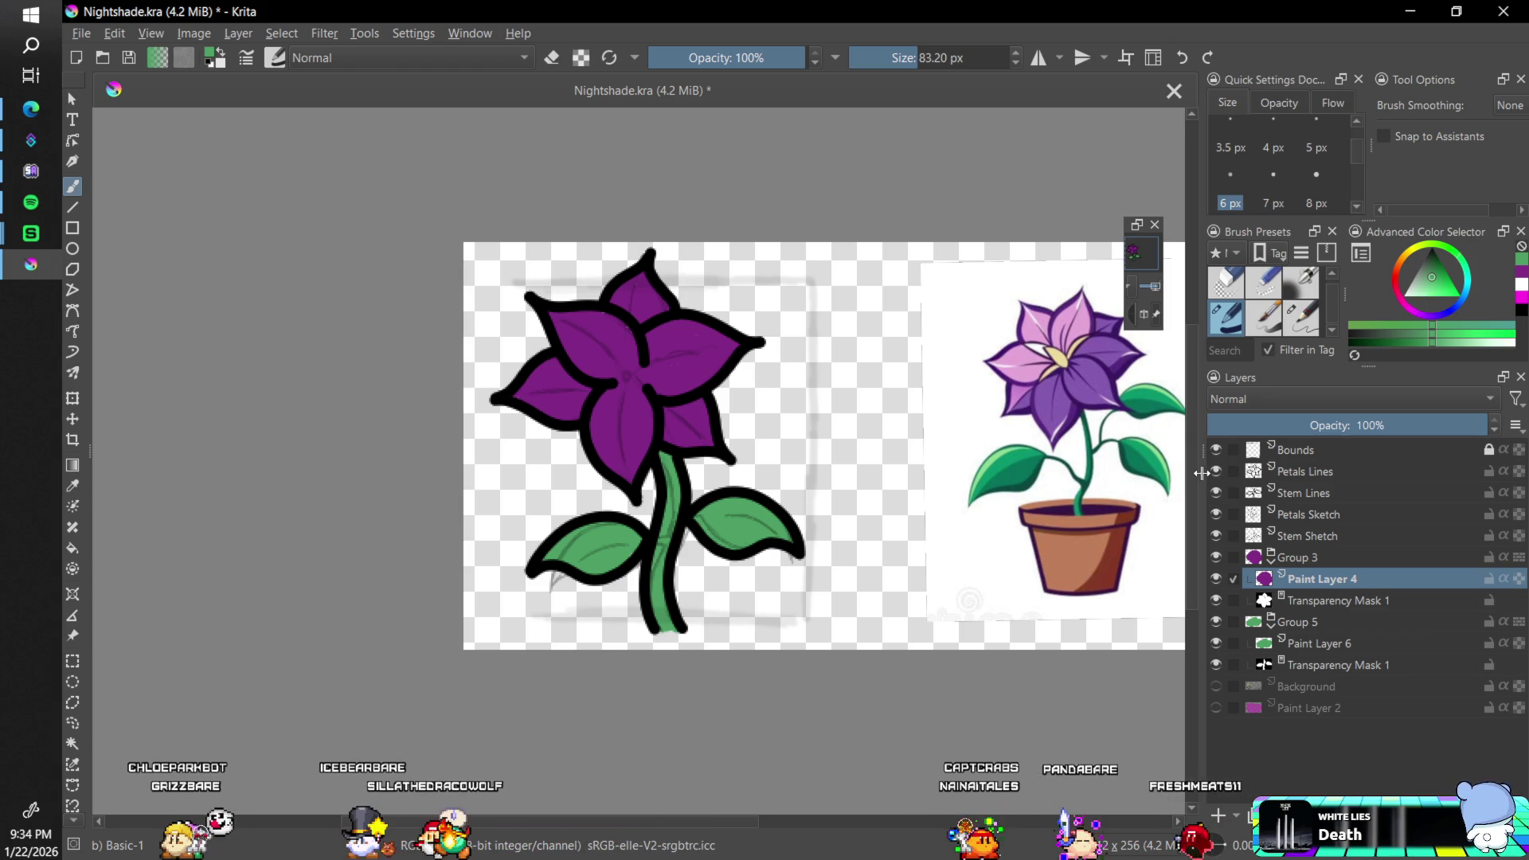
# - Undo the green fill, sample pink from the reference flower's petal, and repaint the petals
pyautogui.hotkey('ctrl', 'z')
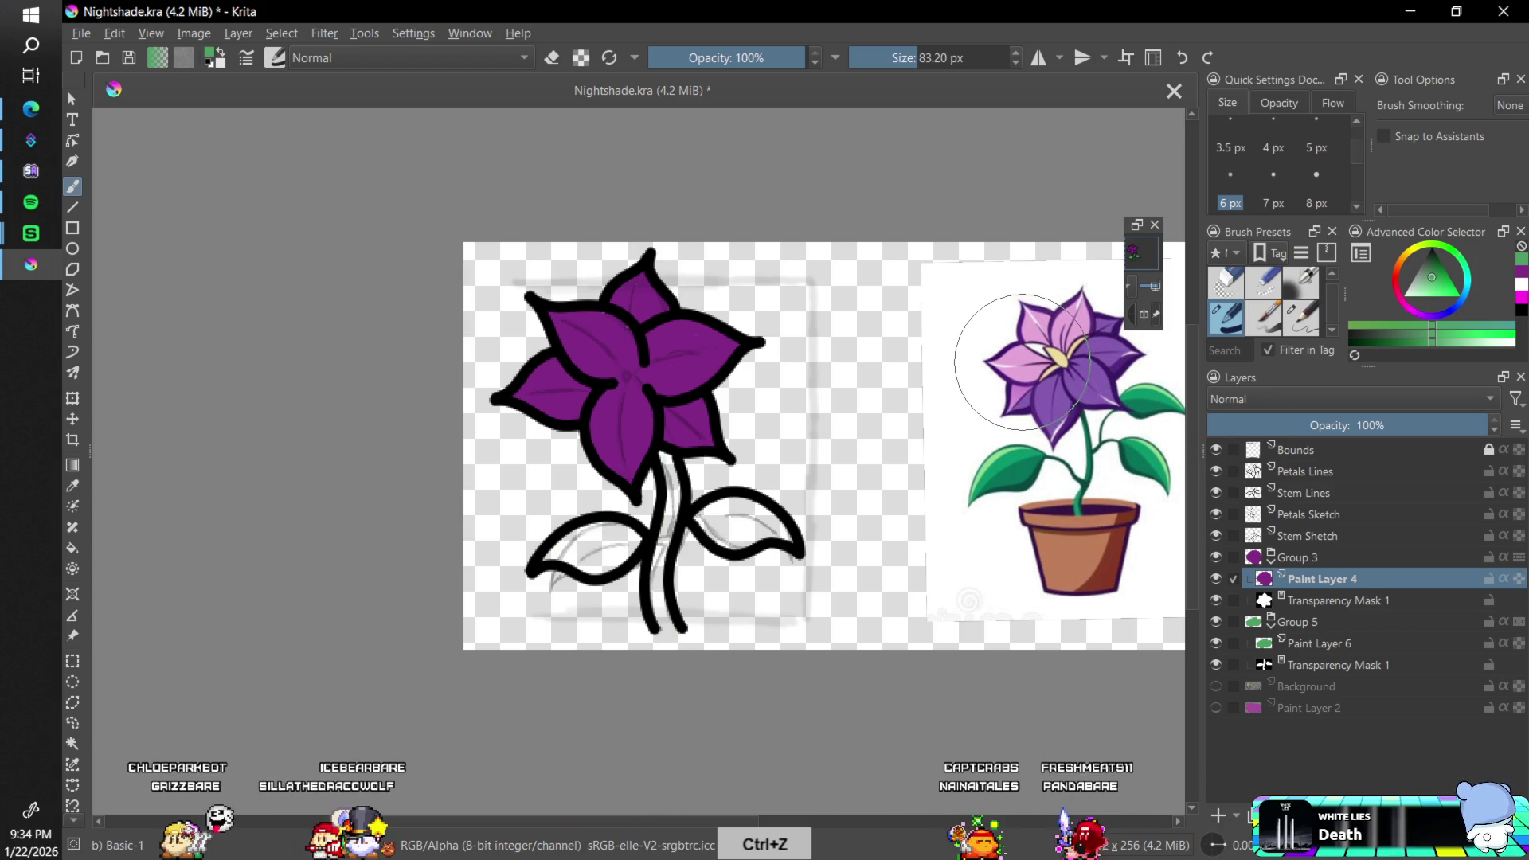
pyautogui.press('b')
pyautogui.keyDown('ctrl'); pyautogui.click(1032, 356); pyautogui.keyUp('ctrl')
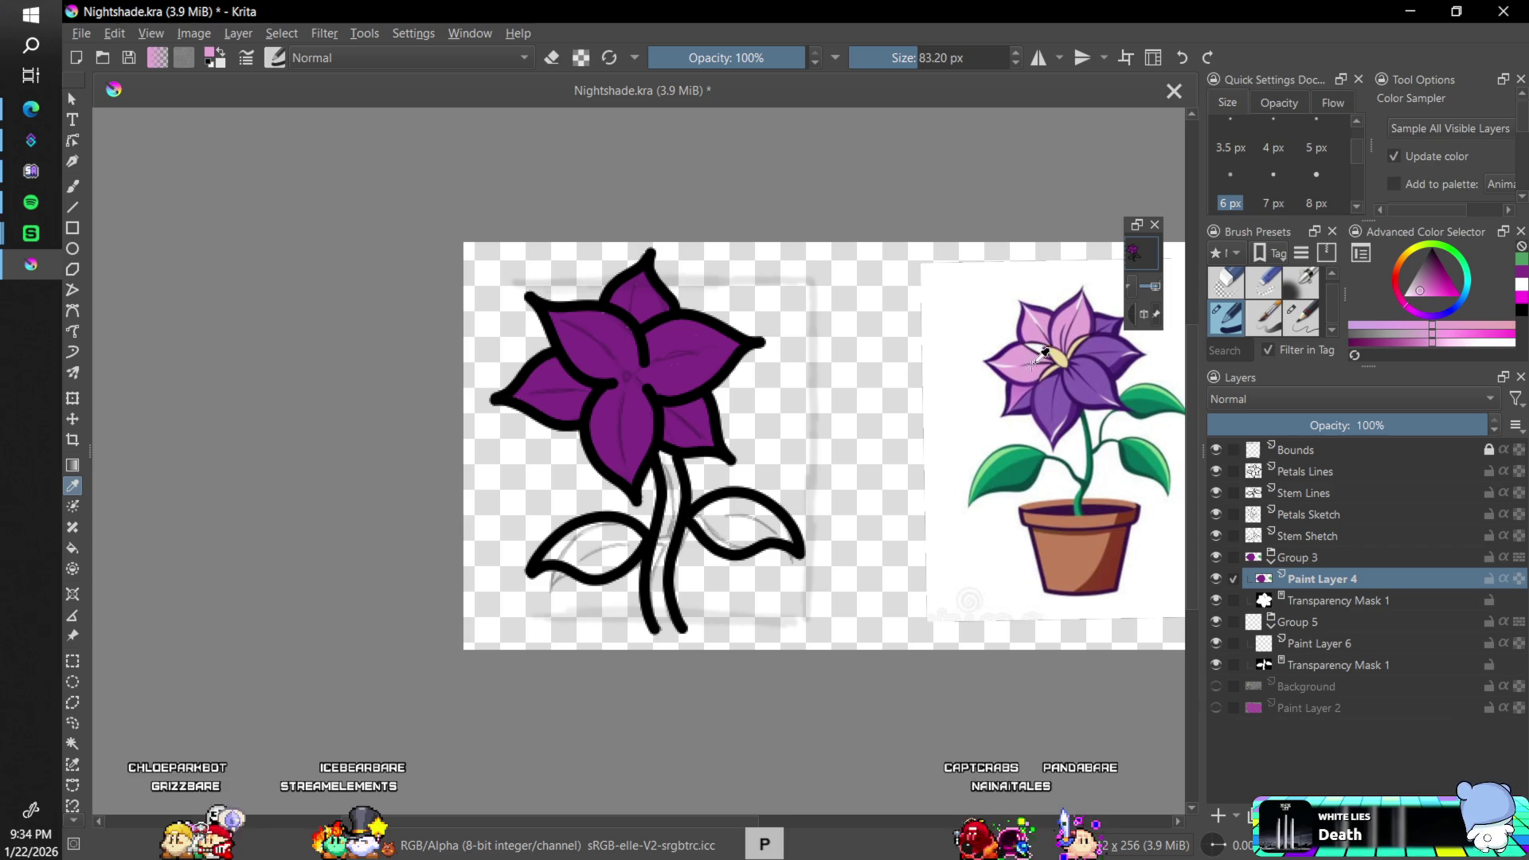
pyautogui.moveTo(785, 410)
pyautogui.mouseDown()
pyautogui.moveTo(705, 387)
pyautogui.moveTo(521, 386)
pyautogui.mouseUp()
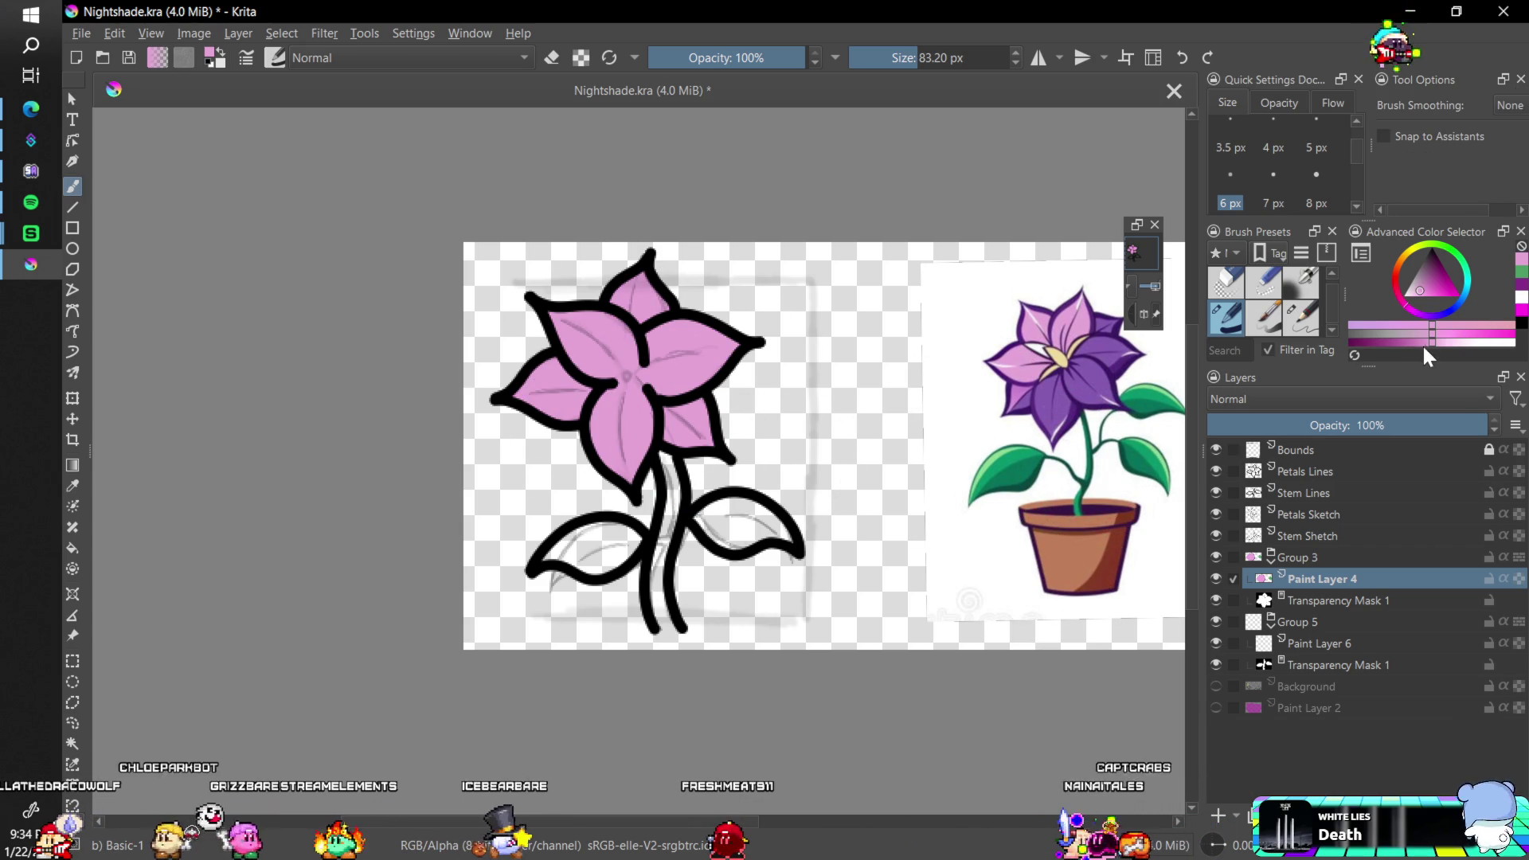
# - Shift the colour toward a softer violet-magenta and repaint the petals purple
pyautogui.click(1401, 343)
pyautogui.click(1384, 344)
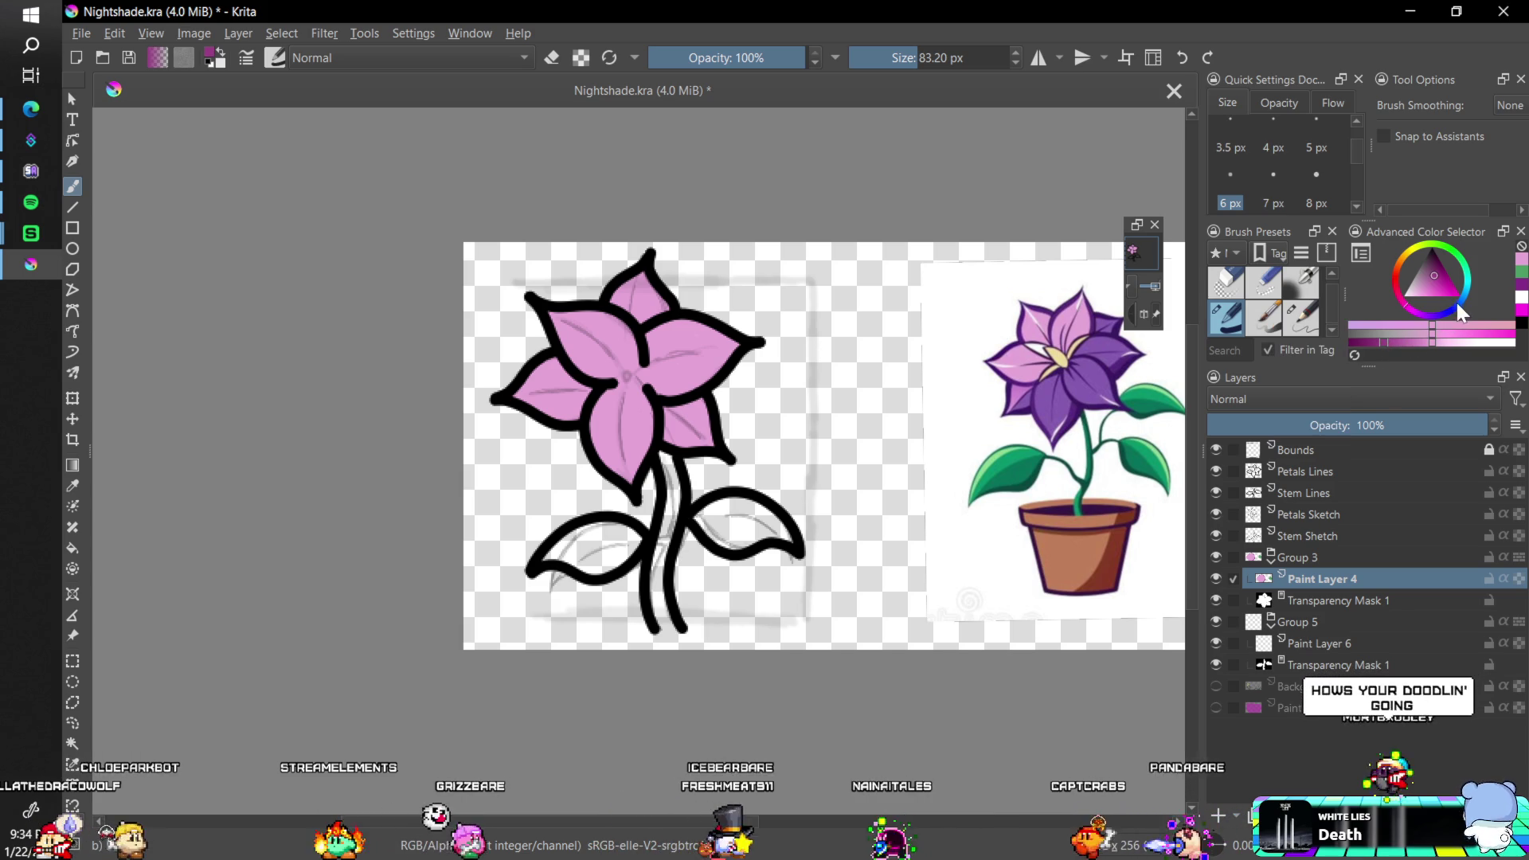
pyautogui.moveTo(1429, 324)
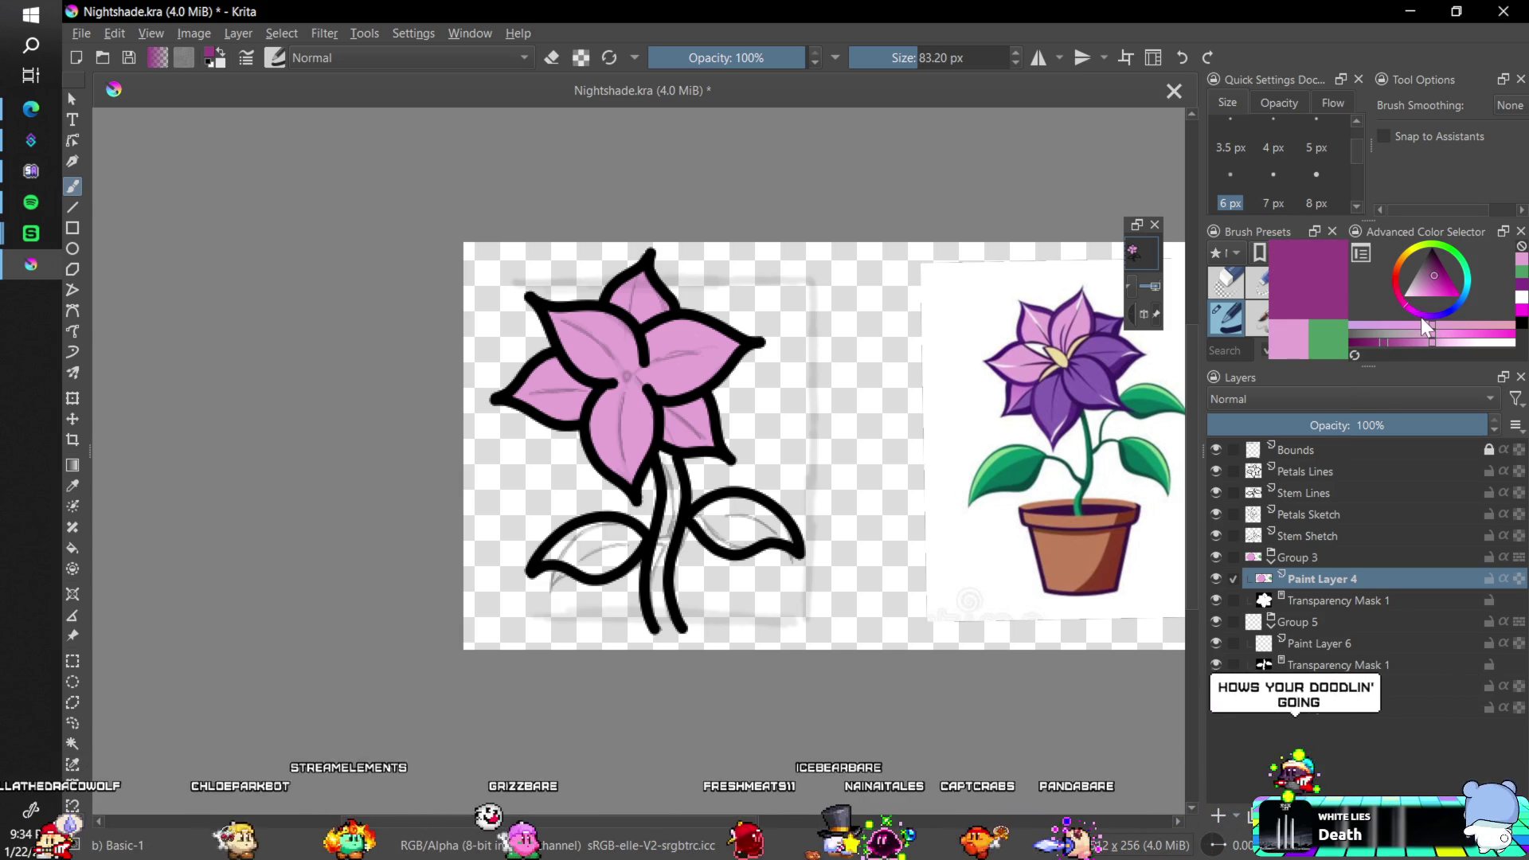
pyautogui.click(1423, 318)
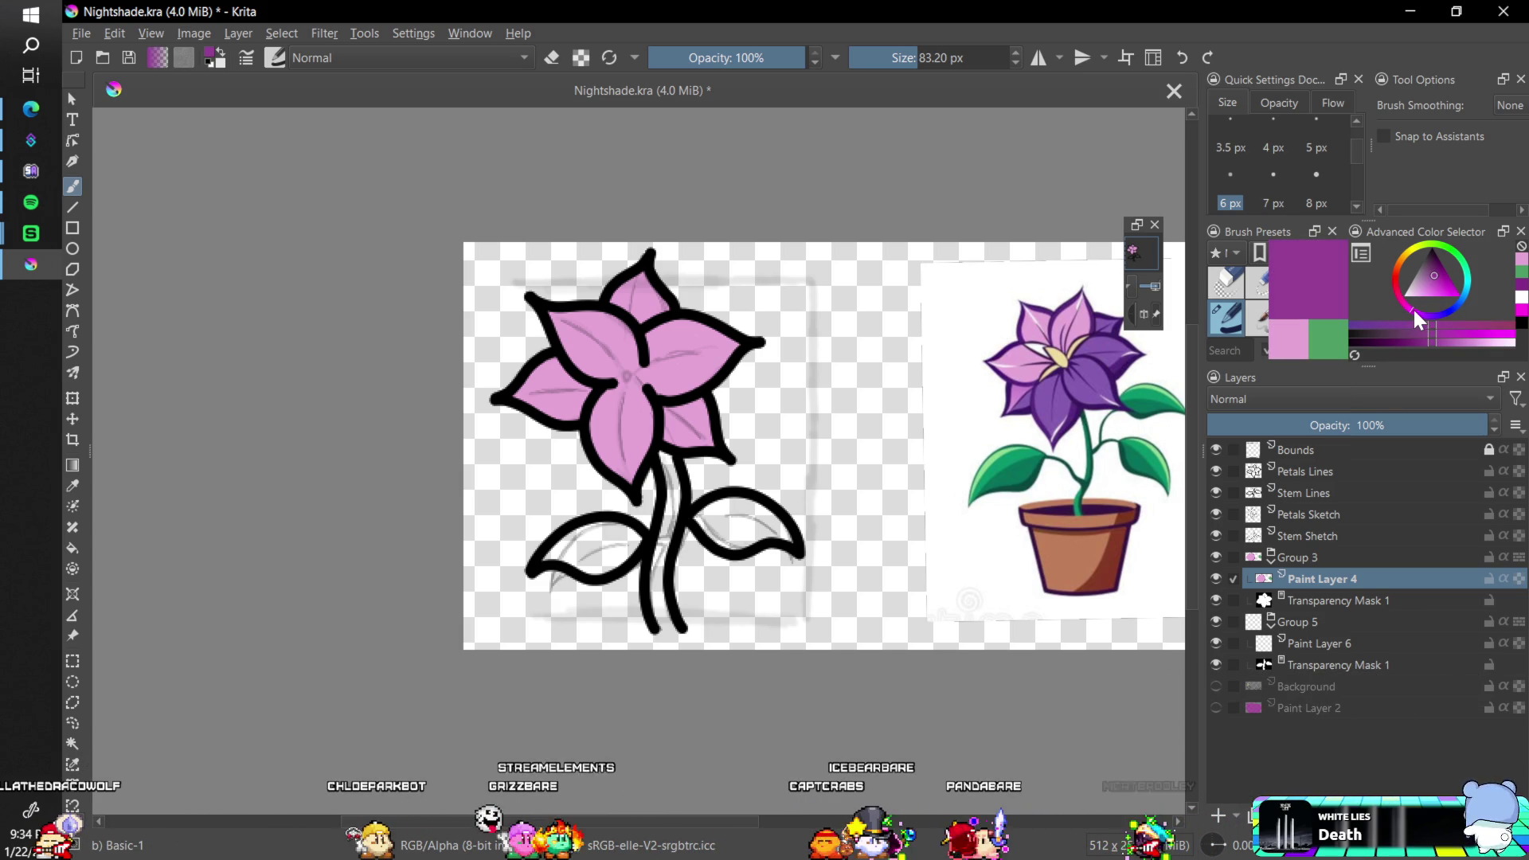
pyautogui.click(1431, 283)
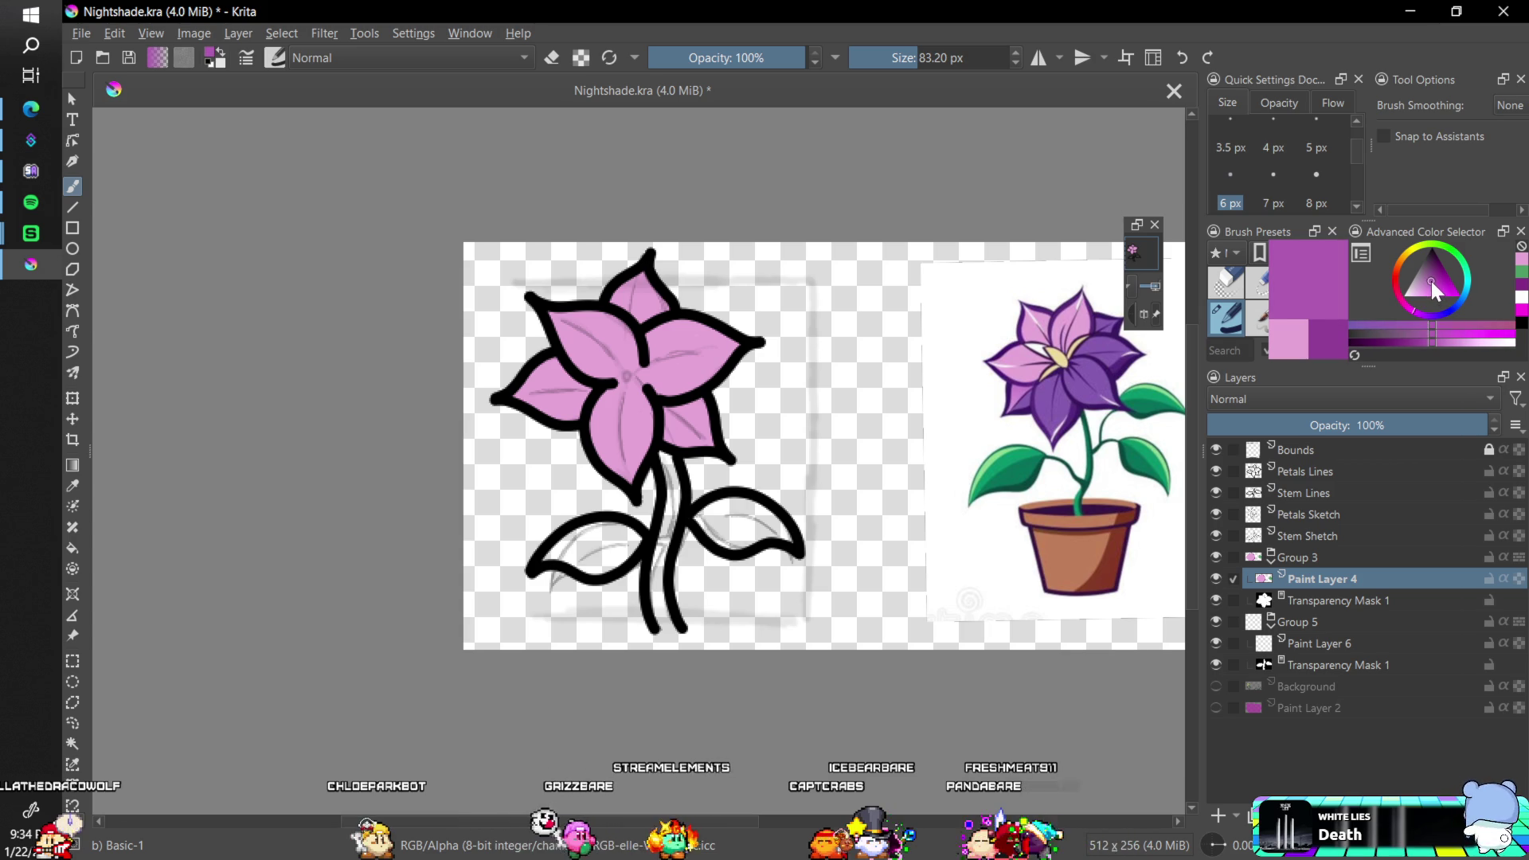
pyautogui.click(1430, 285)
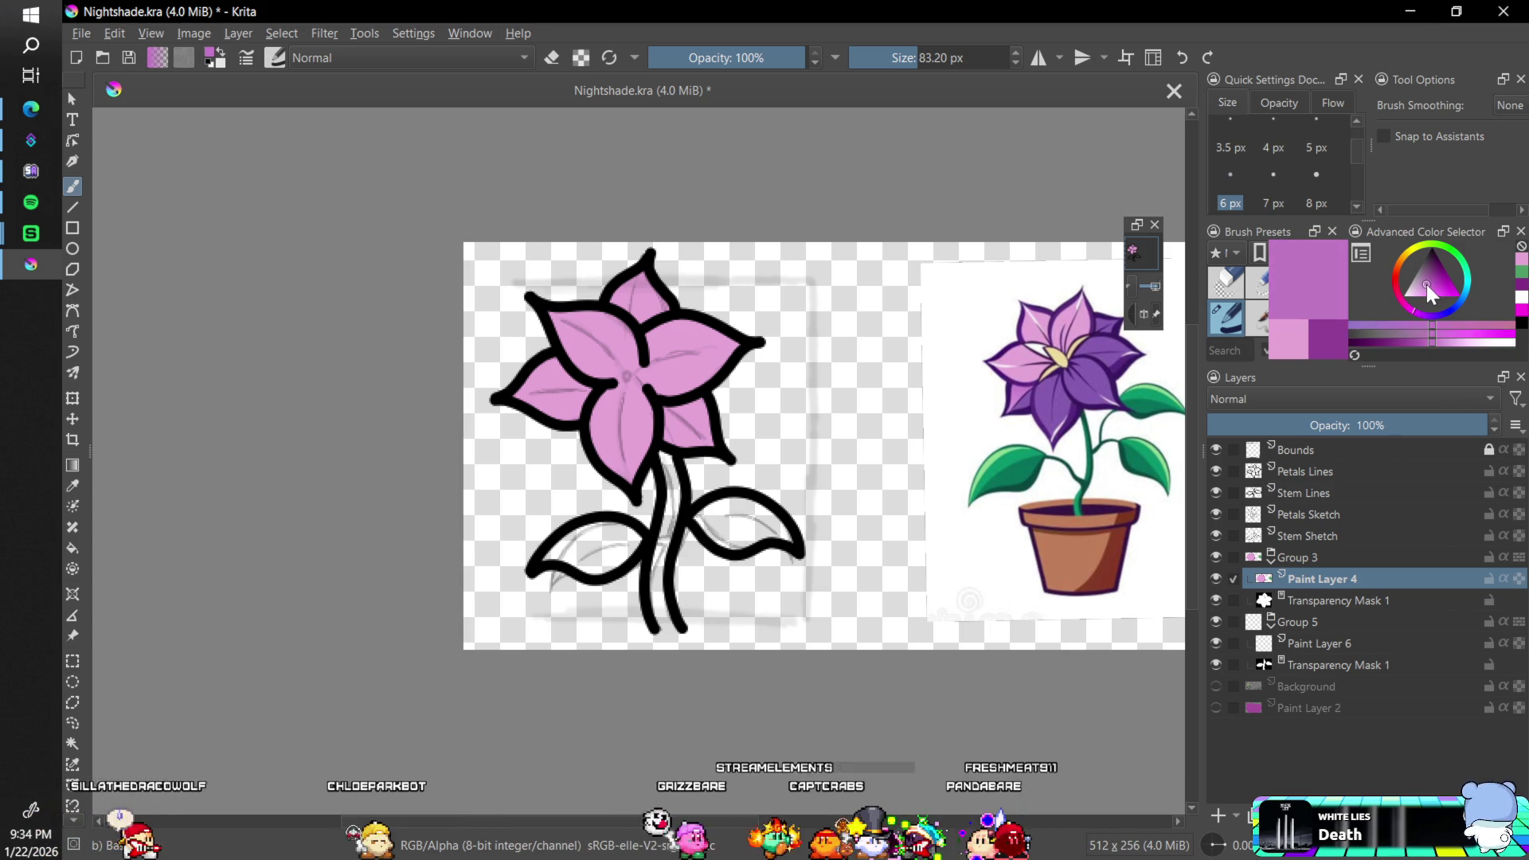
pyautogui.click(1429, 282)
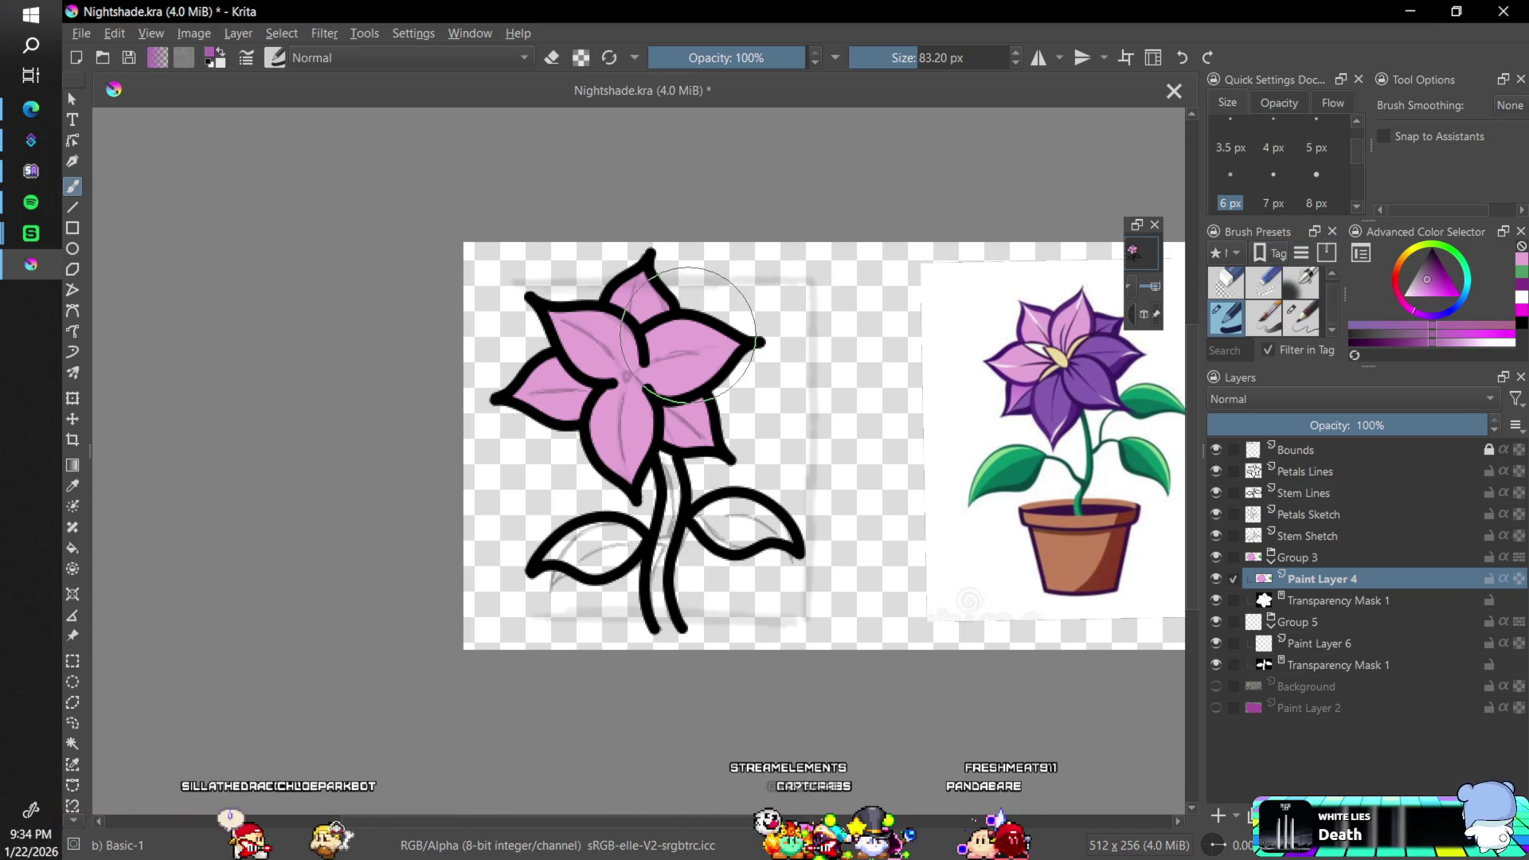
pyautogui.moveTo(549, 374)
pyautogui.mouseDown()
pyautogui.moveTo(629, 326)
pyautogui.moveTo(676, 430)
pyautogui.moveTo(765, 343)
pyautogui.mouseUp()
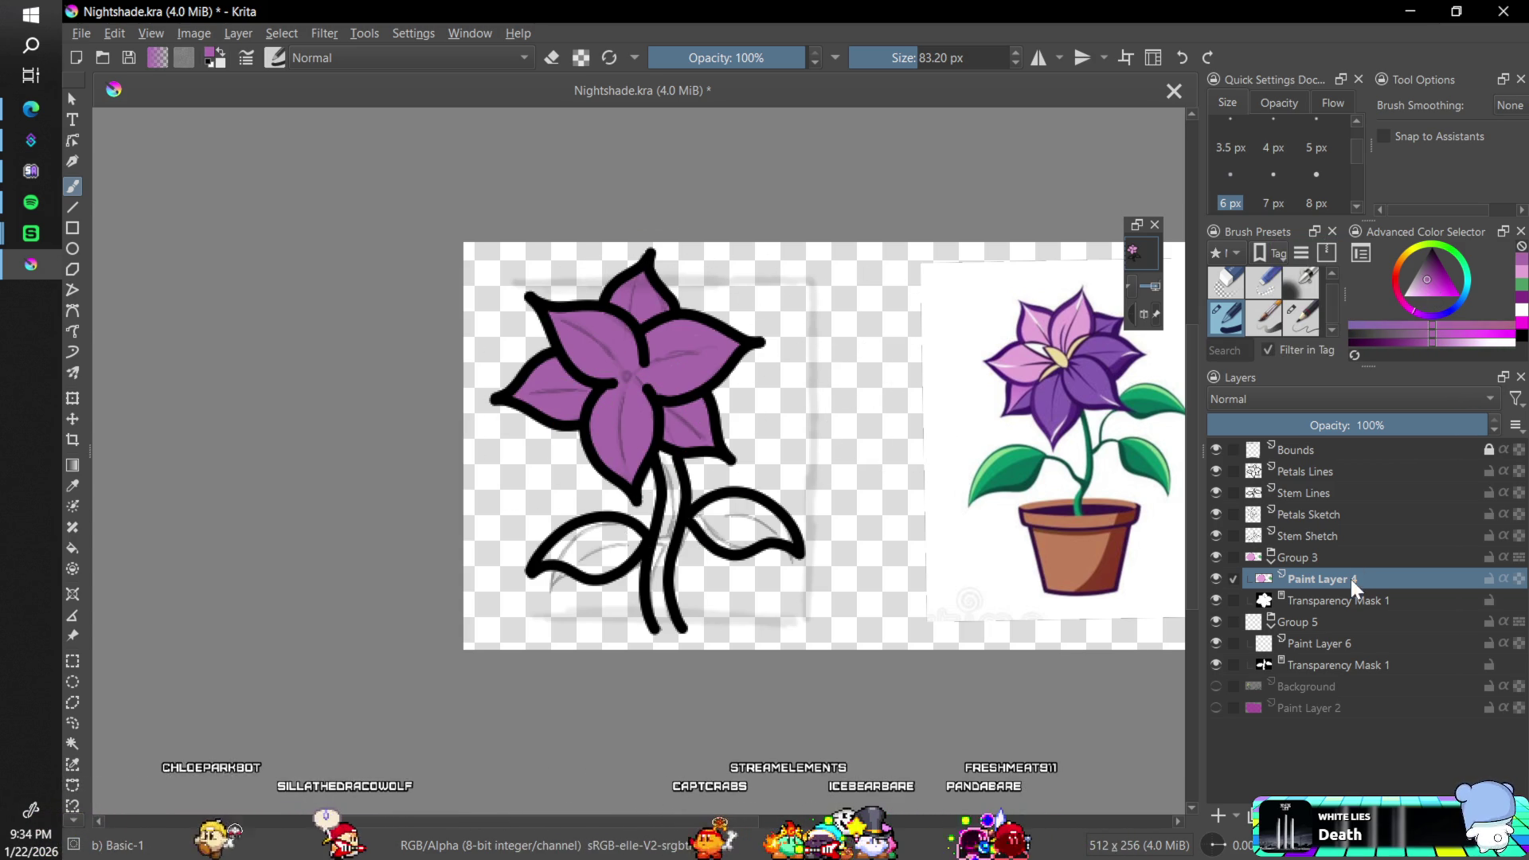
# - Repaint the stem and leaves green on Paint Layer 6 and hide the Petals and stem sketch layers
pyautogui.click(1317, 646)
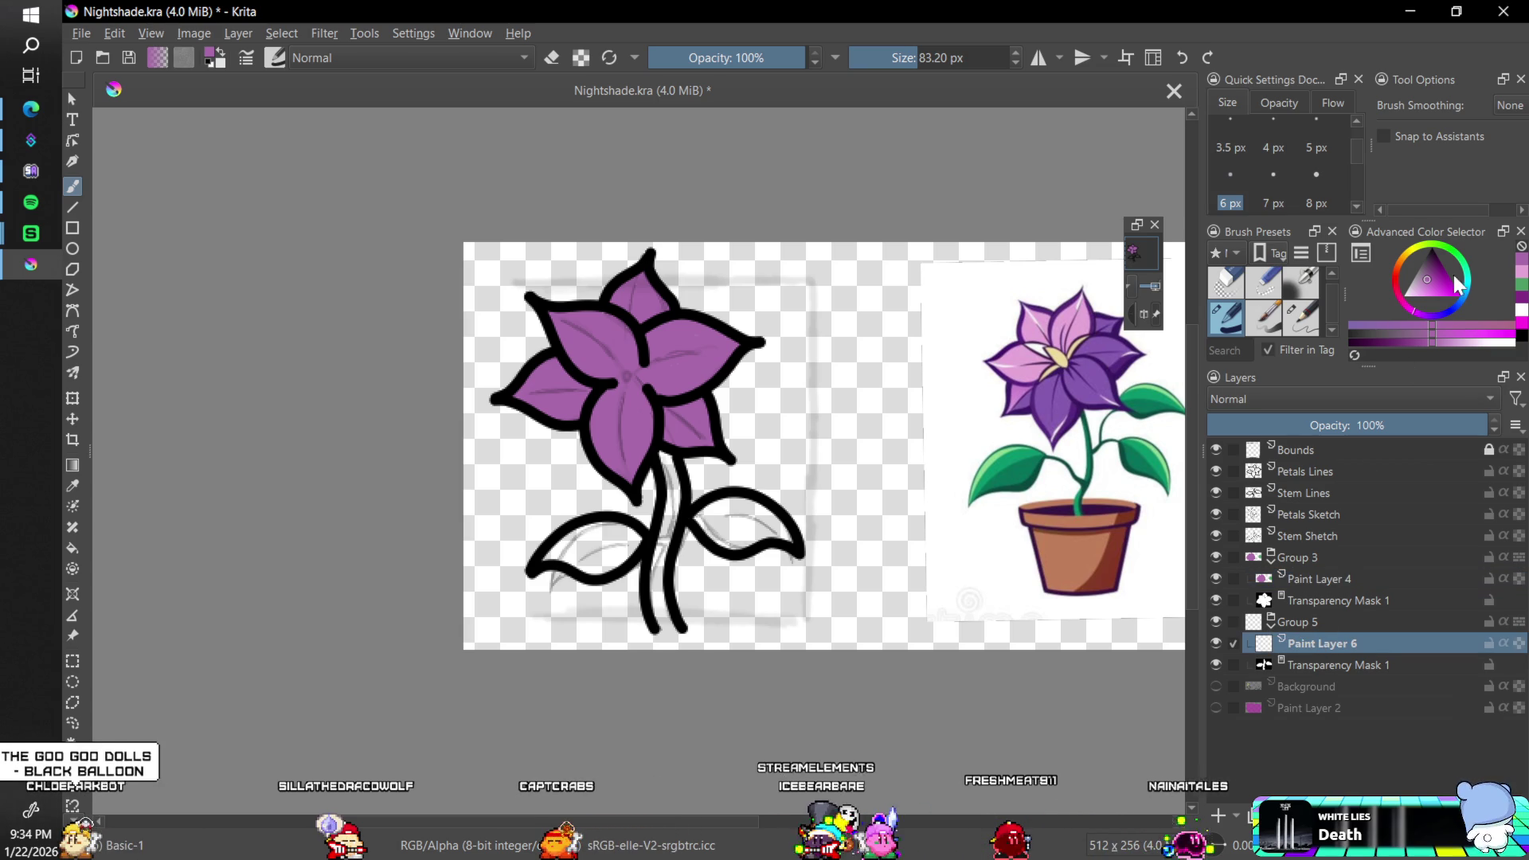
pyautogui.click(1522, 287)
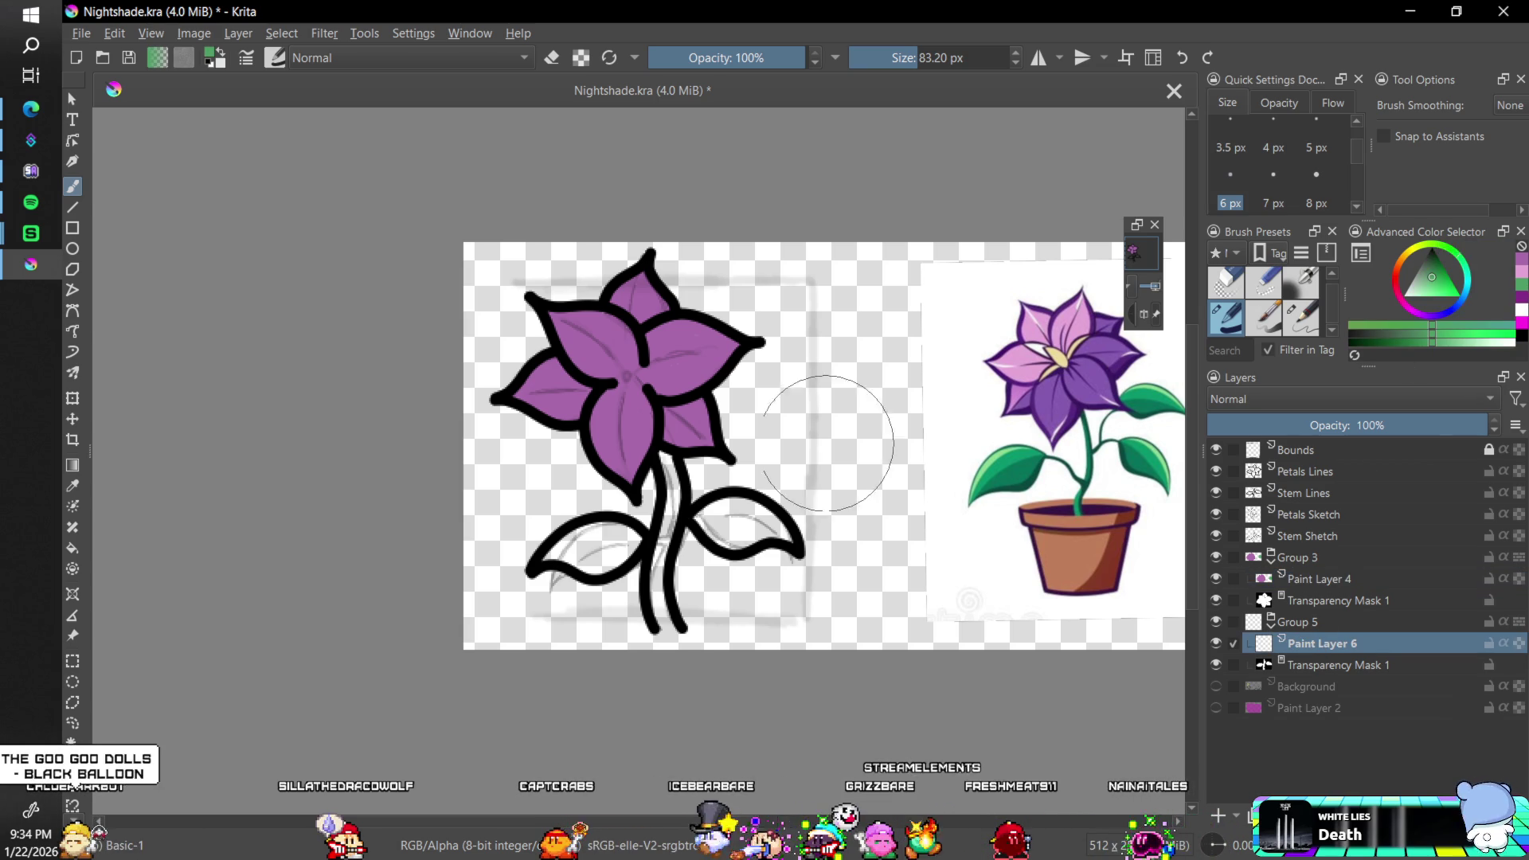
pyautogui.moveTo(820, 488)
pyautogui.mouseDown()
pyautogui.moveTo(589, 549)
pyautogui.moveTo(665, 619)
pyautogui.mouseUp()
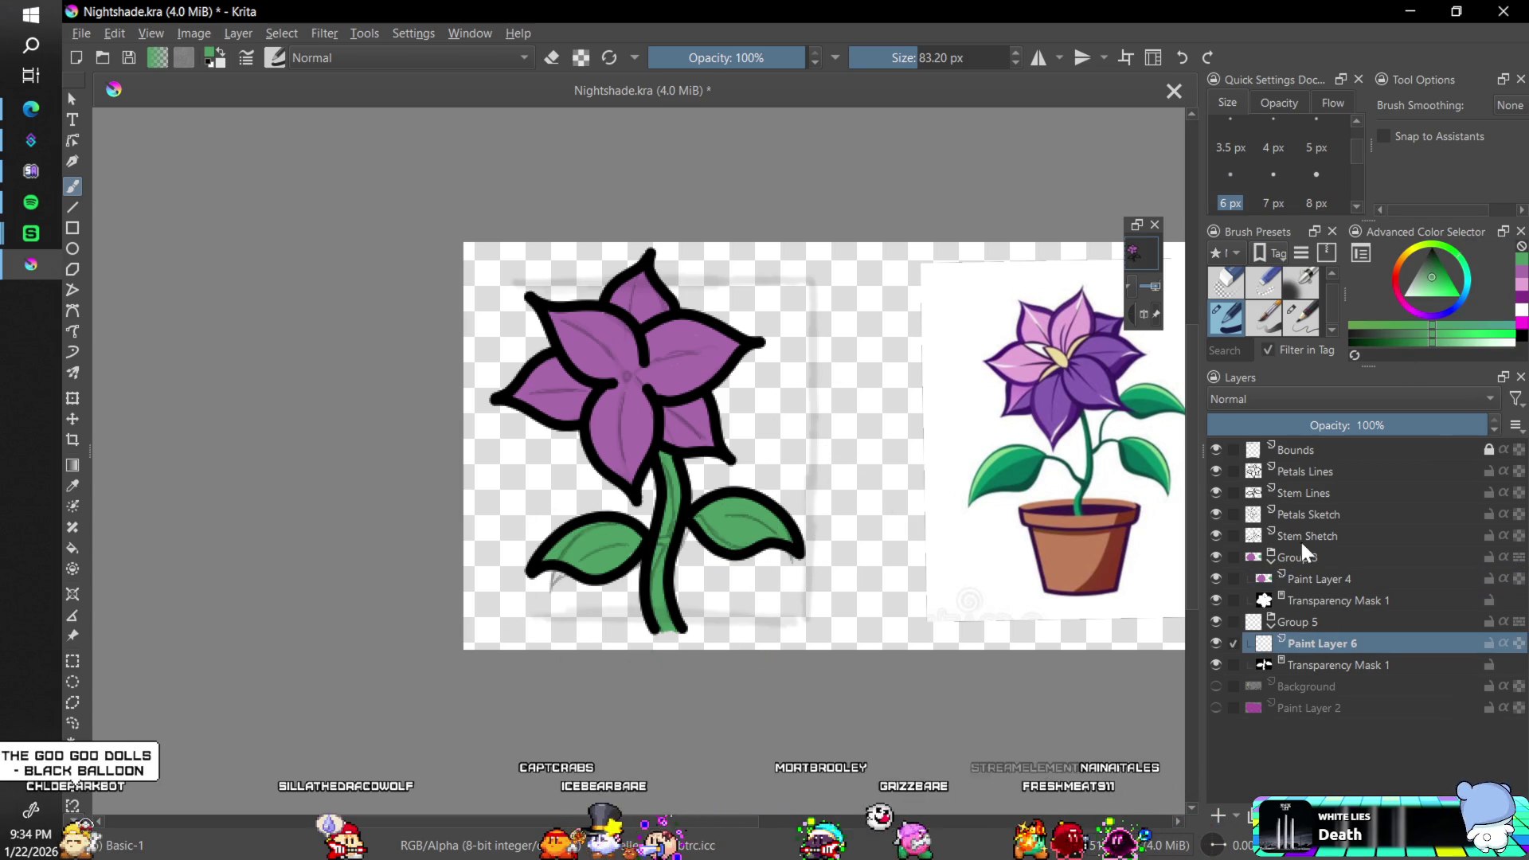
pyautogui.click(1216, 513)
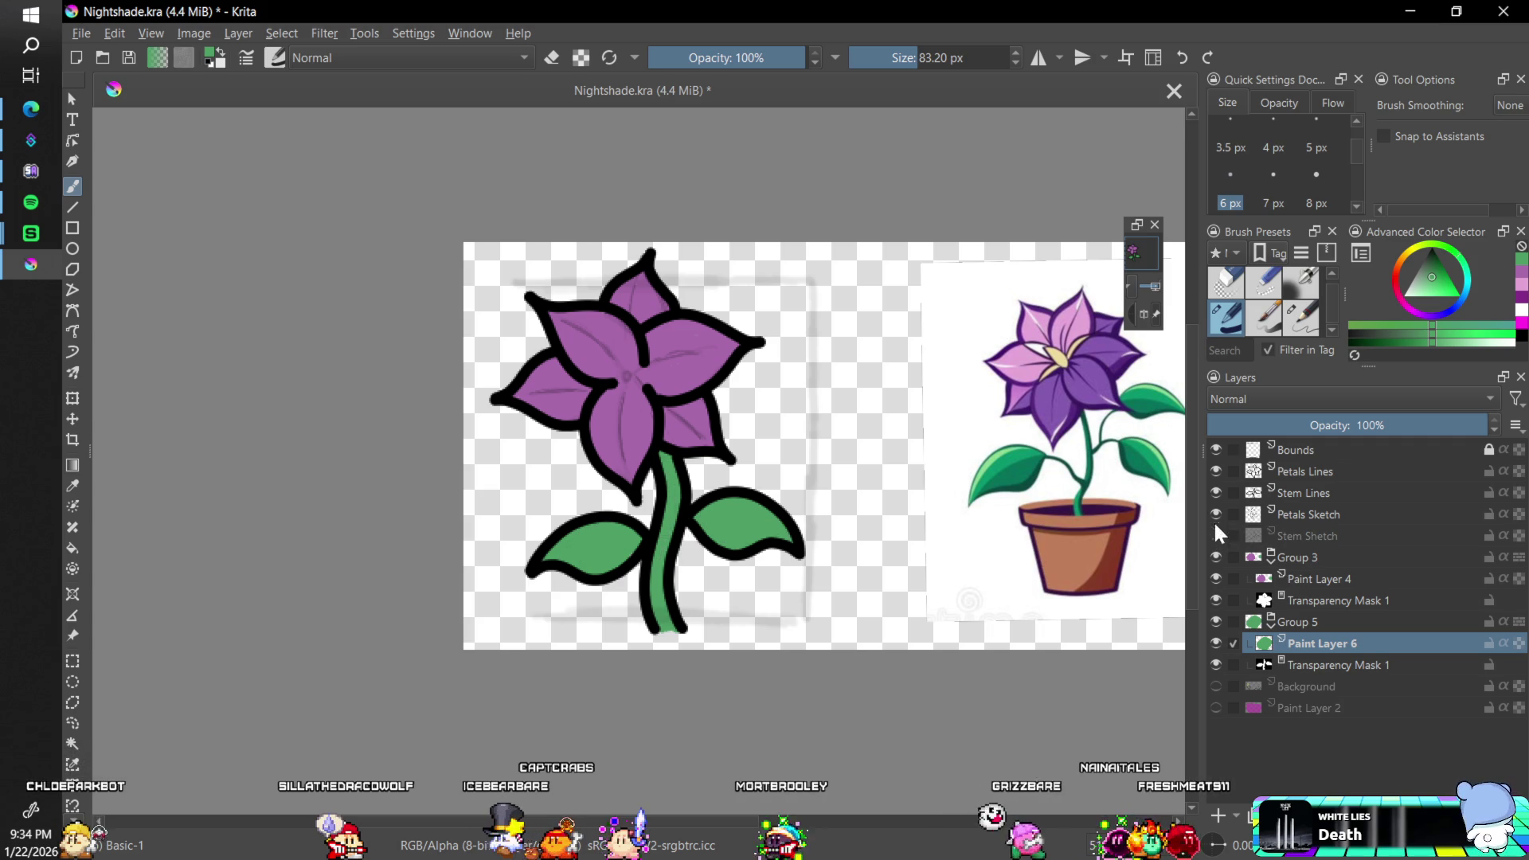
pyautogui.click(1216, 535)
pyautogui.press('-')
pyautogui.press('-')
pyautogui.press('-')
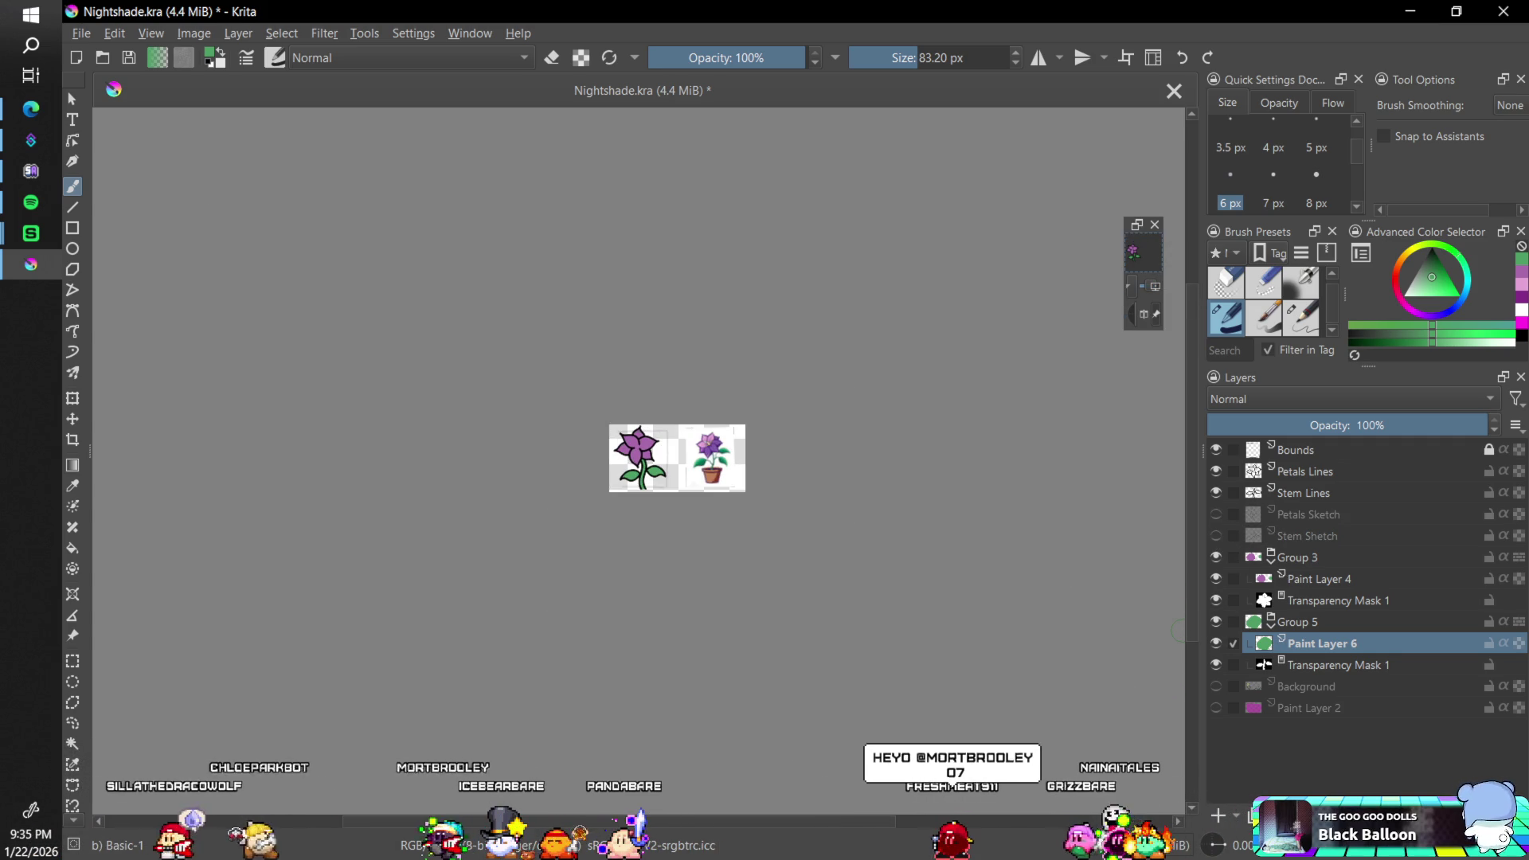
pyautogui.press('-')
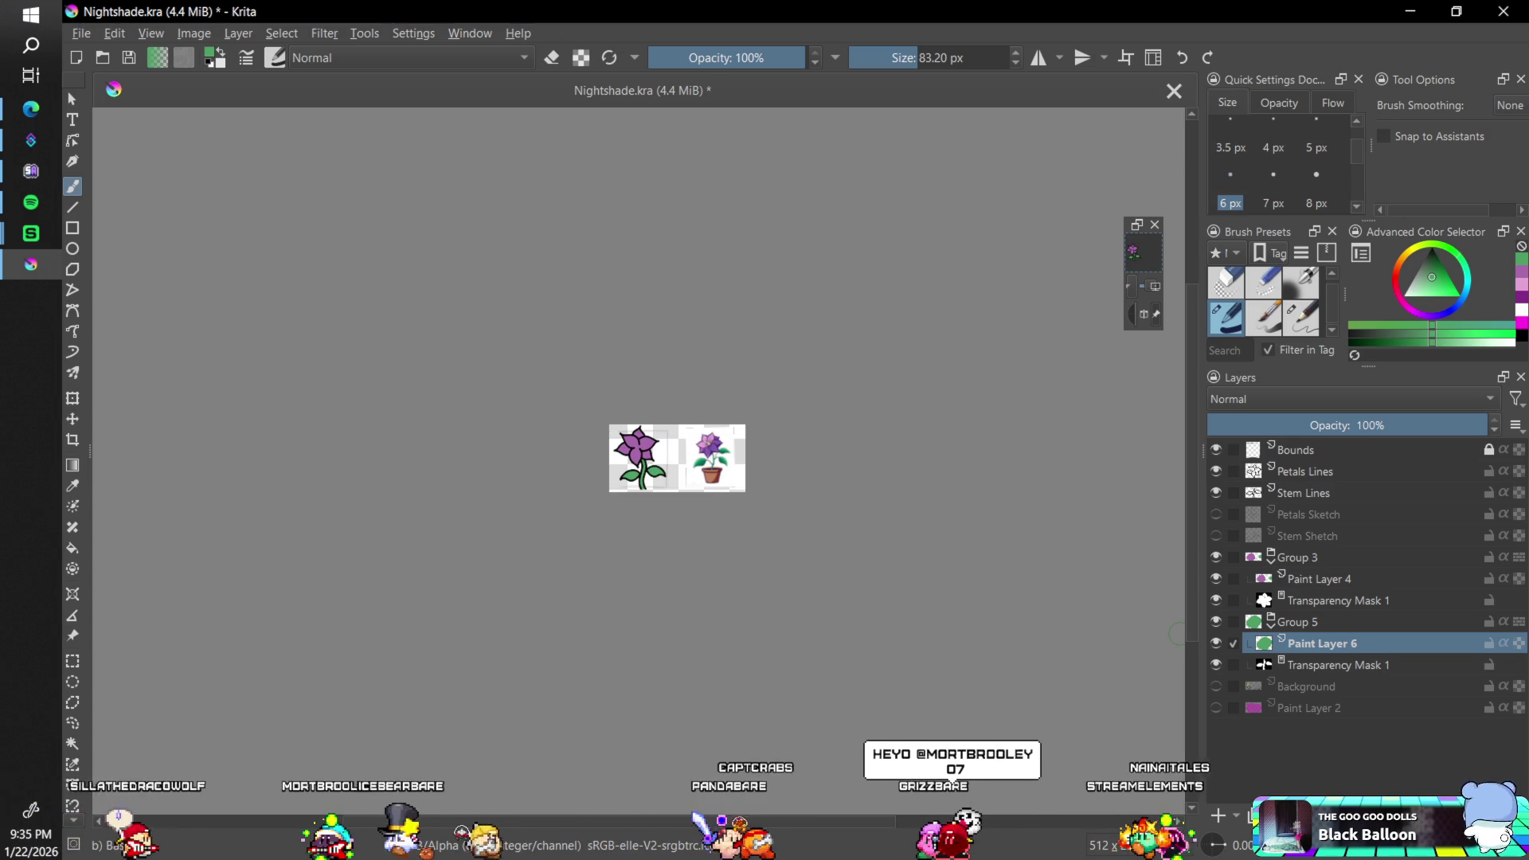
pyautogui.press('+')
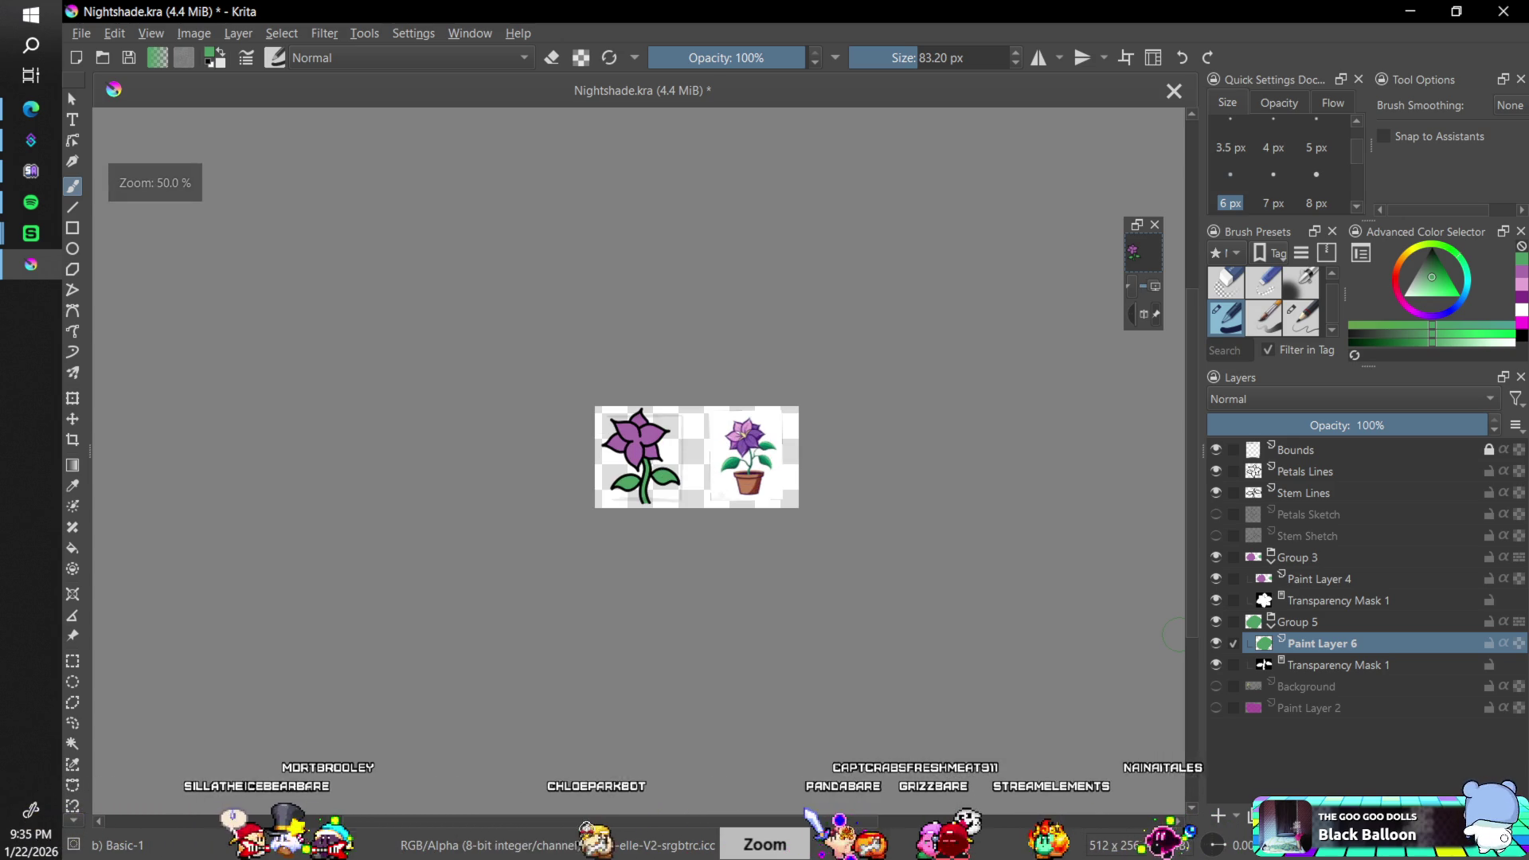
pyautogui.press('+')
pyautogui.press('+')
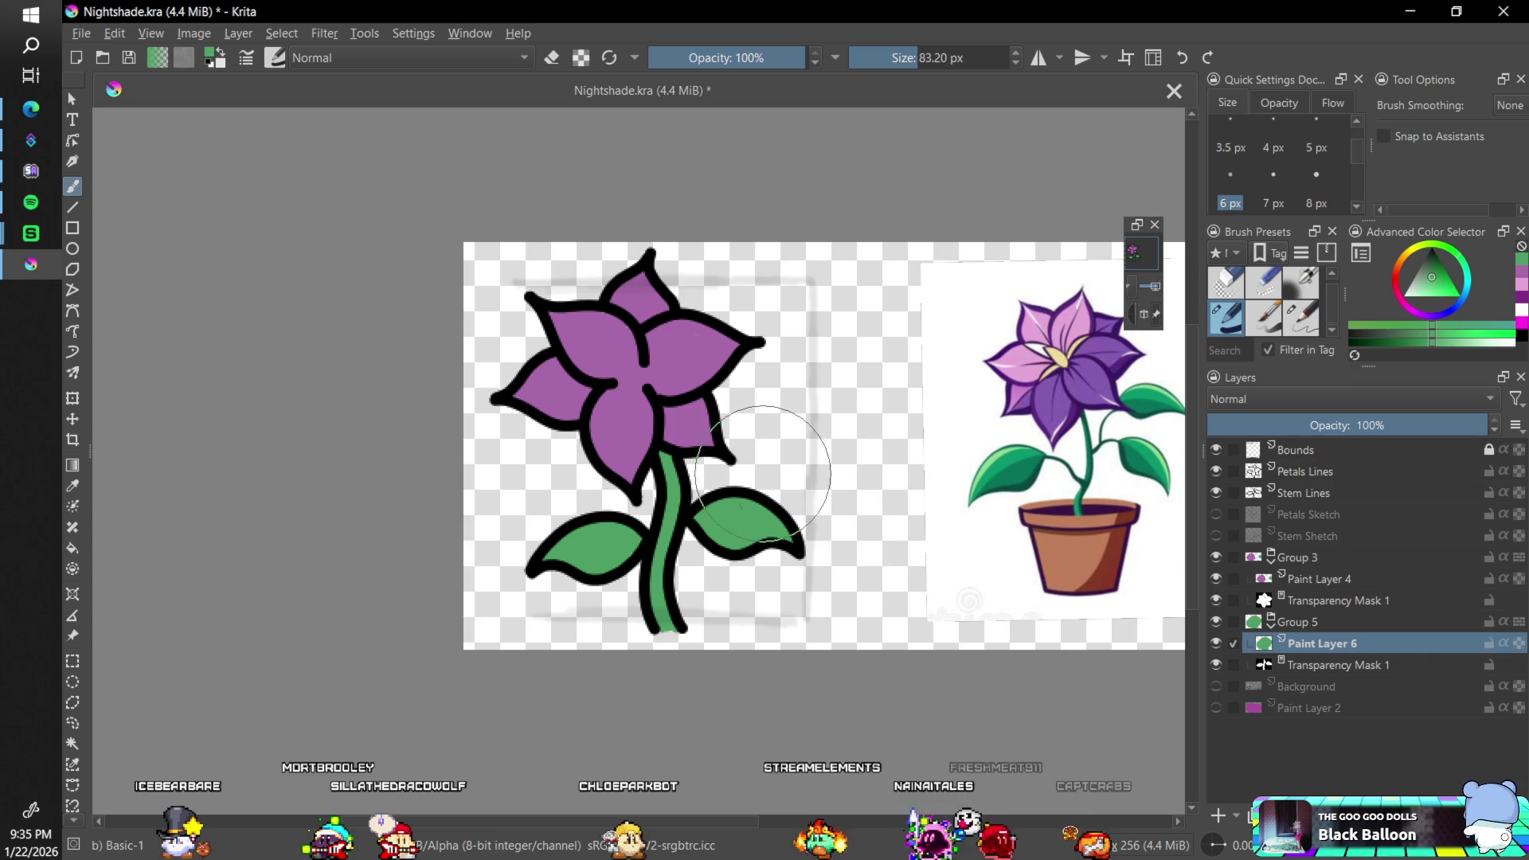
pyautogui.press('-')
pyautogui.press('-')
pyautogui.press('-')
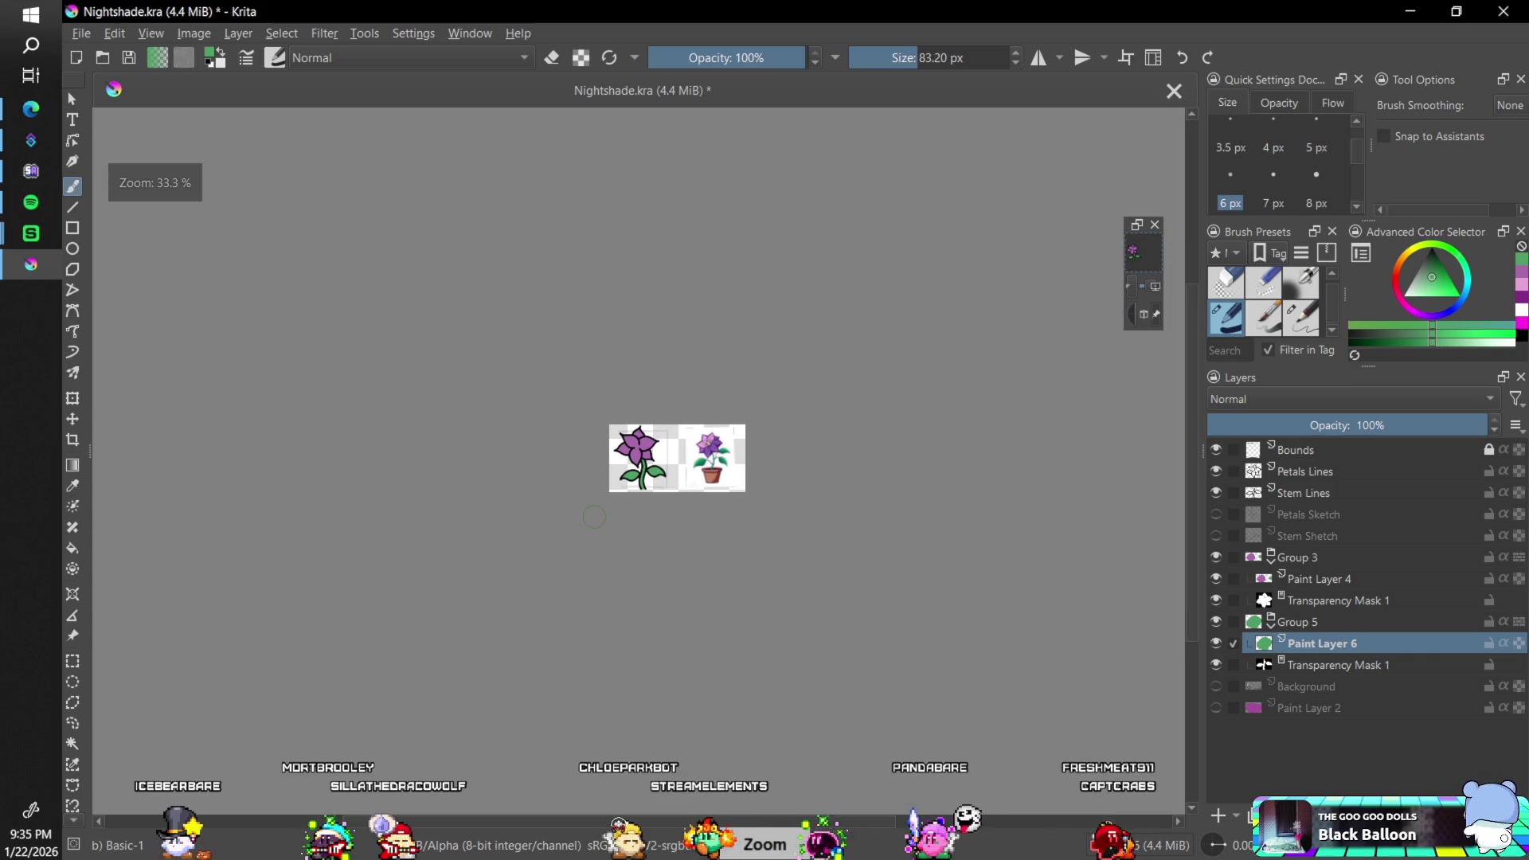
pyautogui.press('+')
pyautogui.press('+')
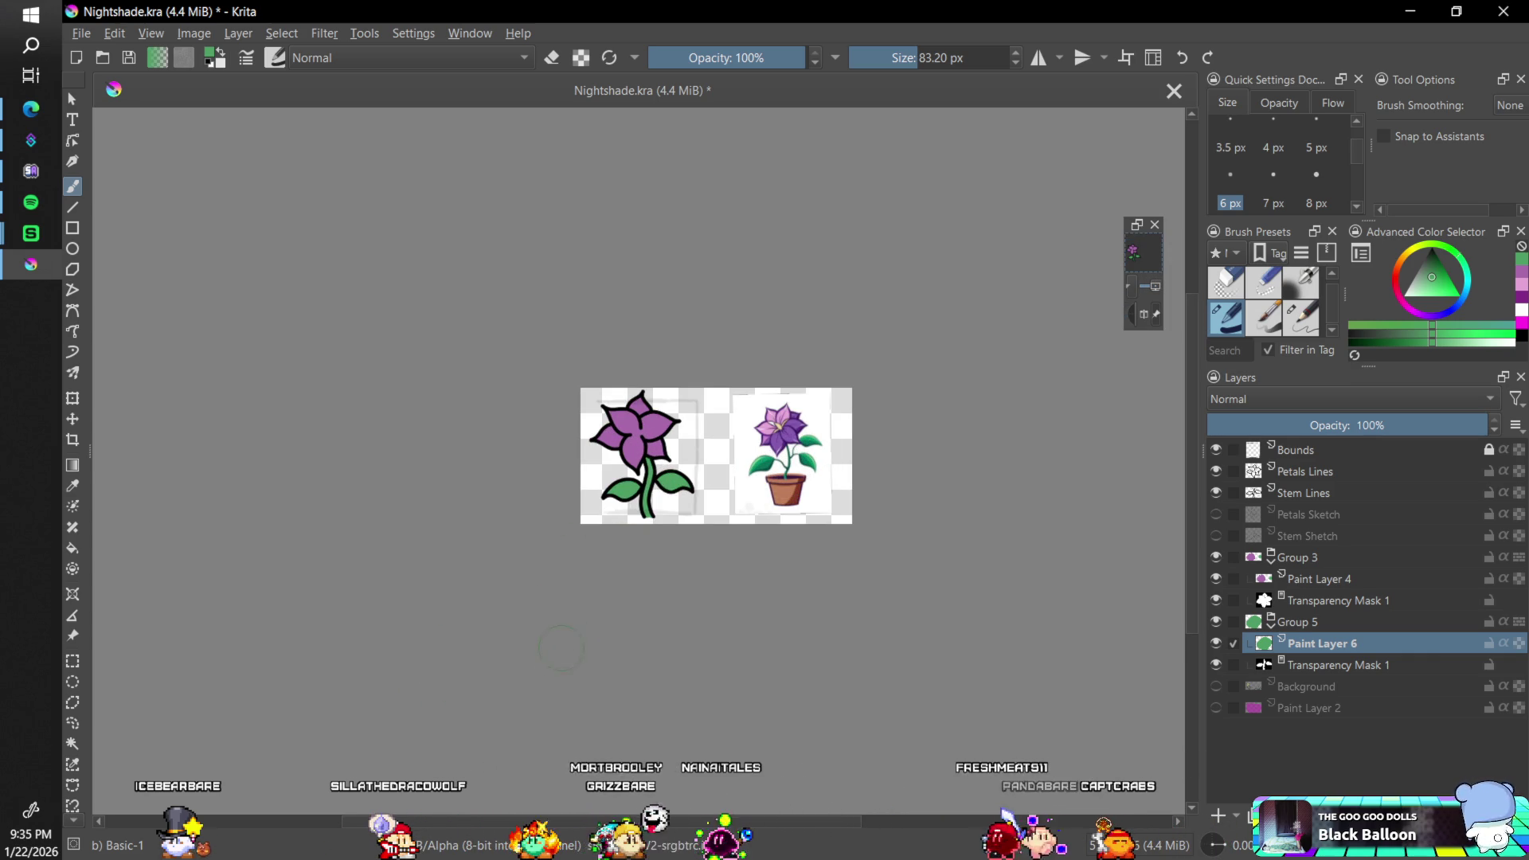
pyautogui.press('-')
pyautogui.press('+')
pyautogui.press('+')
pyautogui.press('+')
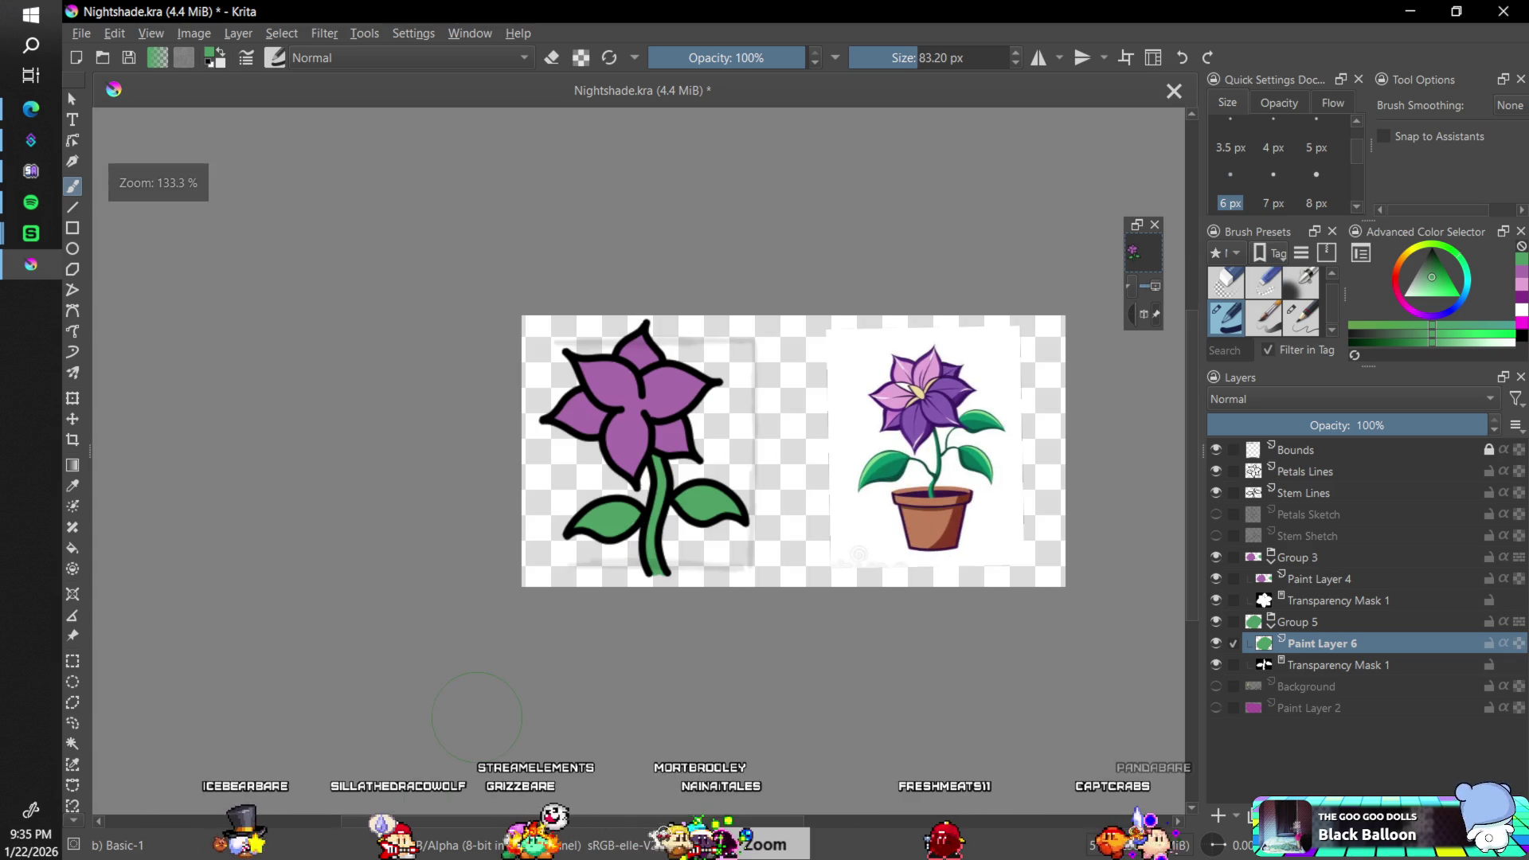
pyautogui.press('-')
pyautogui.press('-')
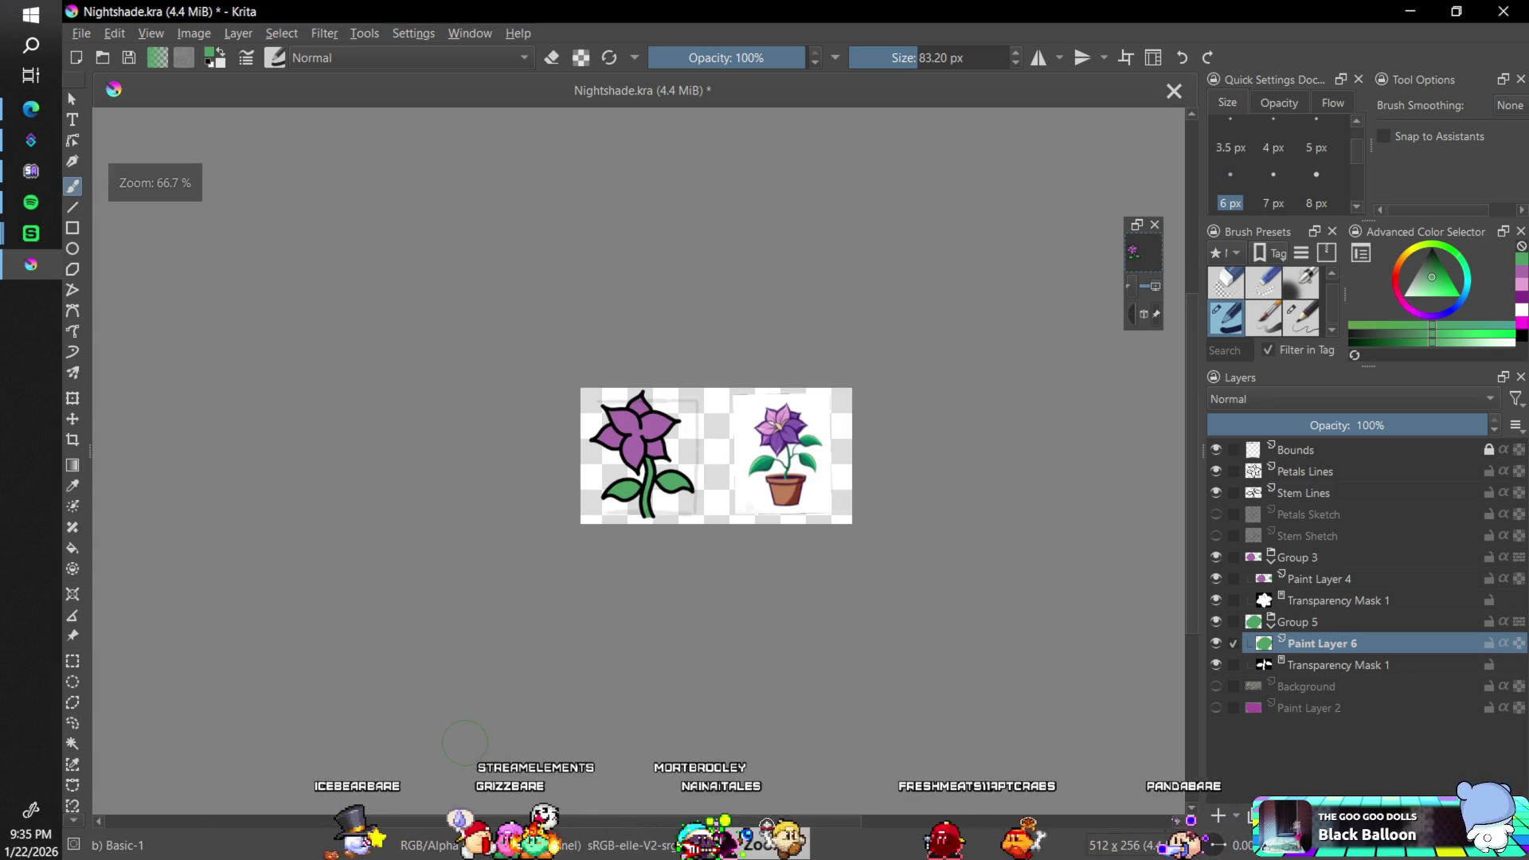
pyautogui.press('-')
pyautogui.press('-')
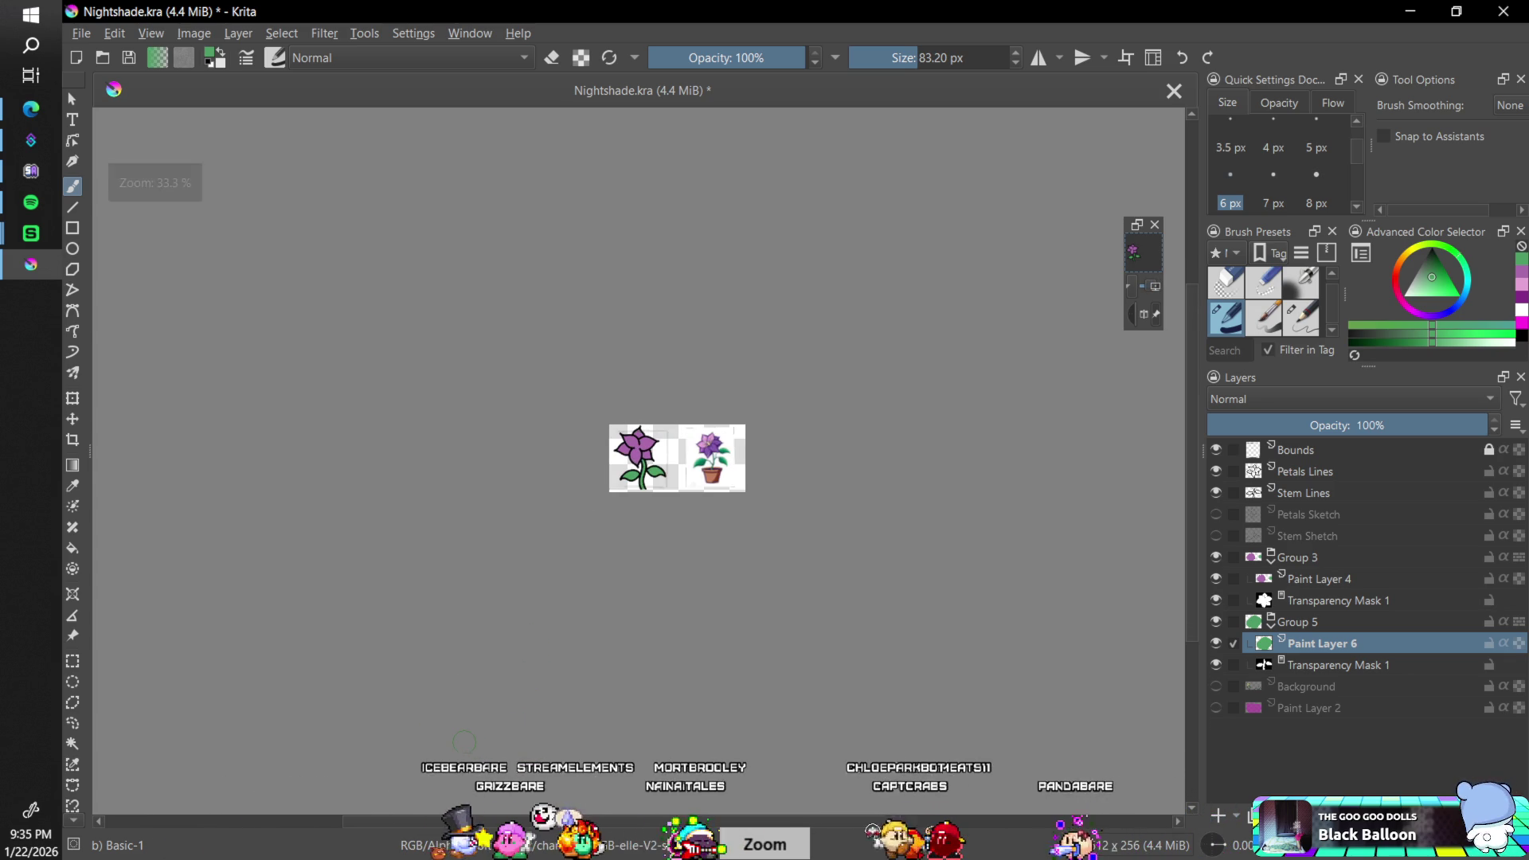
pyautogui.press('-')
pyautogui.press('+')
pyautogui.press('+')
pyautogui.press('+')
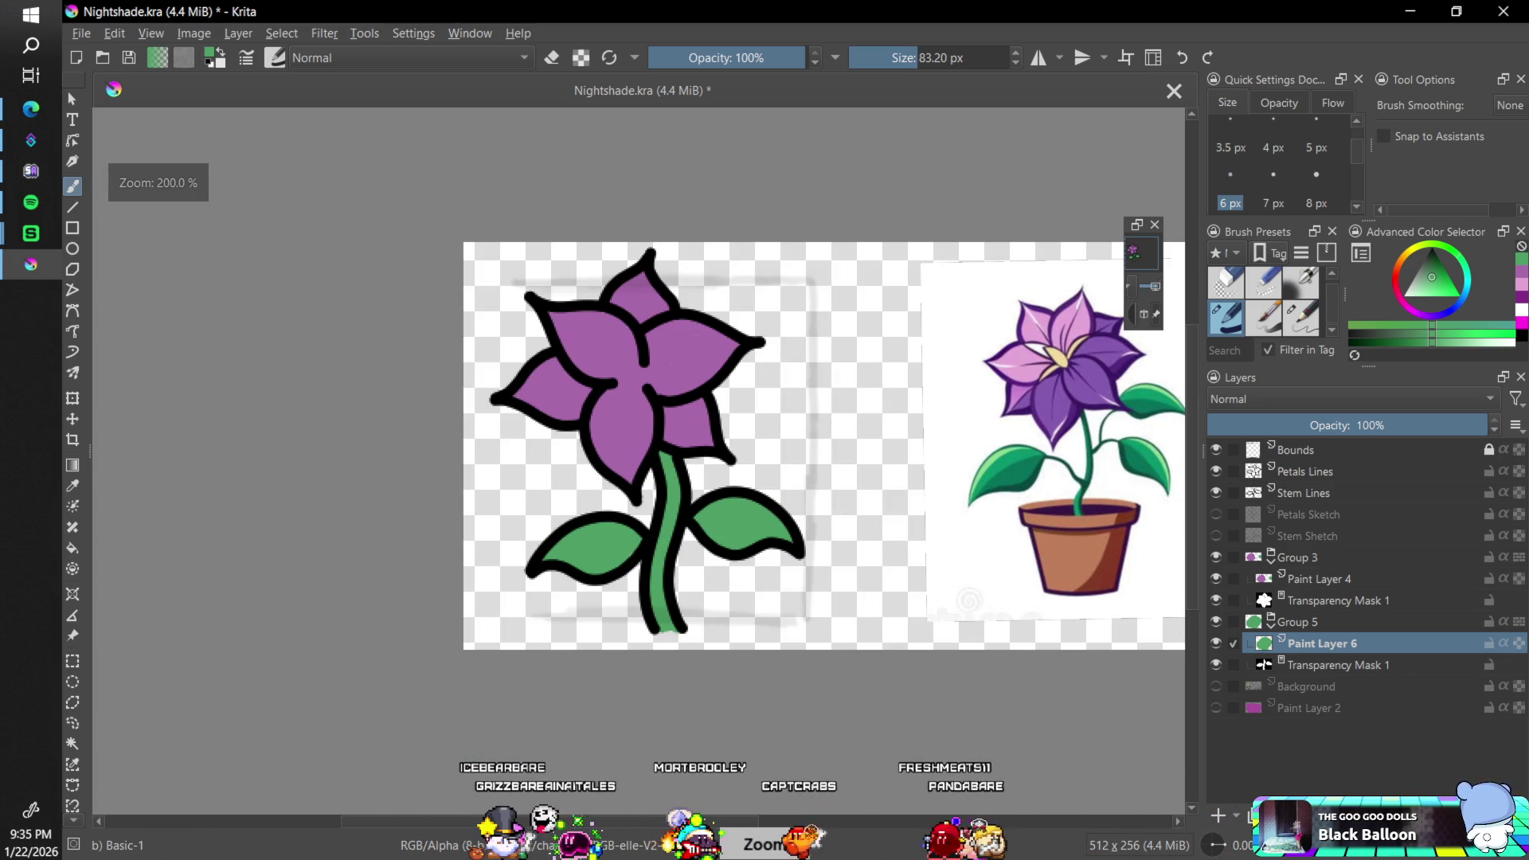
pyautogui.click(1218, 450)
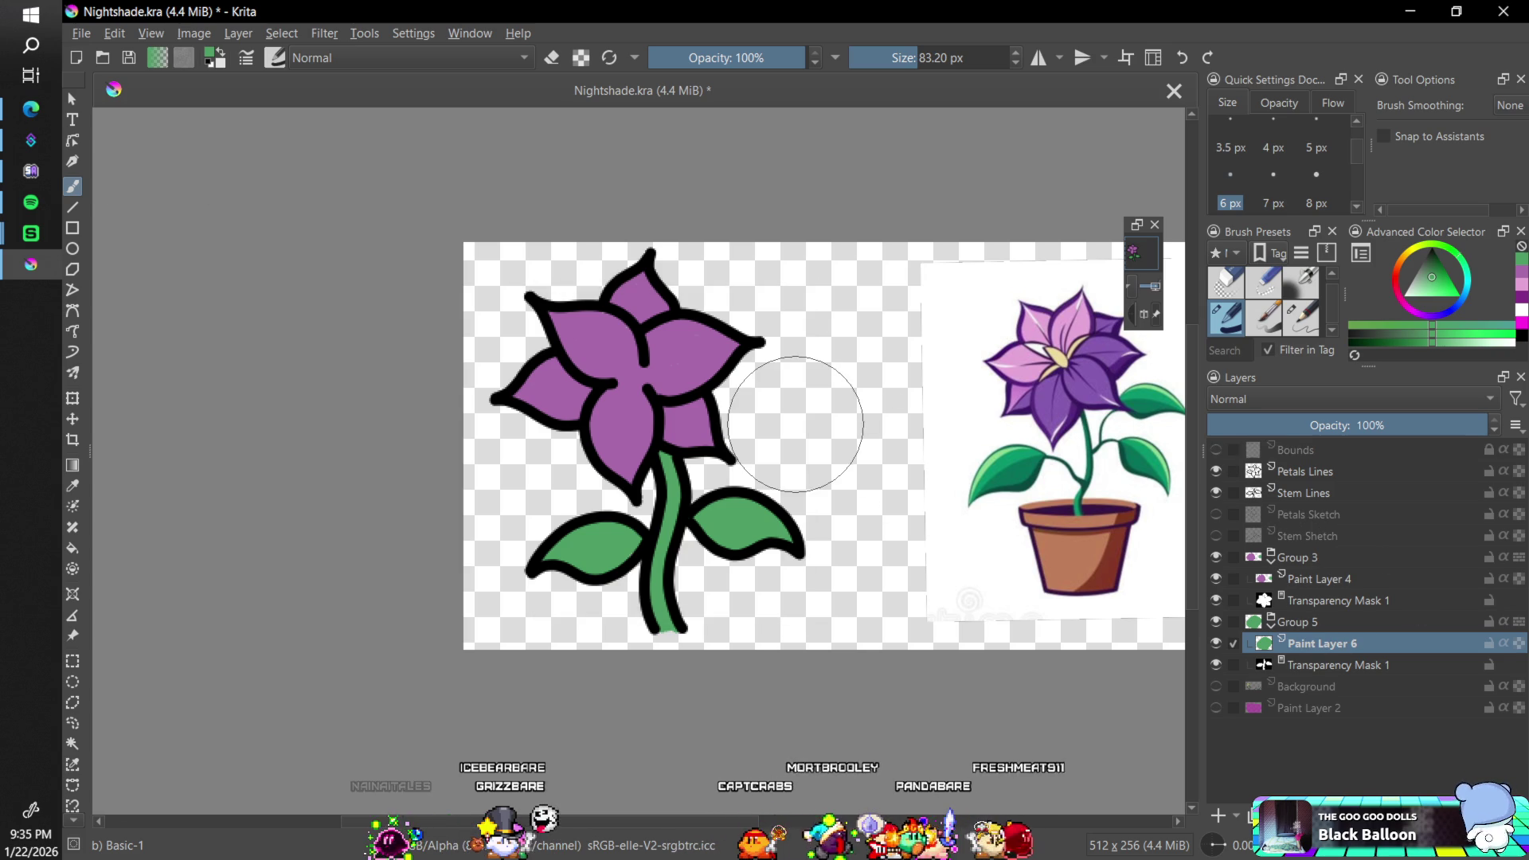
pyautogui.click(115, 33)
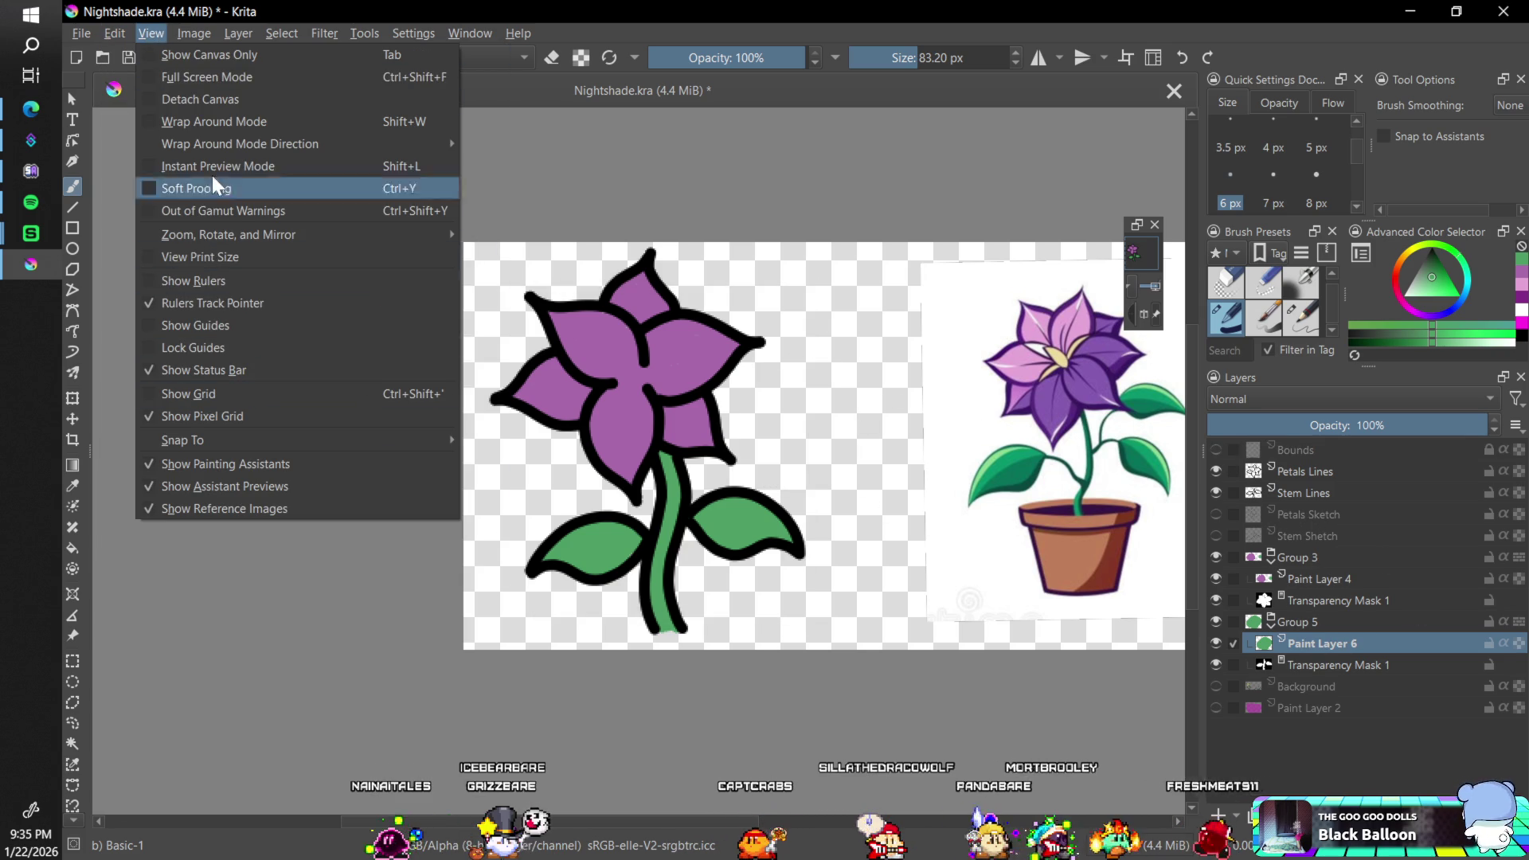
pyautogui.moveTo(193, 34)
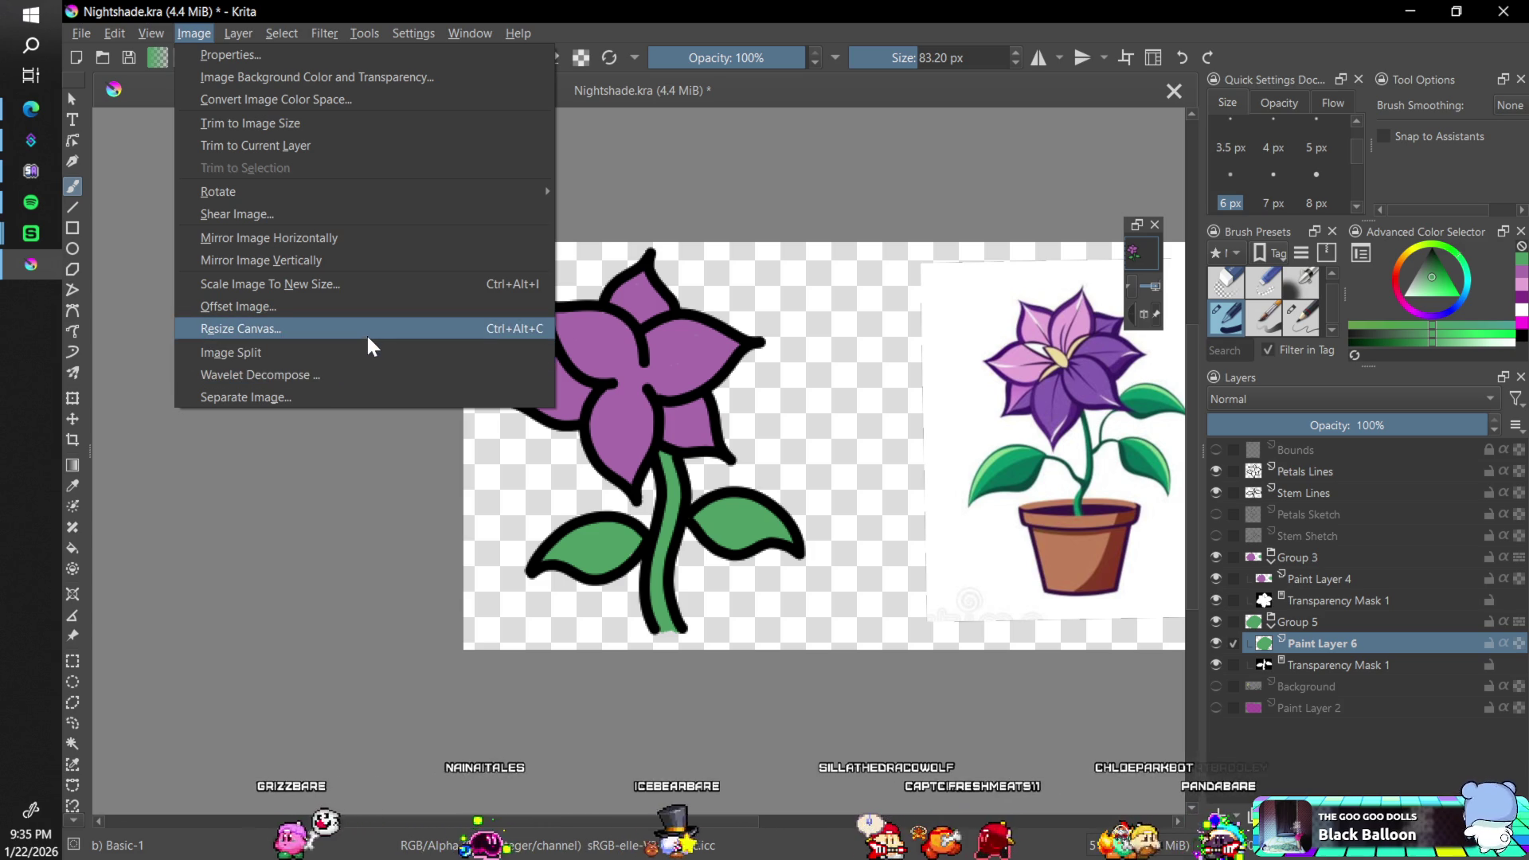
pyautogui.click(83, 35)
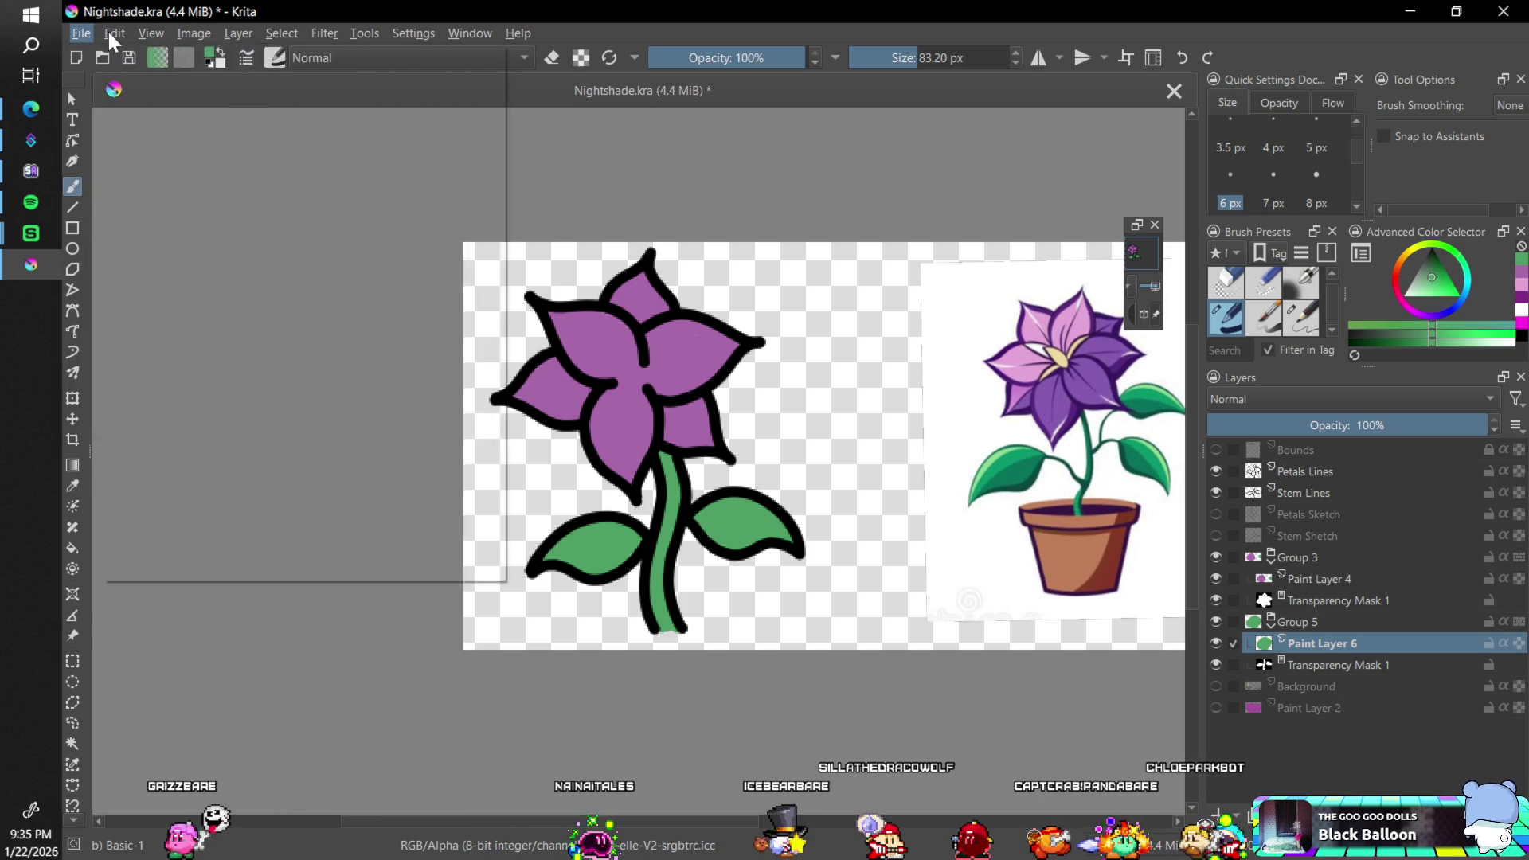
pyautogui.click(114, 36)
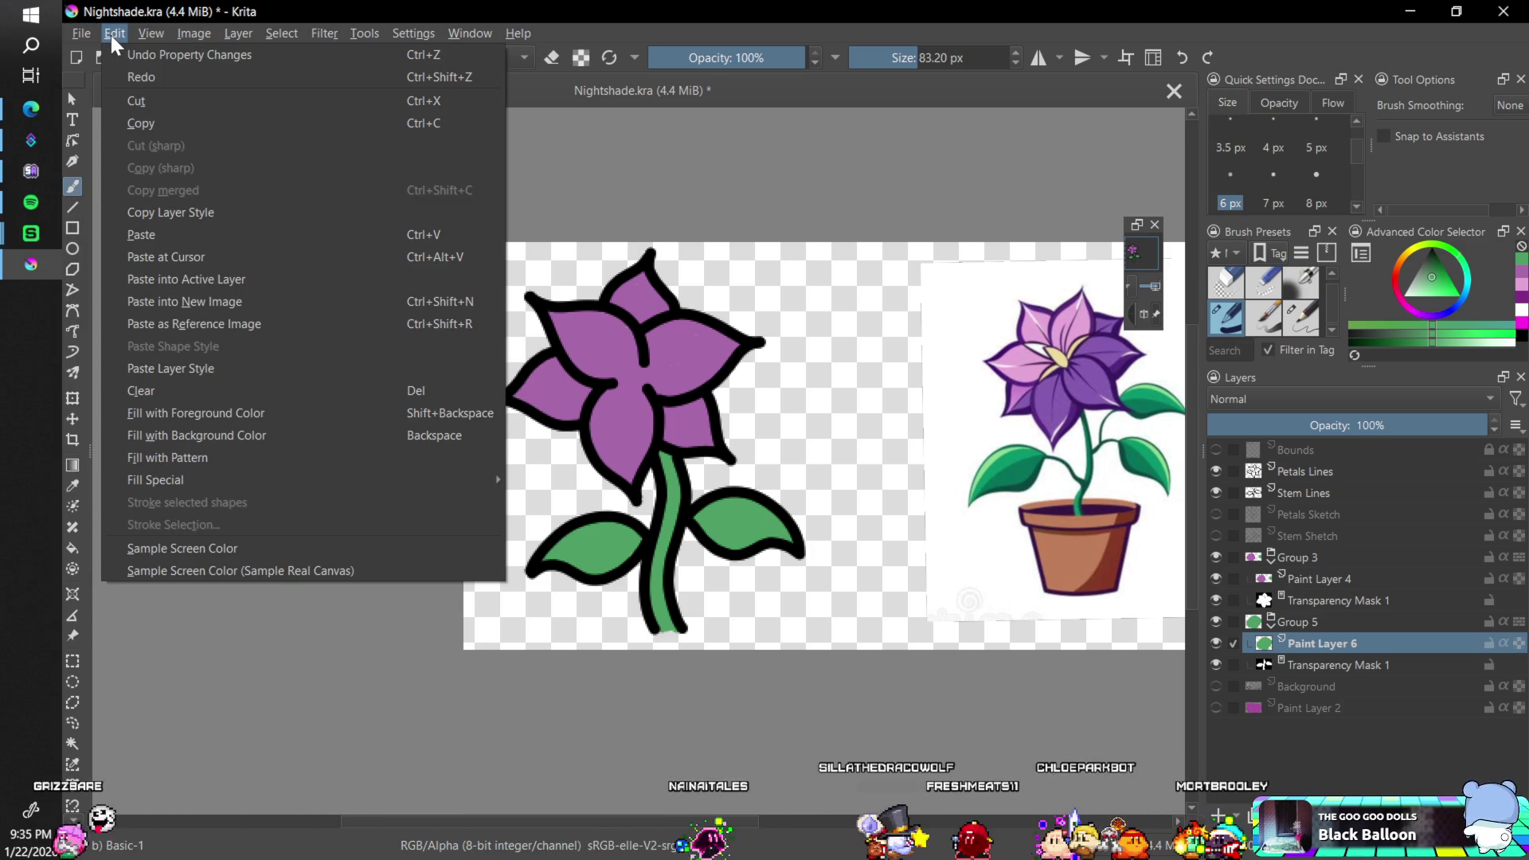
pyautogui.click(123, 54)
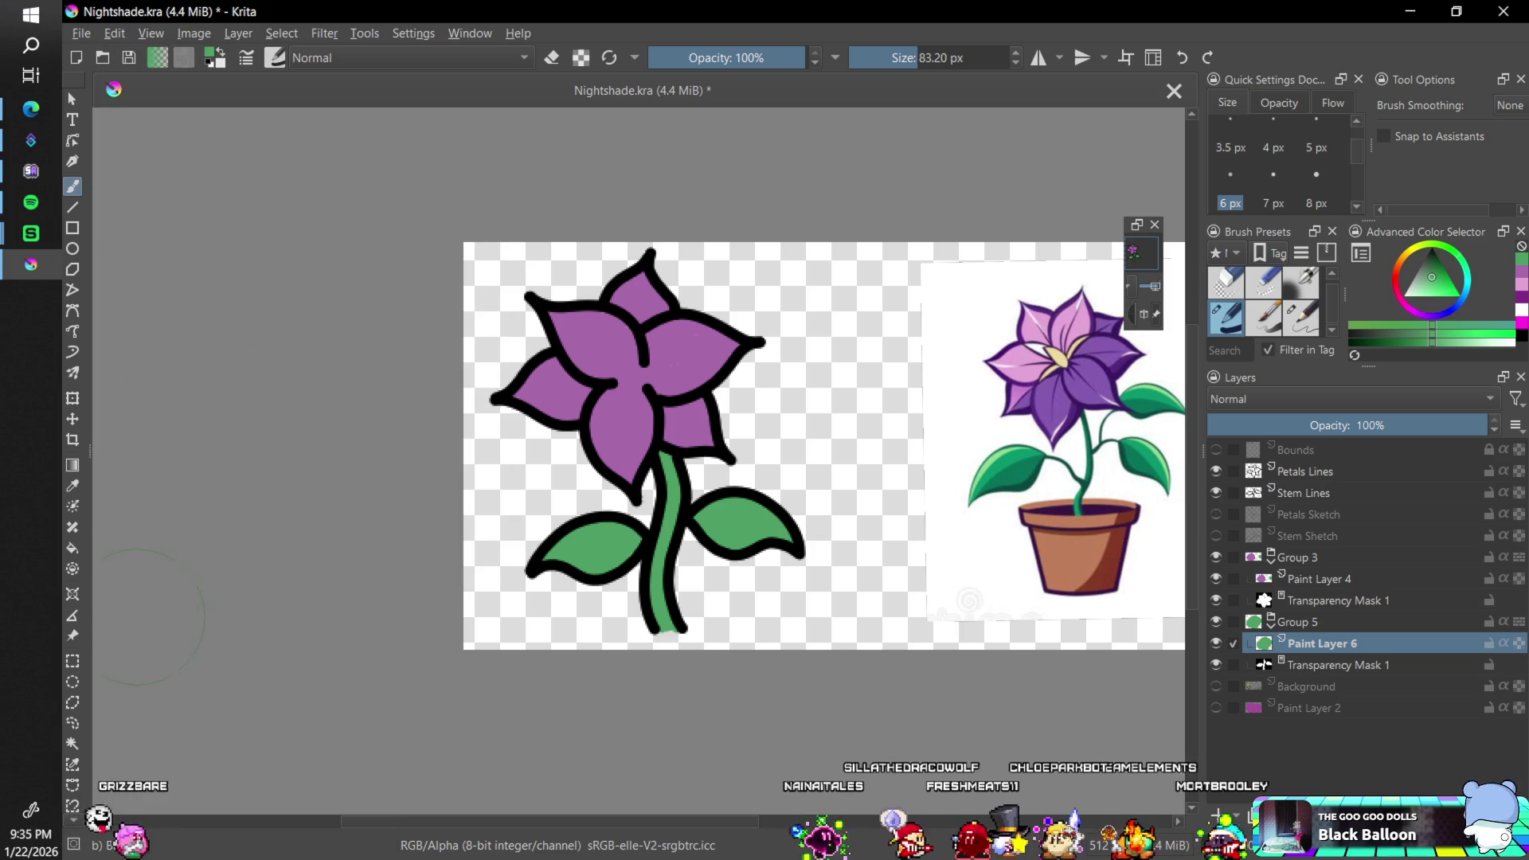
pyautogui.scroll(-2, 75, 815)
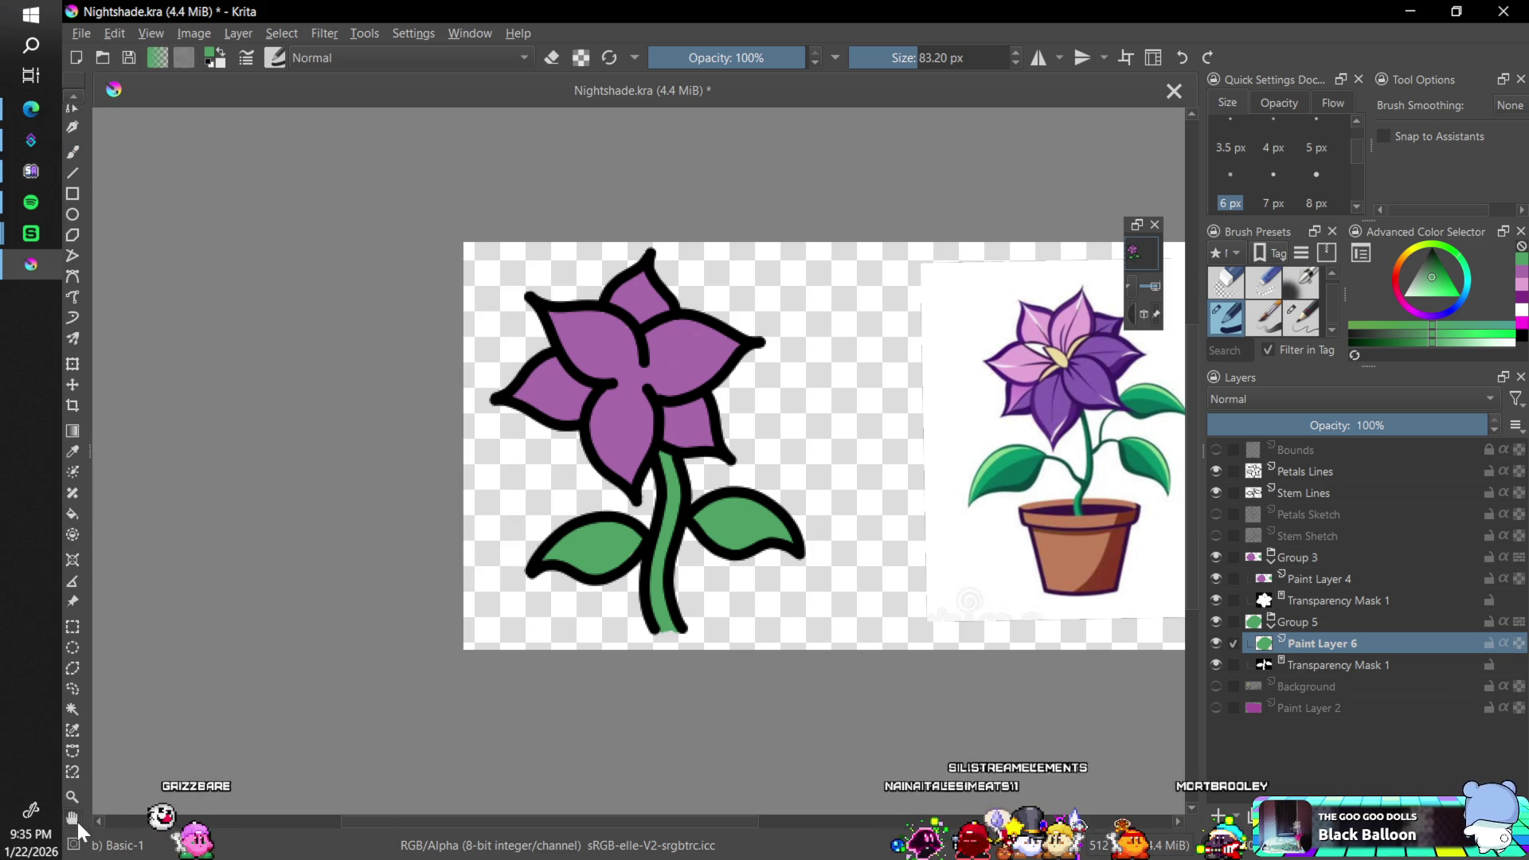
pyautogui.click(75, 819)
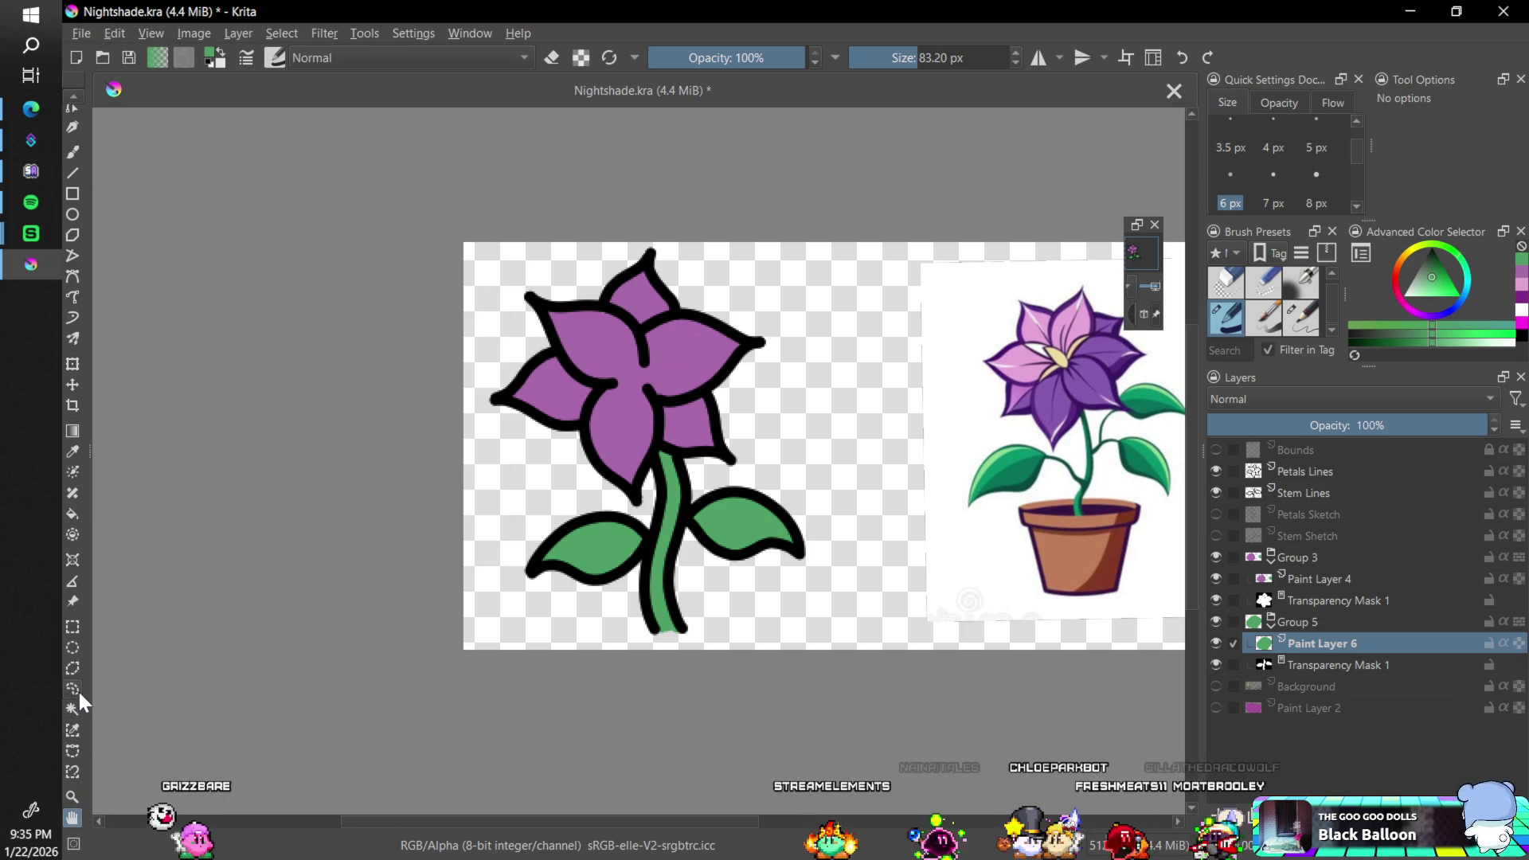
# - Move the potted-flower reference image away from the canvas toward the top-left
pyautogui.click(73, 602)
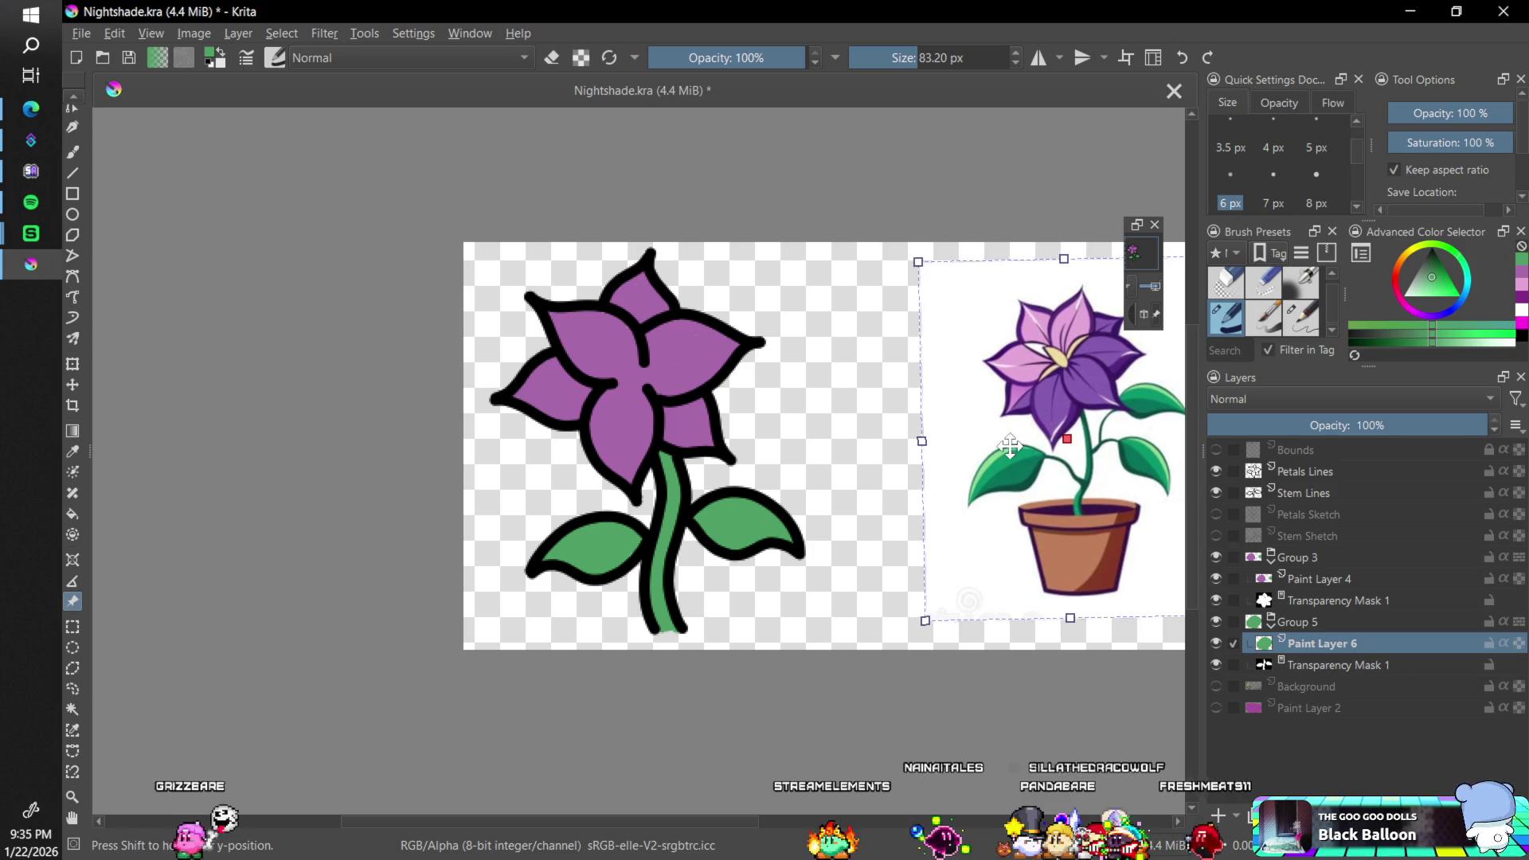
pyautogui.moveTo(985, 464)
pyautogui.mouseDown()
pyautogui.moveTo(570, 235)
pyautogui.moveTo(243, 142)
pyautogui.moveTo(196, 150)
pyautogui.mouseUp()
pyautogui.moveTo(374, 217); pyautogui.dragTo(245, 153)
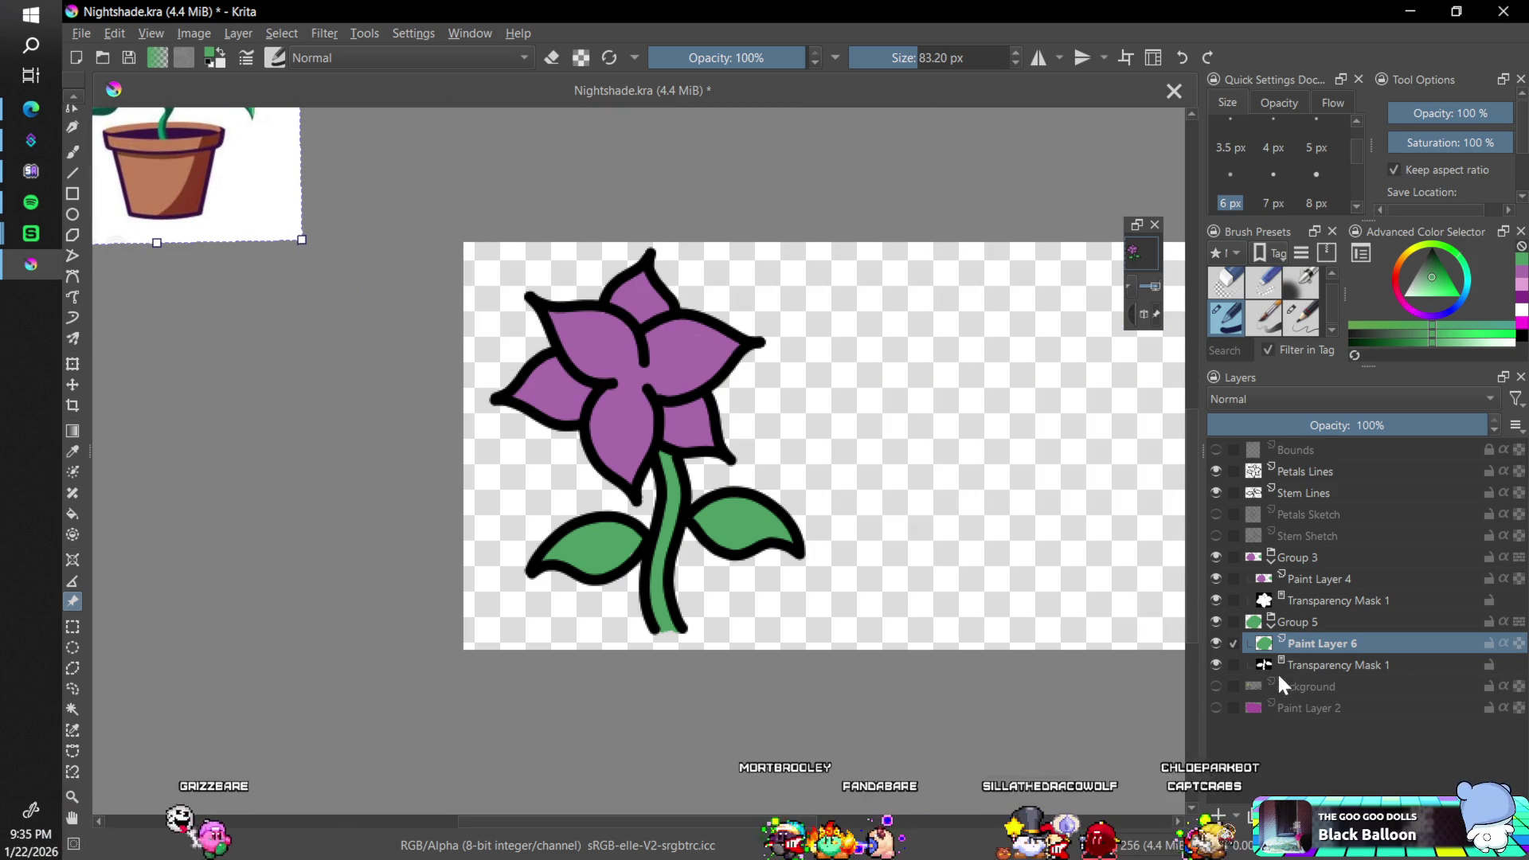
# - Leave the Background sketch layer hidden and save Nightshade.kra
pyautogui.click(1216, 686)
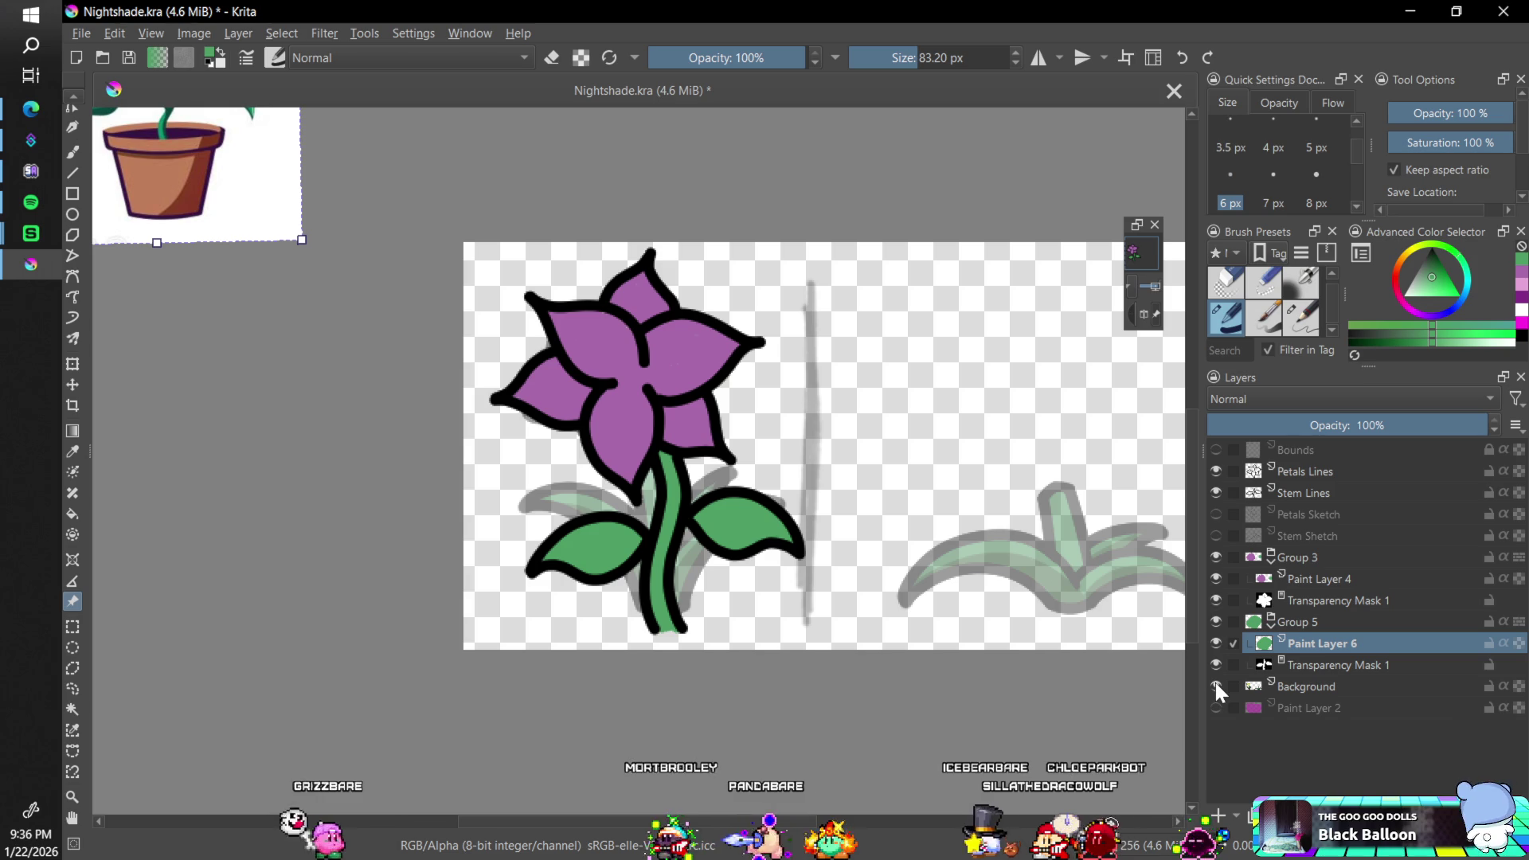
pyautogui.click(1216, 686)
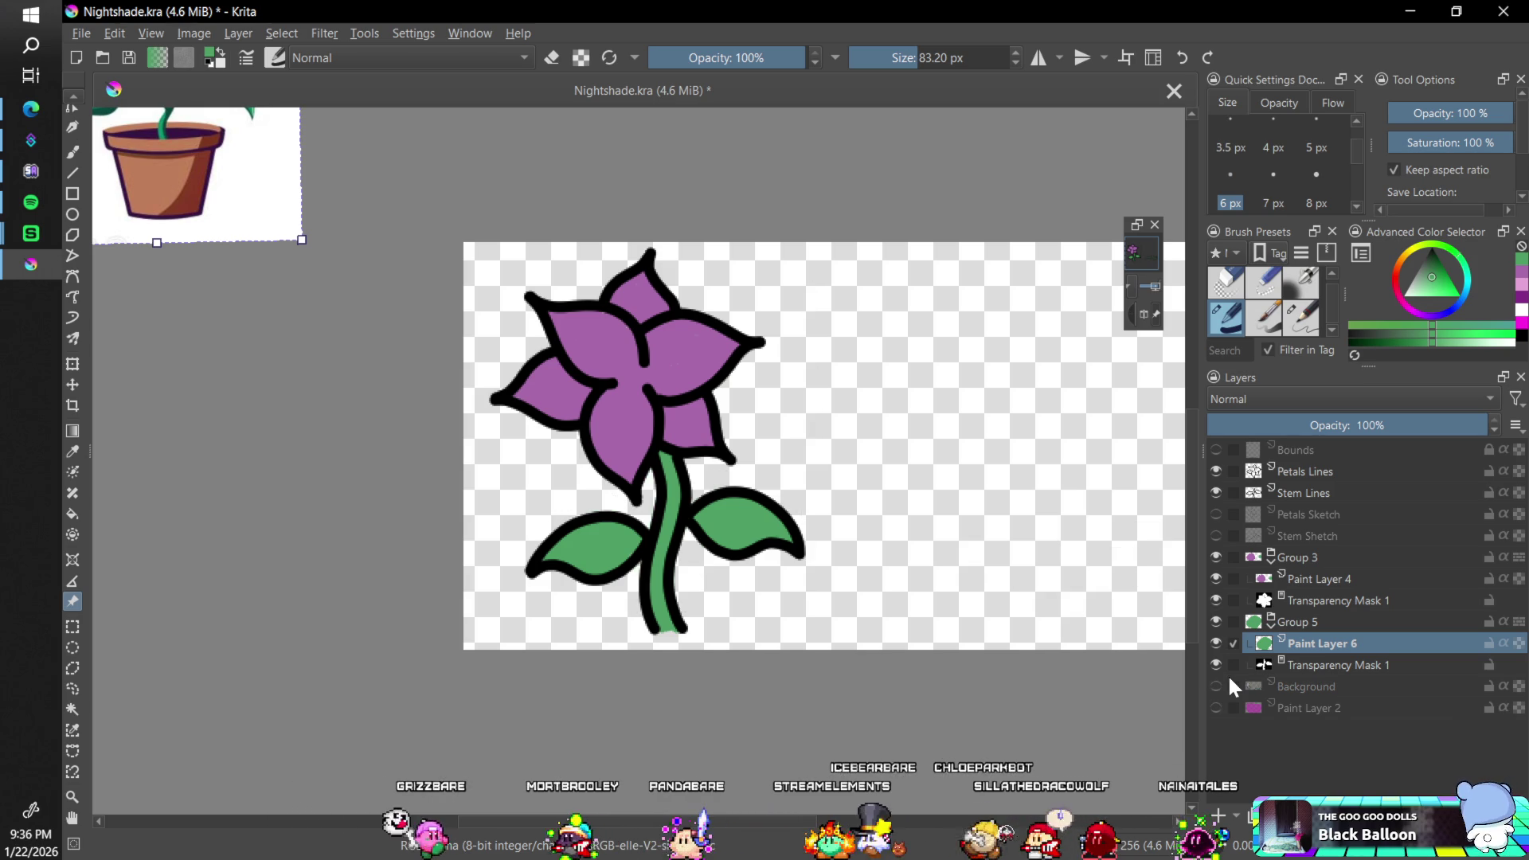
pyautogui.press('-')
pyautogui.press('-')
pyautogui.press('-')
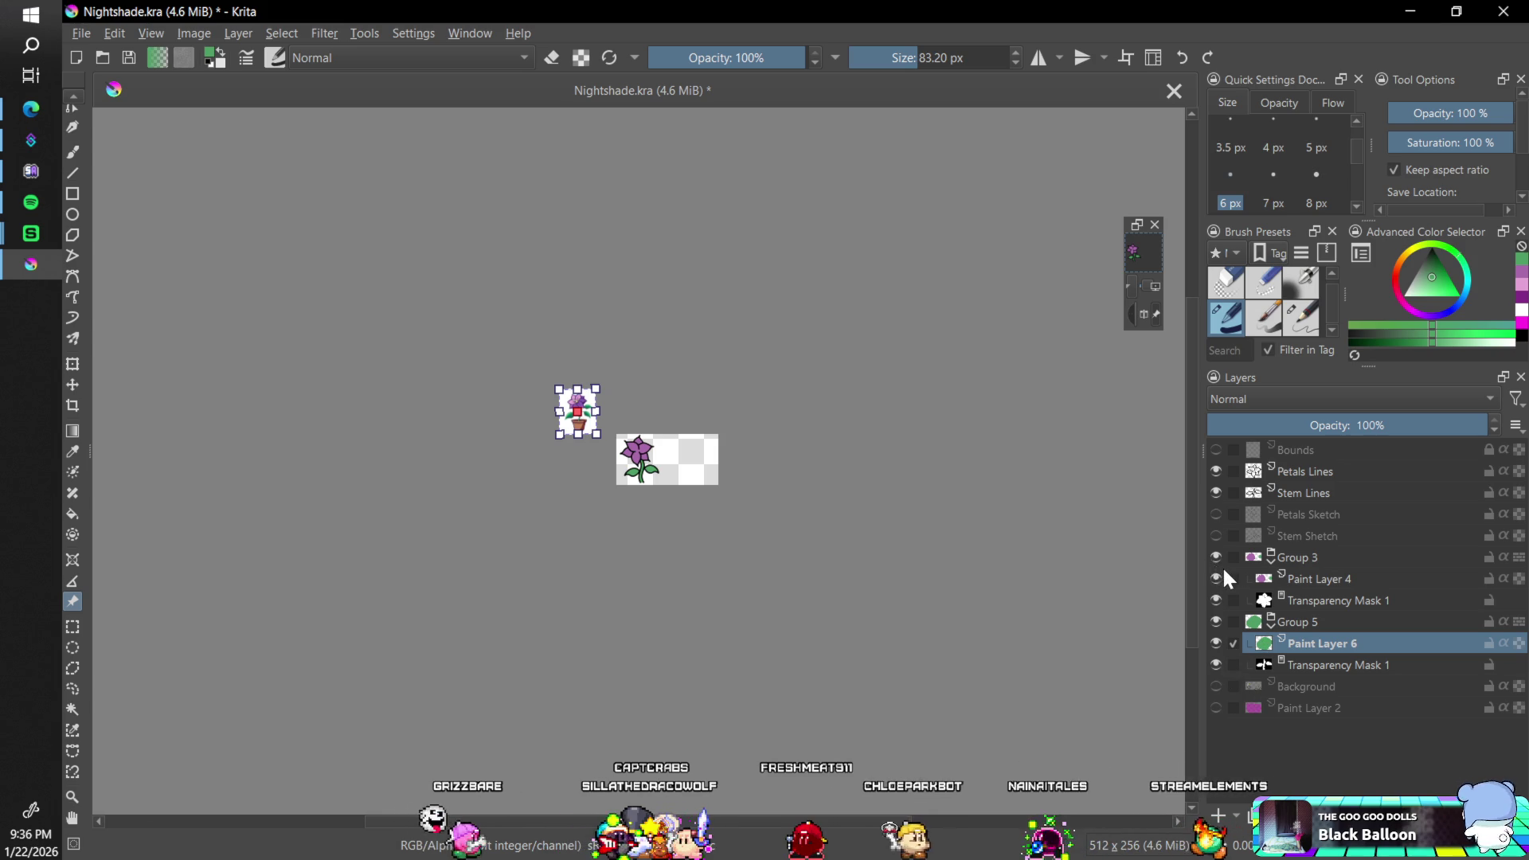
pyautogui.click(1217, 683)
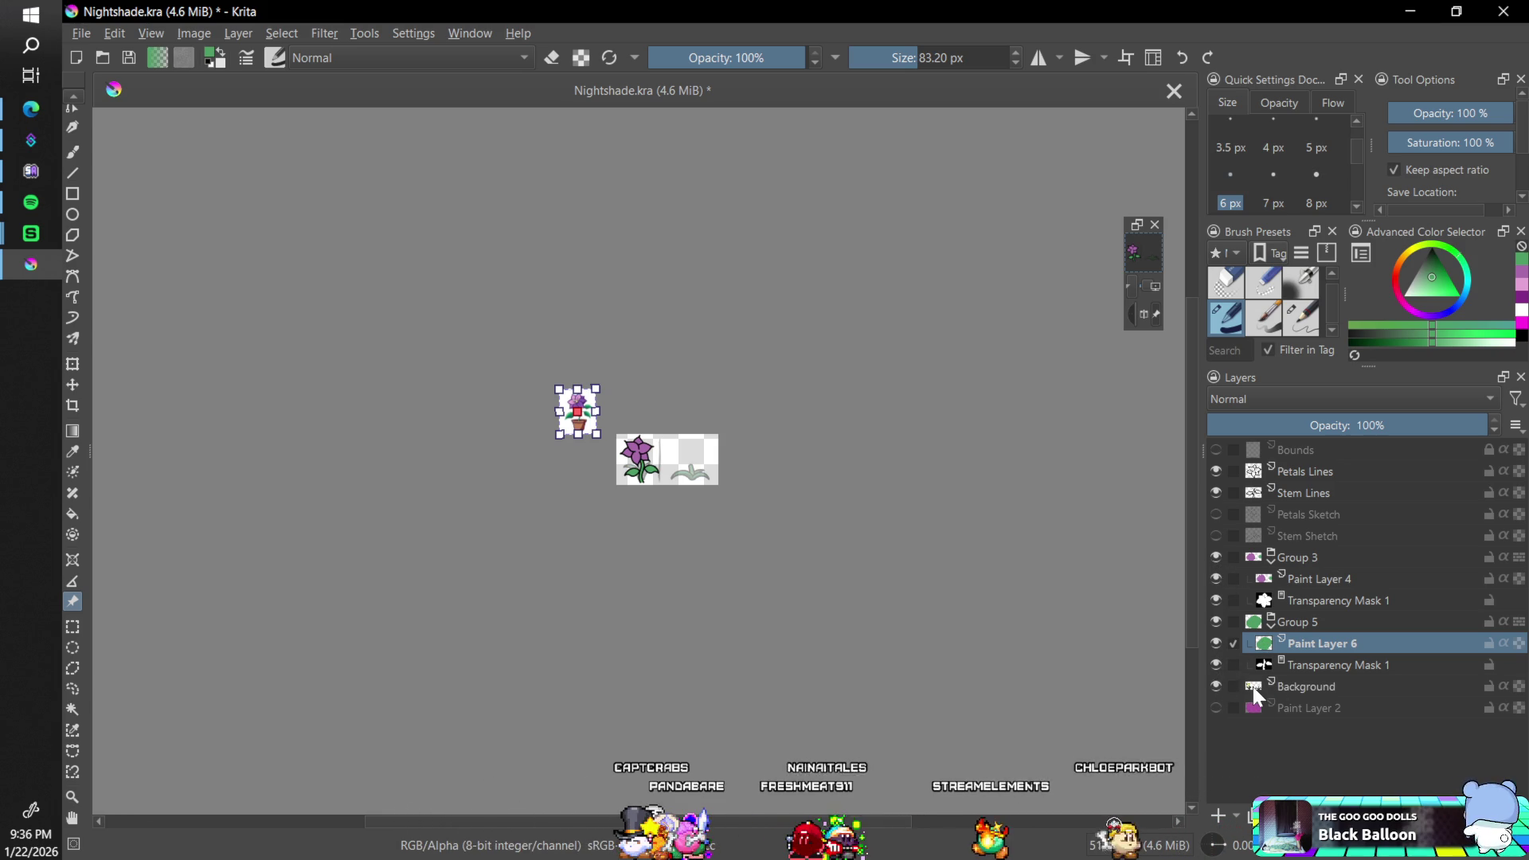
pyautogui.moveTo(1254, 687)
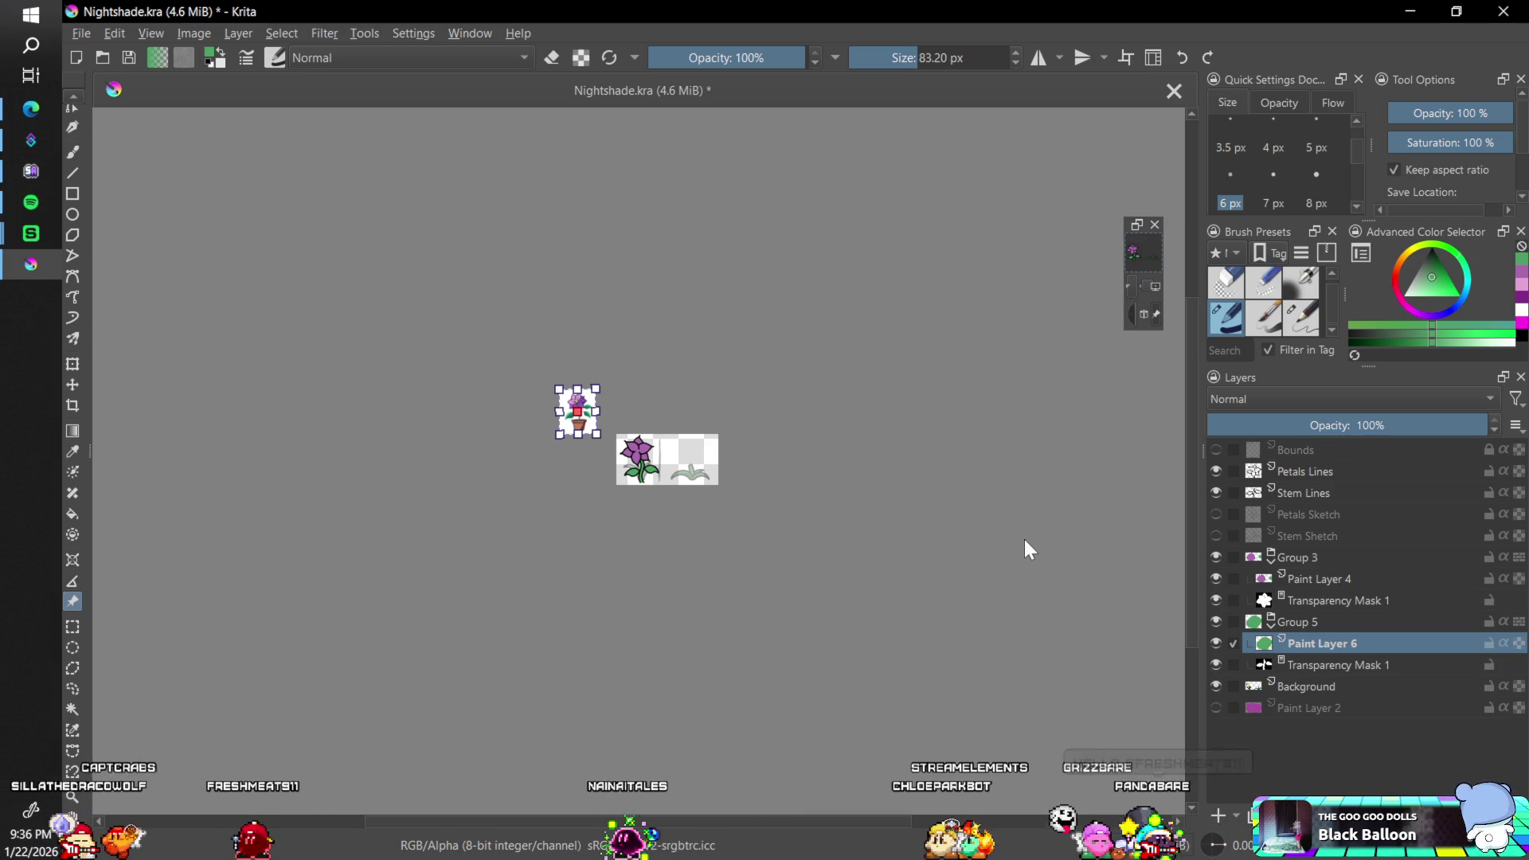
pyautogui.click(1218, 682)
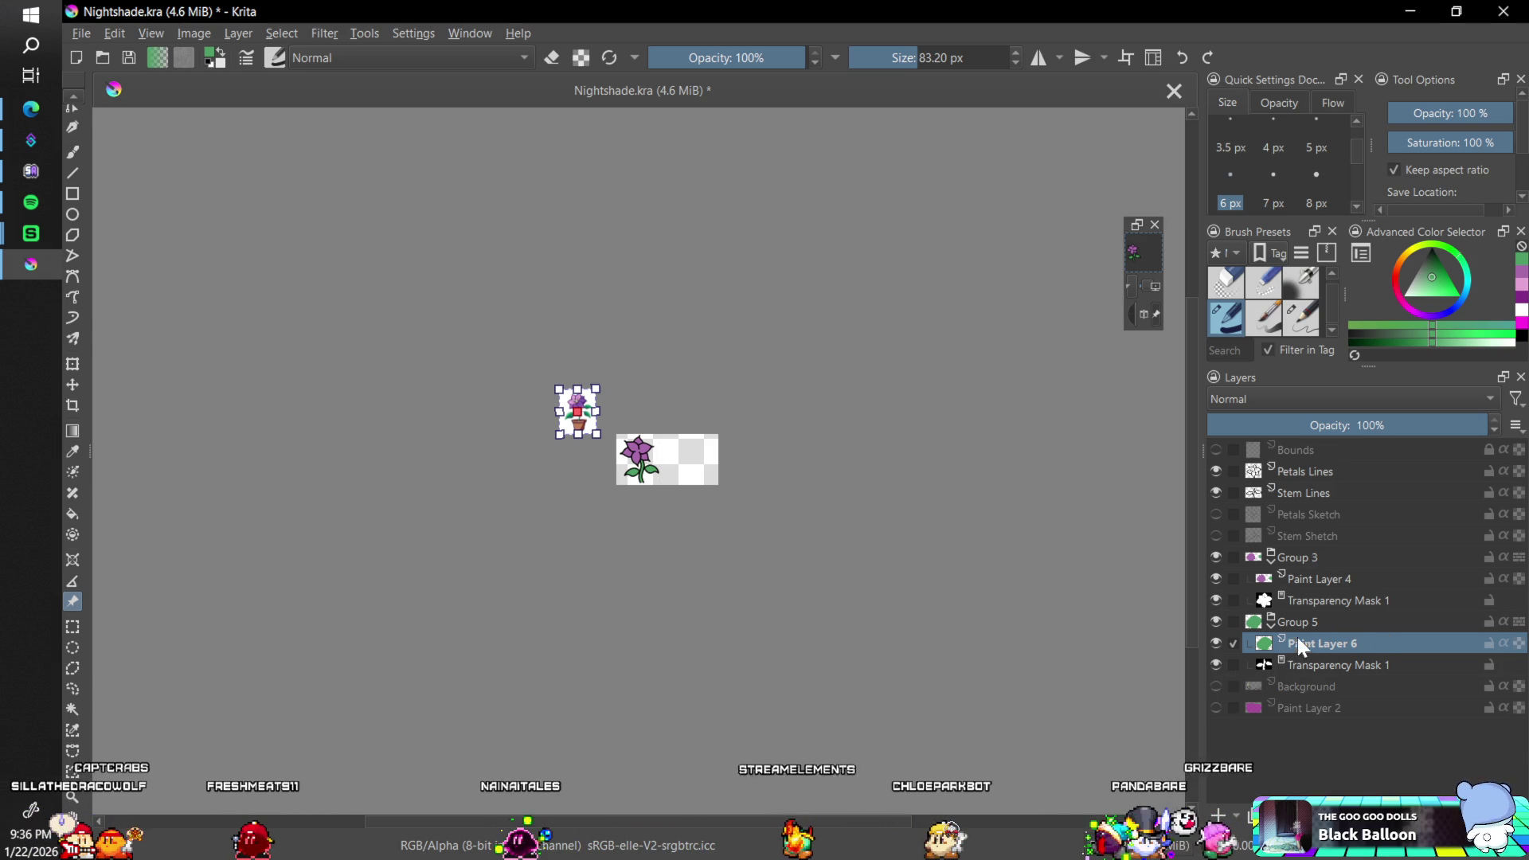
pyautogui.hotkey('ctrl', 's')
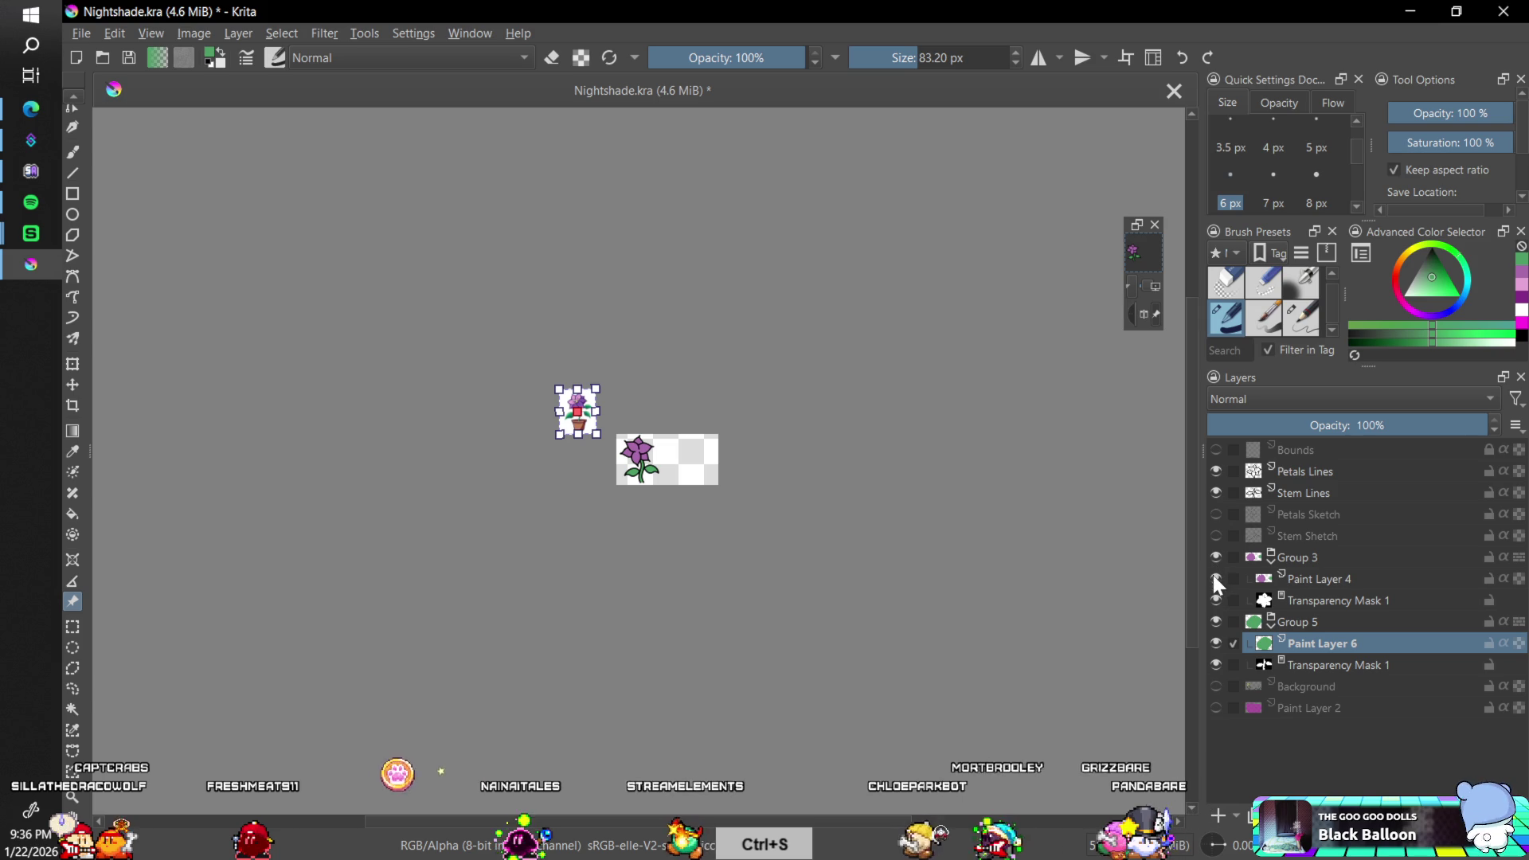
pyautogui.press('+')
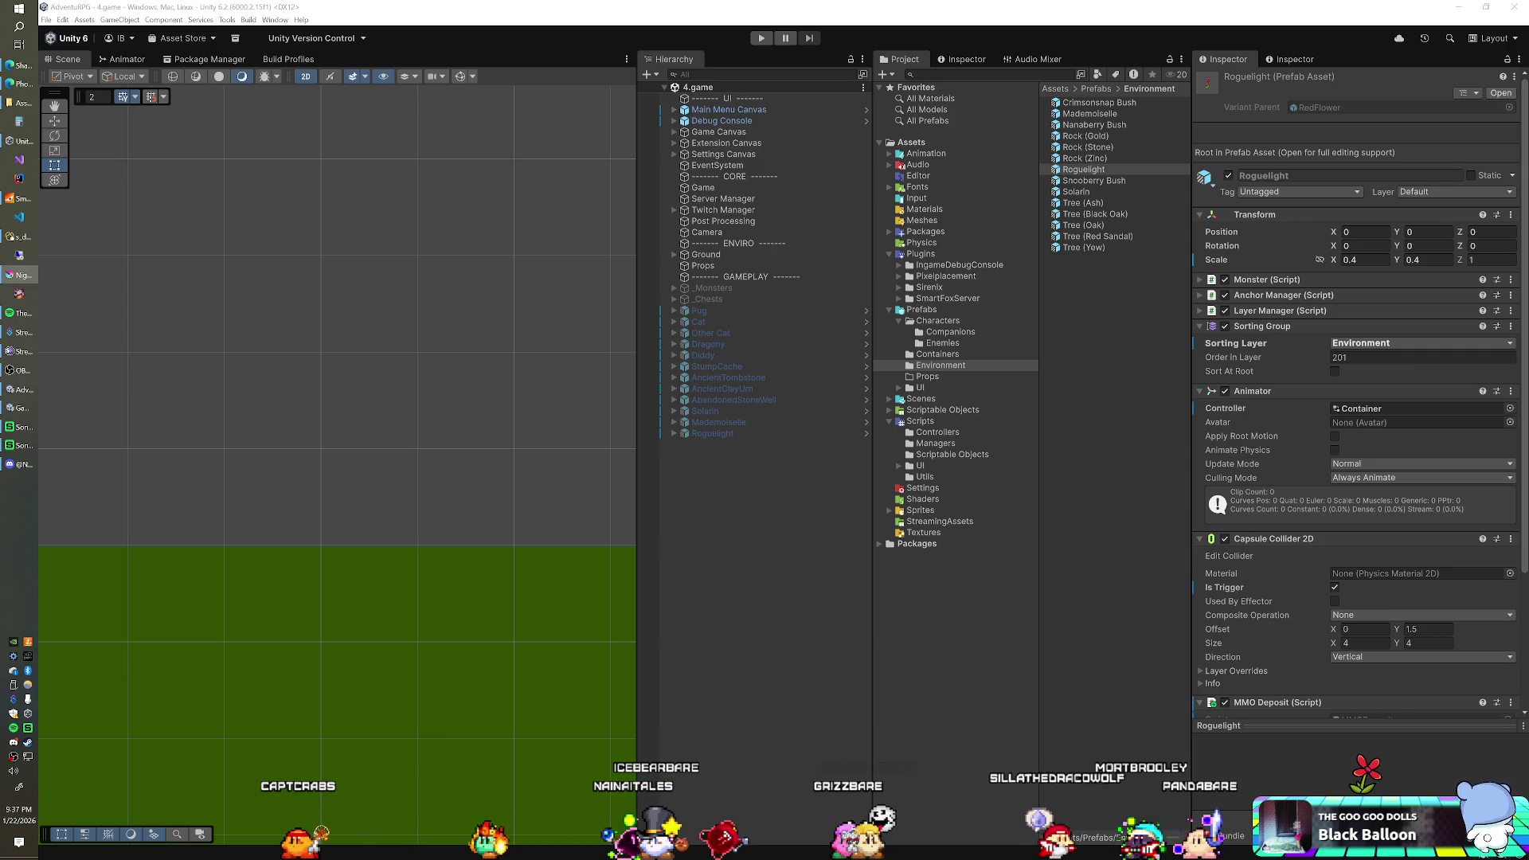
# - Set the Nightshade texture to Sprite (2D and UI) with Input Texture Alpha, apply, and open Sprite Editor
pyautogui.click(912, 142)
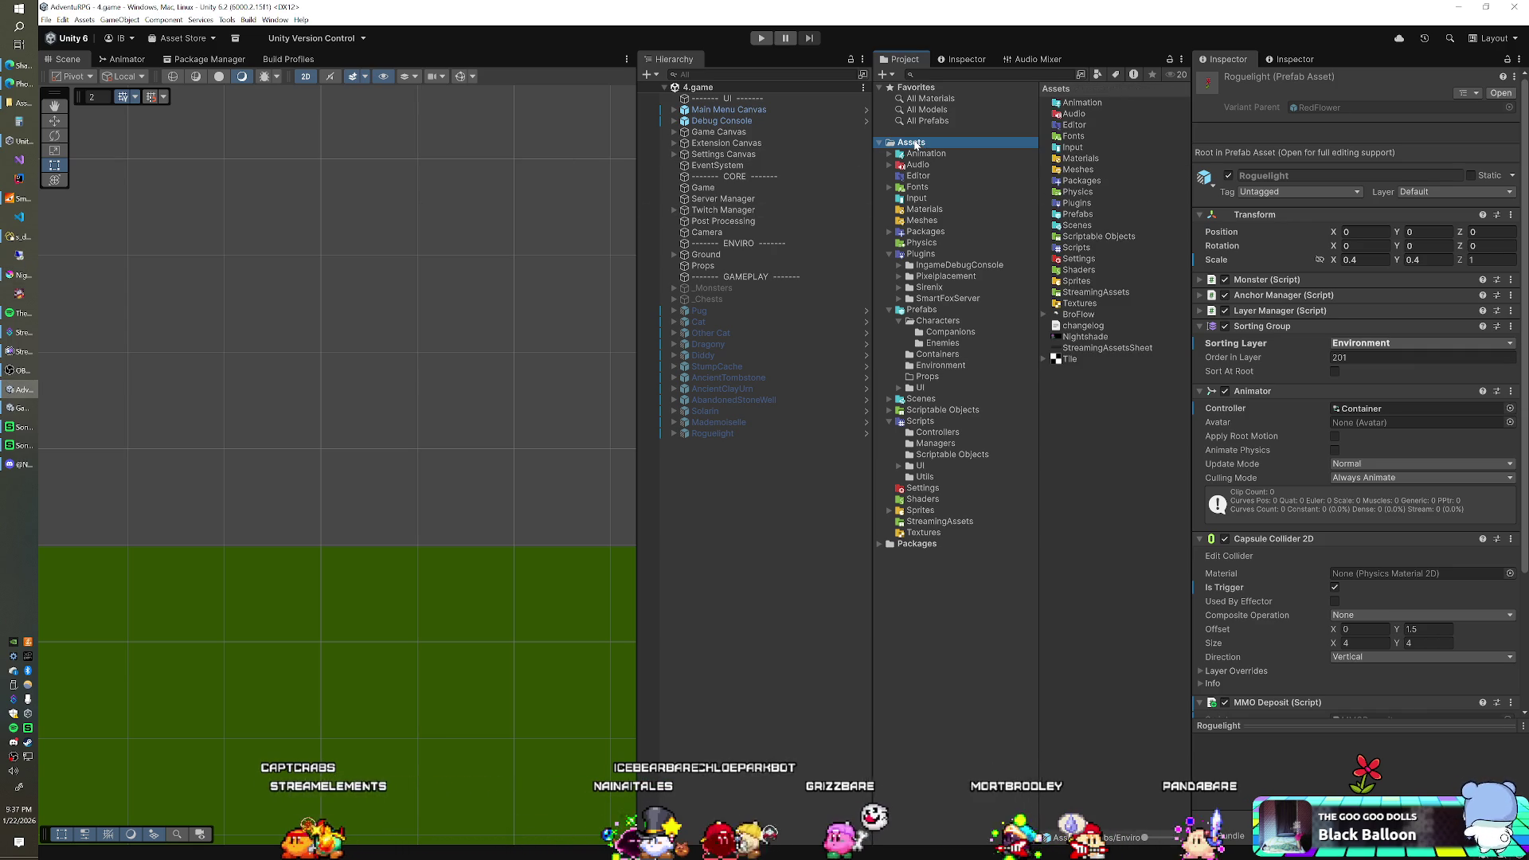
pyautogui.click(1081, 337)
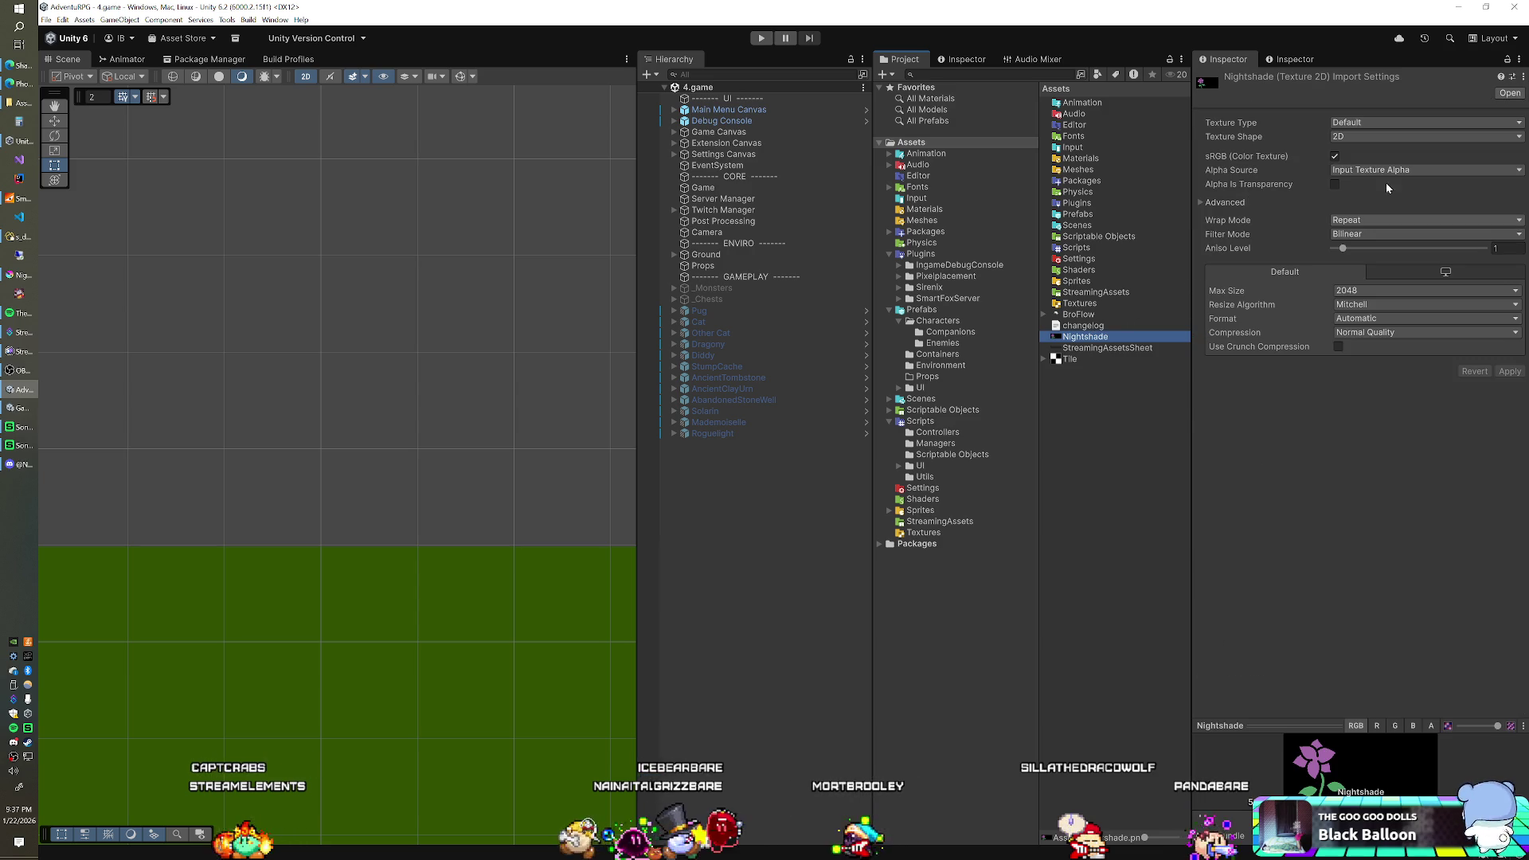
pyautogui.click(1364, 122)
pyautogui.click(1362, 176)
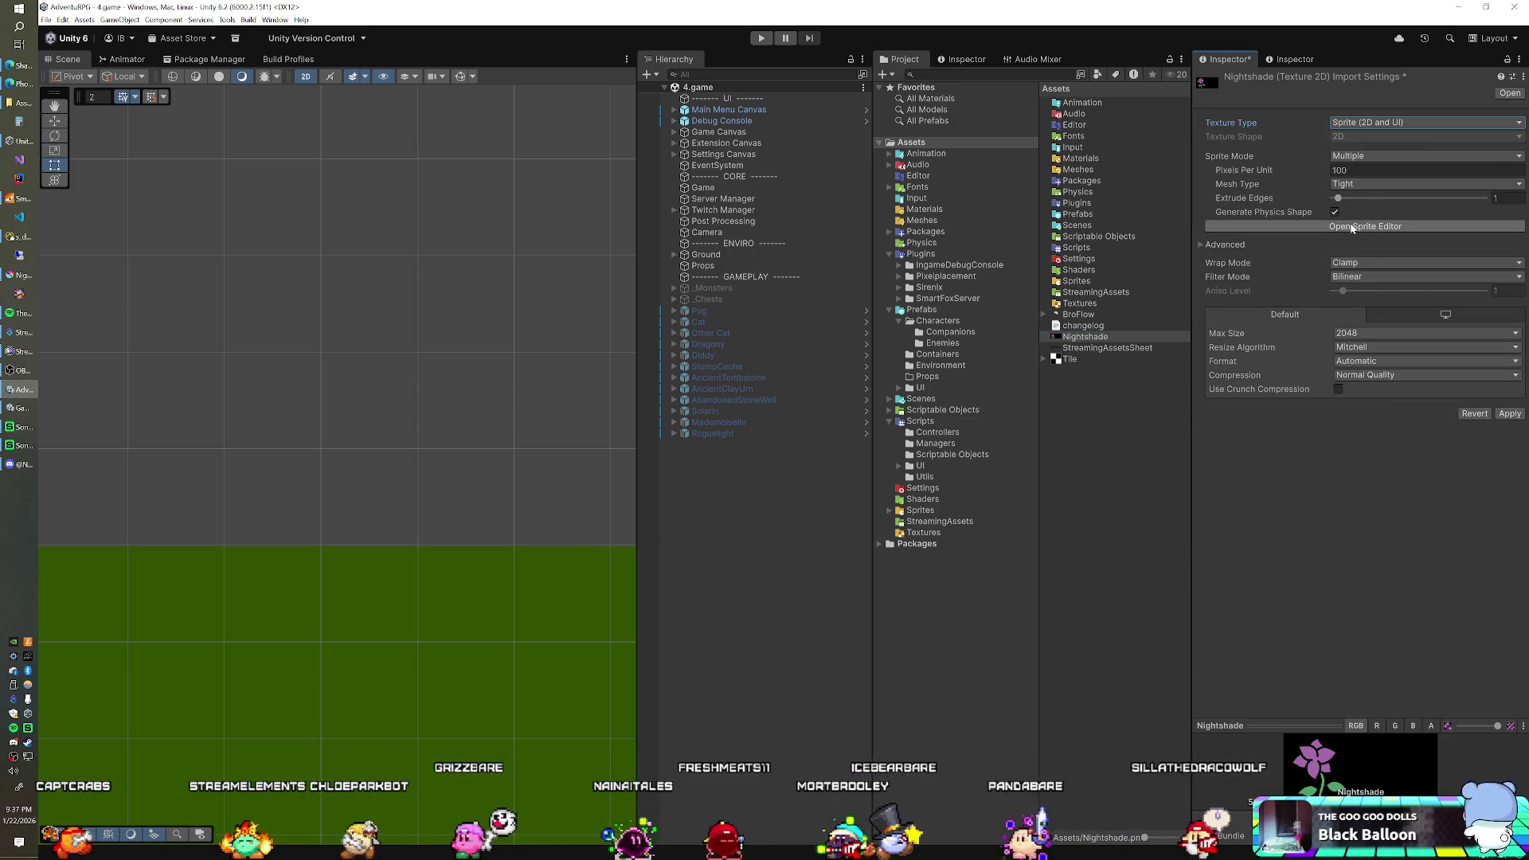
pyautogui.click(1231, 245)
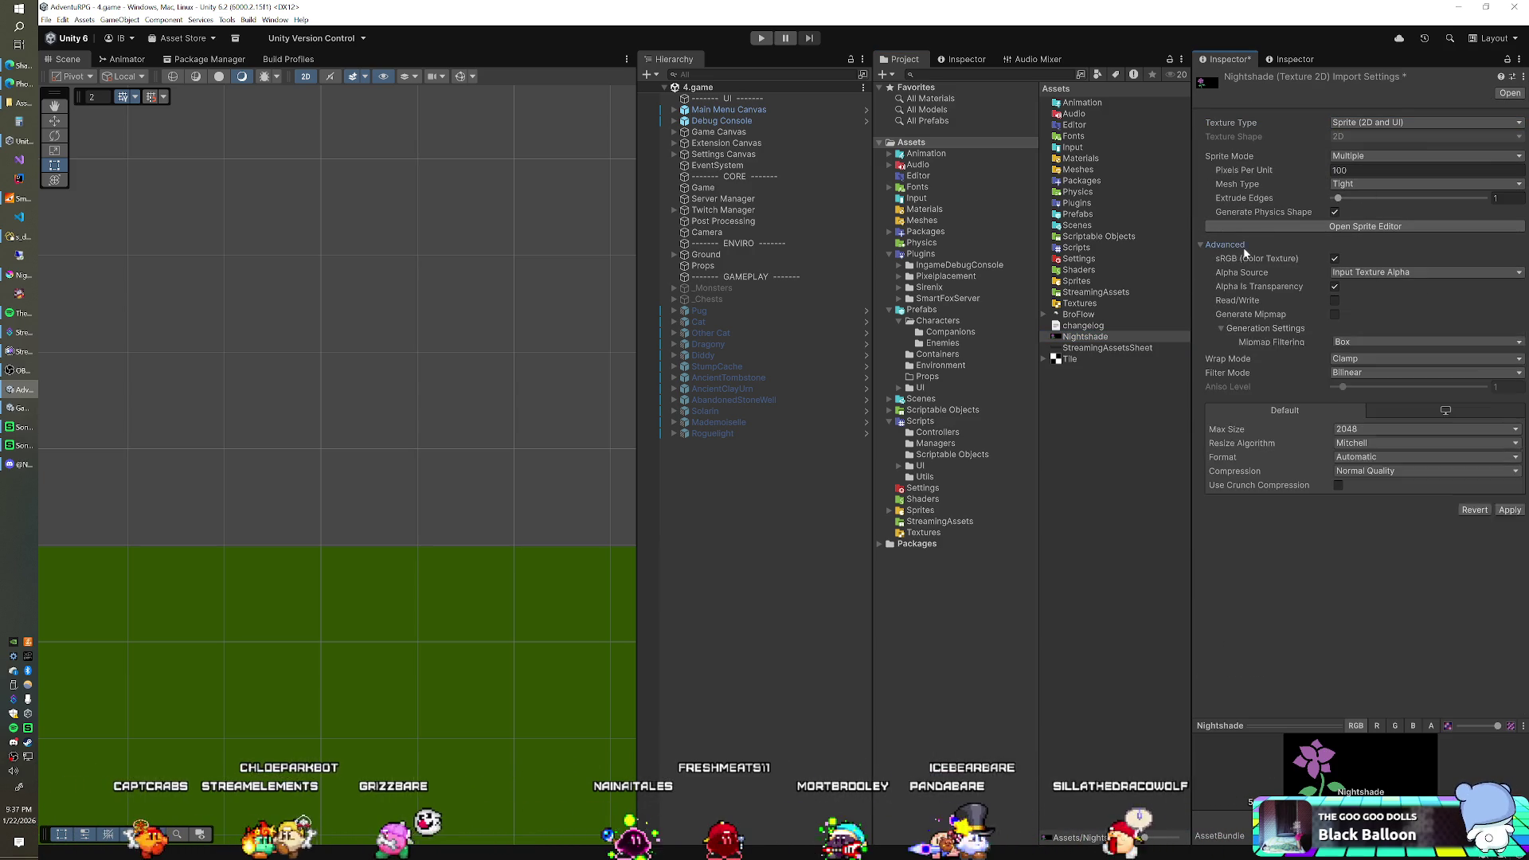
pyautogui.click(1352, 272)
pyautogui.click(1351, 300)
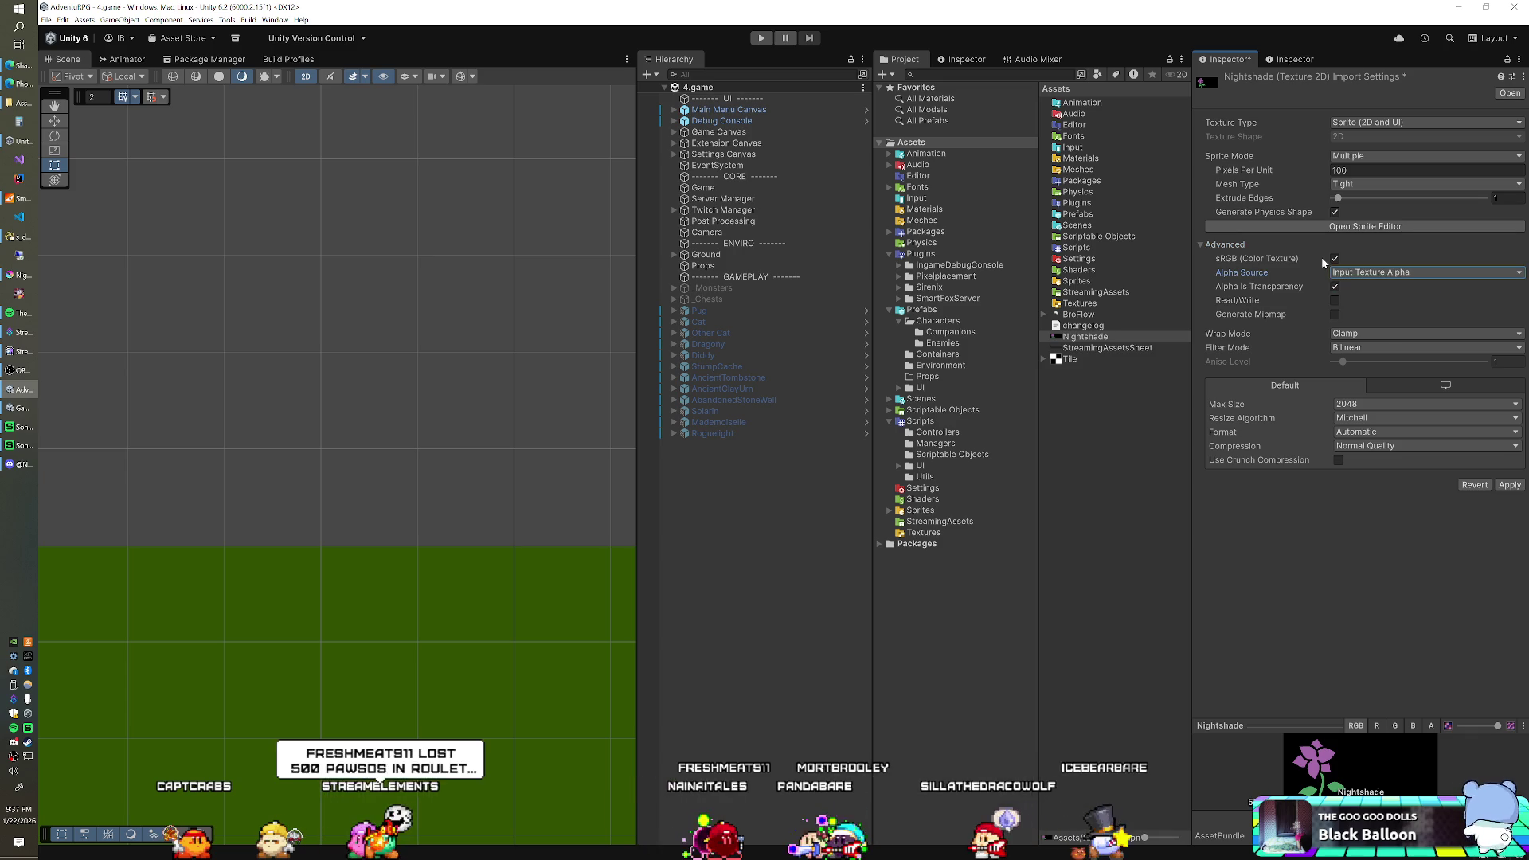
pyautogui.click(1500, 486)
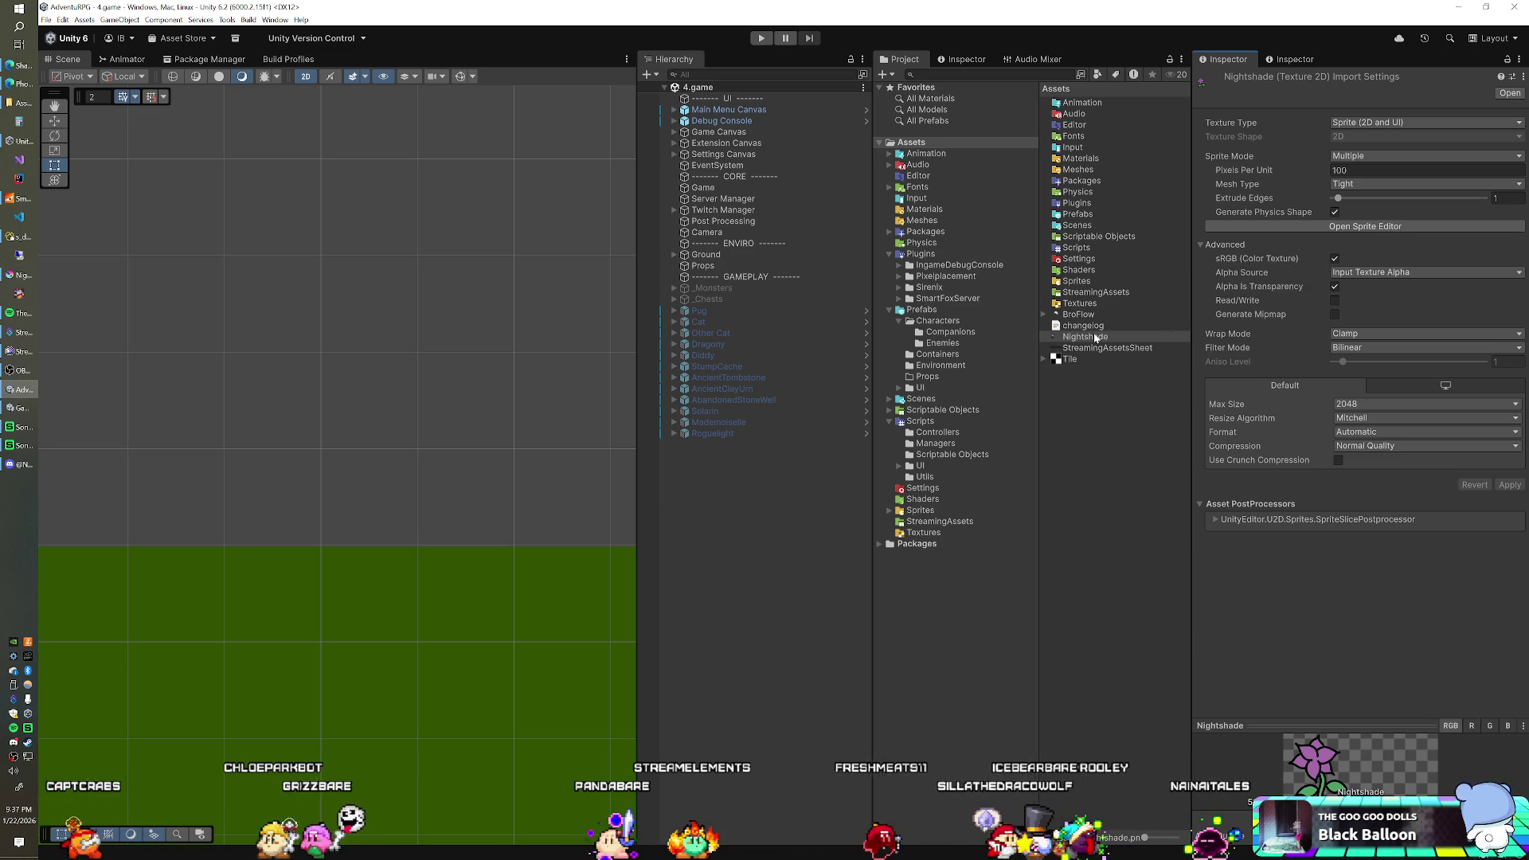
pyautogui.click(1328, 228)
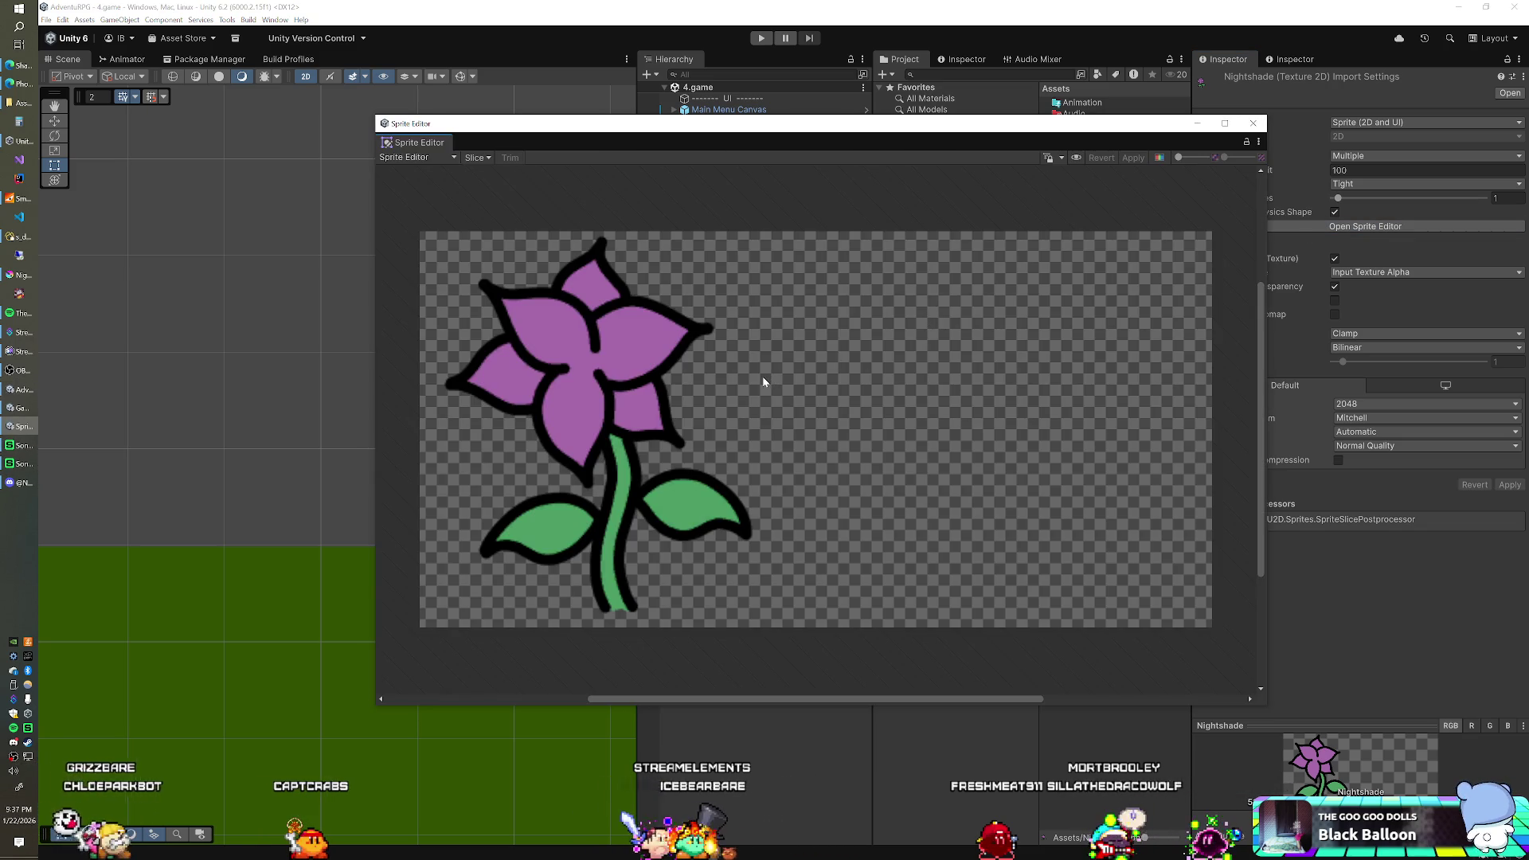
# - Slice the texture by Grid By Cell Count into 2 columns and inspect the left 256×256 sprite
pyautogui.click(481, 158)
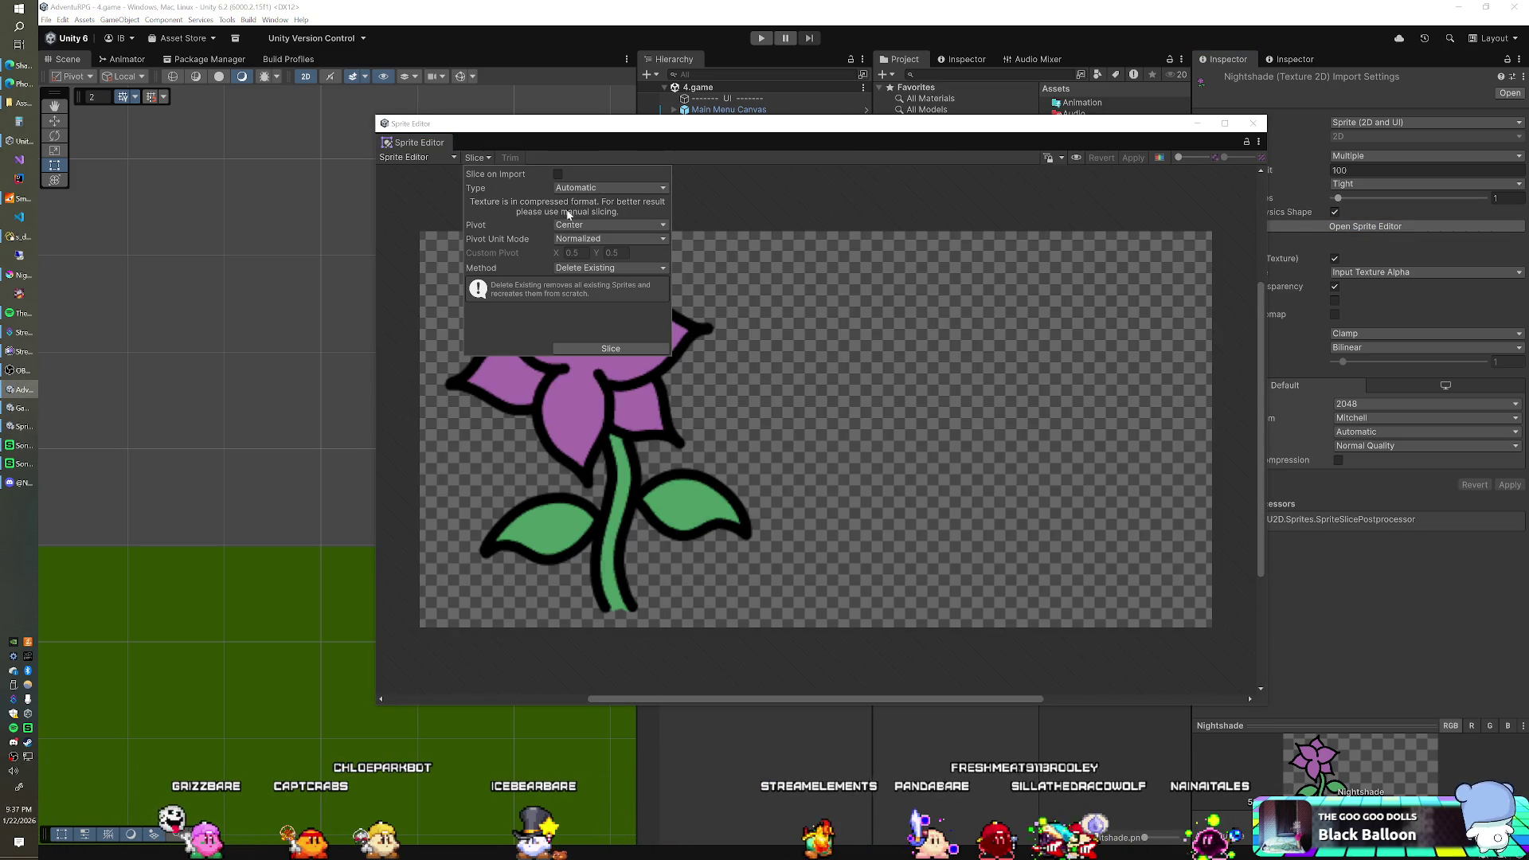
pyautogui.click(586, 188)
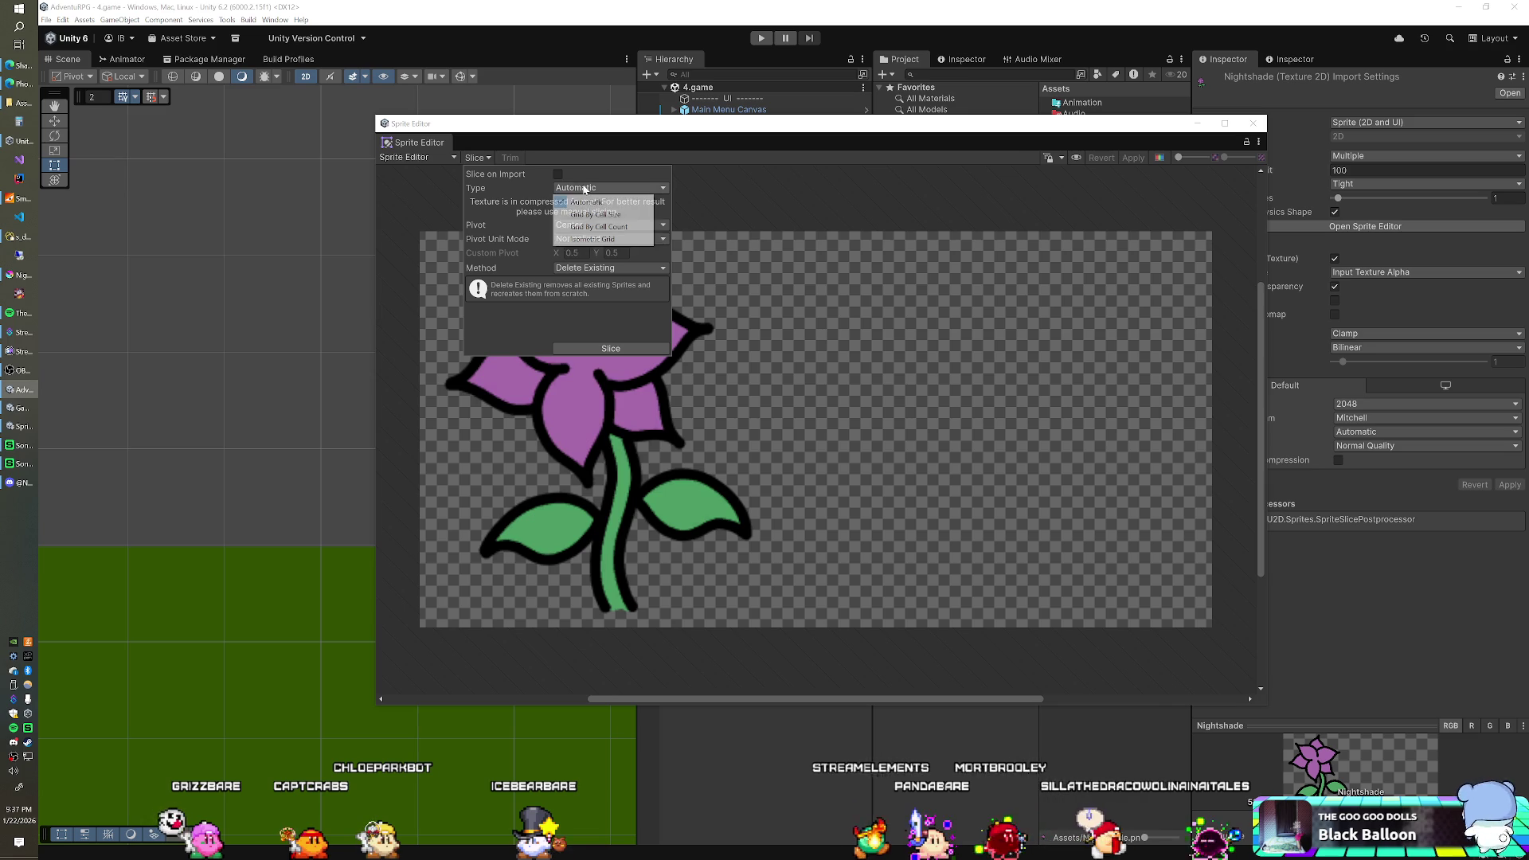
pyautogui.click(597, 227)
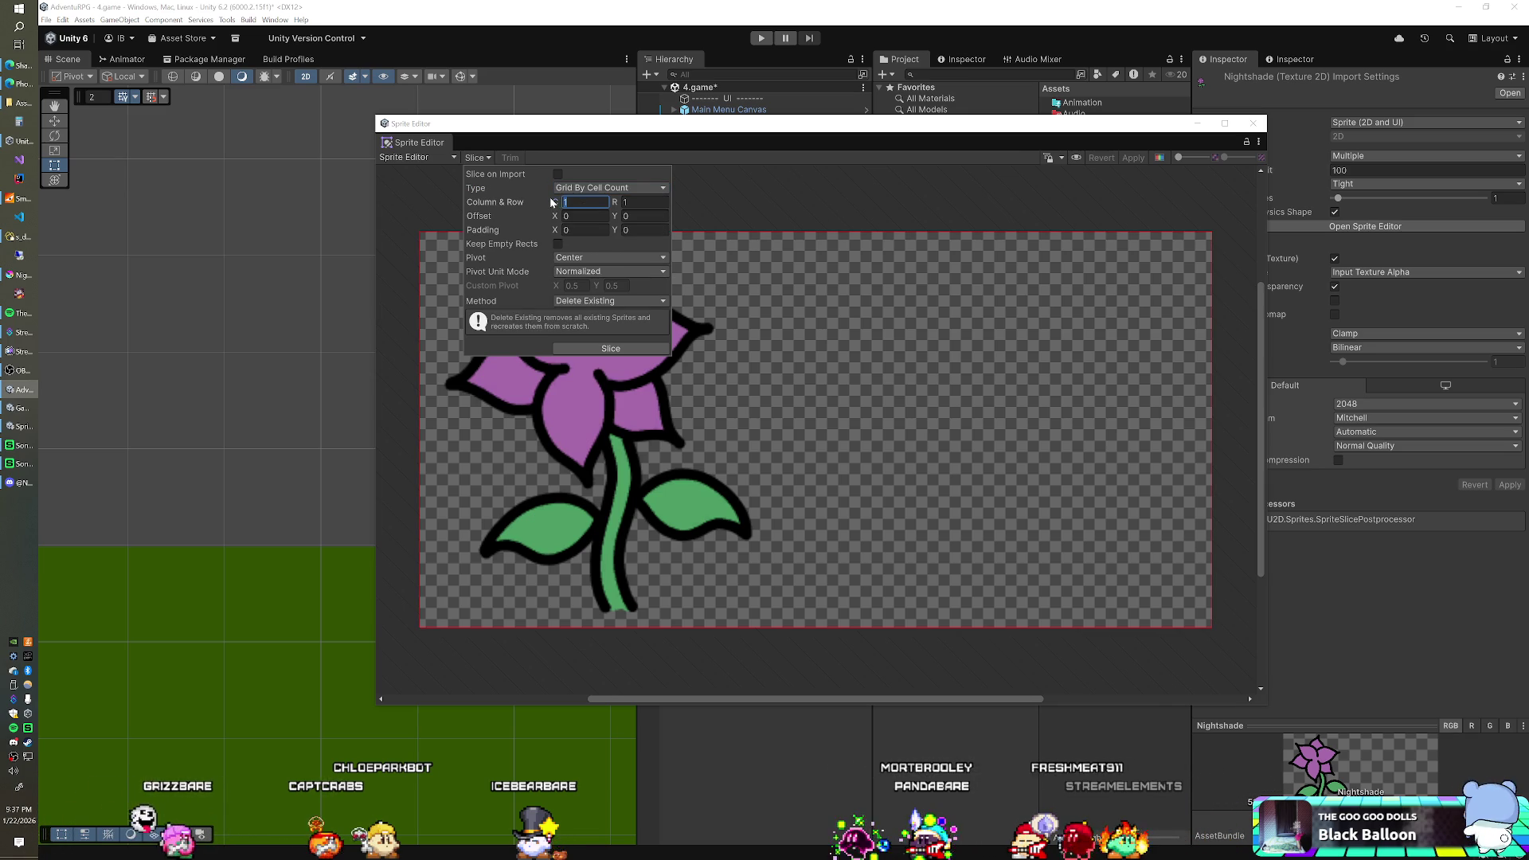
pyautogui.write('2')
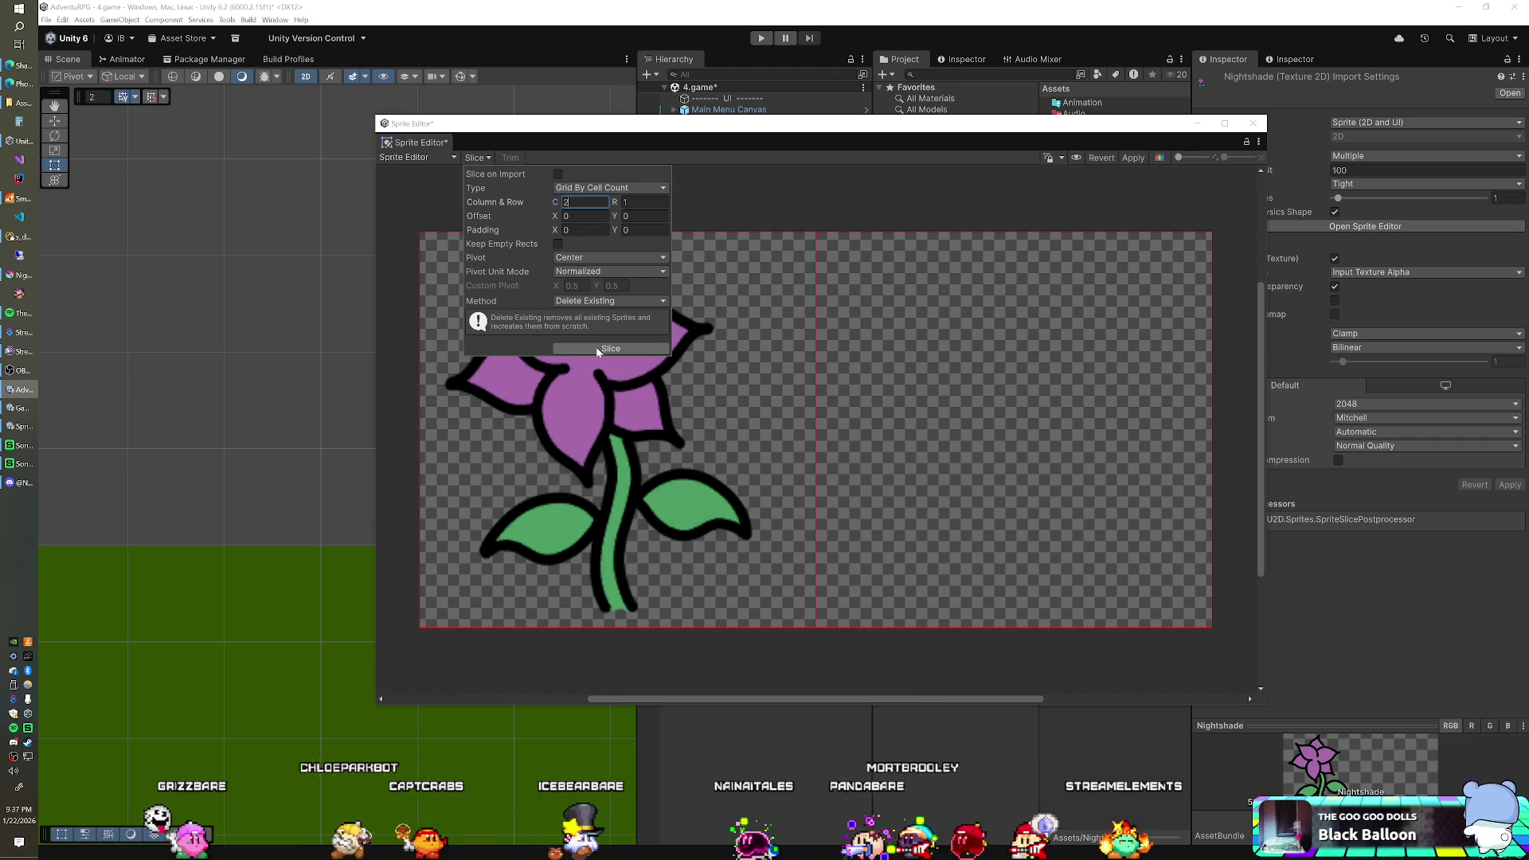
pyautogui.click(597, 349)
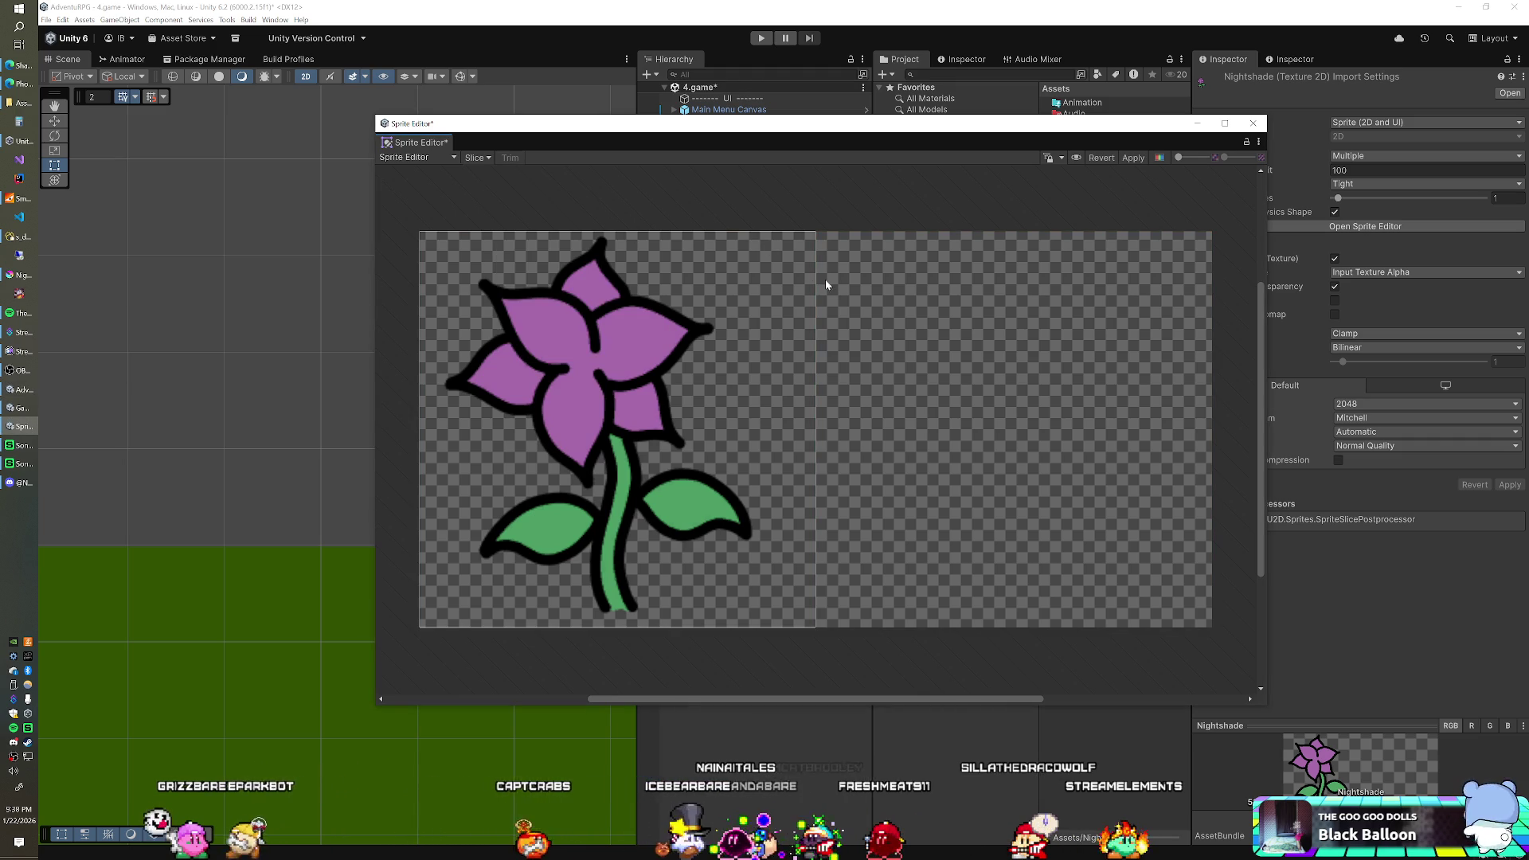
pyautogui.click(771, 290)
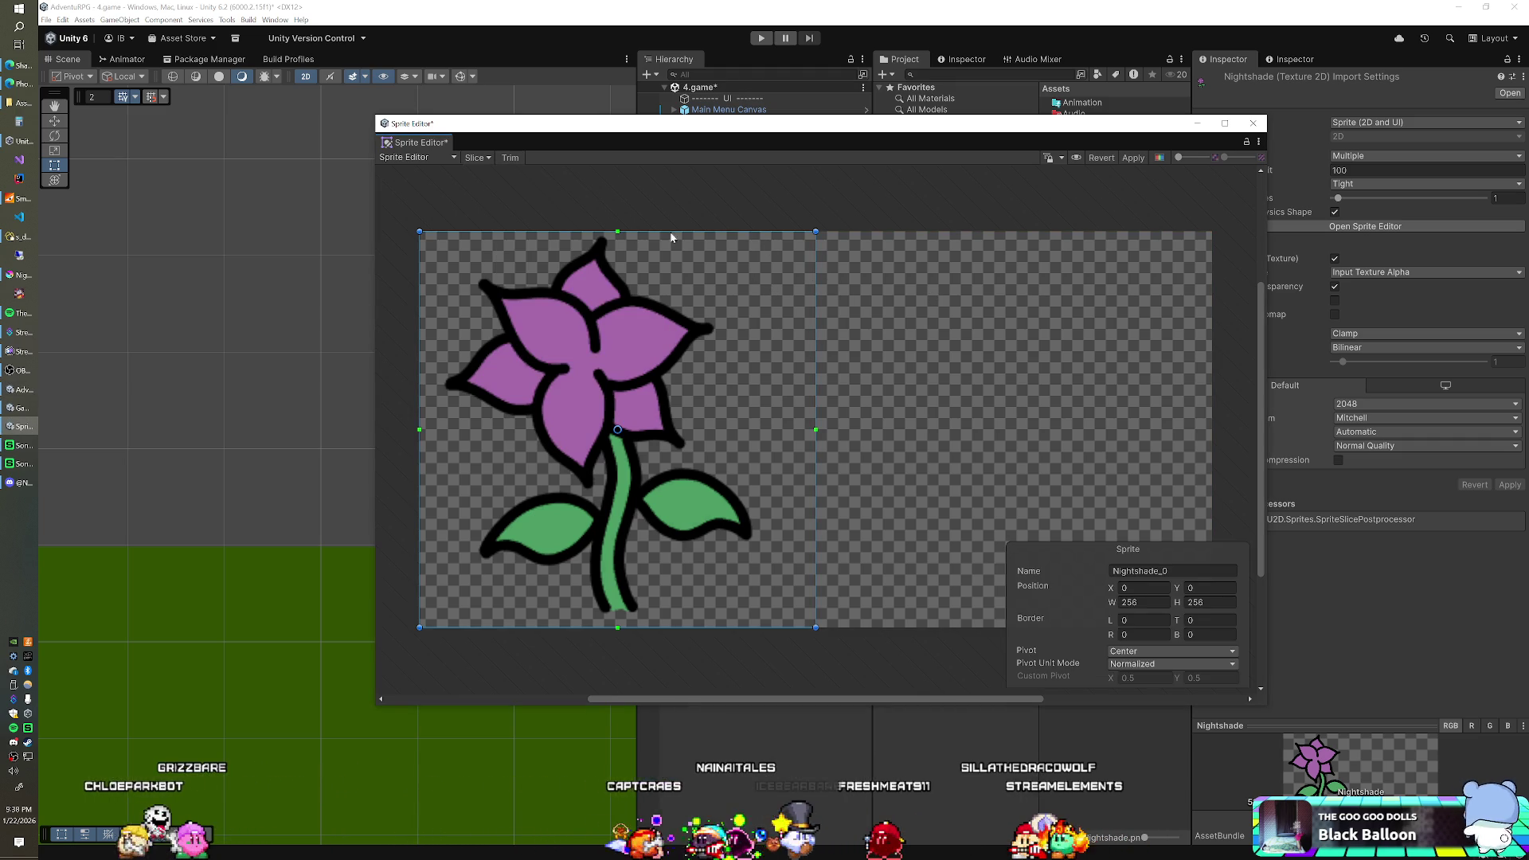
pyautogui.click(477, 157)
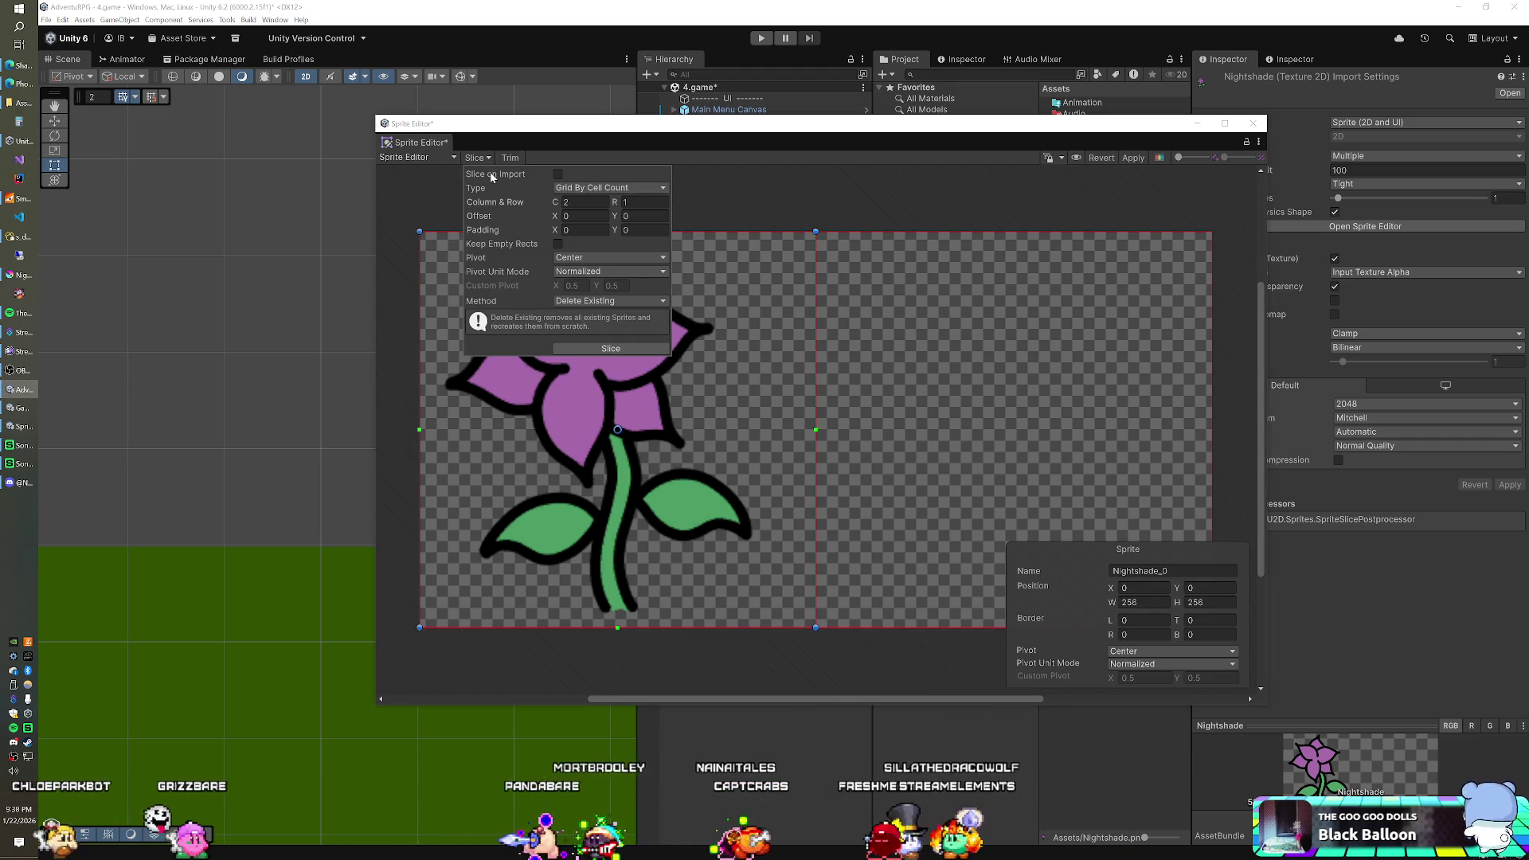
pyautogui.click(476, 158)
pyautogui.click(476, 158)
pyautogui.click(570, 146)
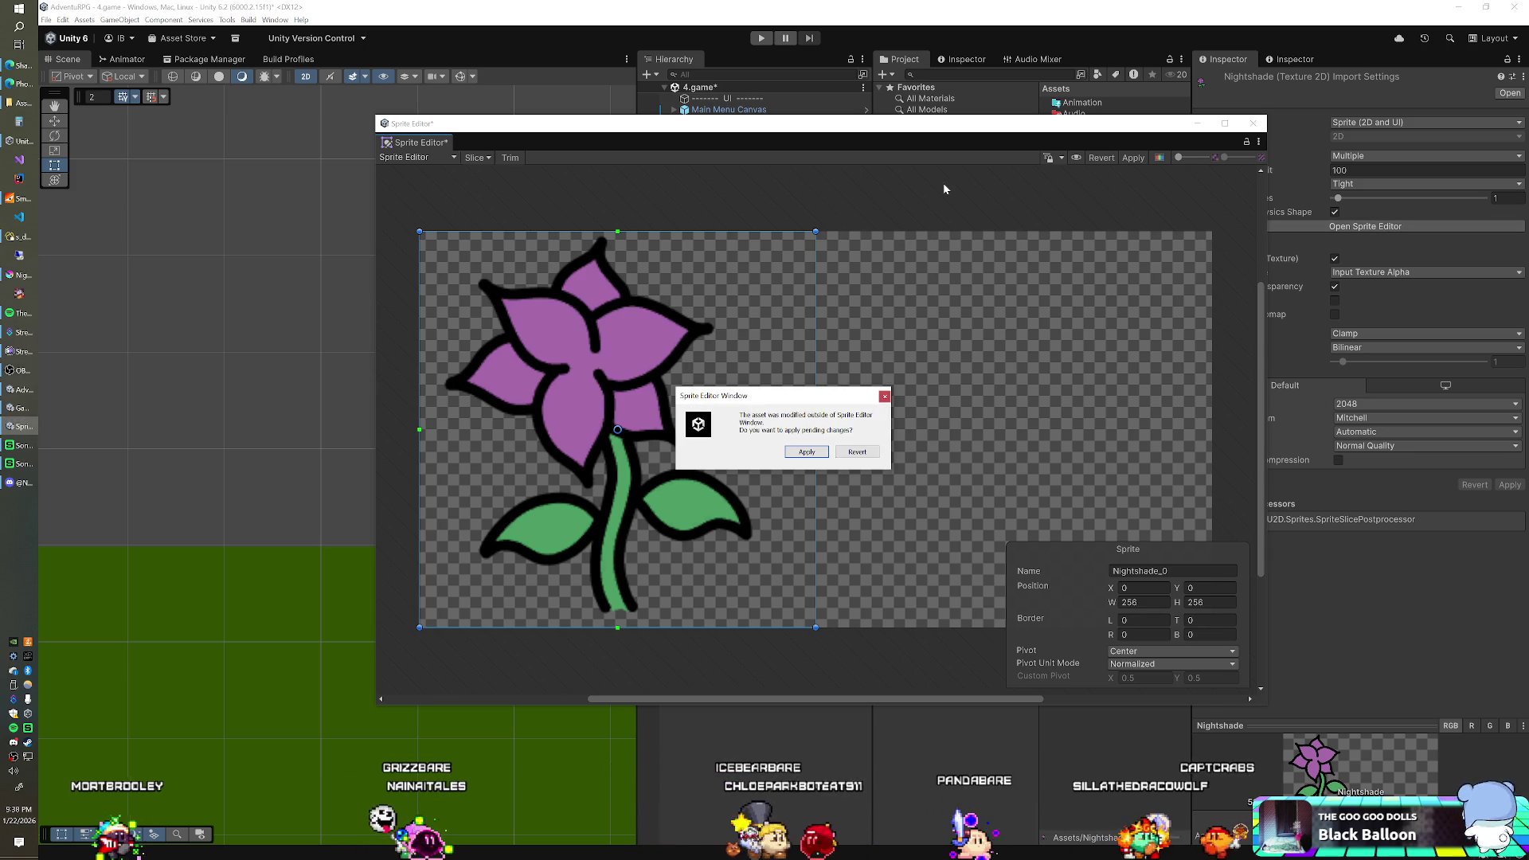
# - Dismiss the changed-texture prompt, re-slice into two equal grid cells, and close the Sprite Editor
pyautogui.click(820, 447)
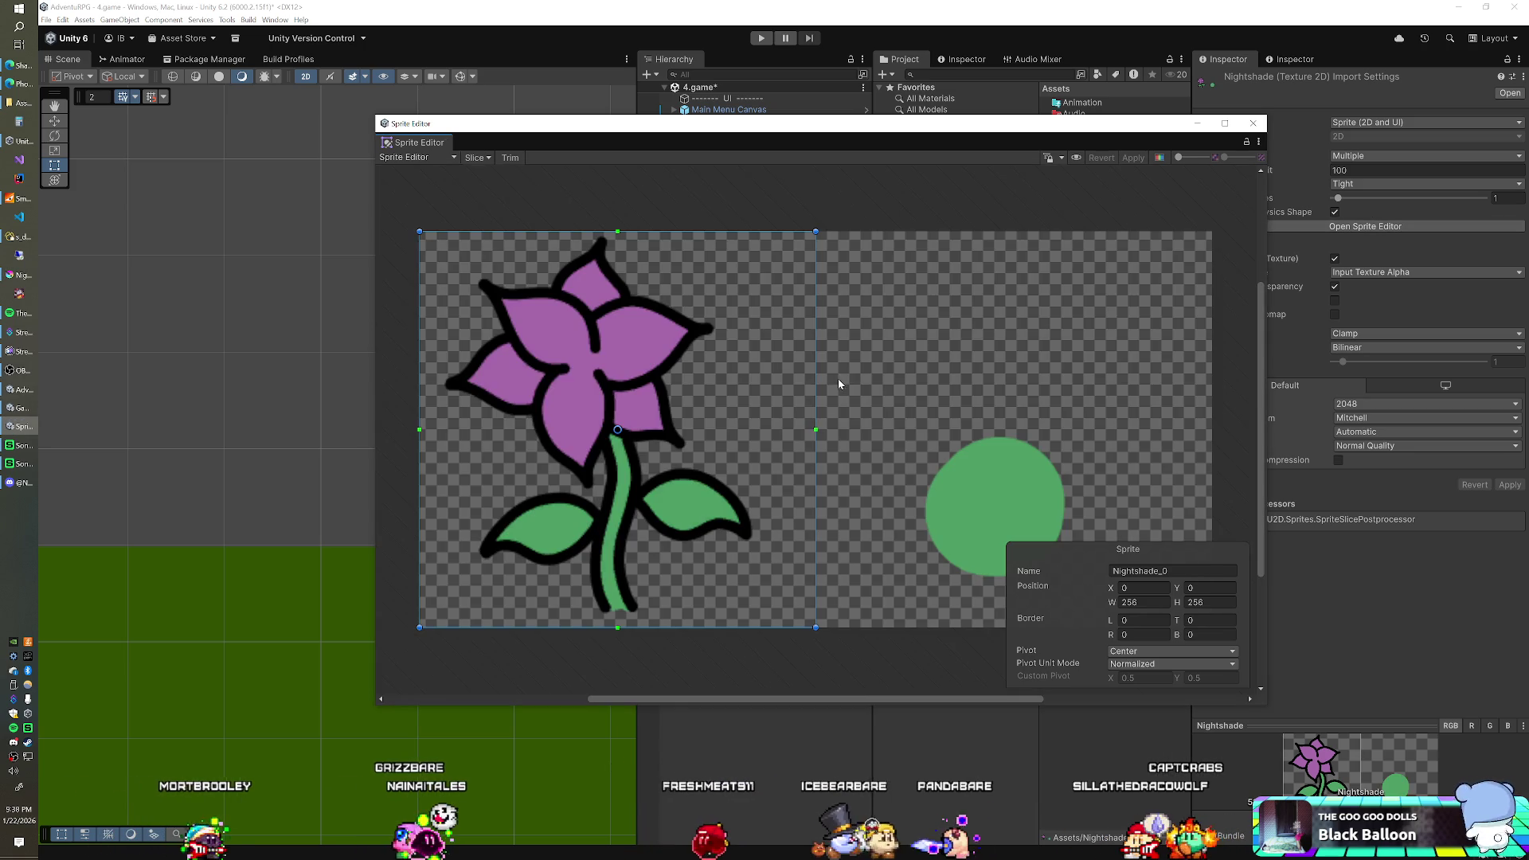
pyautogui.click(478, 158)
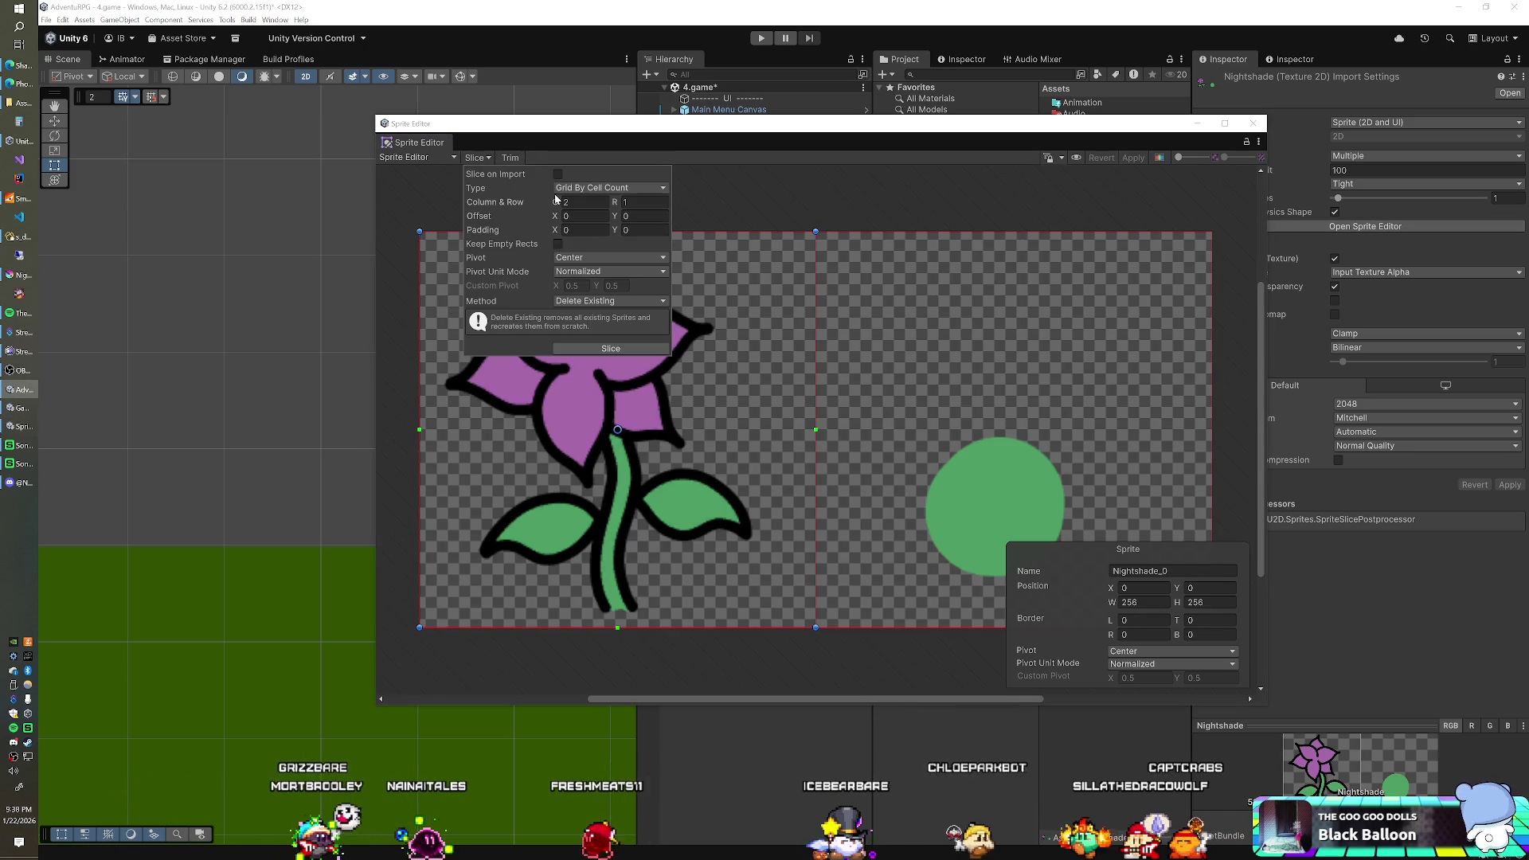
pyautogui.click(611, 348)
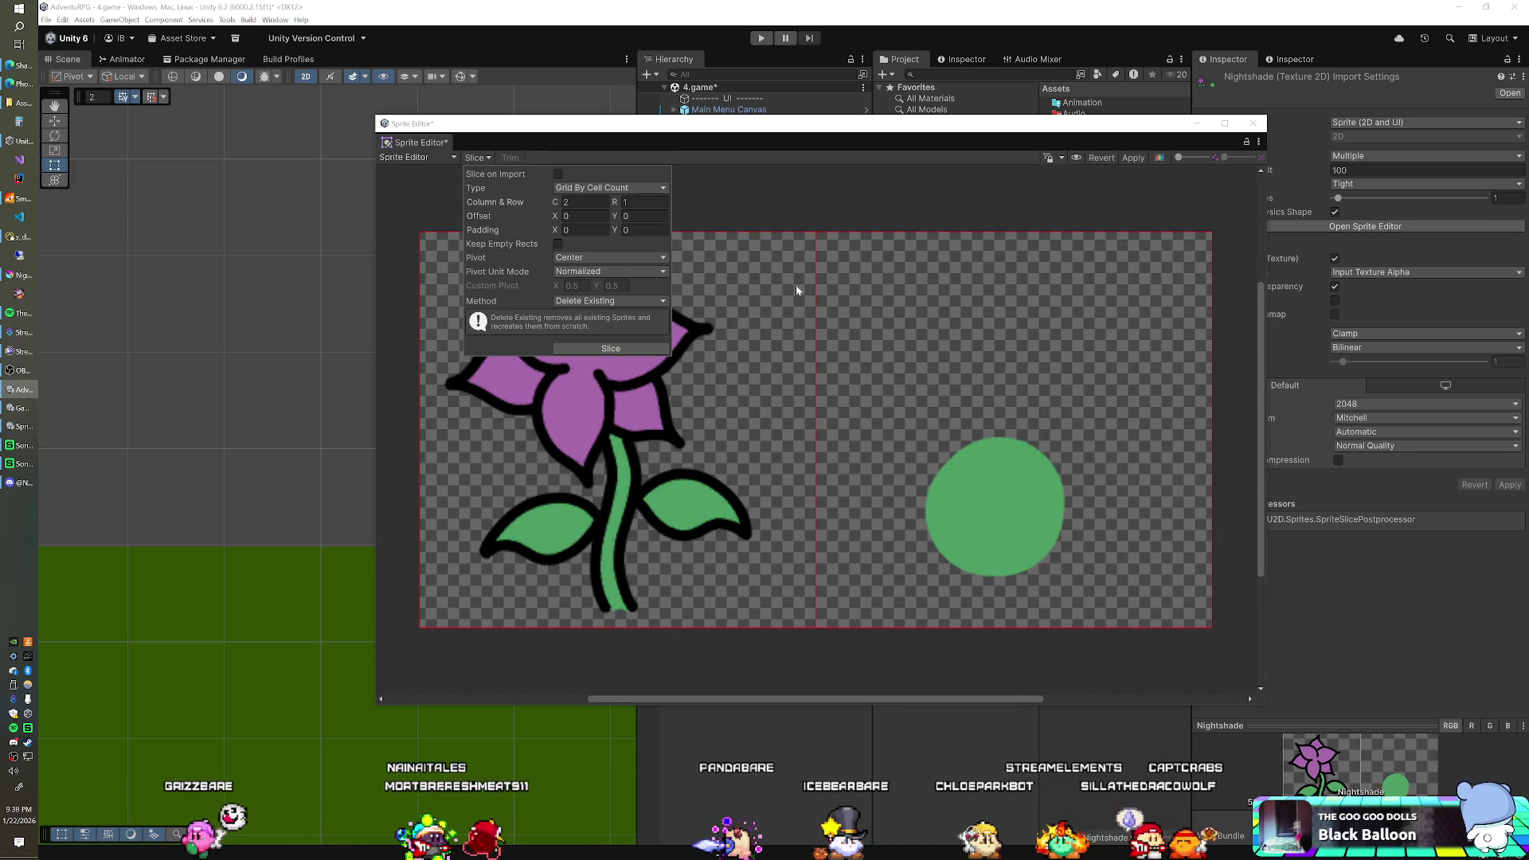
pyautogui.click(814, 155)
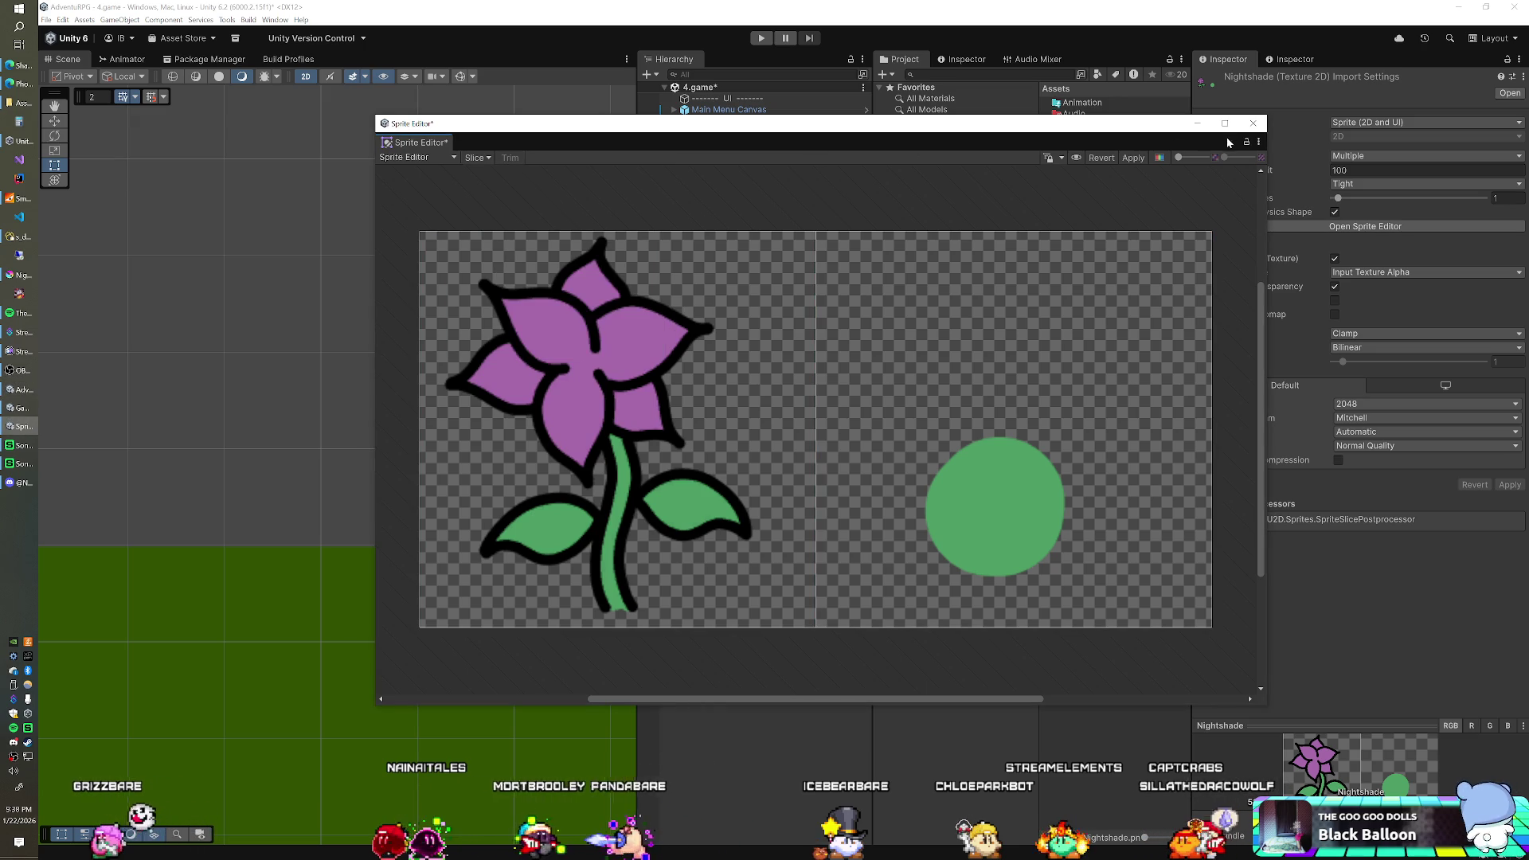
pyautogui.click(1007, 304)
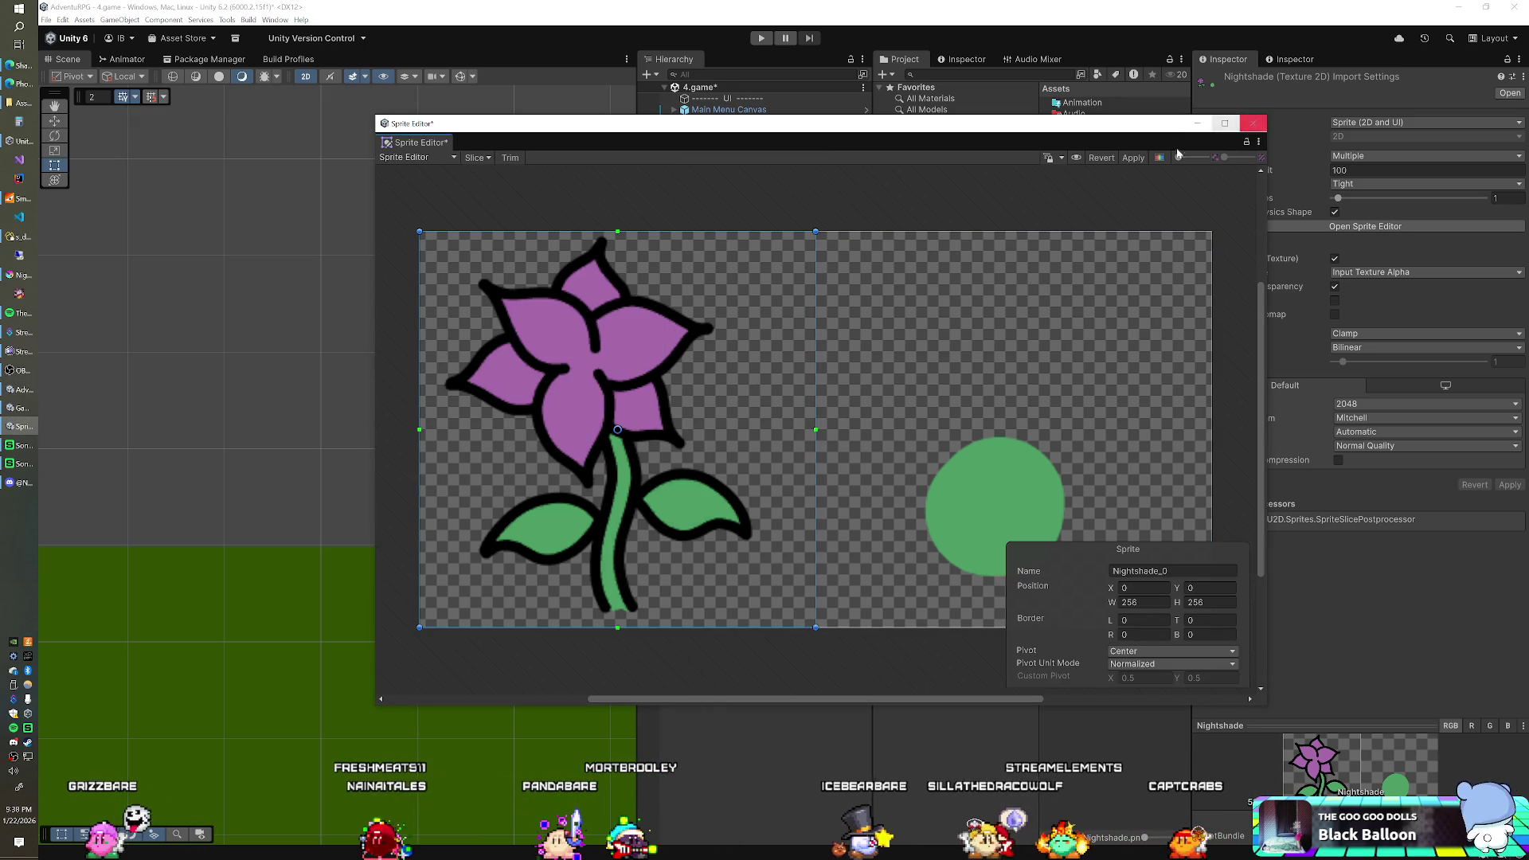
pyautogui.click(1247, 125)
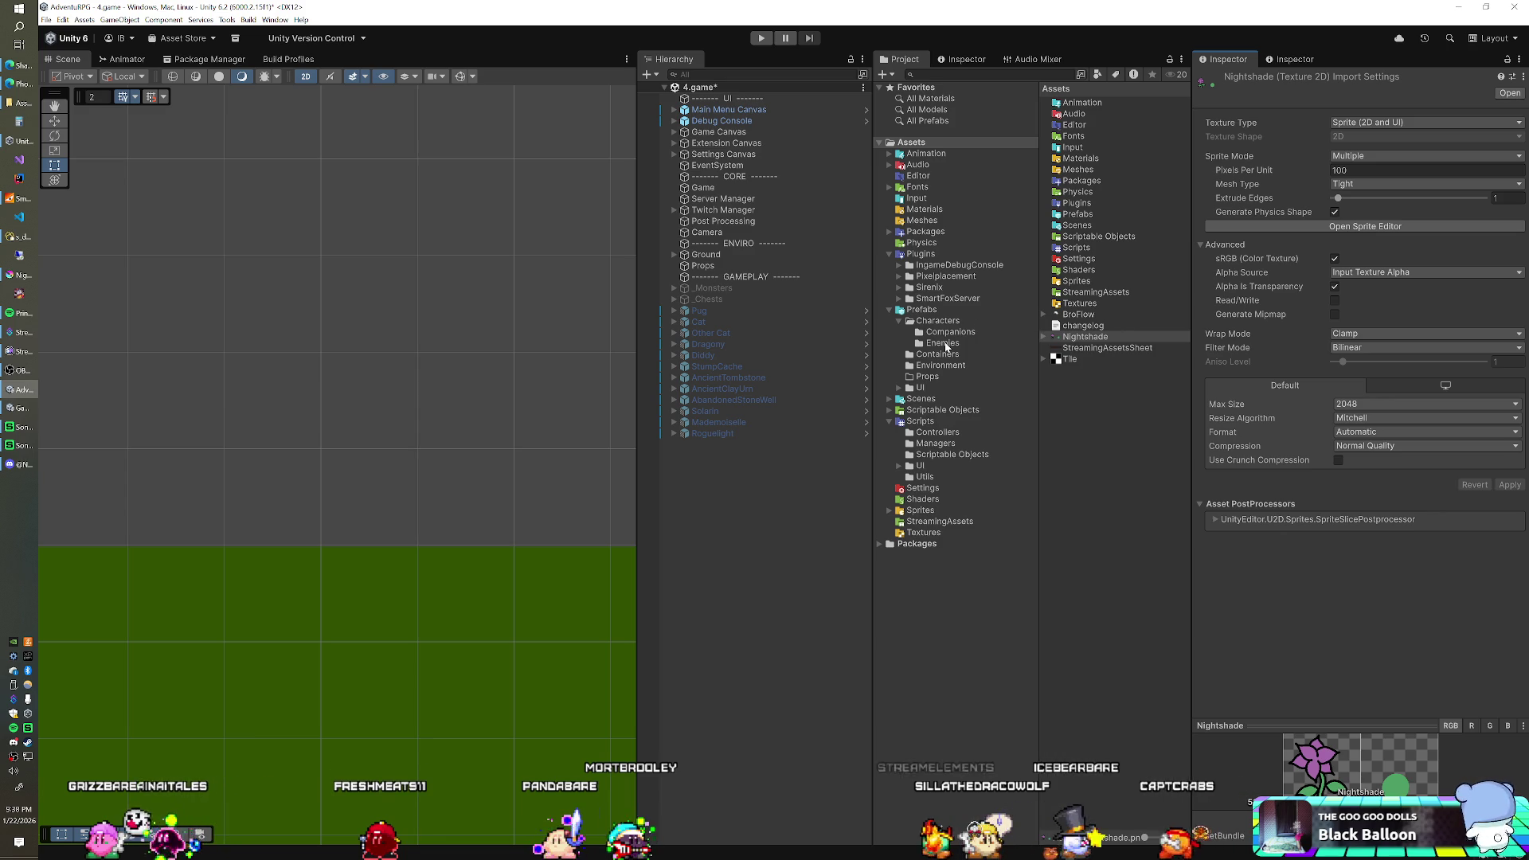
# - Drag the Mademoiselle prefab from Prefabs/Environment into the scene and select its Body > Normal part
pyautogui.click(923, 311)
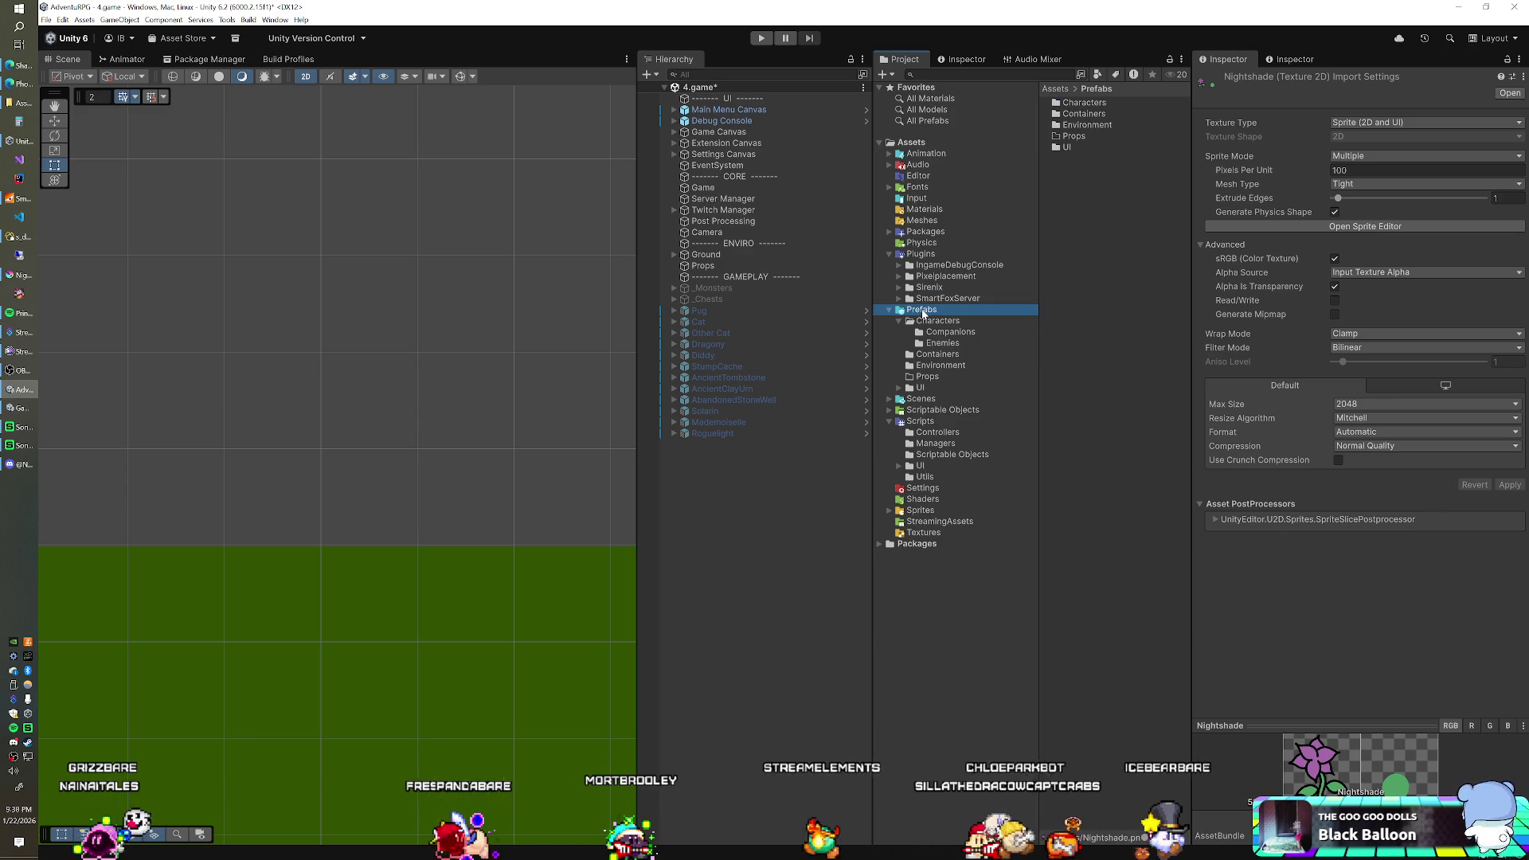
pyautogui.click(940, 365)
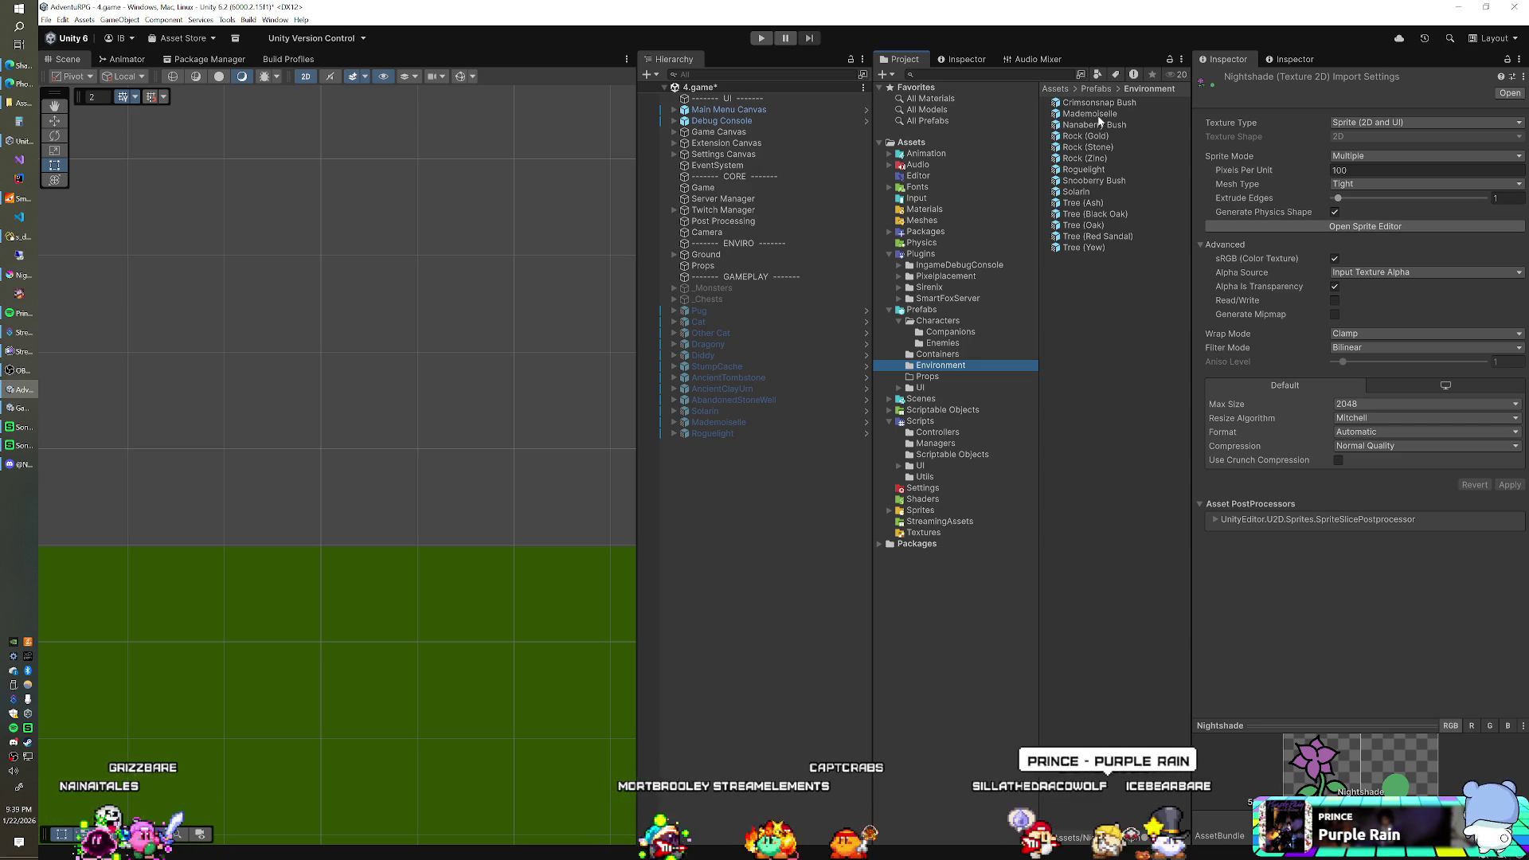
pyautogui.moveTo(828, 532); pyautogui.dragTo(773, 556)
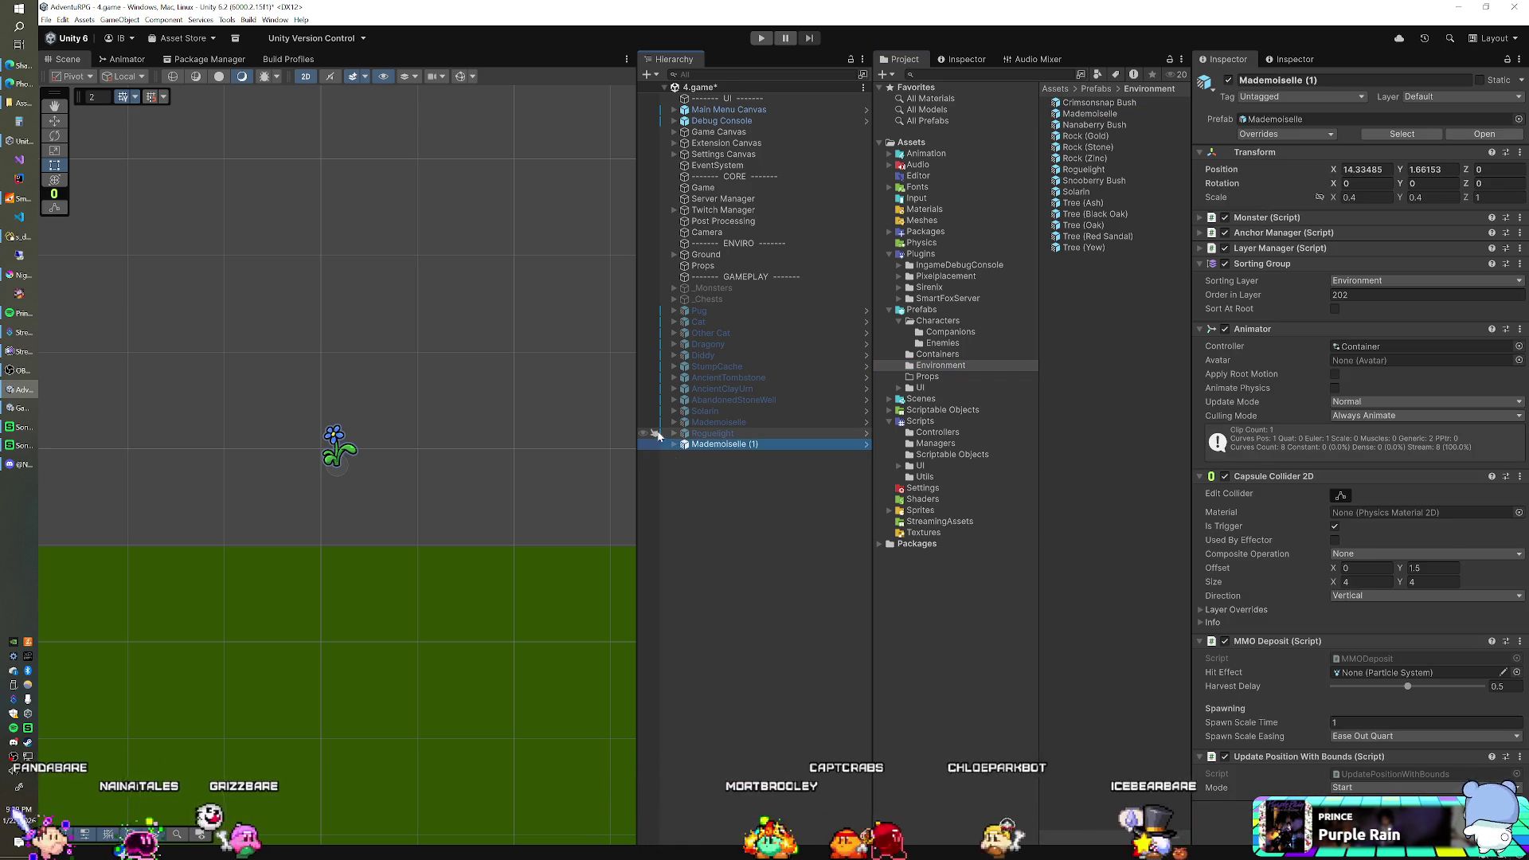
pyautogui.click(675, 444)
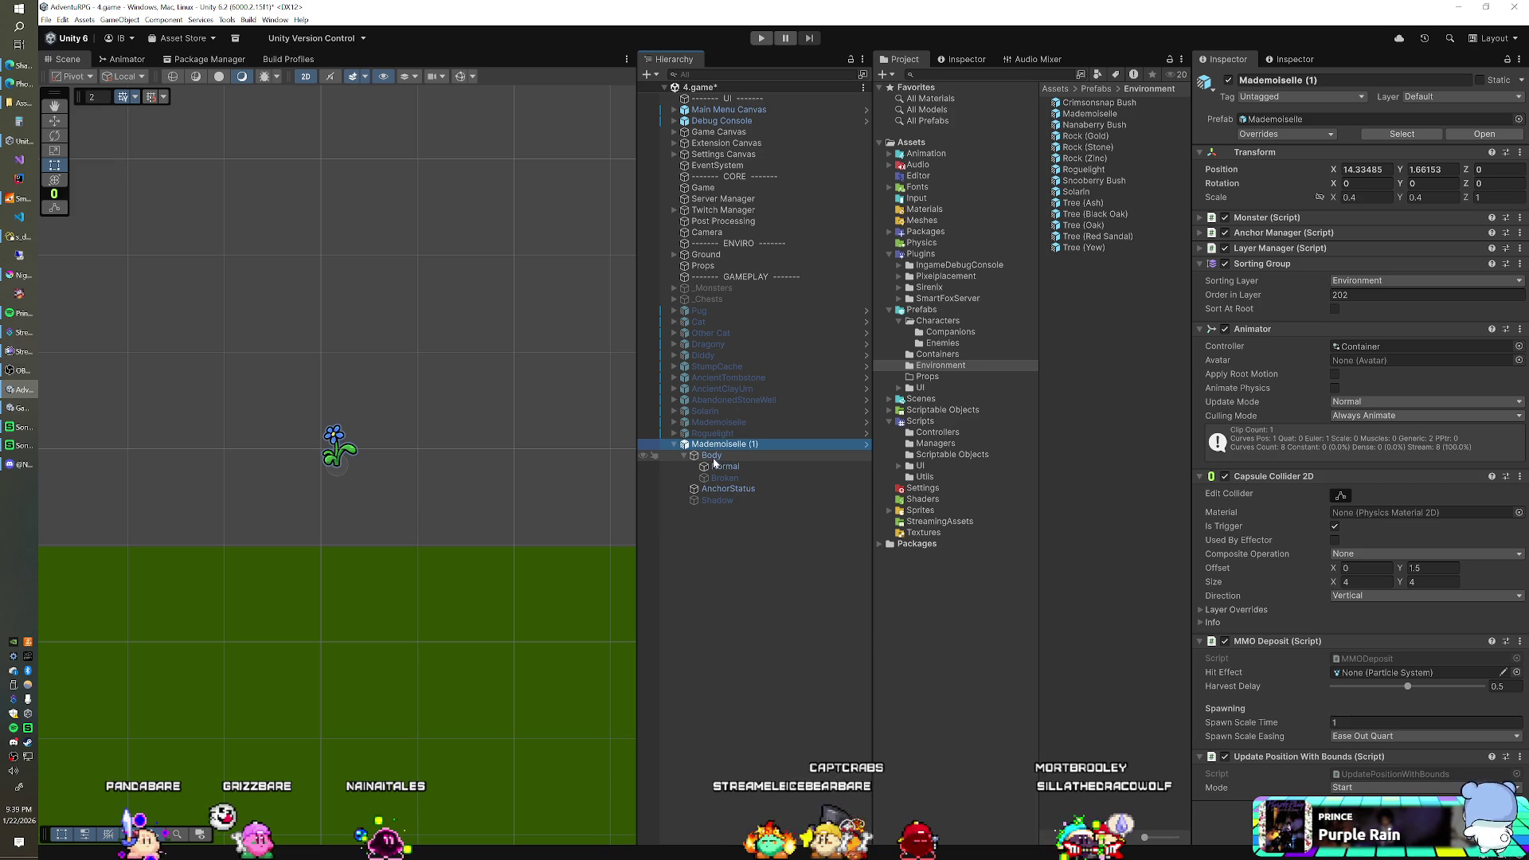
pyautogui.scroll(2, 389, 443)
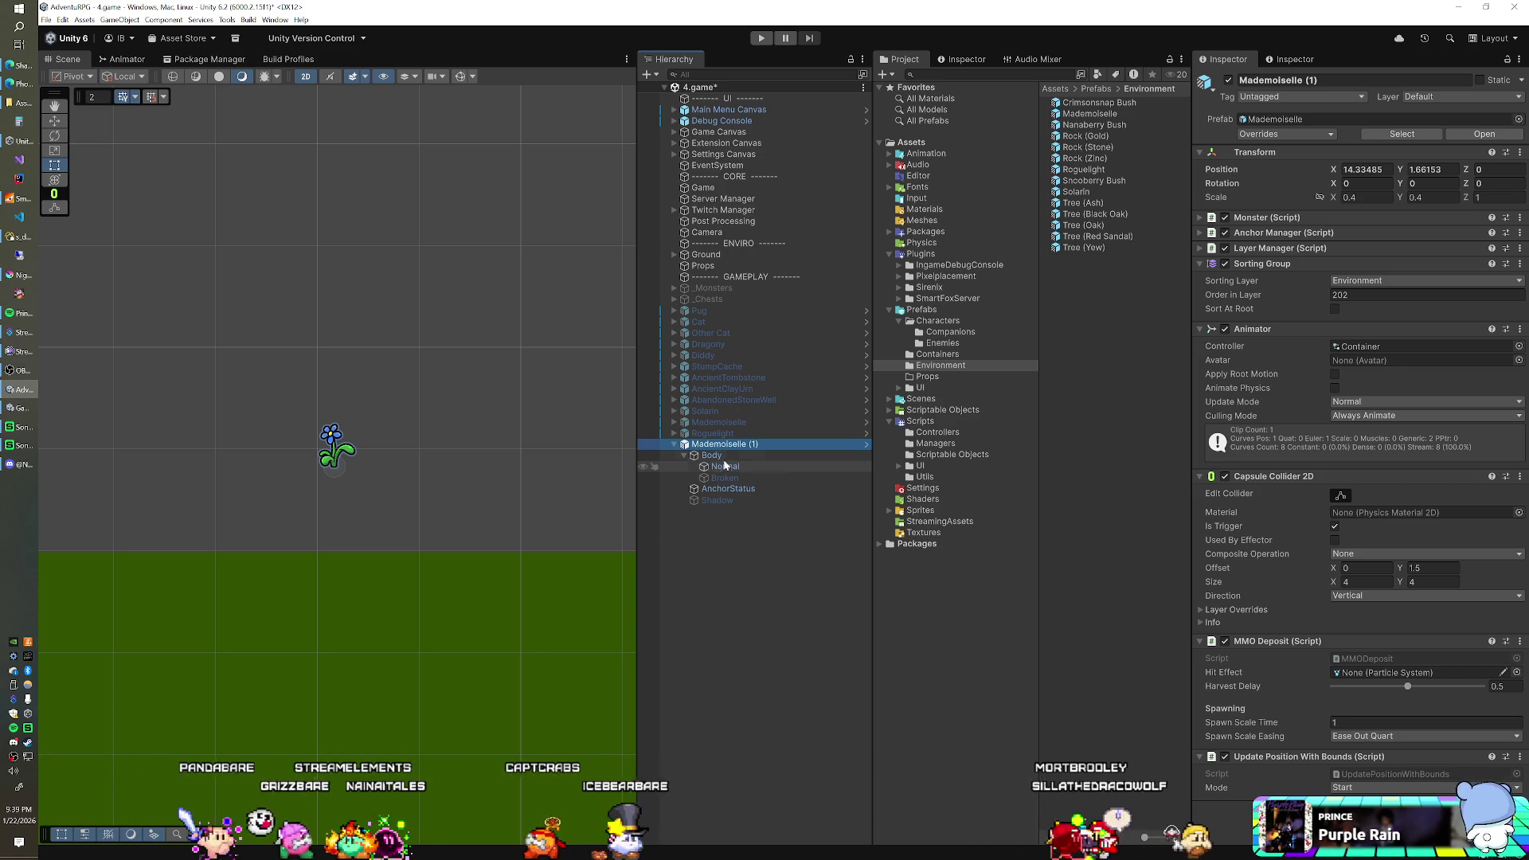
pyautogui.click(771, 468)
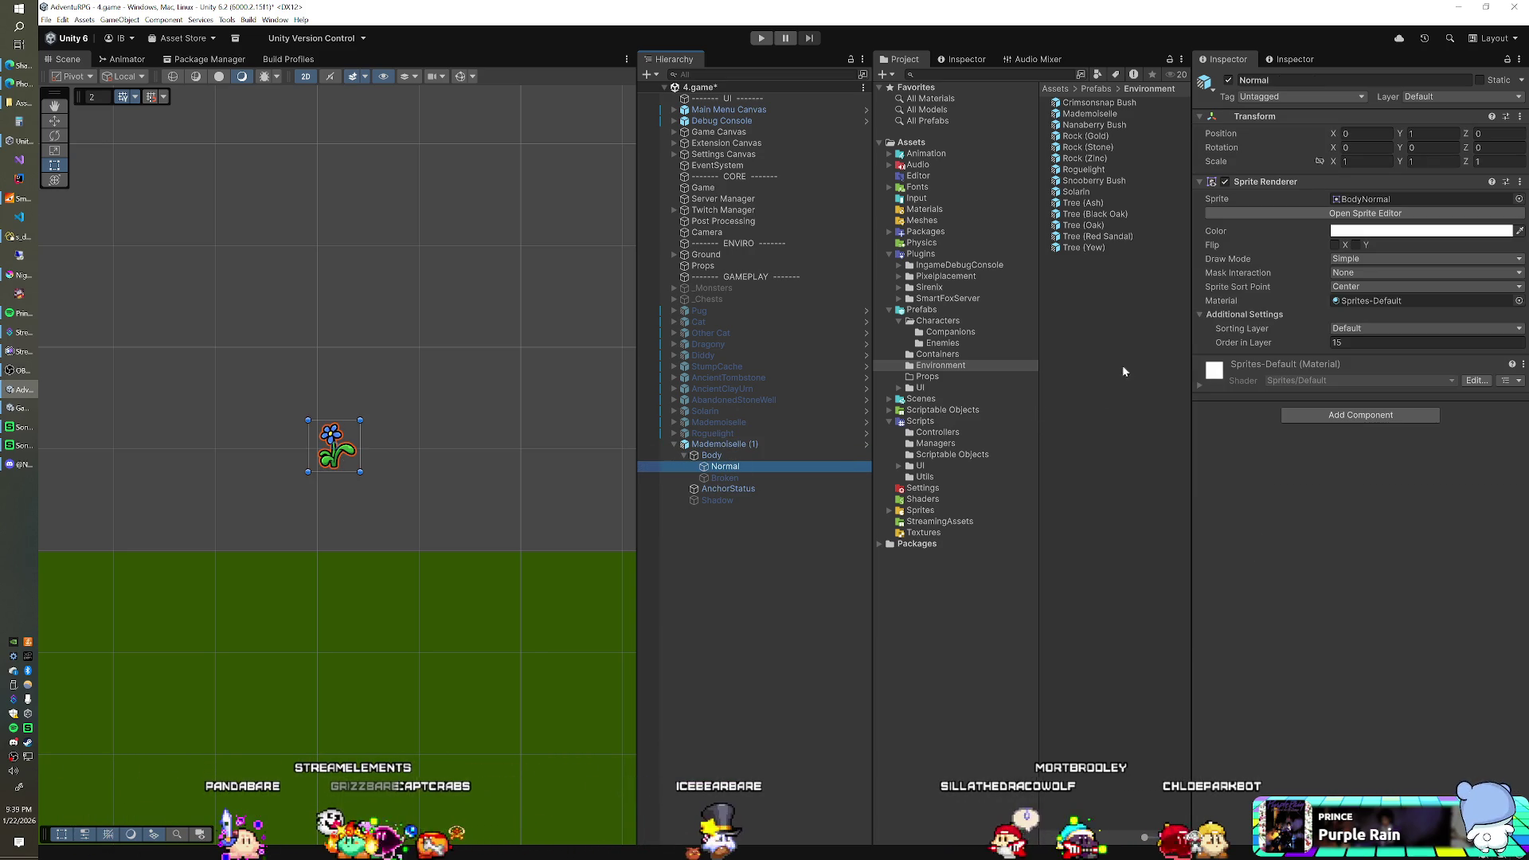
# - Drag Nightshade_0 from the Assets folder into the Normal body's Sprite Renderer Sprite field
pyautogui.click(1518, 199)
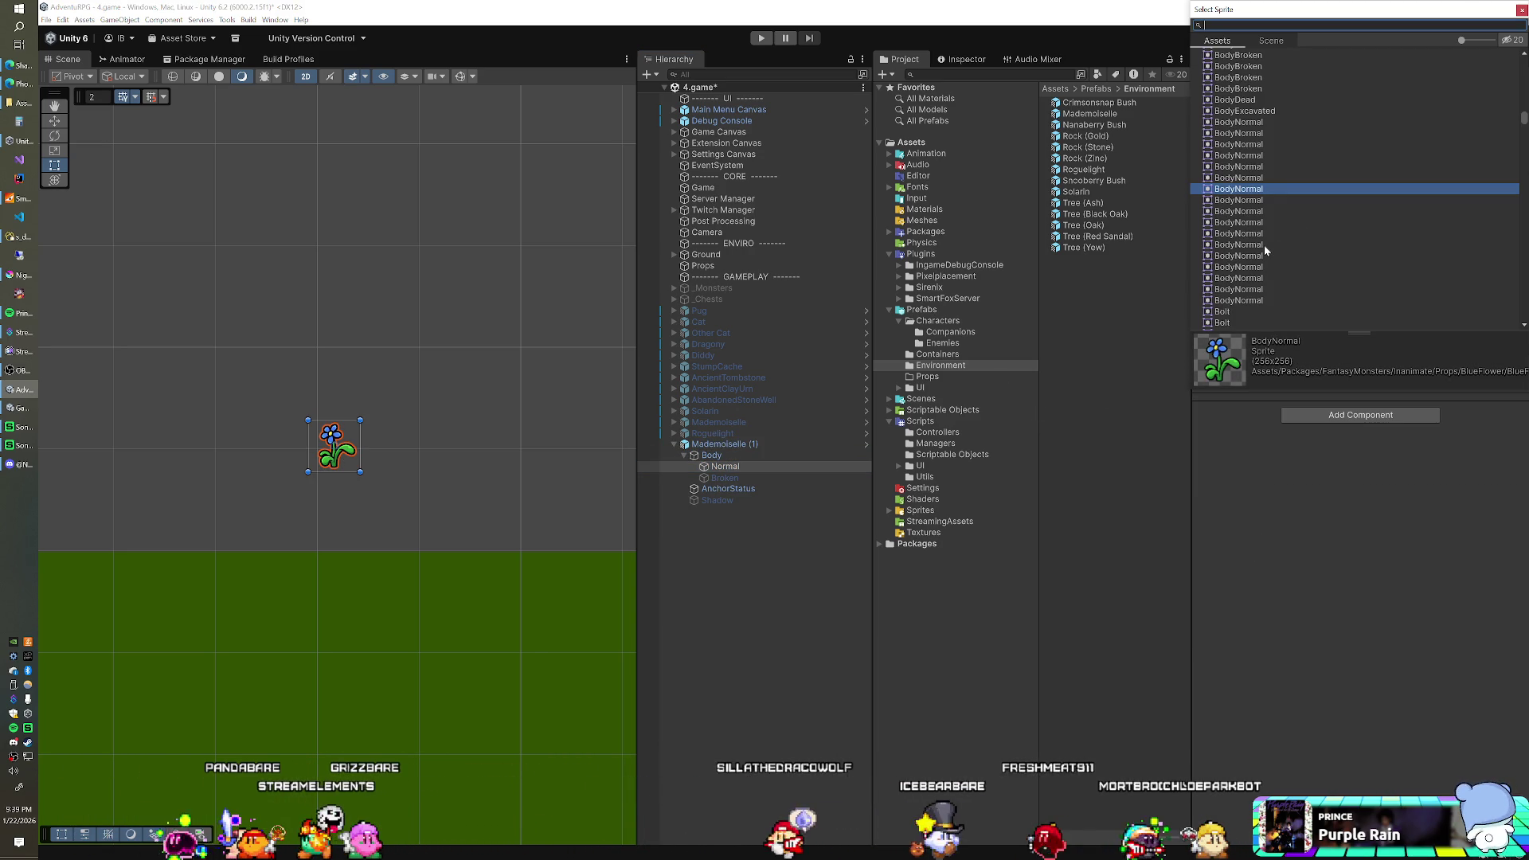
pyautogui.write('ni')
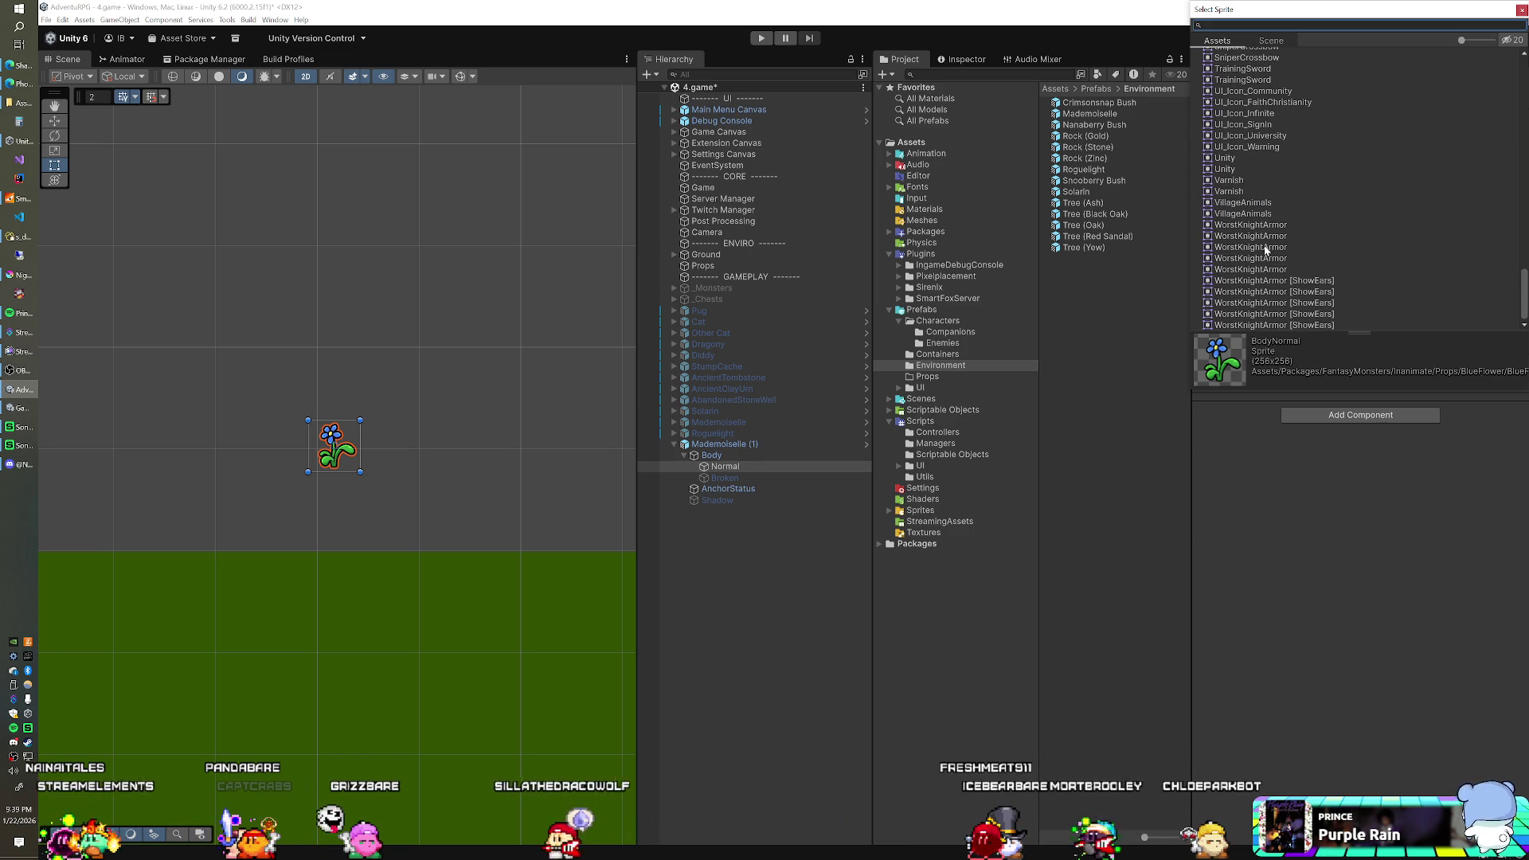
pyautogui.press('Escape')
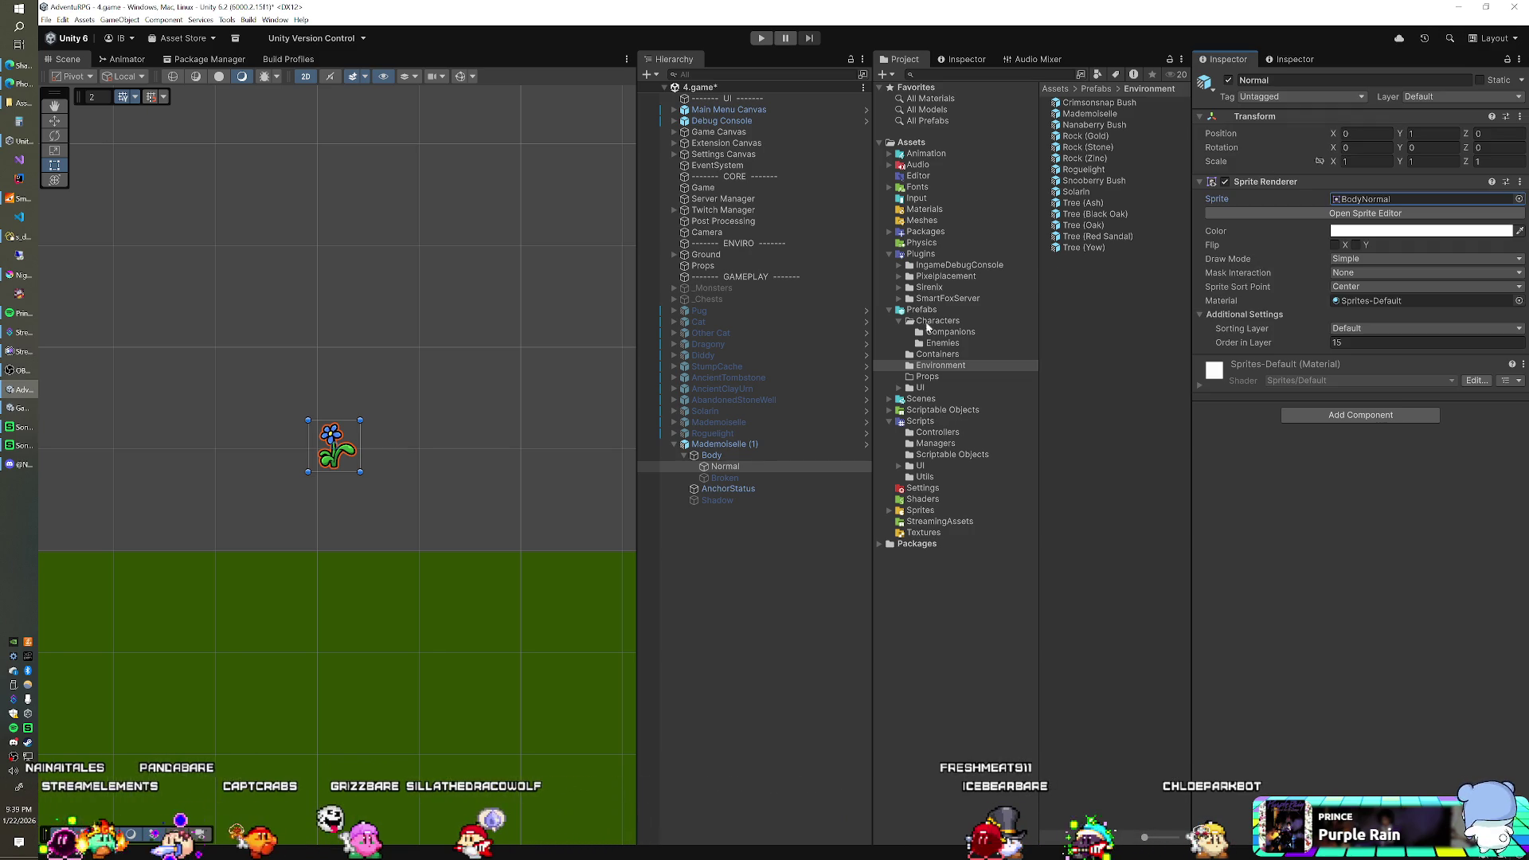
pyautogui.click(920, 145)
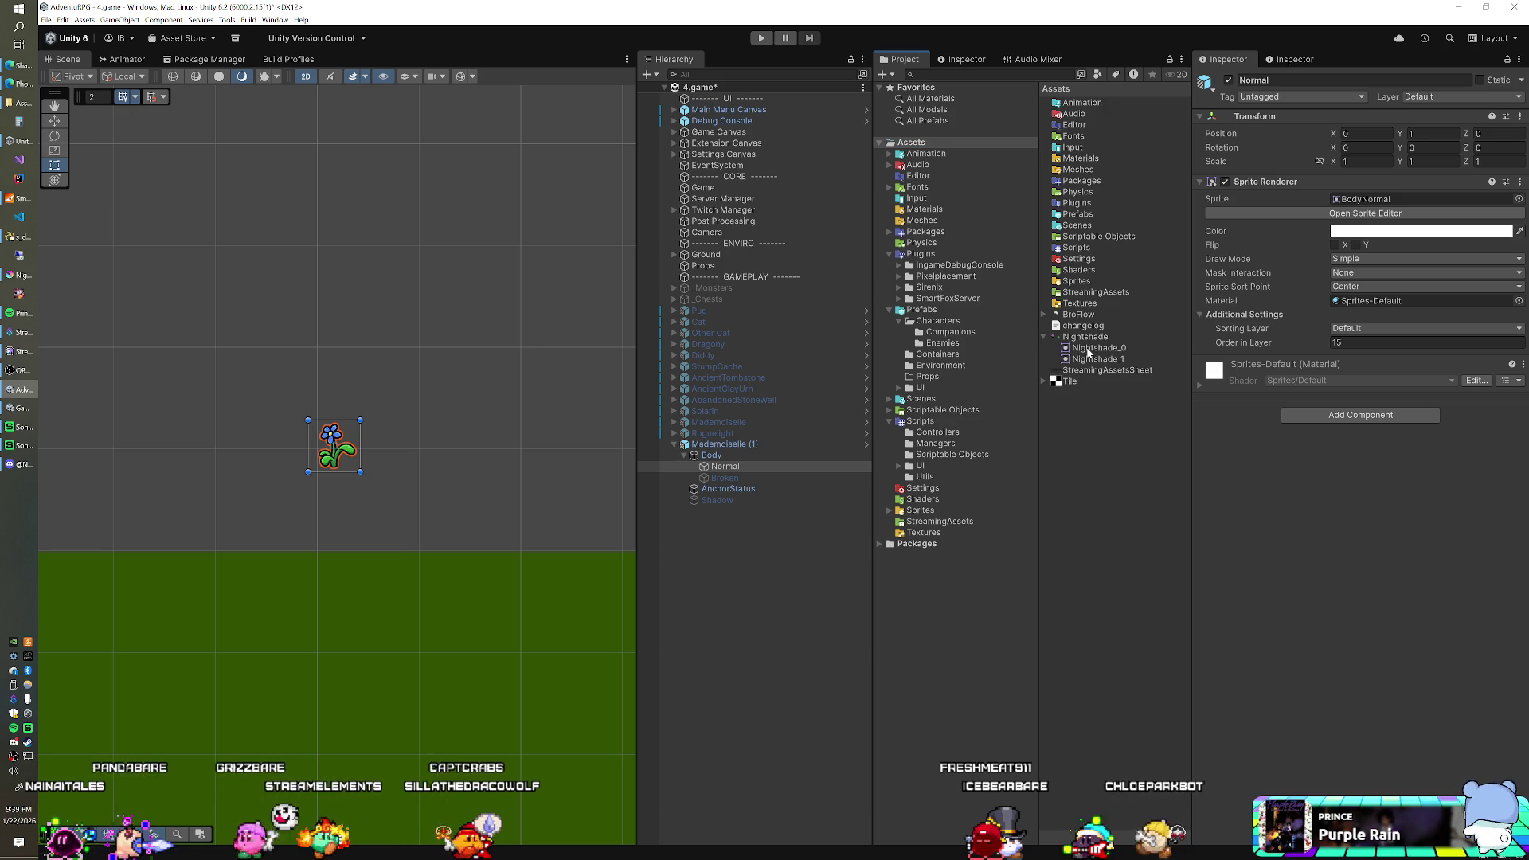
pyautogui.moveTo(1089, 353); pyautogui.dragTo(1324, 286)
pyautogui.moveTo(1376, 211); pyautogui.dragTo(1378, 204)
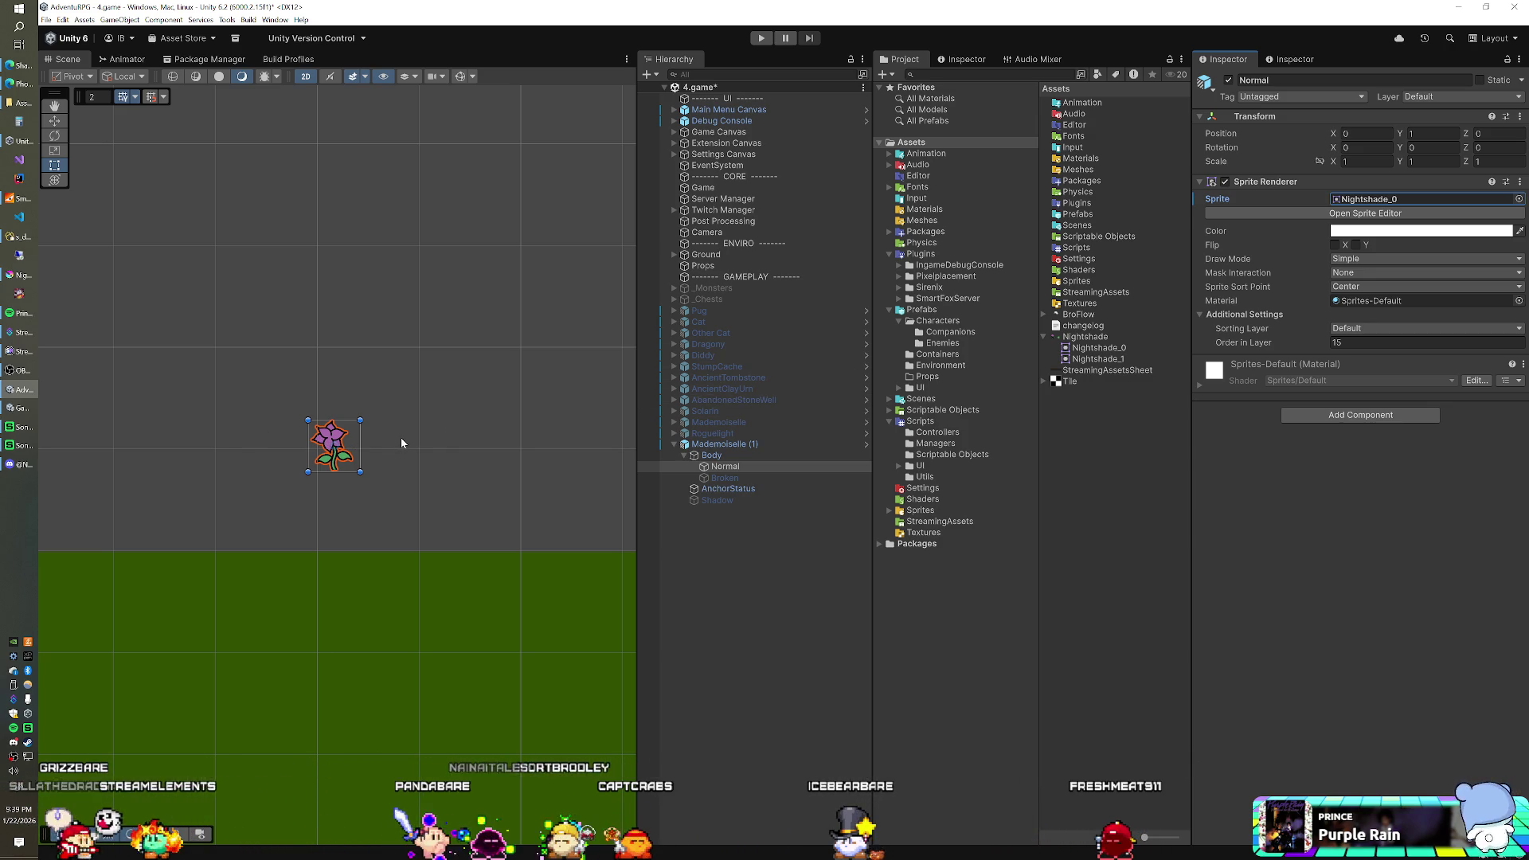
pyautogui.click(723, 445)
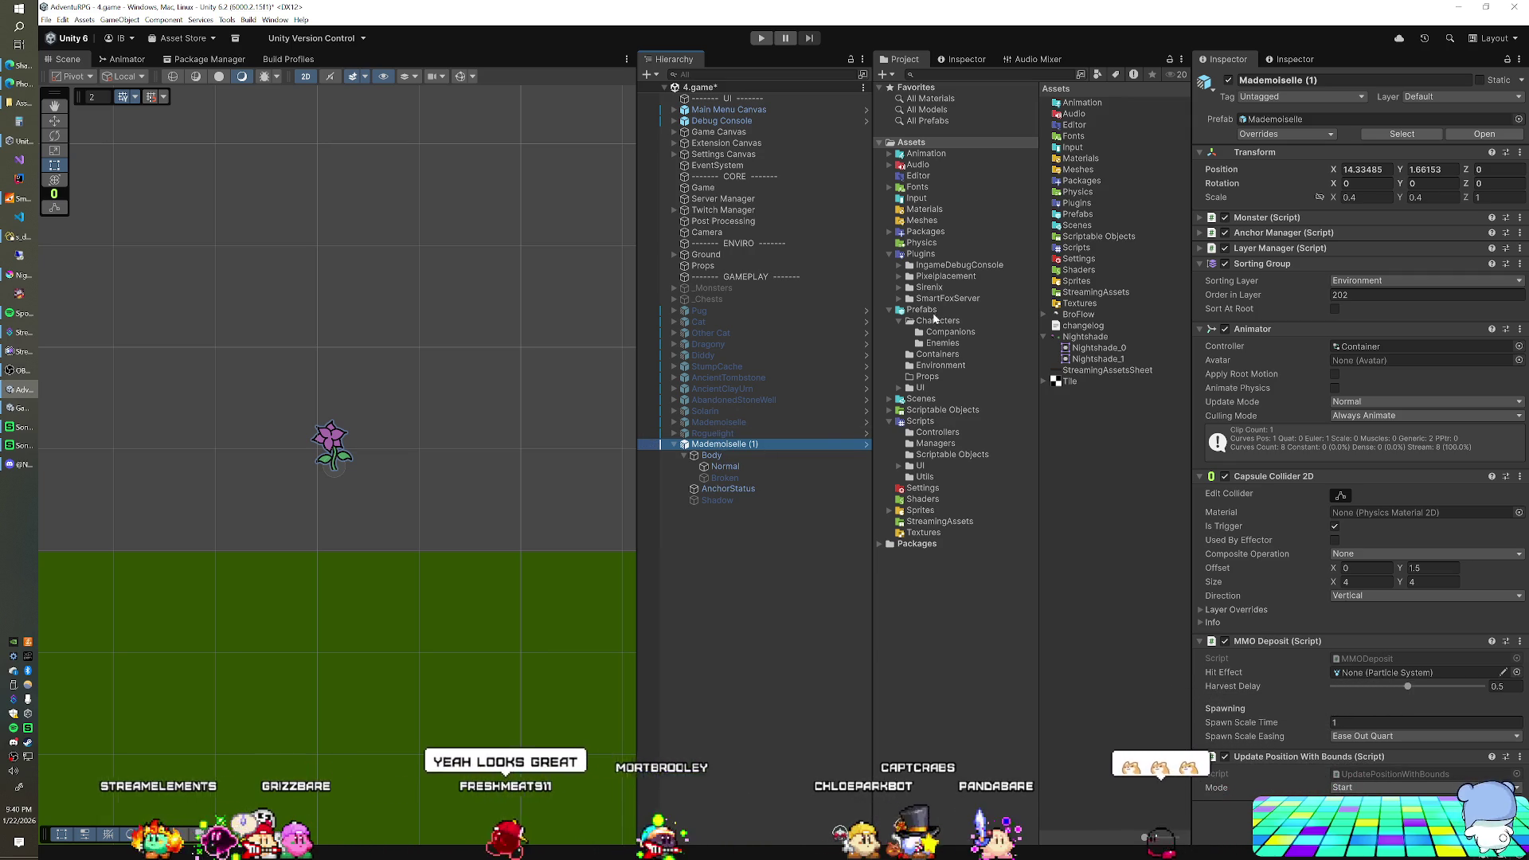
# - Duplicate the Mademoiselle prefab in Prefabs/Environment and rename the copy Nightshade
pyautogui.click(930, 366)
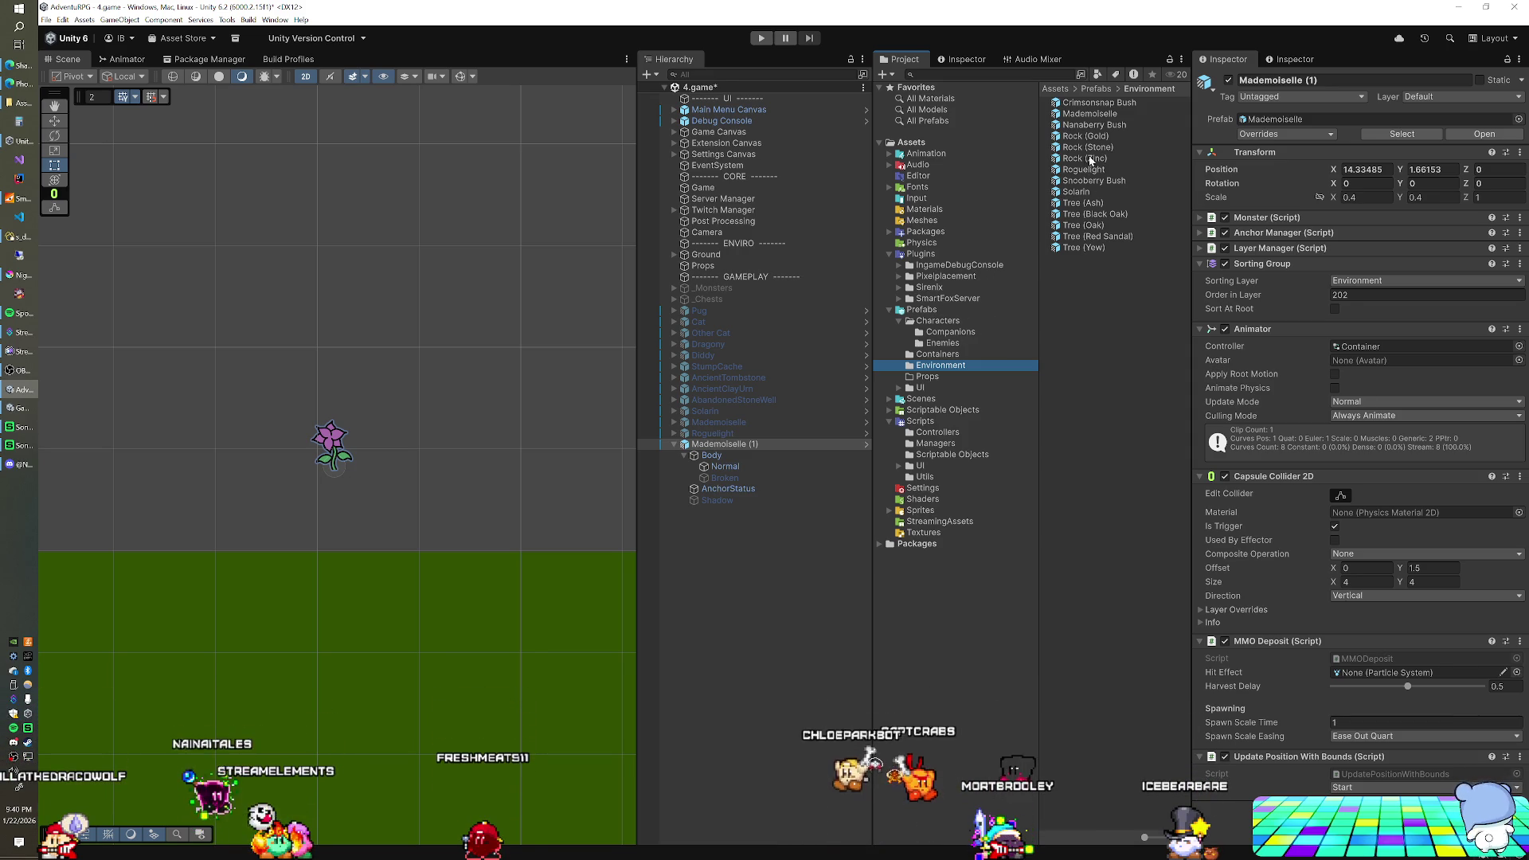
pyautogui.click(1073, 116)
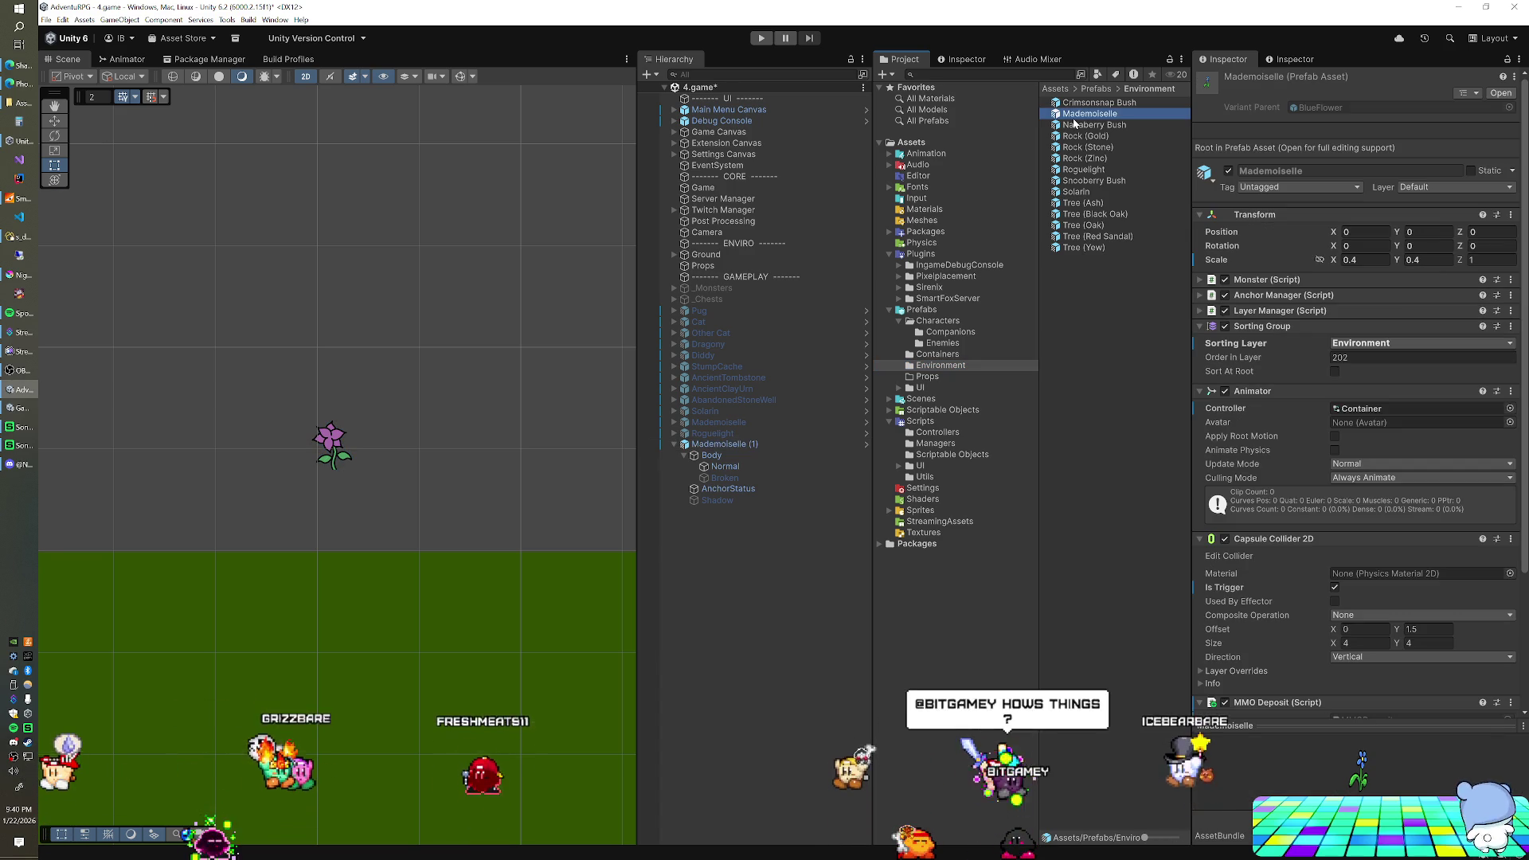
pyautogui.hotkey('ctrl', 'd')
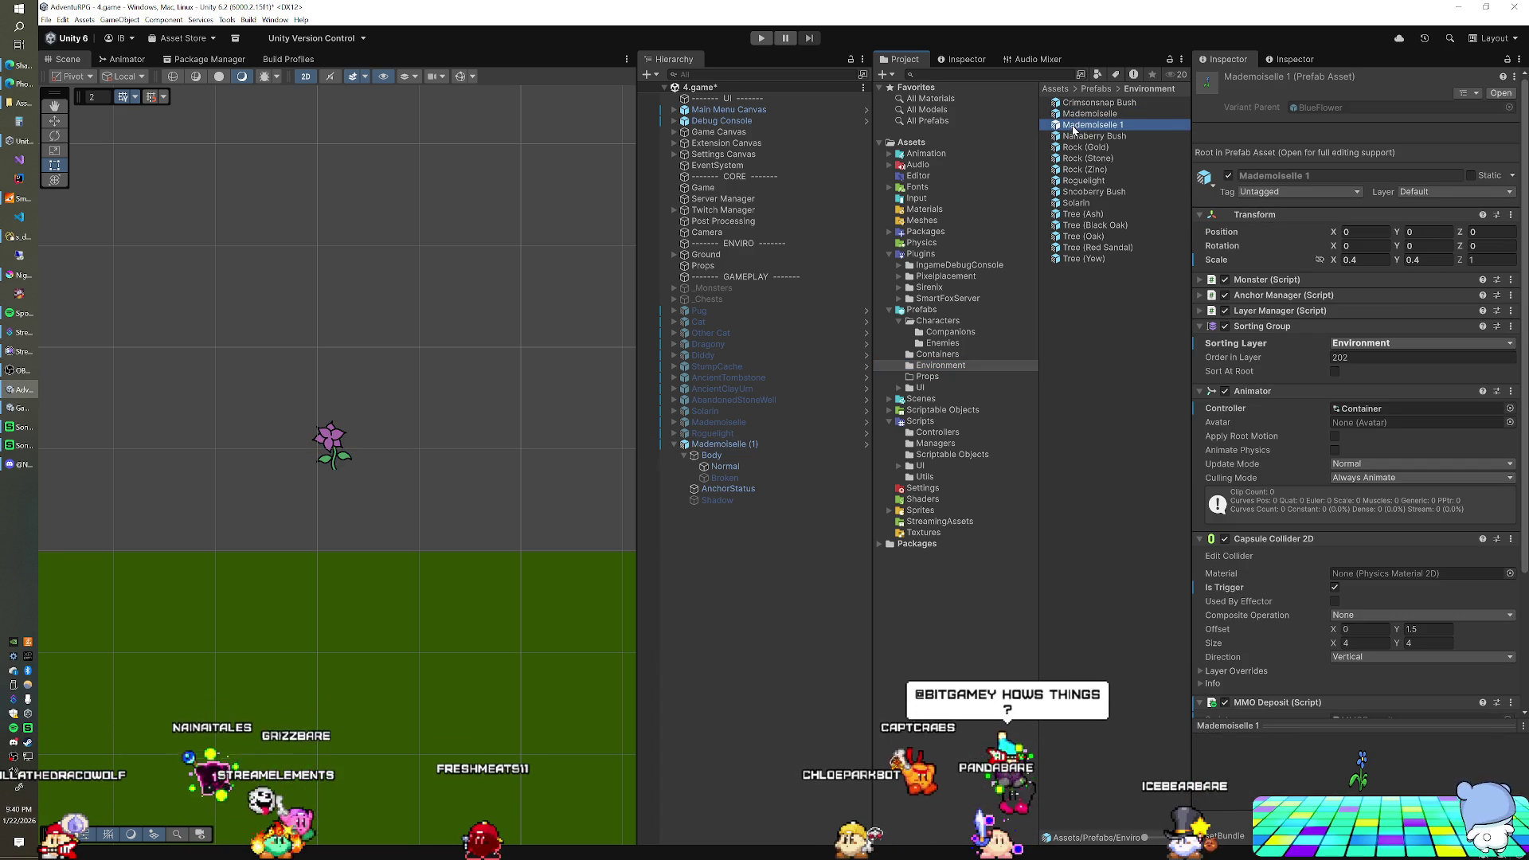
pyautogui.click(1073, 126)
pyautogui.write('Night')
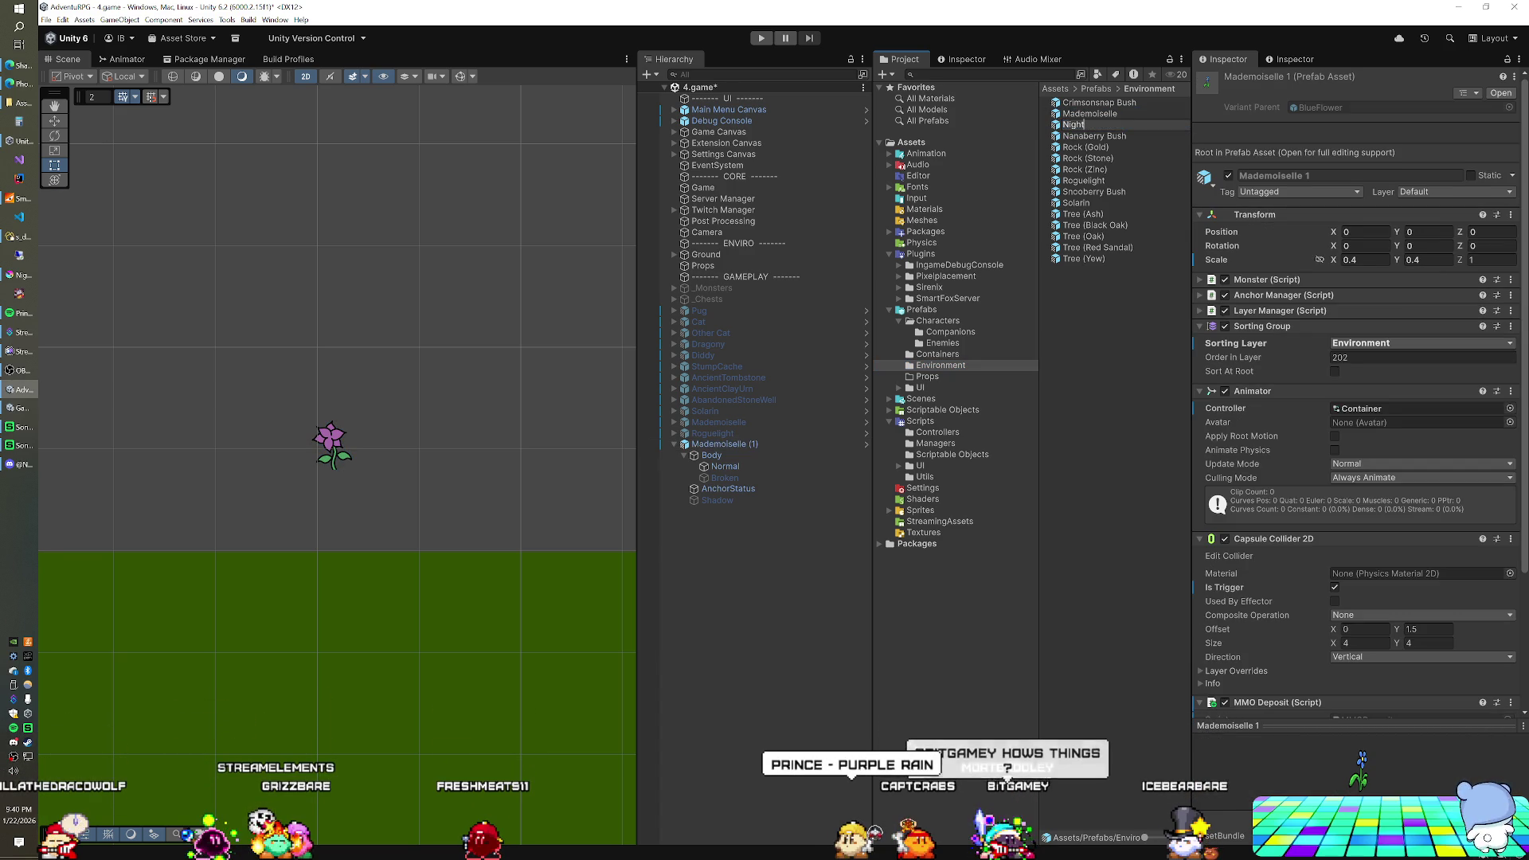
pyautogui.write('shade')
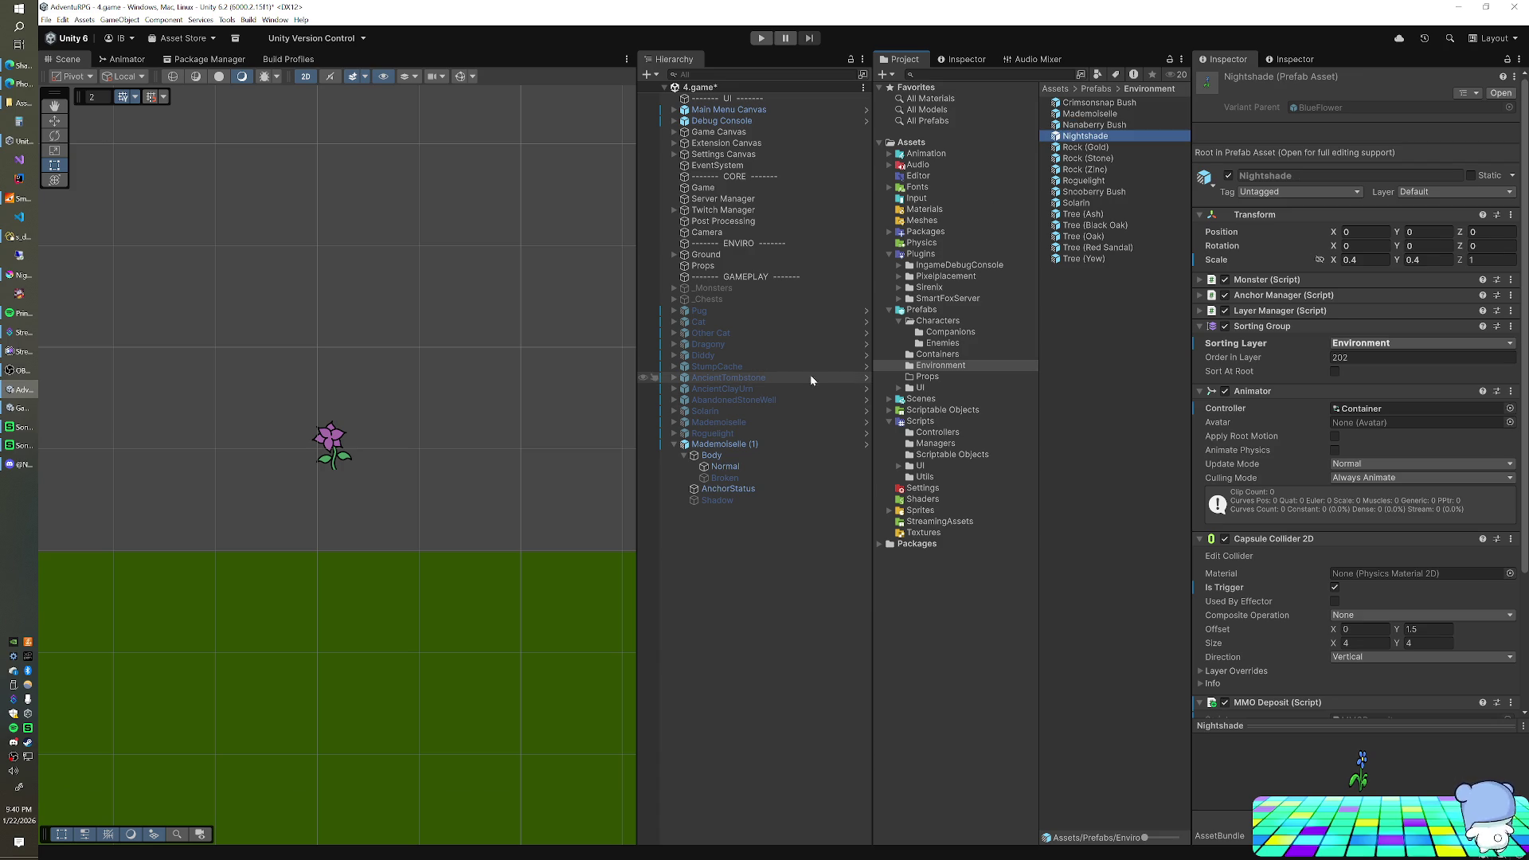
# - Delete Mademoiselle (1) from the Hierarchy and add a Nightshade prefab instance to the scene
pyautogui.click(721, 444)
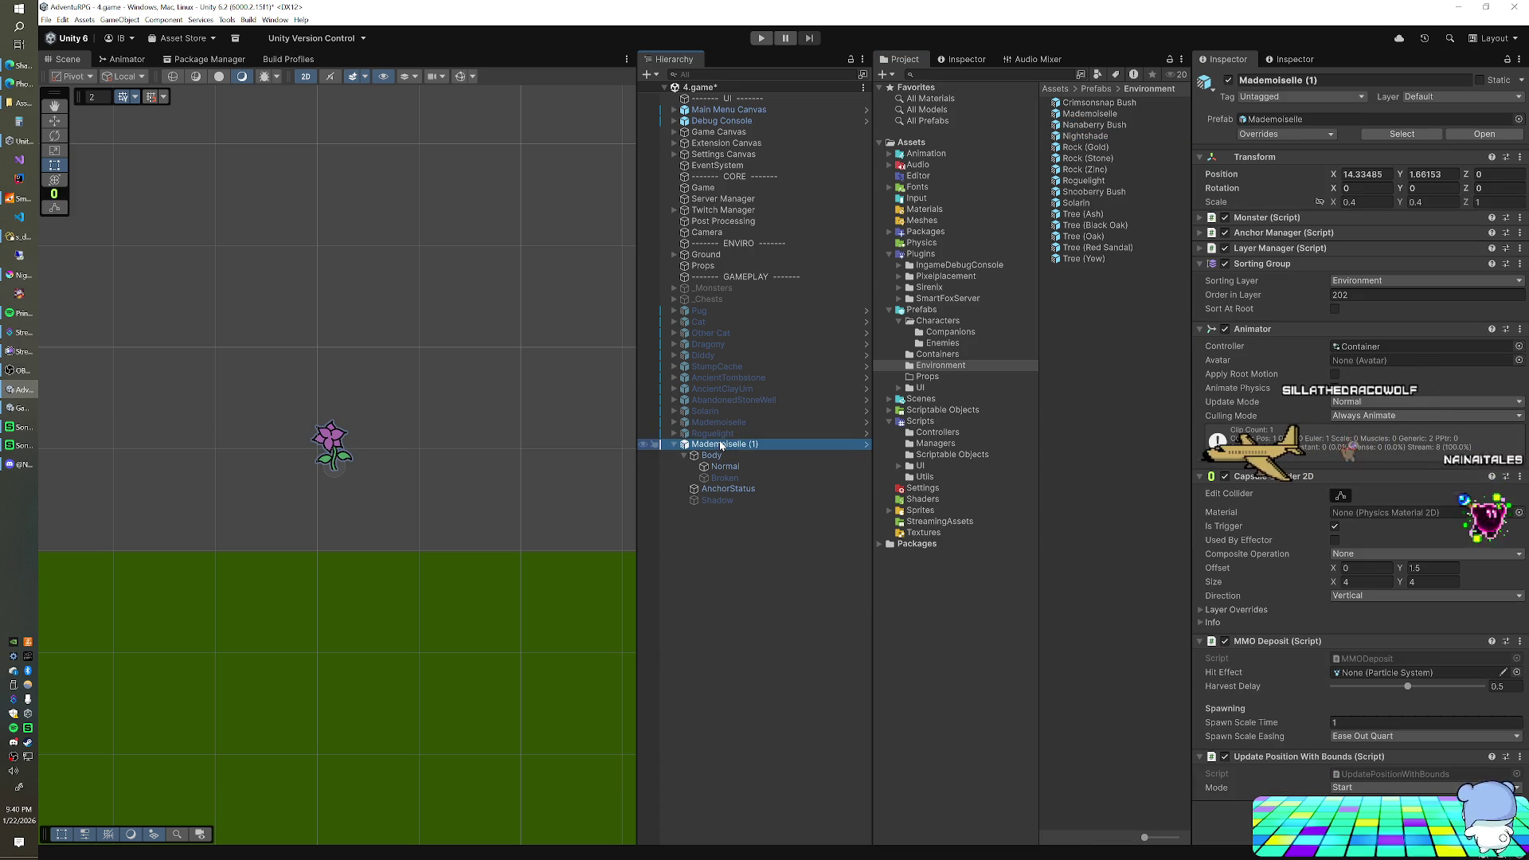
pyautogui.press('Delete')
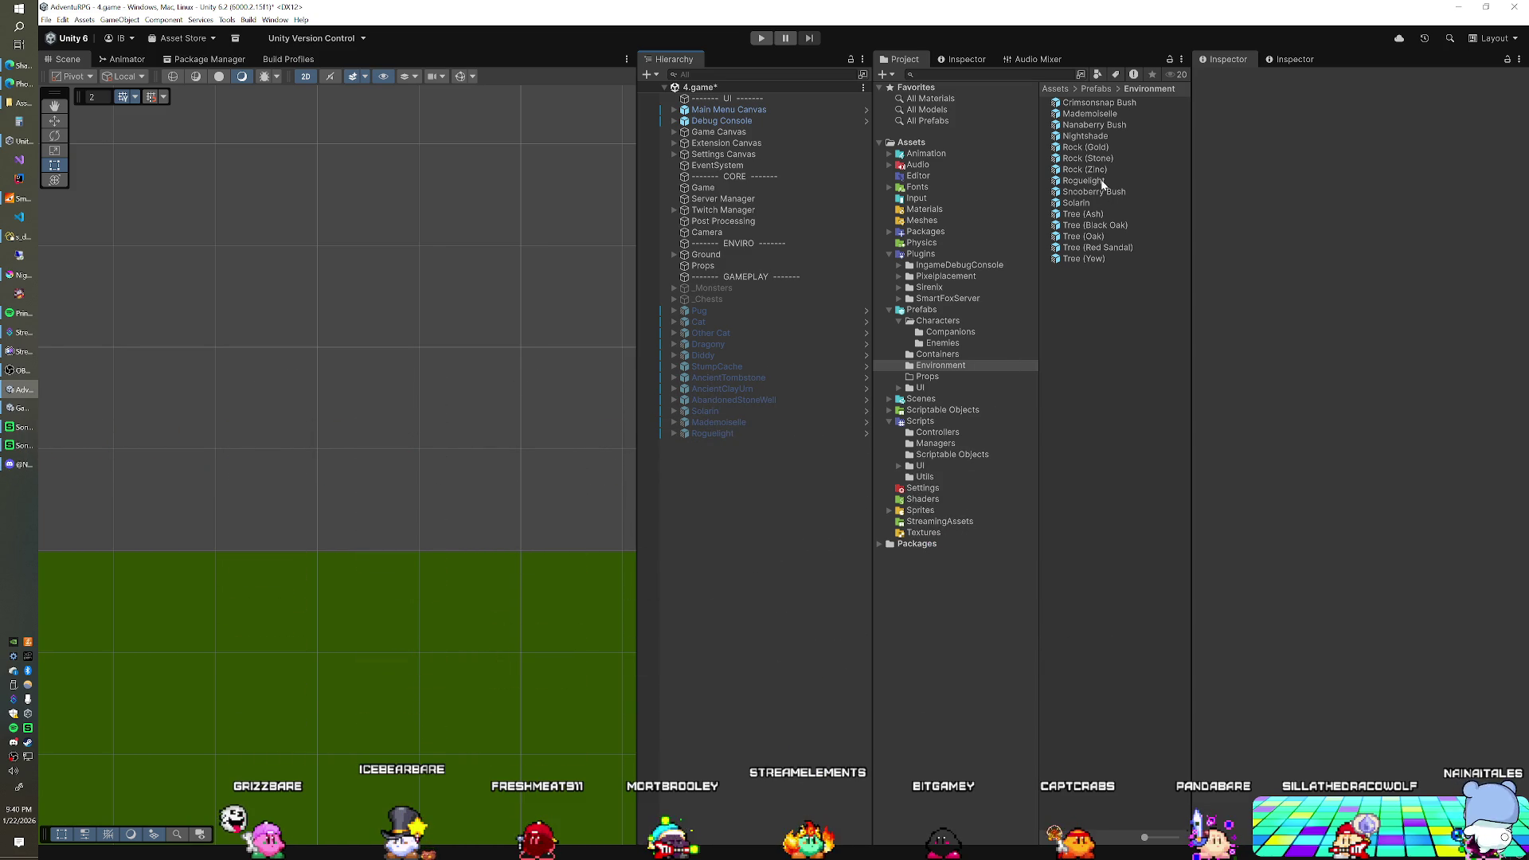
pyautogui.click(1106, 135)
pyautogui.moveTo(750, 488); pyautogui.dragTo(749, 485)
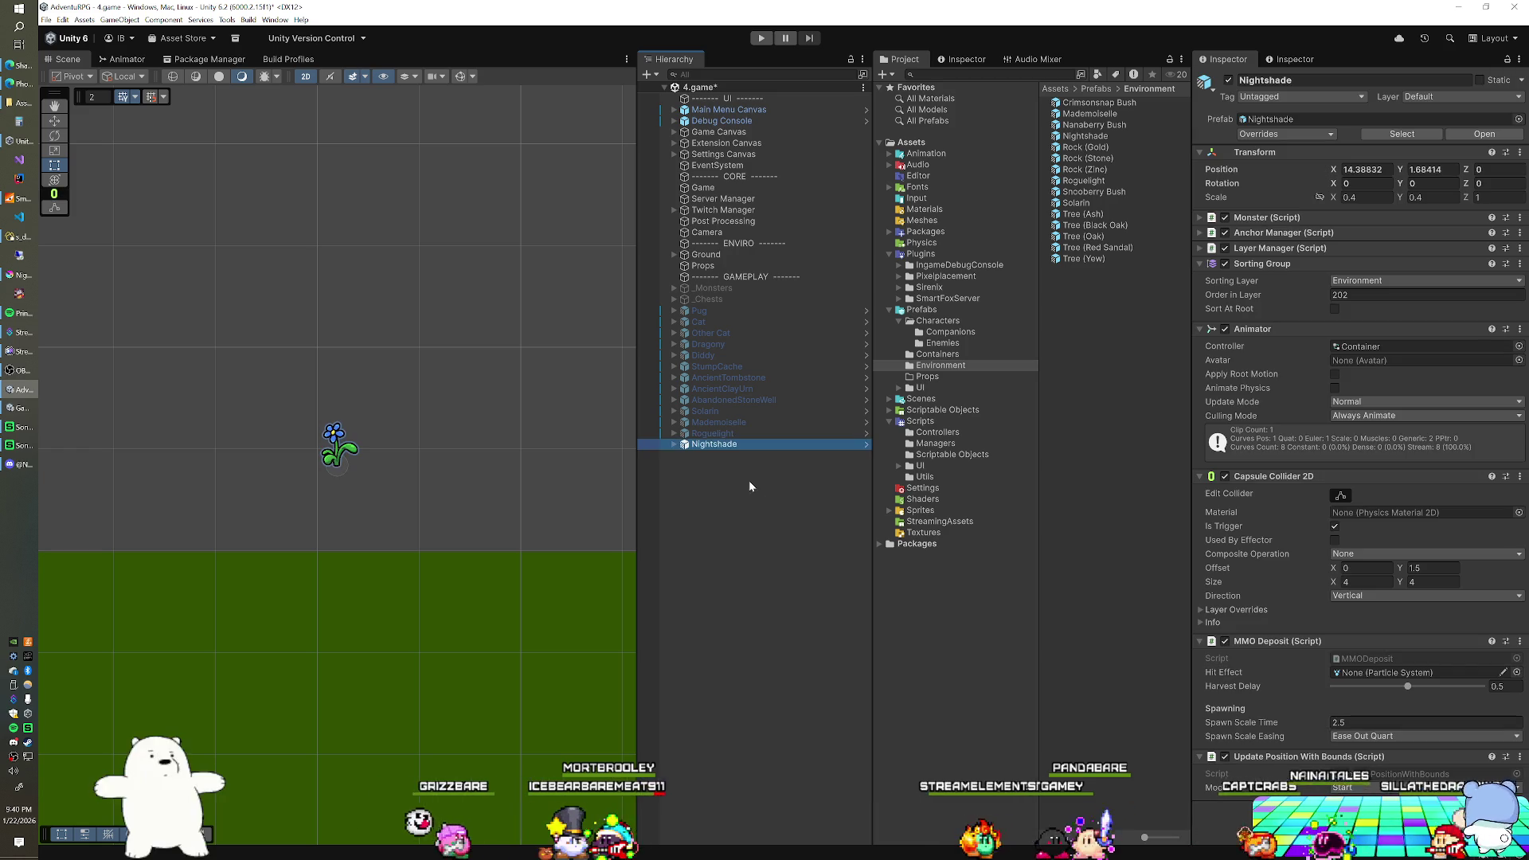
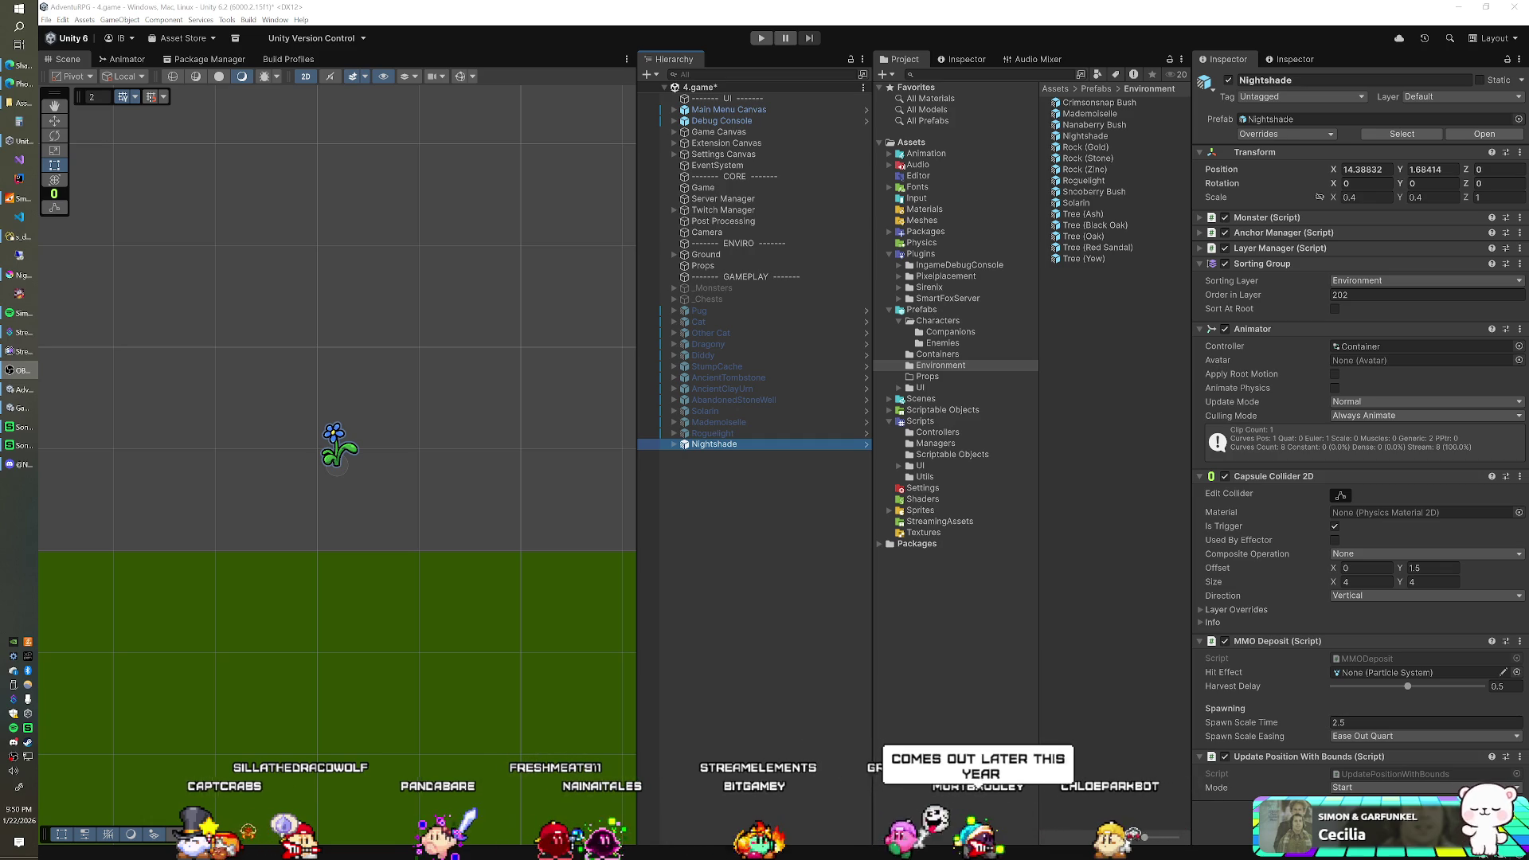
# - Close the Photopea tab holding the potted purple flower reference without saving it
pyautogui.click(21, 84)
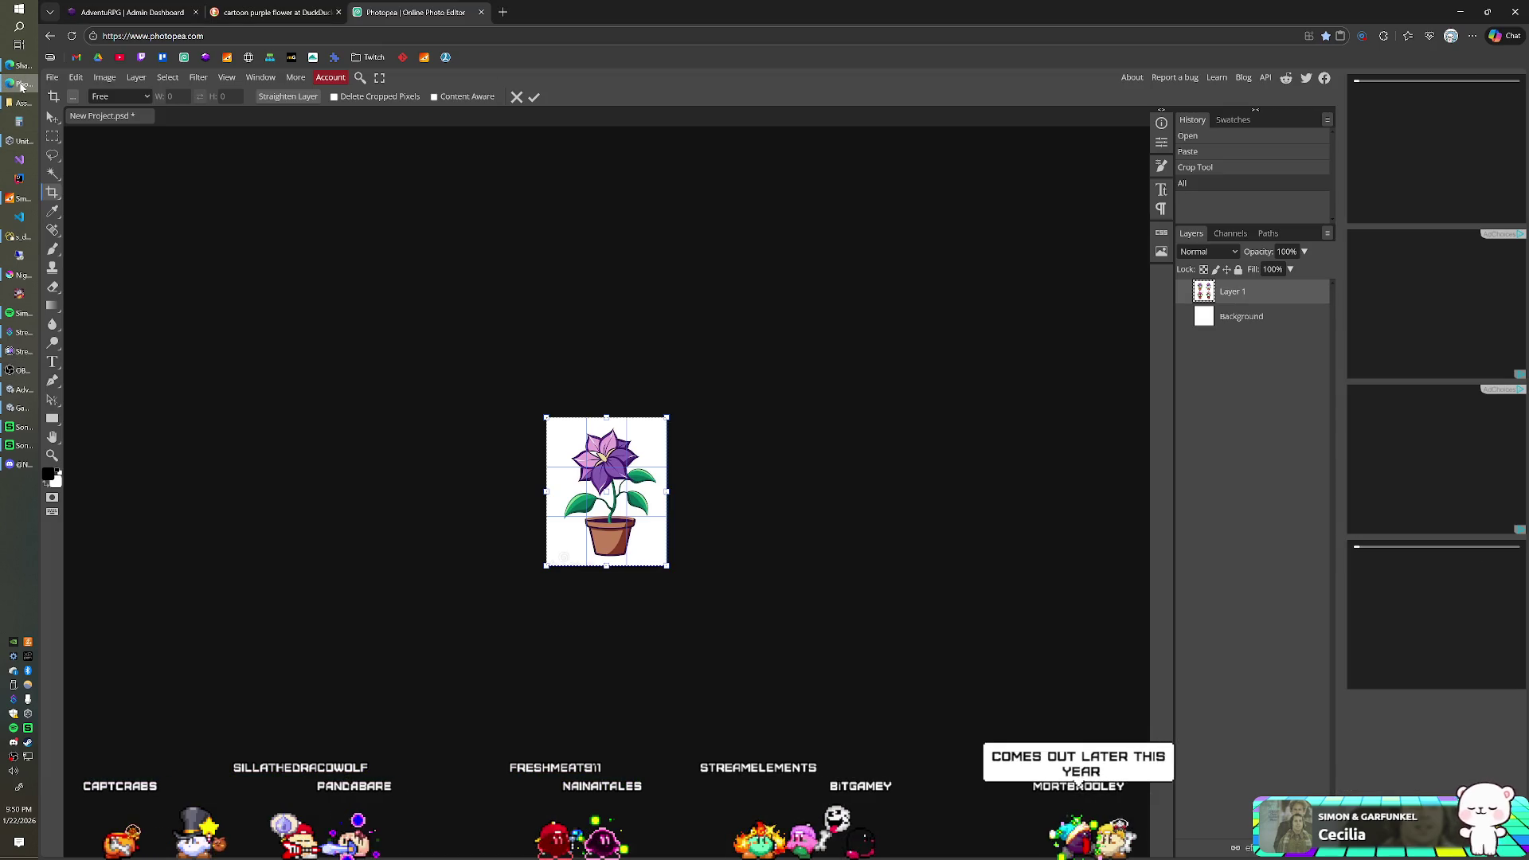
pyautogui.click(481, 17)
pyautogui.click(832, 122)
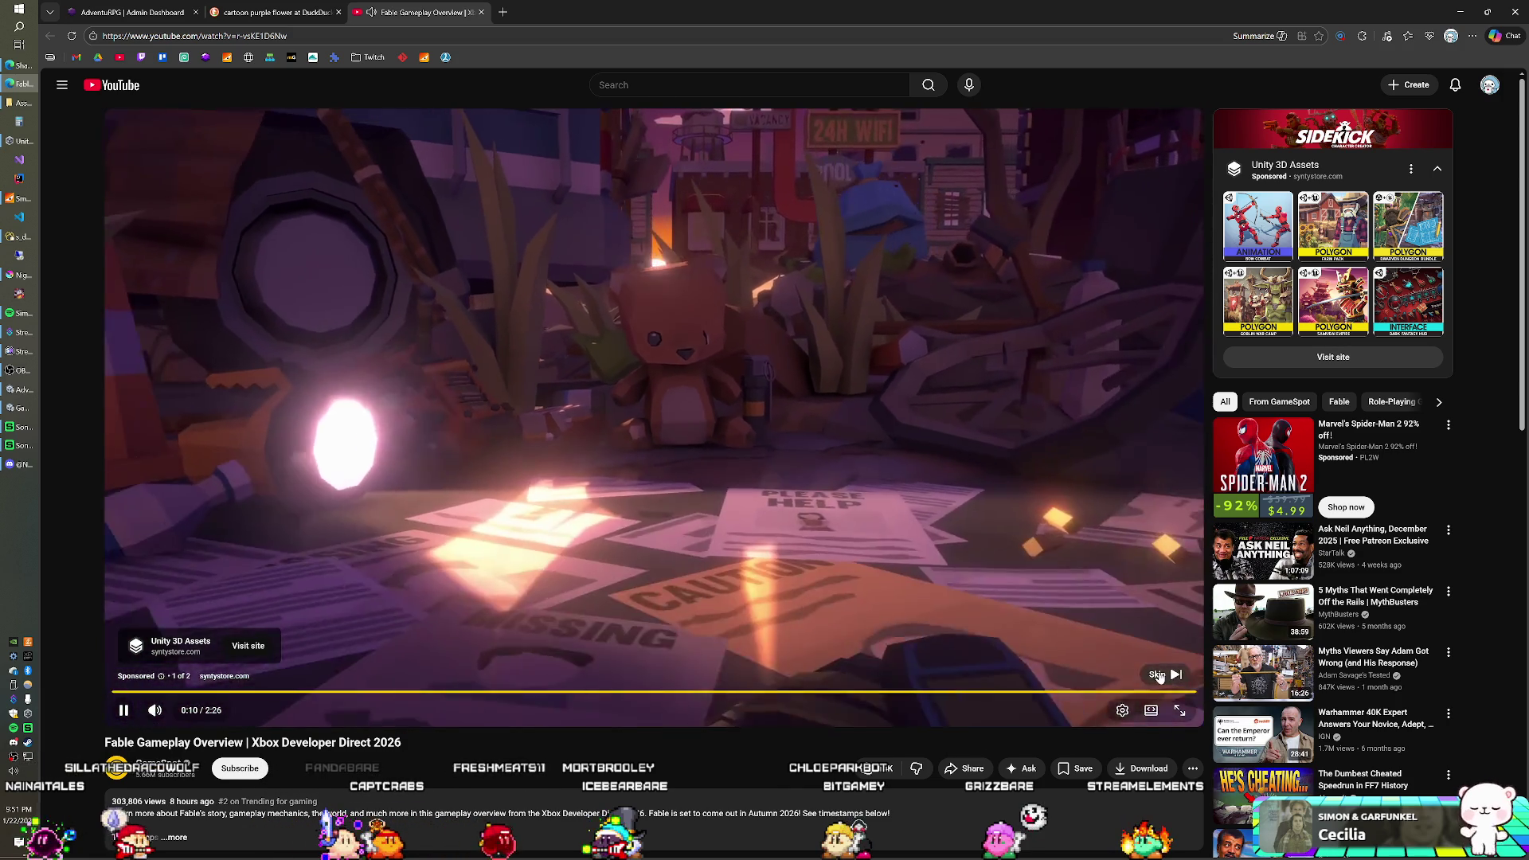
# - Skip the ad on the Fable Gameplay Overview, pause the Spotify music, and resume the video
pyautogui.click(1154, 676)
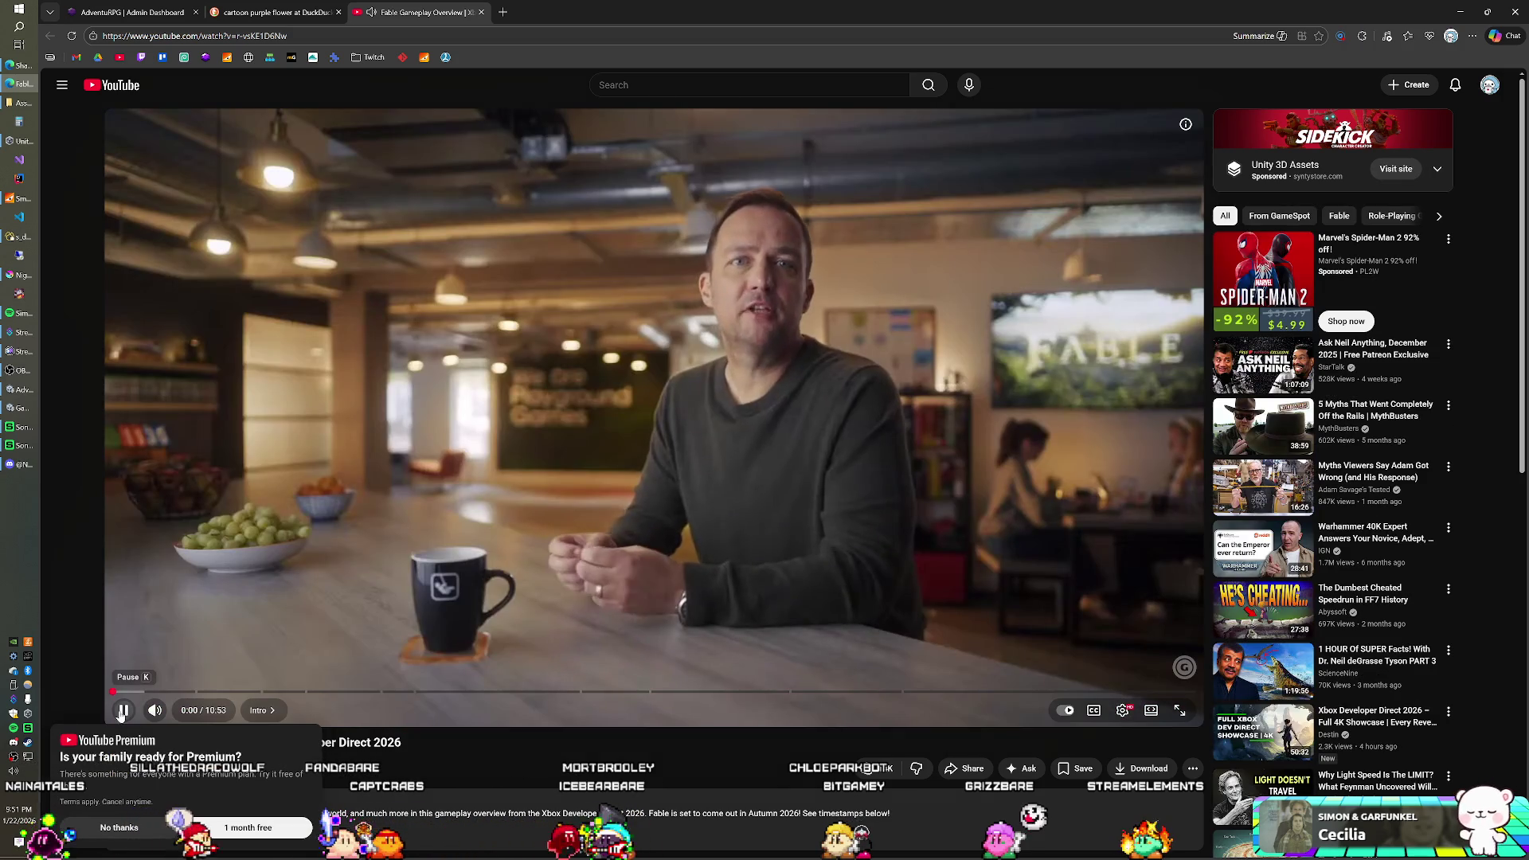
pyautogui.click(122, 711)
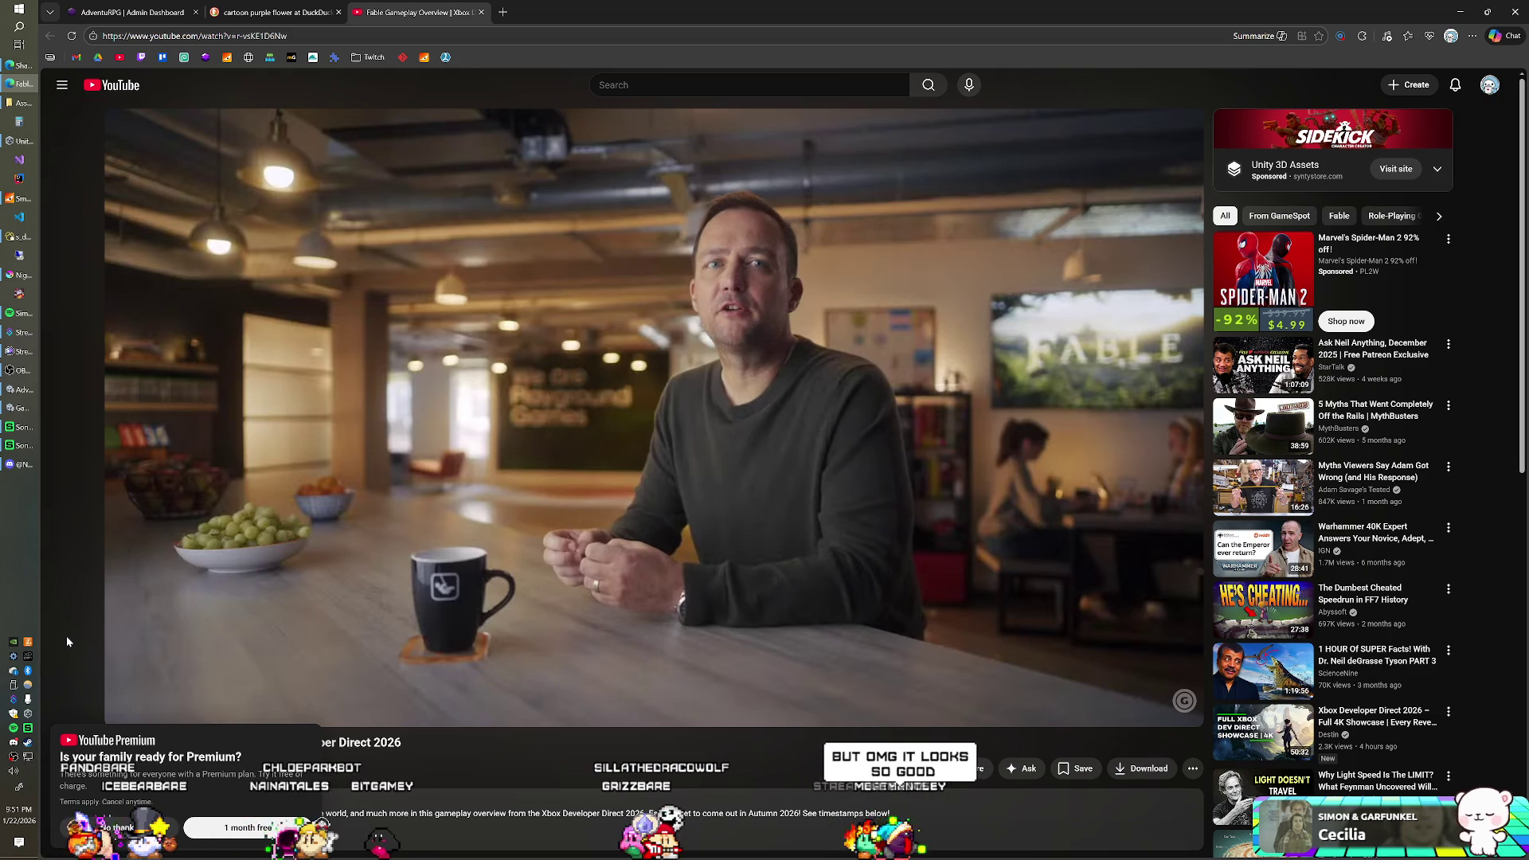
pyautogui.press('XF86AudioPlay')
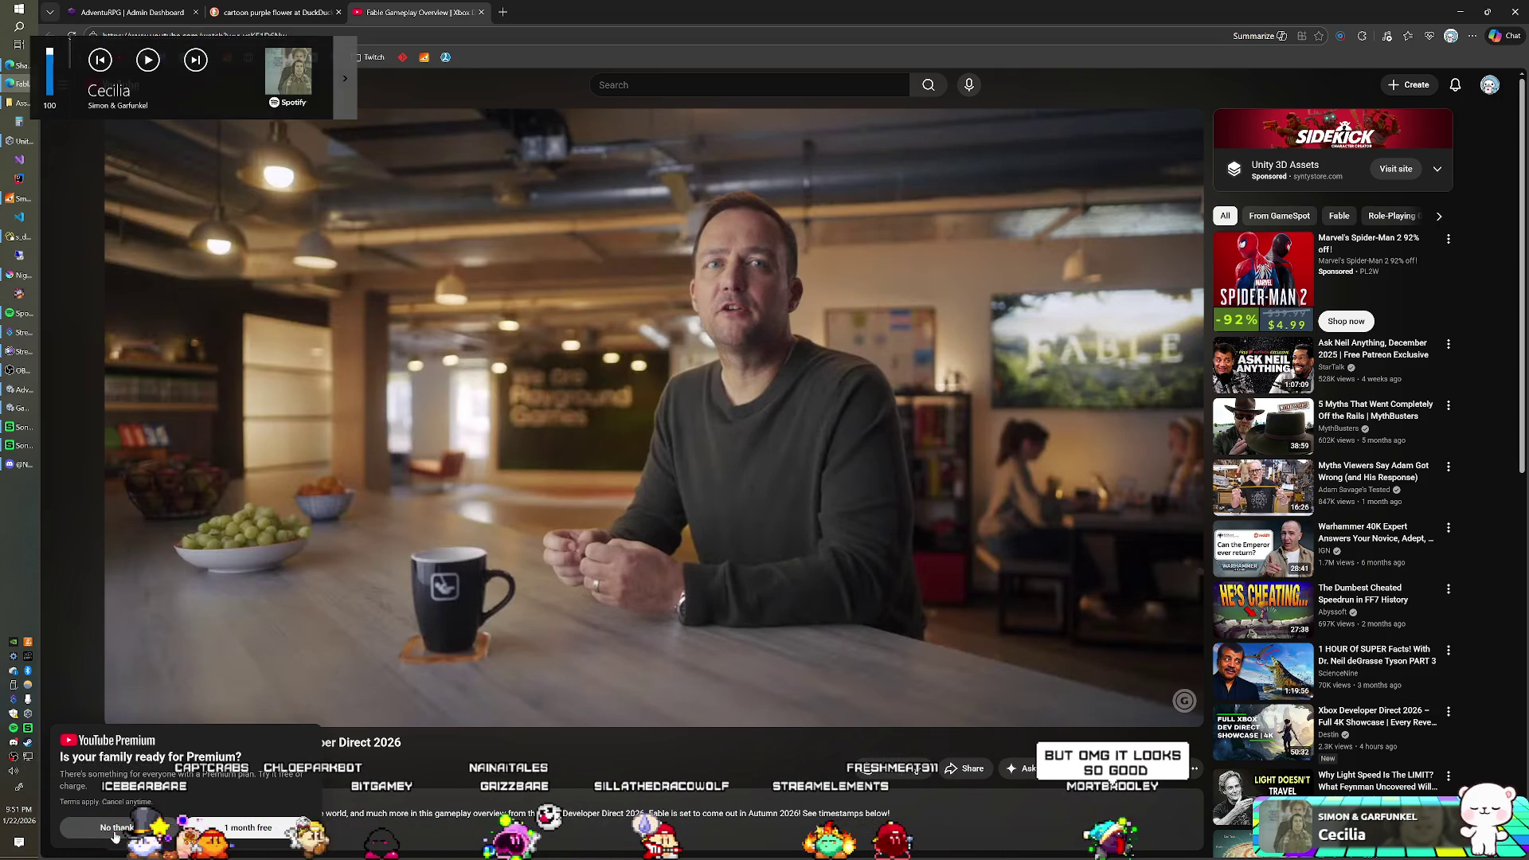
pyautogui.moveTo(355, 695)
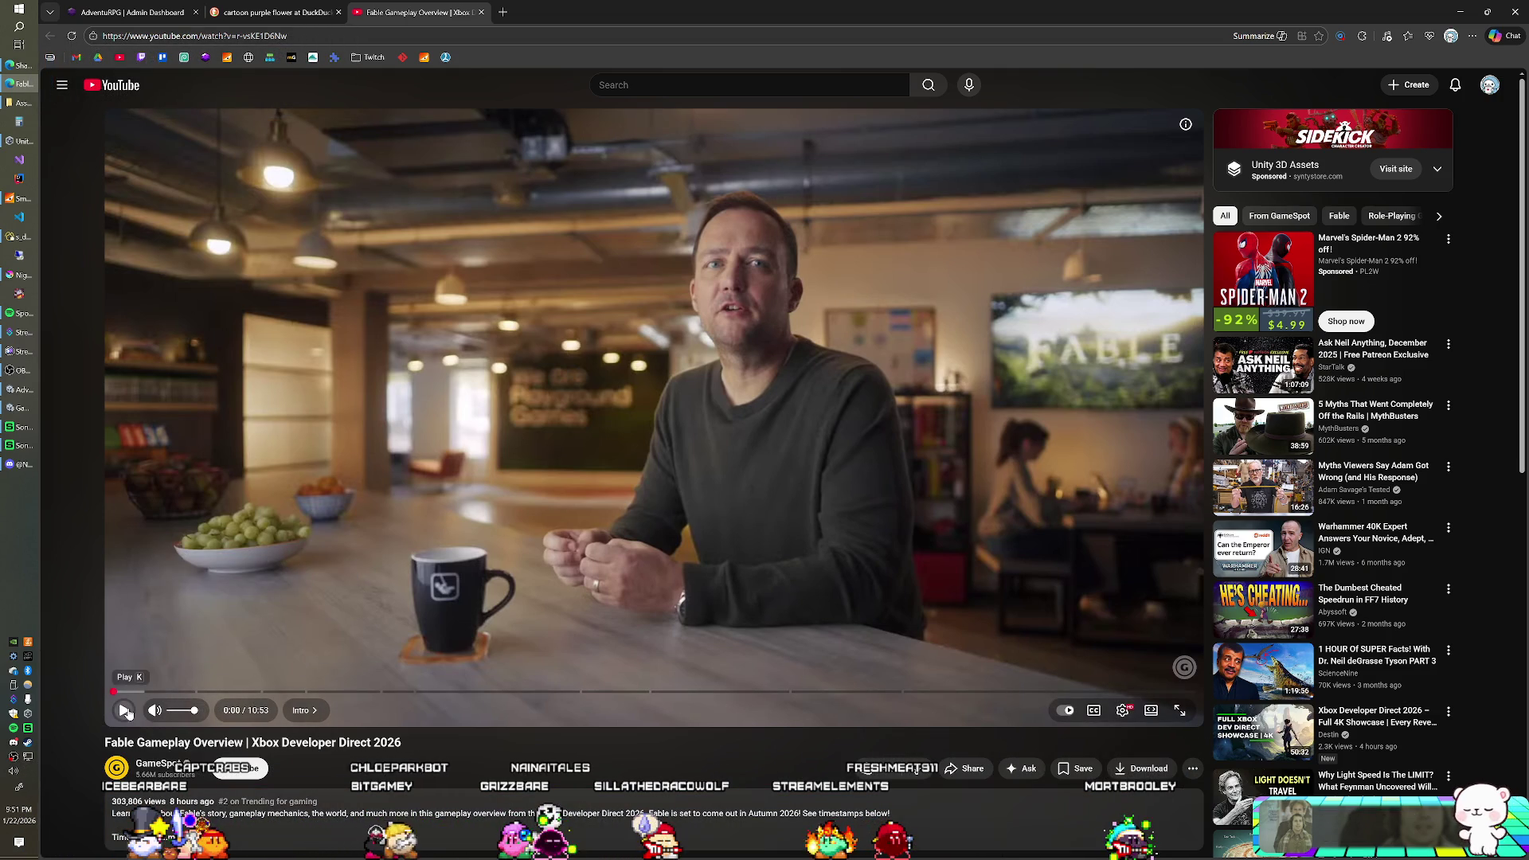
pyautogui.click(126, 710)
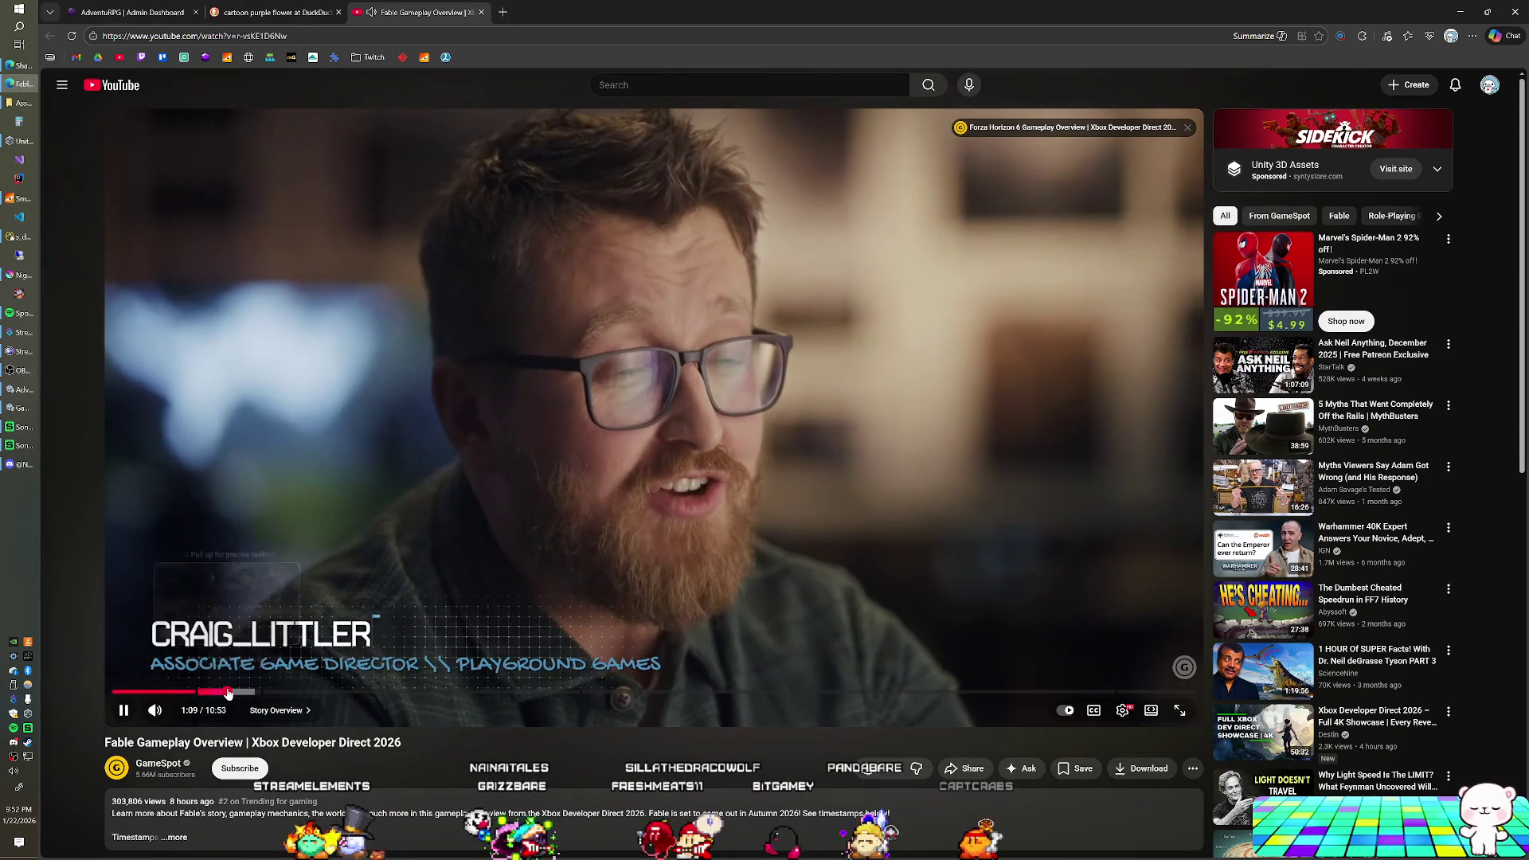
# - Scrub the Fable video forward past 1:34 and 3:54 into the Heroes Gameplay Breakdown chapter
pyautogui.click(229, 692)
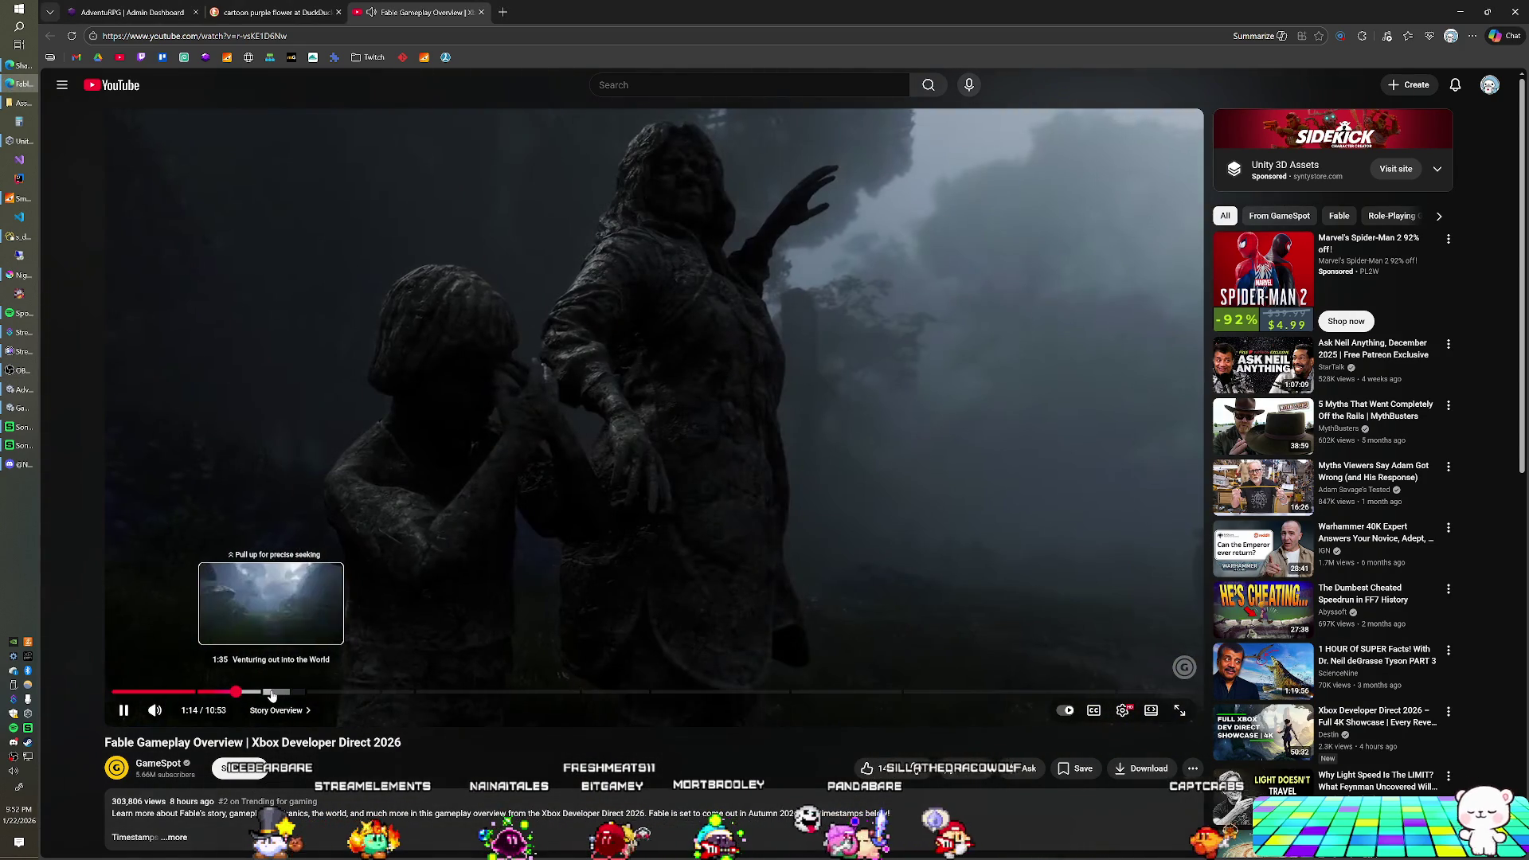
pyautogui.moveTo(270, 696); pyautogui.dragTo(264, 697)
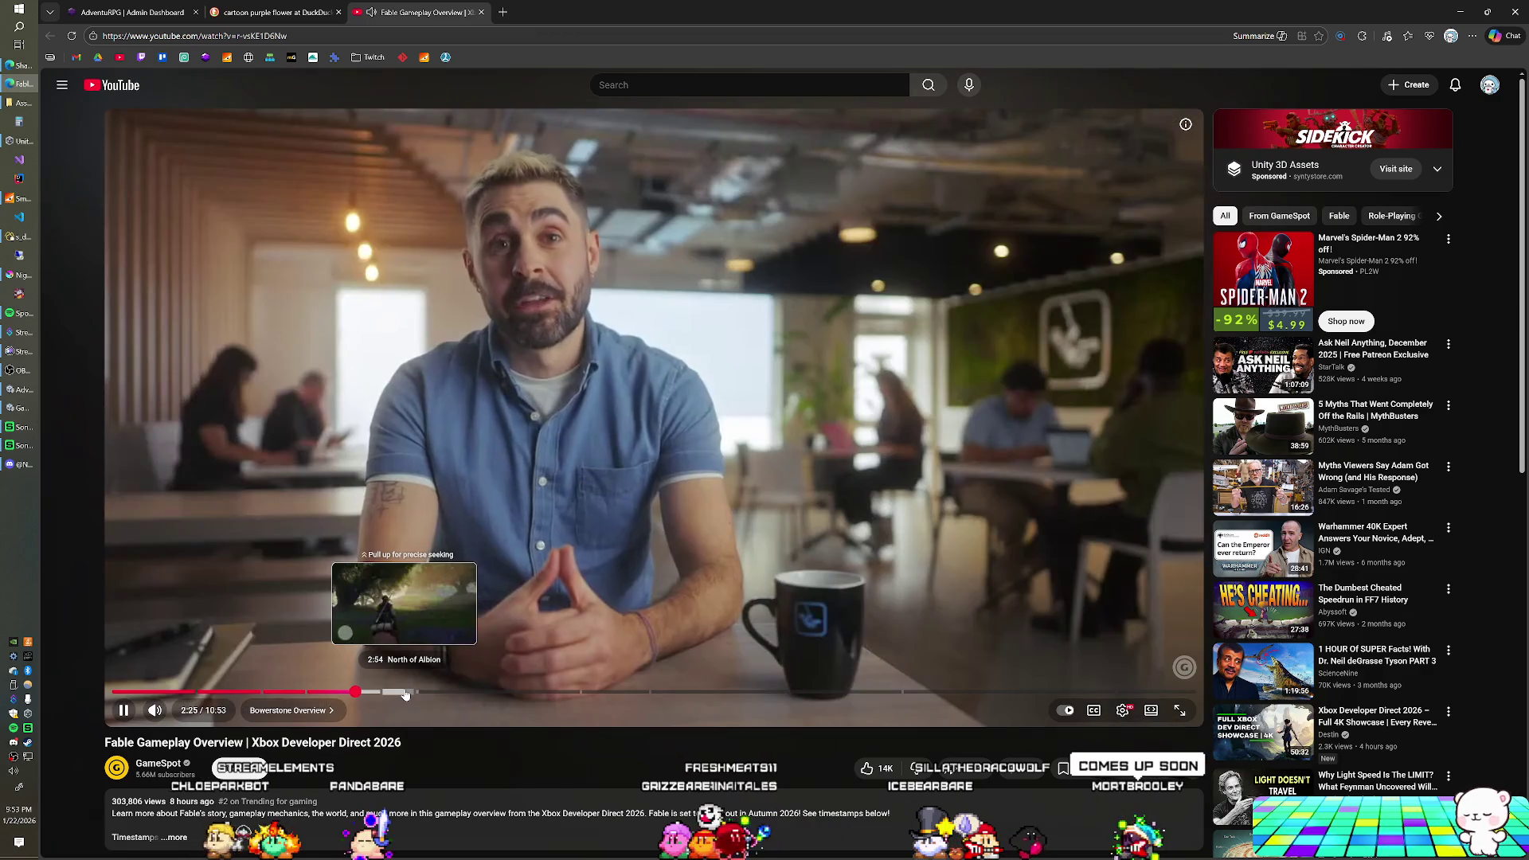
pyautogui.moveTo(404, 693); pyautogui.dragTo(405, 693)
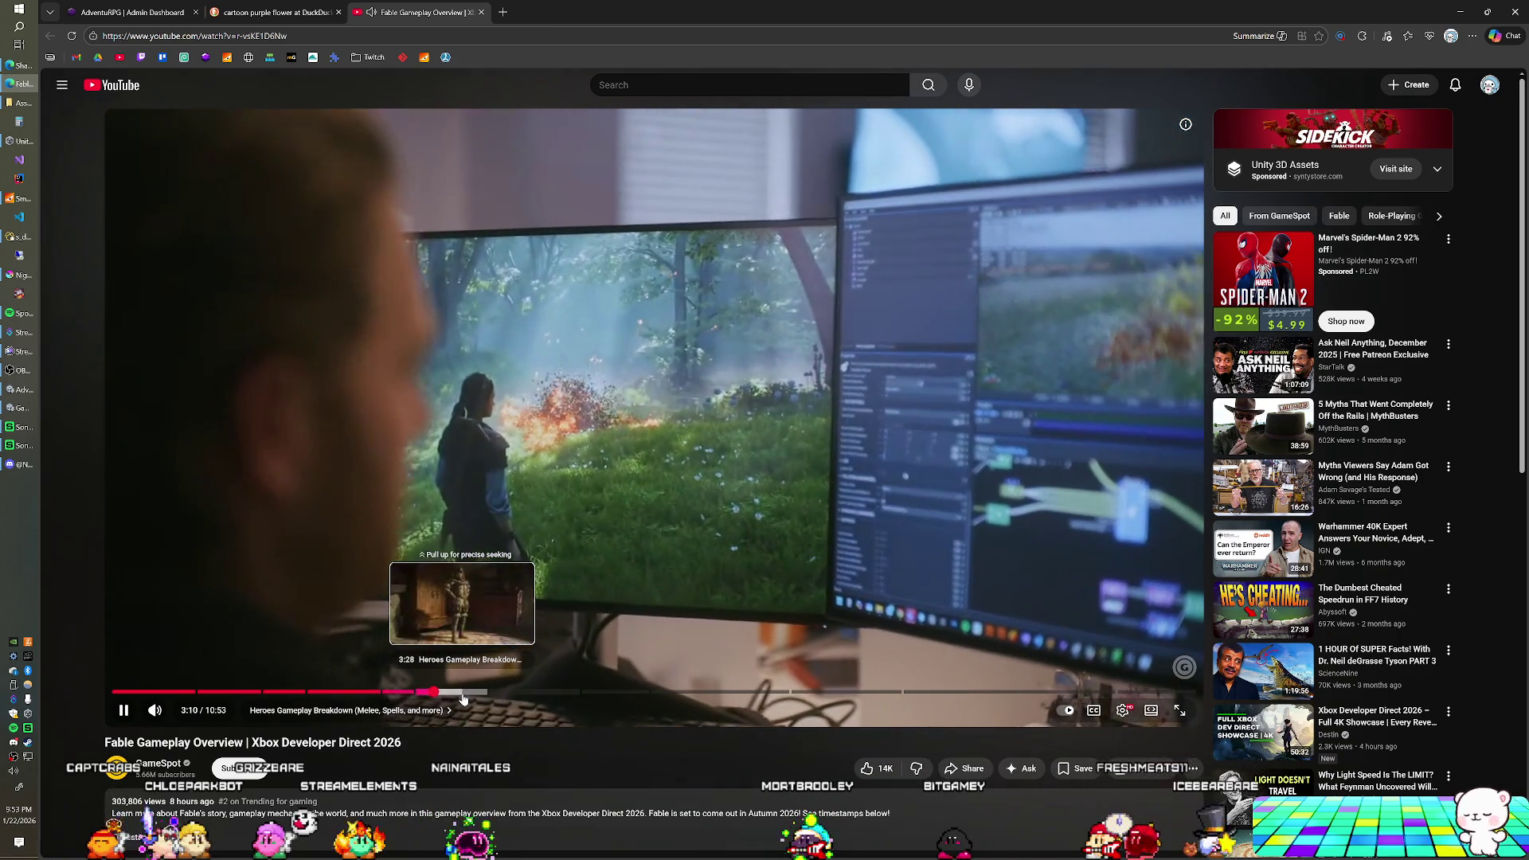
pyautogui.moveTo(477, 699); pyautogui.dragTo(504, 696)
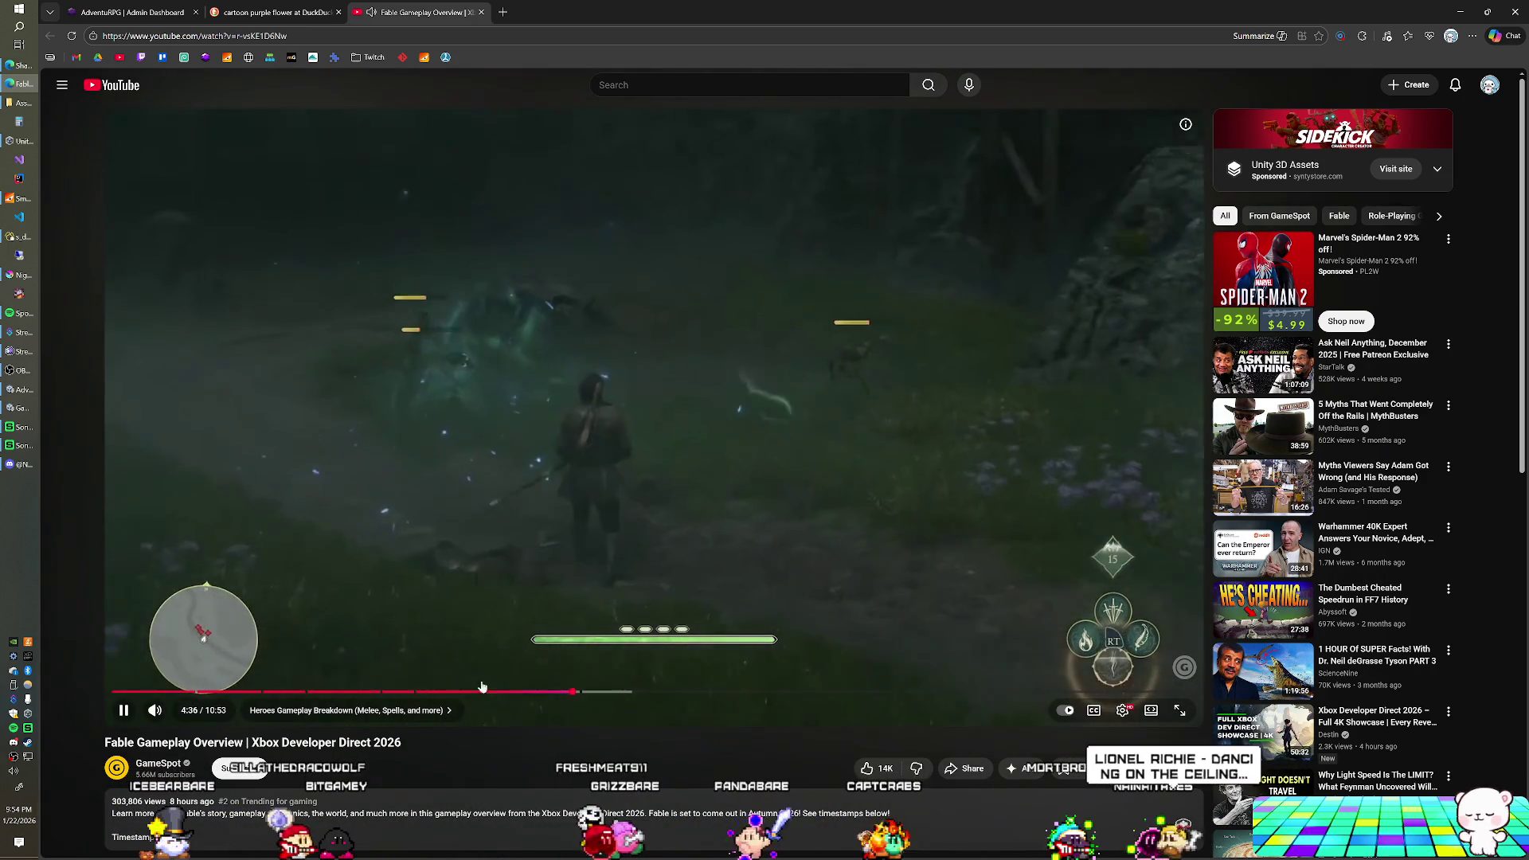
# - Close the YouTube tab, resume the Spotify music, and return to the Unity editor
pyautogui.click(481, 12)
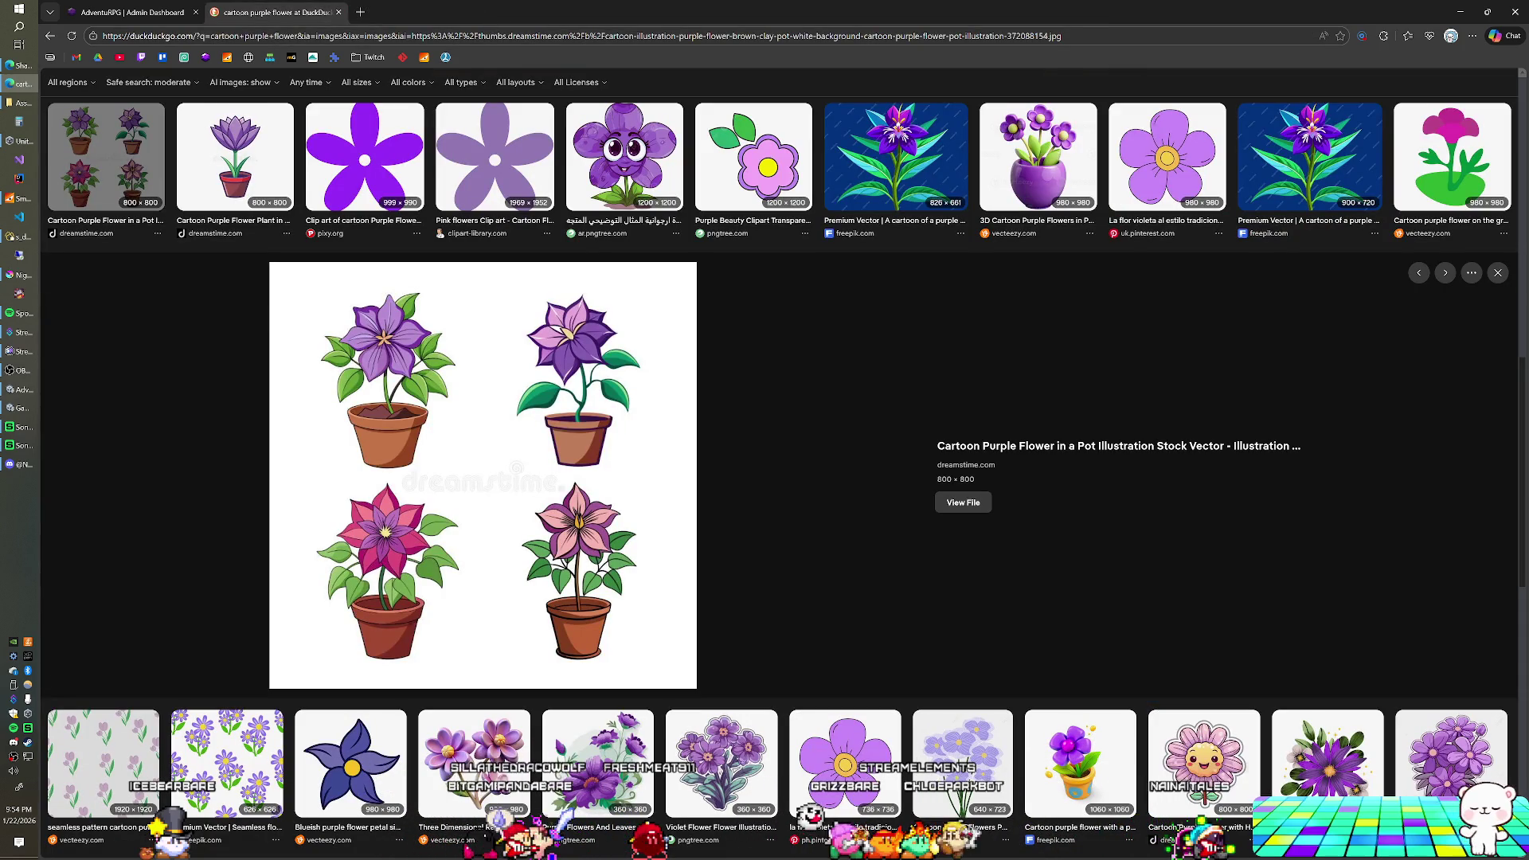
pyautogui.click(22, 370)
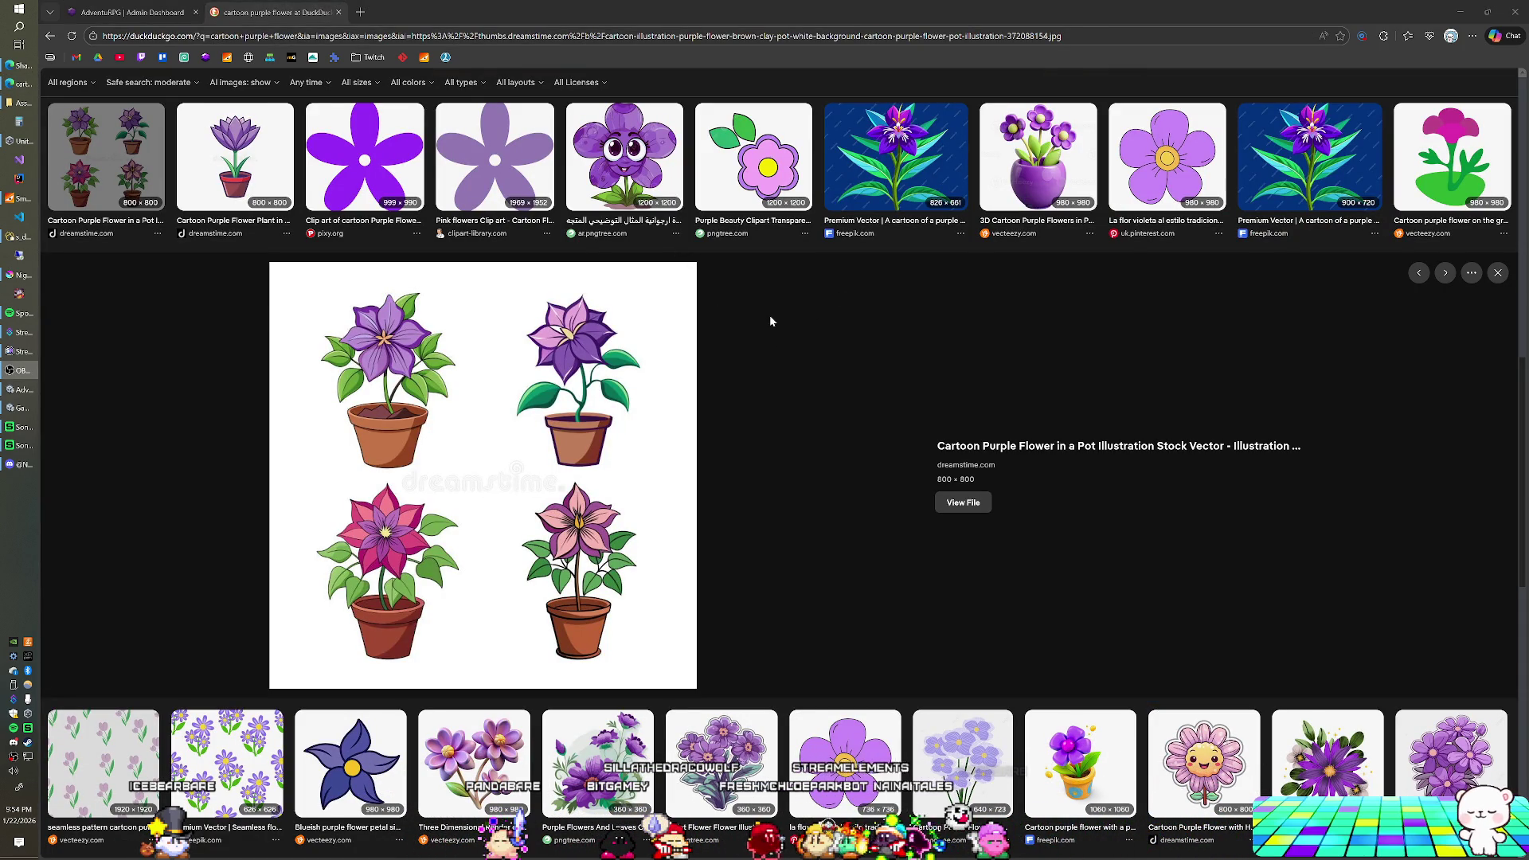
pyautogui.press('XF86AudioNext')
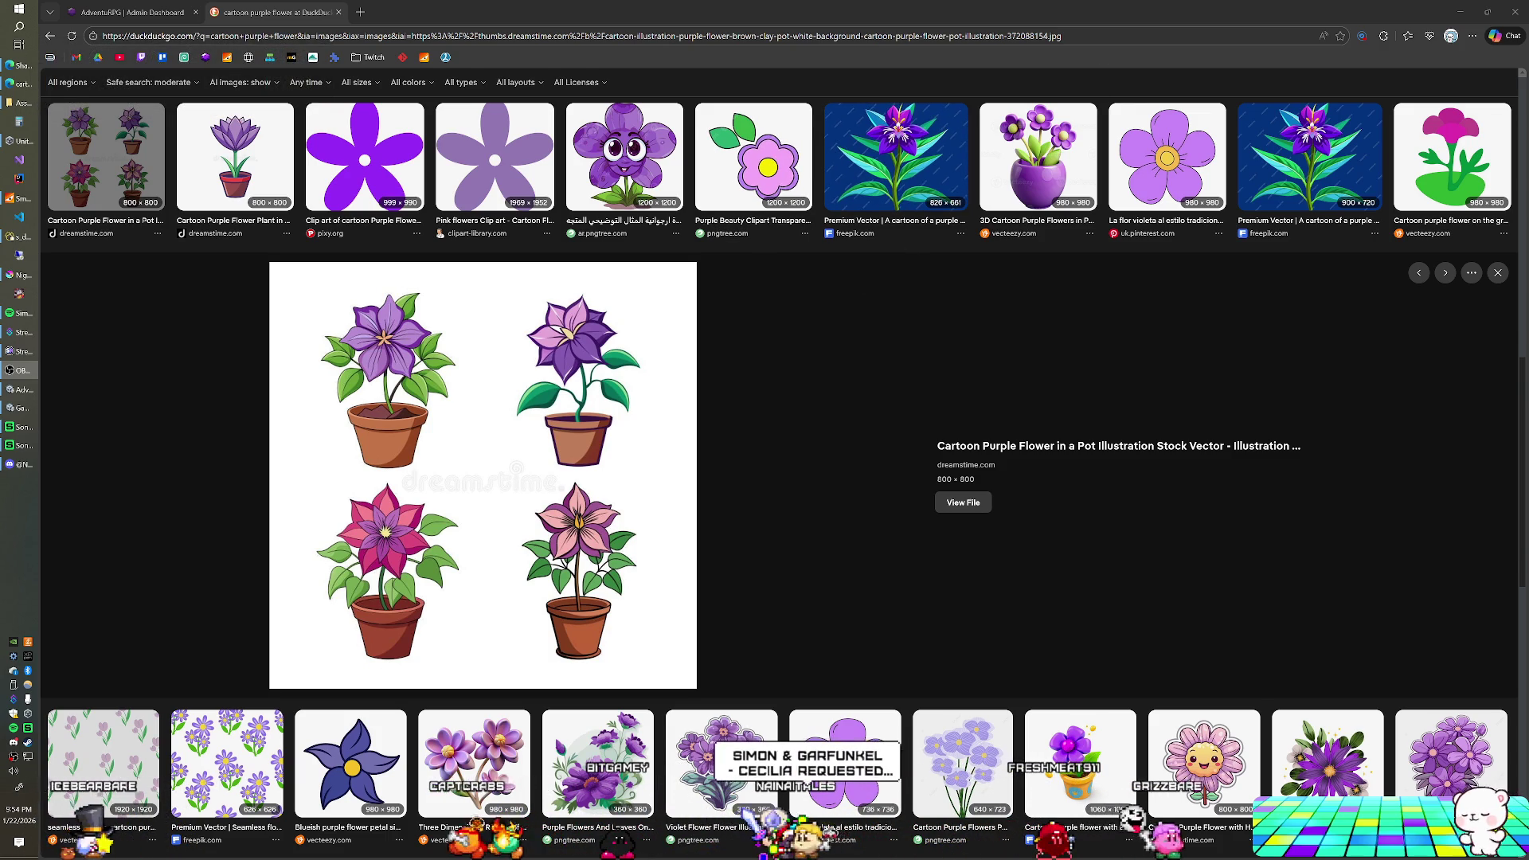
pyautogui.hotkey('alt', 'Tab')
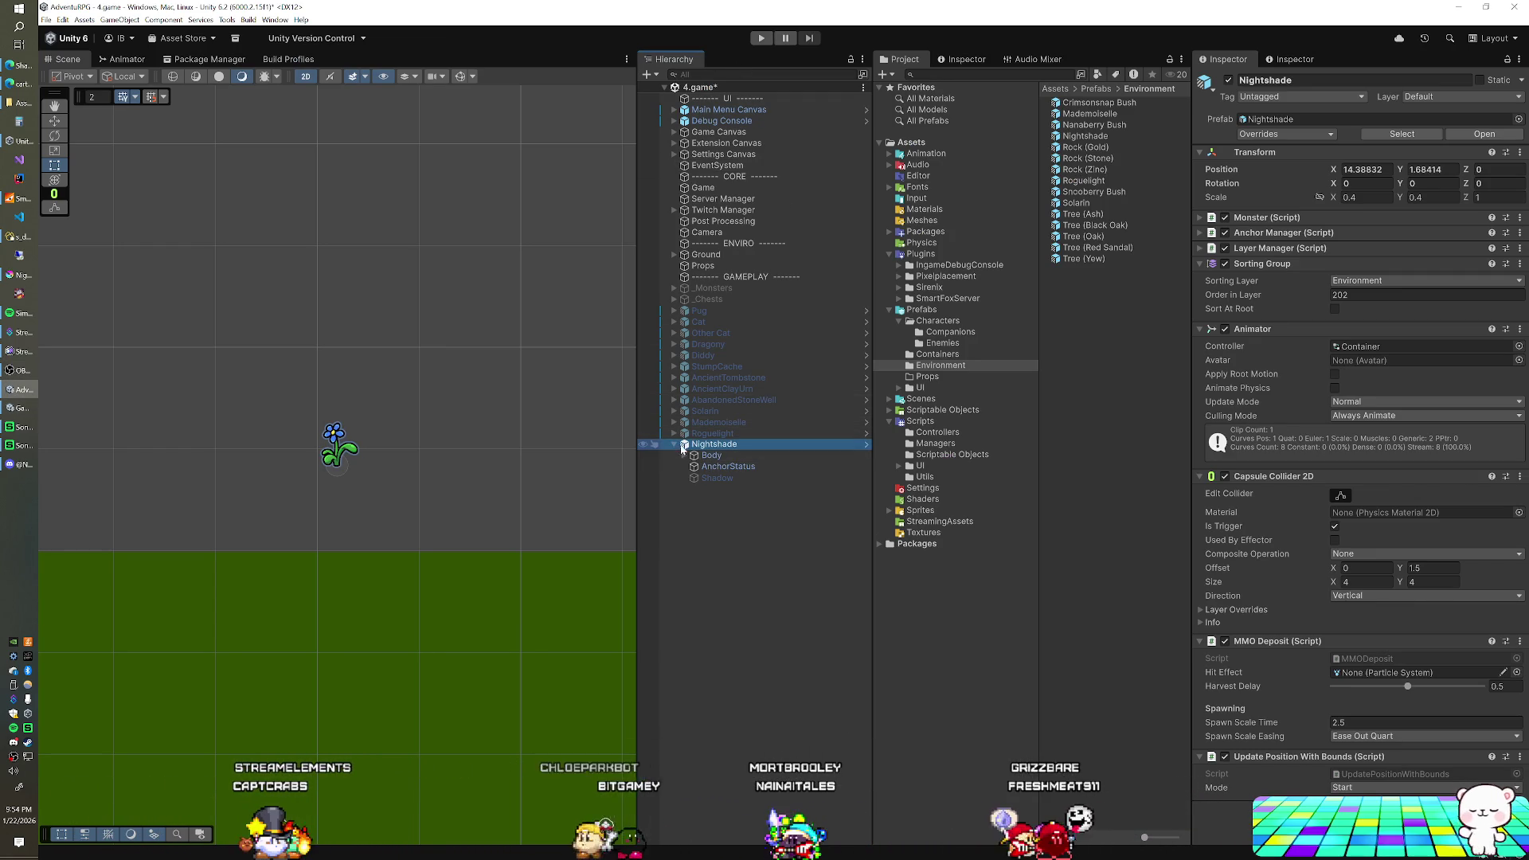
# - Assign the Nightshade_0 sprite to the Nightshade Body > Normal sprite field
pyautogui.click(716, 466)
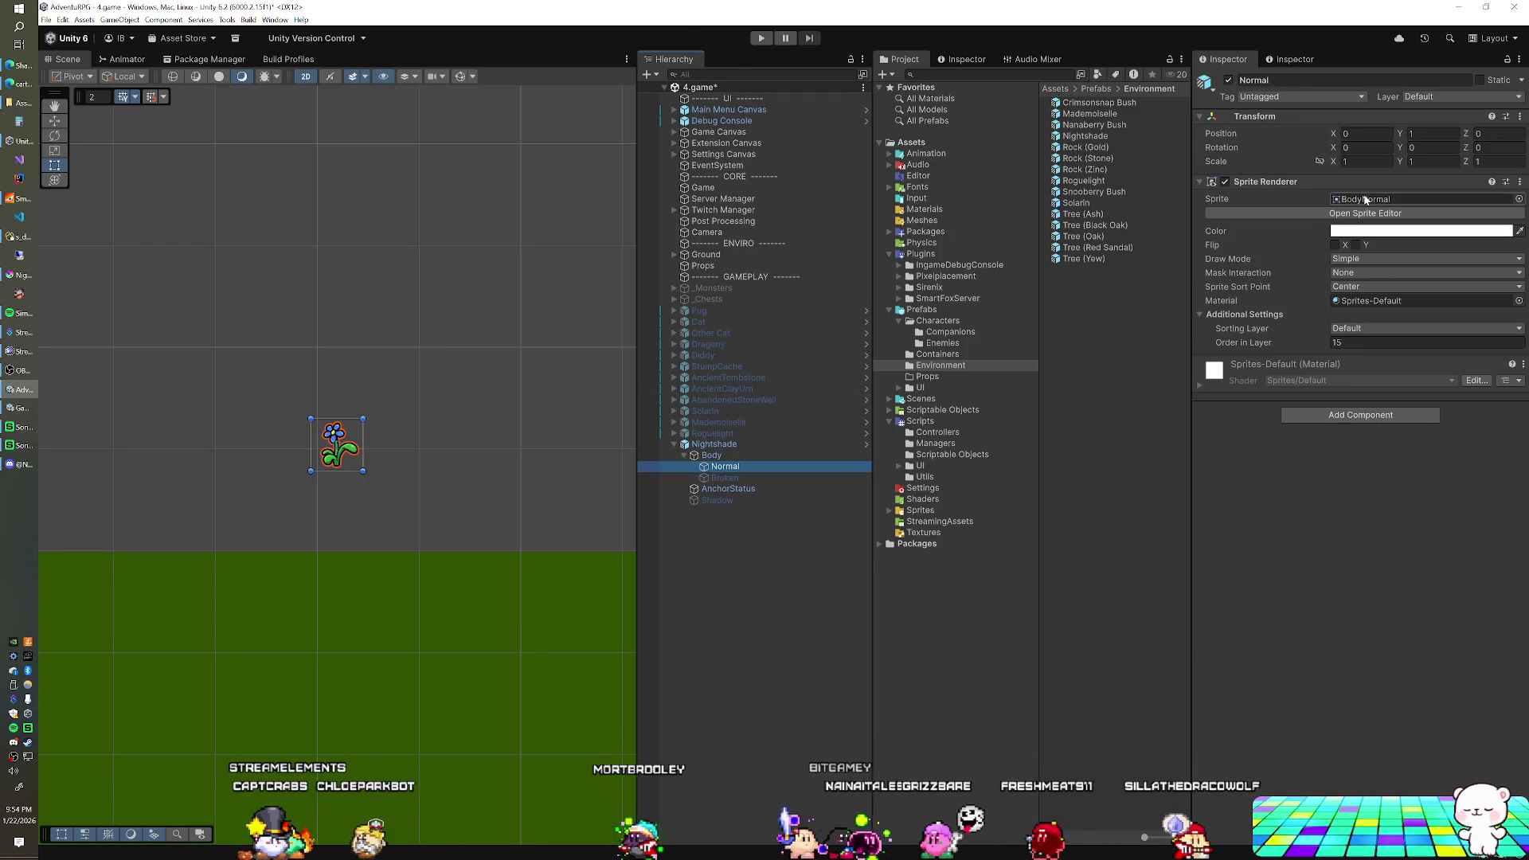
pyautogui.click(912, 143)
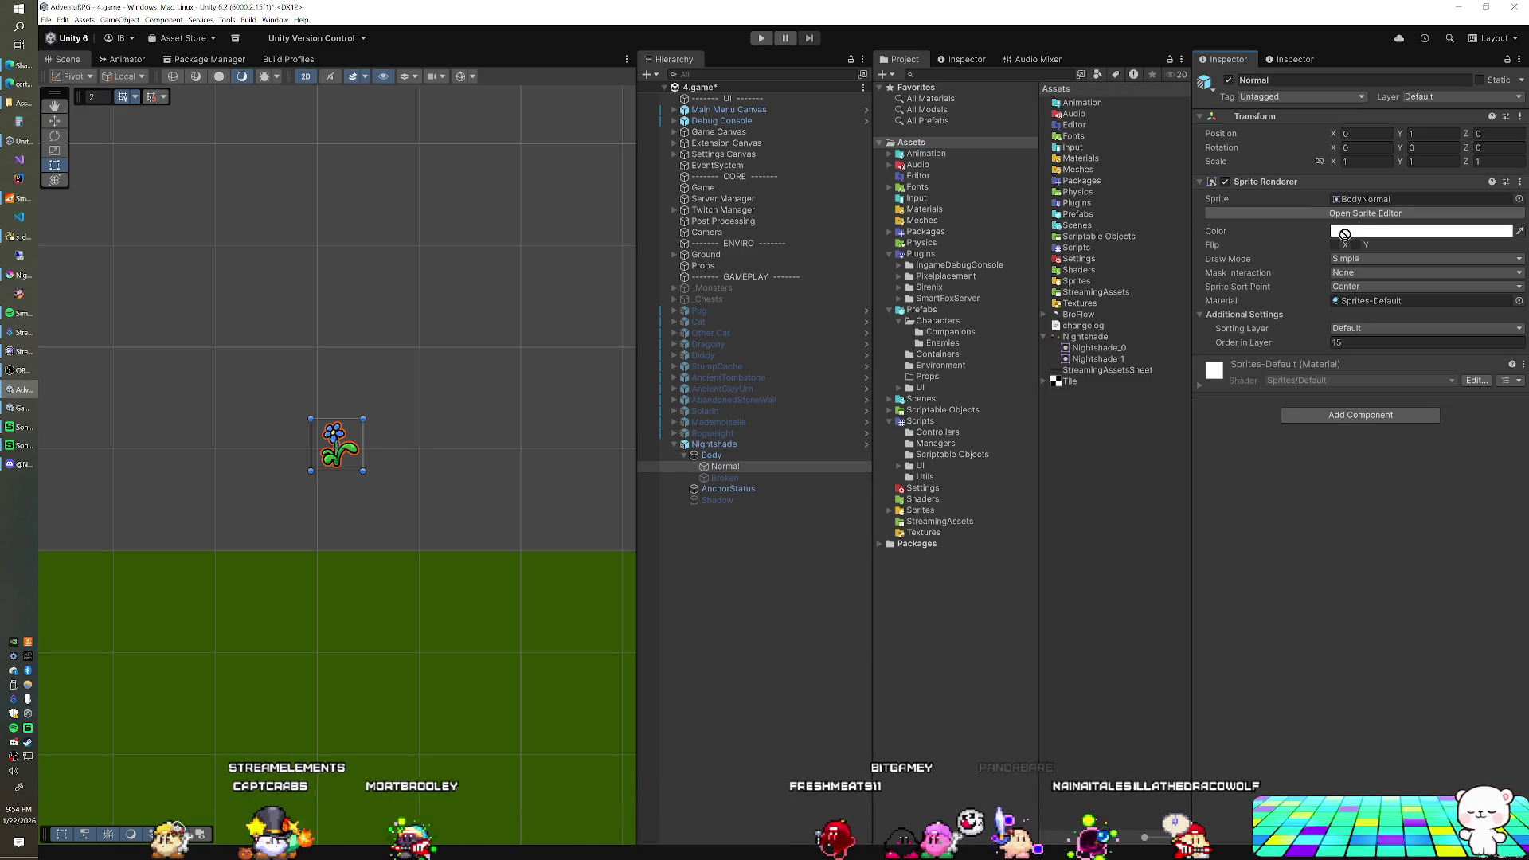
pyautogui.moveTo(1345, 234); pyautogui.dragTo(1362, 206)
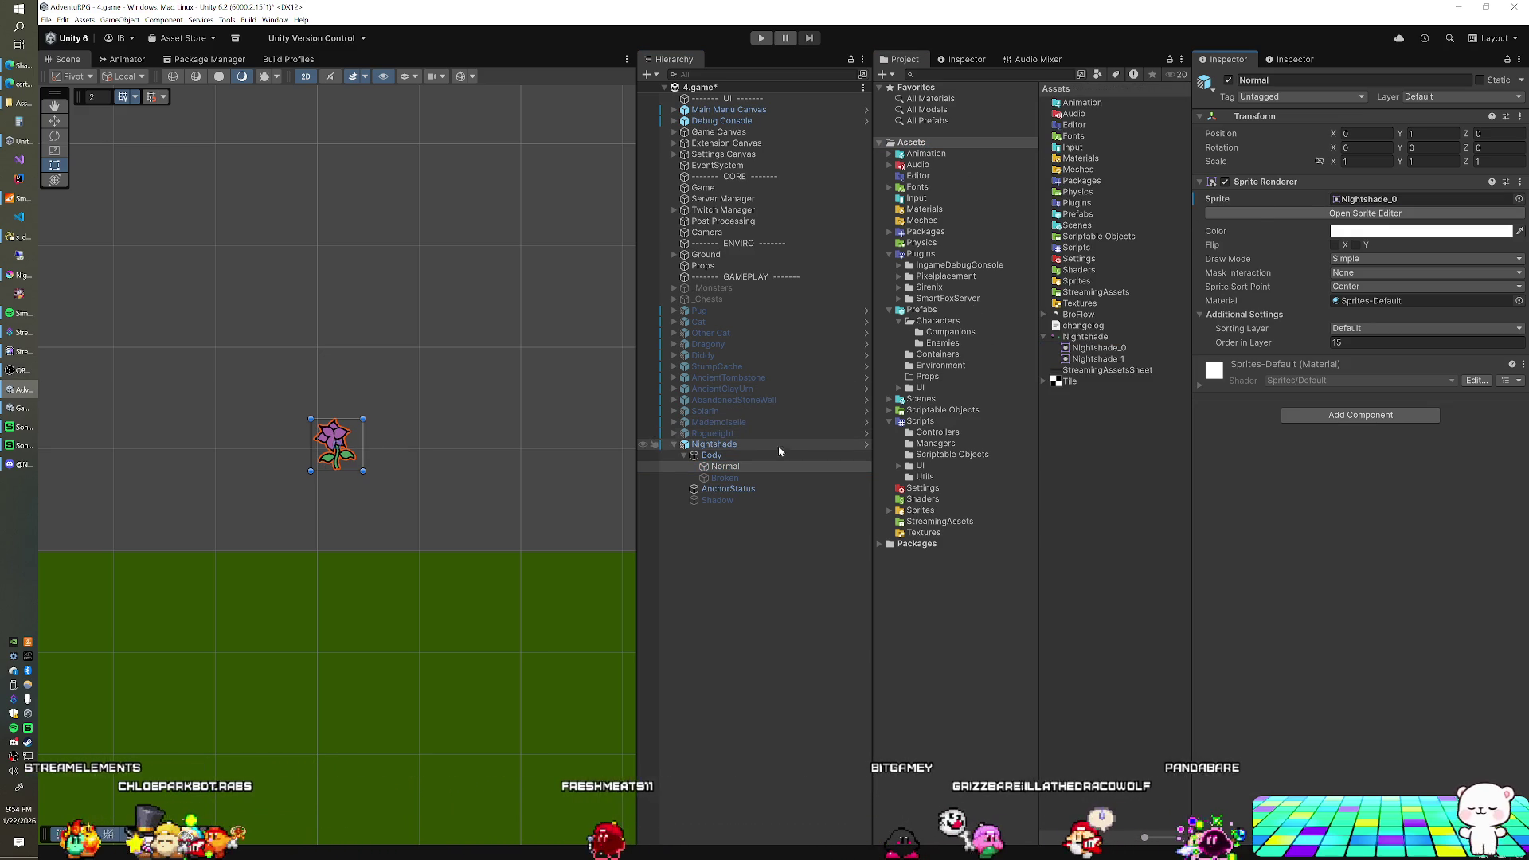
# - Apply all overrides to the Nightshade prefab and delete its copy from the scene
pyautogui.click(735, 444)
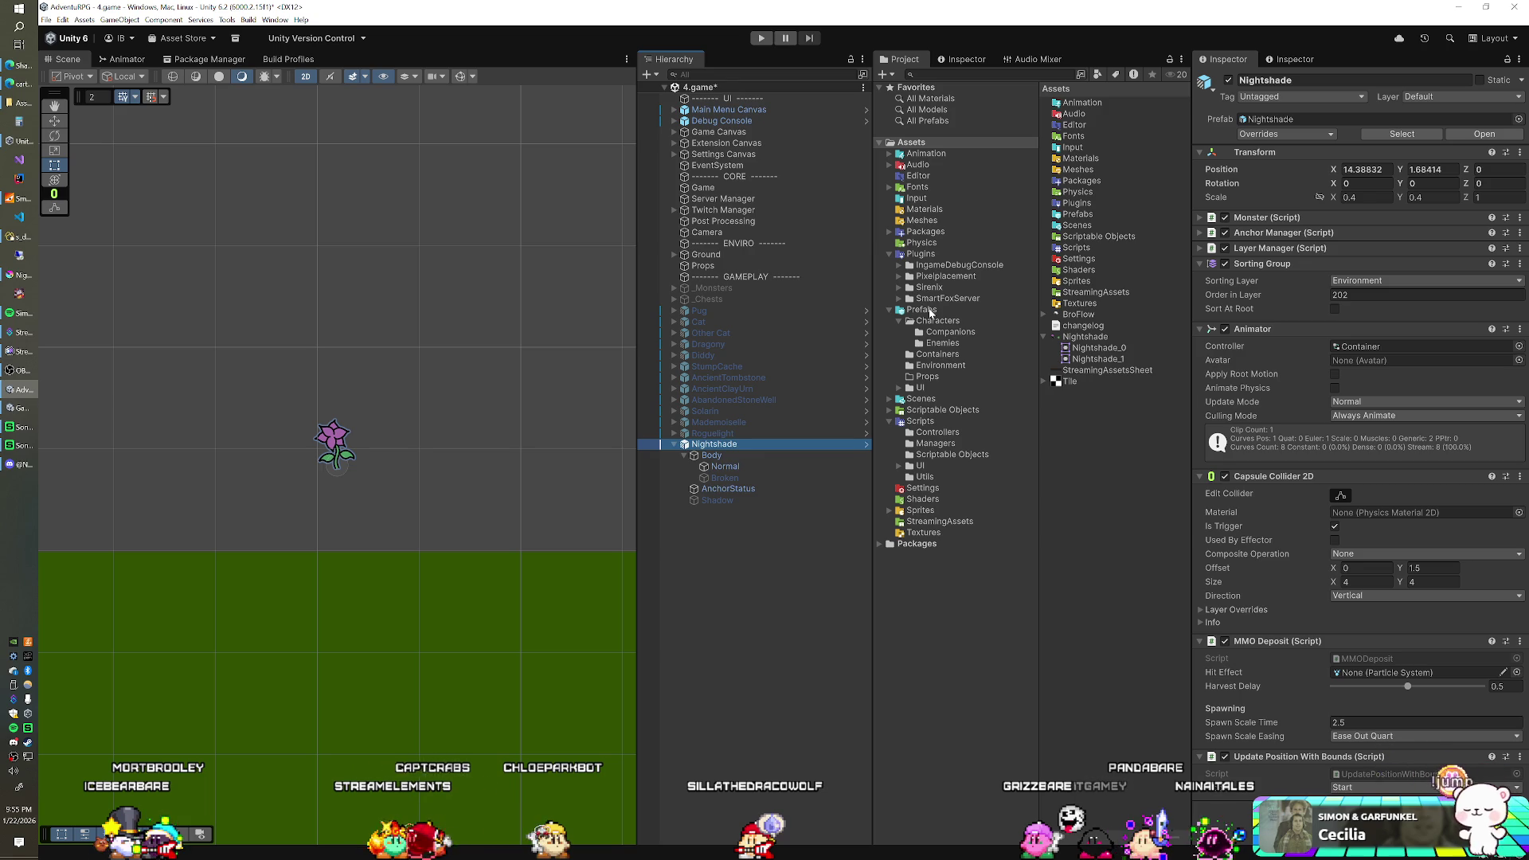
pyautogui.click(1286, 135)
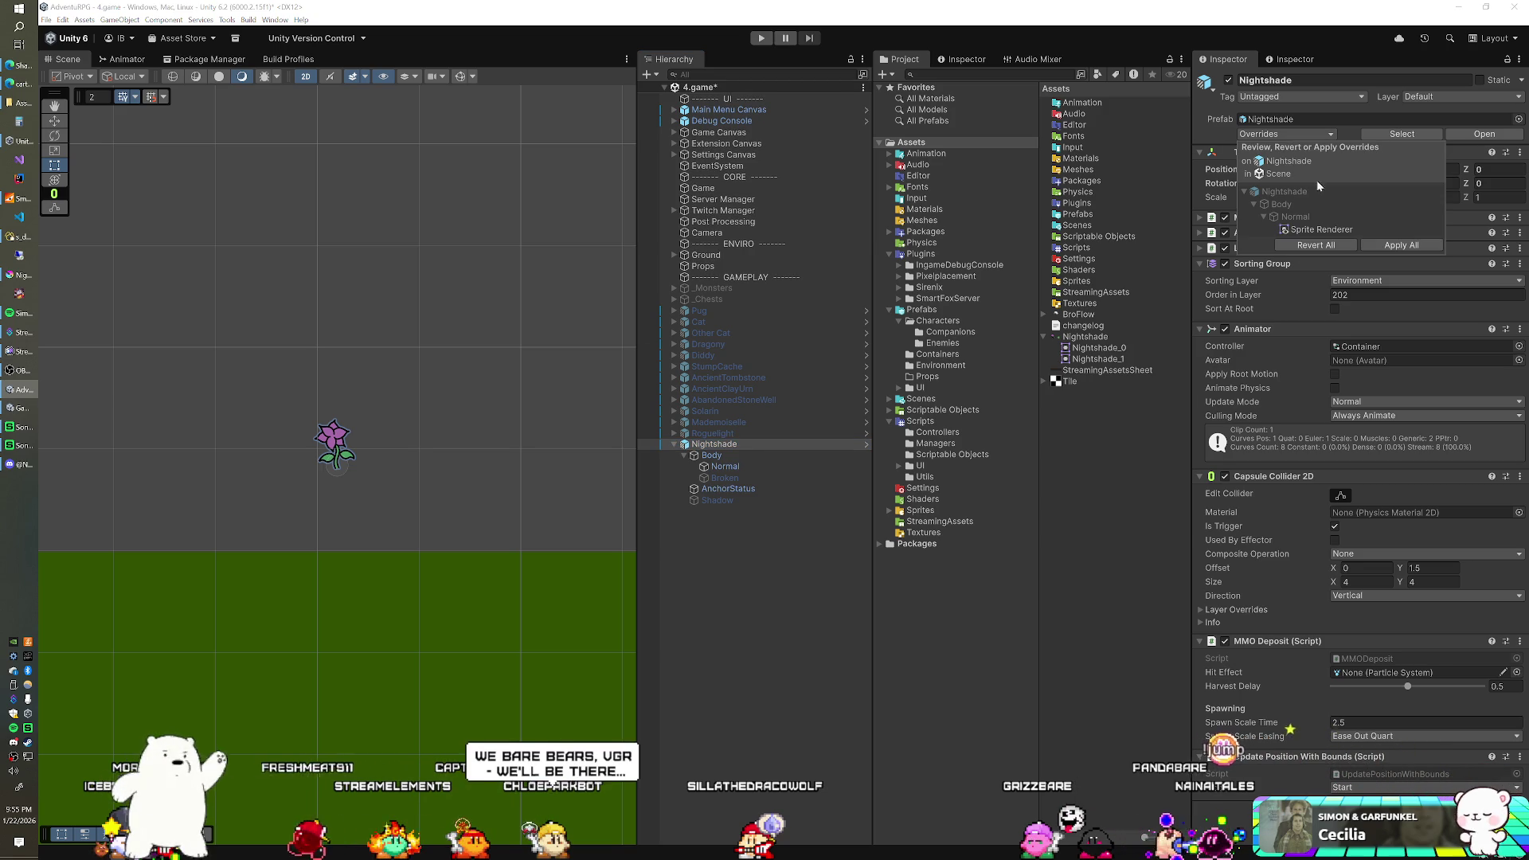
pyautogui.click(1382, 247)
pyautogui.click(721, 445)
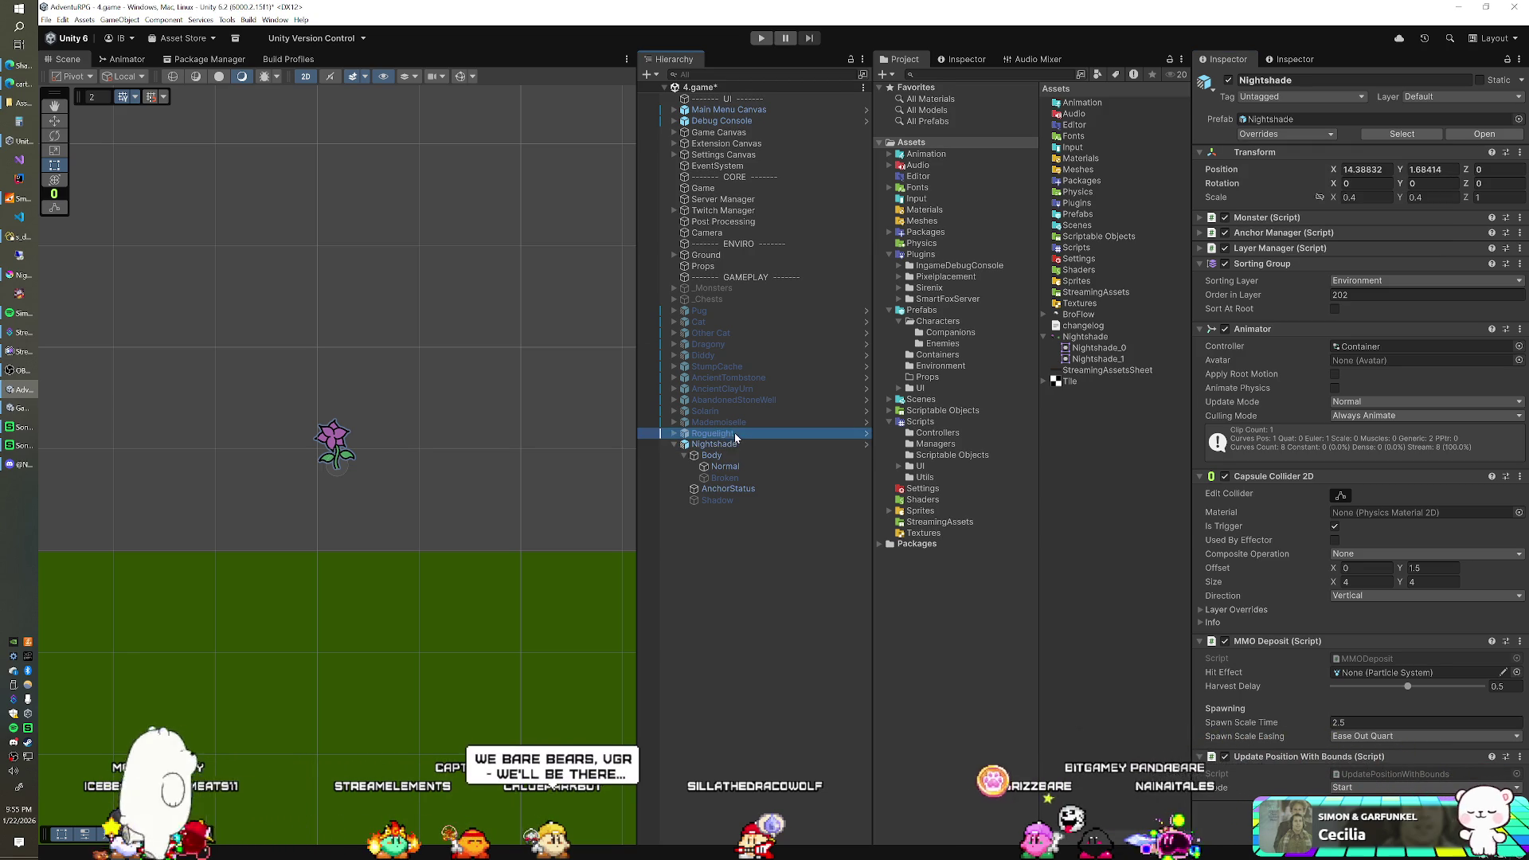
pyautogui.press('Delete')
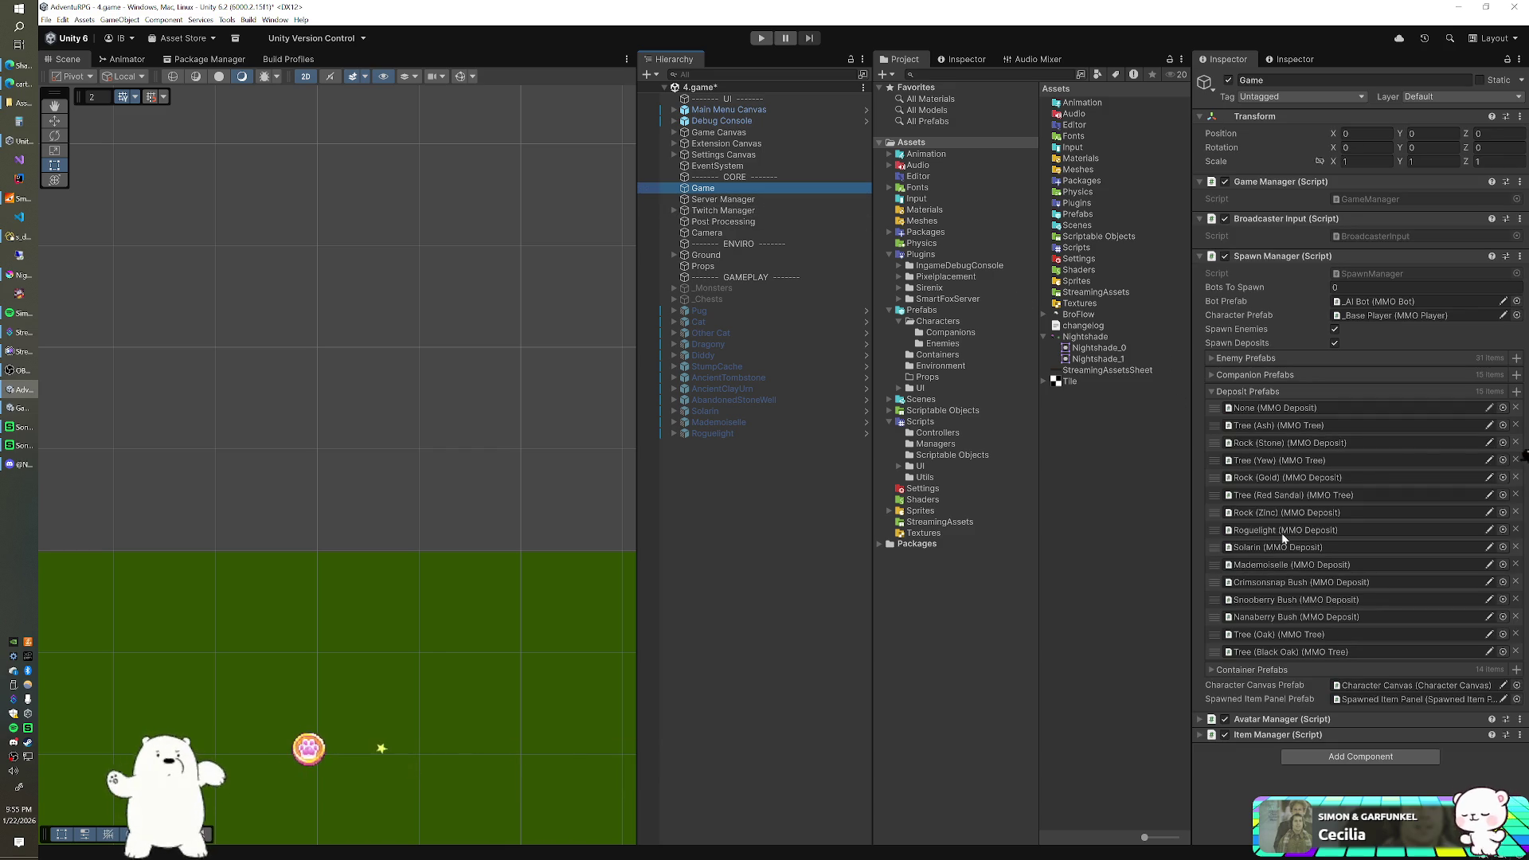
# - Drag the Nightshade prefab from Prefabs > Environment into the Spawn Manager's Deposit Prefabs list
pyautogui.click(923, 312)
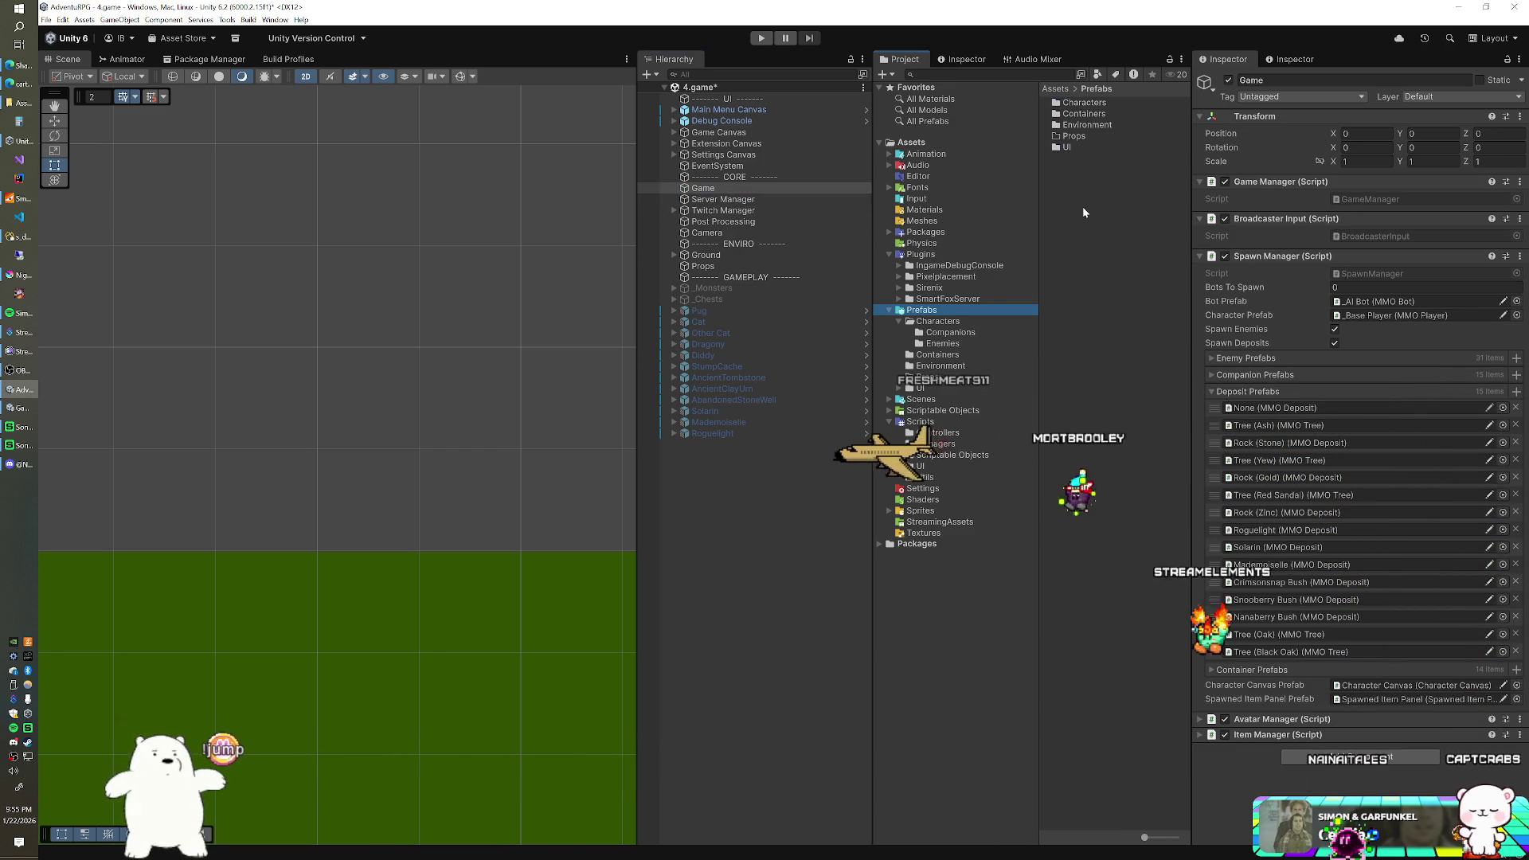
pyautogui.click(935, 367)
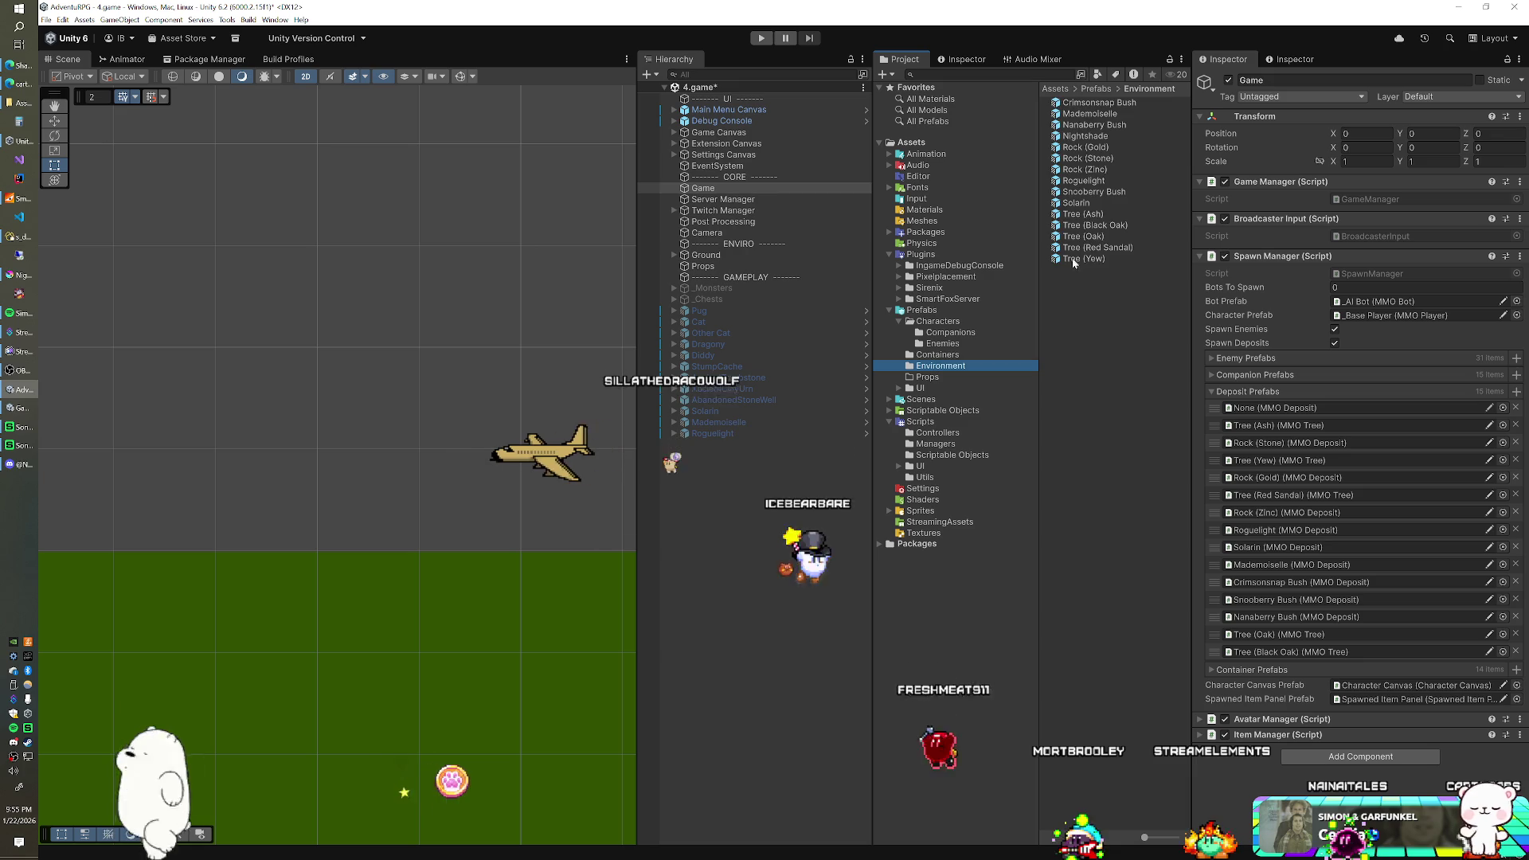
pyautogui.moveTo(1085, 141); pyautogui.dragTo(1236, 393)
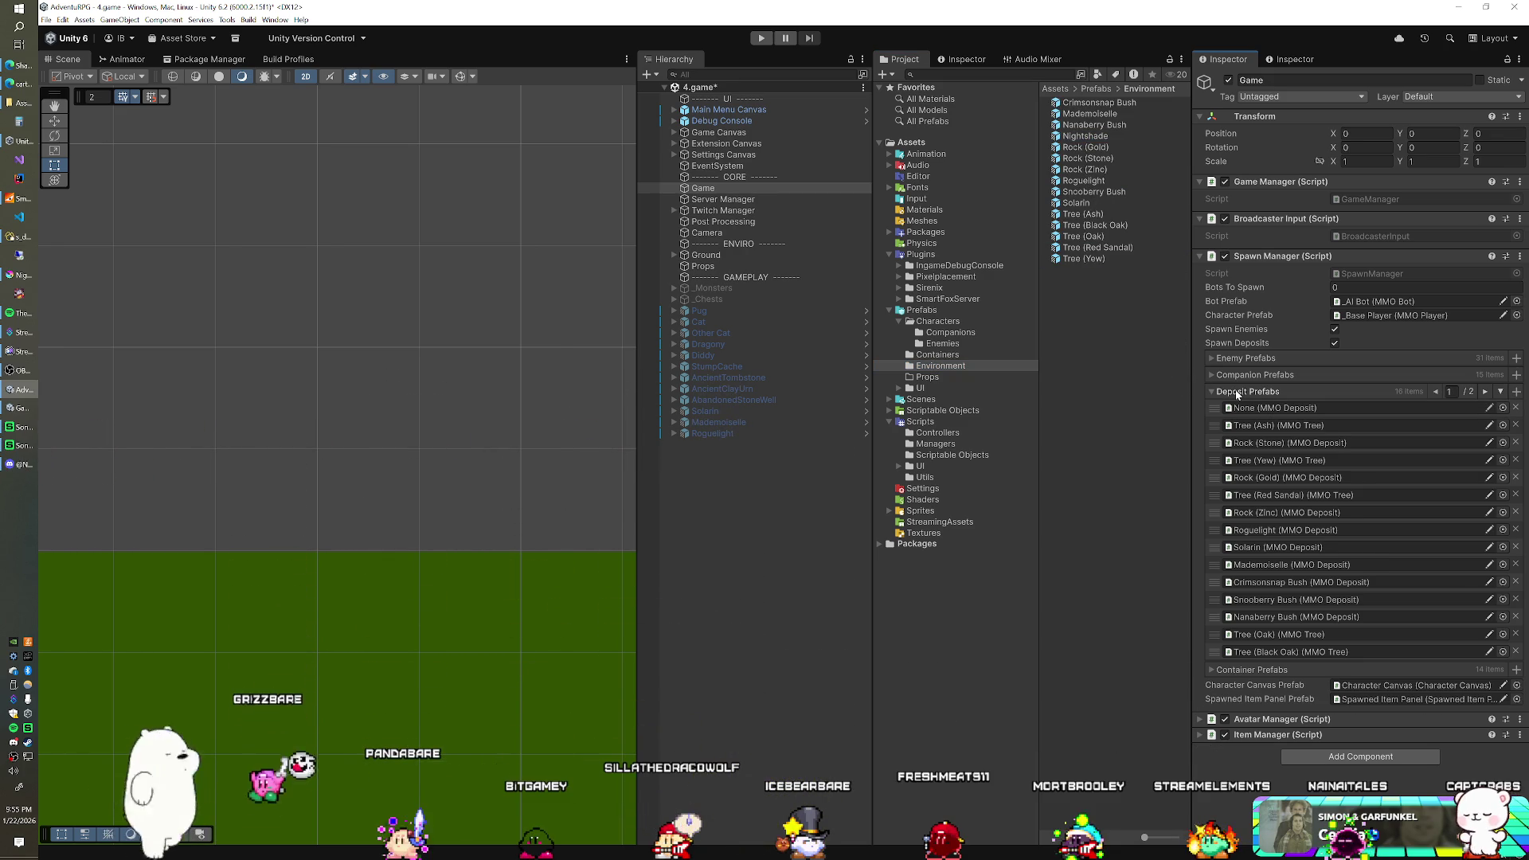
pyautogui.click(1502, 393)
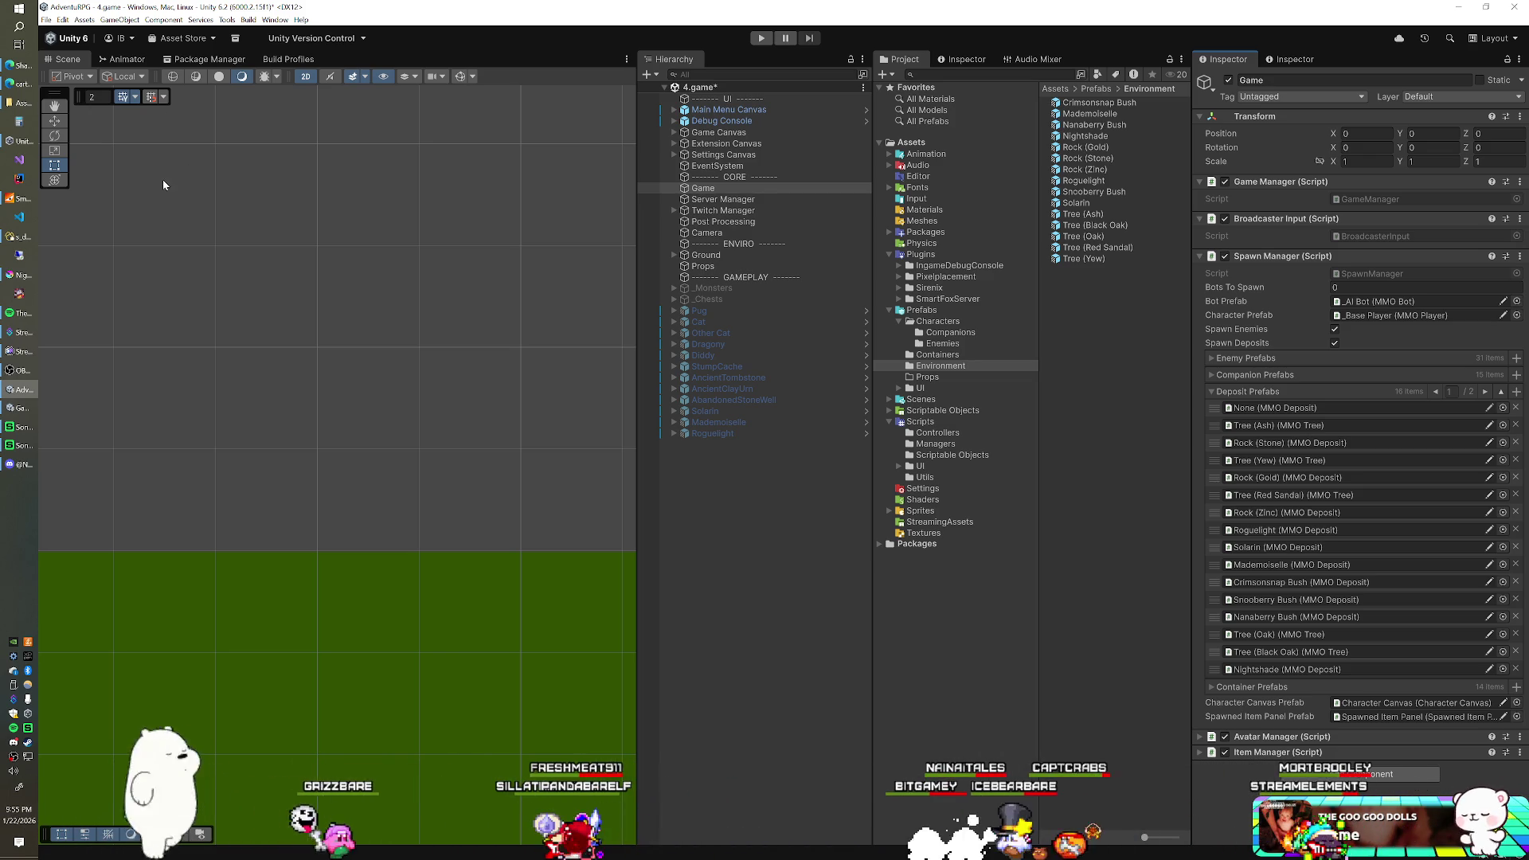
# - Close the game server console and bring Navicat's s_deposits table into focus
pyautogui.click(19, 236)
pyautogui.click(20, 197)
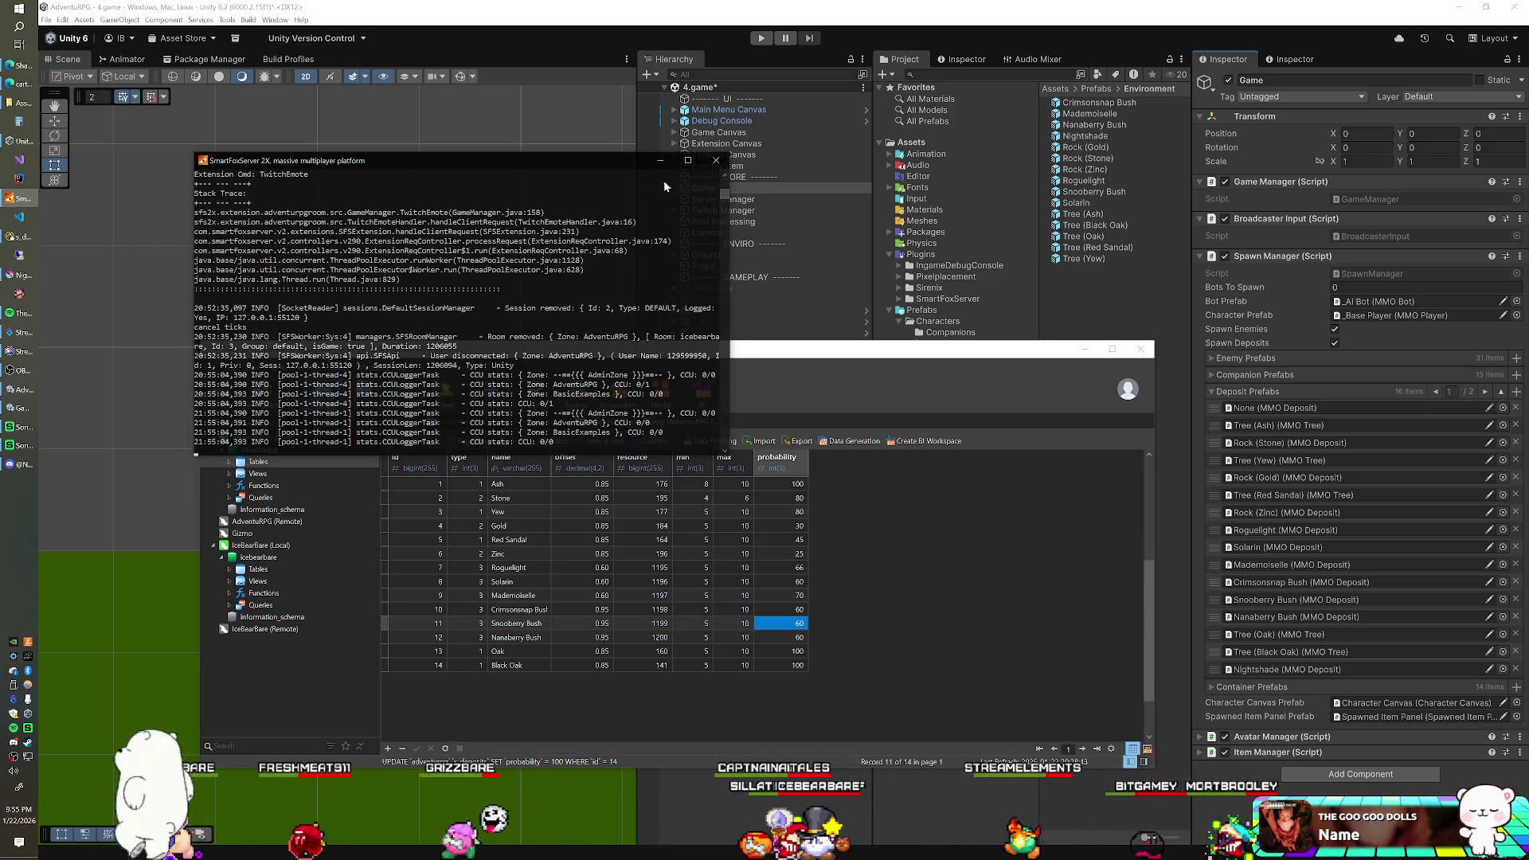
pyautogui.click(716, 160)
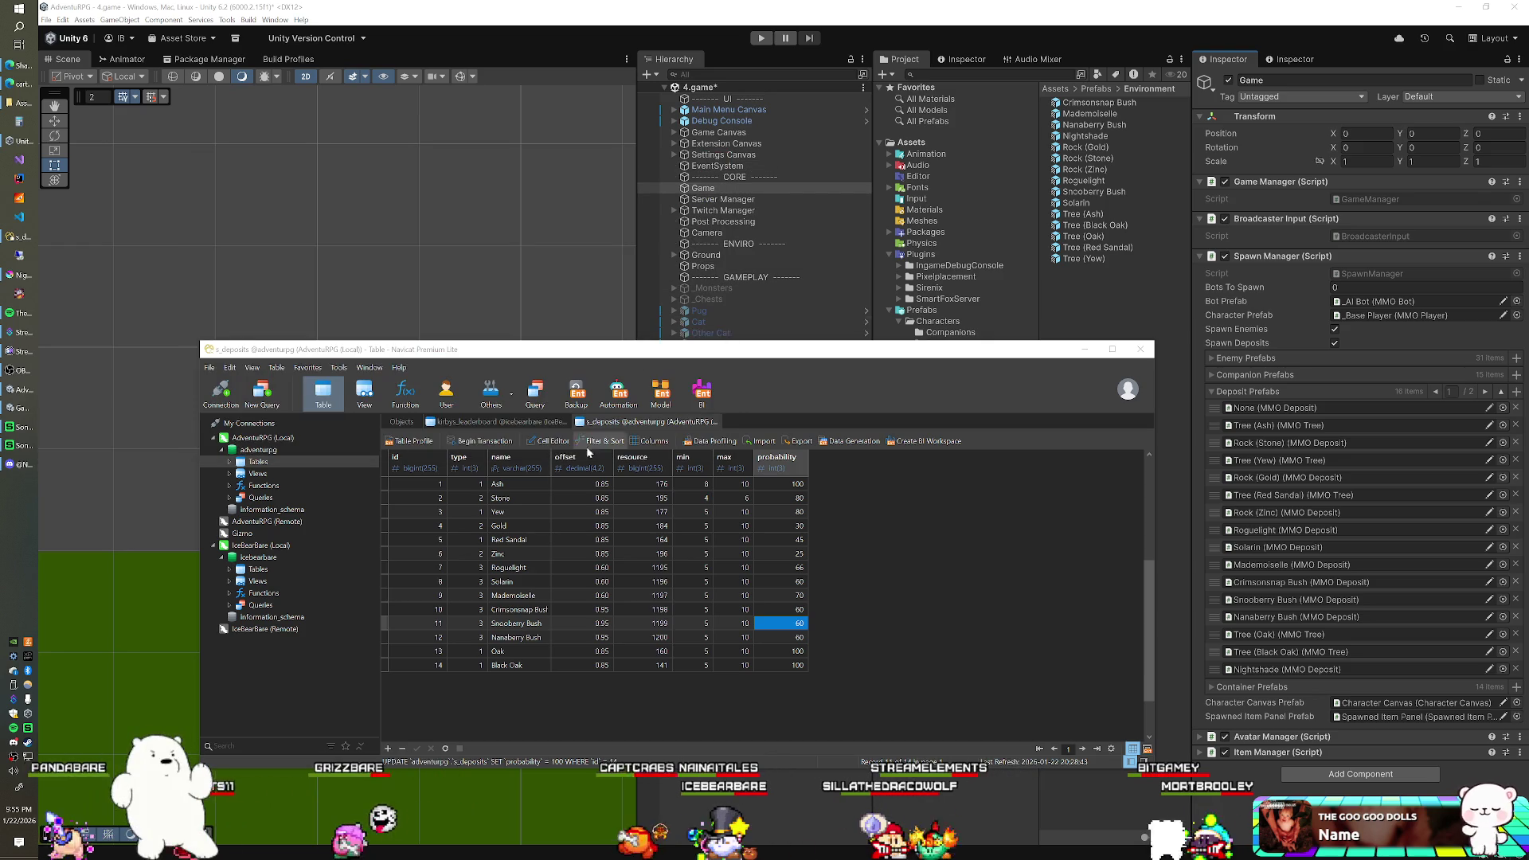
pyautogui.click(517, 650)
# - Add a Nightshade row with type 3, offset 0.6, resource 1195 and probability 100
pyautogui.press('Down')
pyautogui.press('Down')
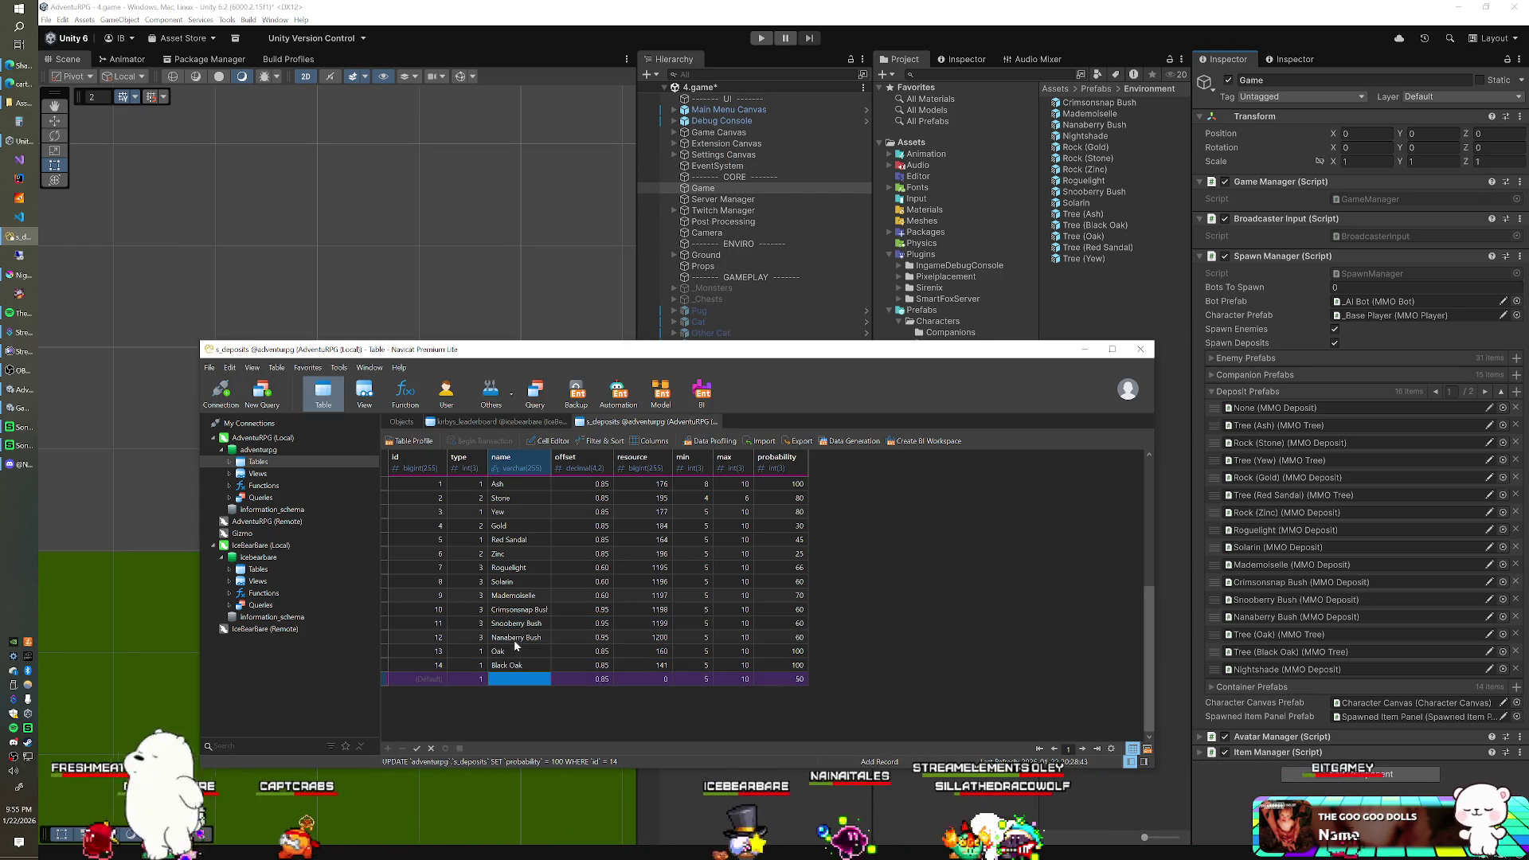
pyautogui.write('Nightsh')
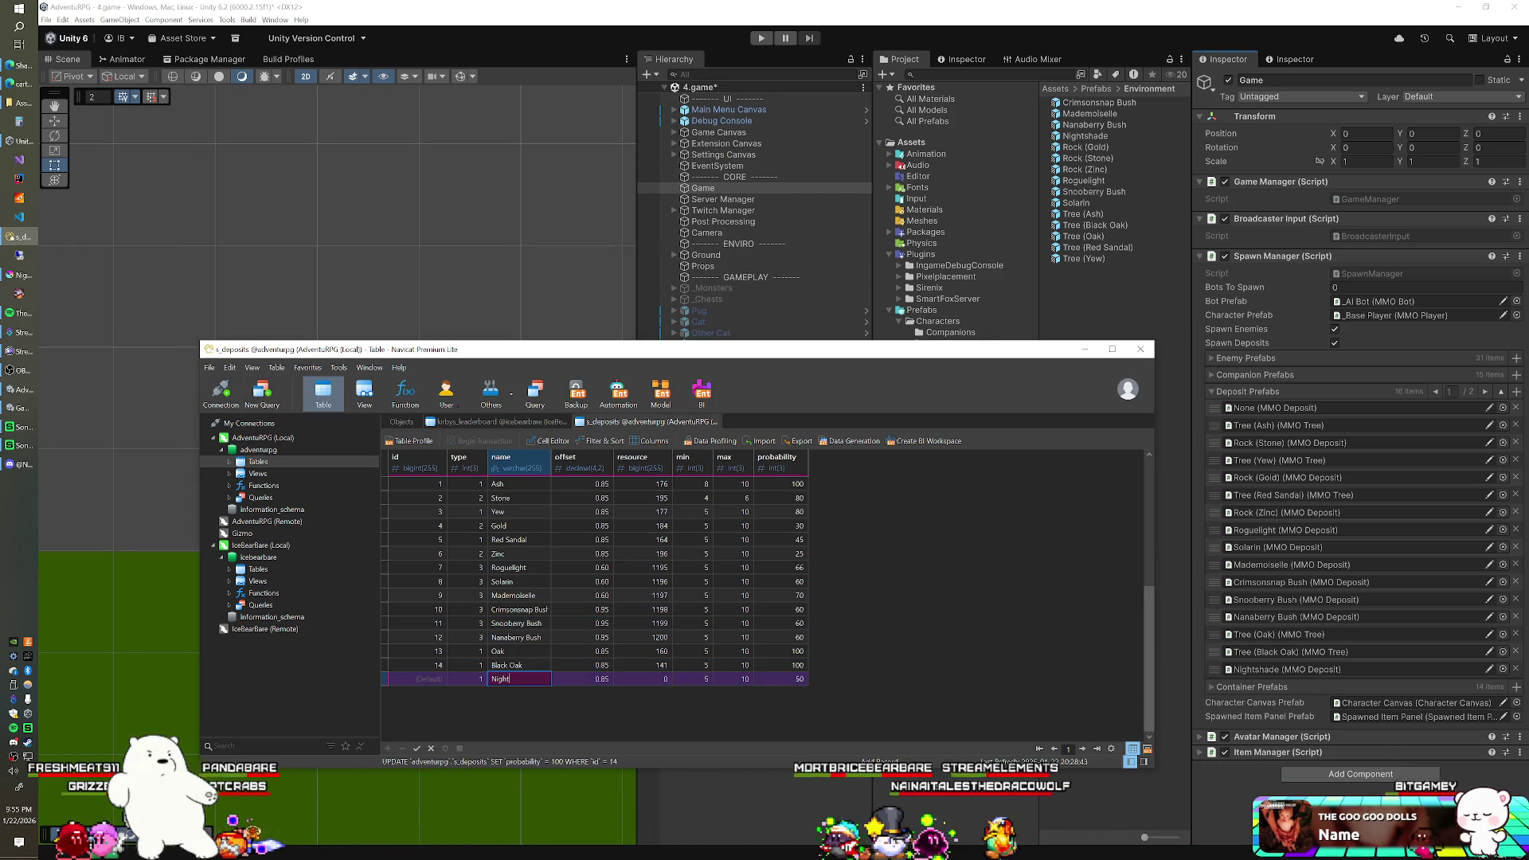
pyautogui.write('ade')
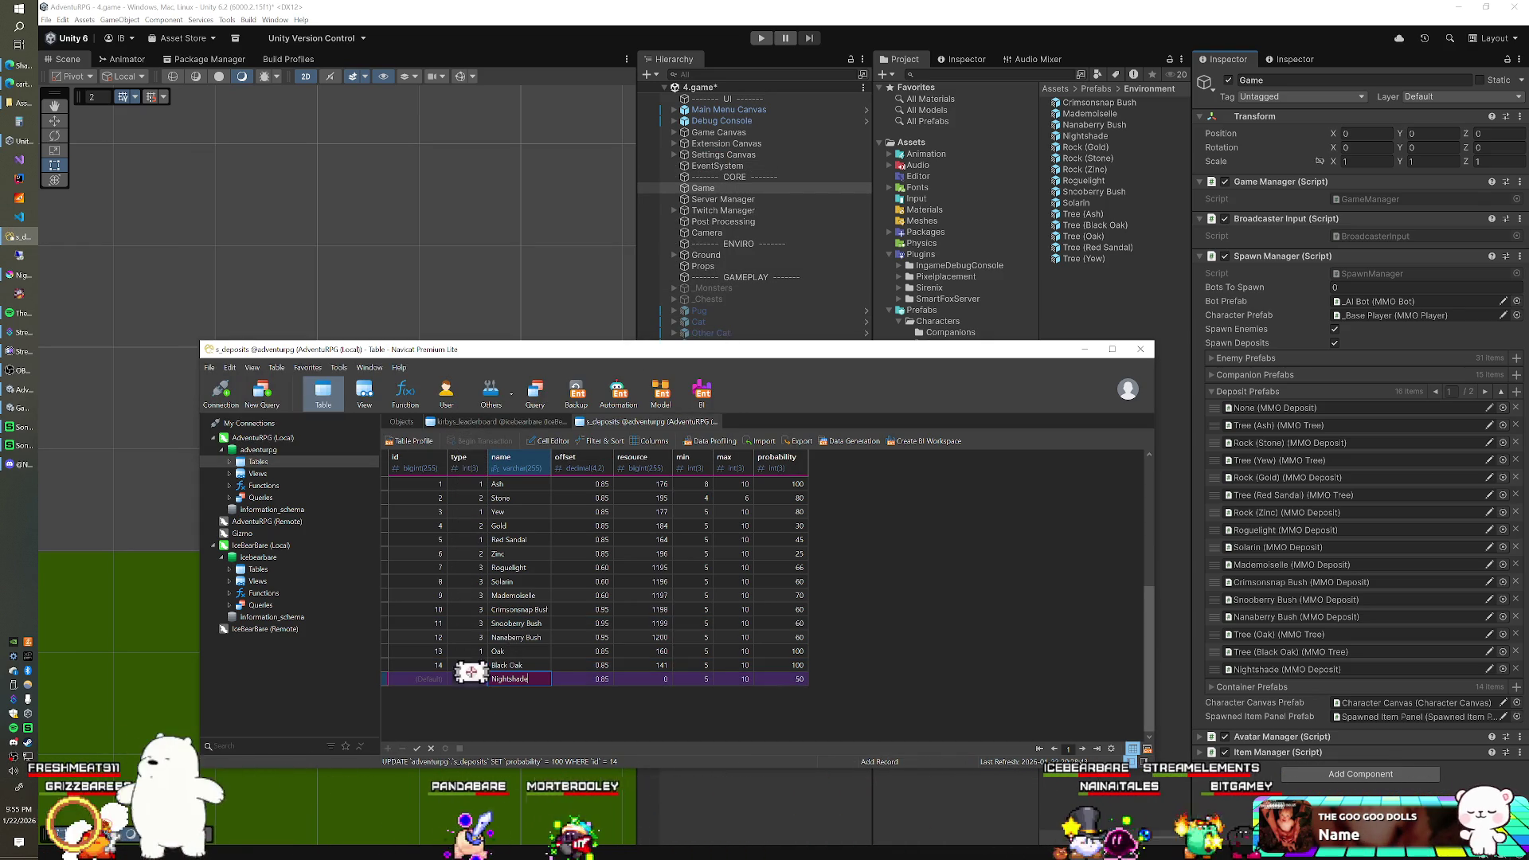
pyautogui.hotkey('shift', 'Tab')
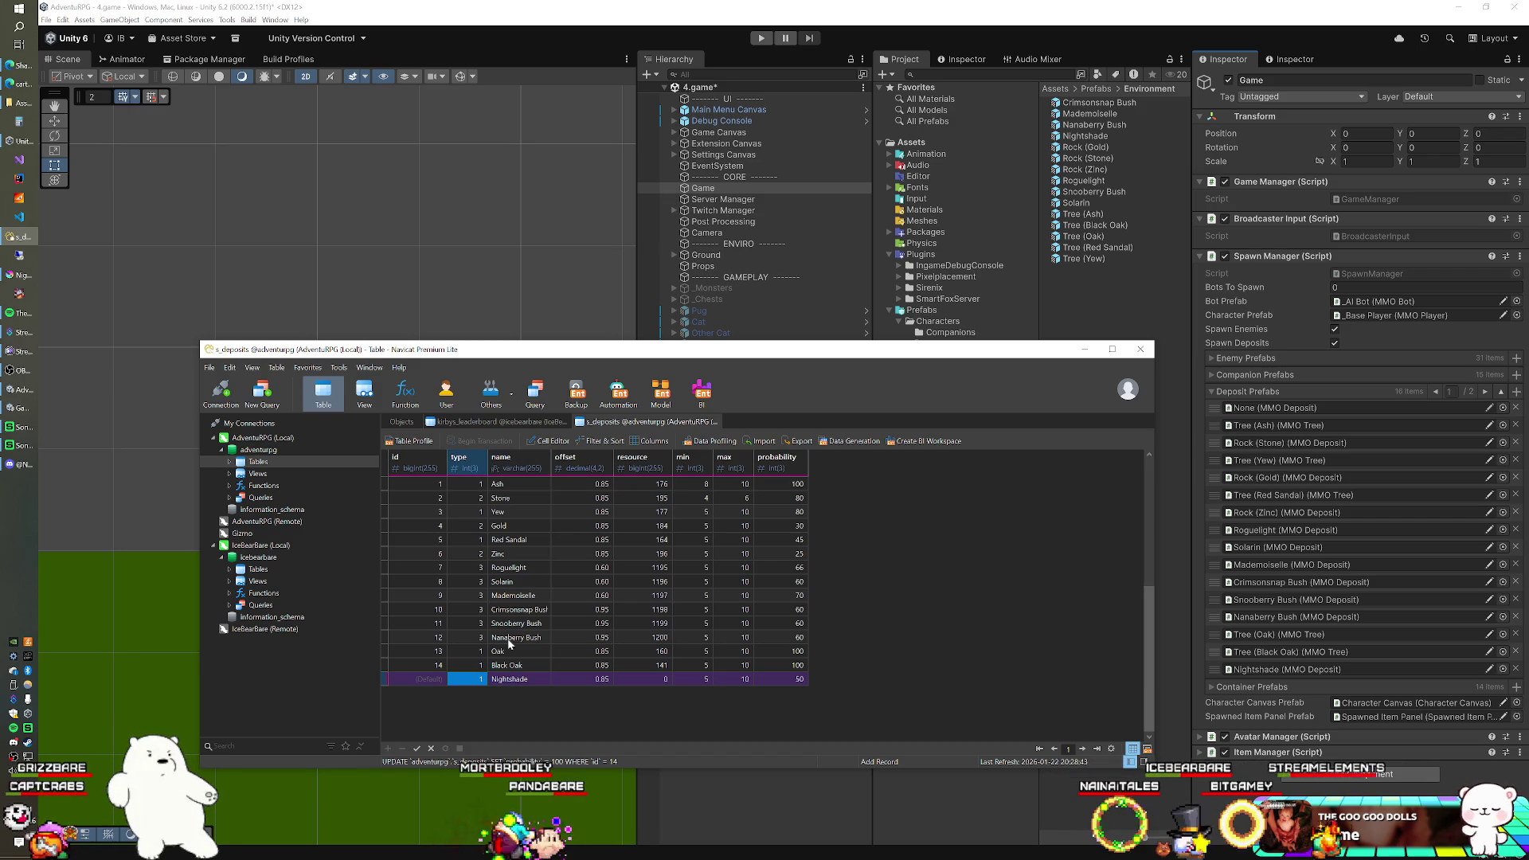
pyautogui.write('3')
pyautogui.press('Tab')
pyautogui.press('Tab')
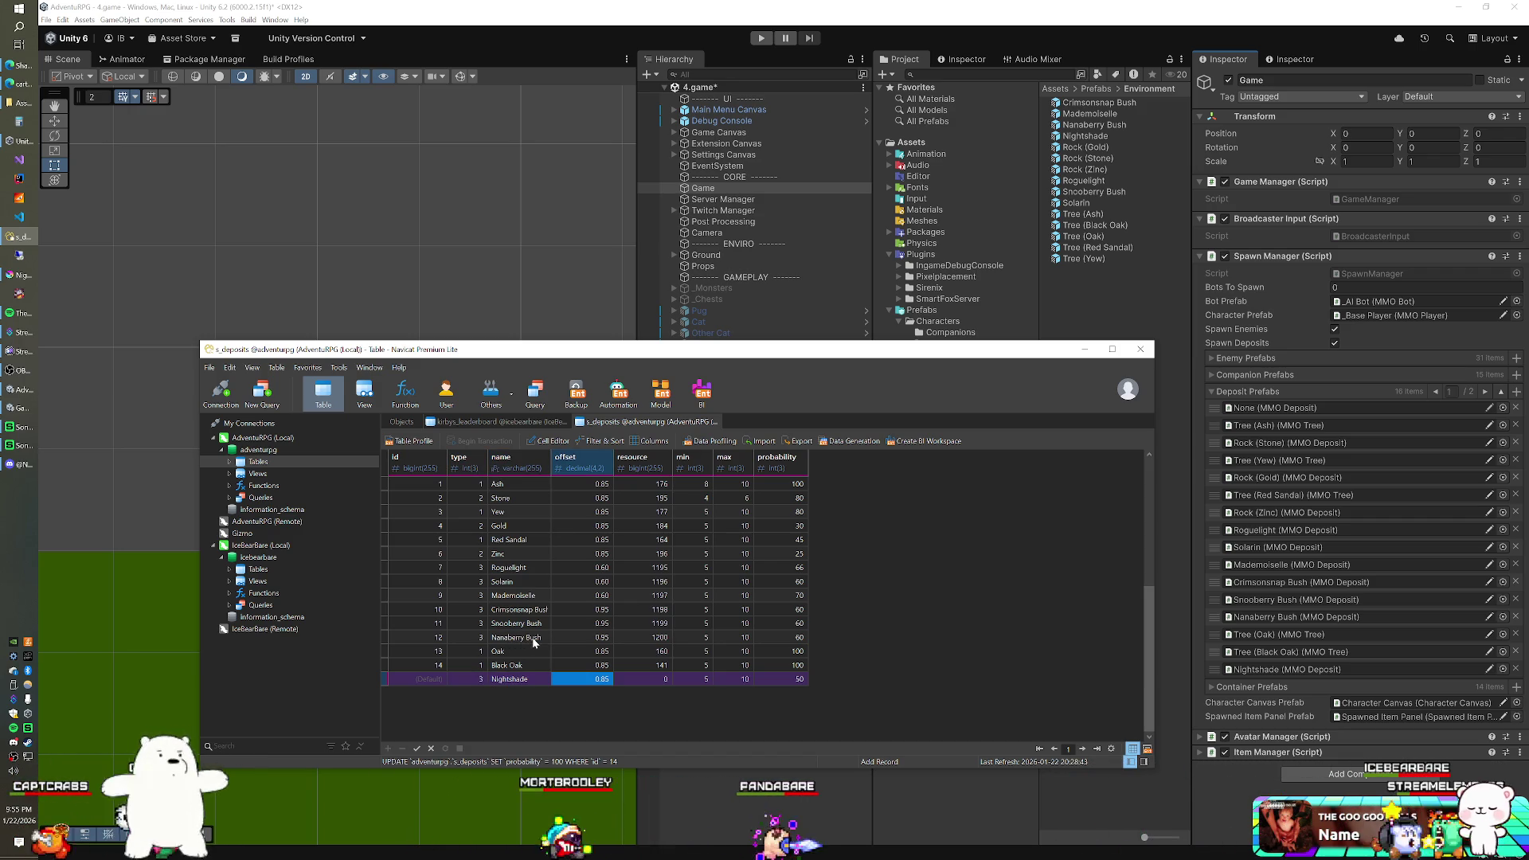
pyautogui.write('0')
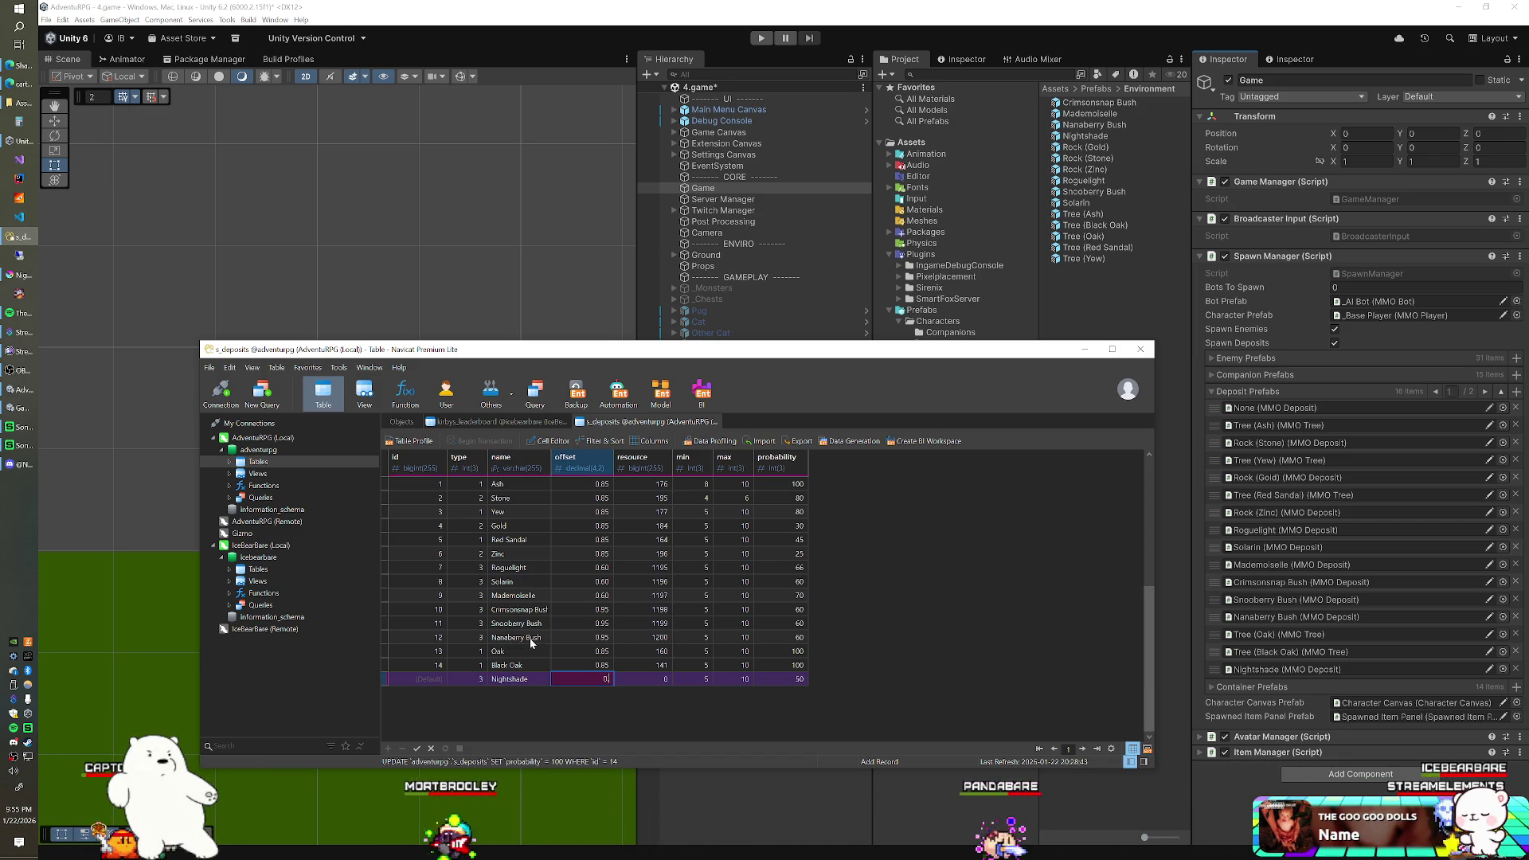
pyautogui.write('.6')
pyautogui.press('Tab')
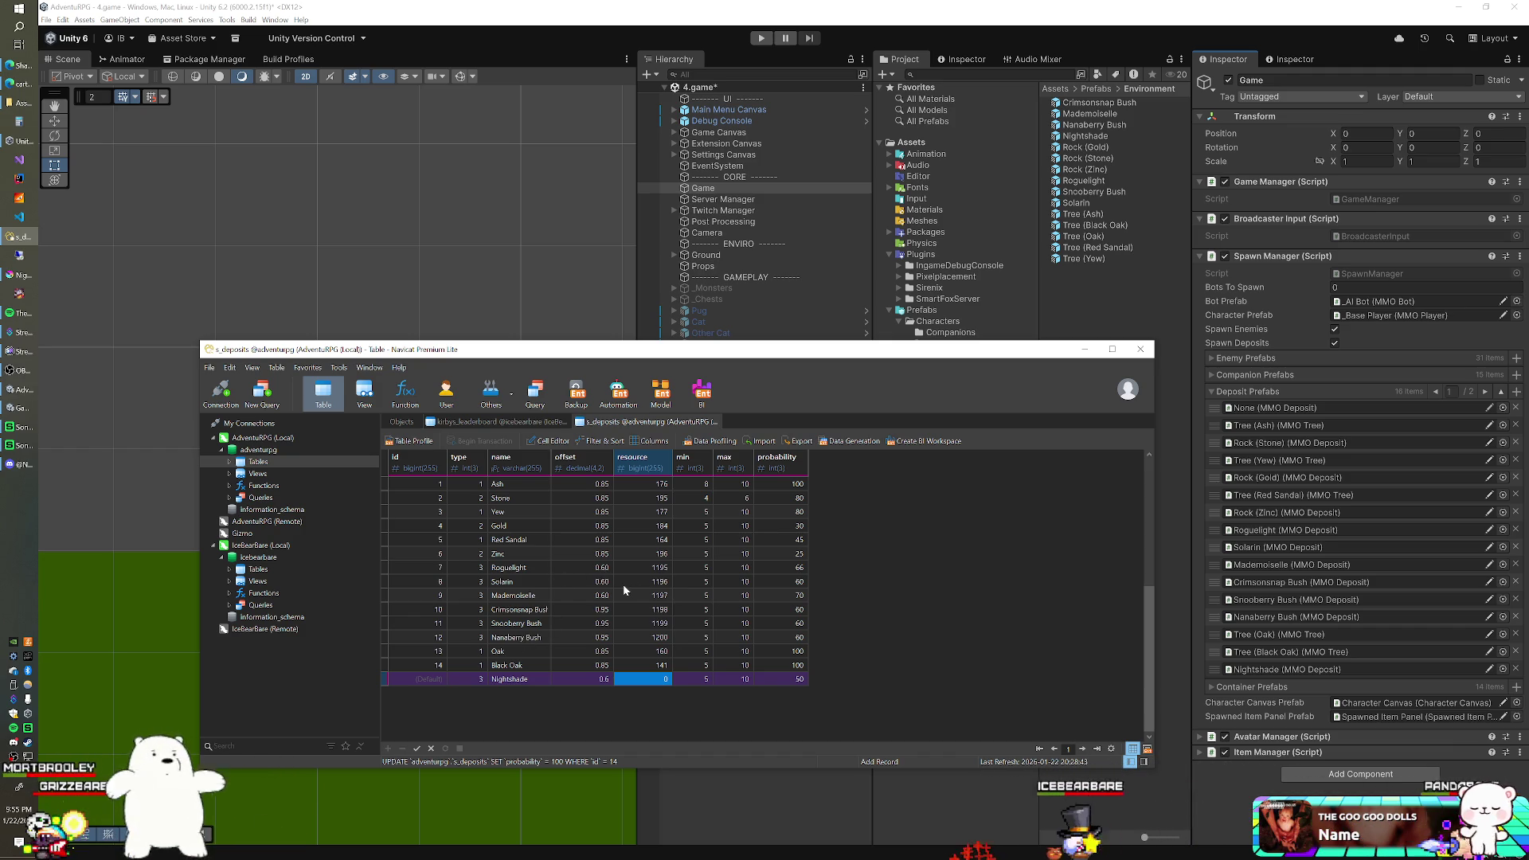
pyautogui.write('119')
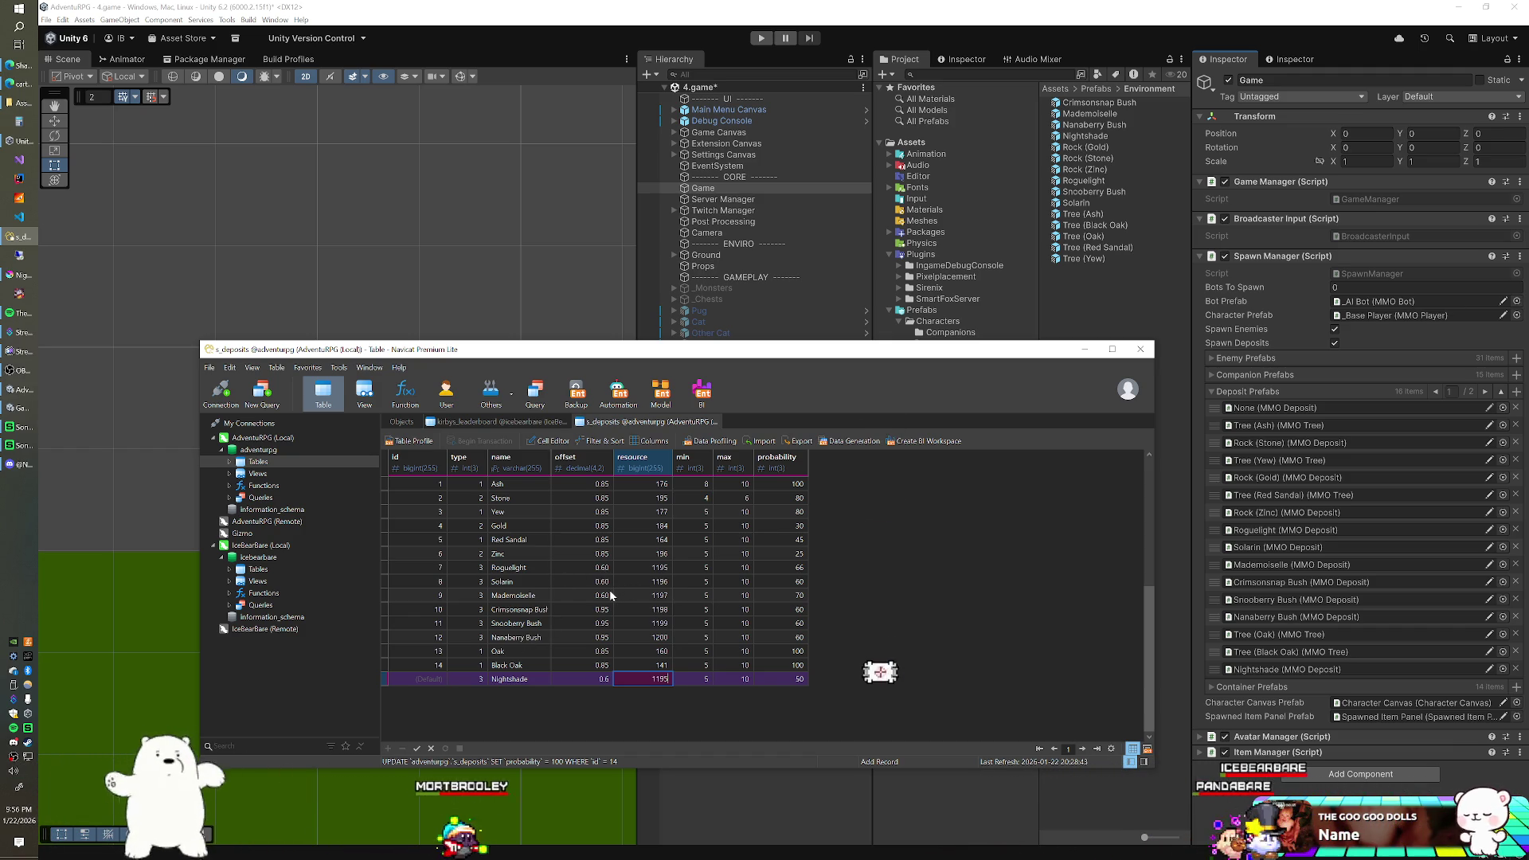
pyautogui.write('5')
pyautogui.press('Tab')
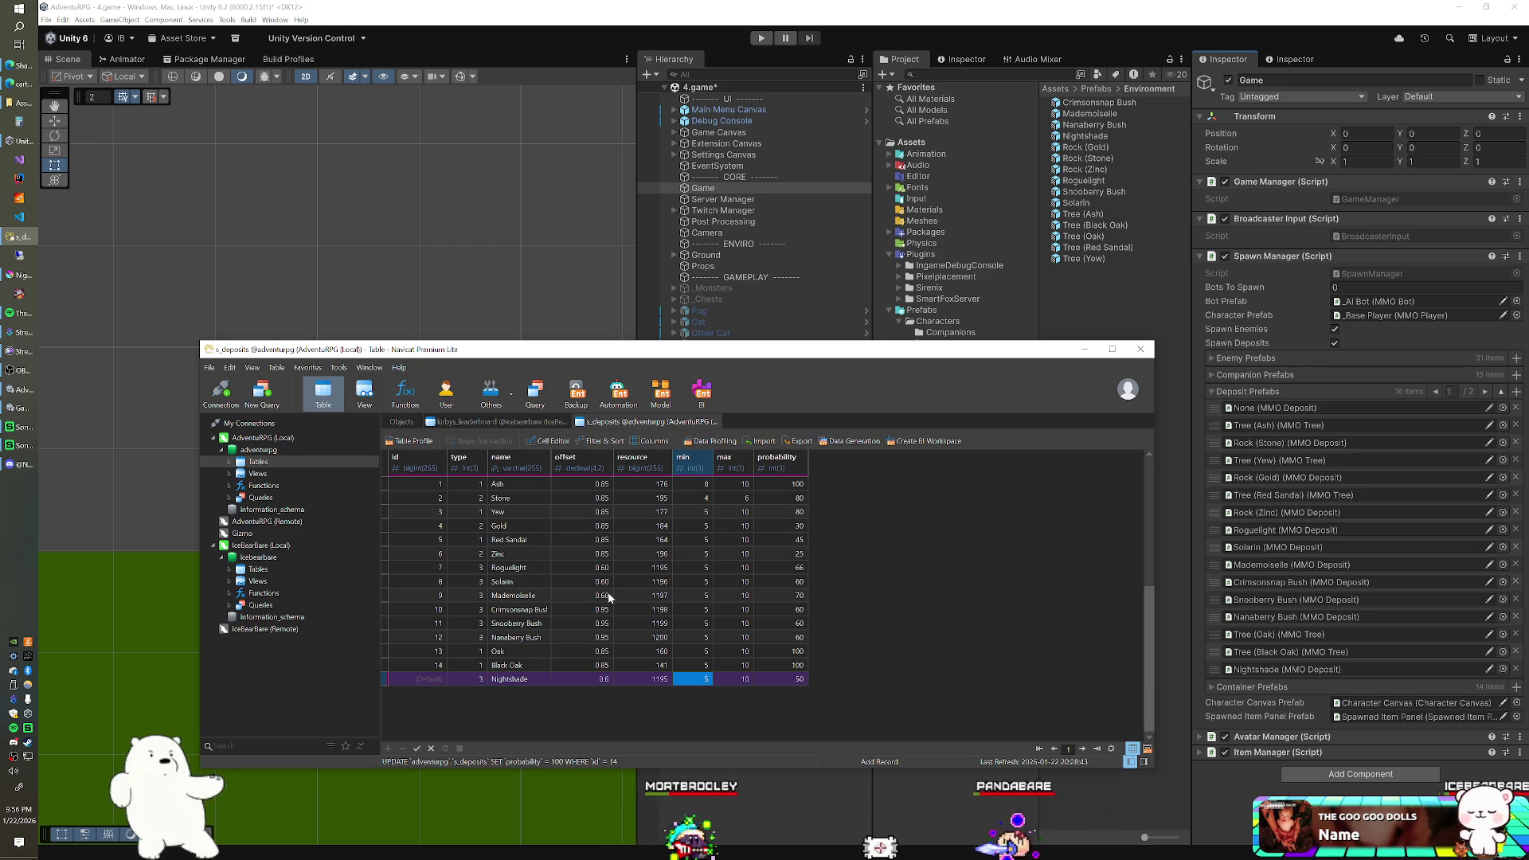
pyautogui.press('Tab')
pyautogui.press('Tab')
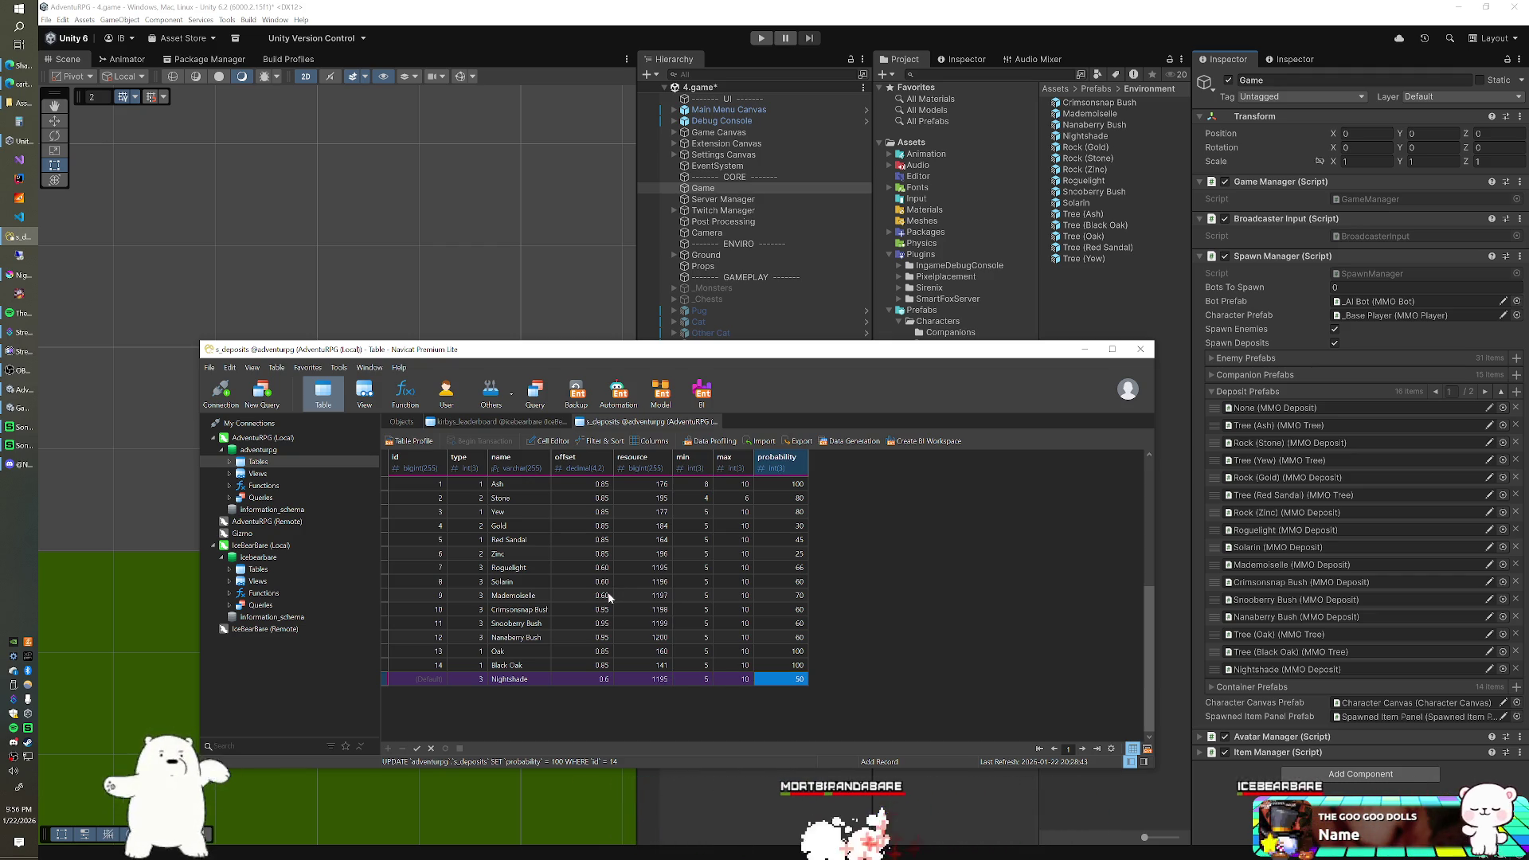
pyautogui.write('100')
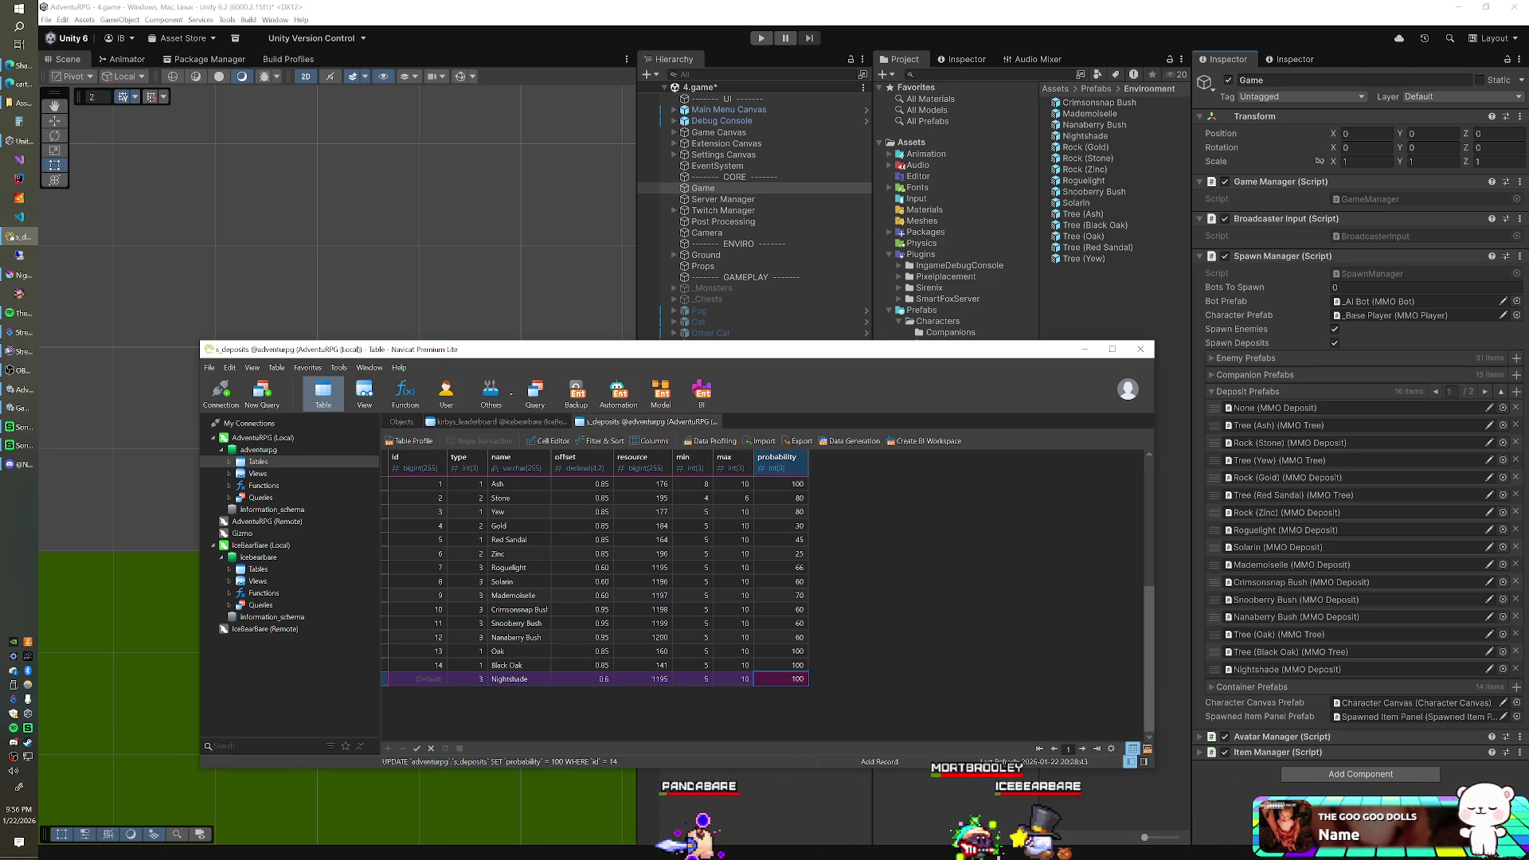
pyautogui.press('Return')
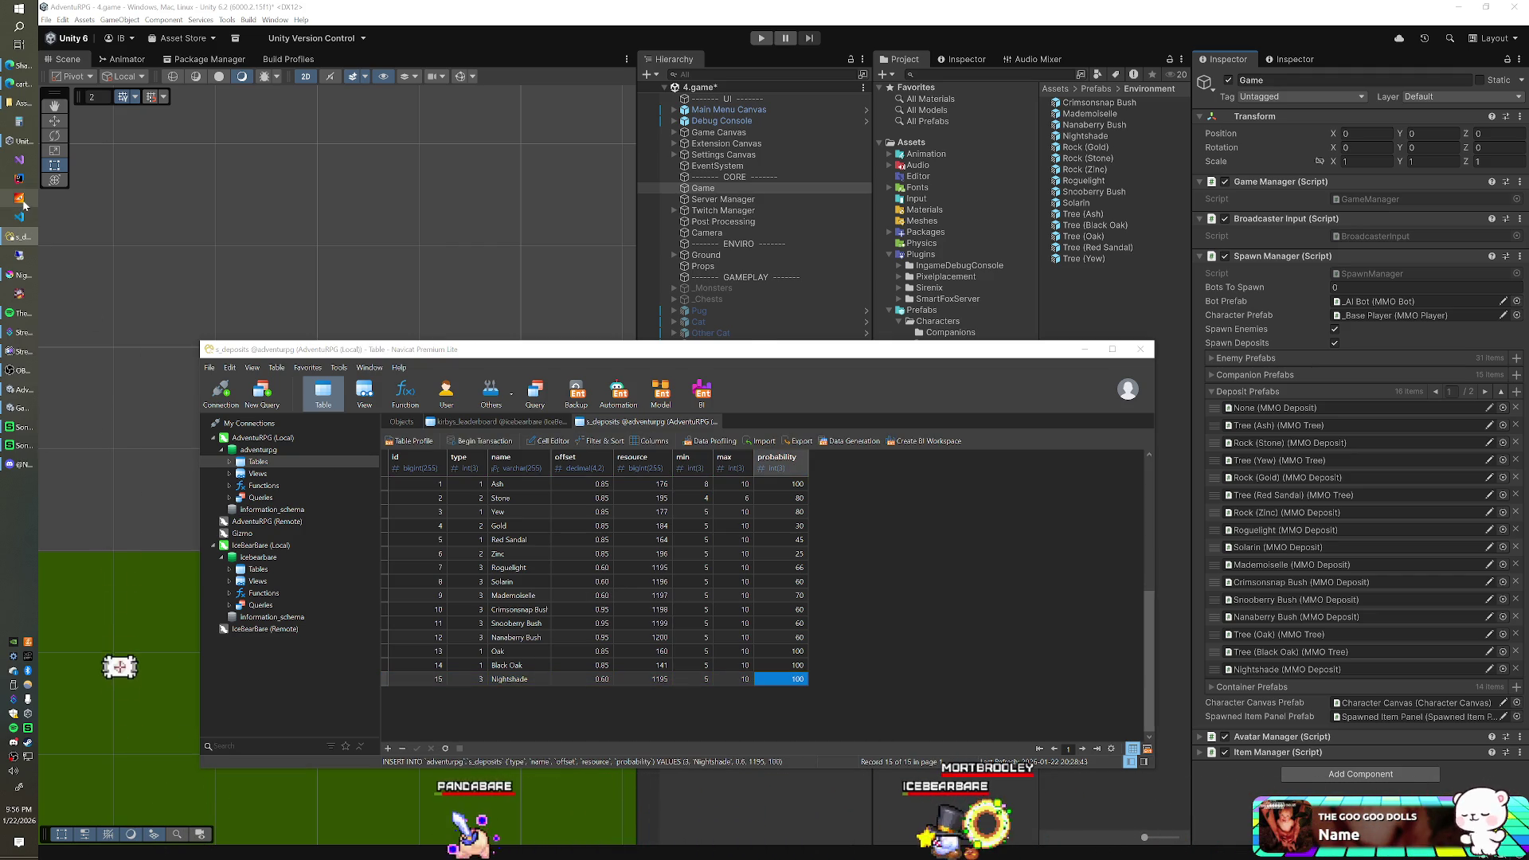
# - Check the SmartFoxServer console, then switch back to the Unity editor
pyautogui.click(21, 199)
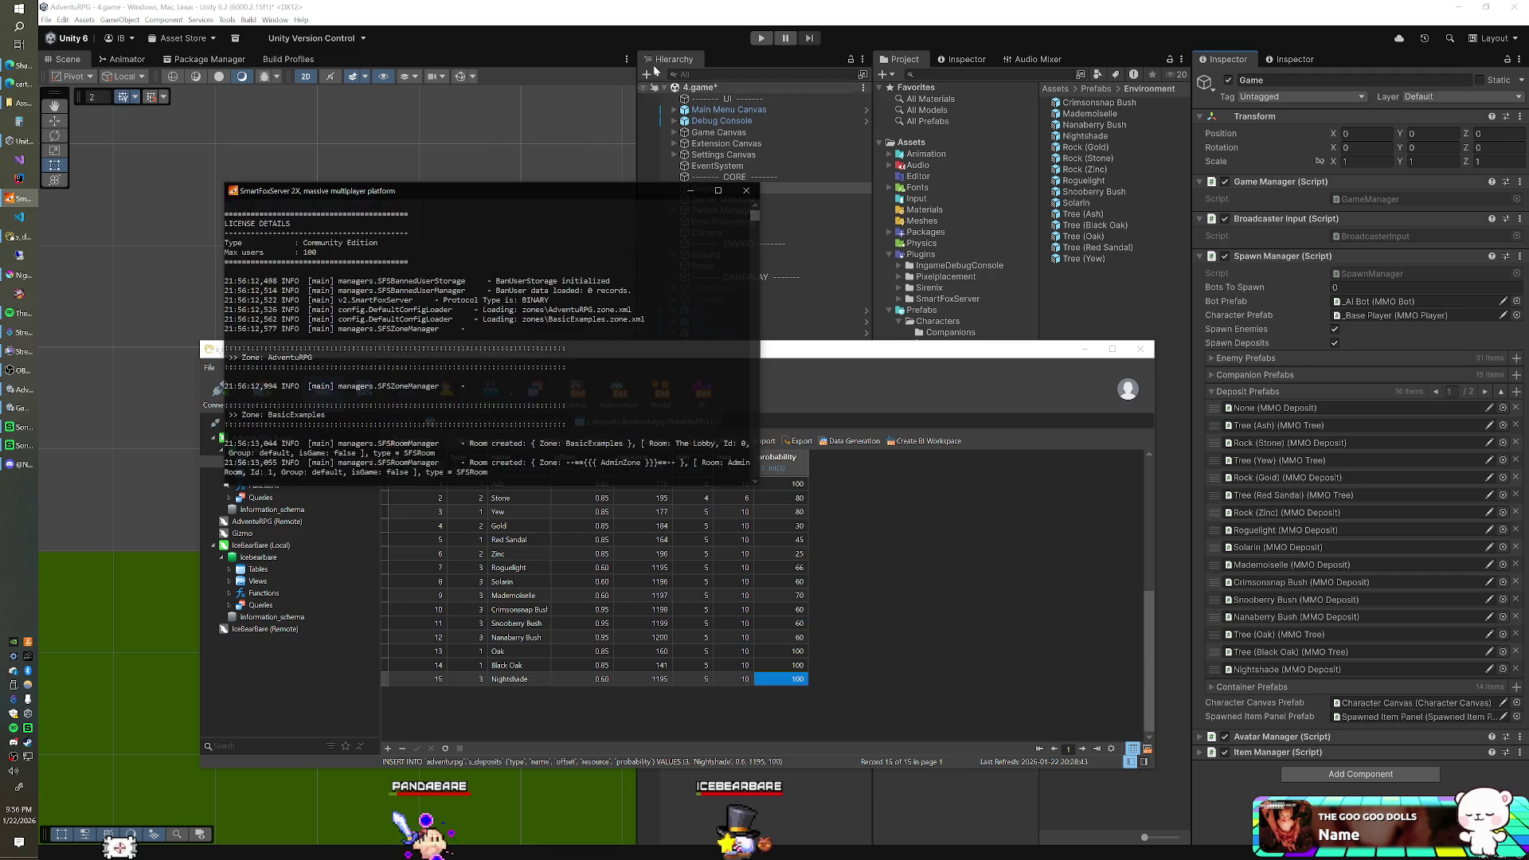
pyautogui.click(704, 33)
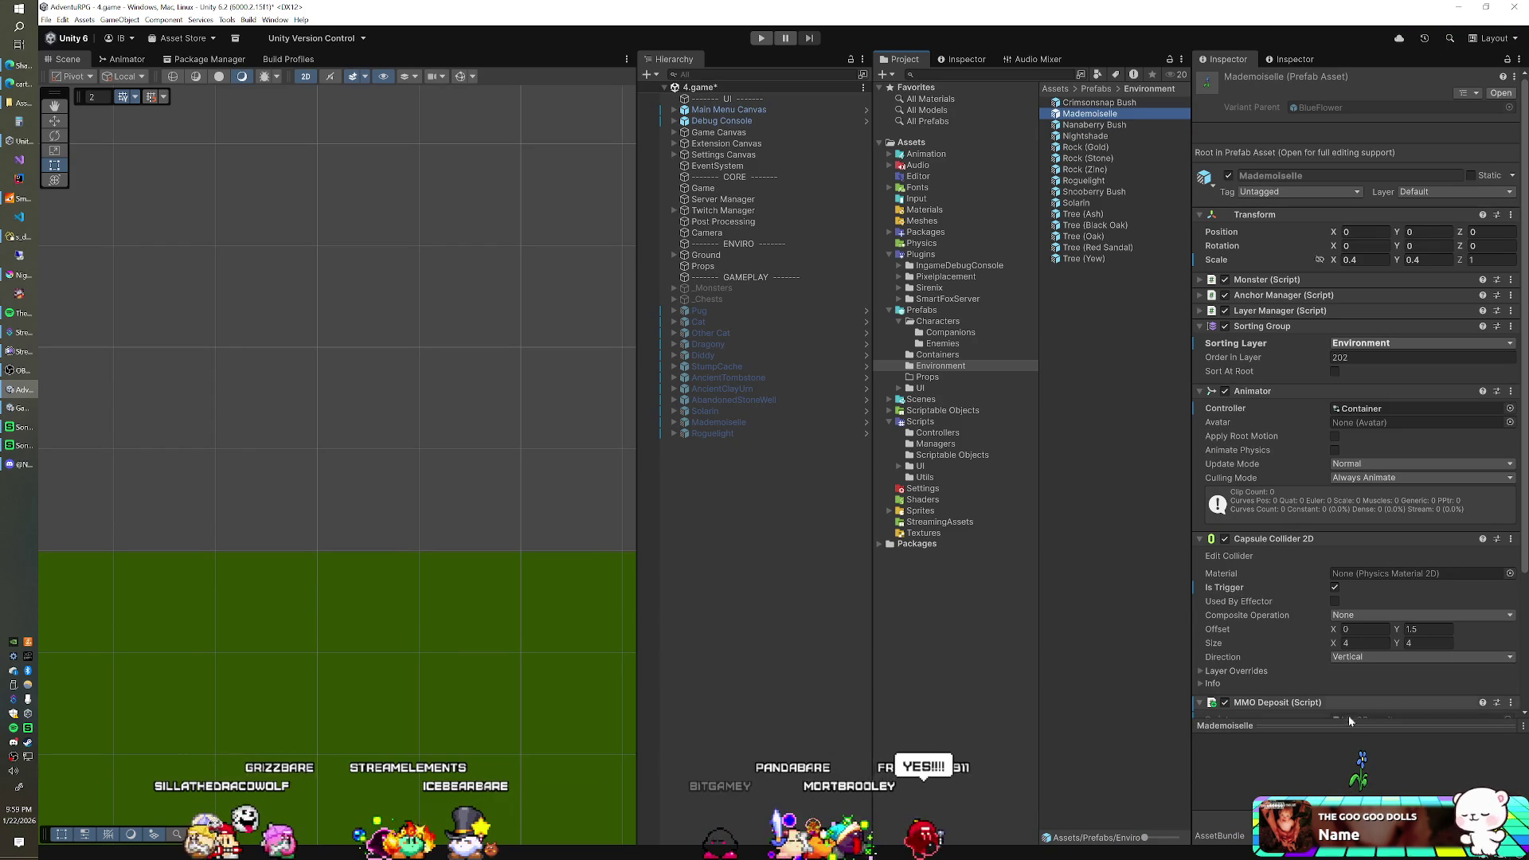
# - Undock the Inspector preview into a floating window and rotate the Solarin flower to a frontal view
pyautogui.rightClick(1350, 720)
pyautogui.click(1402, 701)
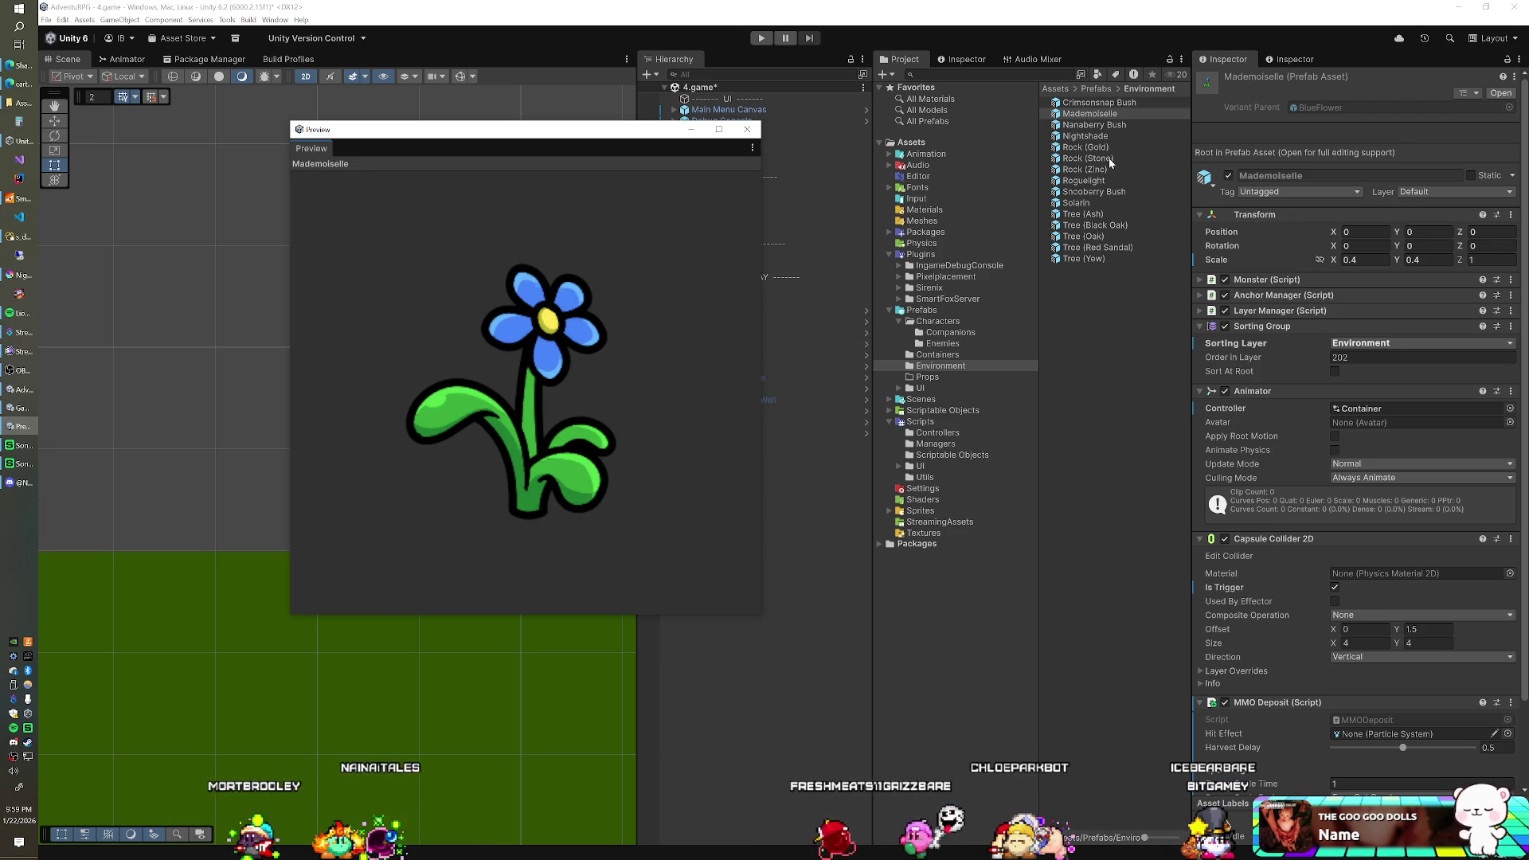
pyautogui.click(1082, 203)
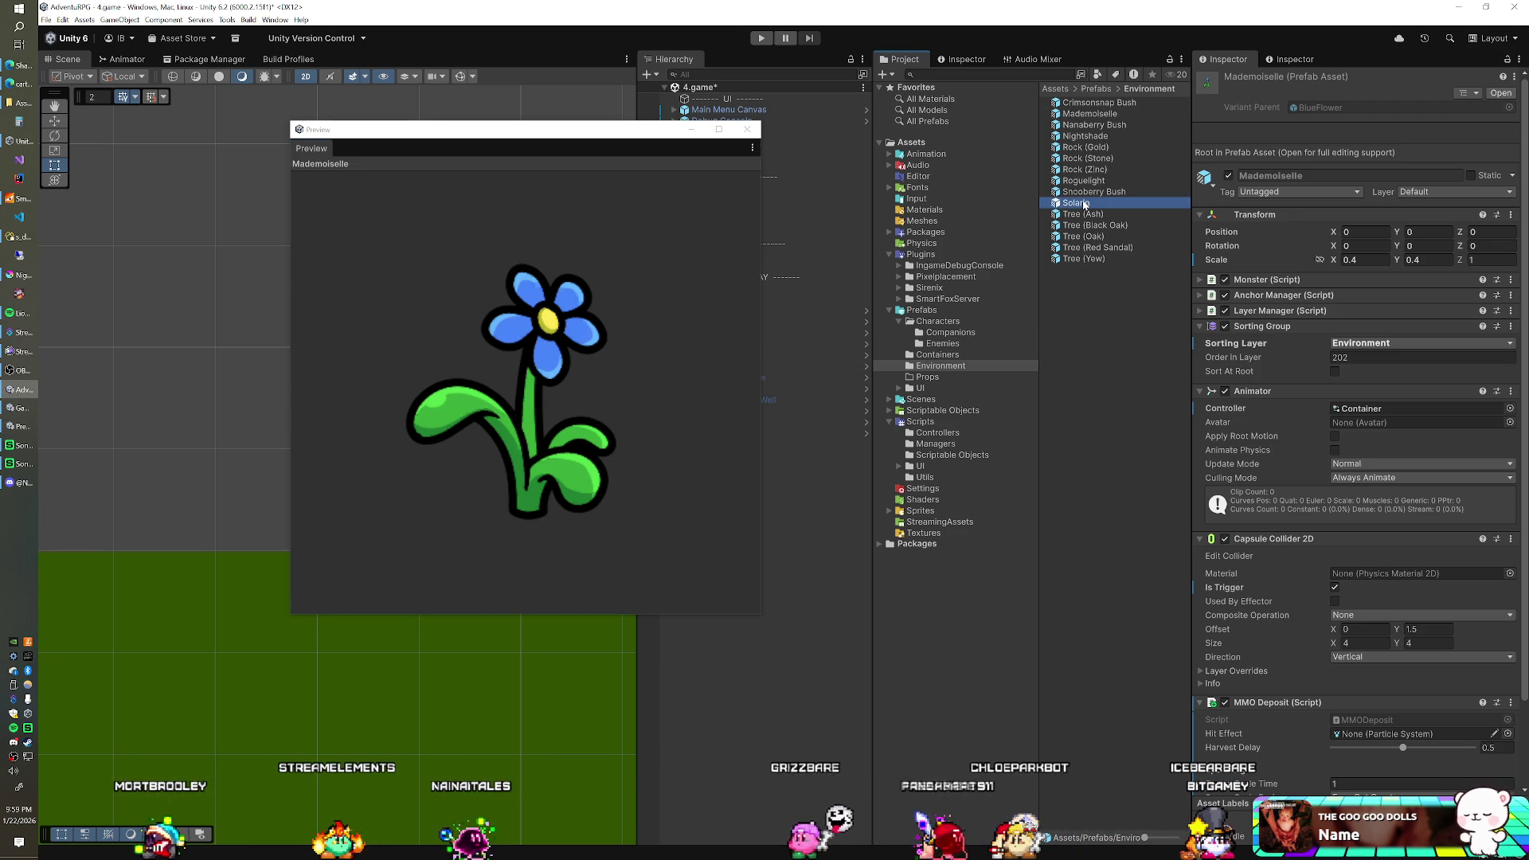
pyautogui.moveTo(580, 406); pyautogui.dragTo(484, 348)
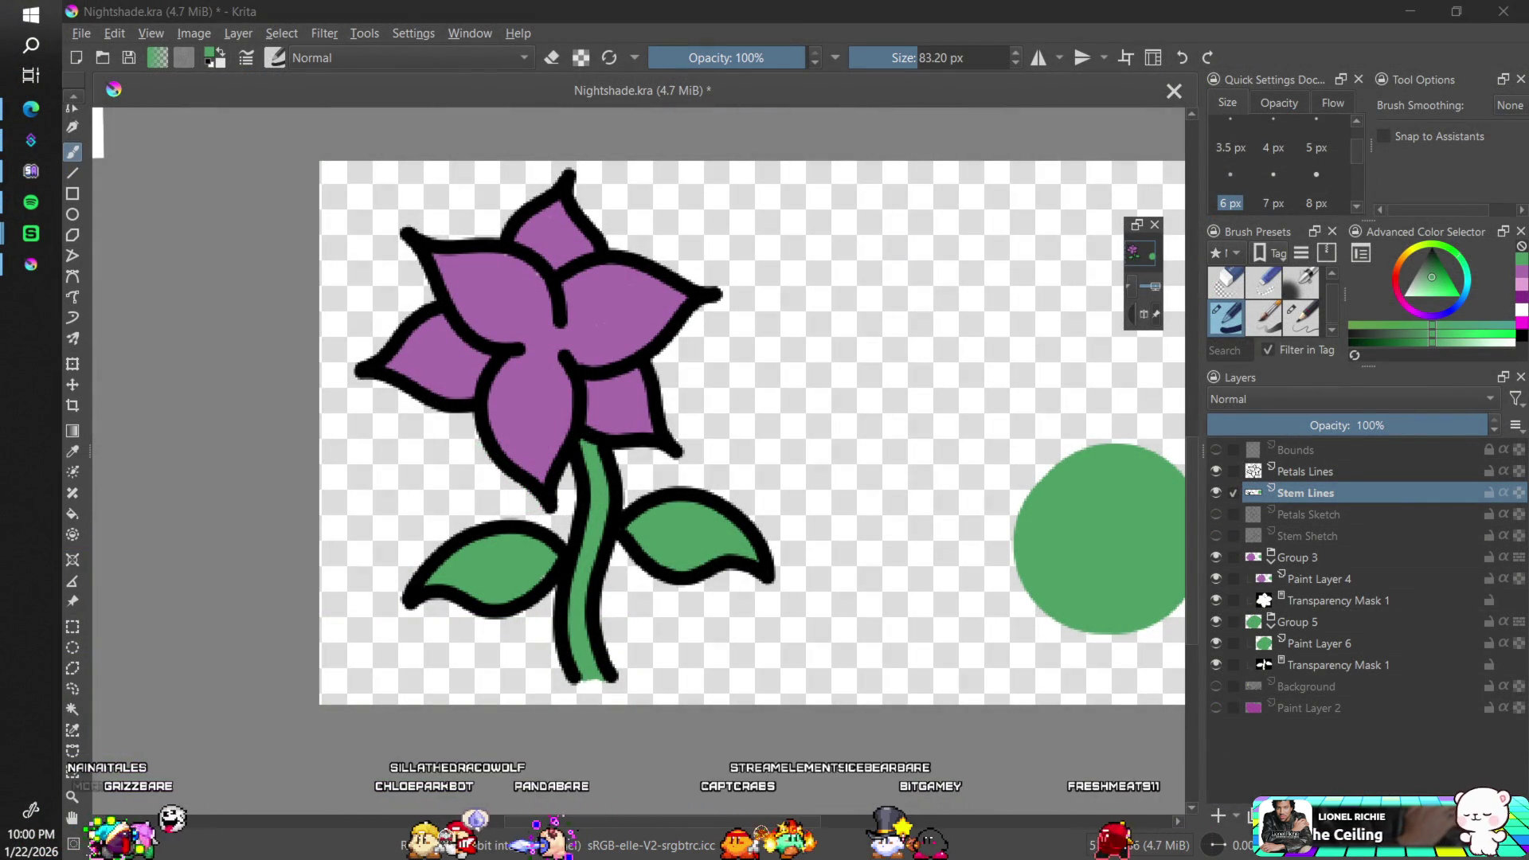
# - Select Transparency Mask 1, pick black as the colour, and choose the 4.71 px Basic-1 brush
pyautogui.click(1291, 599)
pyautogui.hotkey('ctrl', '+')
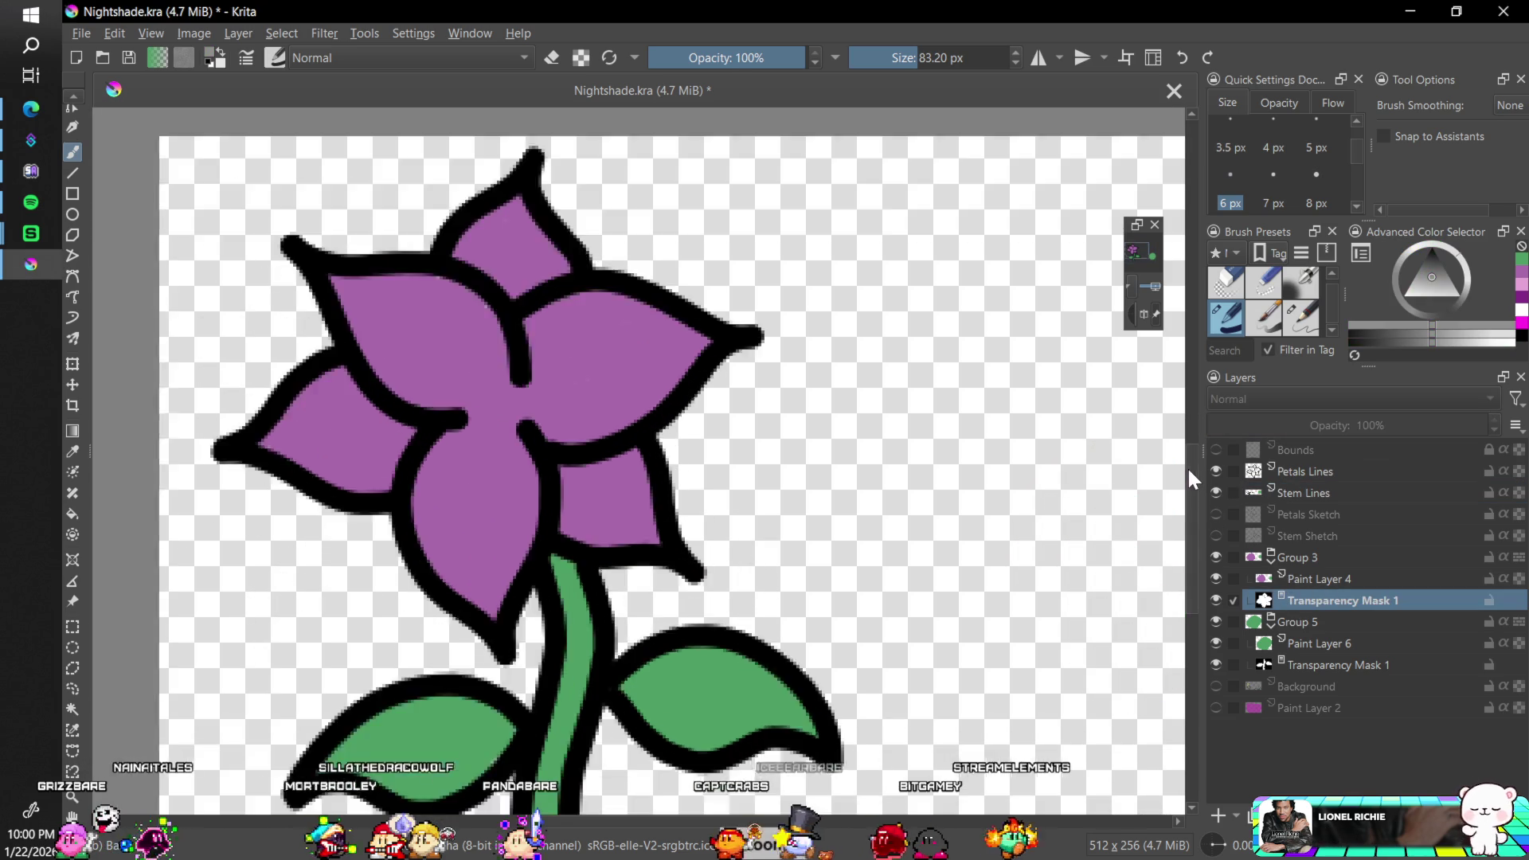
pyautogui.hotkey('ctrl', '+')
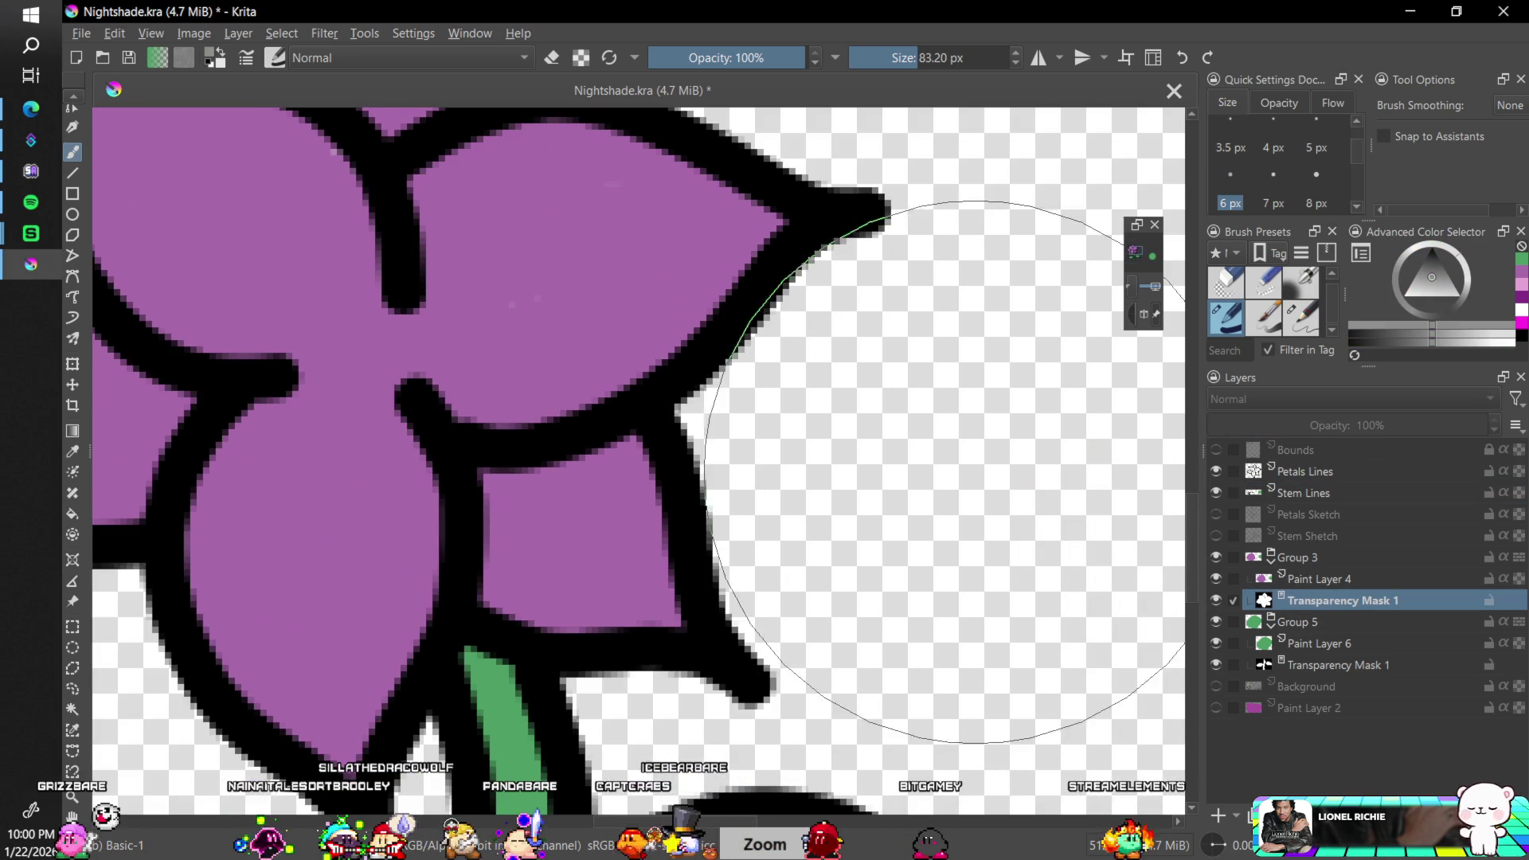
pyautogui.press('p')
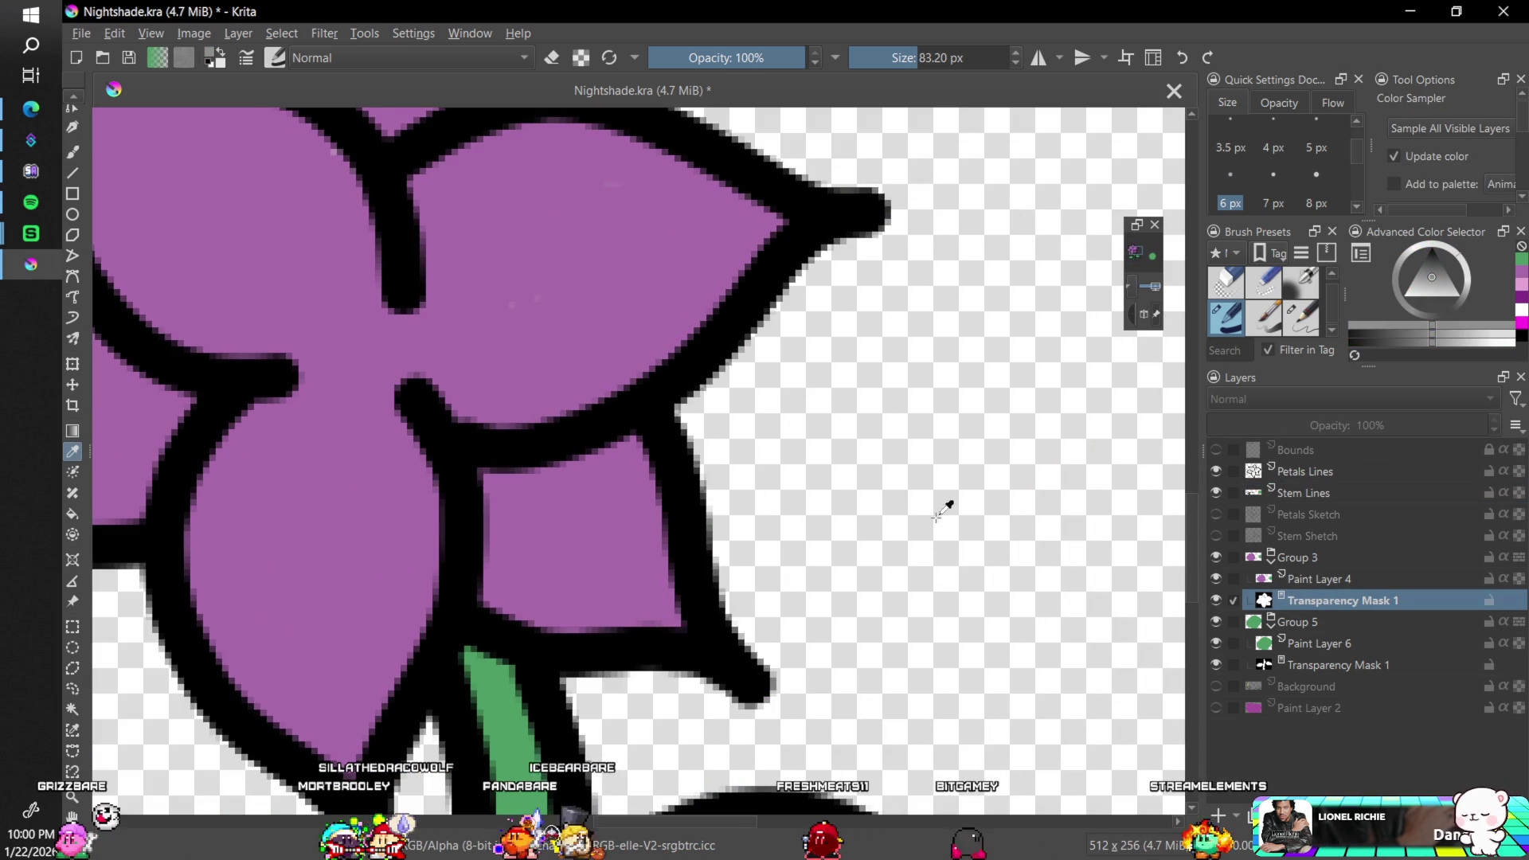
pyautogui.scroll(-2, 798, 461)
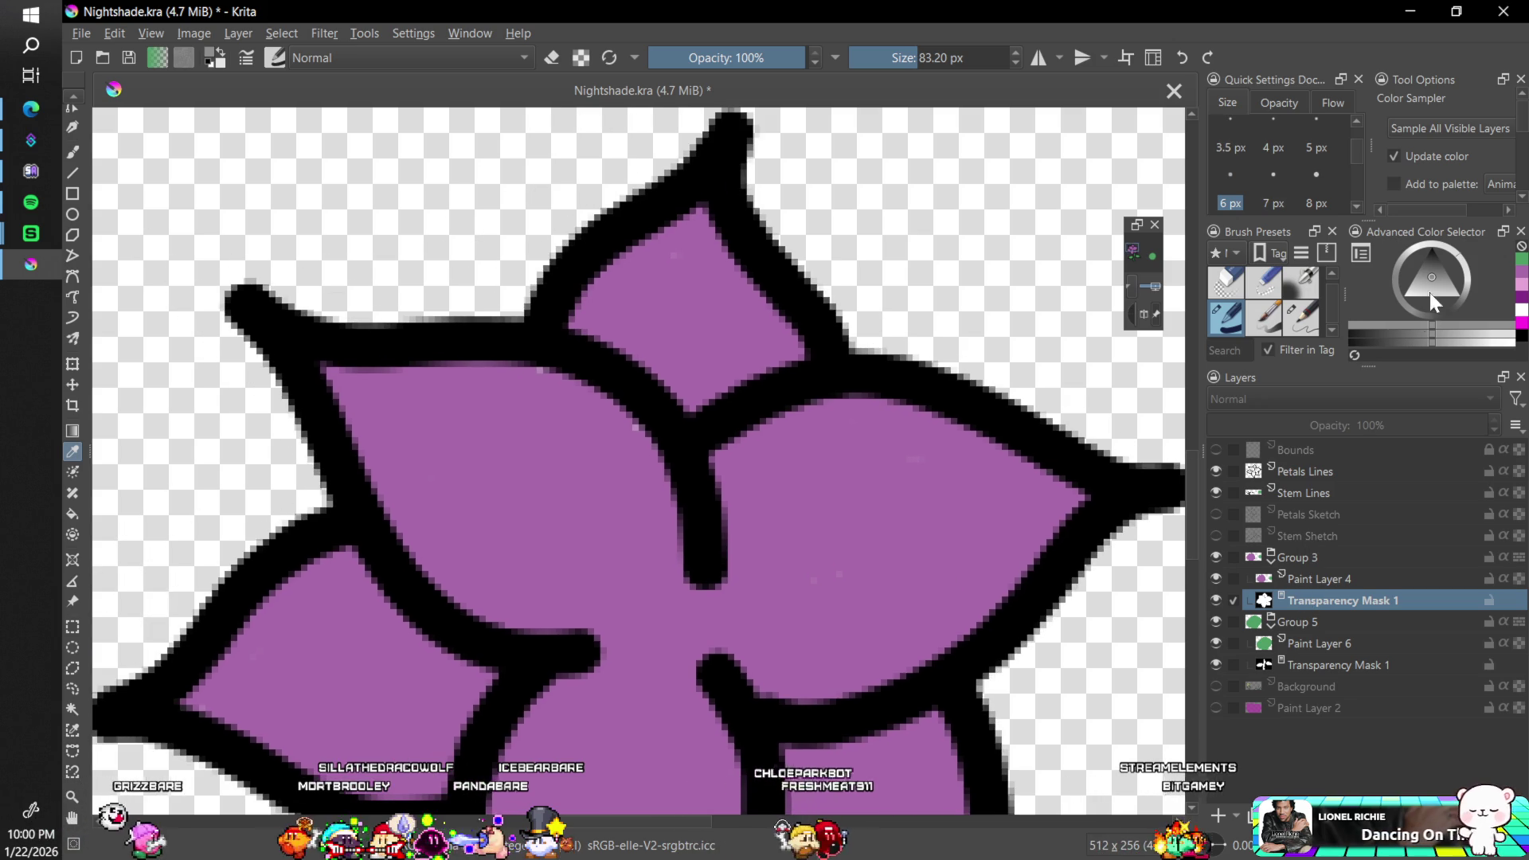
pyautogui.moveTo(1430, 293)
pyautogui.mouseDown()
pyautogui.moveTo(1333, 366)
pyautogui.moveTo(1240, 312)
pyautogui.mouseUp()
pyautogui.click(1232, 320)
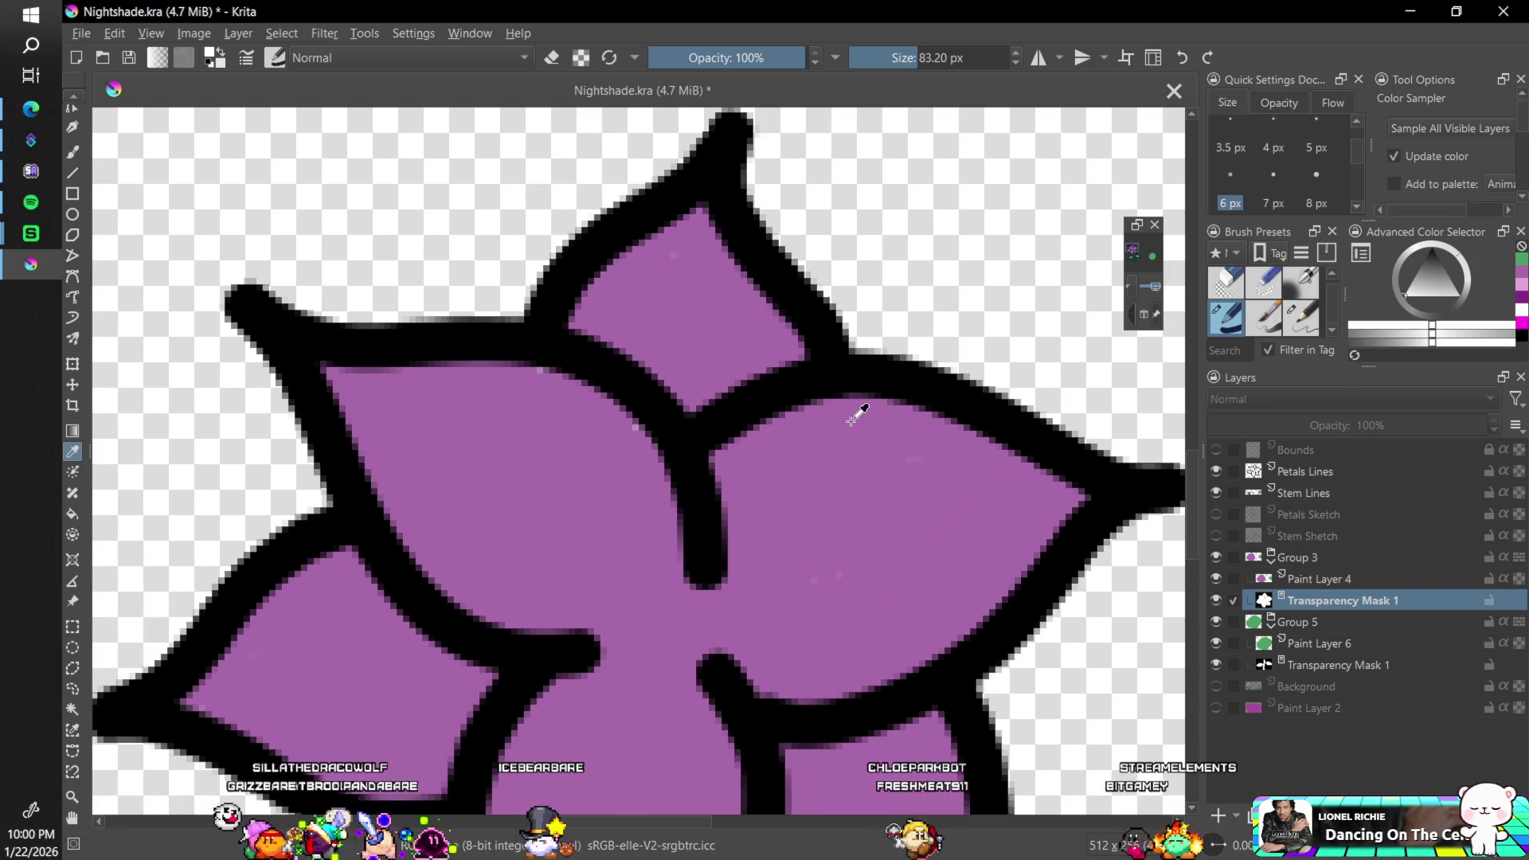
pyautogui.moveTo(939, 57); pyautogui.dragTo(871, 83)
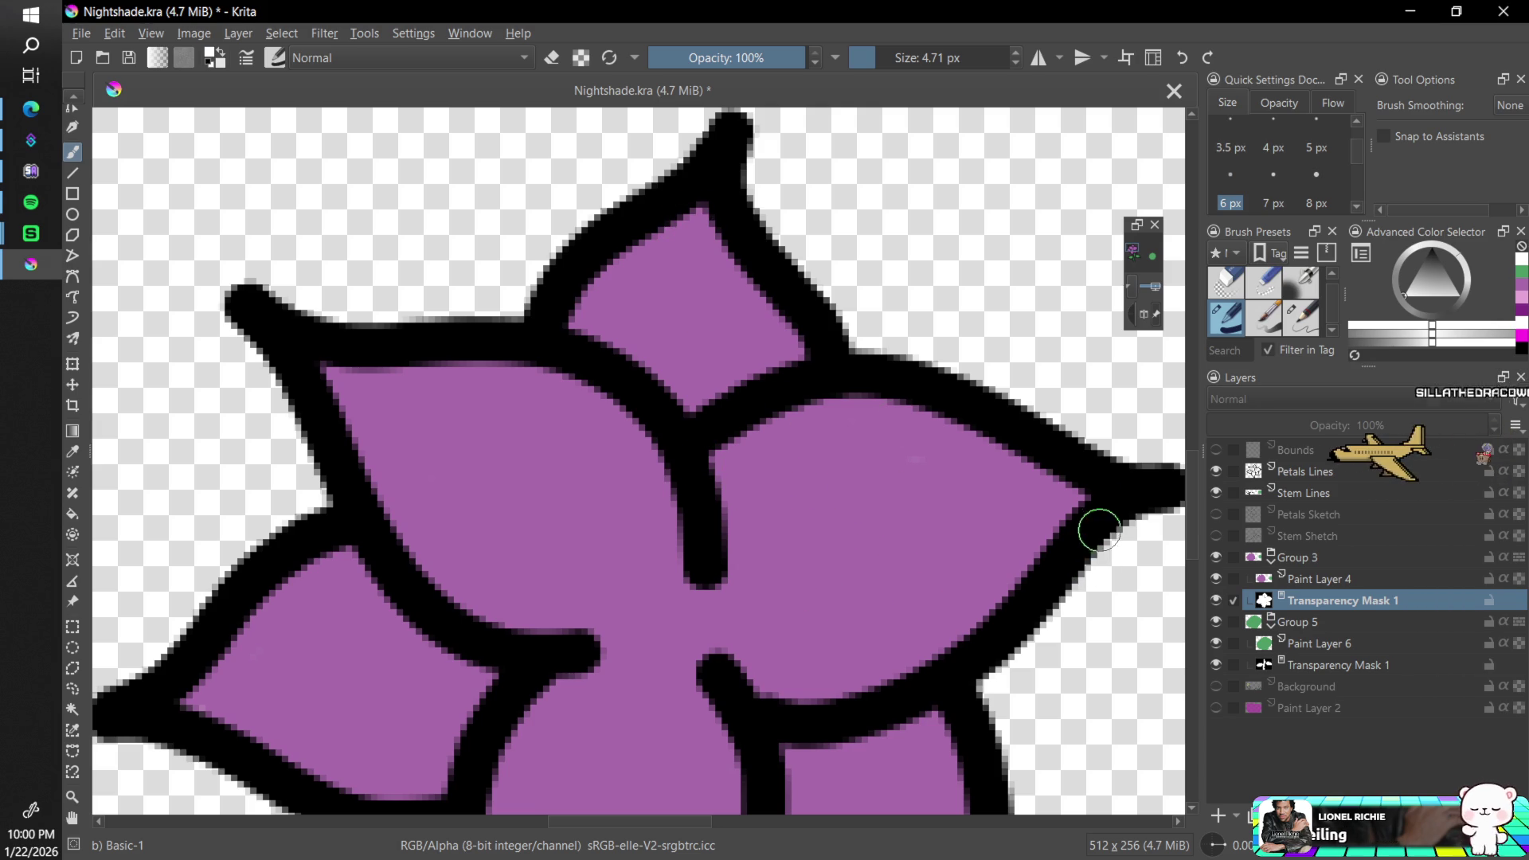
pyautogui.scroll(-2, 1191, 409)
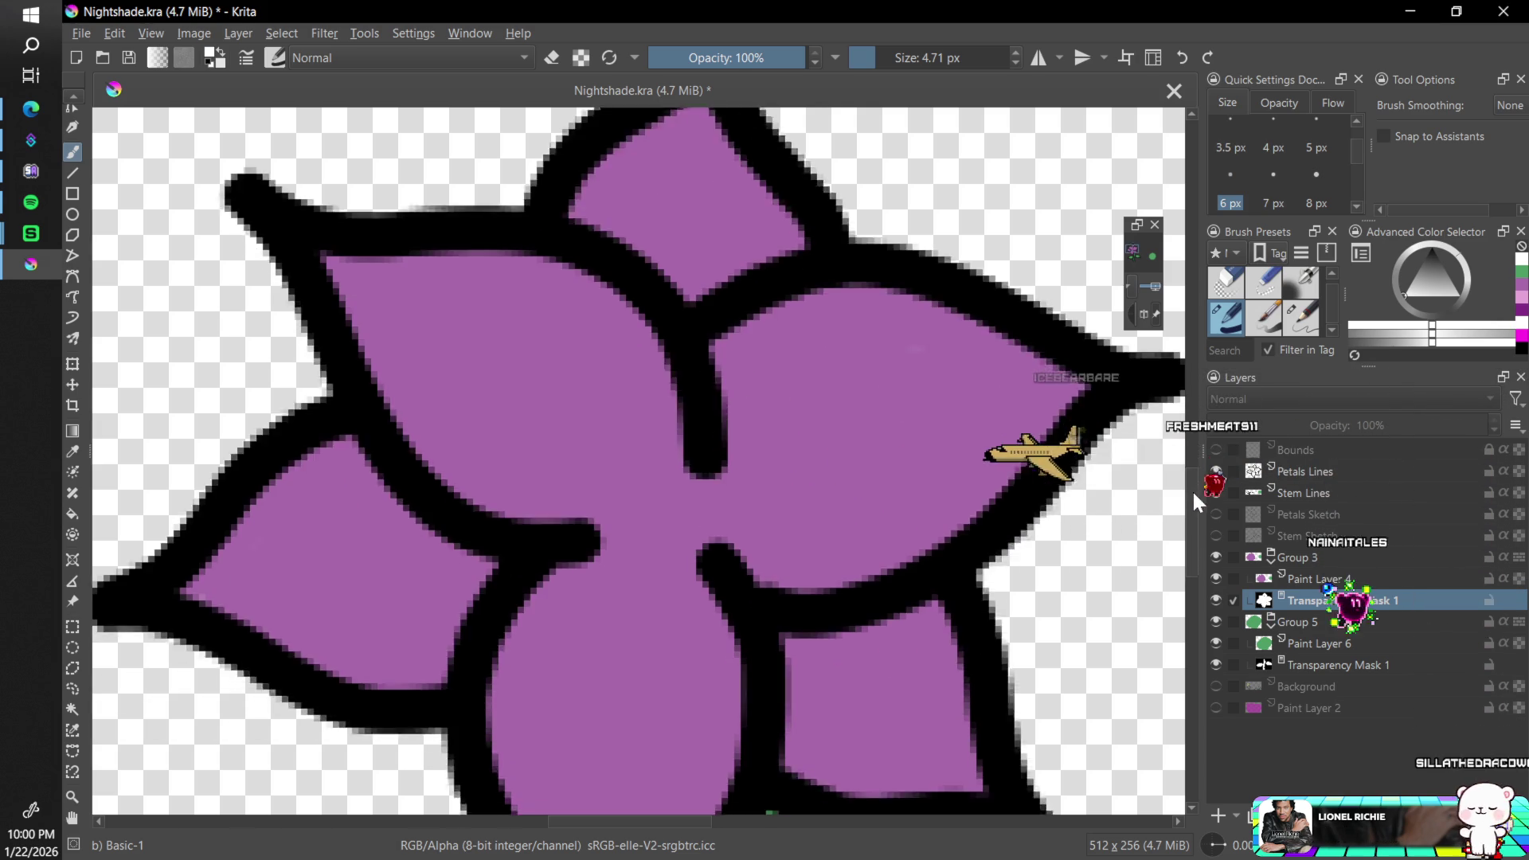
pyautogui.scroll(3, 1191, 489)
pyautogui.scroll(-4, 1192, 516)
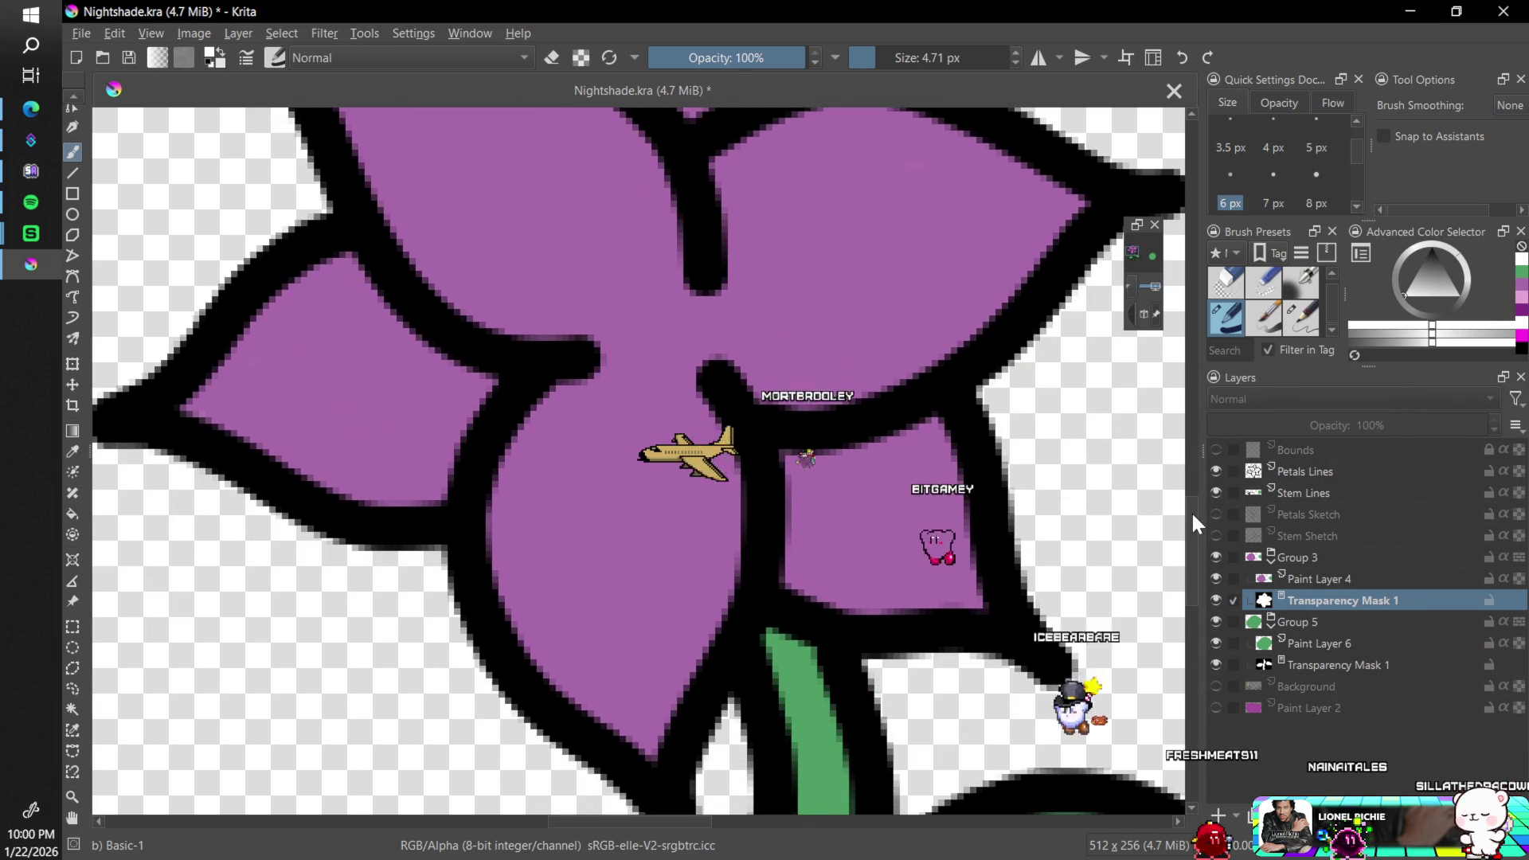
pyautogui.scroll(-2, 1190, 529)
pyautogui.scroll(5, 1188, 566)
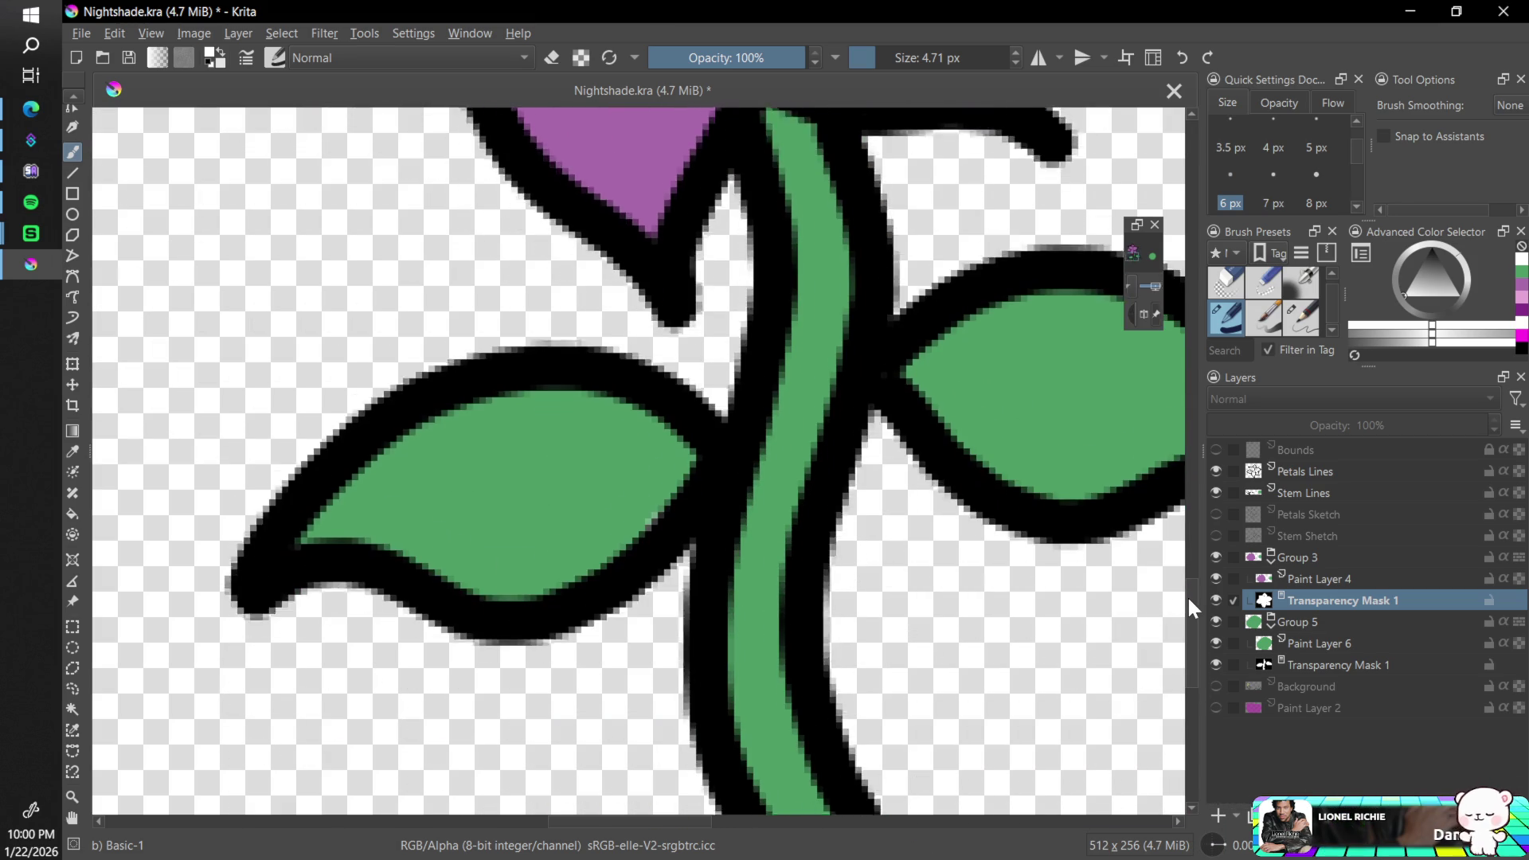
pyautogui.scroll(-2, 1186, 603)
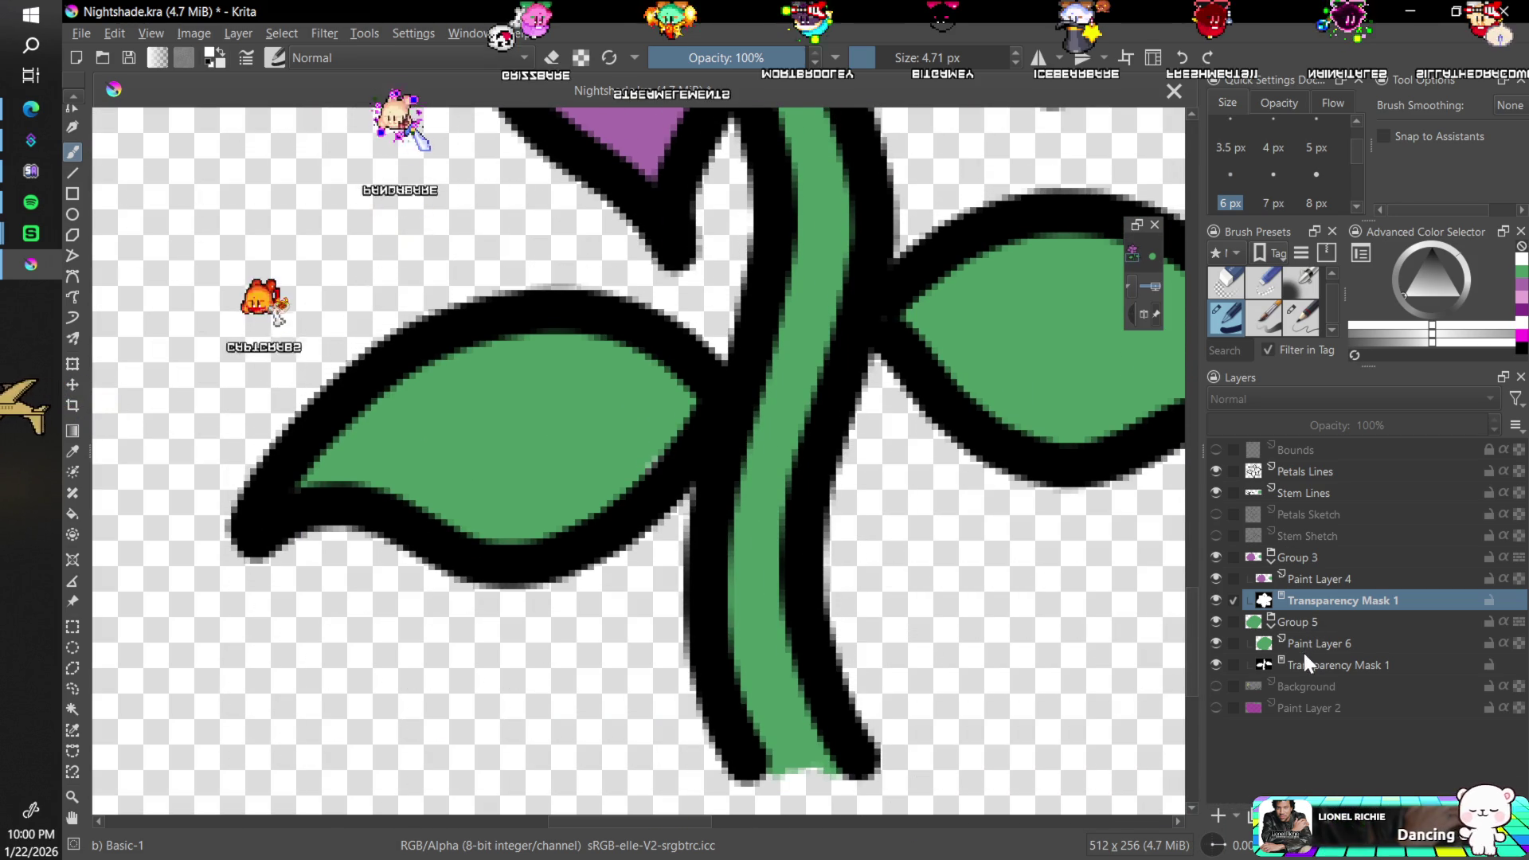
# - Select the leaves group's transparency mask, zoom back out to the flower, then select petal Group 3
pyautogui.click(1338, 664)
pyautogui.scroll(2, 647, 465)
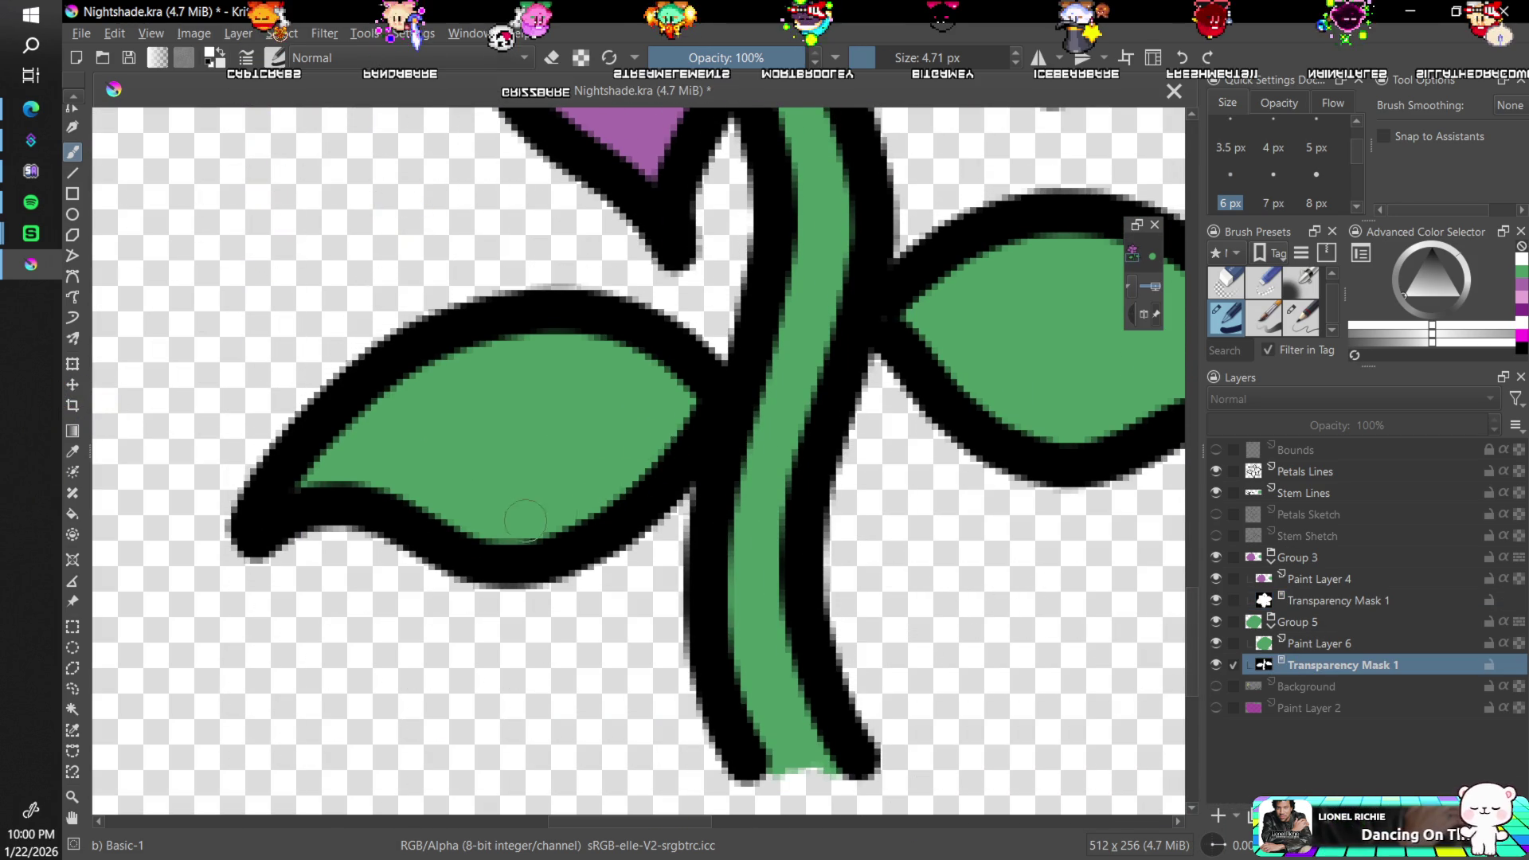
pyautogui.moveTo(676, 821)
pyautogui.mouseDown()
pyautogui.moveTo(739, 820)
pyautogui.moveTo(681, 828)
pyautogui.mouseUp()
pyautogui.press('-')
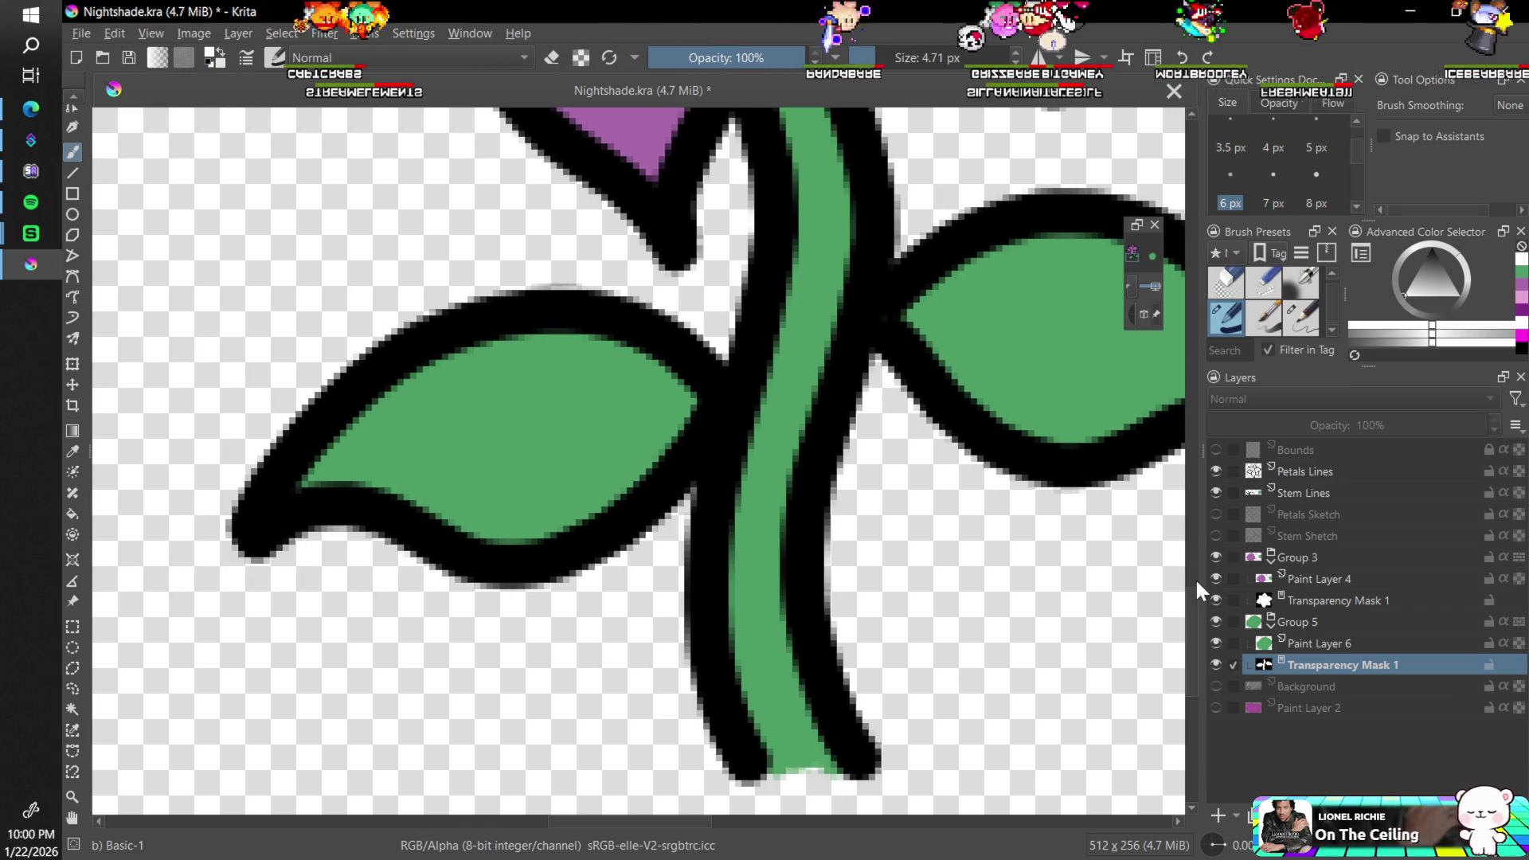
pyautogui.scroll(3, 1191, 593)
pyautogui.scroll(-3, 1181, 552)
pyautogui.scroll(3, 1173, 517)
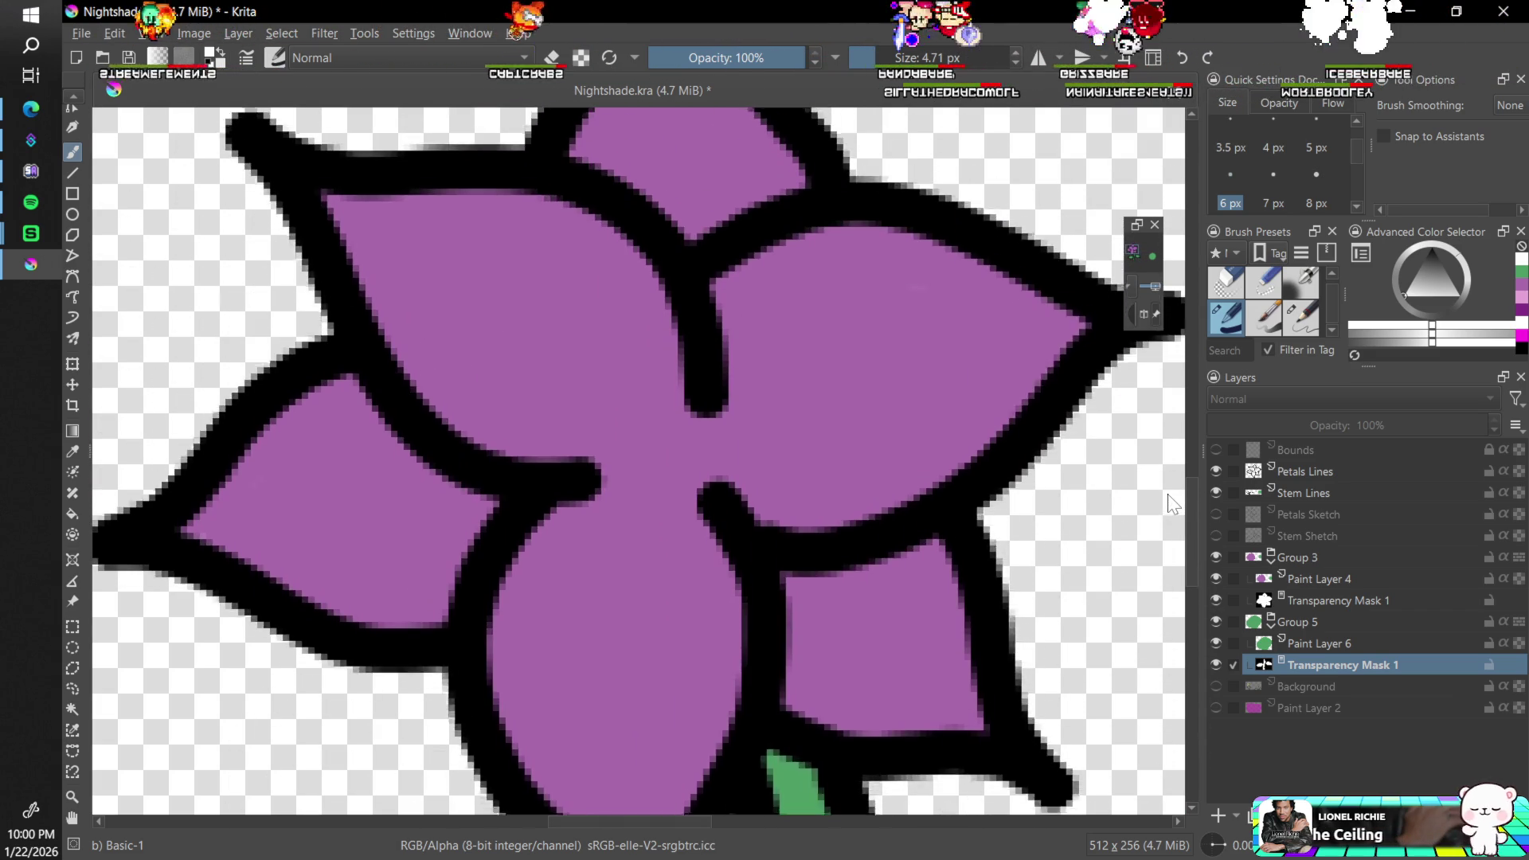
pyautogui.scroll(-3, 1163, 465)
pyautogui.scroll(3, 1168, 499)
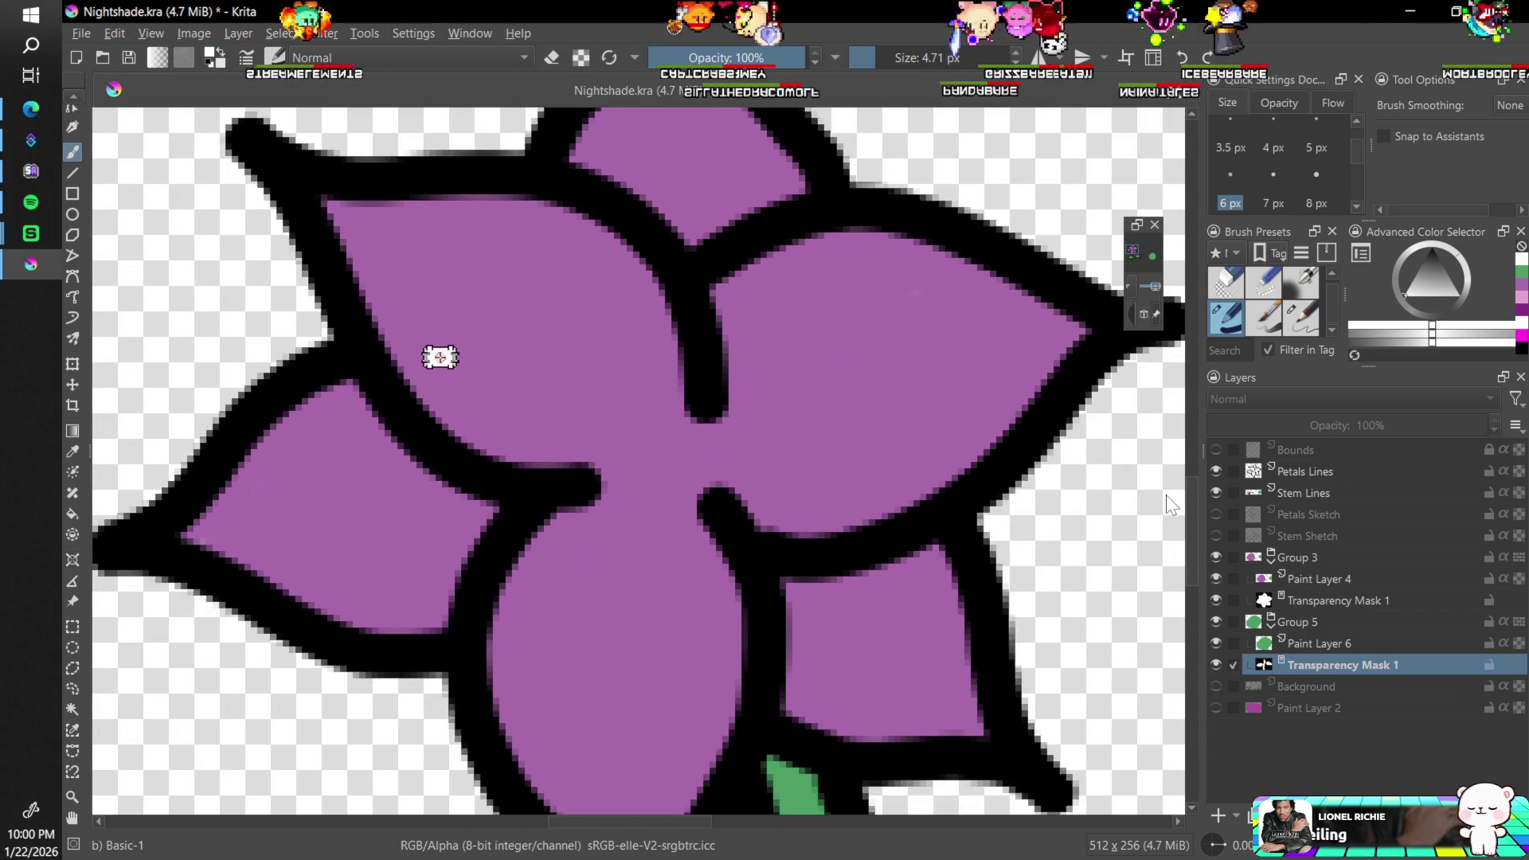
pyautogui.scroll(-3, 1168, 502)
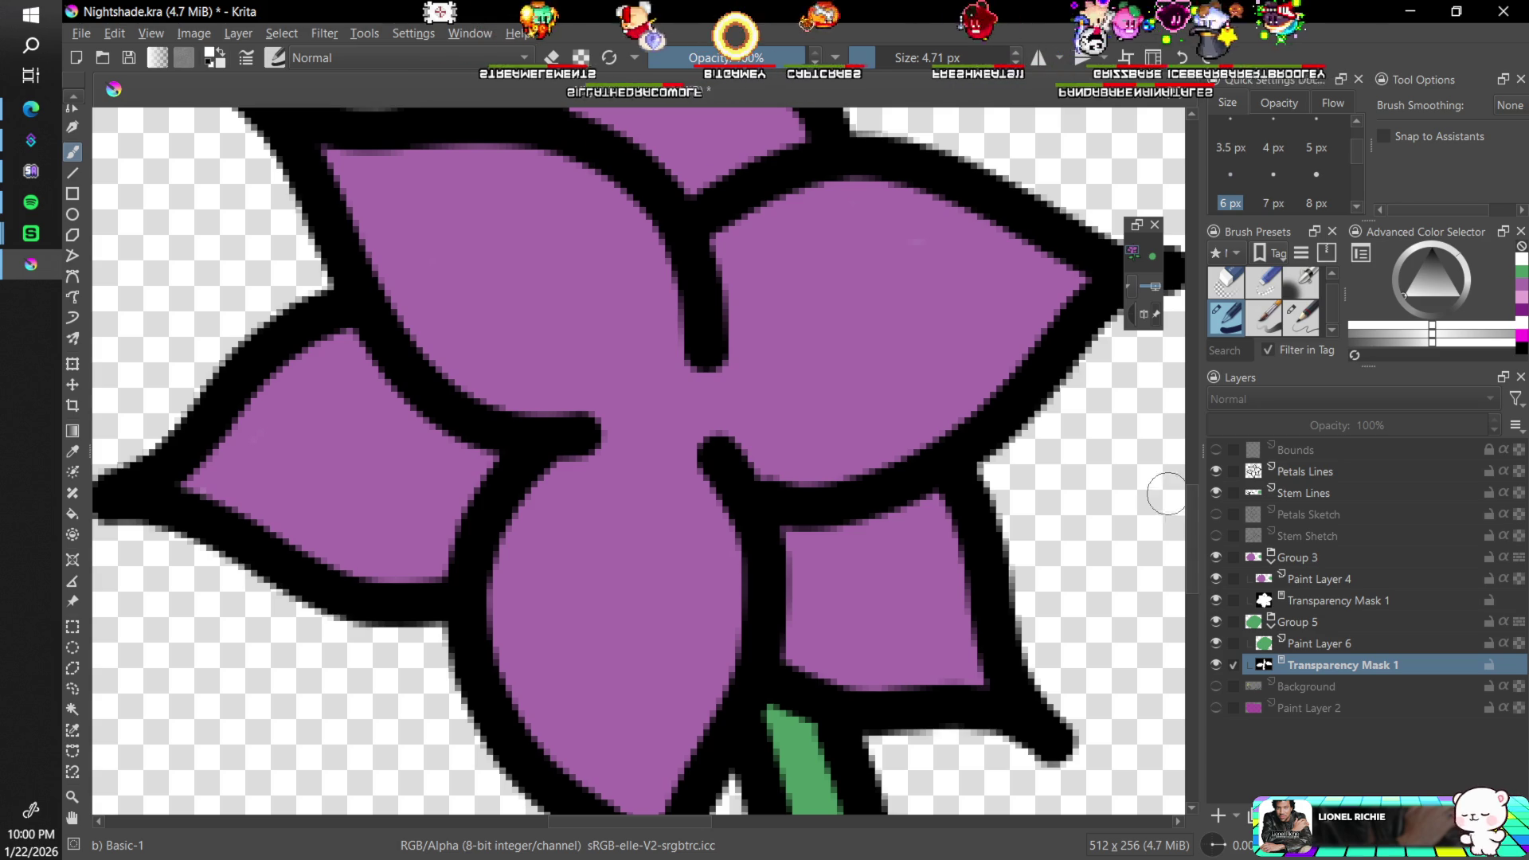
pyautogui.scroll(3, 1301, 607)
pyautogui.click(1307, 556)
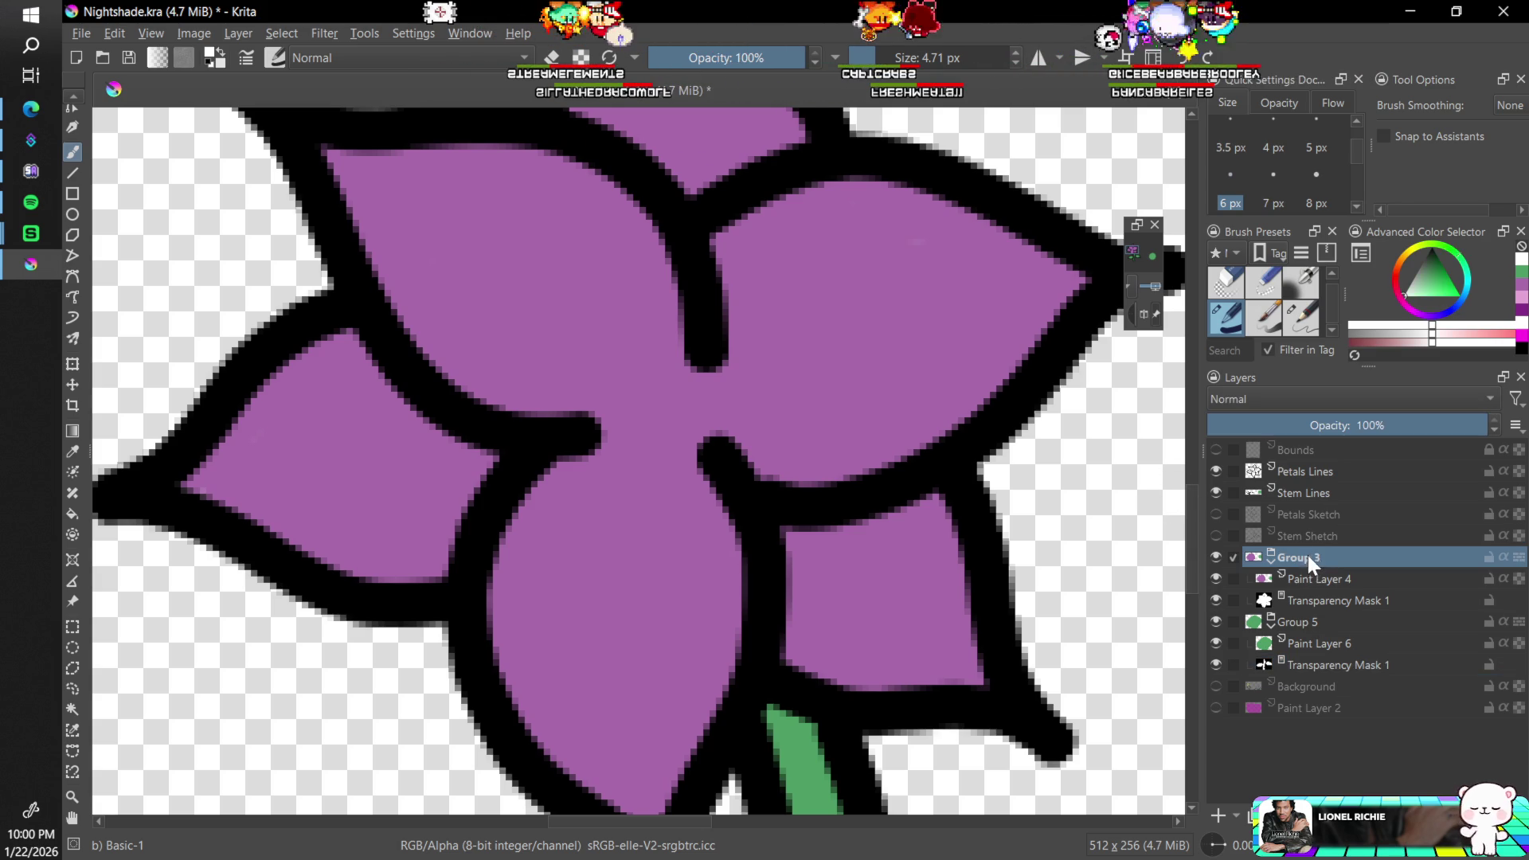
# - Add Paint Layer 7 above Group 3 and set up a black 6 px brush
pyautogui.click(1218, 813)
pyautogui.press('-')
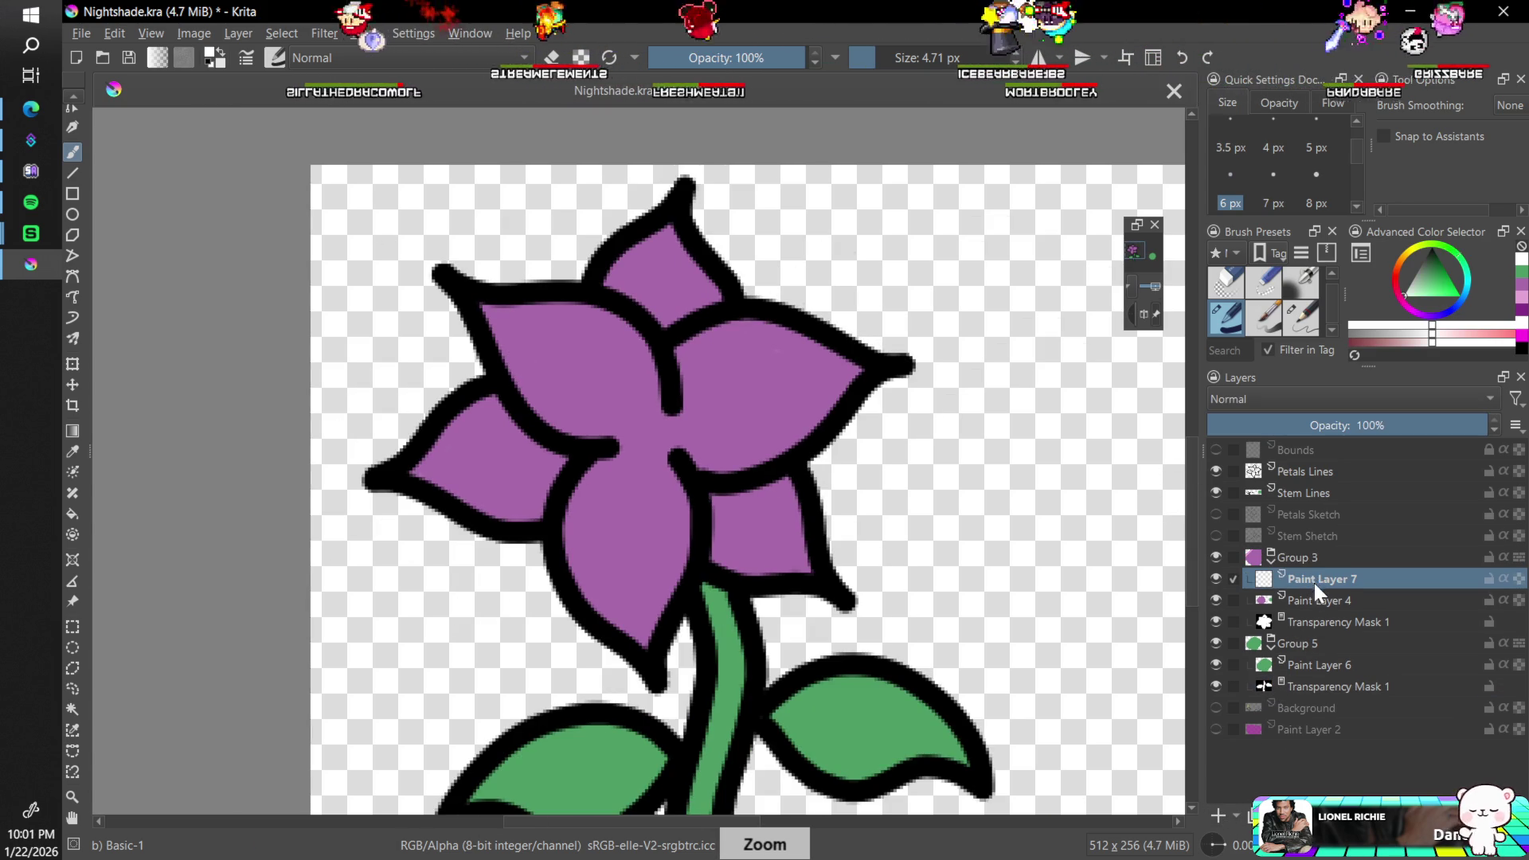
pyautogui.moveTo(1314, 583); pyautogui.dragTo(1334, 537)
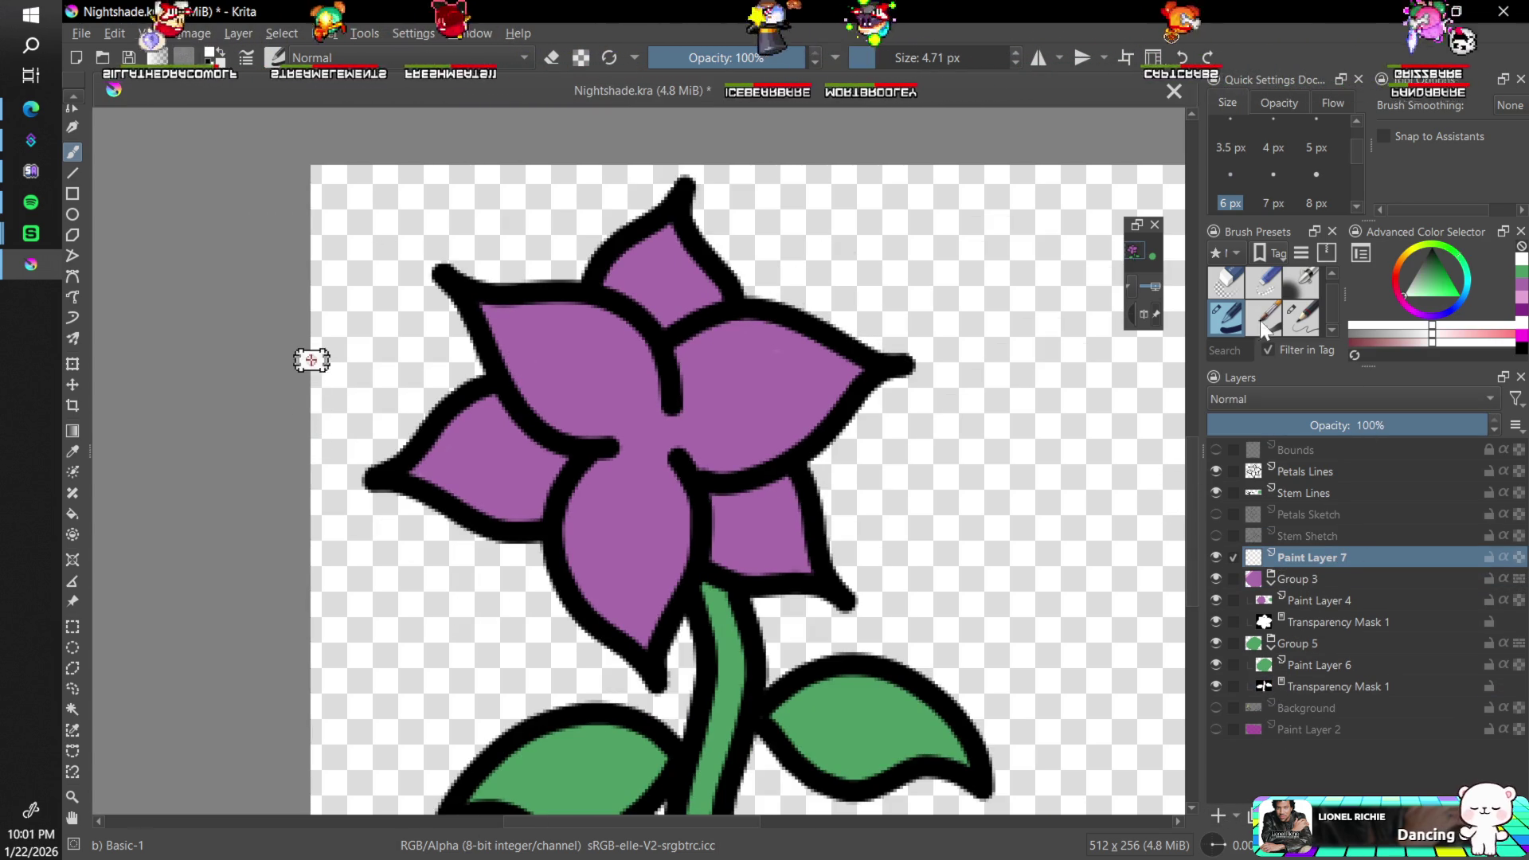
pyautogui.click(1226, 185)
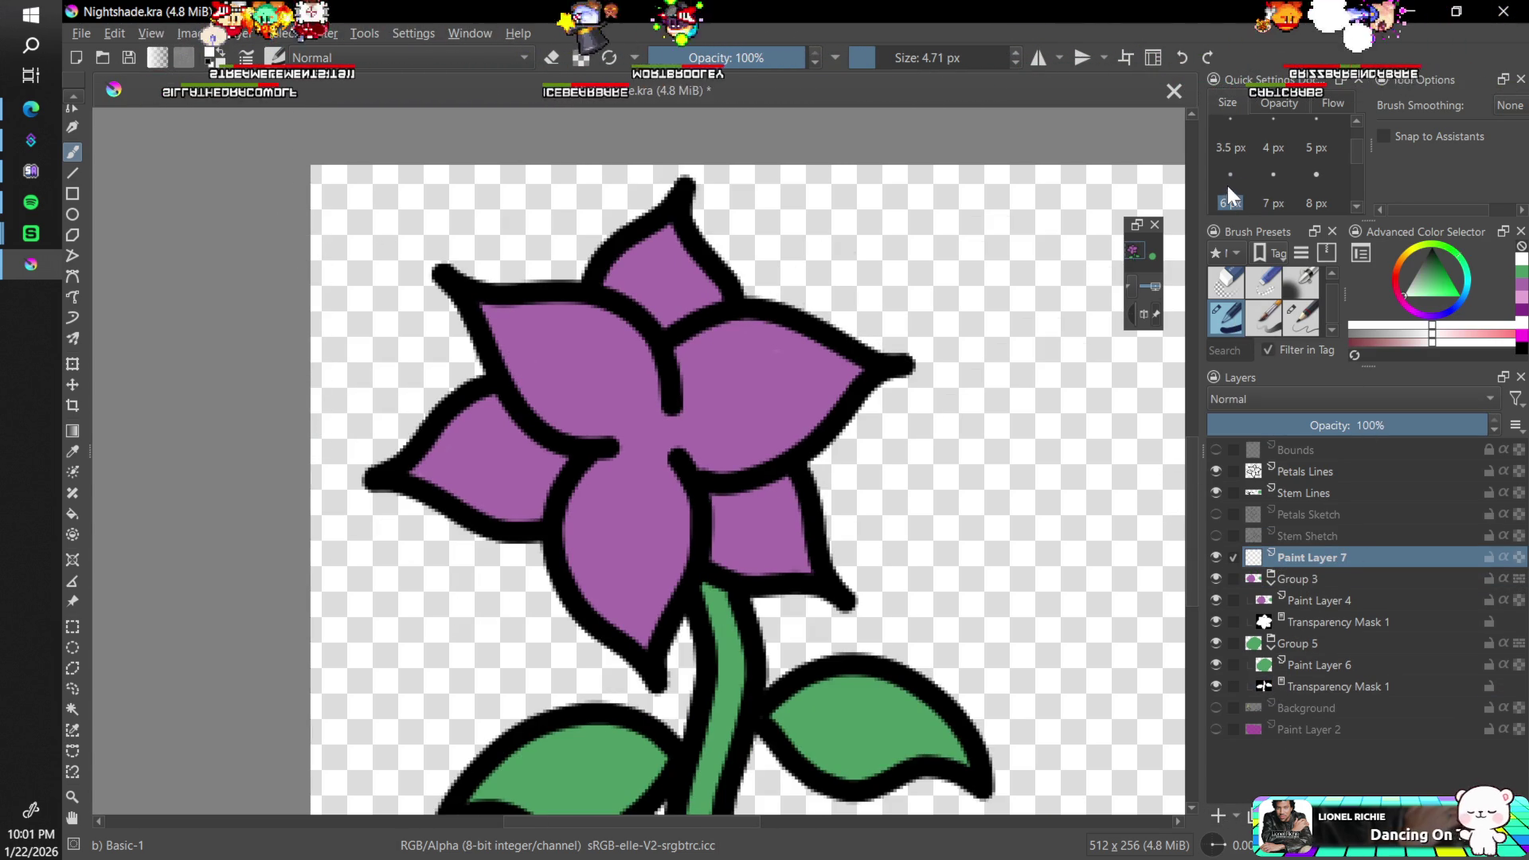
pyautogui.click(1431, 279)
# - Zoom in on the flower and switch brush smoothing to Stabilizer
pyautogui.press('+')
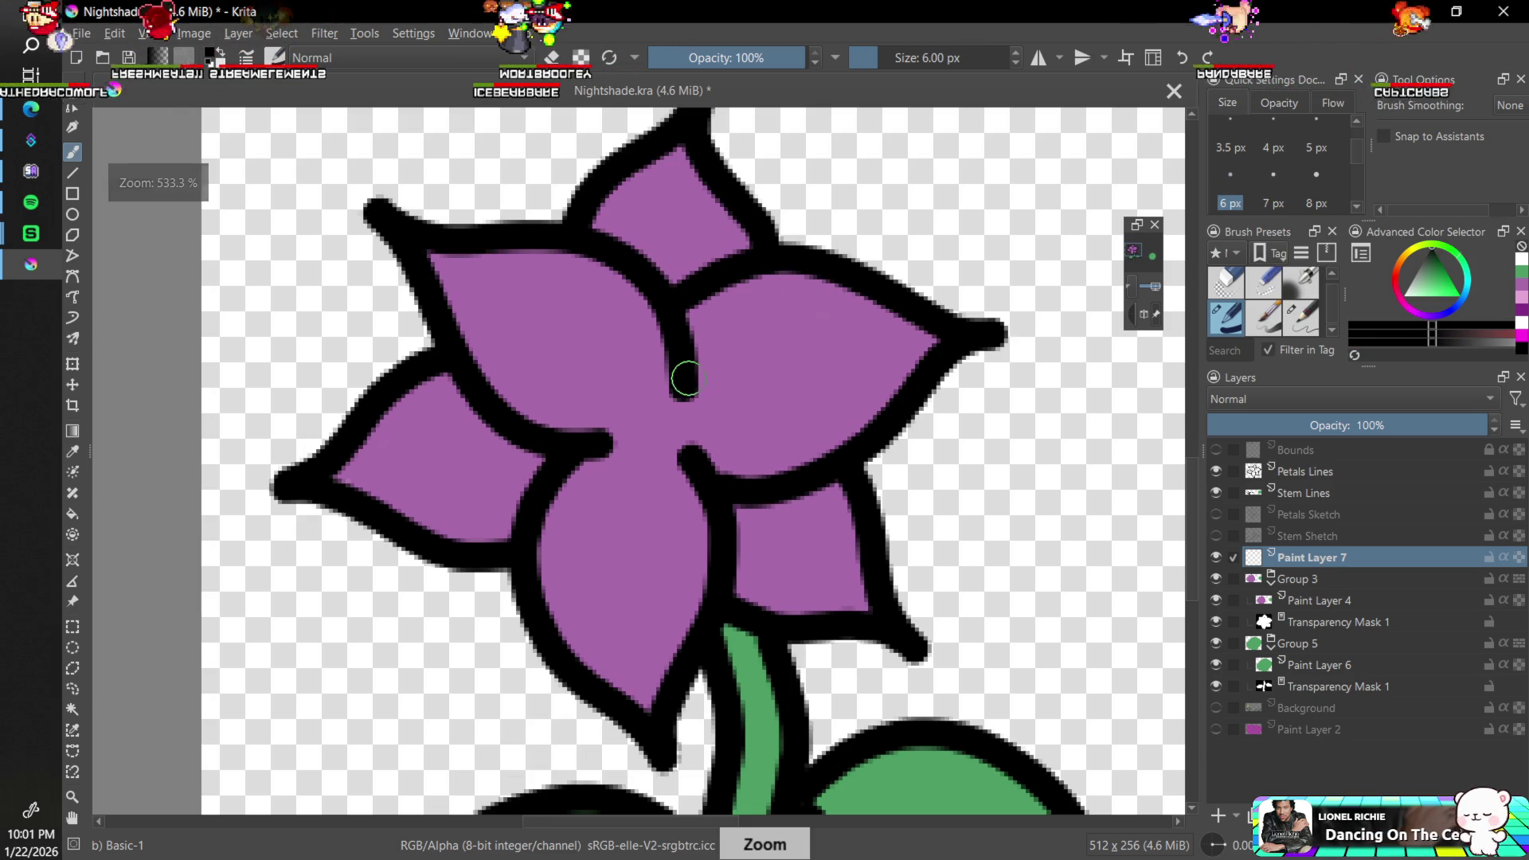
pyautogui.click(1508, 106)
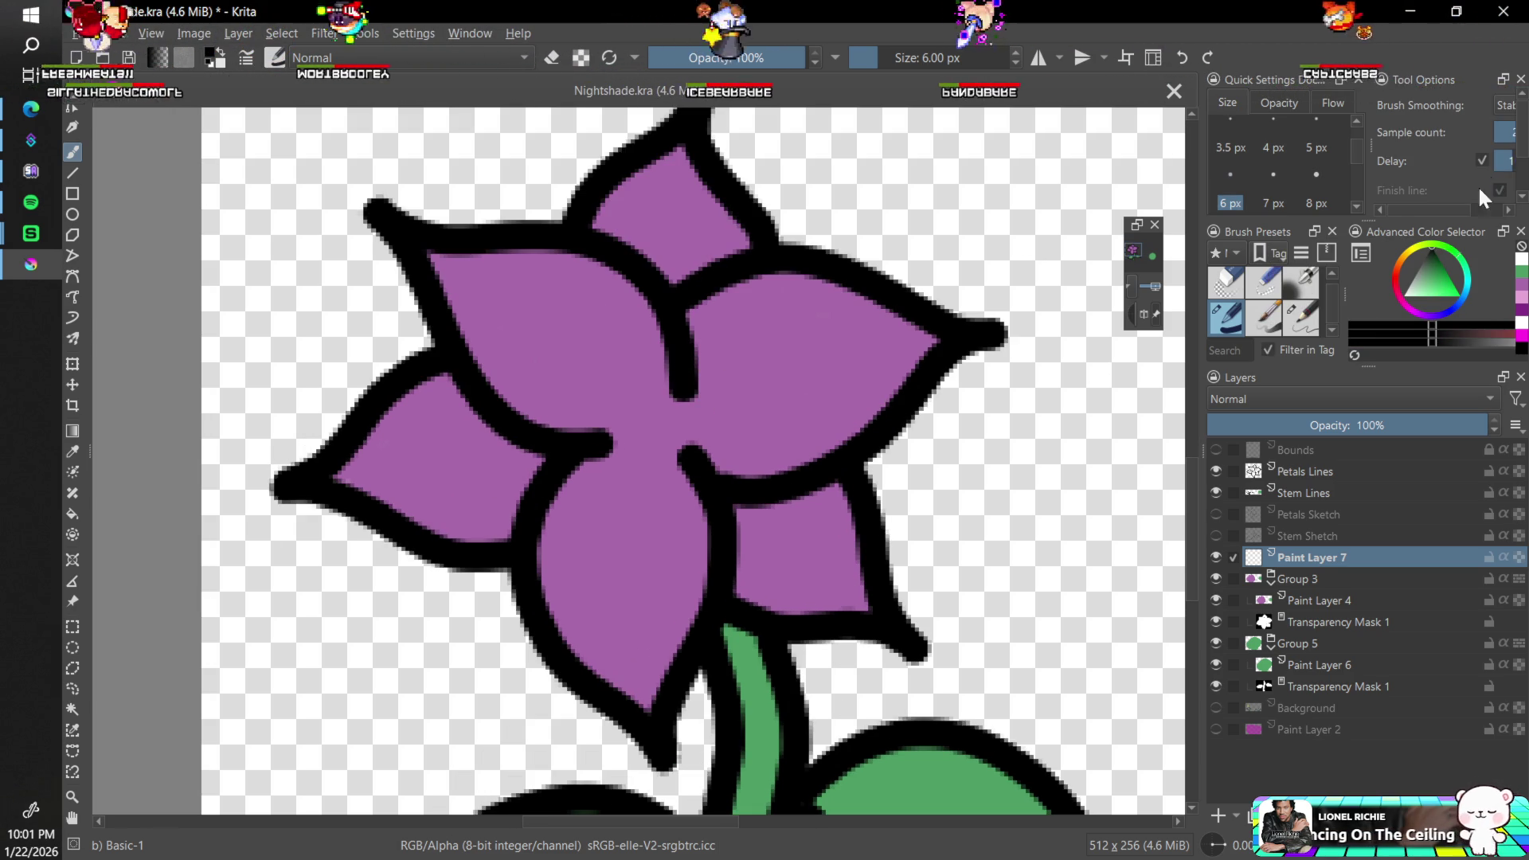
pyautogui.click(1497, 163)
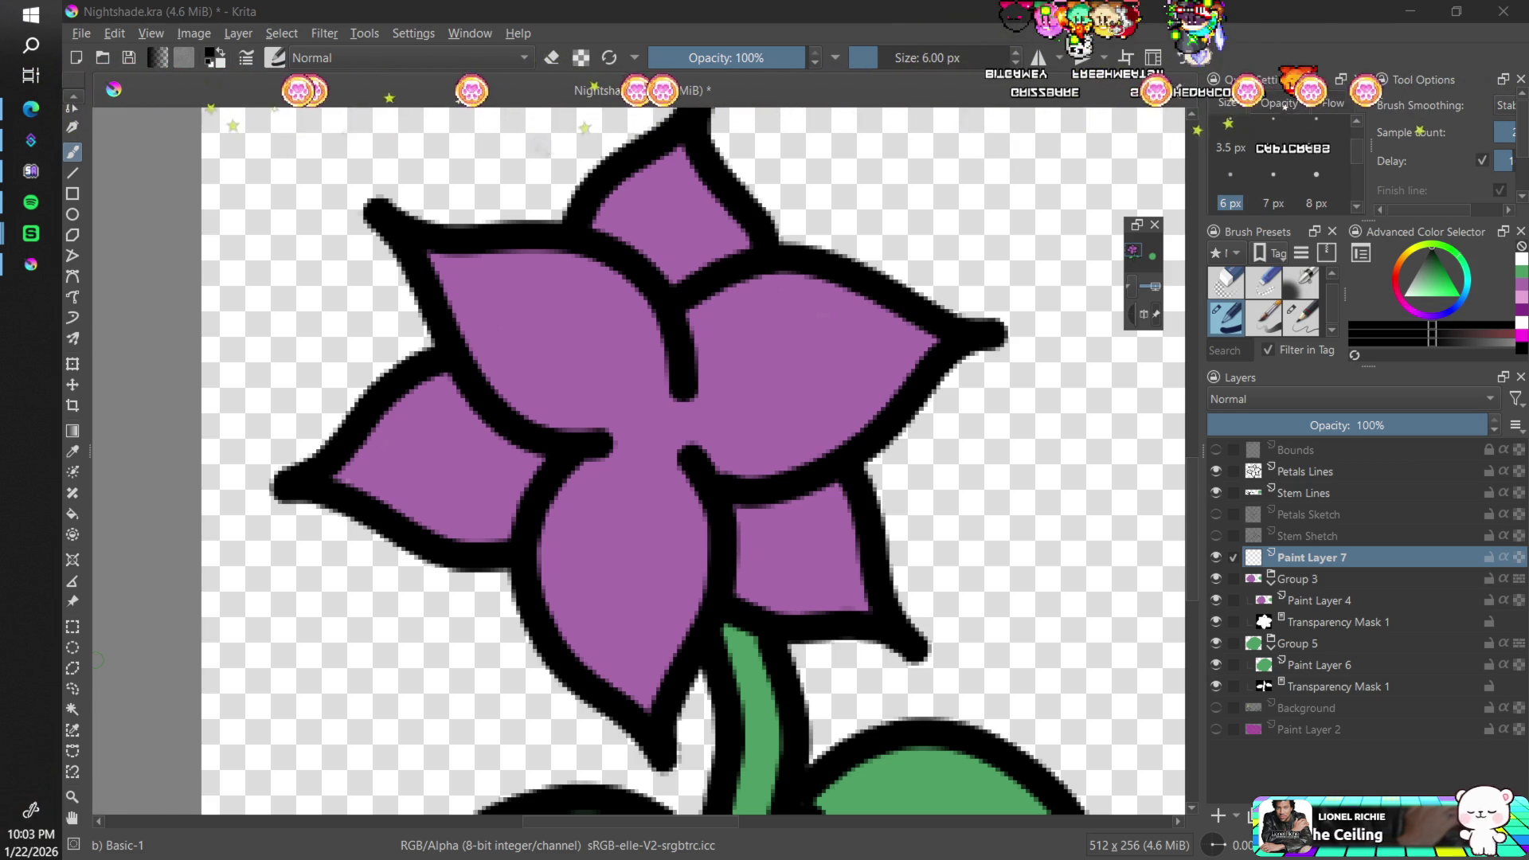
# - Leave the Edge reference search and switch to another window with Alt+Tab
pyautogui.click(97, 660)
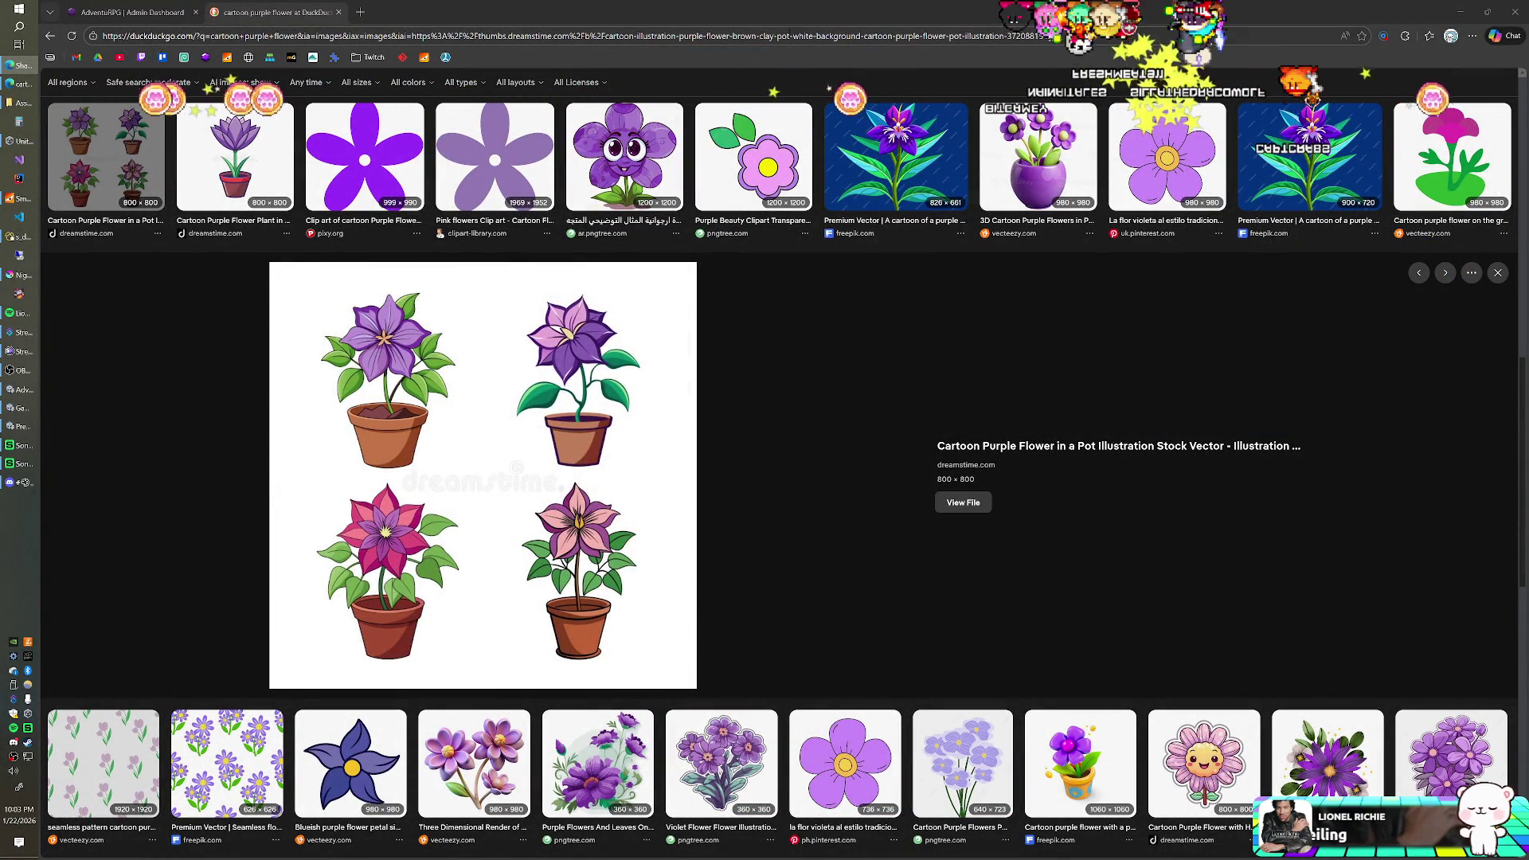
pyautogui.hotkey('alt', 'Tab')
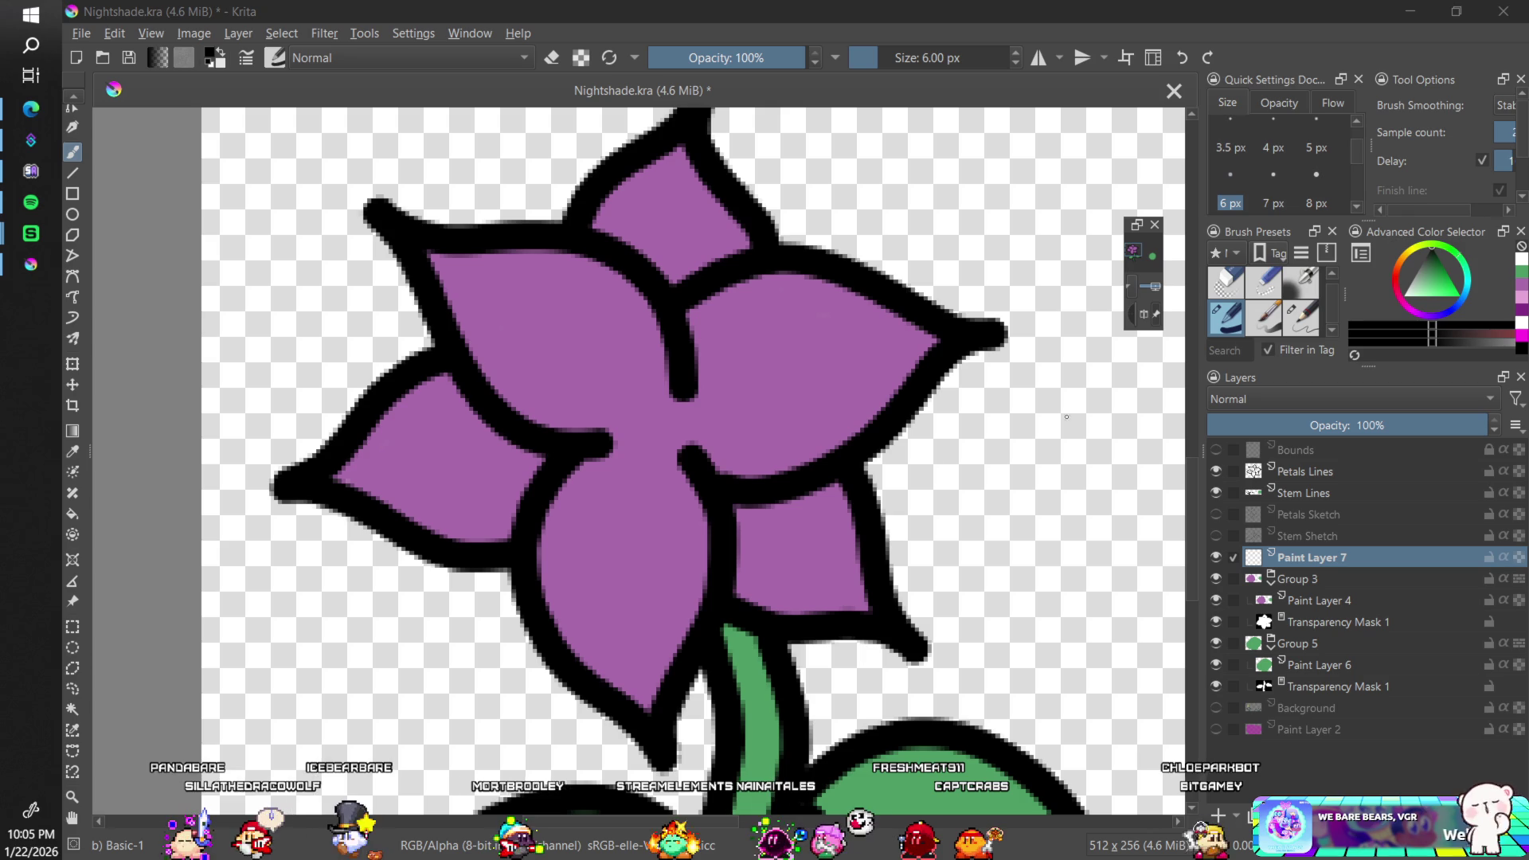
# - Undo the stray black dab and draw a black oval outline at the flower centre
pyautogui.click(816, 450)
pyautogui.hotkey('ctrl', 'z')
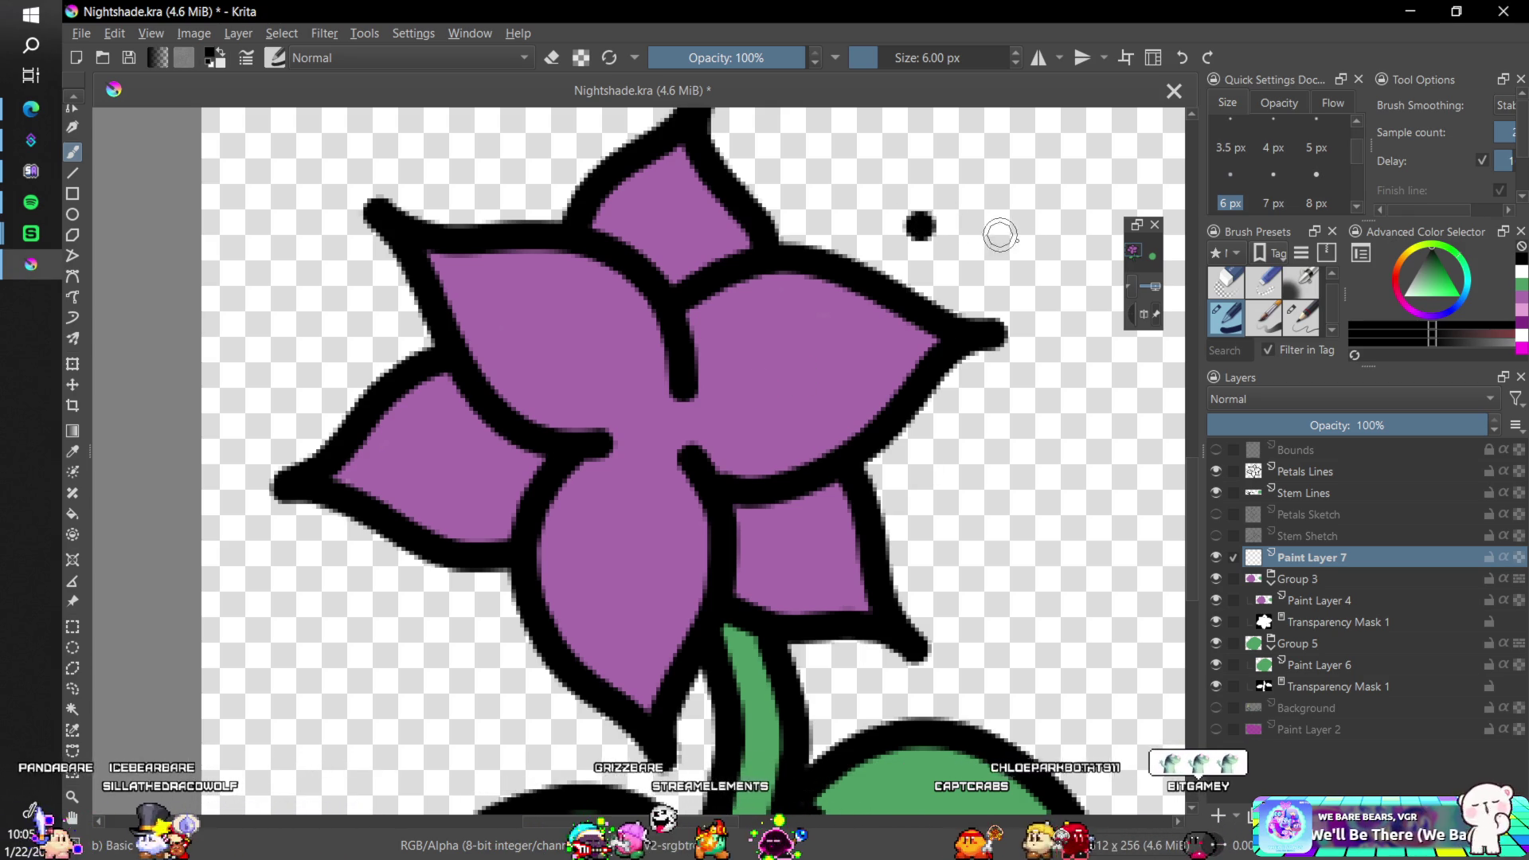
pyautogui.scroll(-3, 838, 369)
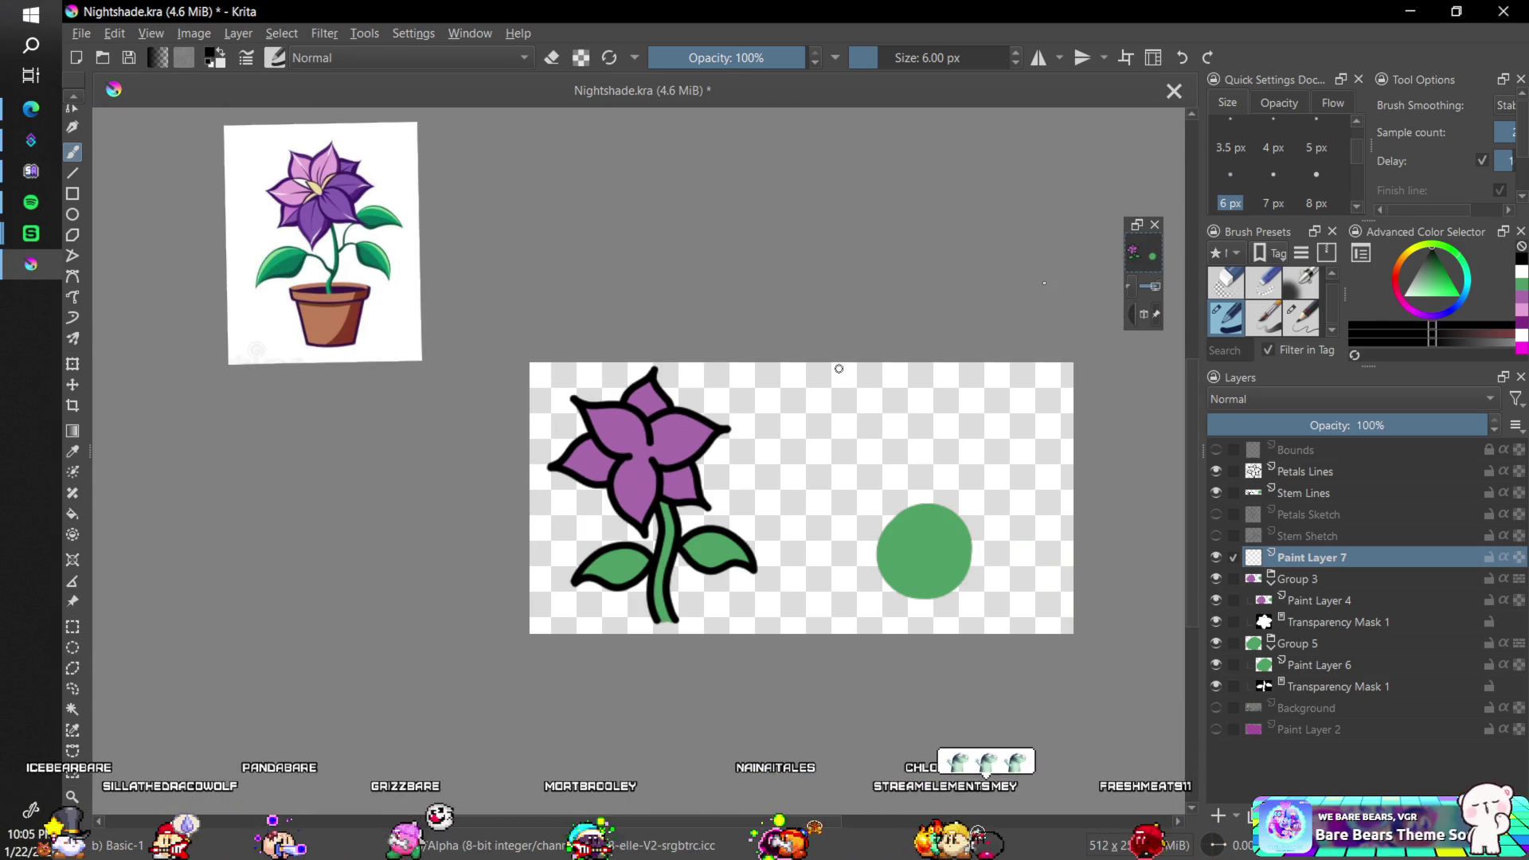
pyautogui.scroll(5, 839, 369)
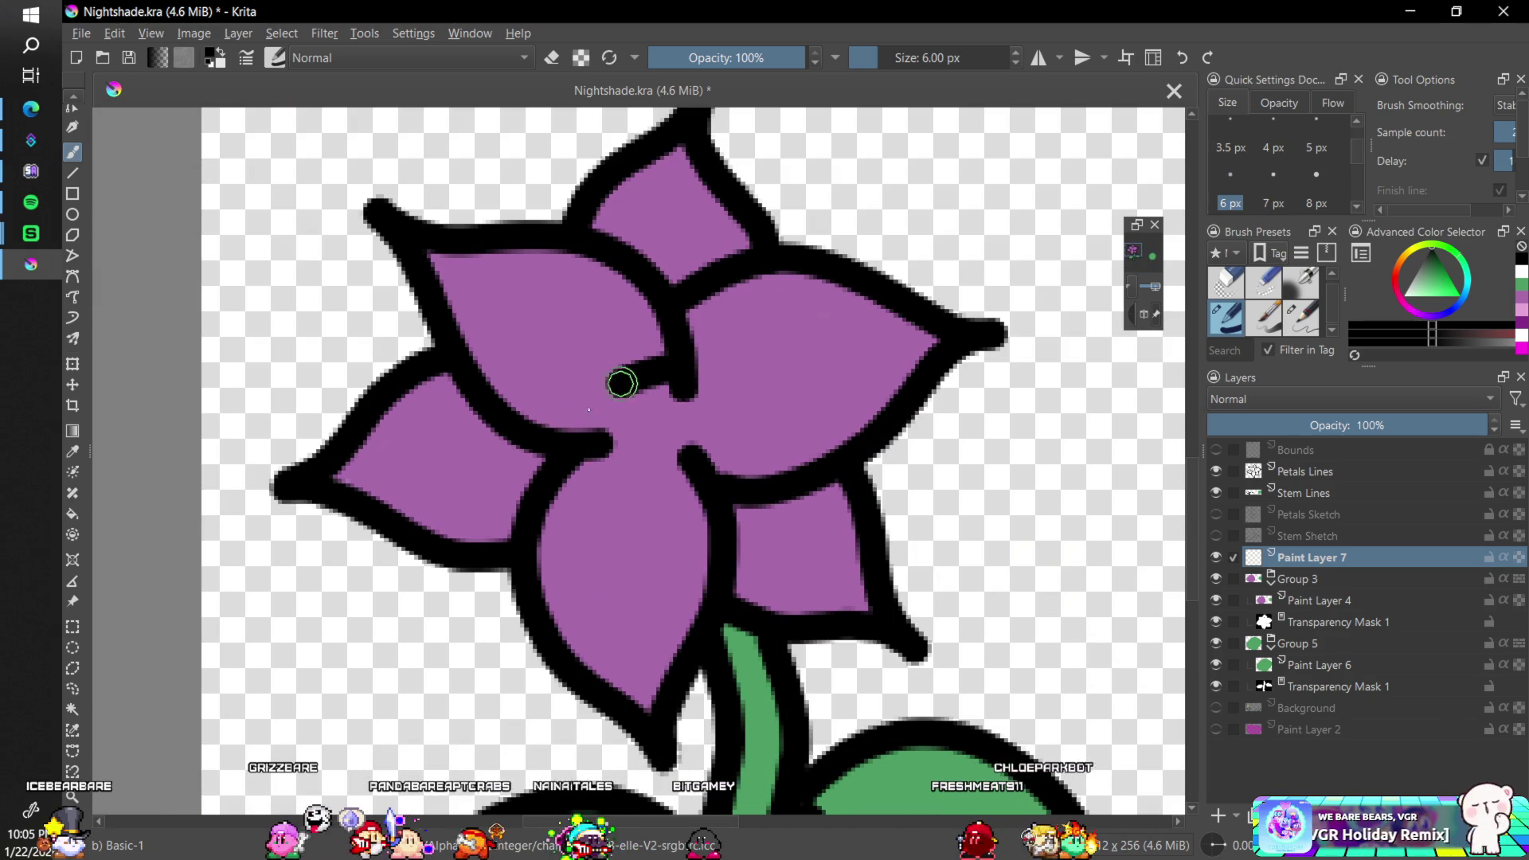
pyautogui.moveTo(622, 383)
pyautogui.mouseDown()
pyautogui.moveTo(581, 437)
pyautogui.moveTo(648, 447)
pyautogui.moveTo(680, 390)
pyautogui.mouseUp()
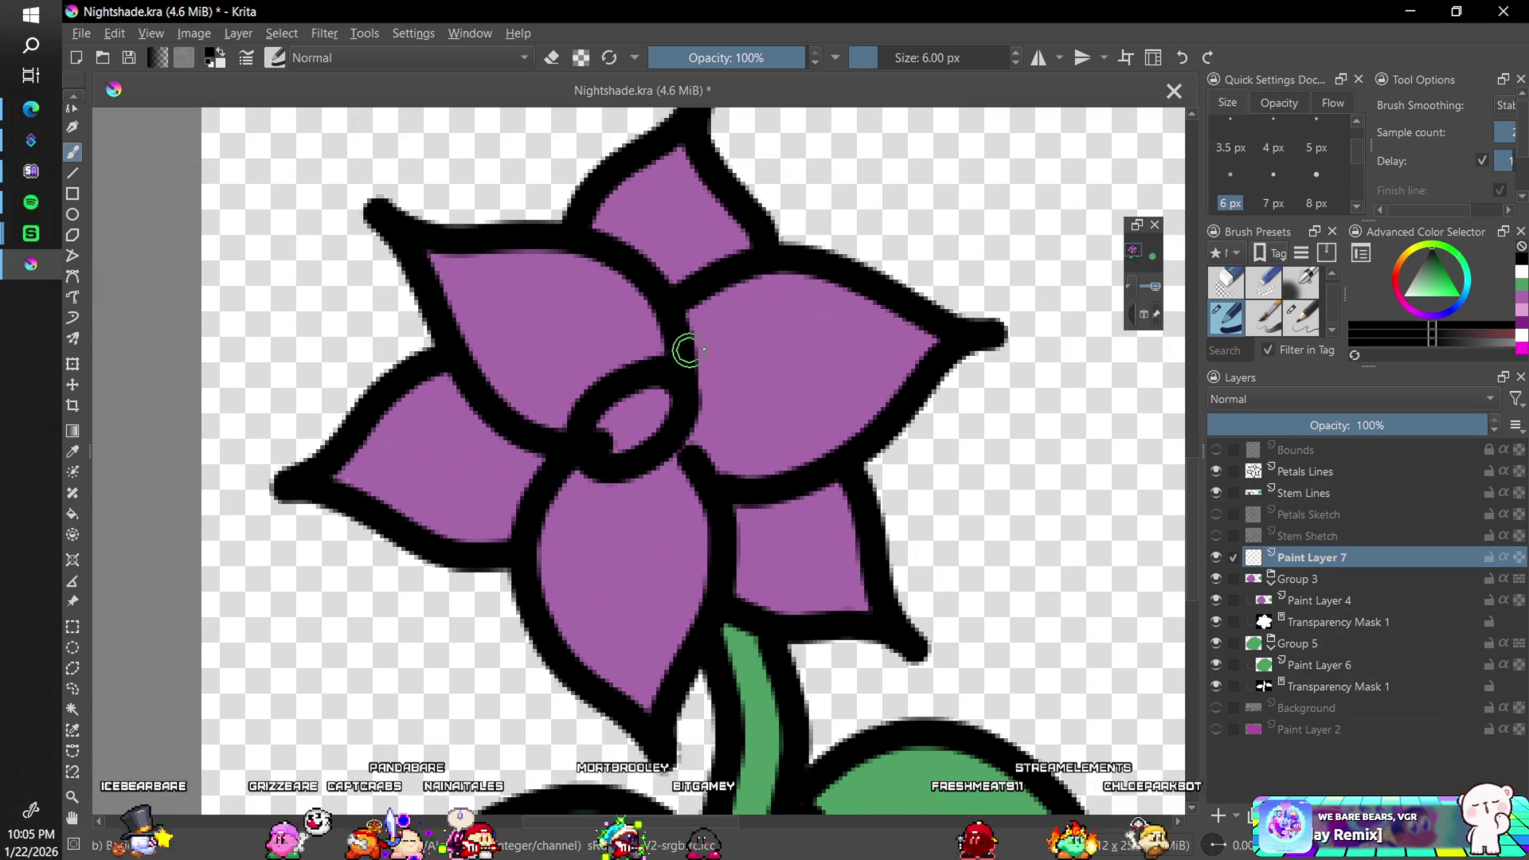
pyautogui.scroll(-8, 687, 349)
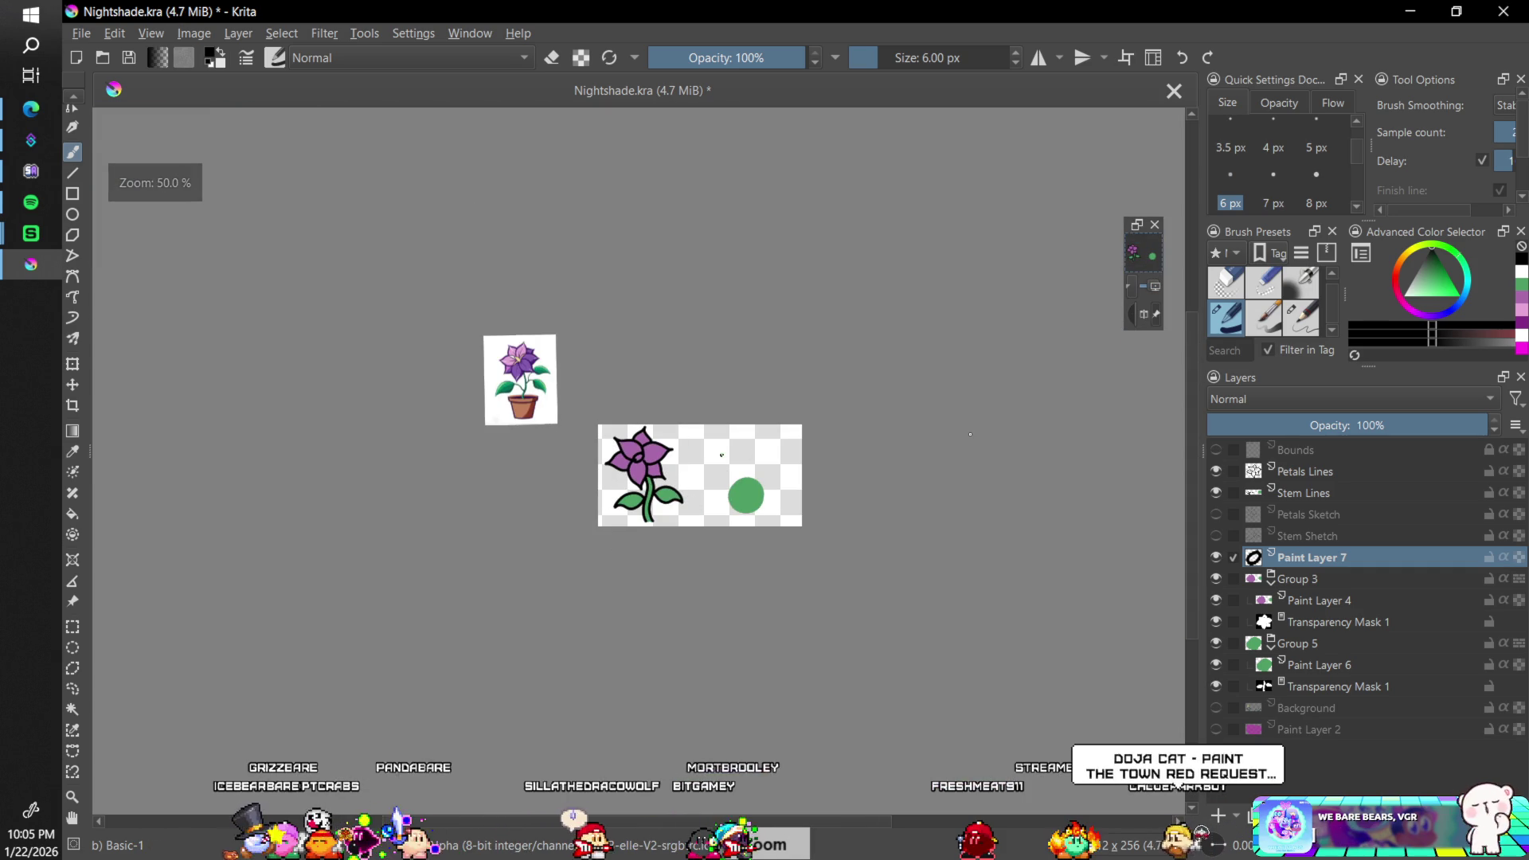
pyautogui.scroll(7, 641, 458)
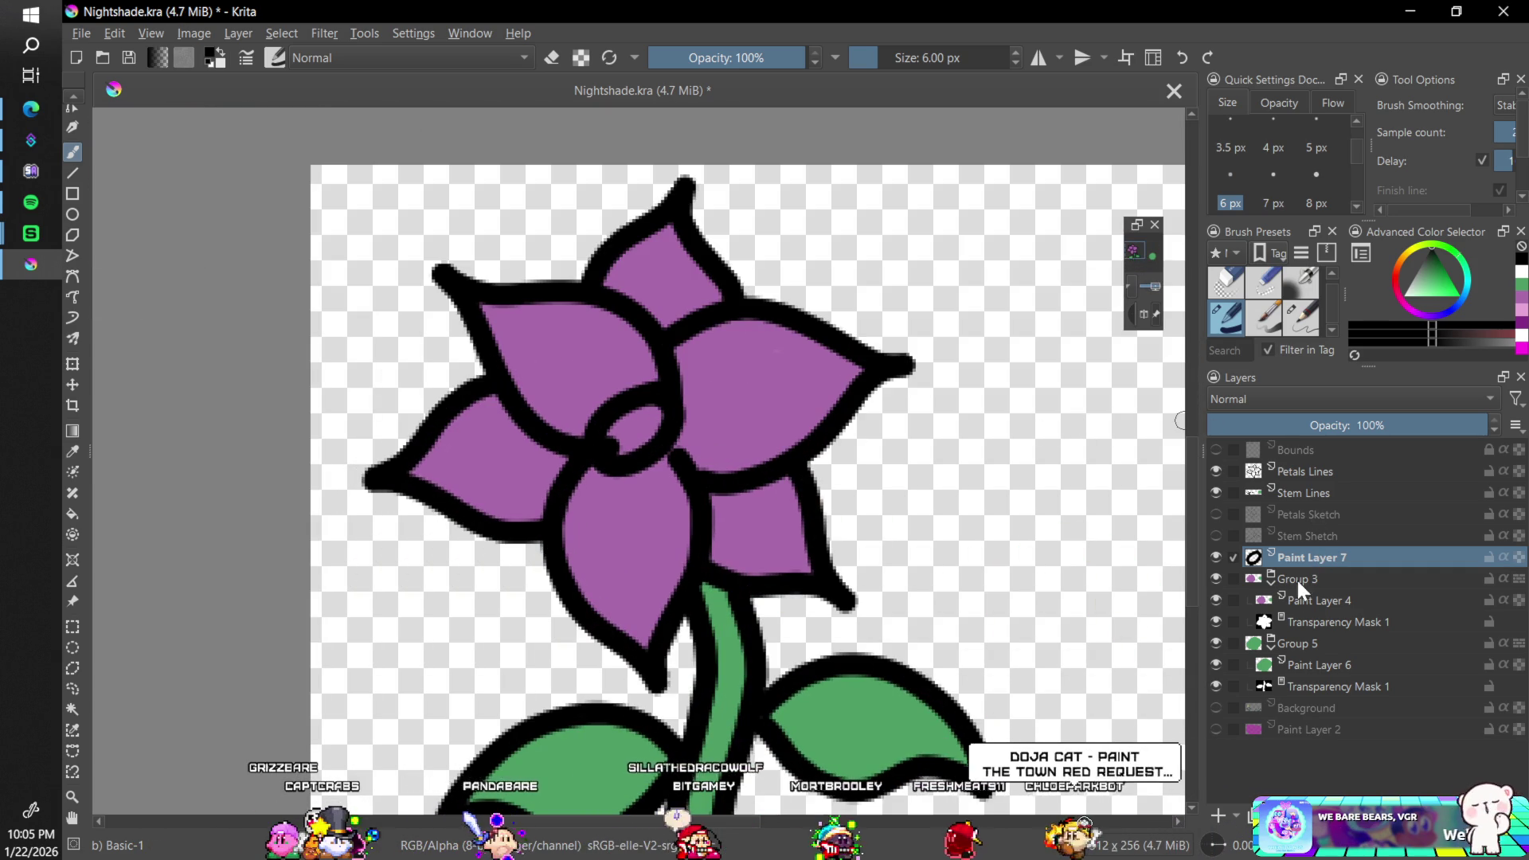
# - Add Paint Layer 8 below with smoothing None and pale cream, then move both layers above Petals Lines
pyautogui.click(1220, 816)
pyautogui.moveTo(1310, 557); pyautogui.dragTo(1310, 585)
pyautogui.click(1510, 106)
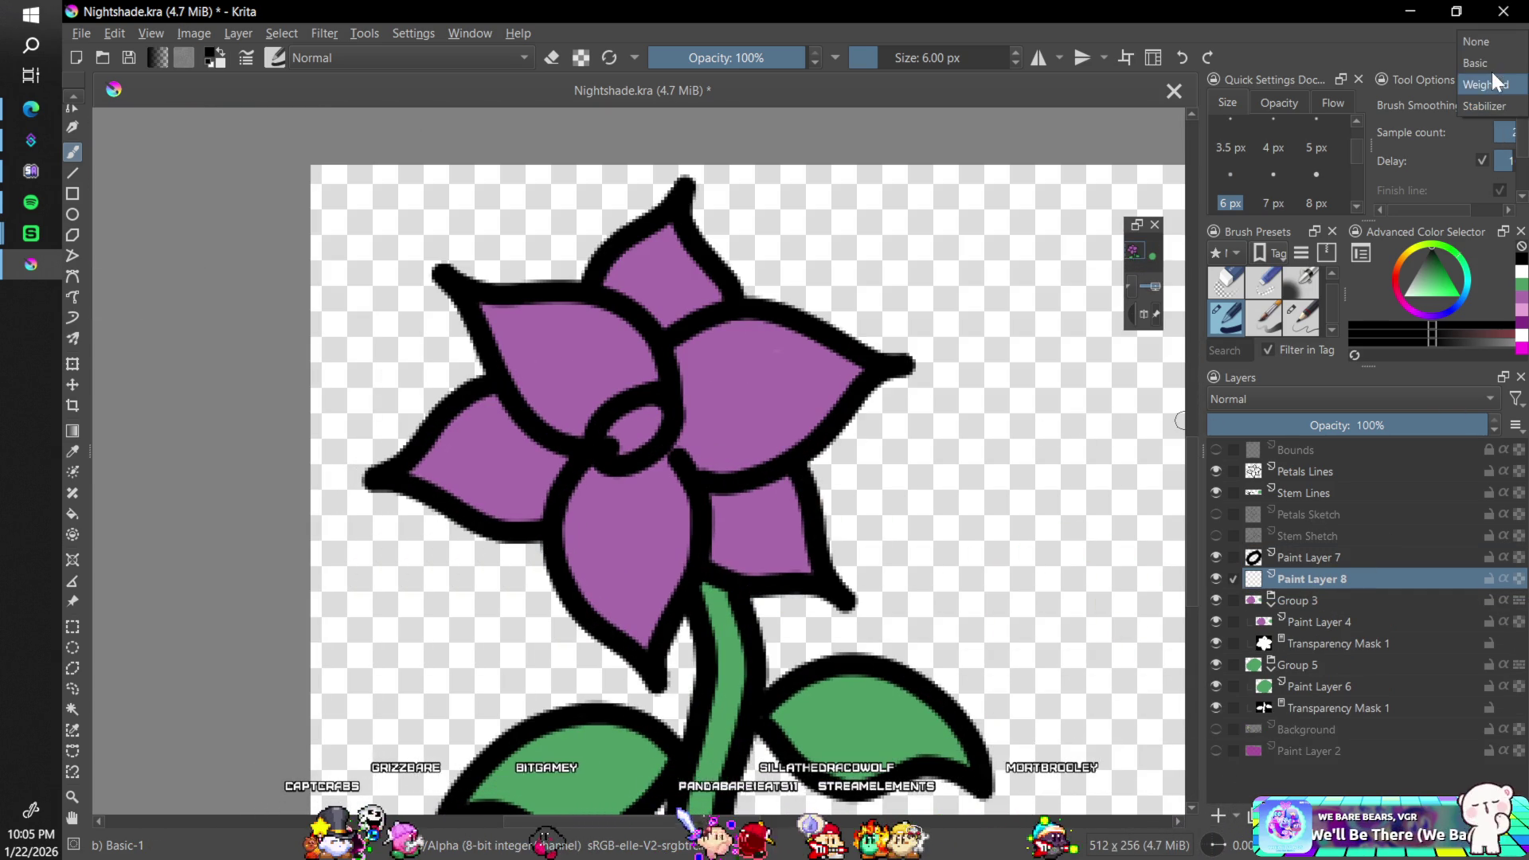
pyautogui.click(1486, 43)
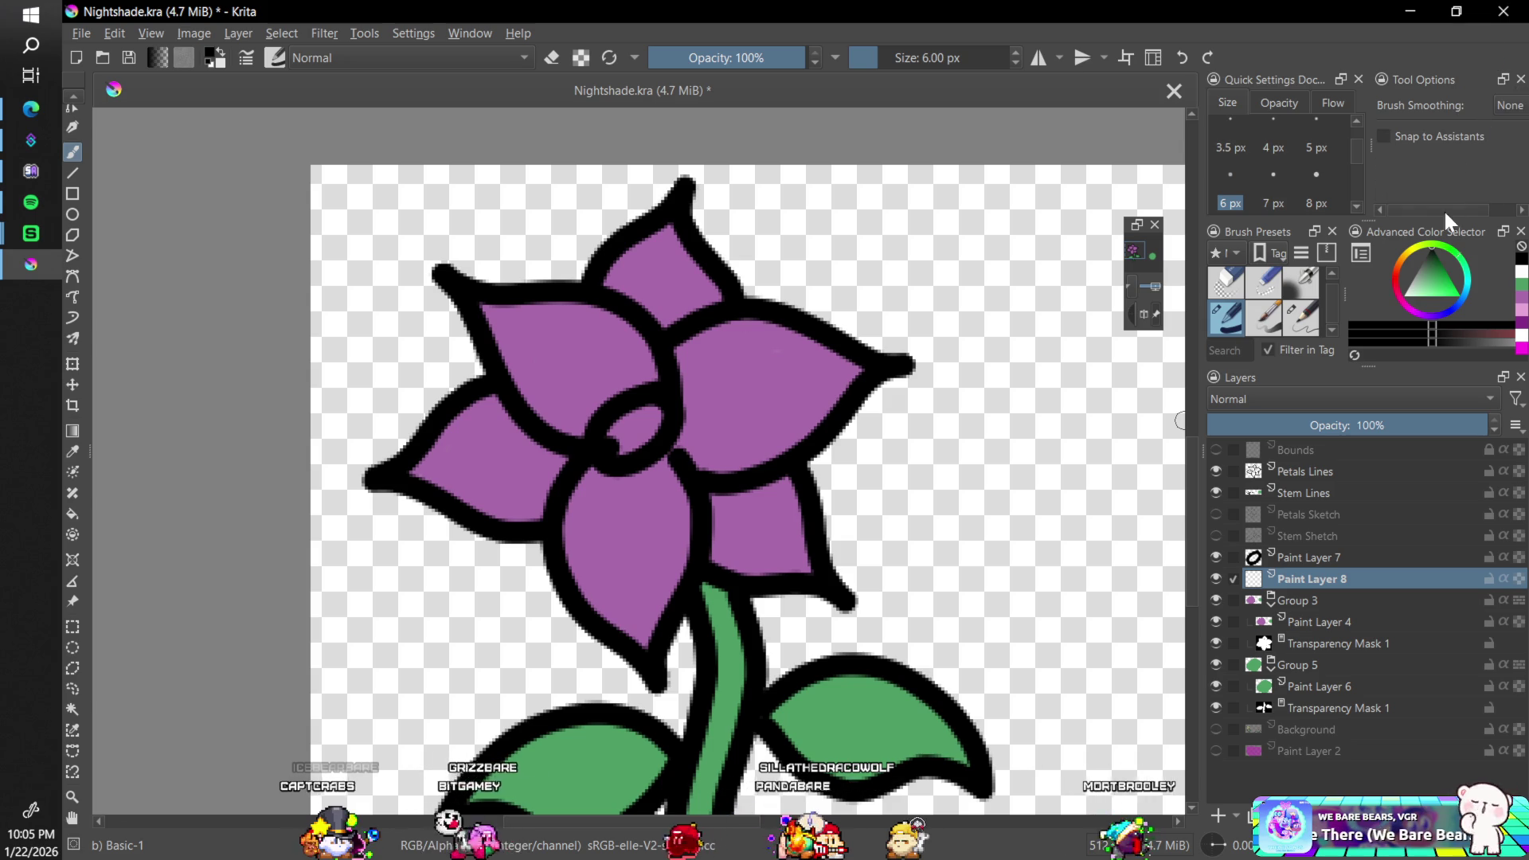
pyautogui.click(1407, 254)
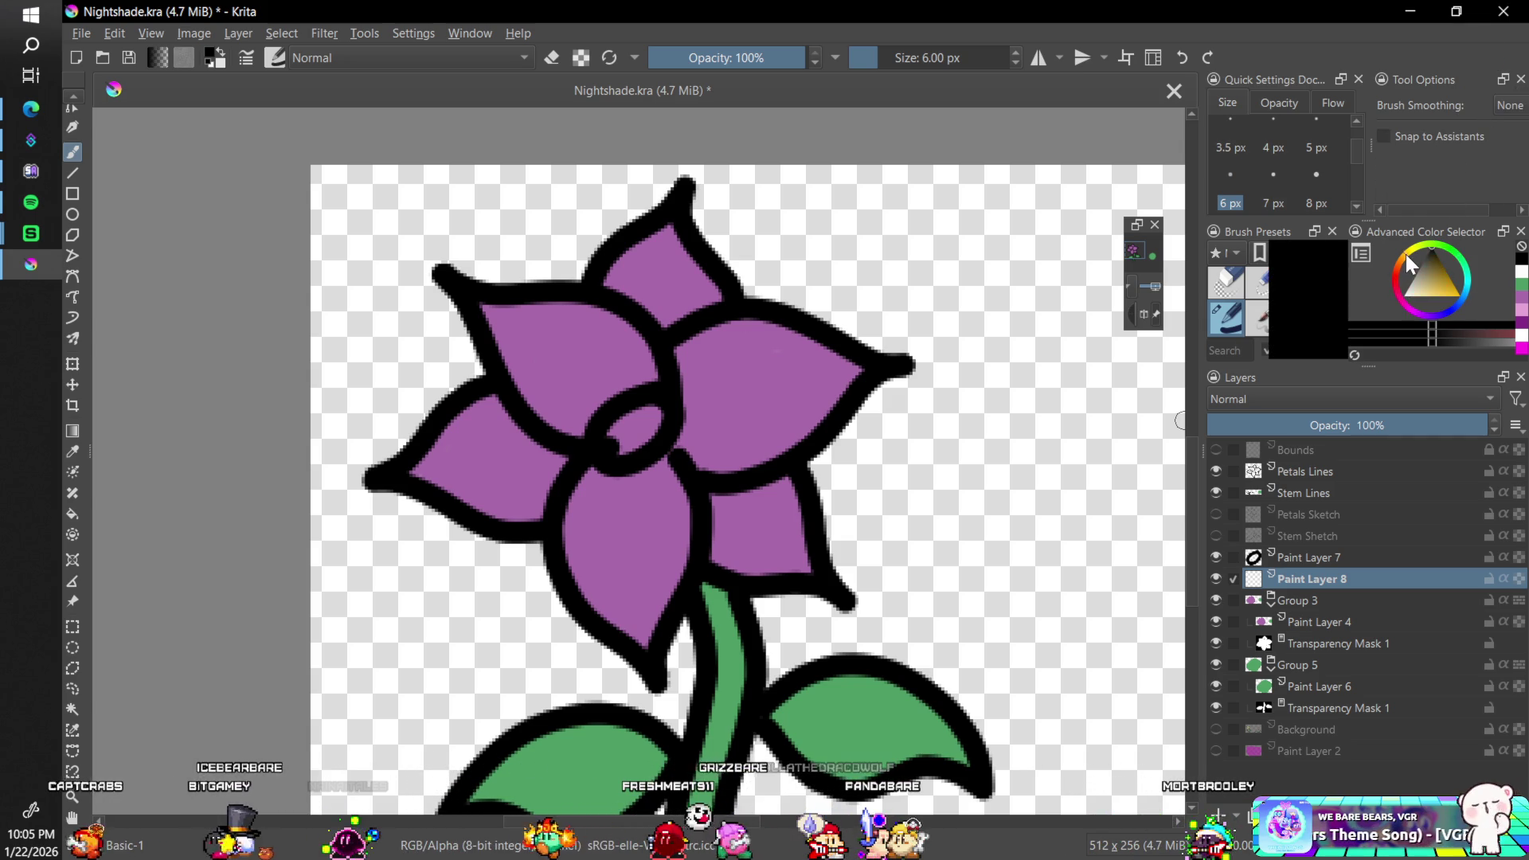
pyautogui.moveTo(1418, 275); pyautogui.dragTo(1420, 293)
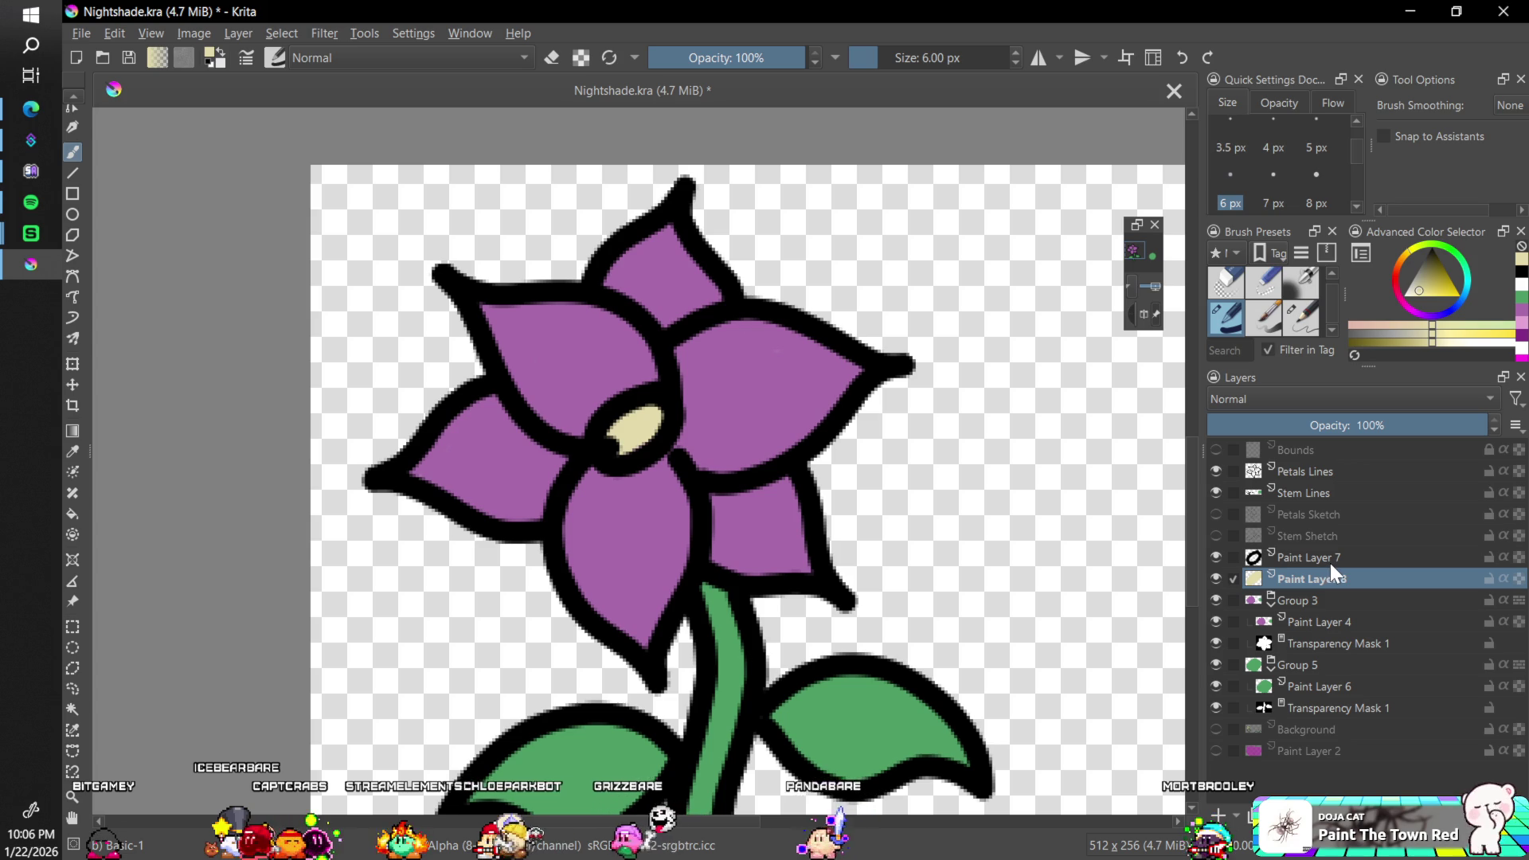
pyautogui.moveTo(1300, 555)
pyautogui.mouseDown()
pyautogui.moveTo(1287, 552)
pyautogui.moveTo(1320, 461)
pyautogui.moveTo(1305, 579)
pyautogui.moveTo(1335, 489)
pyautogui.mouseUp()
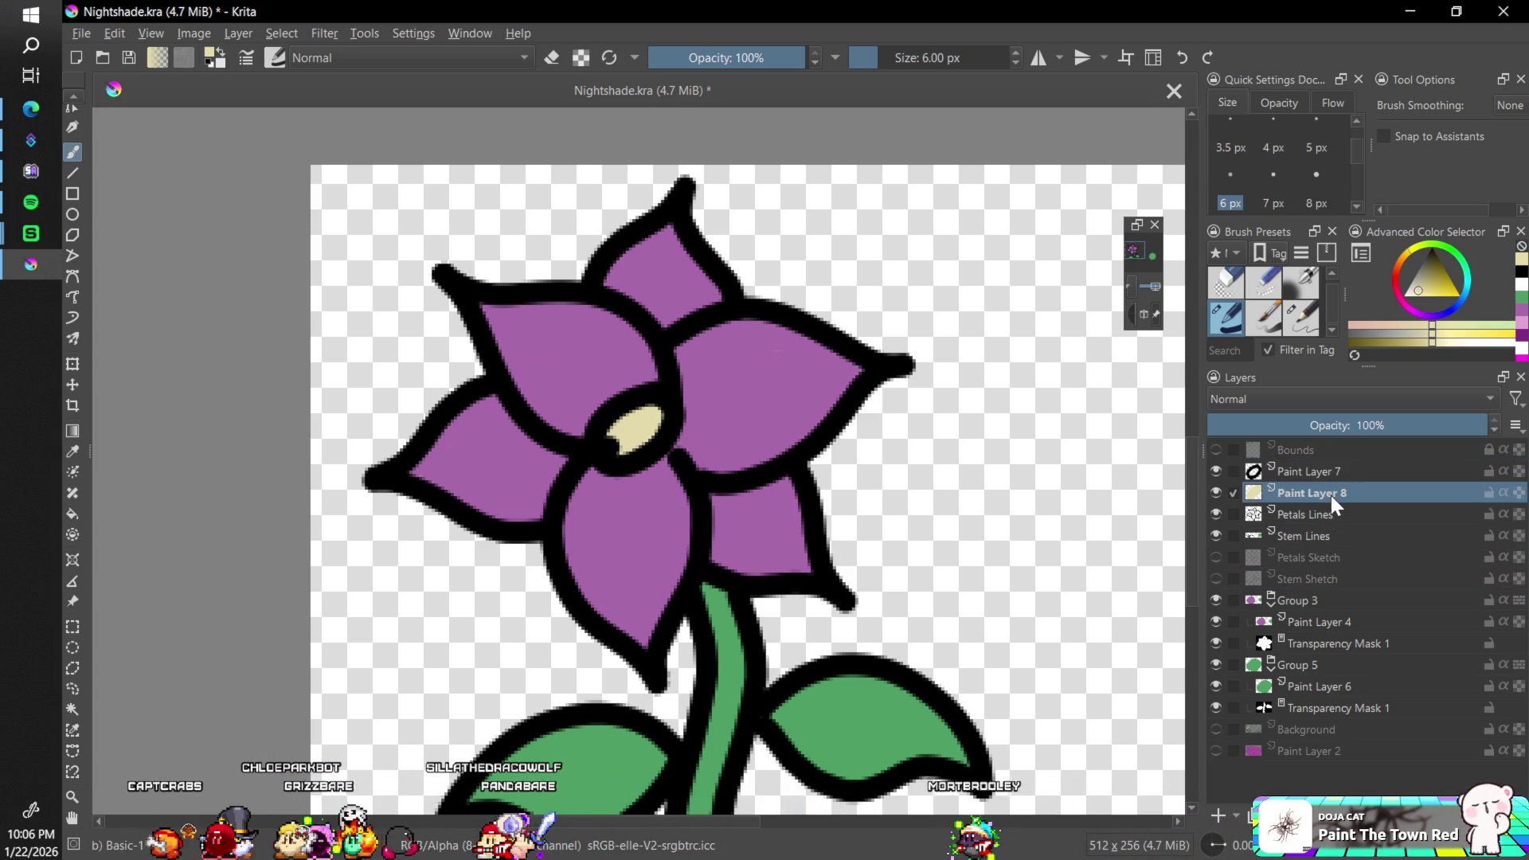
pyautogui.press('-')
pyautogui.press('-')
pyautogui.press('-')
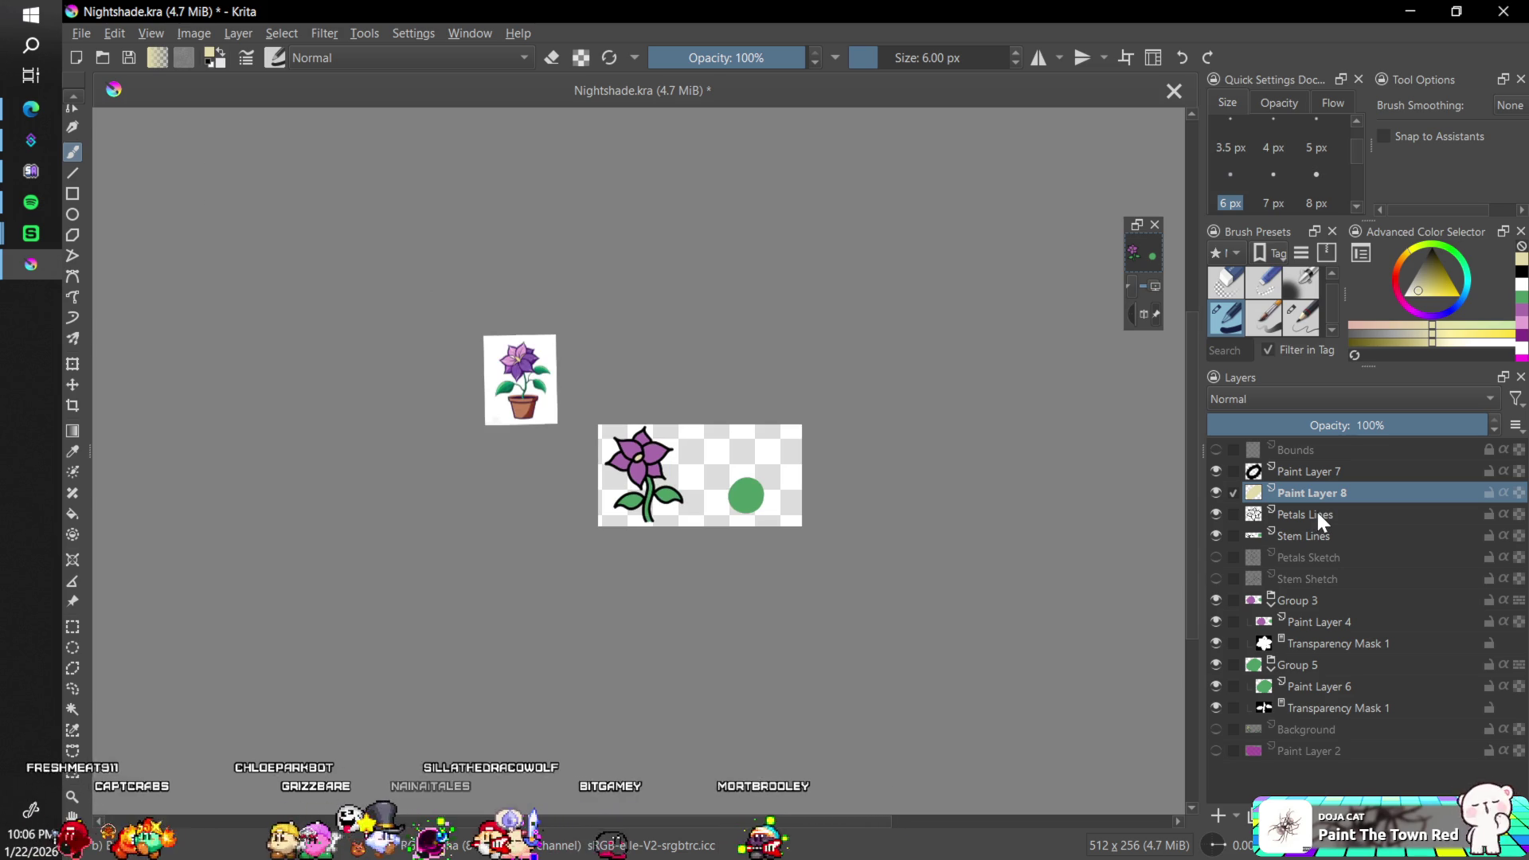
# - Group Paint Layers 7 and 8 into Group 9 and nudge it slightly lower
pyautogui.press('+')
pyautogui.press('+')
pyautogui.press('+')
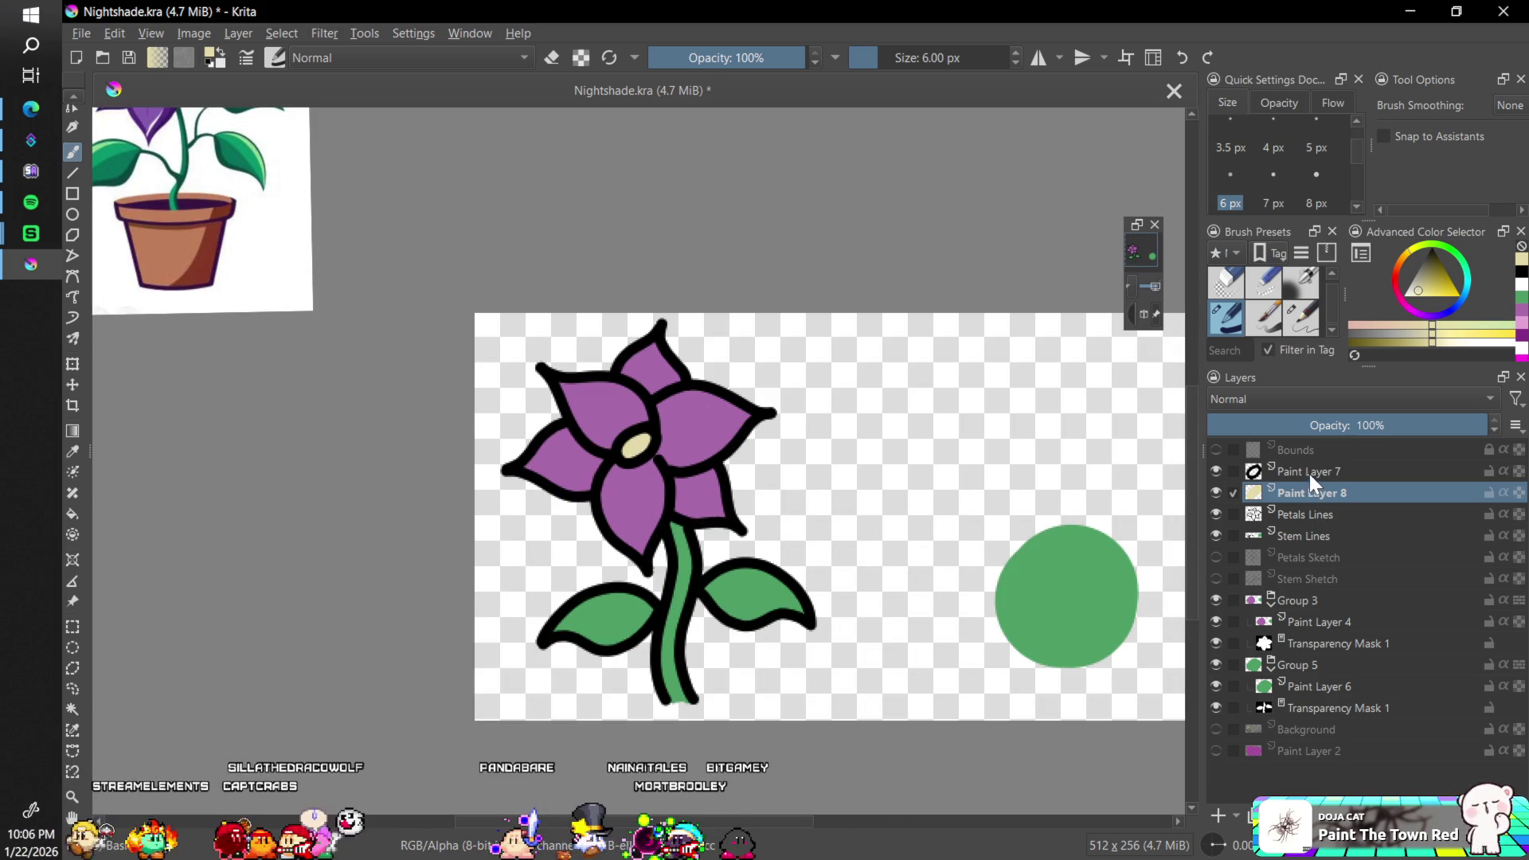
pyautogui.keyDown('ctrl'); pyautogui.click(1322, 471); pyautogui.keyUp('ctrl')
pyautogui.hotkey('ctrl', 'g')
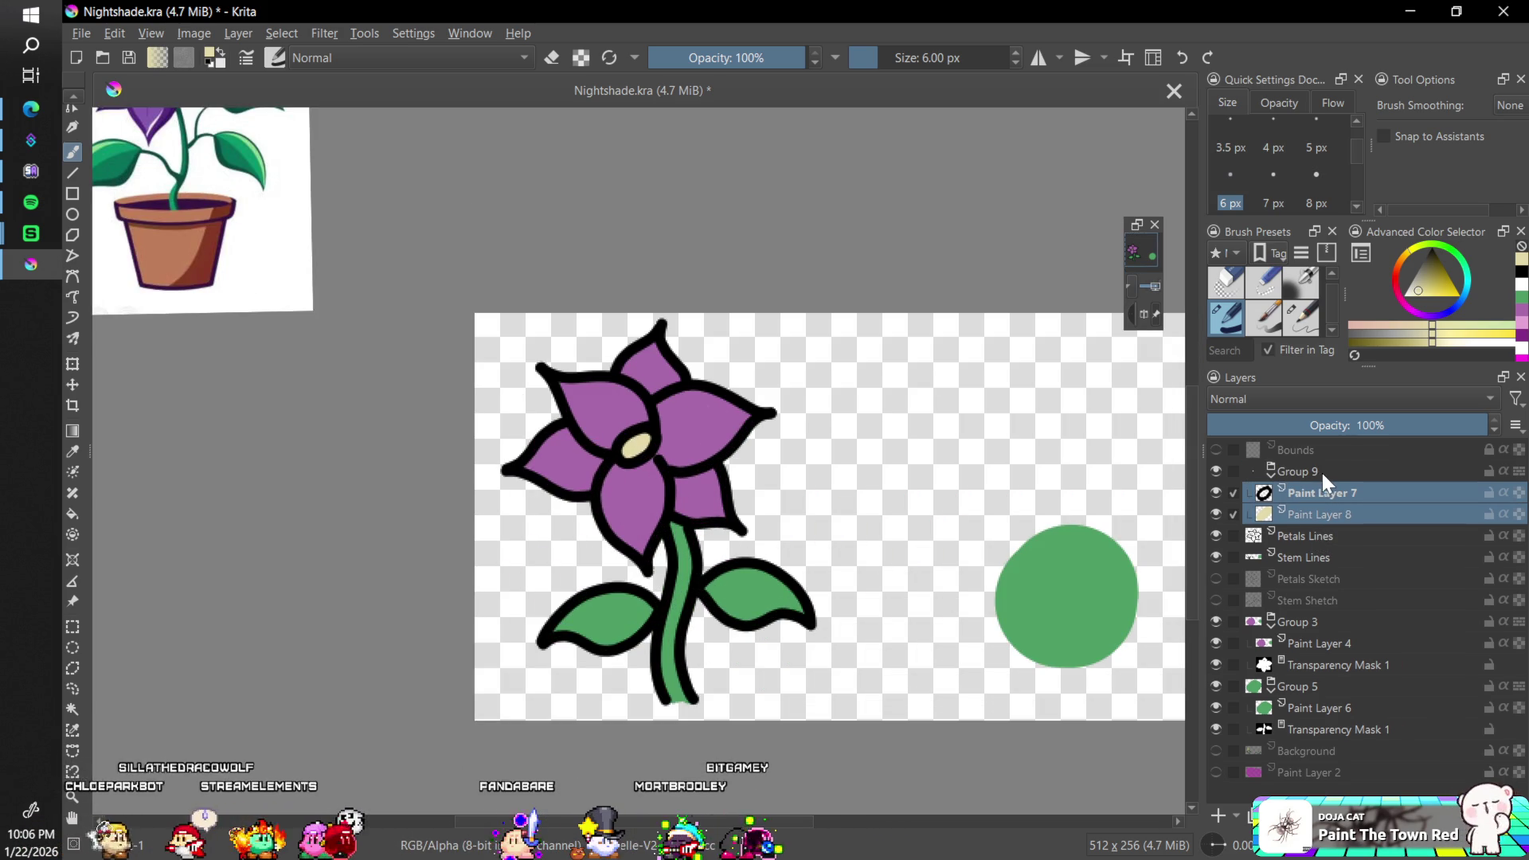
pyautogui.click(1322, 475)
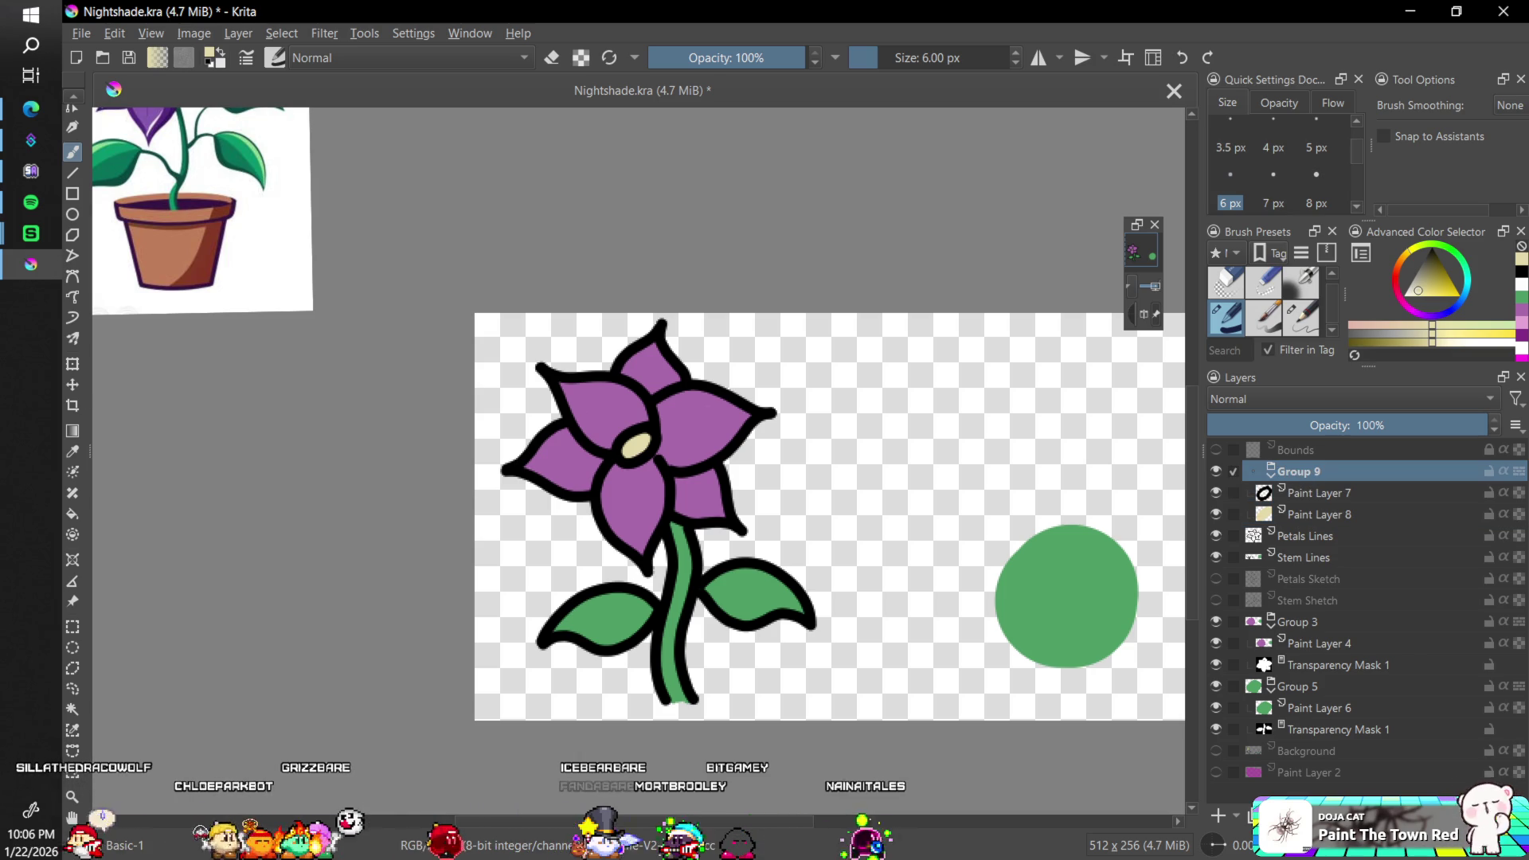
pyautogui.press('t')
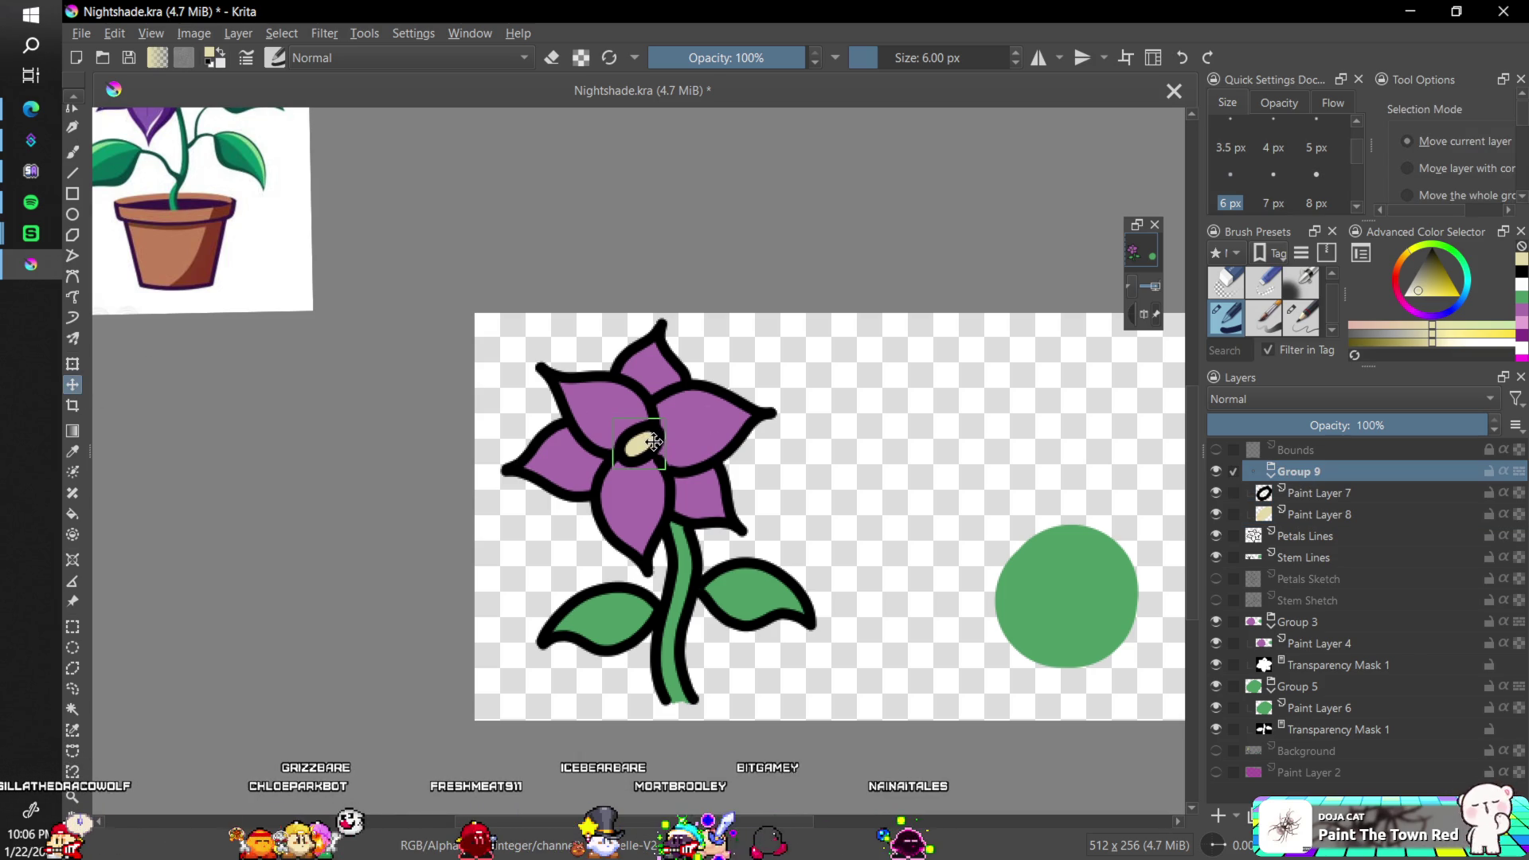
pyautogui.moveTo(655, 442); pyautogui.dragTo(655, 444)
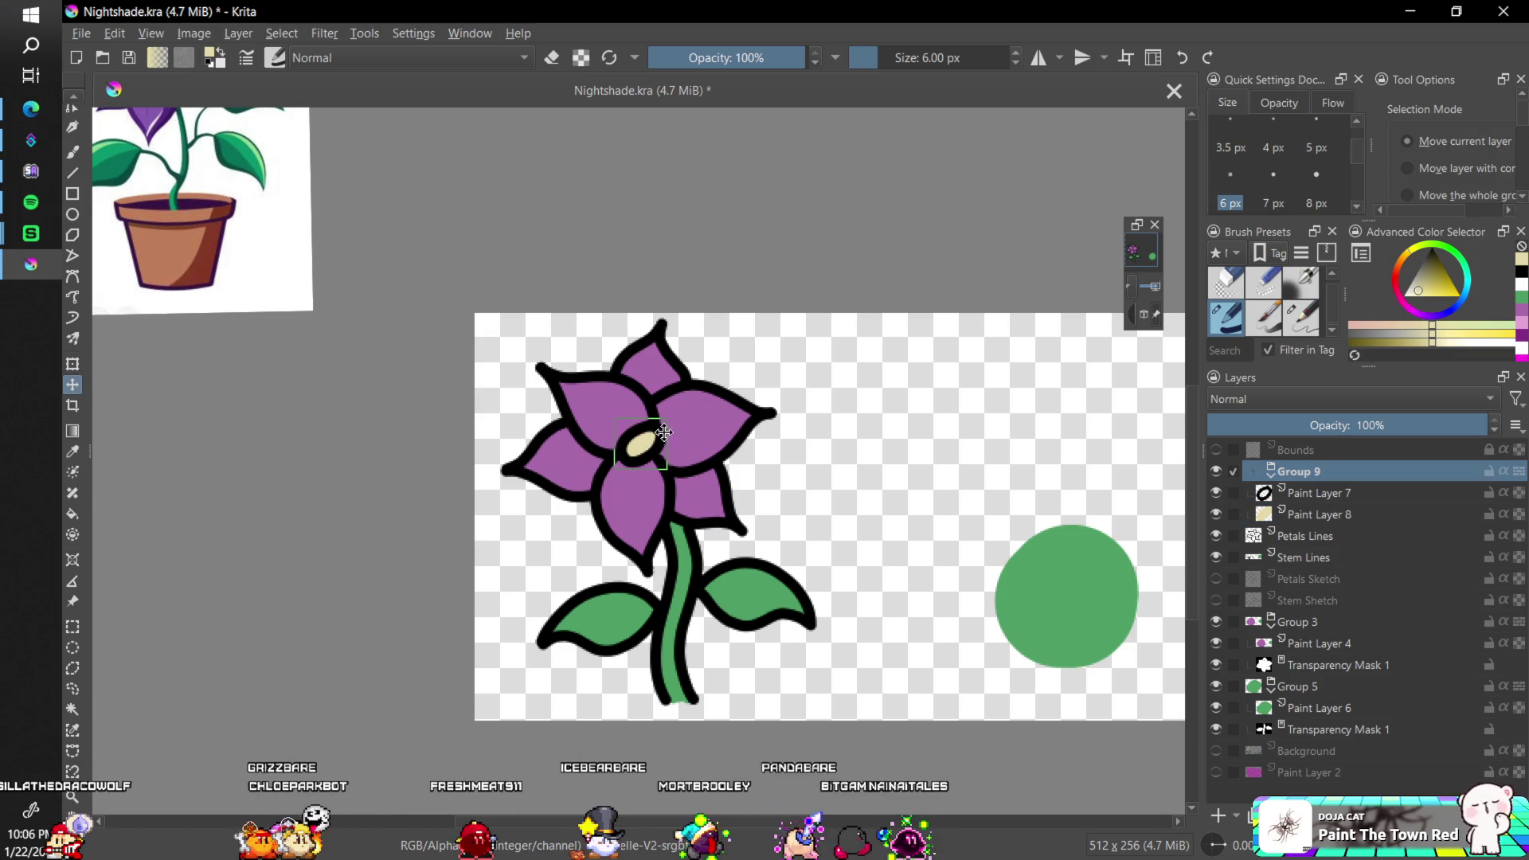
pyautogui.press('b')
# - Zoom out and back in to review the flower, then select Paint Layer 7
pyautogui.press('-')
pyautogui.press('-')
pyautogui.press('-')
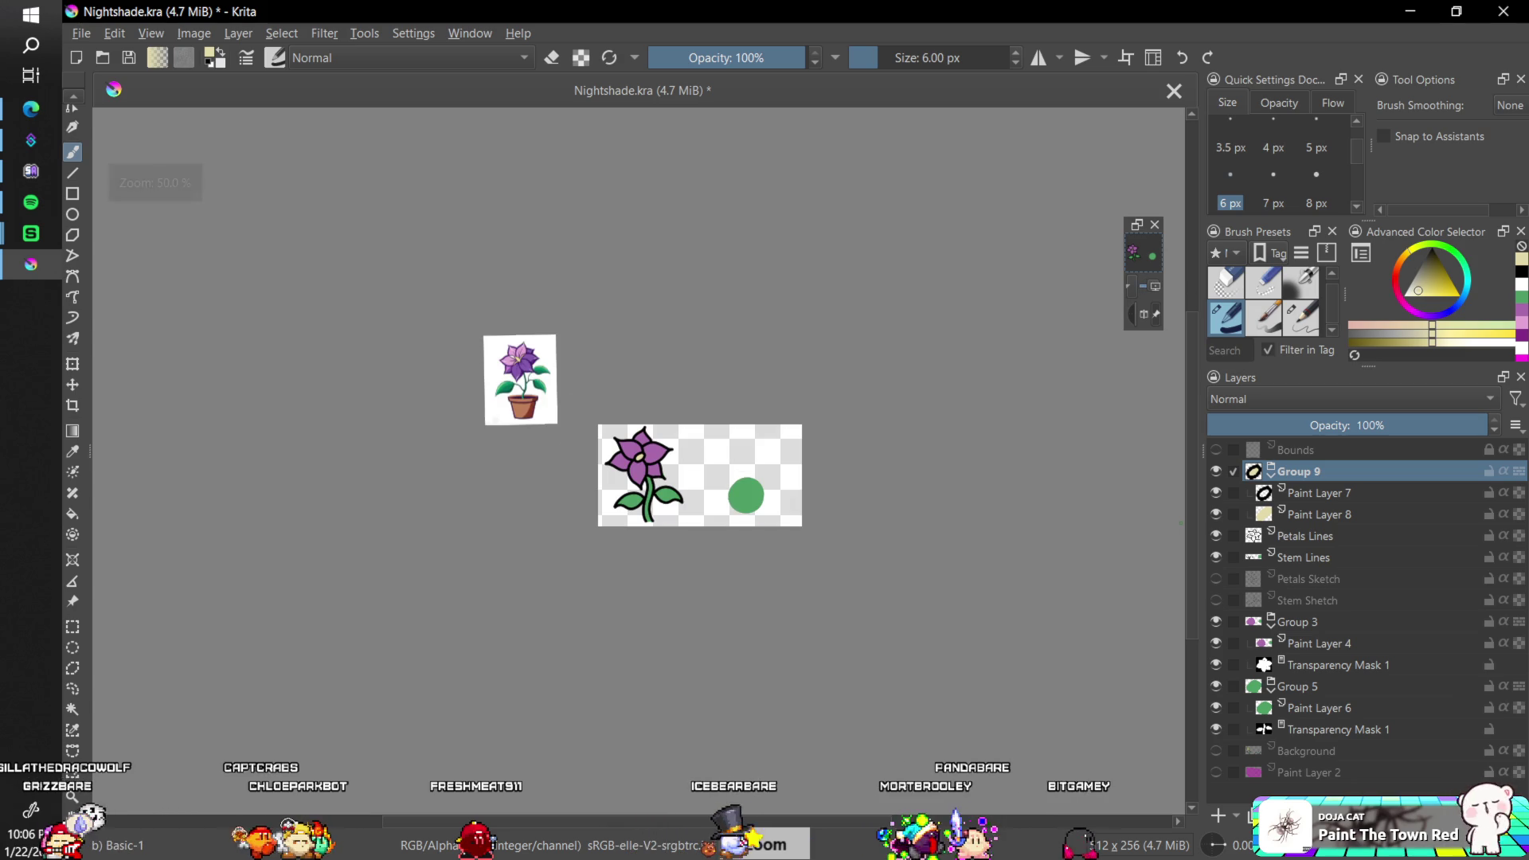
pyautogui.press('-')
pyautogui.press('-')
pyautogui.press('+')
pyautogui.press('+')
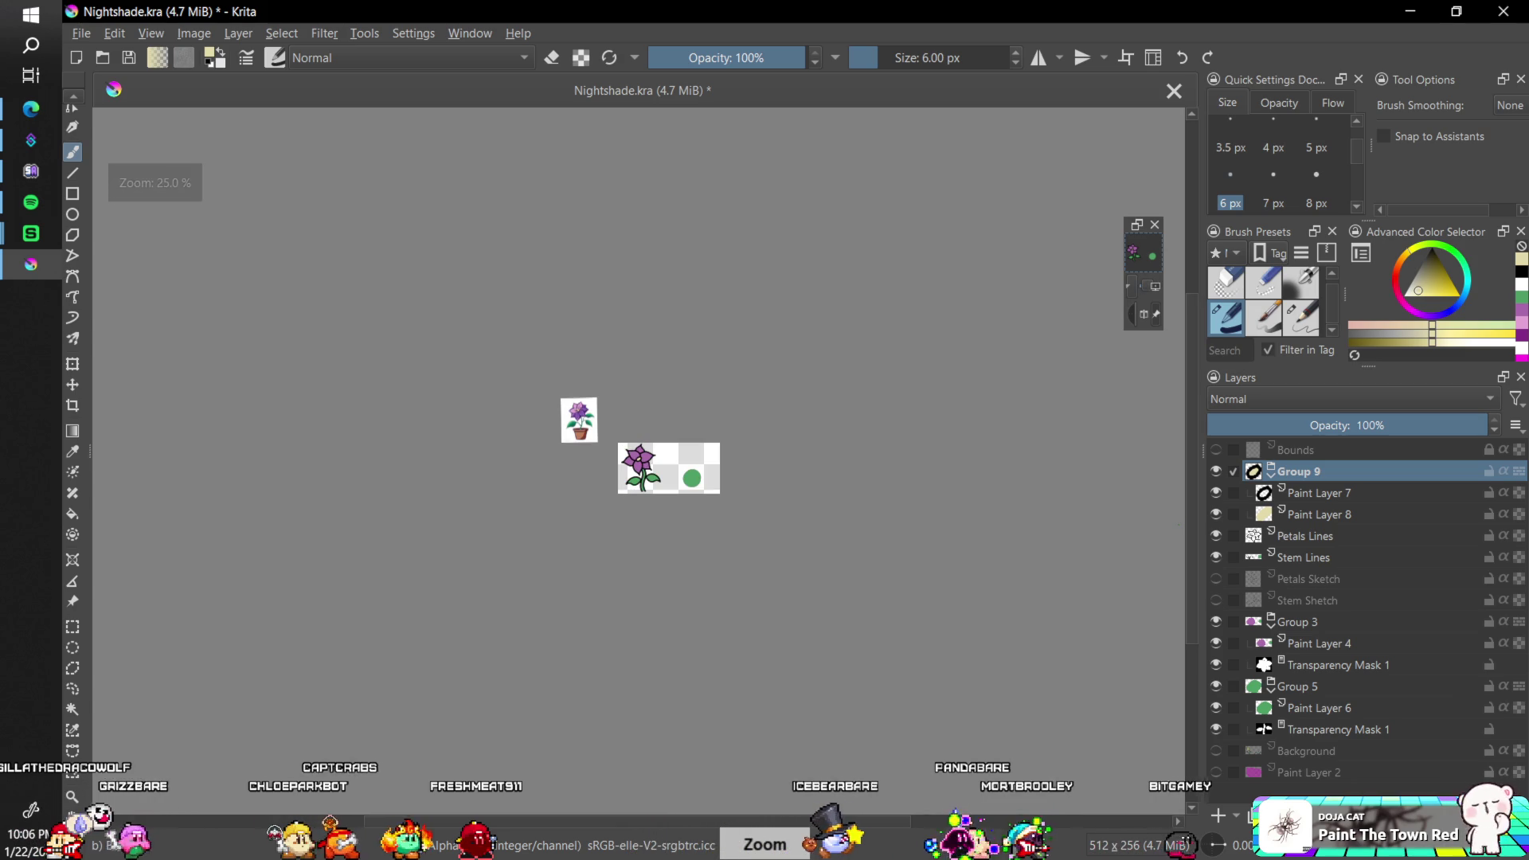
pyautogui.press('+')
pyautogui.press('+')
pyautogui.press('+')
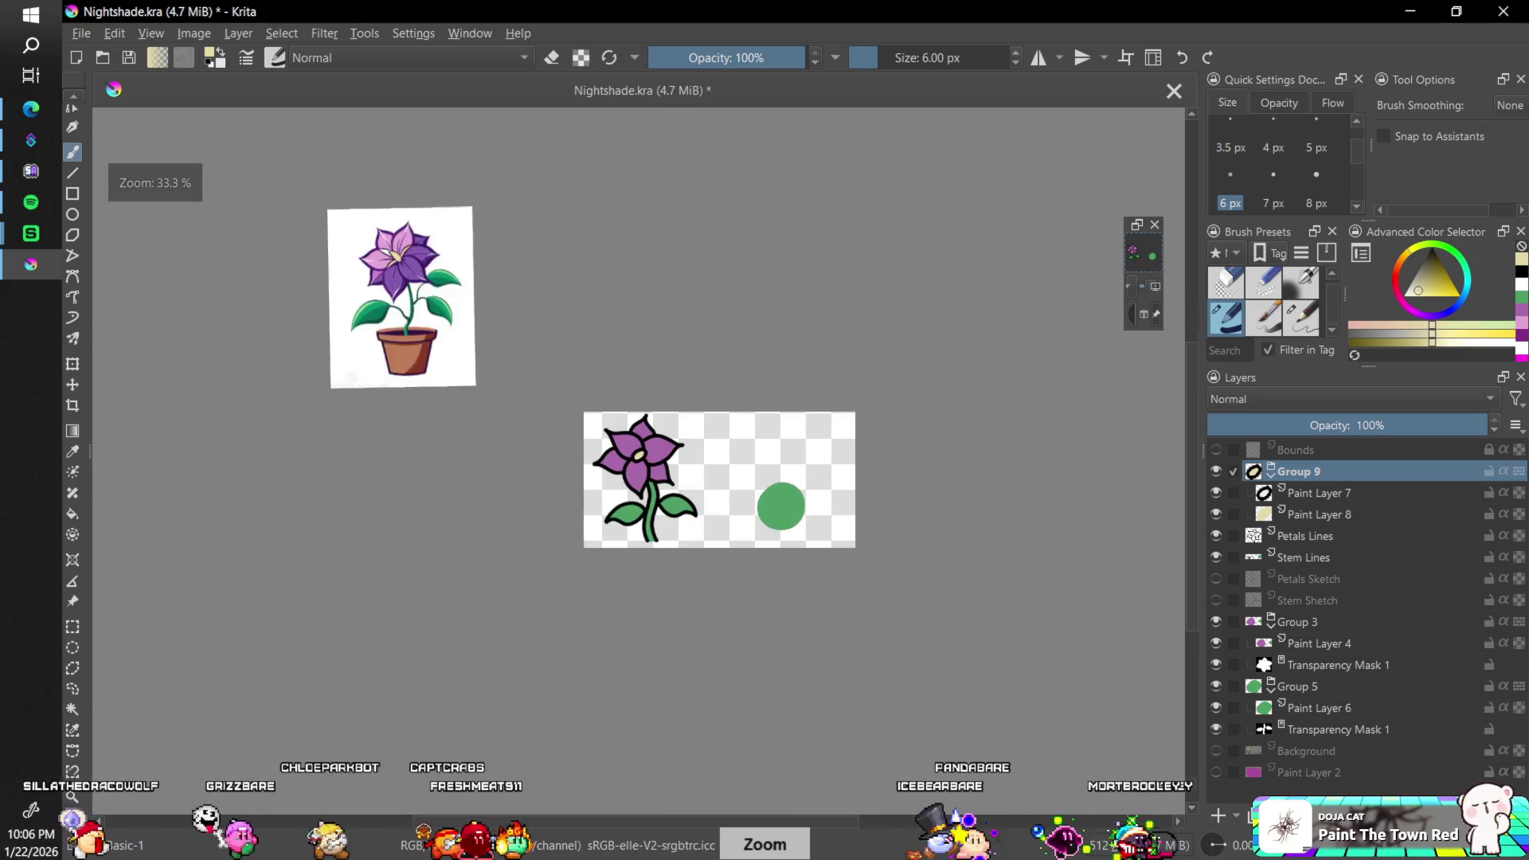
pyautogui.press('-')
pyautogui.press('-')
pyautogui.press('-')
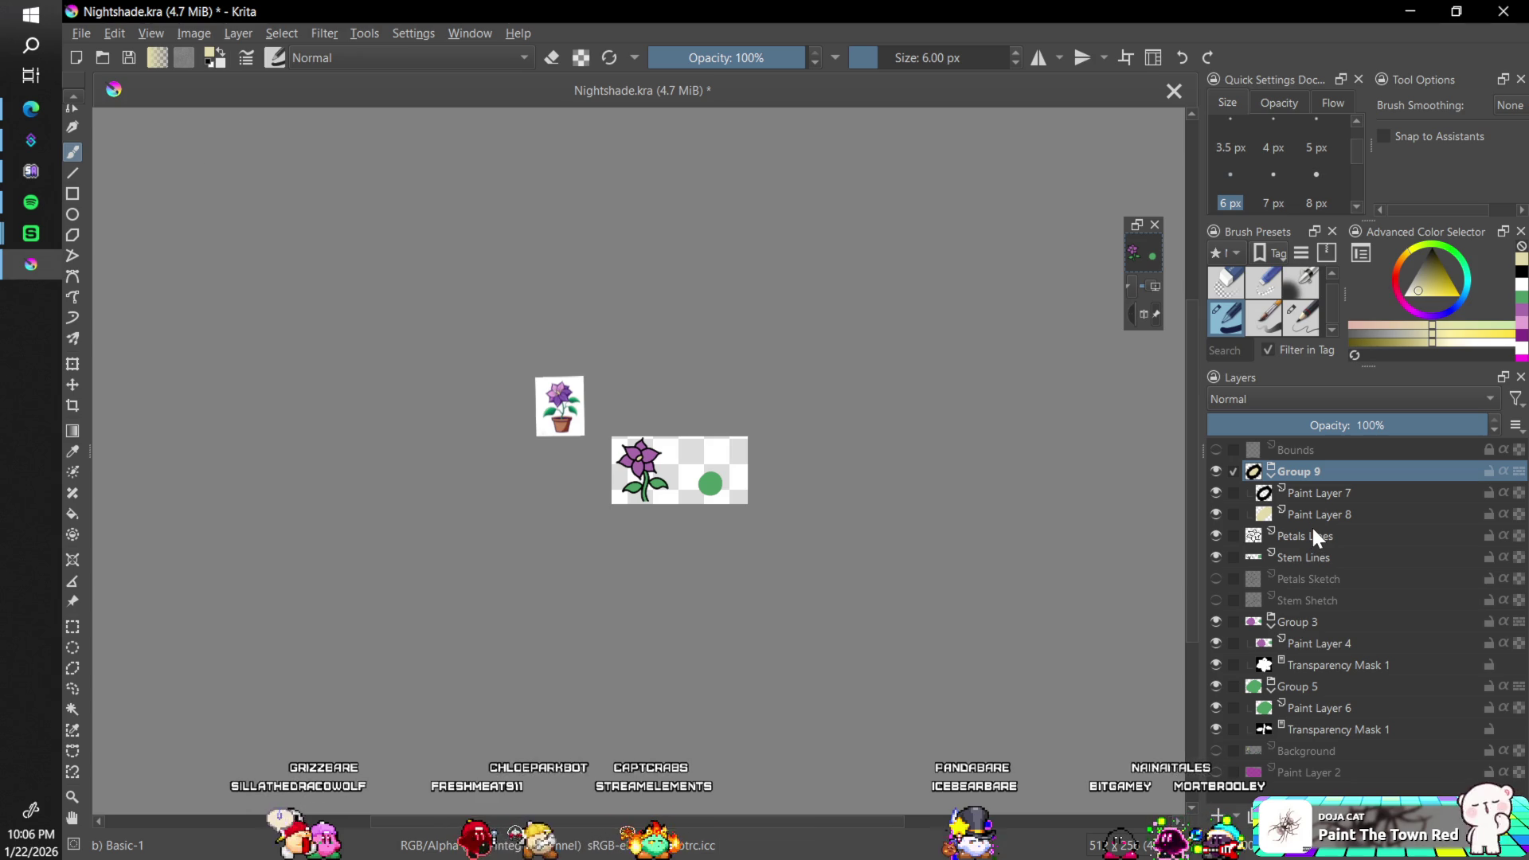
pyautogui.moveTo(1312, 530)
pyautogui.press('+')
pyautogui.press('+')
pyautogui.press('+')
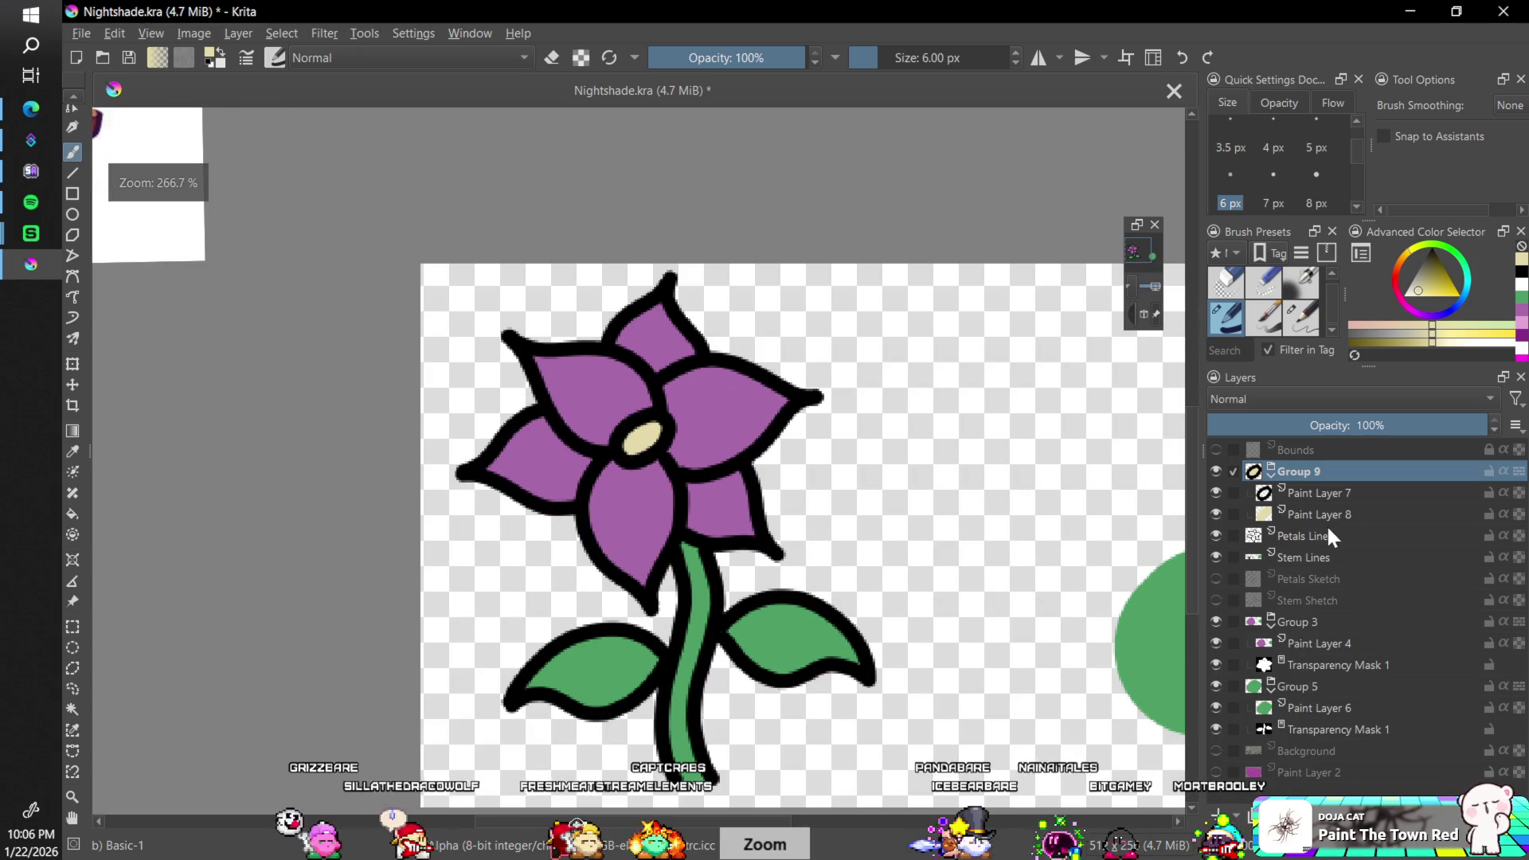
pyautogui.click(1327, 493)
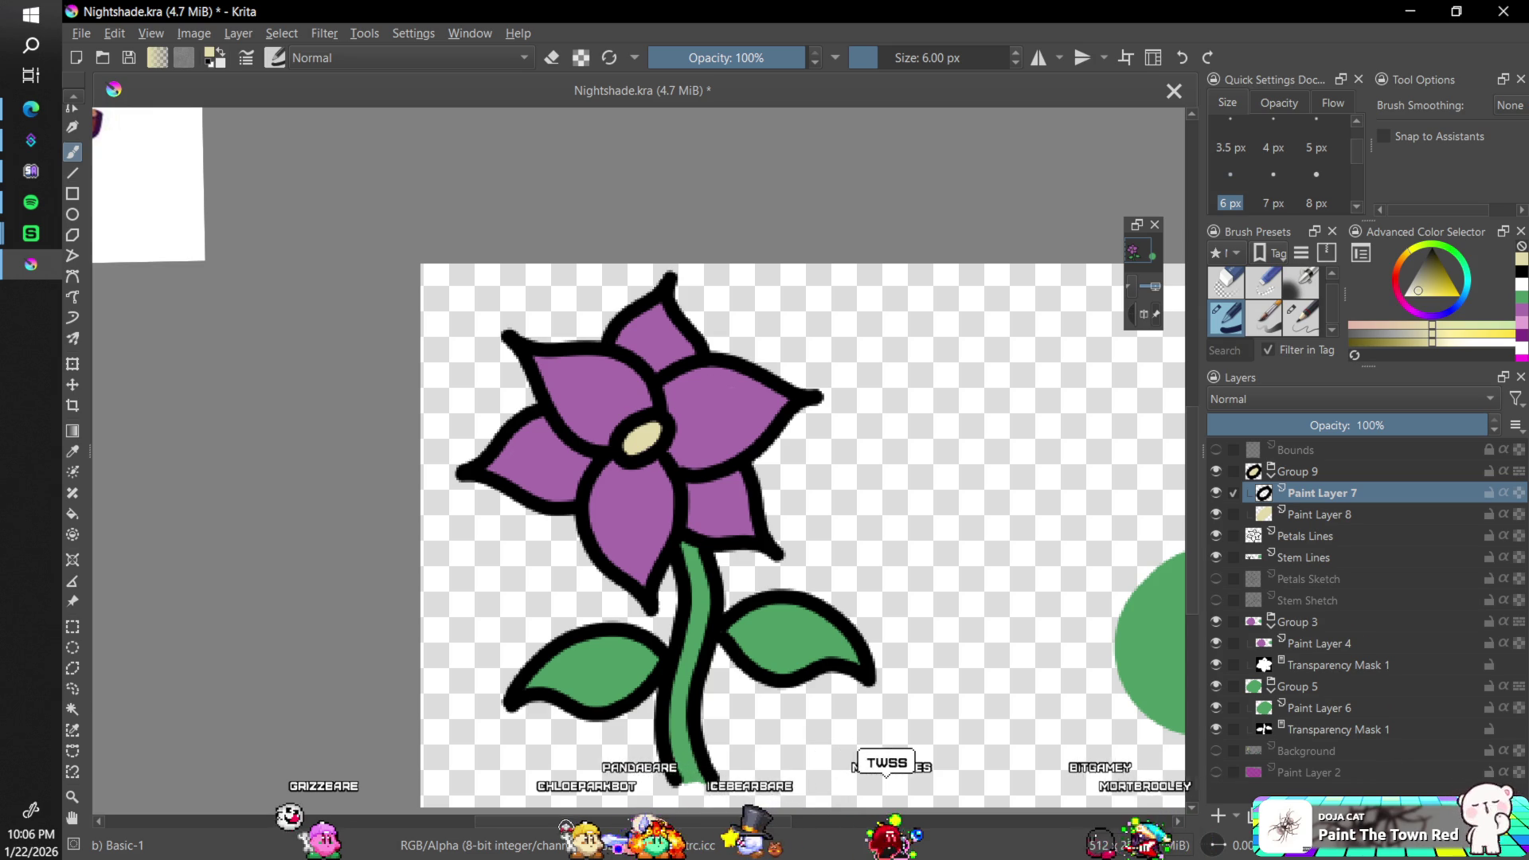
# - Delete the old centre outline layer and redraw a black outline around the cream centre
pyautogui.hotkey('shift', 'Delete')
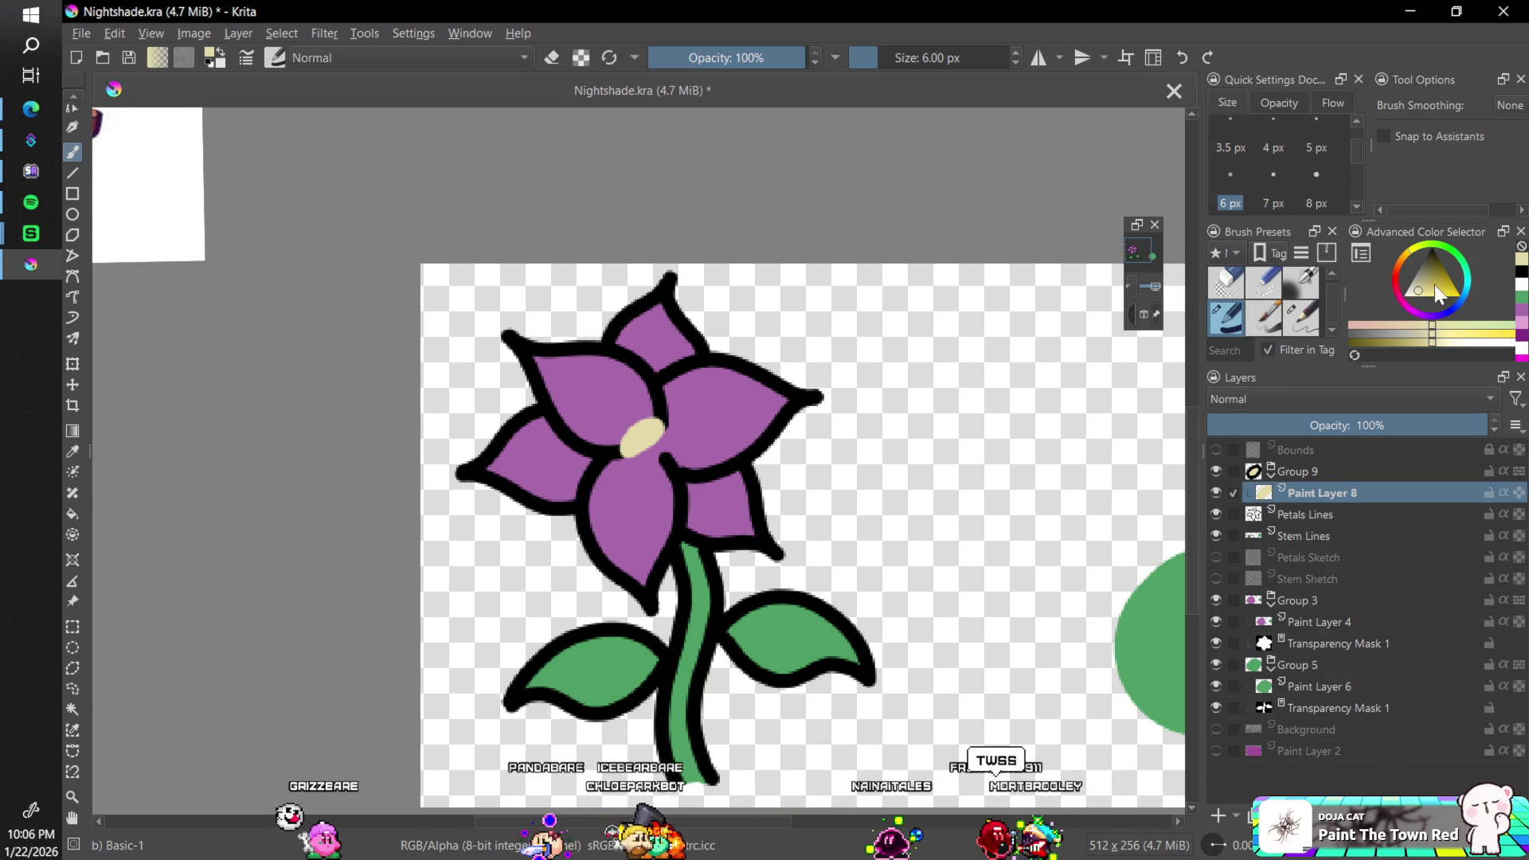
pyautogui.moveTo(1435, 286); pyautogui.dragTo(1452, 206)
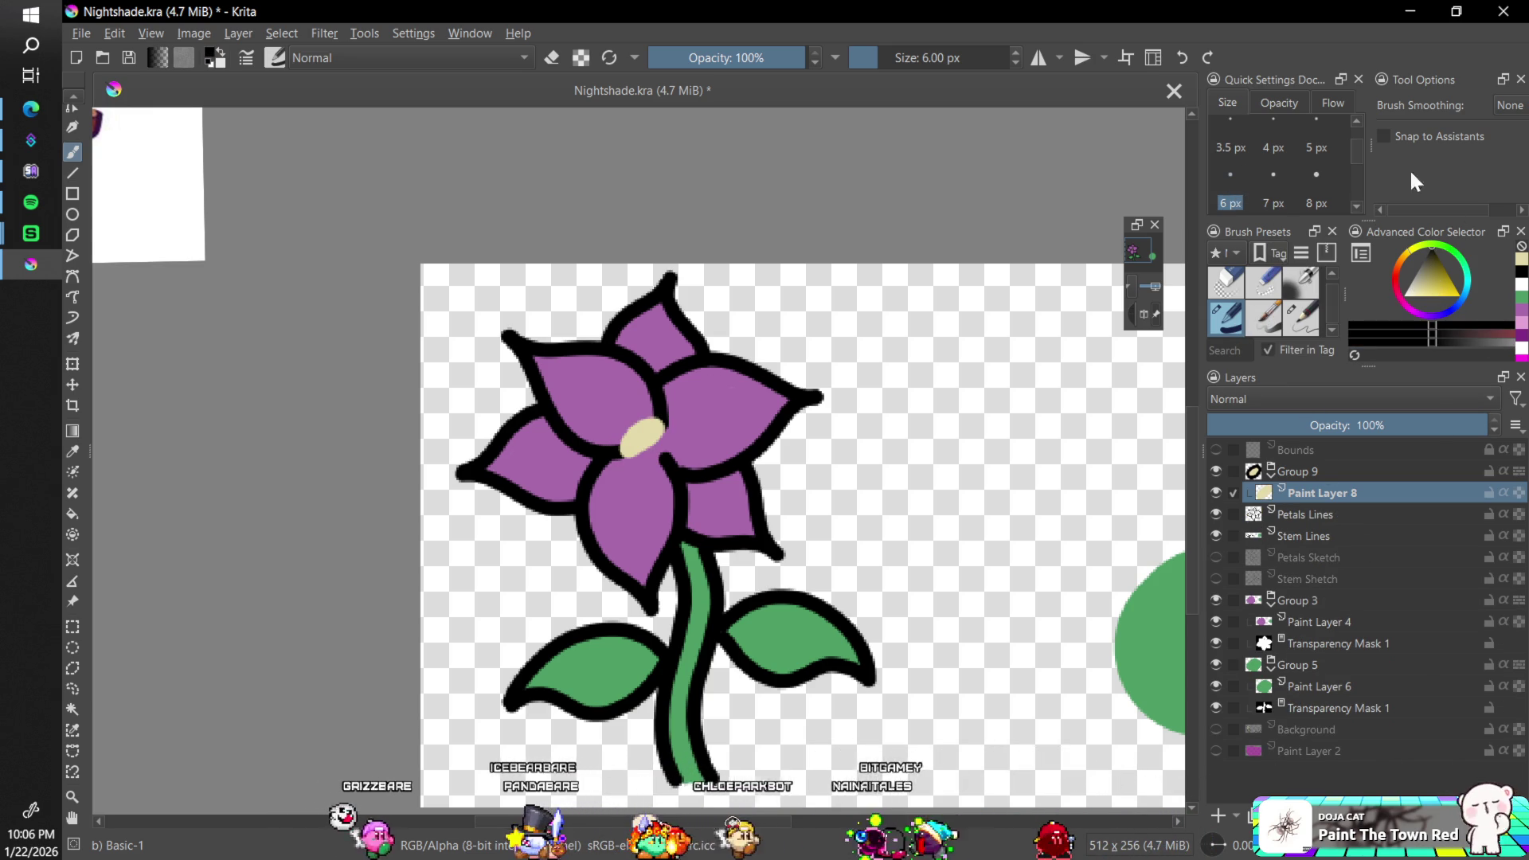
pyautogui.click(1508, 105)
pyautogui.press('+')
pyautogui.press('+')
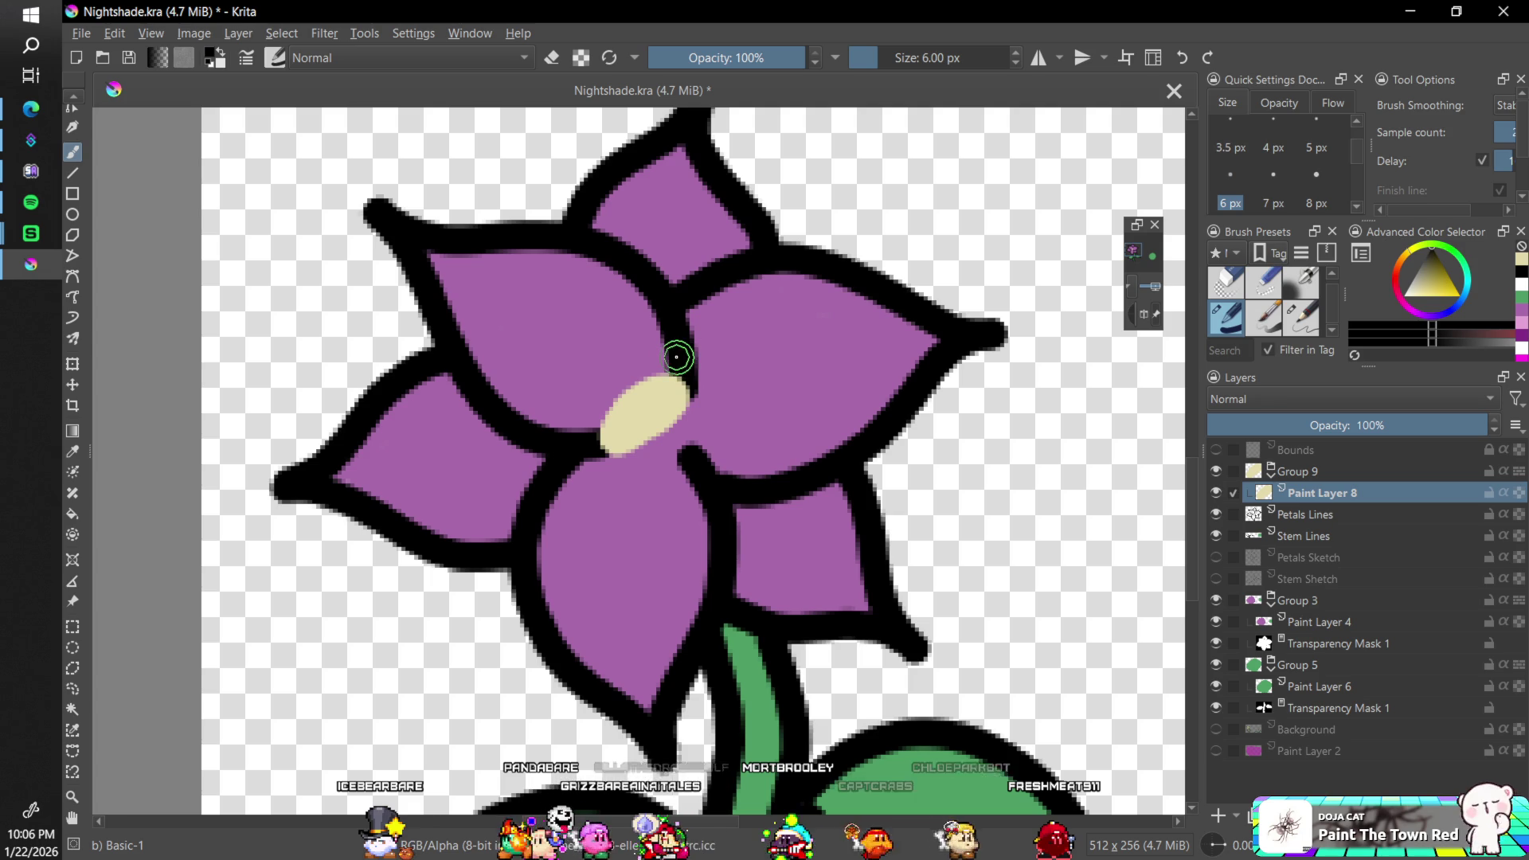
pyautogui.moveTo(652, 360)
pyautogui.mouseDown()
pyautogui.moveTo(574, 414)
pyautogui.moveTo(607, 464)
pyautogui.moveTo(717, 399)
pyautogui.moveTo(661, 356)
pyautogui.mouseUp()
pyautogui.press('-')
pyautogui.press('-')
pyautogui.press('-')
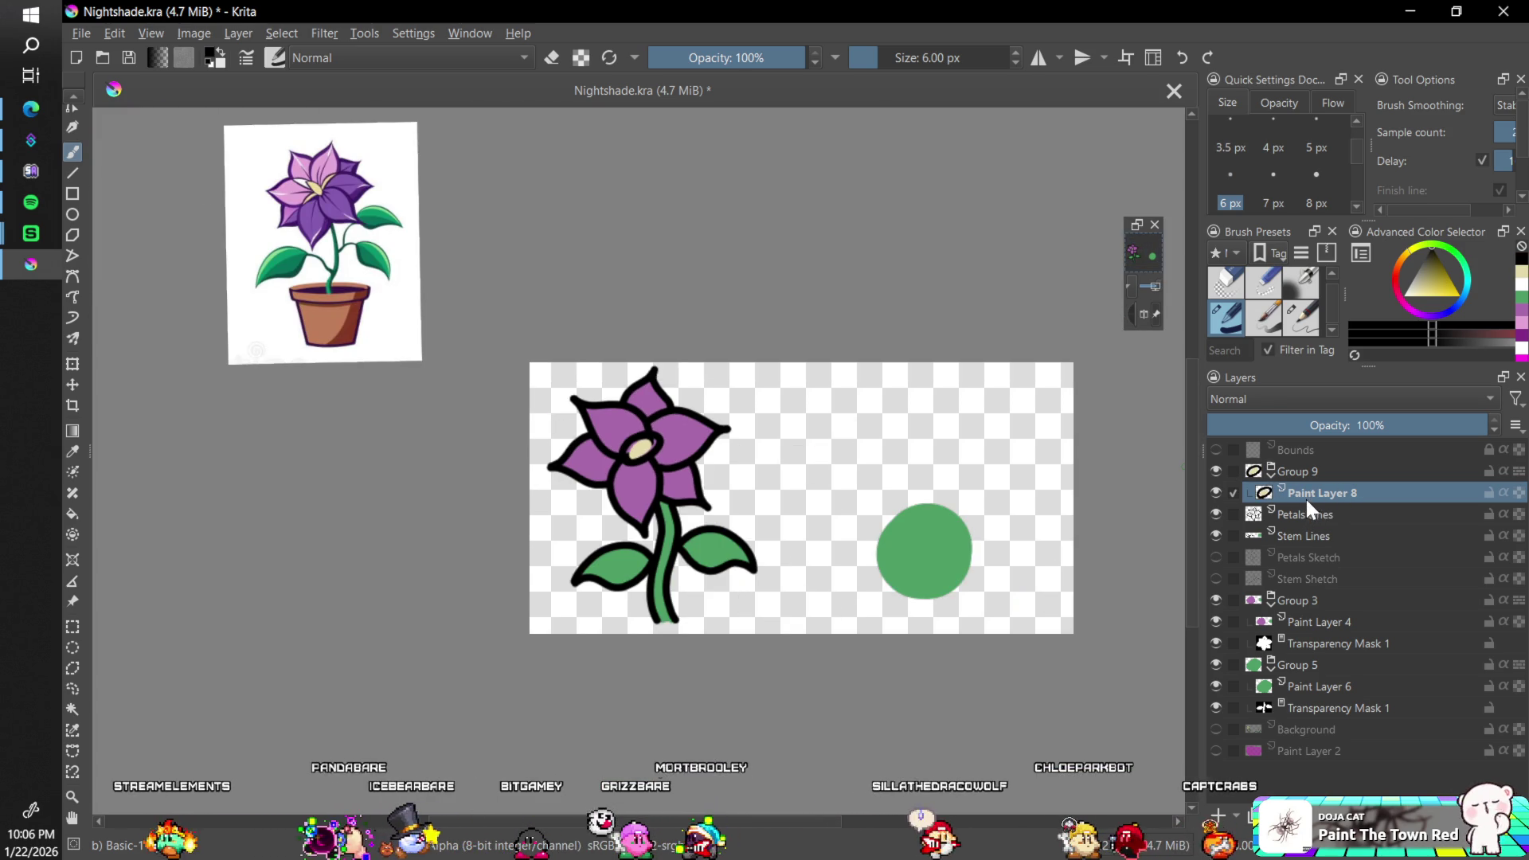
pyautogui.hotkey('ctrl', '2')
# - Add Paint Layer 10 above the cream fill and try black ring strokes, undoing them
pyautogui.click(1218, 815)
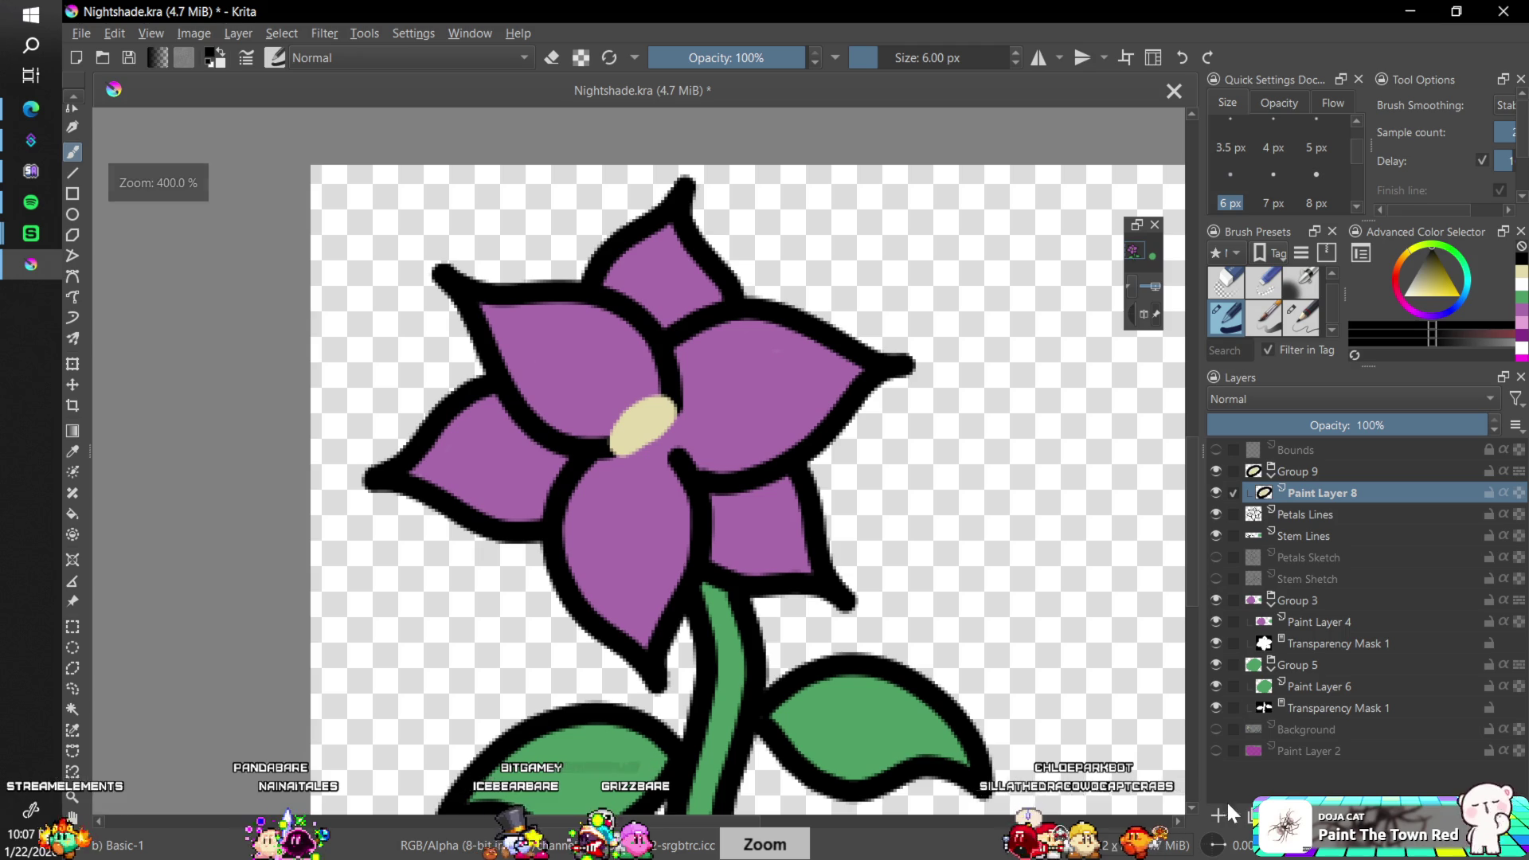
pyautogui.press('+')
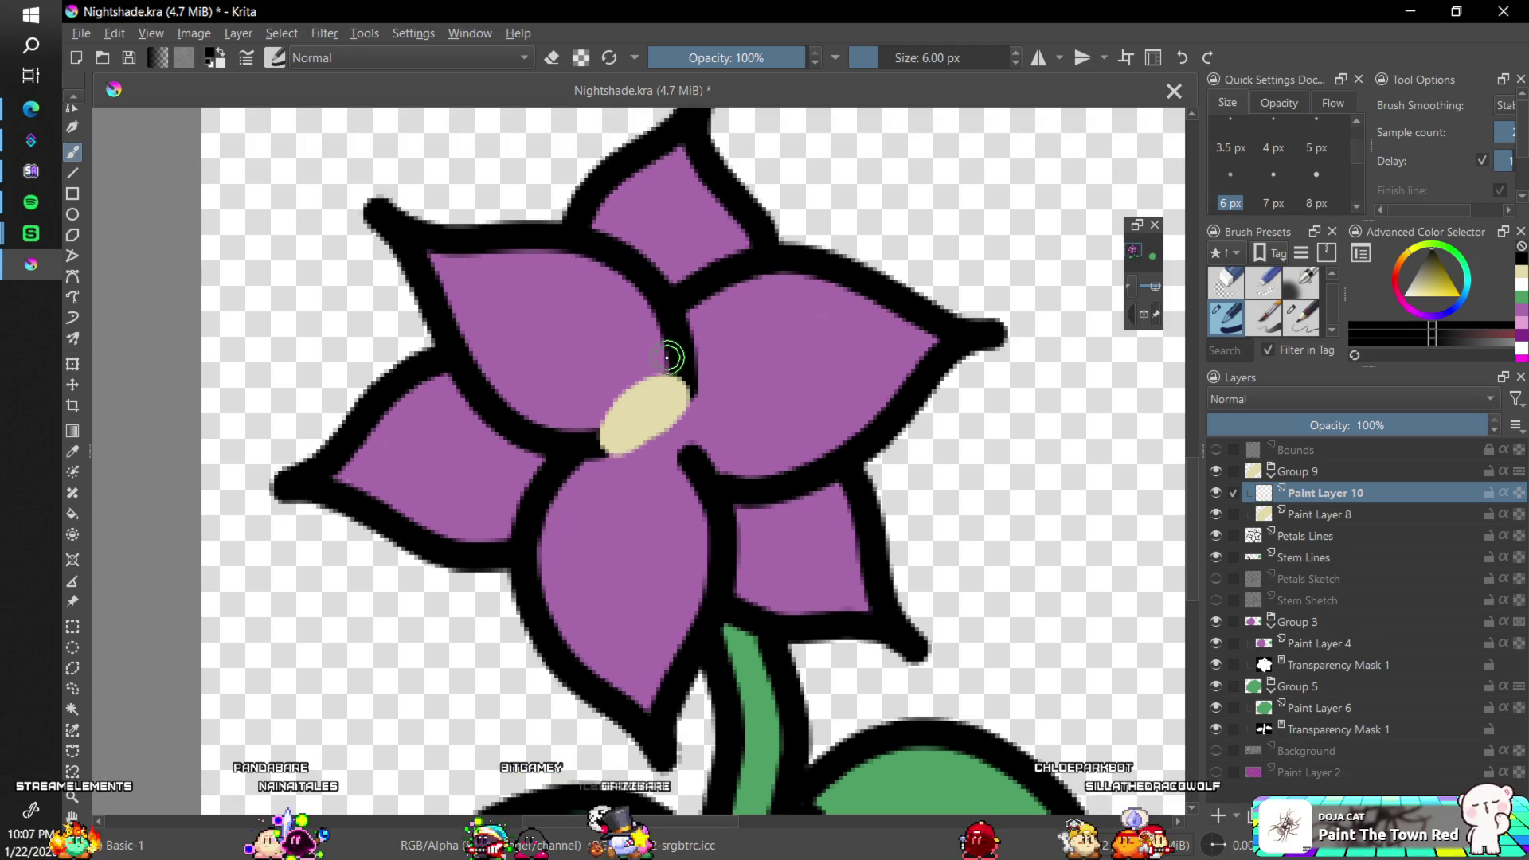
pyautogui.moveTo(622, 377)
pyautogui.mouseDown()
pyautogui.moveTo(587, 443)
pyautogui.moveTo(662, 446)
pyautogui.moveTo(706, 351)
pyautogui.moveTo(622, 373)
pyautogui.mouseUp()
pyautogui.hotkey('ctrl', 'z')
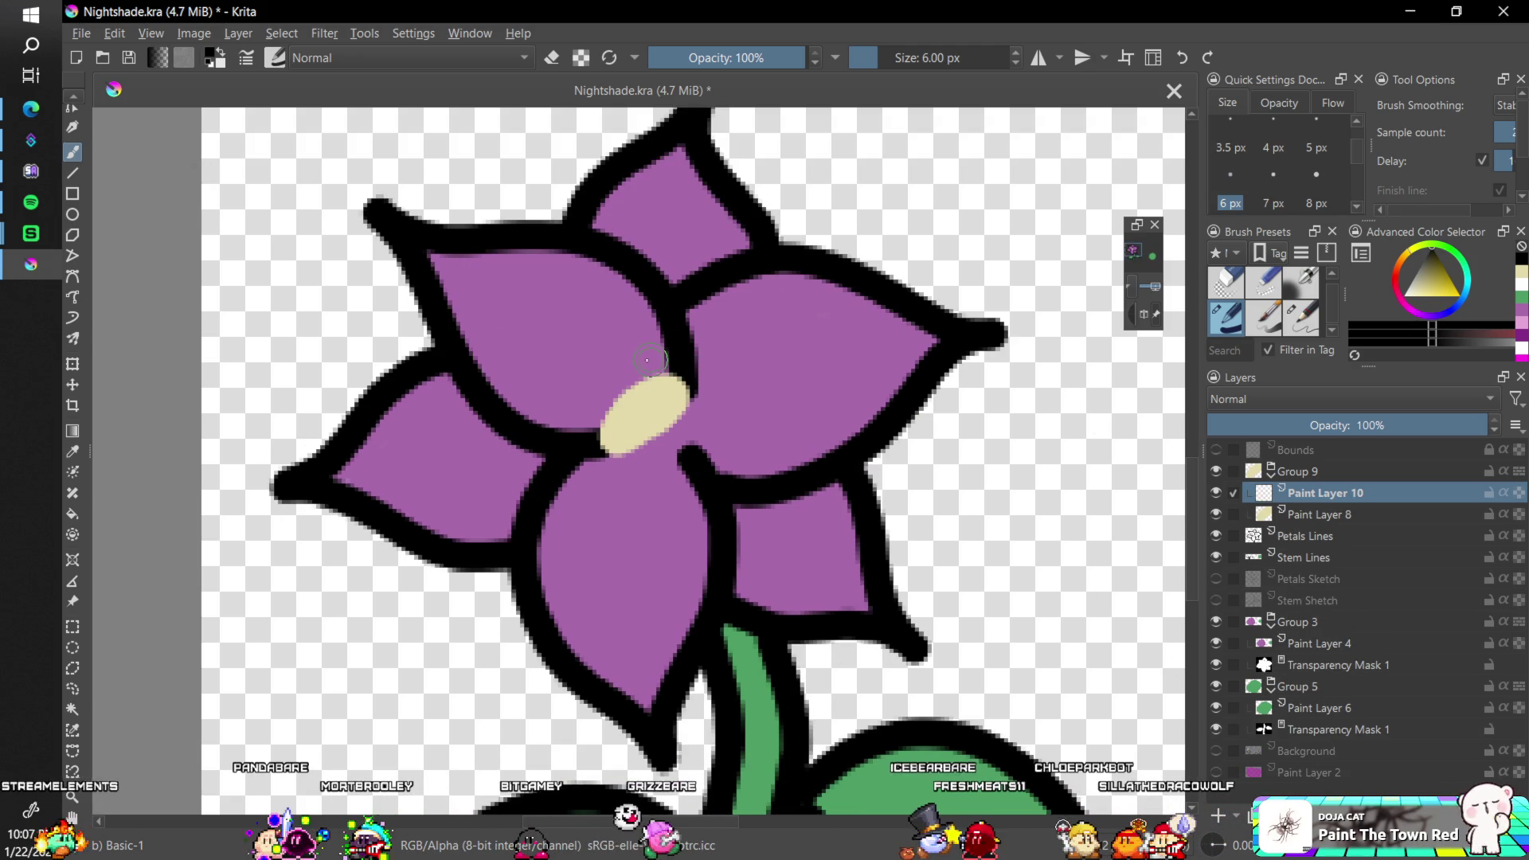
pyautogui.moveTo(591, 455)
pyautogui.mouseDown()
pyautogui.moveTo(683, 427)
pyautogui.moveTo(696, 351)
pyautogui.moveTo(605, 371)
pyautogui.moveTo(584, 420)
pyautogui.moveTo(614, 467)
pyautogui.moveTo(714, 392)
pyautogui.moveTo(698, 335)
pyautogui.moveTo(591, 399)
pyautogui.moveTo(584, 454)
pyautogui.moveTo(658, 430)
pyautogui.moveTo(716, 363)
pyautogui.mouseUp()
pyautogui.hotkey('ctrl', 'z')
pyautogui.hotkey('ctrl', 'z')
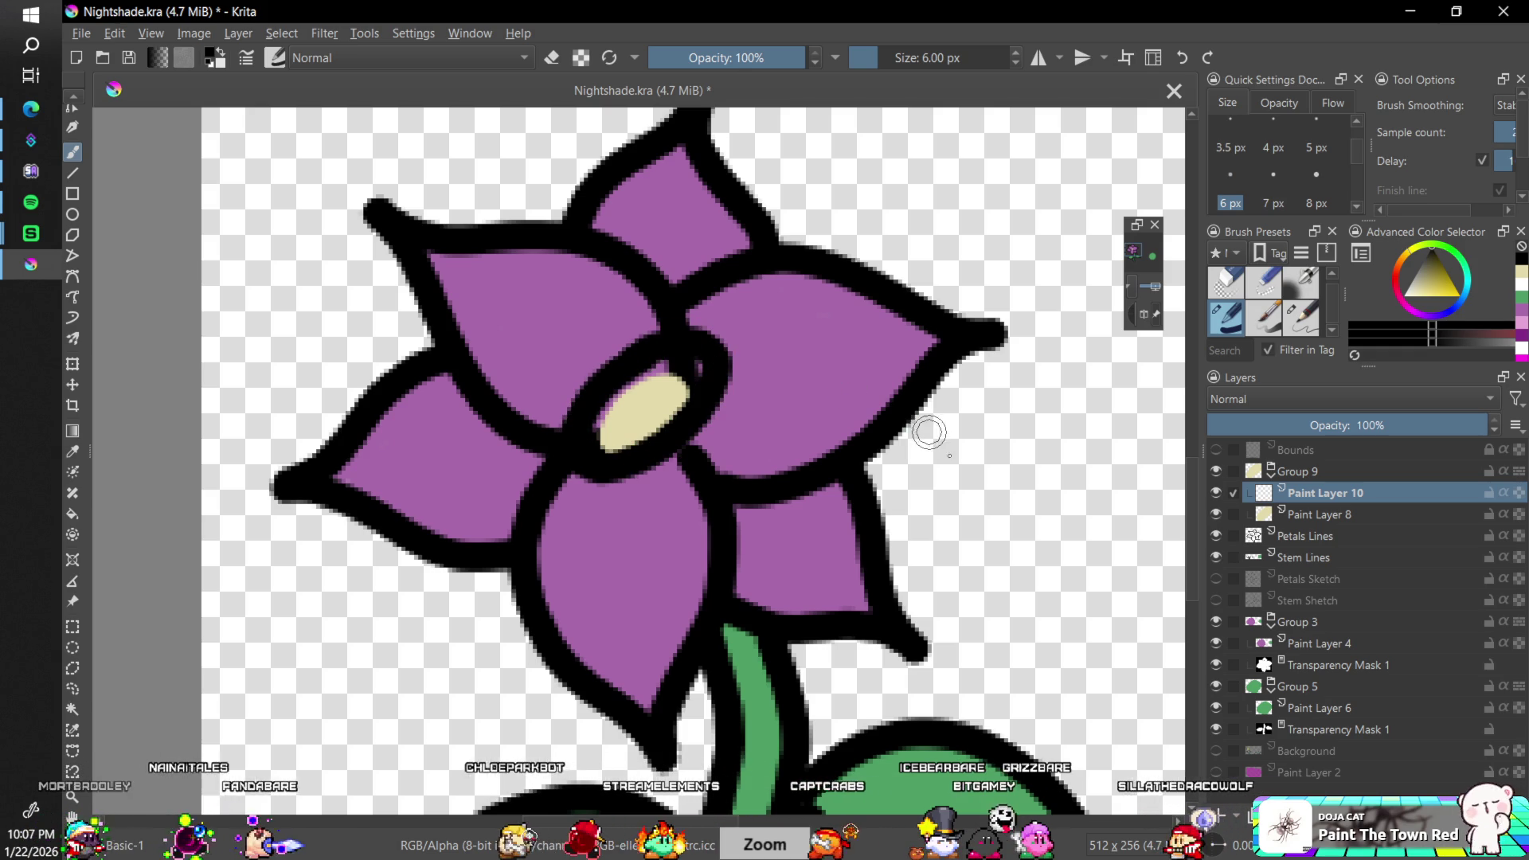
# - On Paint Layer 8, pick the centre's cream and fill the gaps at its left end
pyautogui.press('-')
pyautogui.press('-')
pyautogui.press('-')
pyautogui.press('+')
pyautogui.press('+')
pyautogui.press('+')
pyautogui.click(1316, 515)
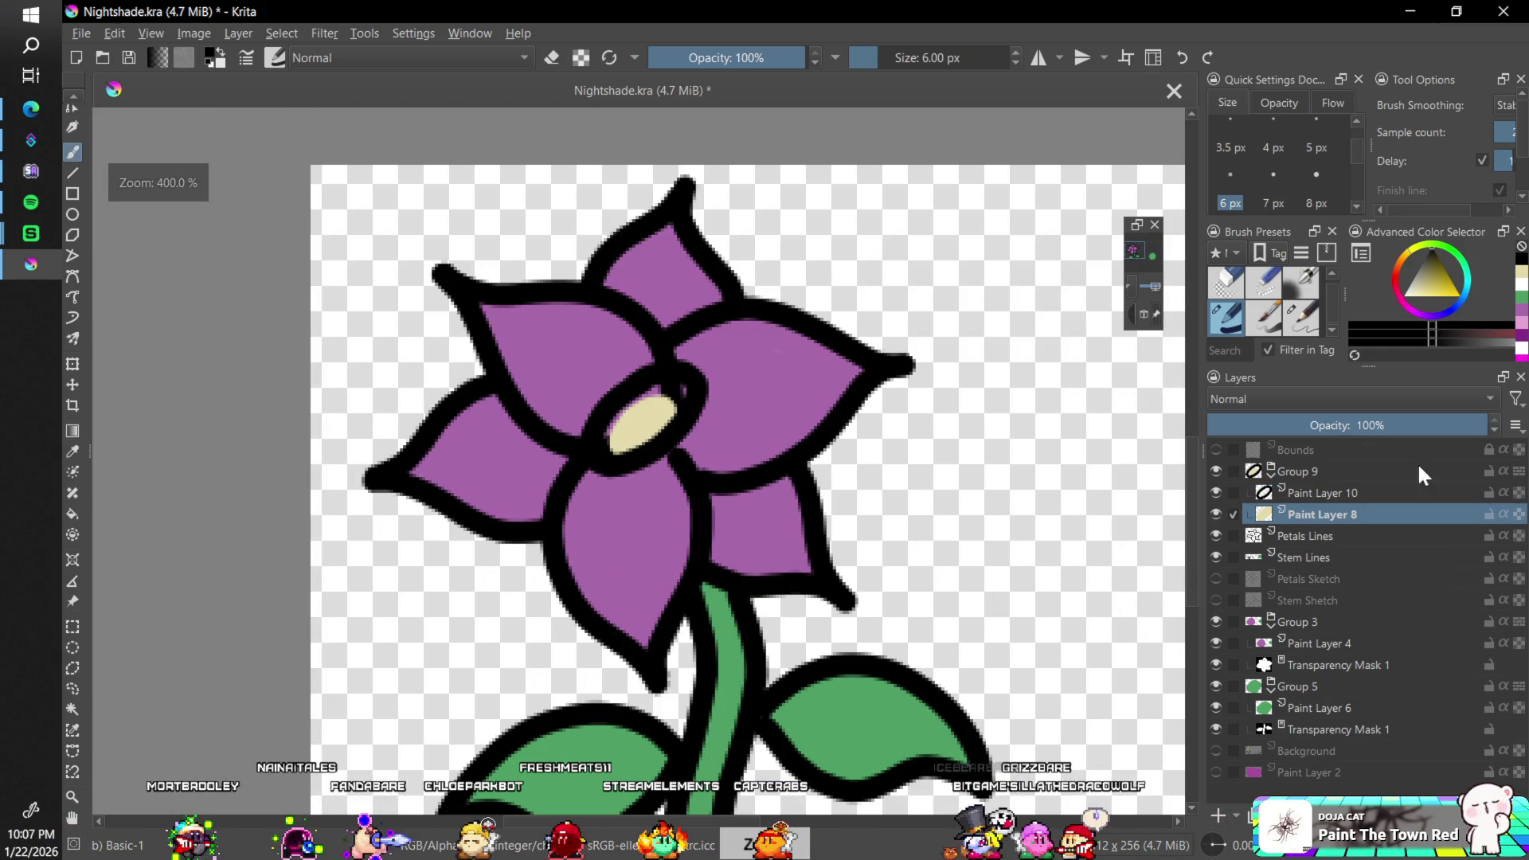
pyautogui.keyDown('ctrl'); pyautogui.click(647, 418); pyautogui.keyUp('ctrl')
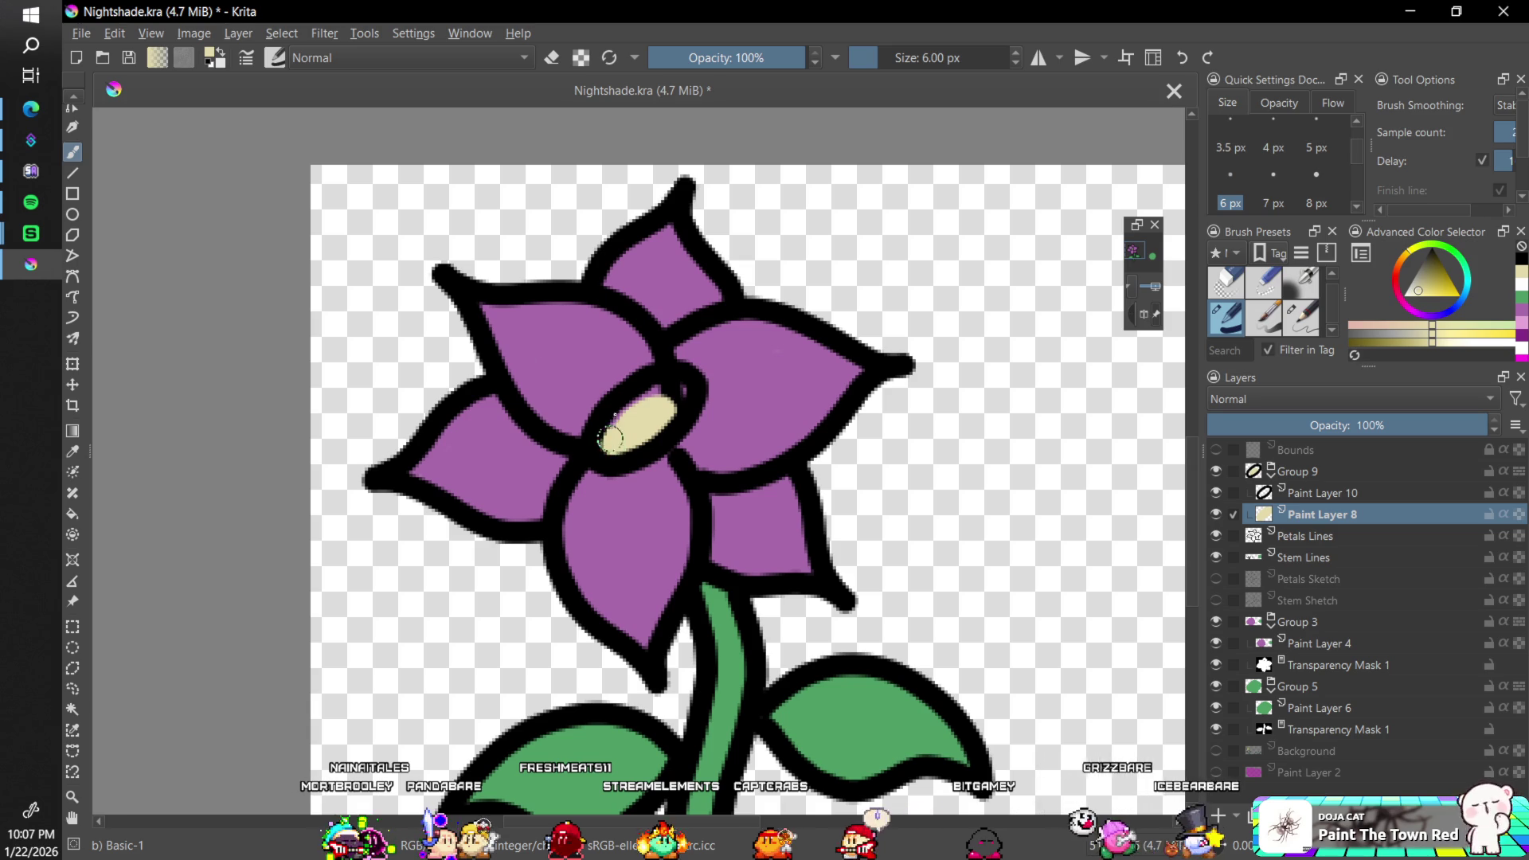
pyautogui.moveTo(611, 436); pyautogui.dragTo(618, 414)
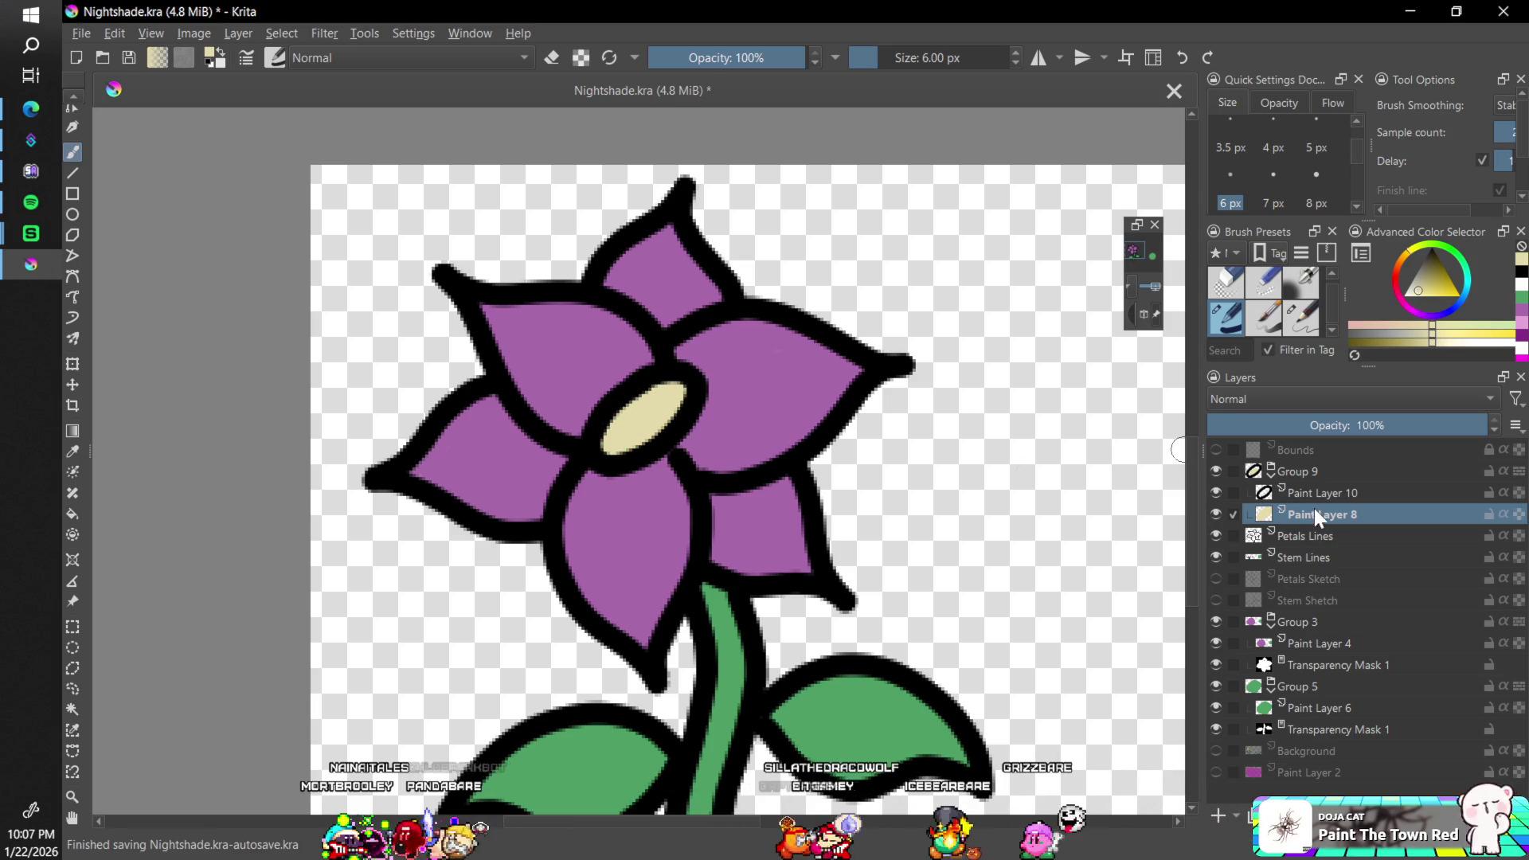
# - Nudge Group 9 with the flower centre slightly to the right
pyautogui.click(1306, 472)
pyautogui.press('t')
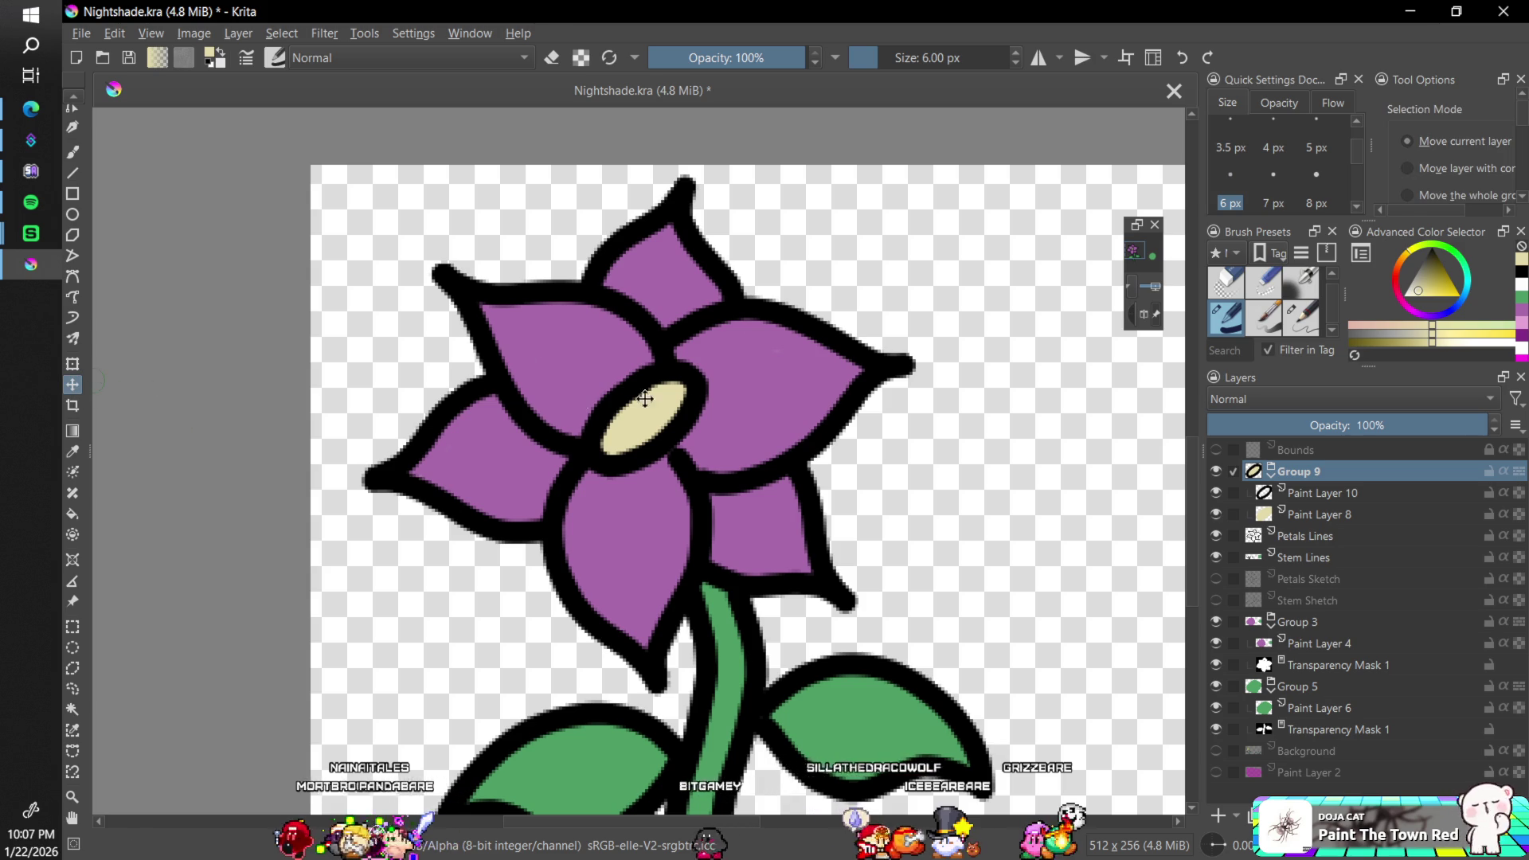
pyautogui.scroll(-5, 663, 428)
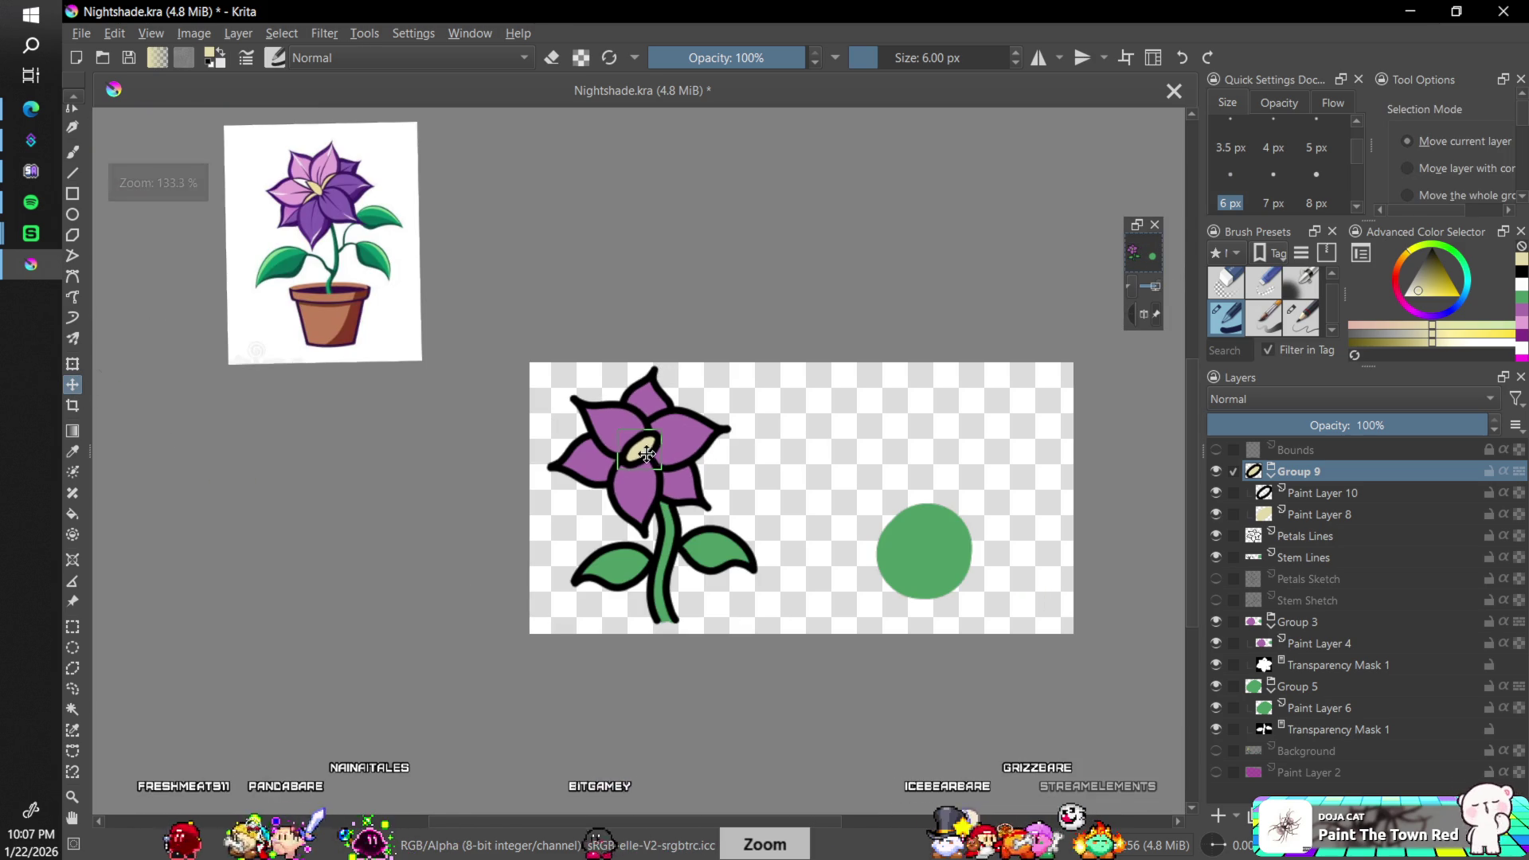
pyautogui.moveTo(646, 455); pyautogui.dragTo(648, 455)
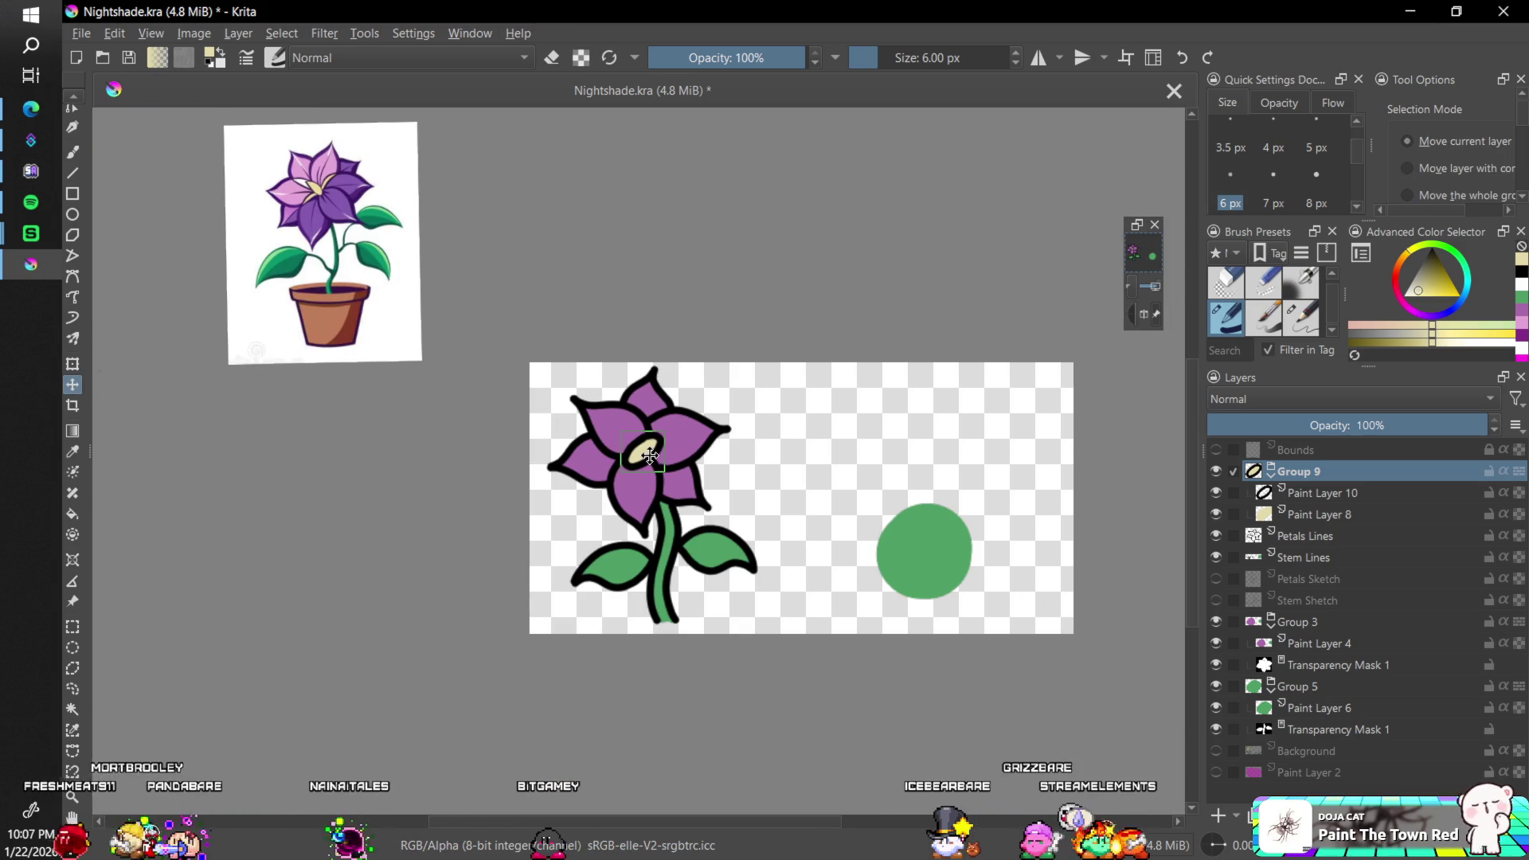
pyautogui.scroll(-4, 653, 451)
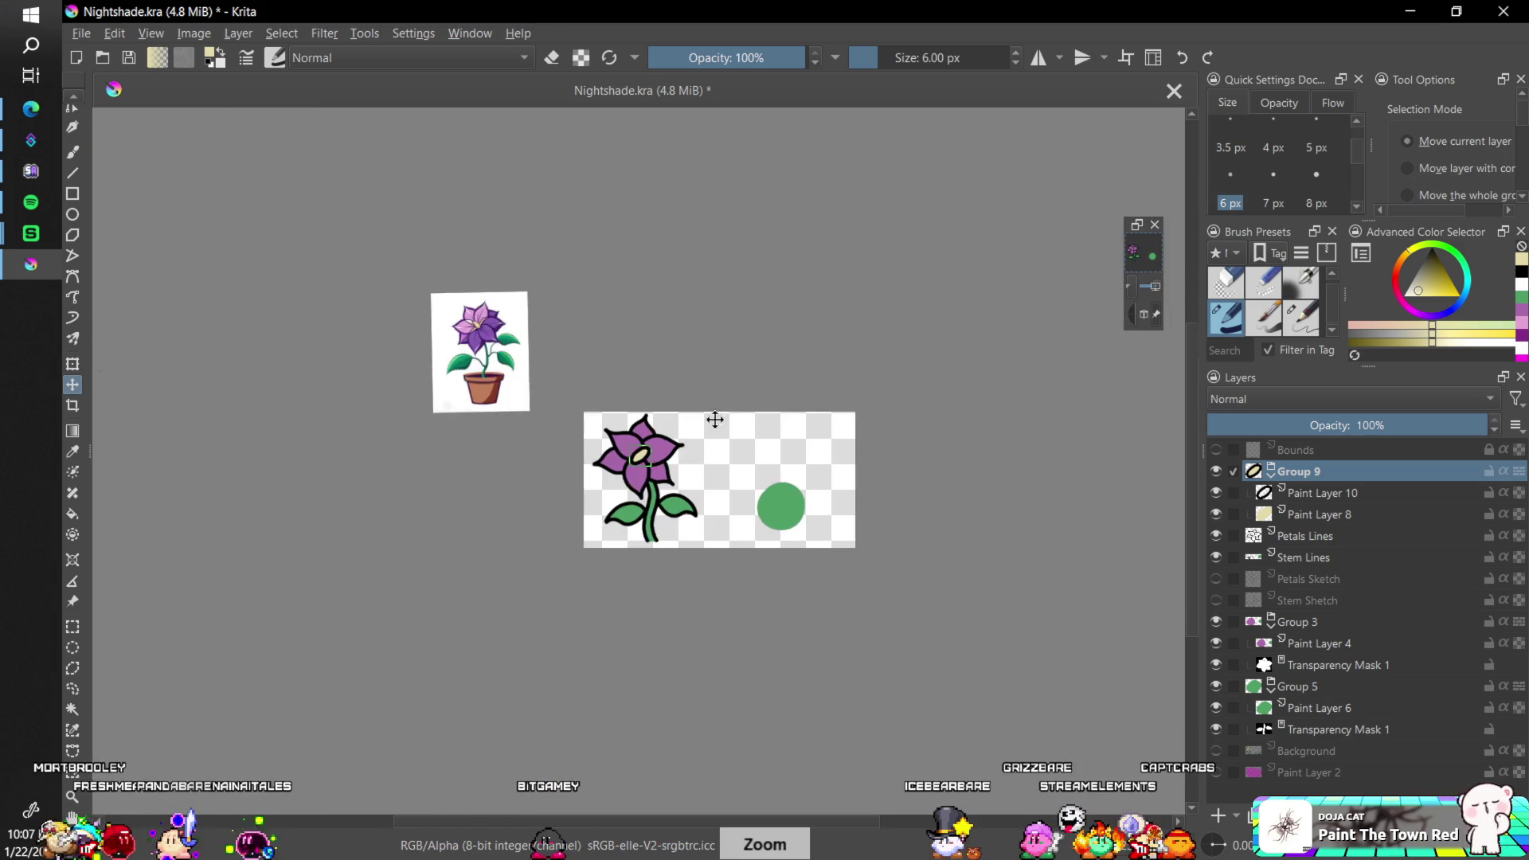
pyautogui.press('b')
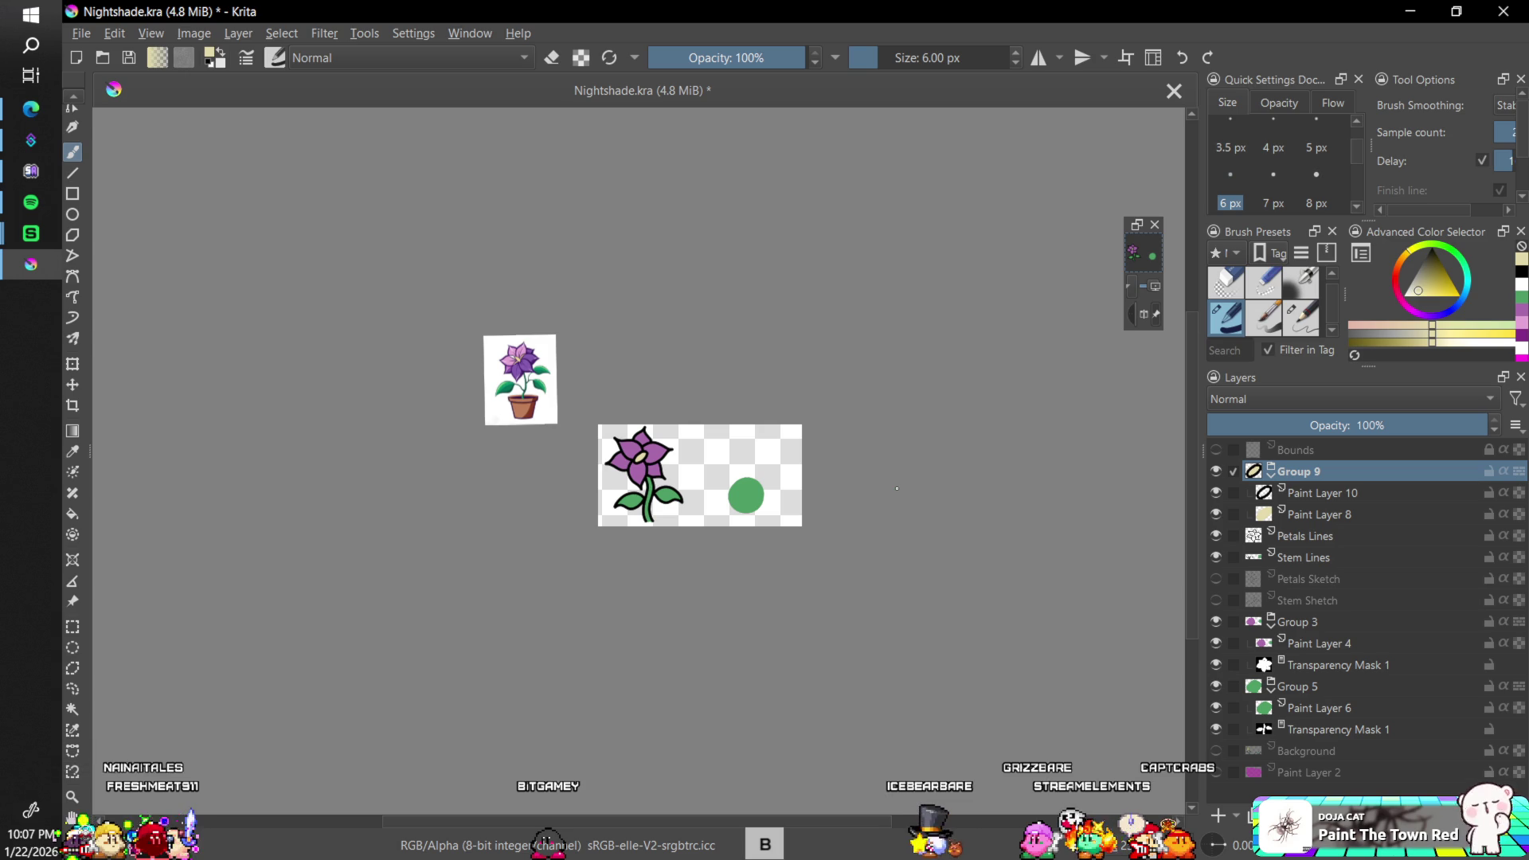
# - Shrink the outlined centre ellipse slightly with the Transform tool and return to the brush
pyautogui.press('+')
pyautogui.press('+')
pyautogui.press('+')
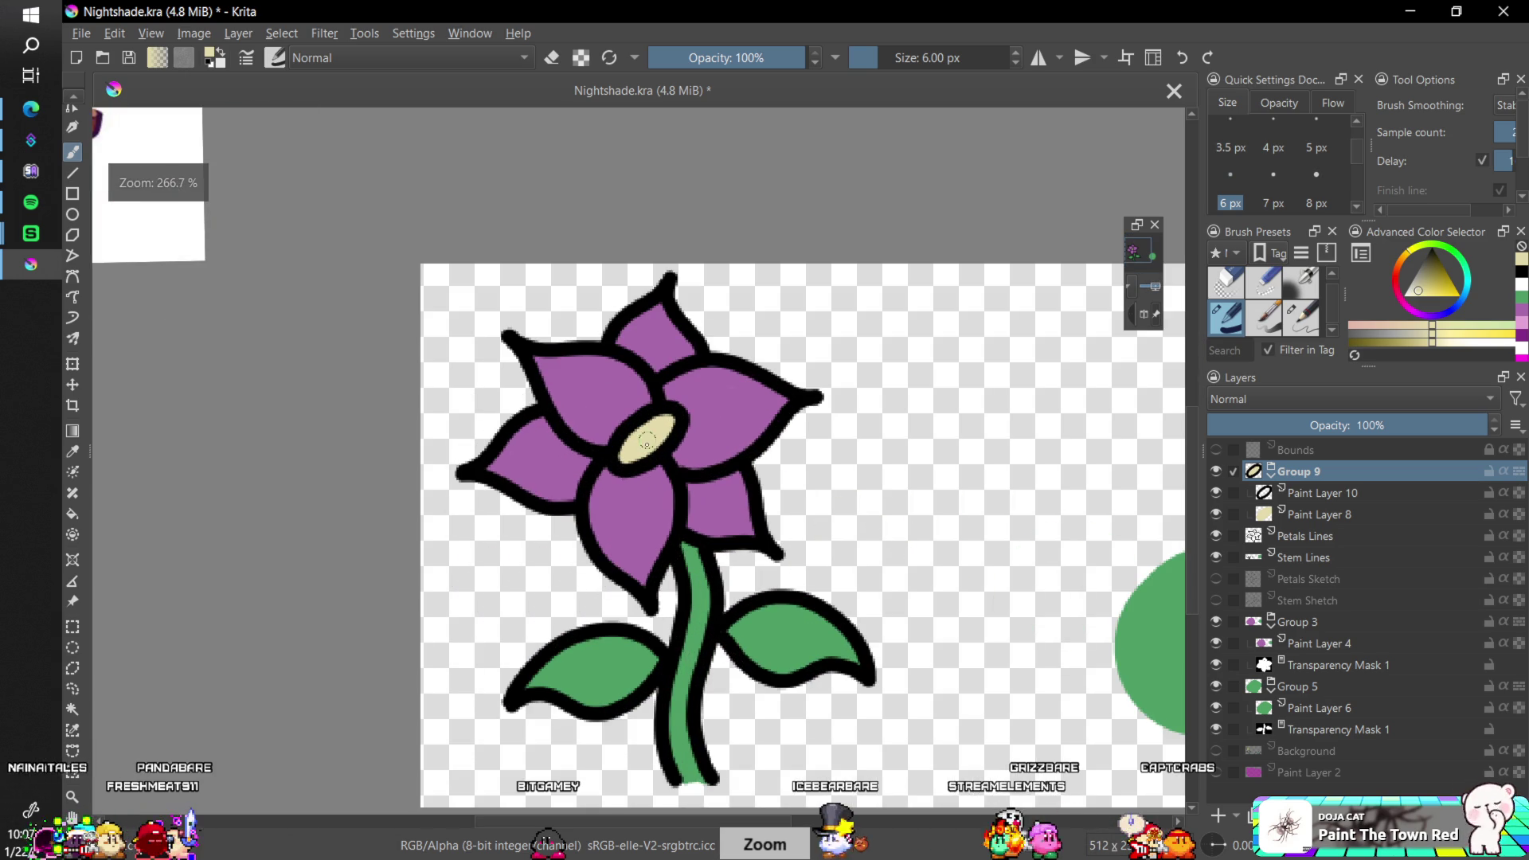
pyautogui.press('-')
pyautogui.press('-')
pyautogui.press('-')
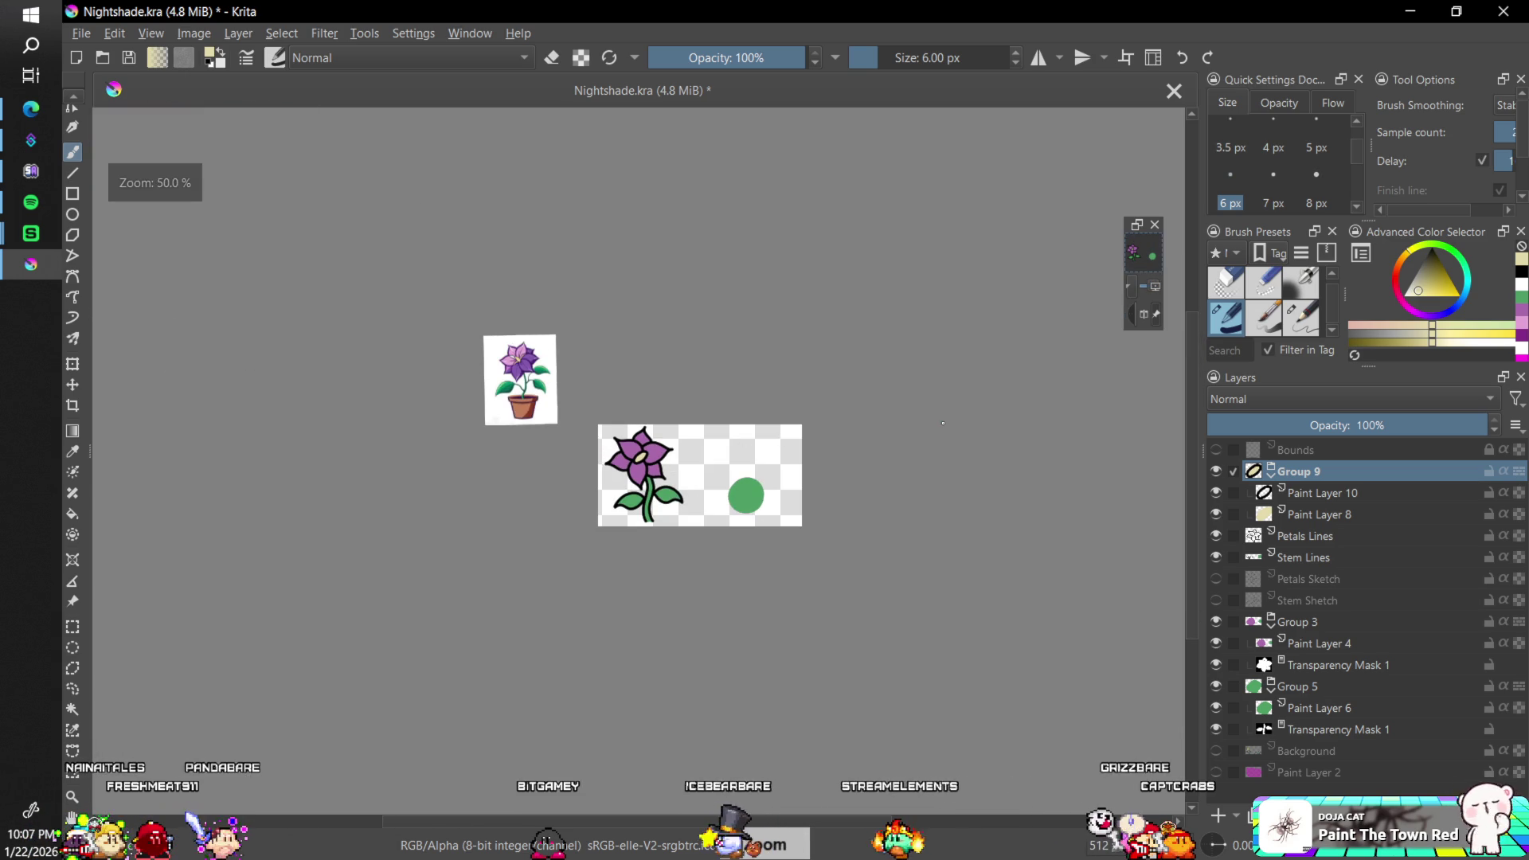
pyautogui.press('+')
pyautogui.press('+')
pyautogui.click(72, 364)
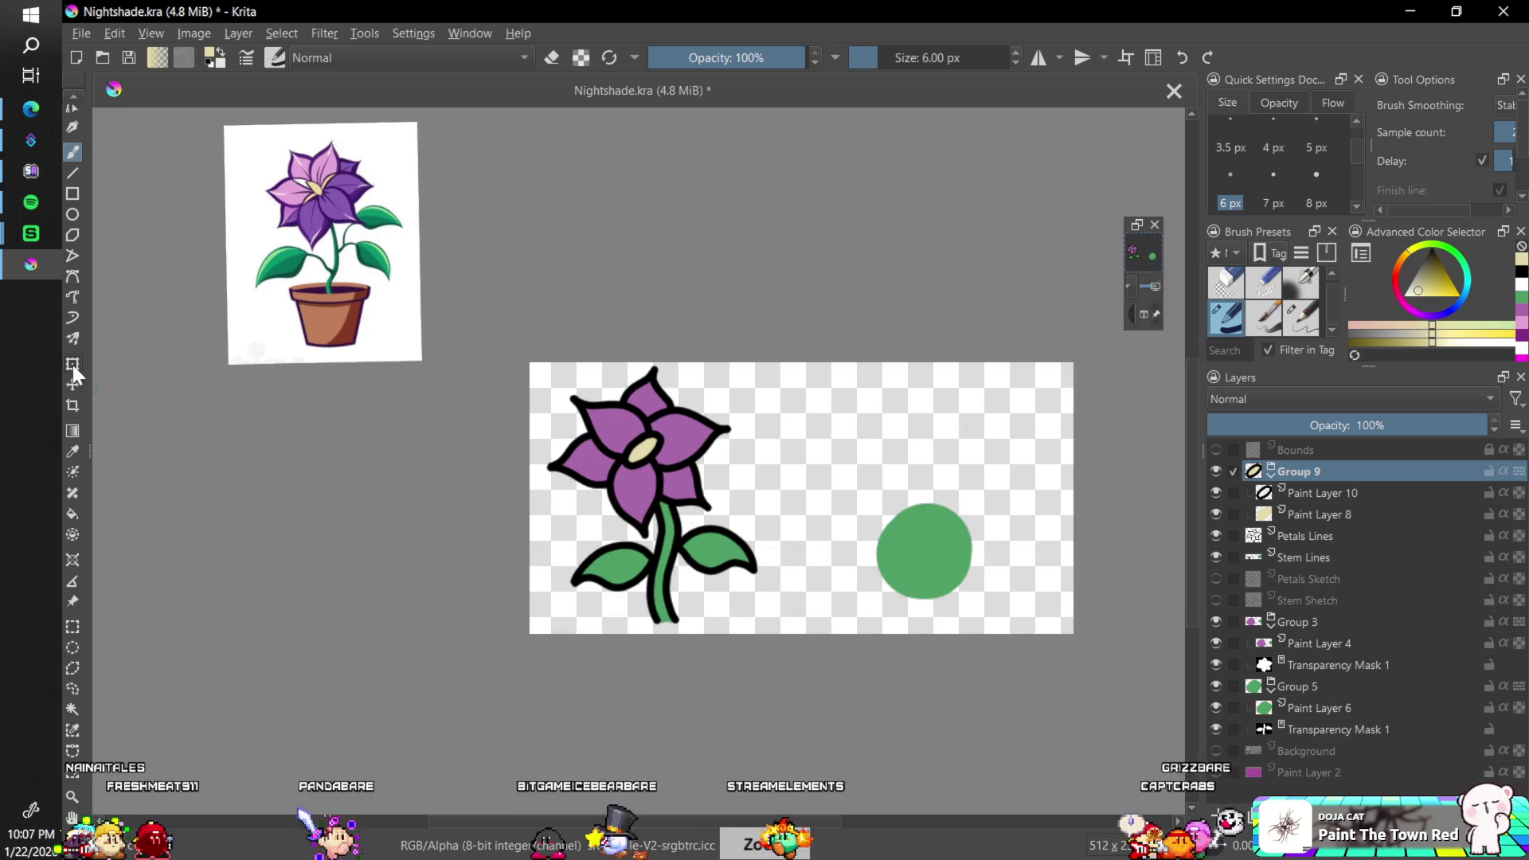
pyautogui.press('+')
pyautogui.press('+')
pyautogui.moveTo(691, 398); pyautogui.dragTo(657, 434)
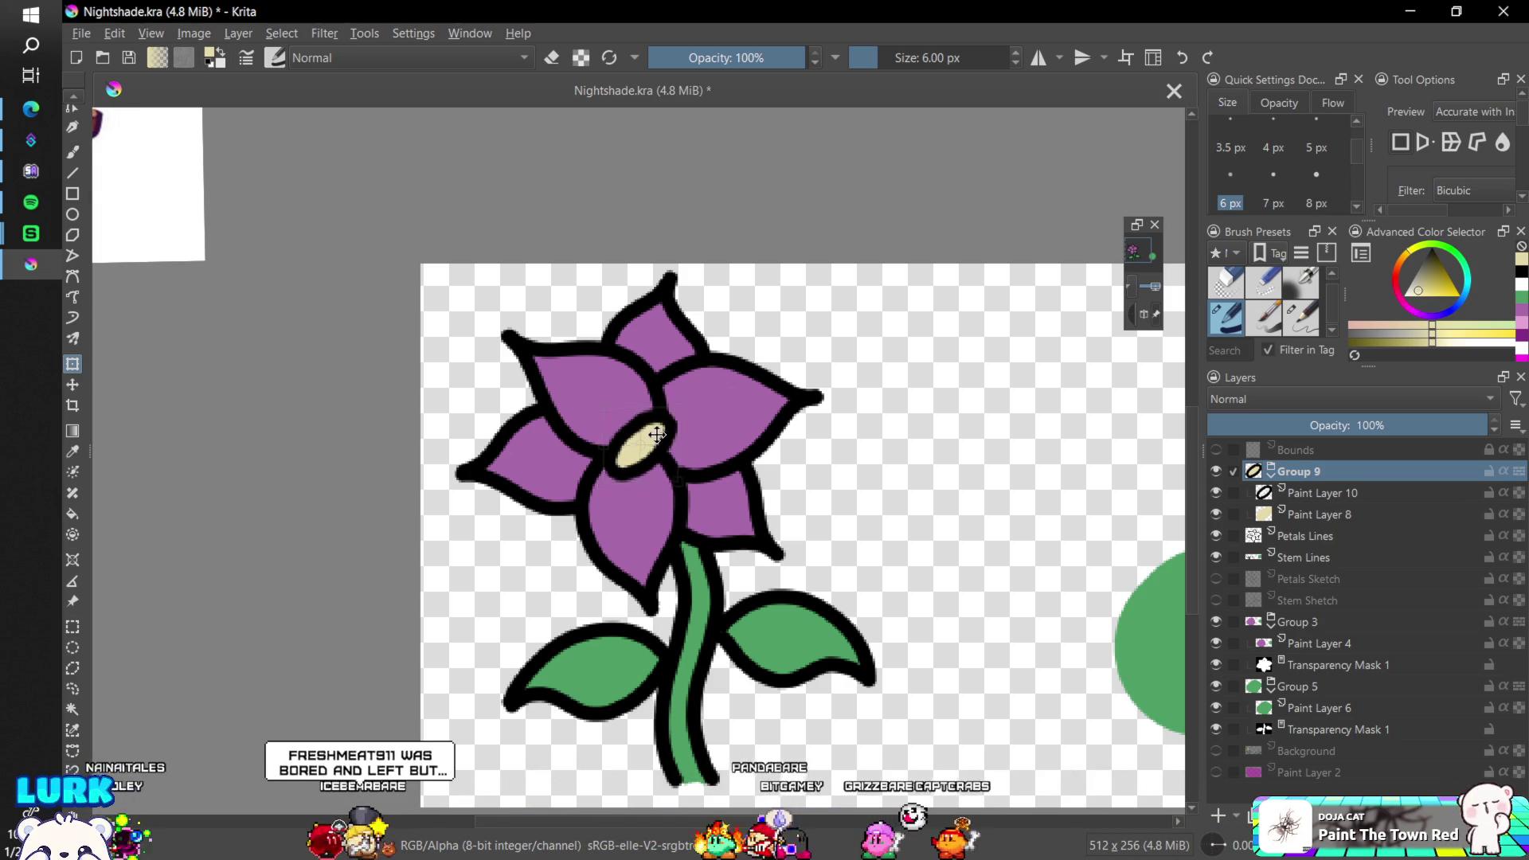
pyautogui.press('b')
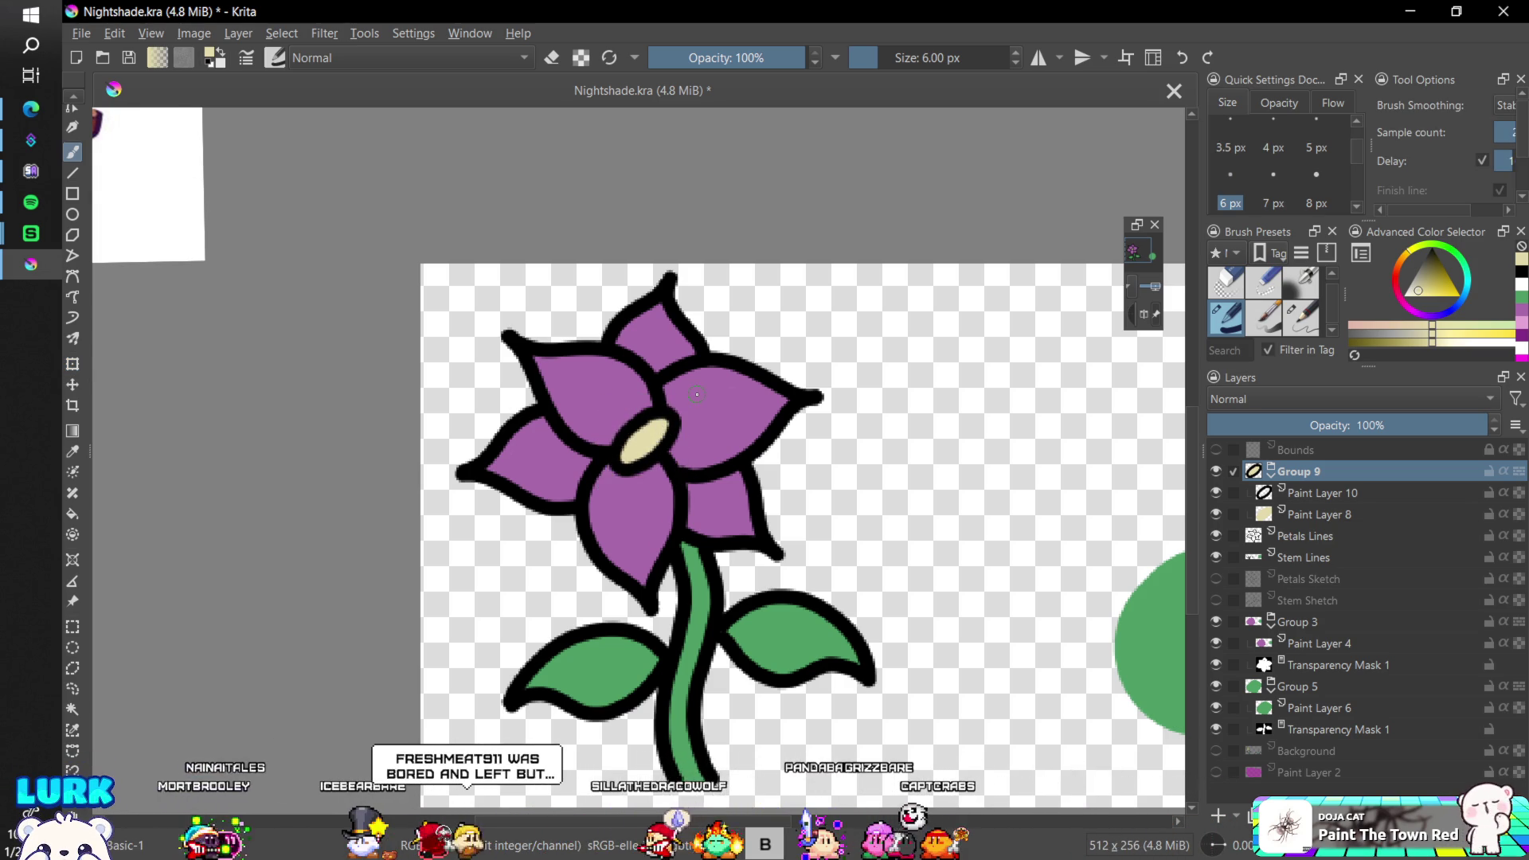
pyautogui.press('-')
pyautogui.press('-')
pyautogui.press('-')
pyautogui.press('+')
pyautogui.press('+')
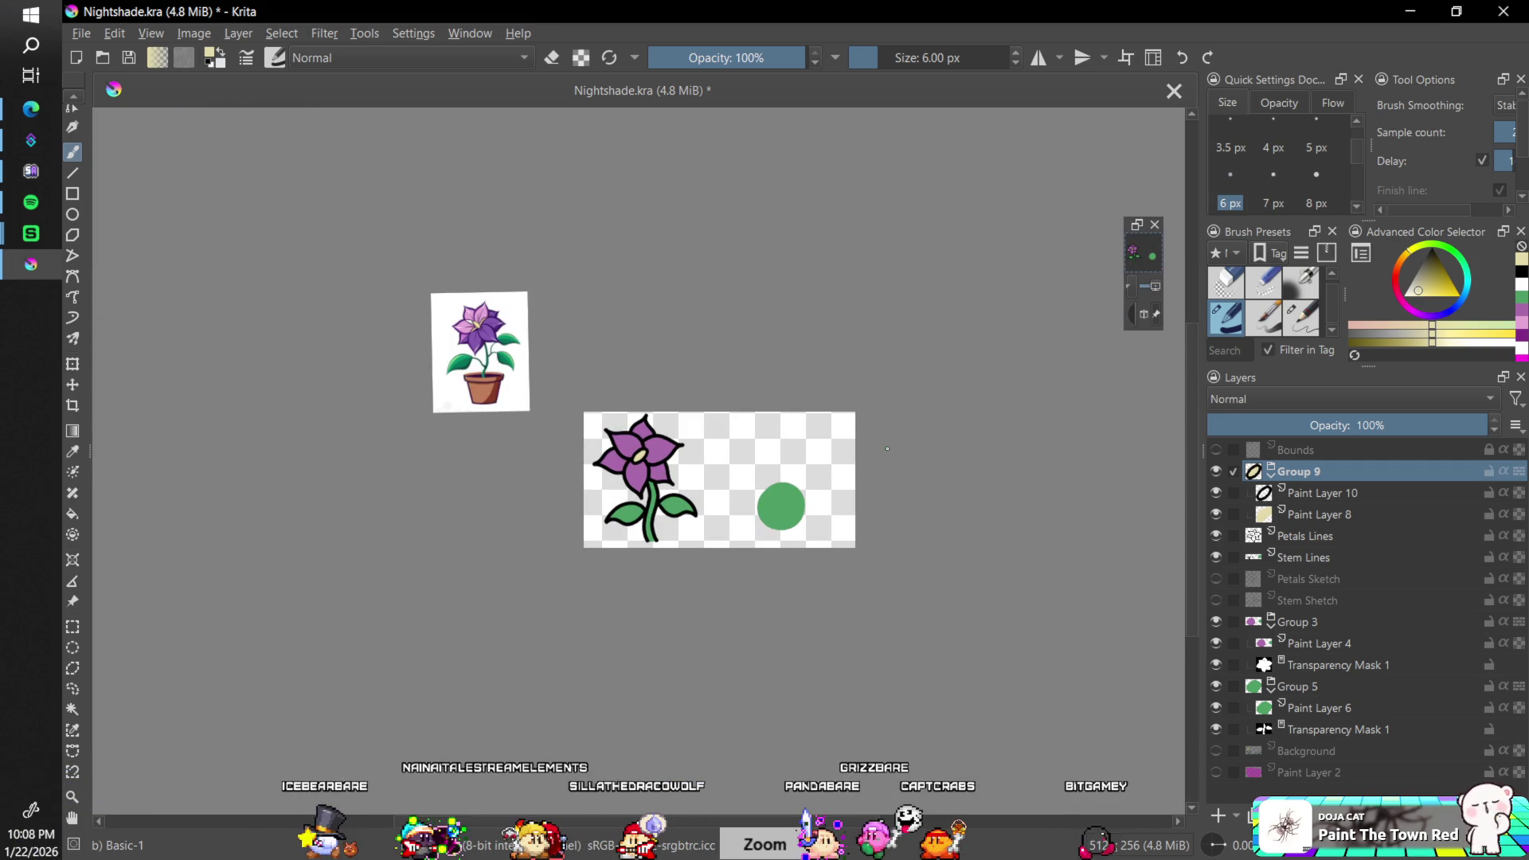
pyautogui.press('+')
pyautogui.press('+')
pyautogui.press('+')
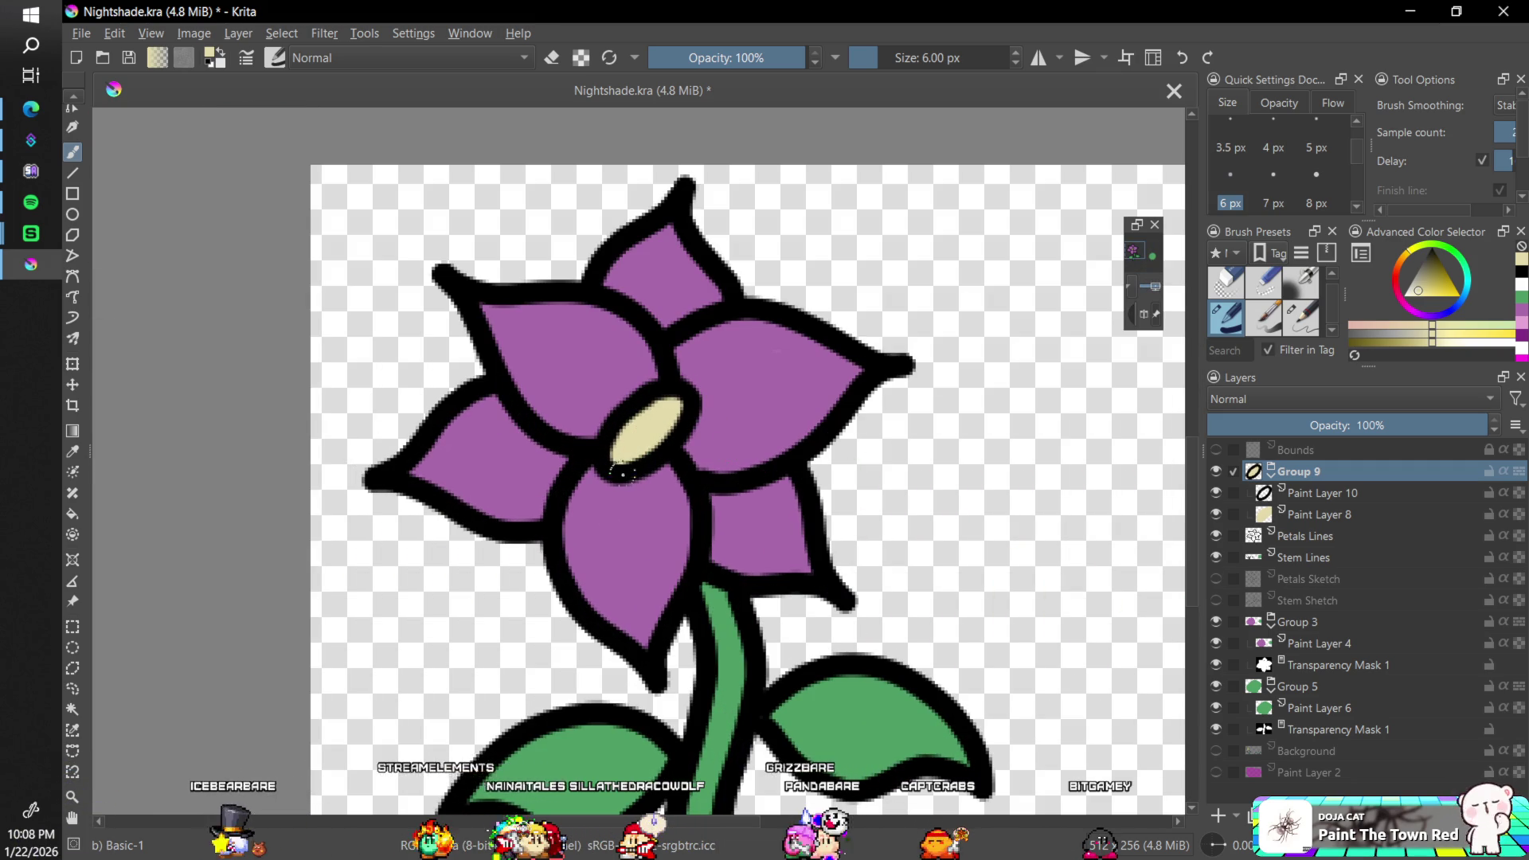
# - Delete Paint Layer 10, then brush a black ring on Paint Layer 8 and undo it
pyautogui.press('Down')
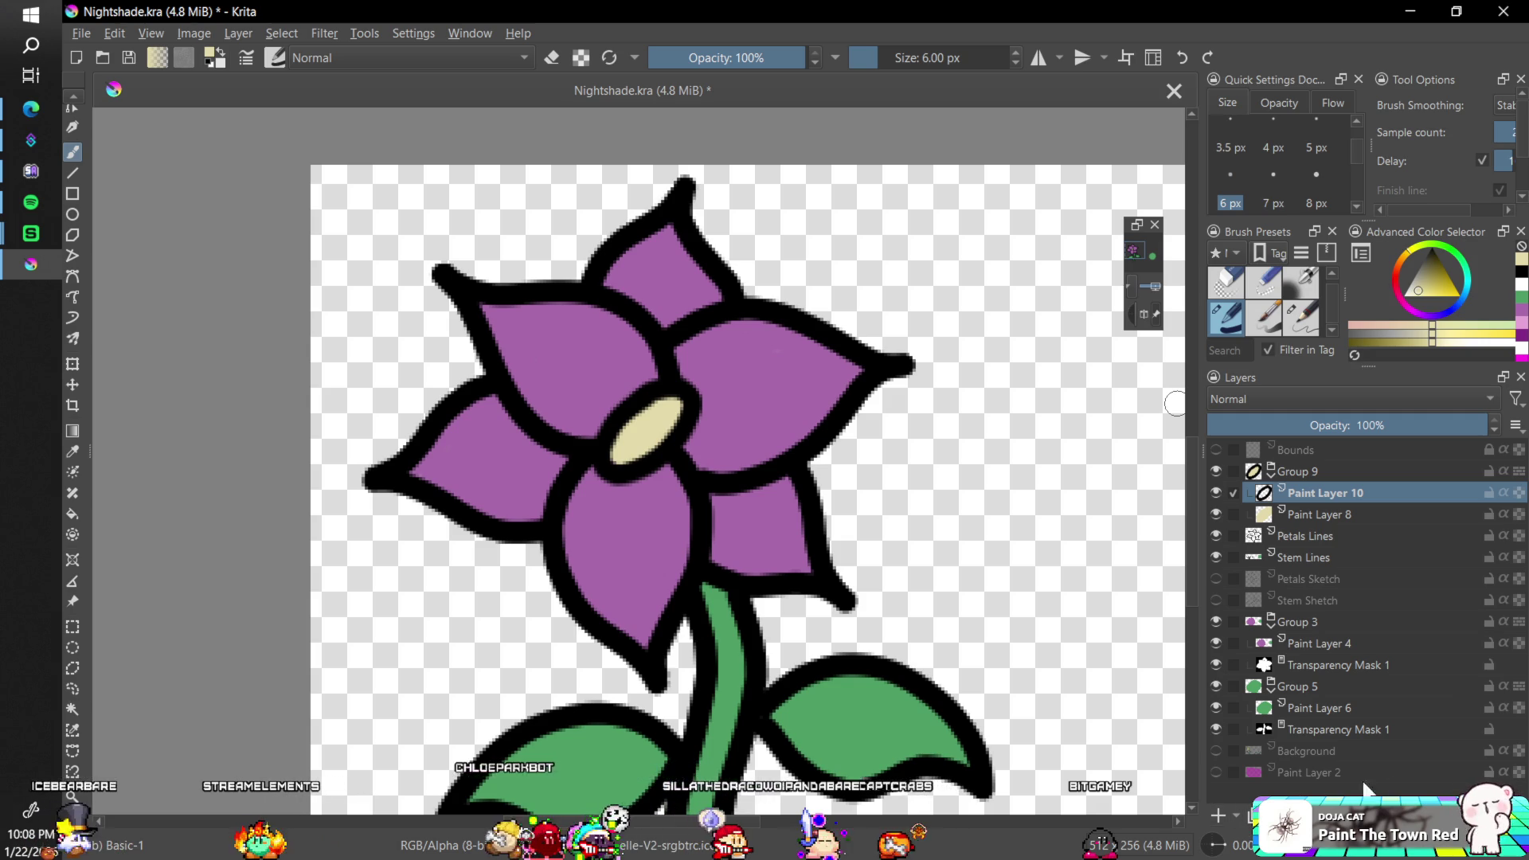
pyautogui.hotkey('shift', 'Delete')
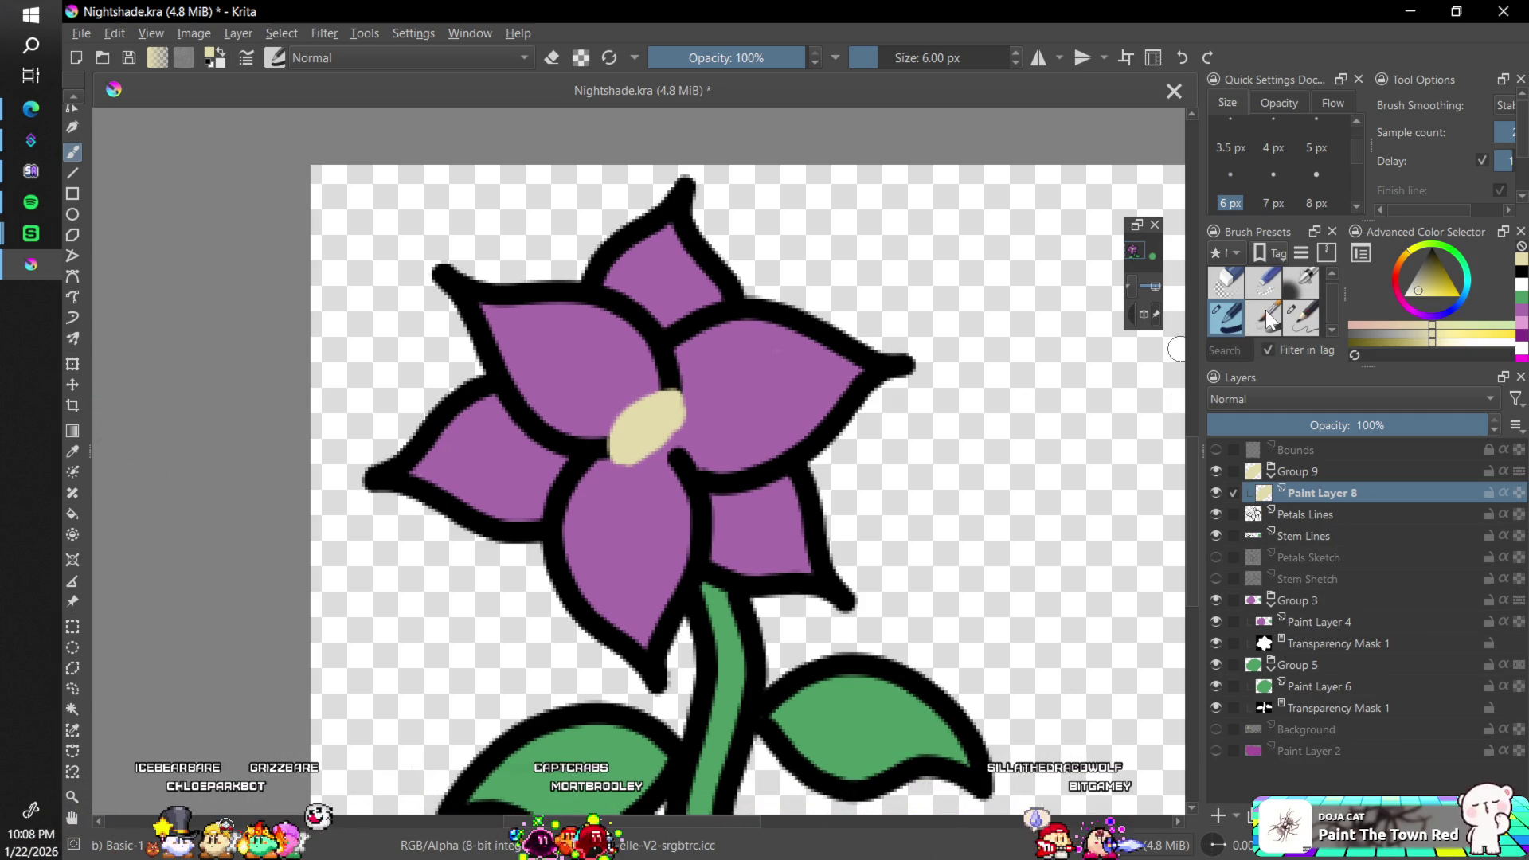
pyautogui.click(1432, 251)
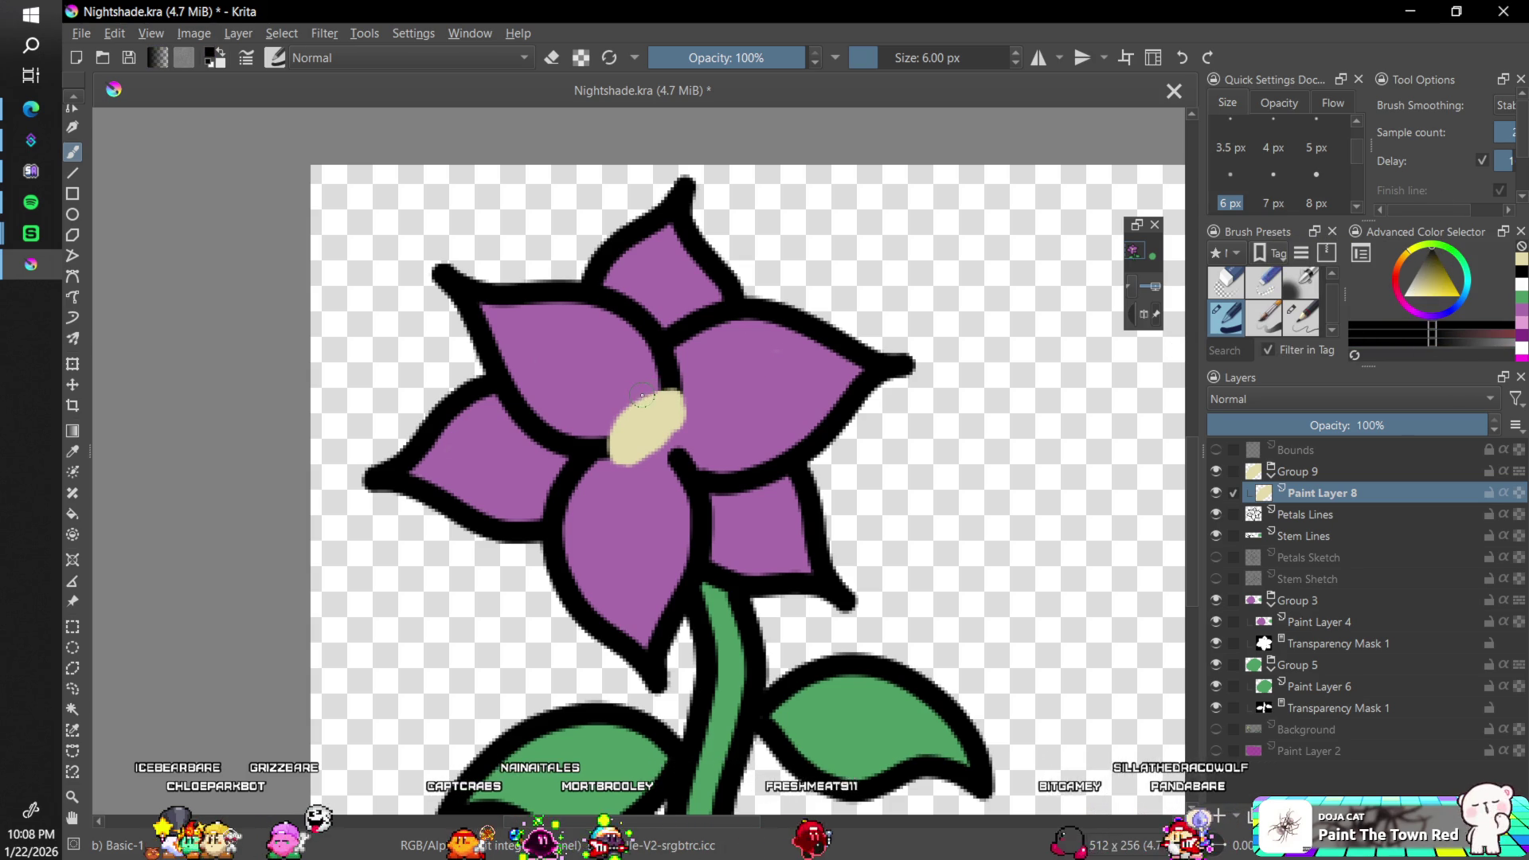
pyautogui.moveTo(638, 389); pyautogui.dragTo(625, 396)
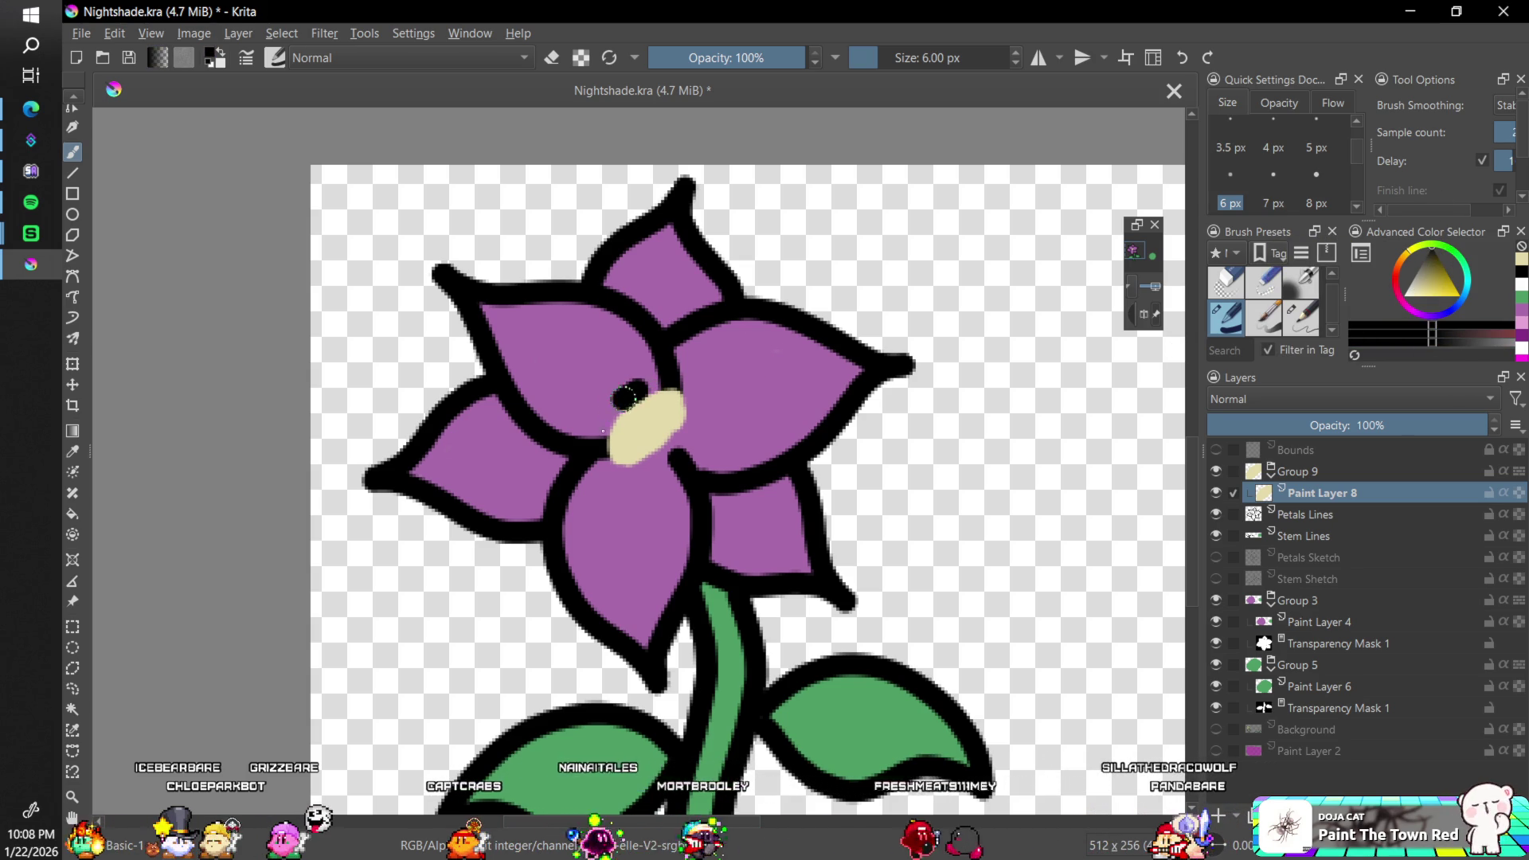
pyautogui.moveTo(607, 462)
pyautogui.mouseDown()
pyautogui.moveTo(680, 446)
pyautogui.moveTo(661, 389)
pyautogui.mouseUp()
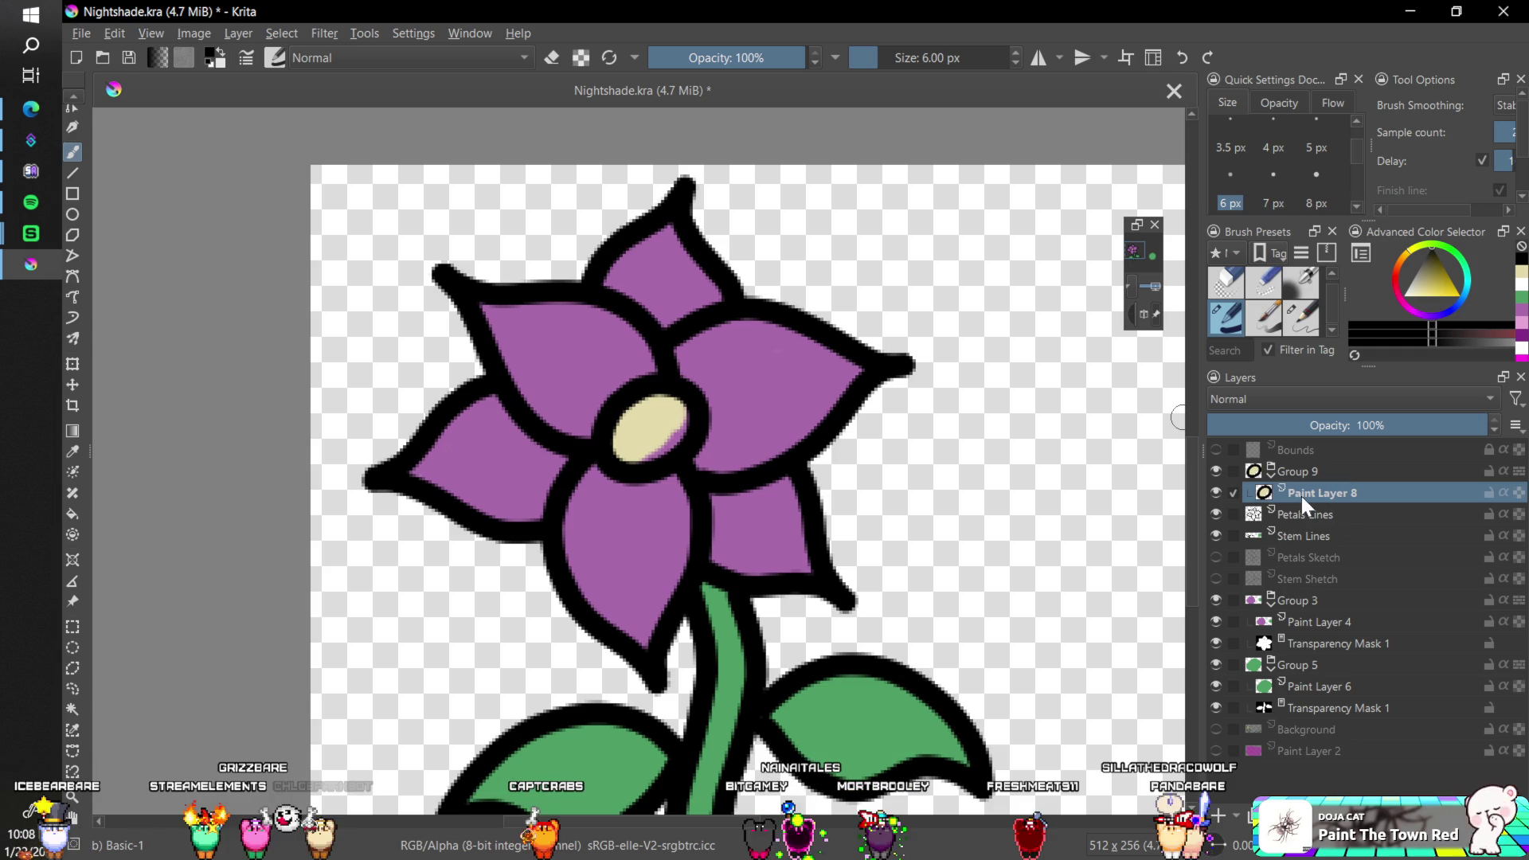
pyautogui.hotkey('ctrl', 'z')
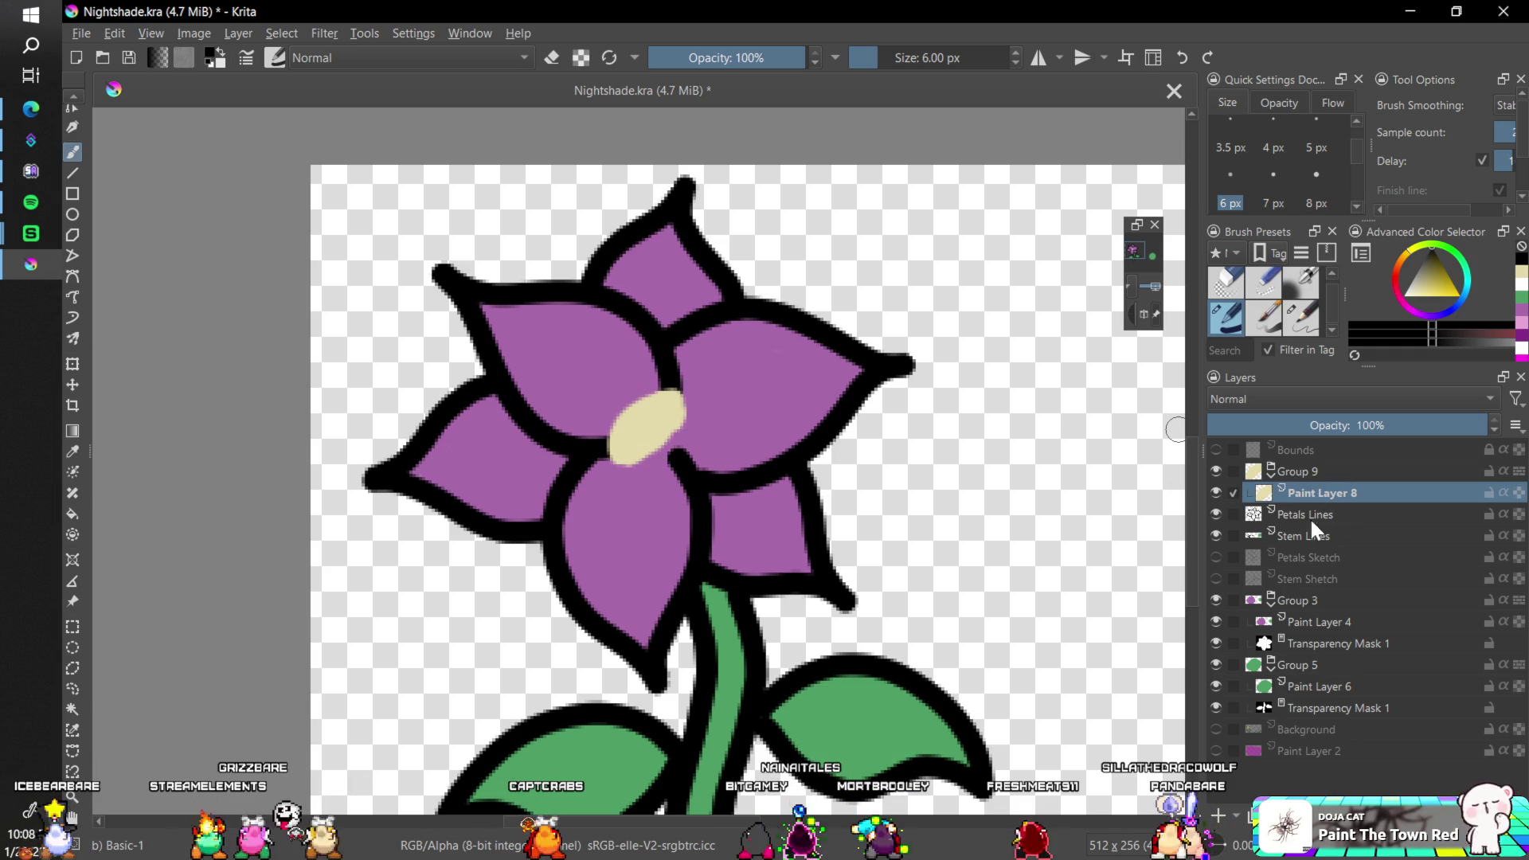
pyautogui.click(1218, 814)
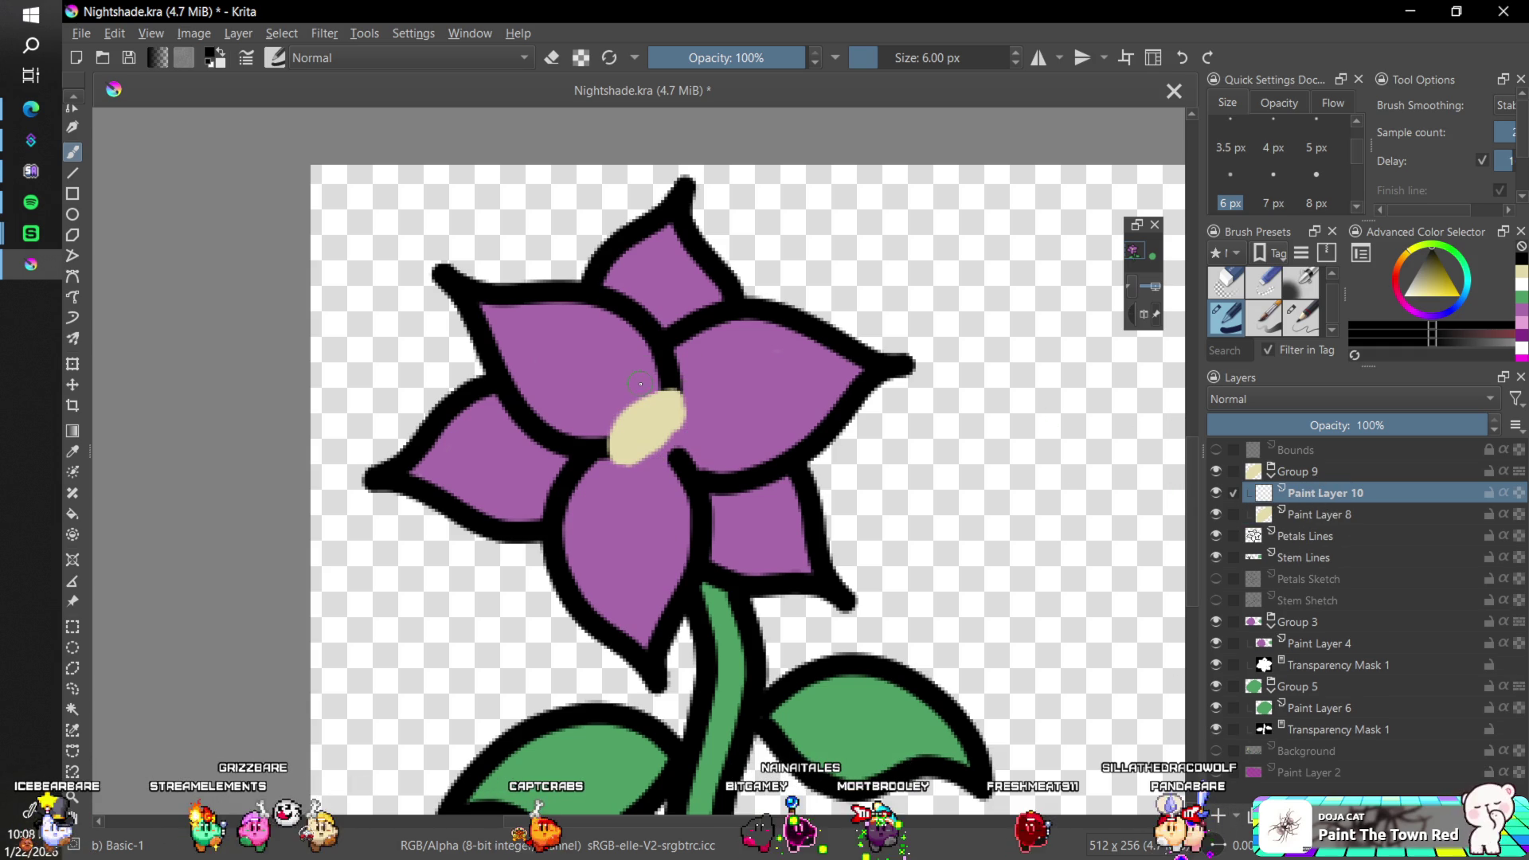
pyautogui.moveTo(637, 383)
pyautogui.mouseDown()
pyautogui.moveTo(599, 420)
pyautogui.moveTo(617, 469)
pyautogui.moveTo(672, 453)
pyautogui.mouseUp()
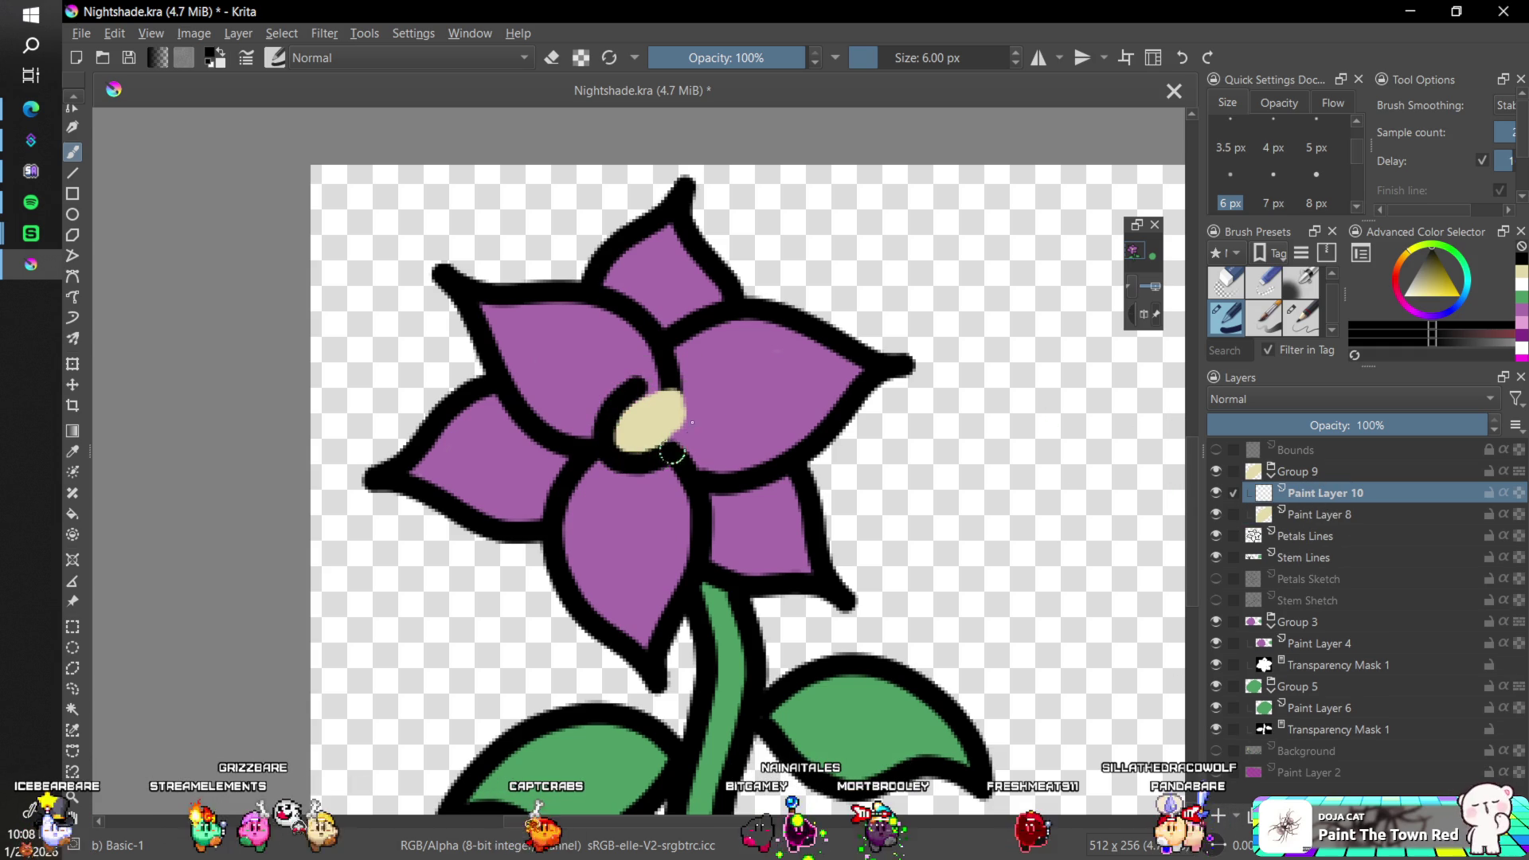
pyautogui.hotkey('ctrl', 'z')
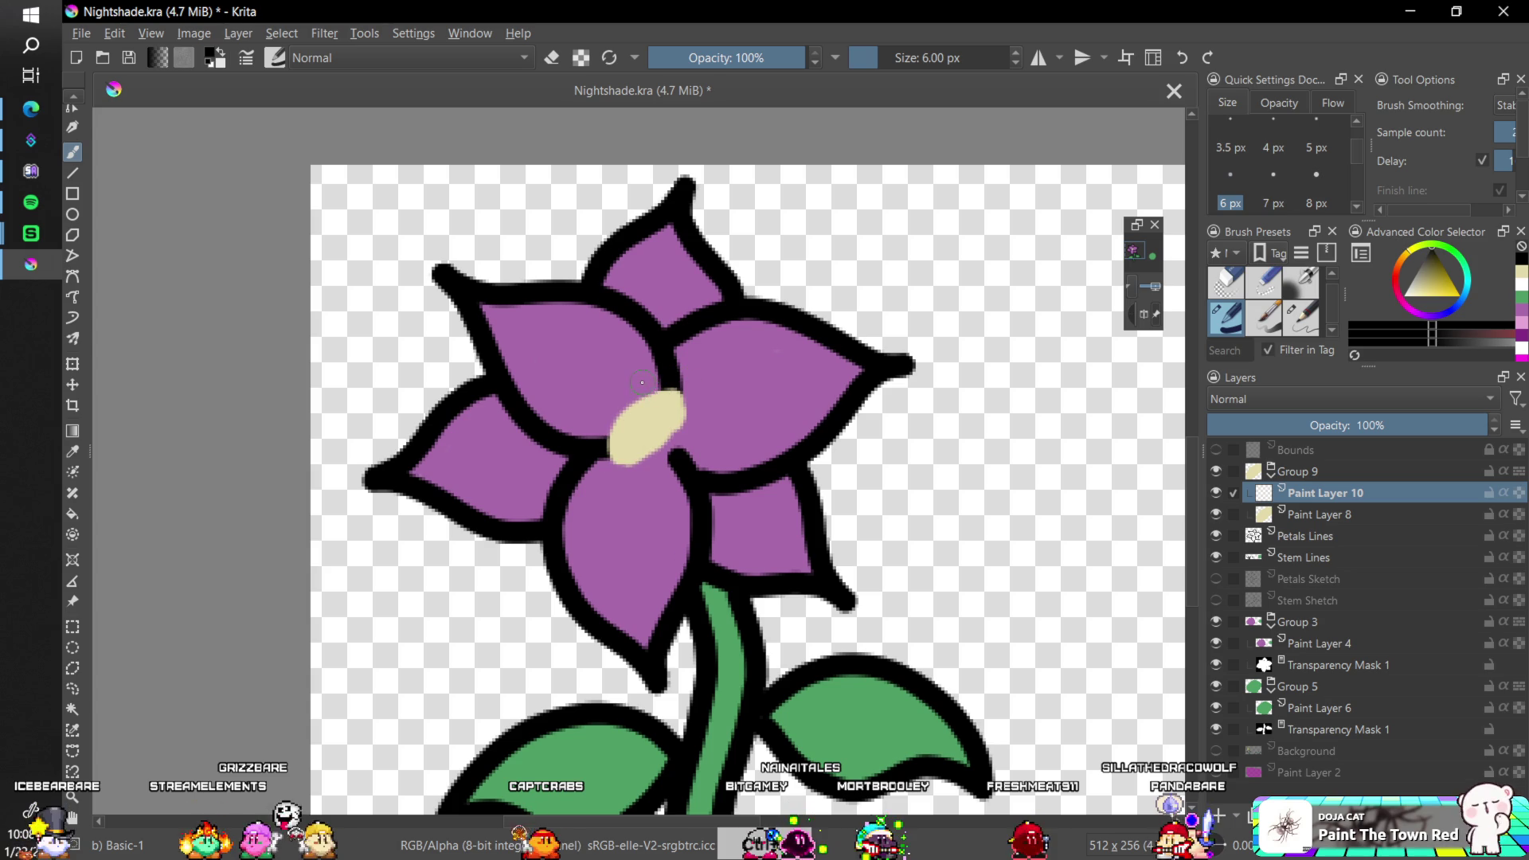
pyautogui.moveTo(637, 381)
pyautogui.mouseDown()
pyautogui.moveTo(600, 449)
pyautogui.moveTo(683, 437)
pyautogui.moveTo(687, 393)
pyautogui.mouseUp()
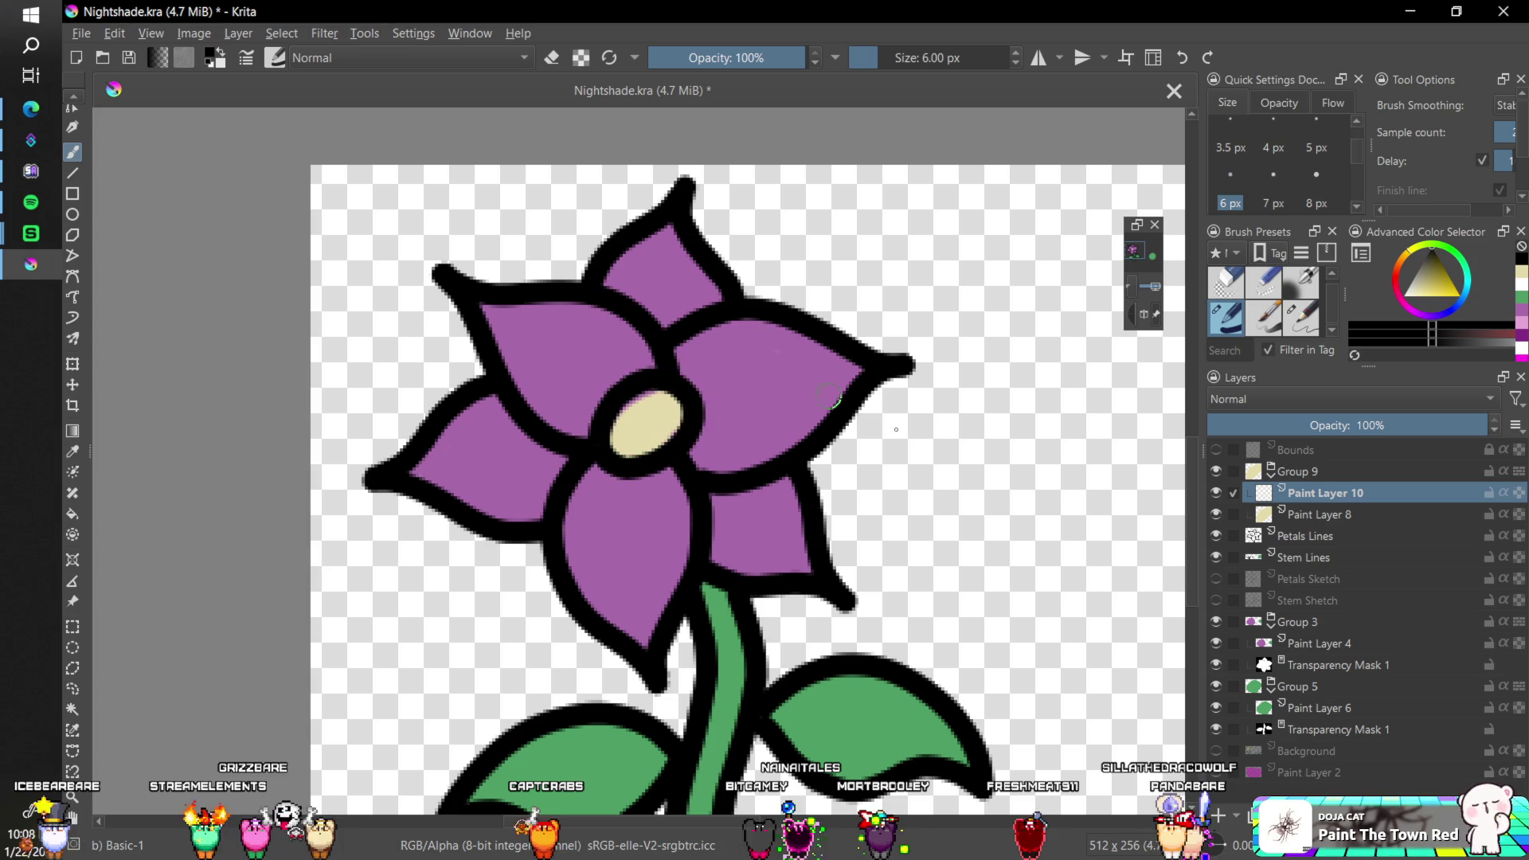
pyautogui.press('-')
pyautogui.press('-')
pyautogui.press('-')
pyautogui.press('-')
pyautogui.press('=')
pyautogui.press('=')
pyautogui.press('=')
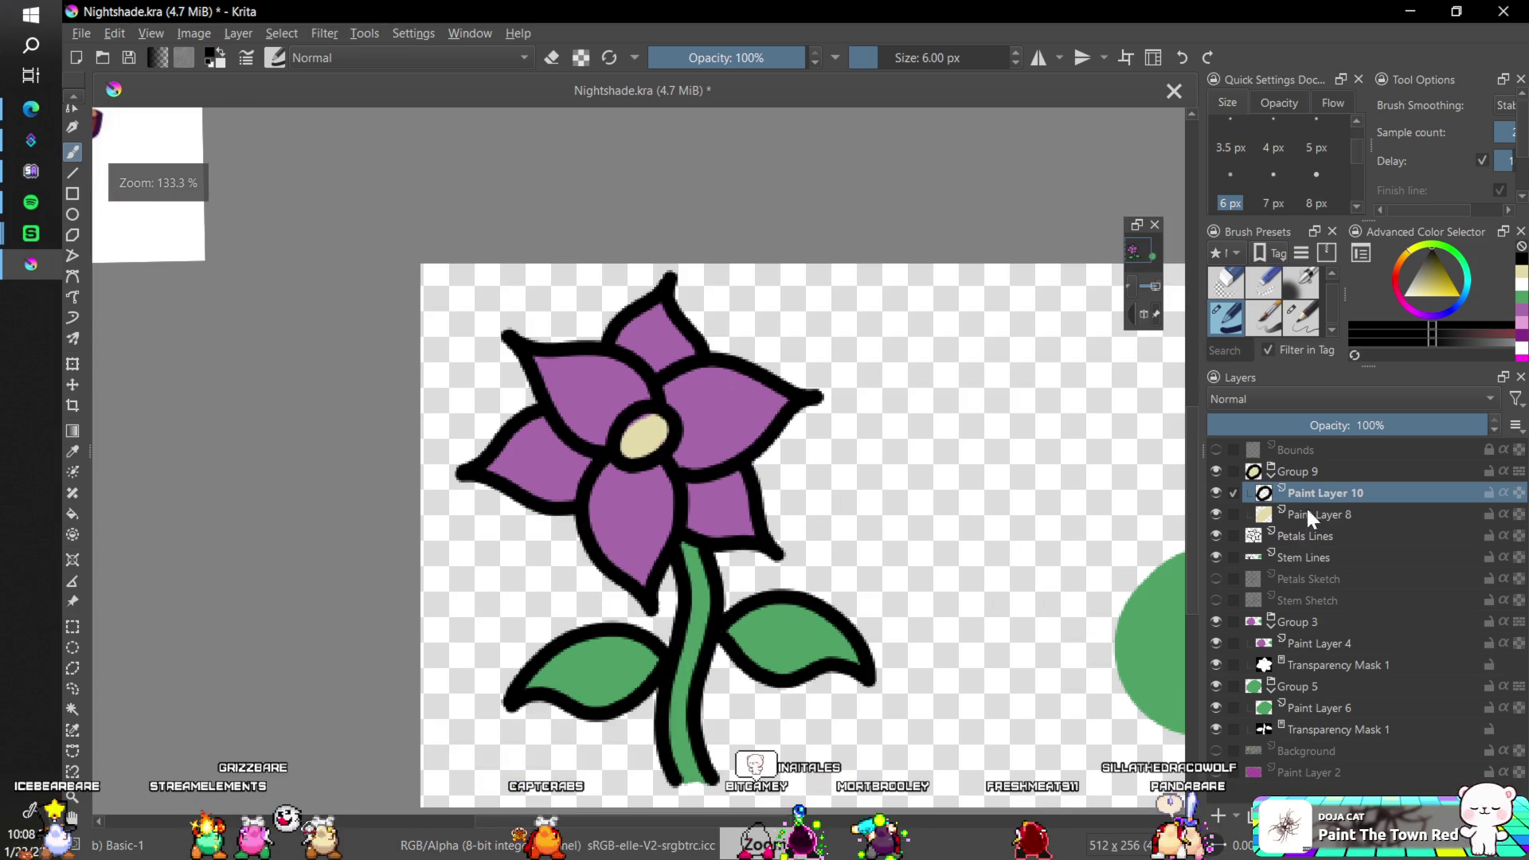
pyautogui.click(1373, 514)
pyautogui.press('p')
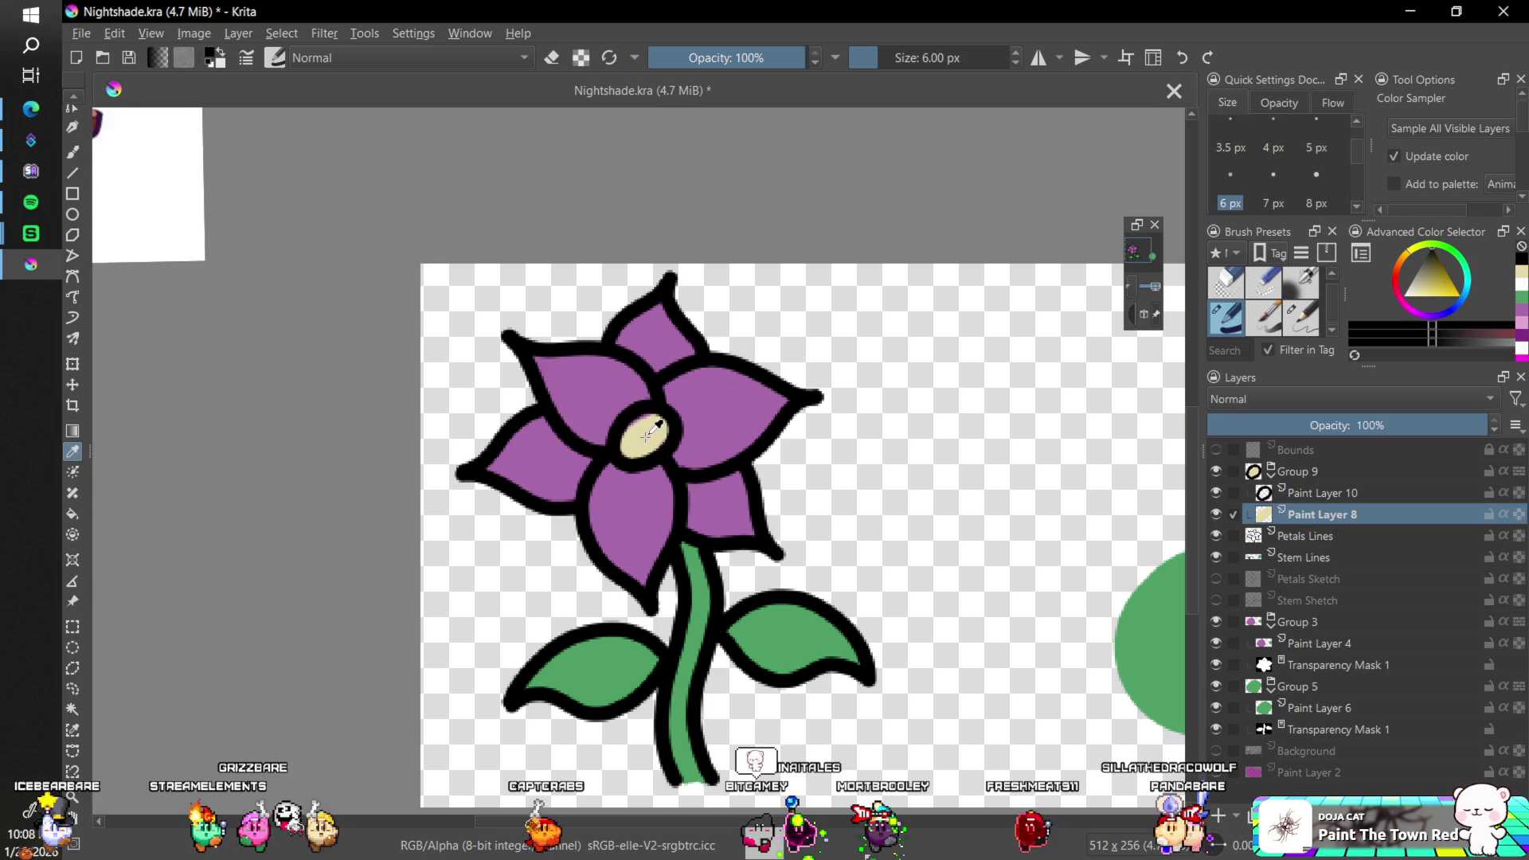
pyautogui.click(647, 434)
pyautogui.press('b')
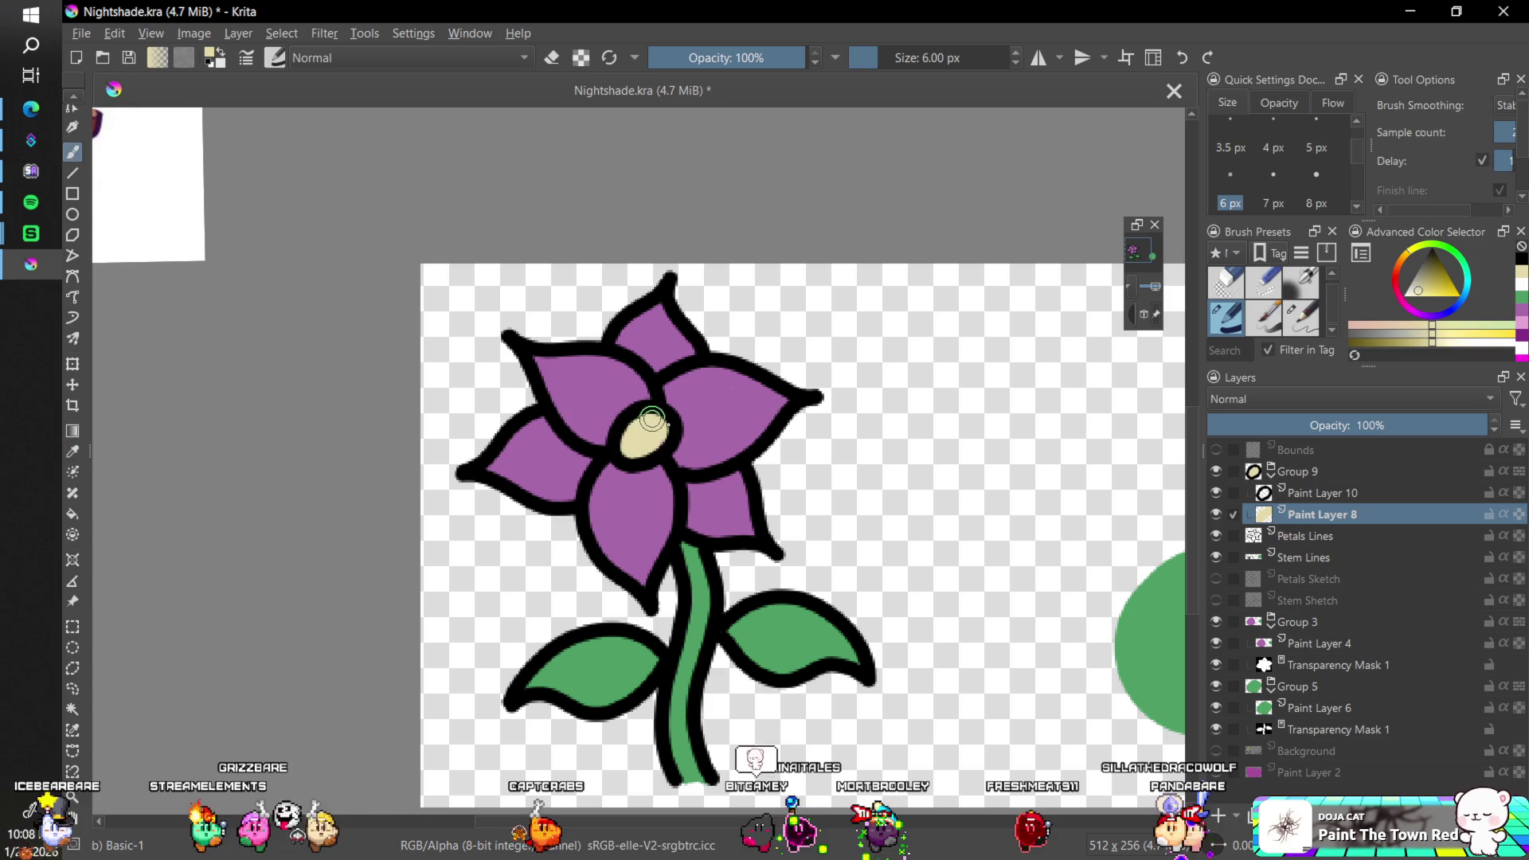
pyautogui.press('-')
pyautogui.press('-')
pyautogui.press('-')
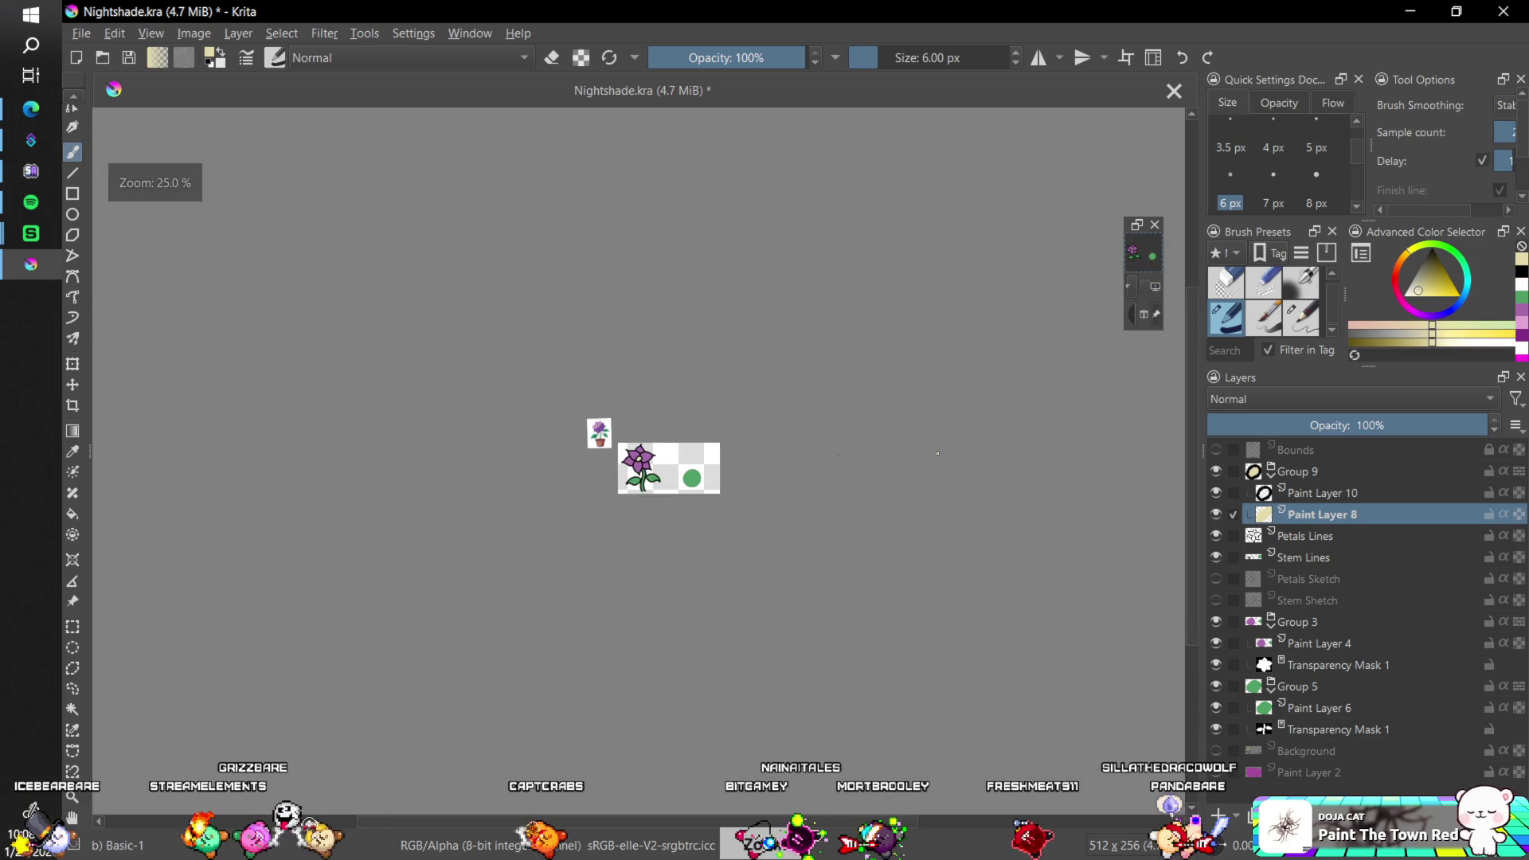
pyautogui.press('+')
pyautogui.press('+')
pyautogui.press('+')
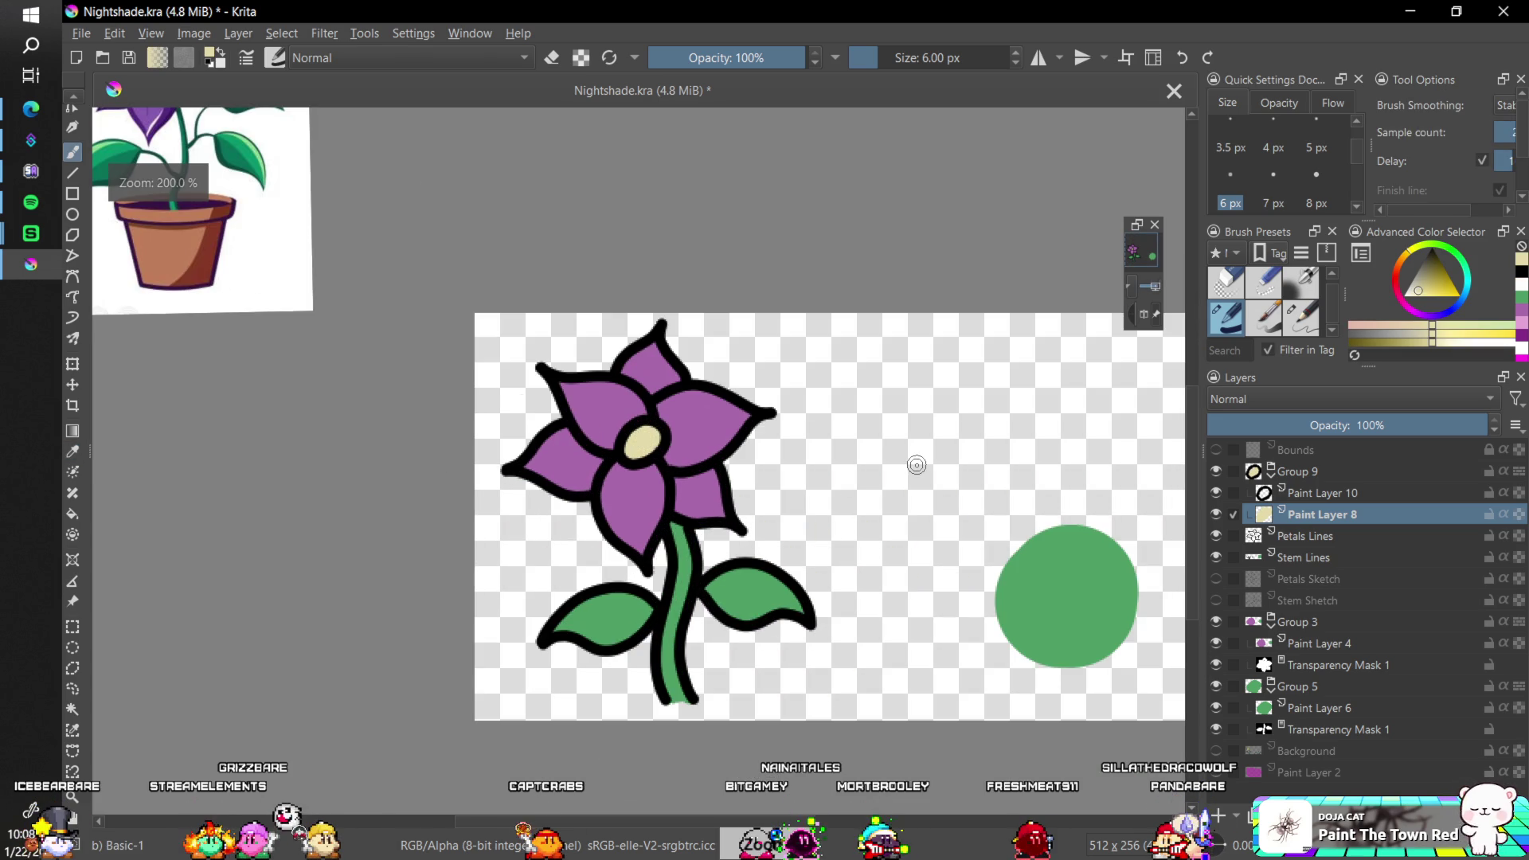
# - Select Group 9 holding the flower centre, briefly using Move before returning to the brush
pyautogui.press('+')
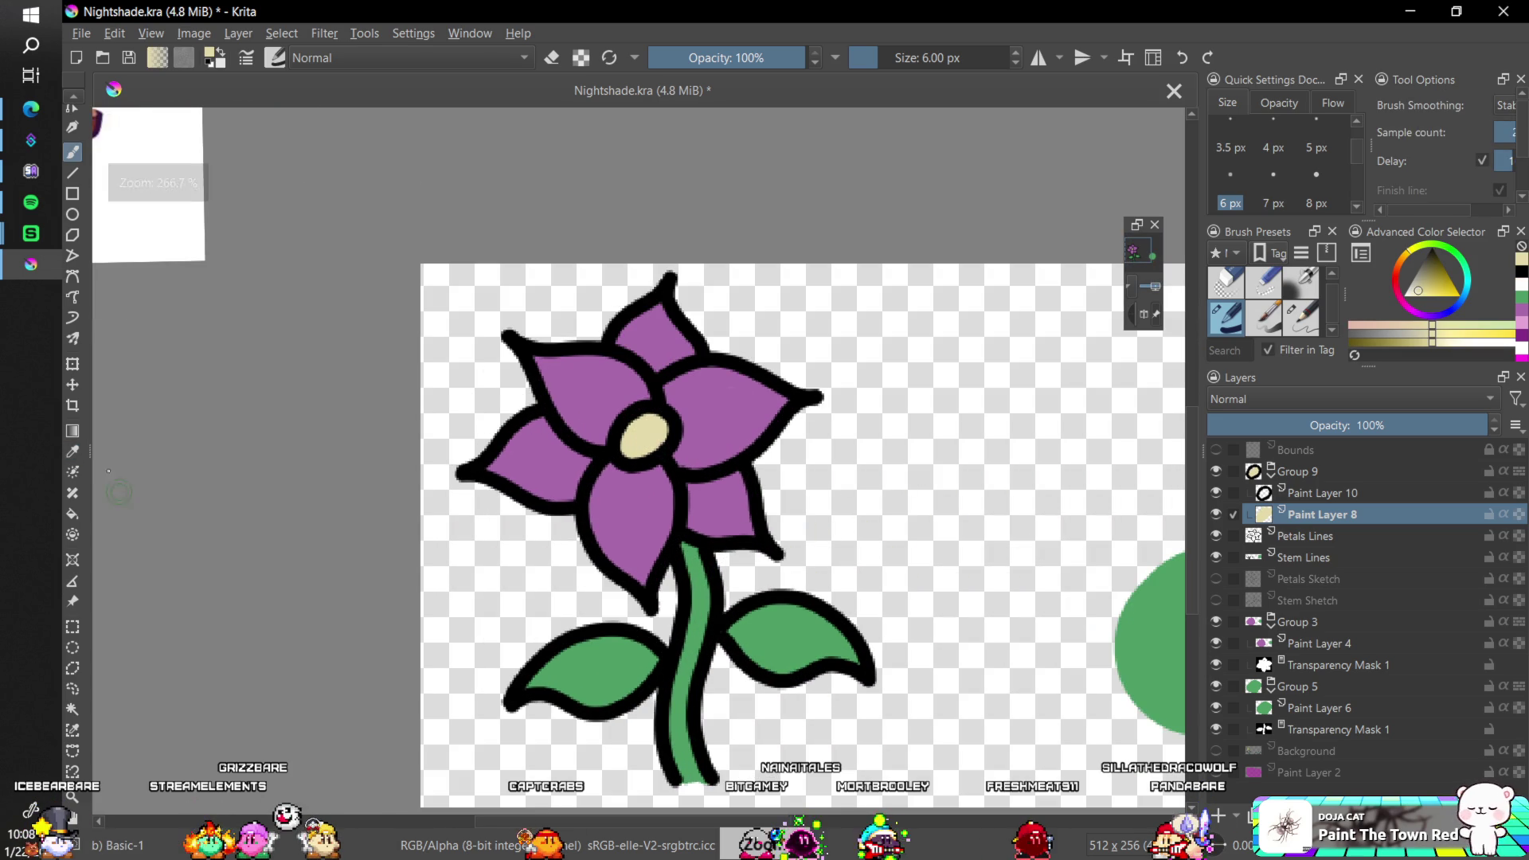
pyautogui.click(1292, 473)
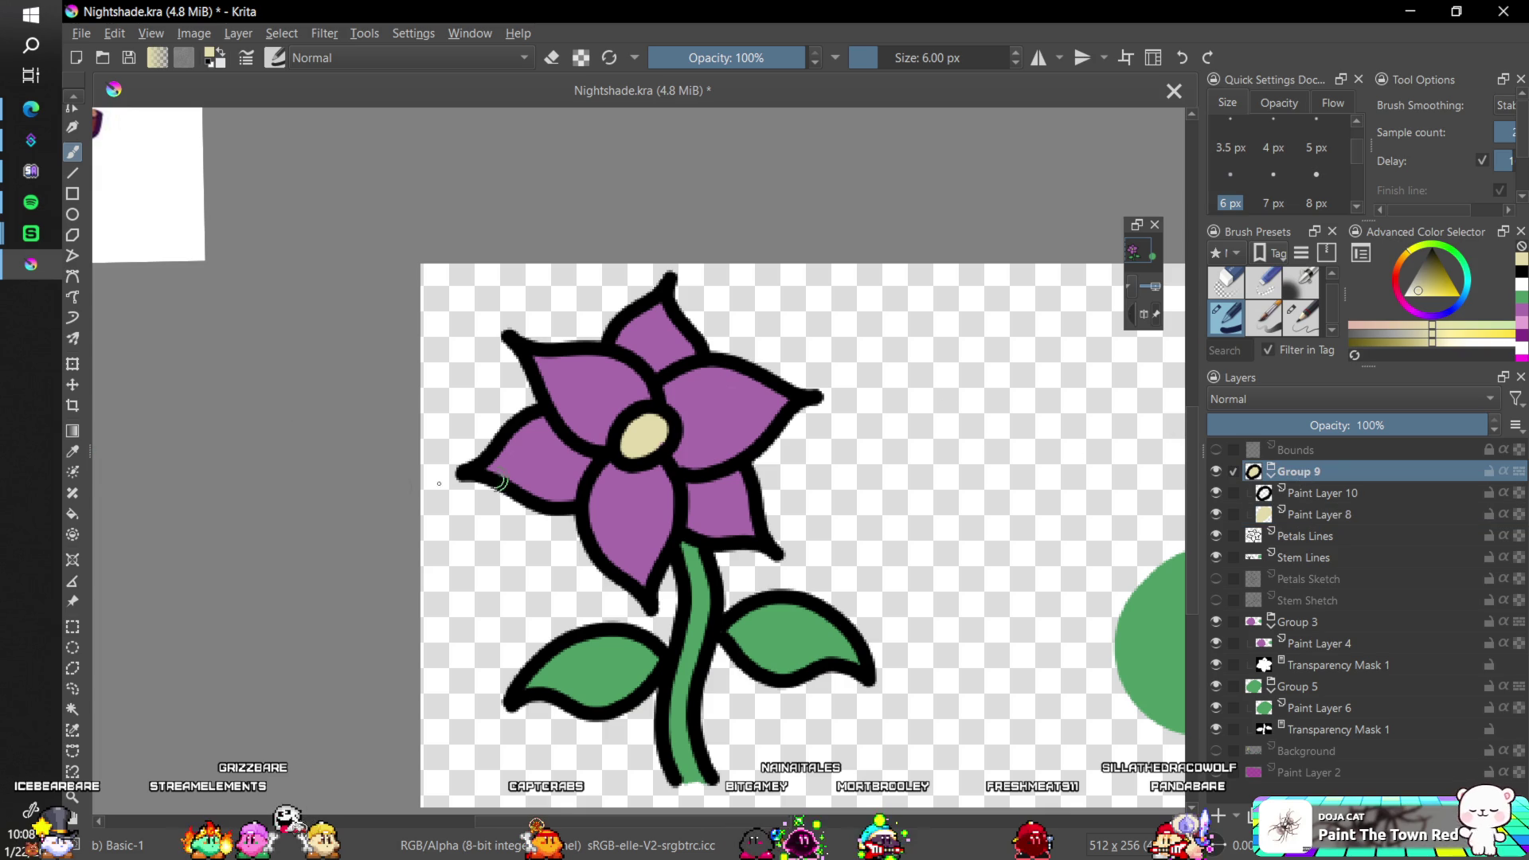
pyautogui.click(73, 385)
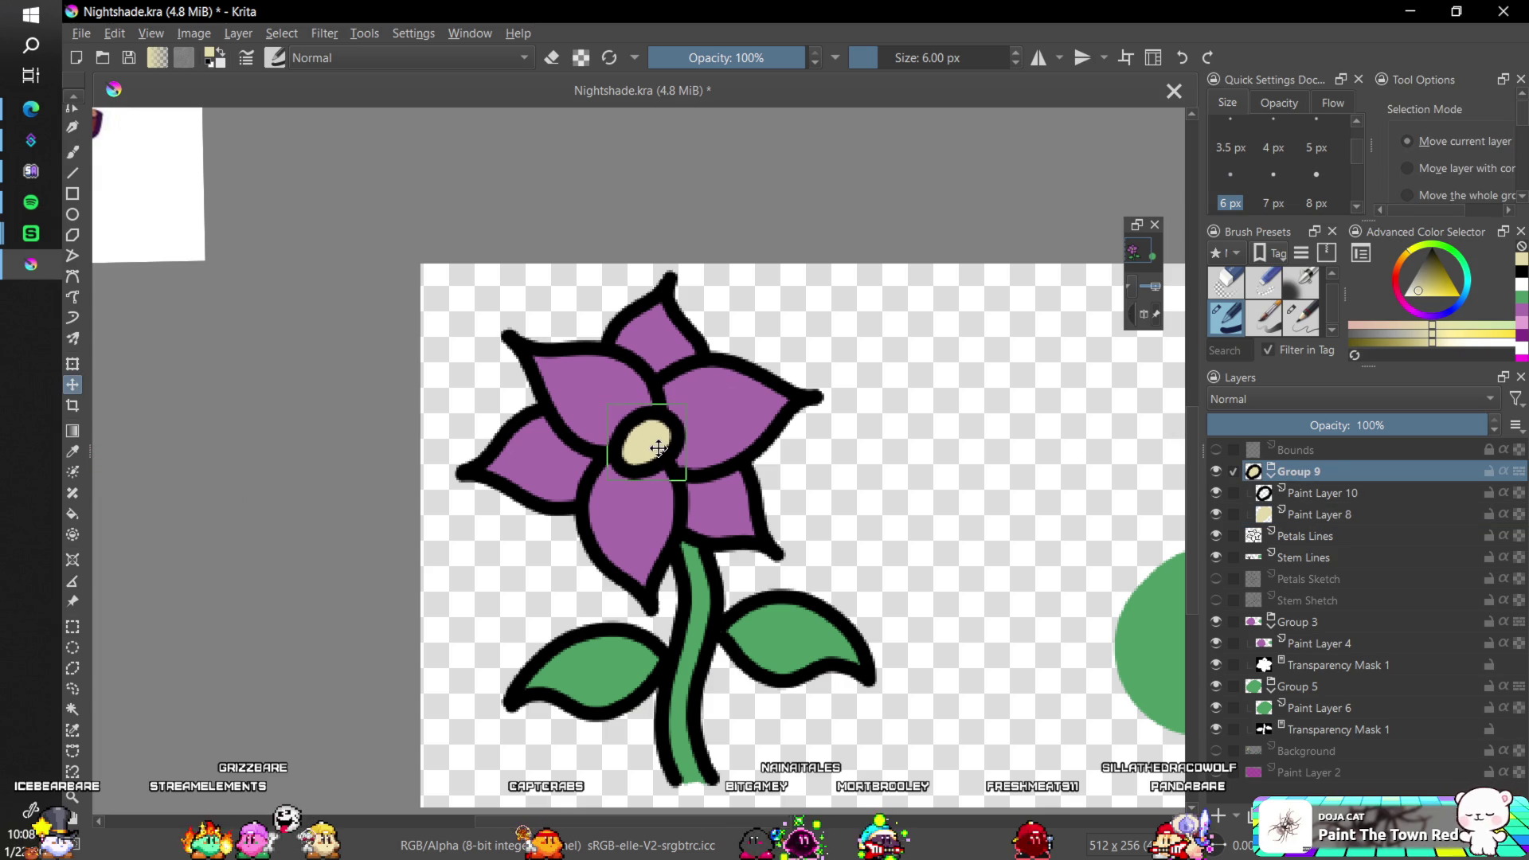
pyautogui.press('b')
pyautogui.press('-')
pyautogui.press('-')
pyautogui.press('-')
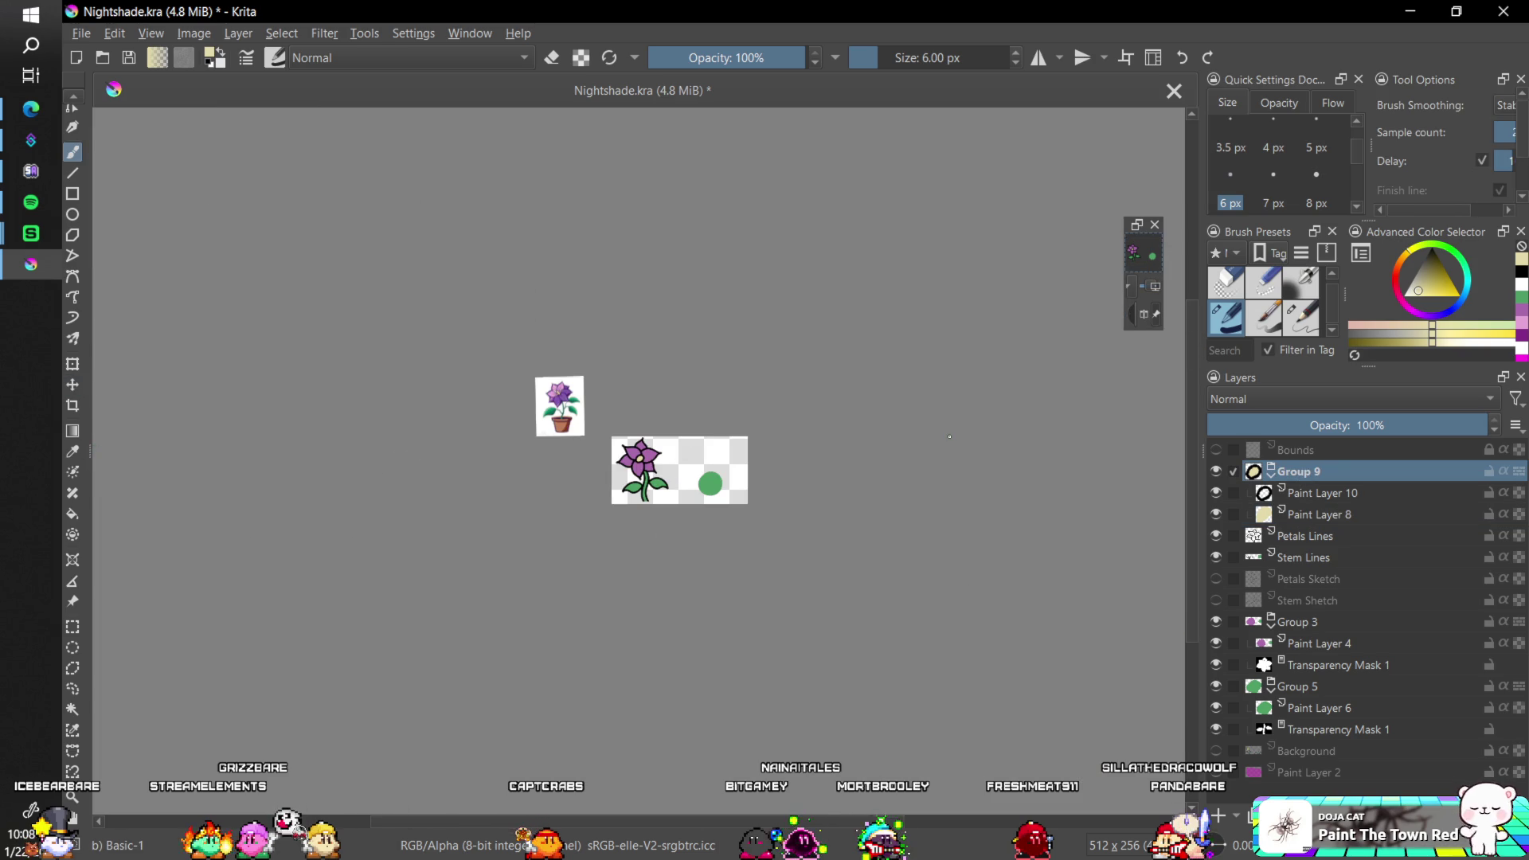
pyautogui.press('+')
pyautogui.press('+')
pyautogui.press('+')
# - On Paint Layer 8, paint a lighter cream highlight on the centre's left side
pyautogui.click(1322, 515)
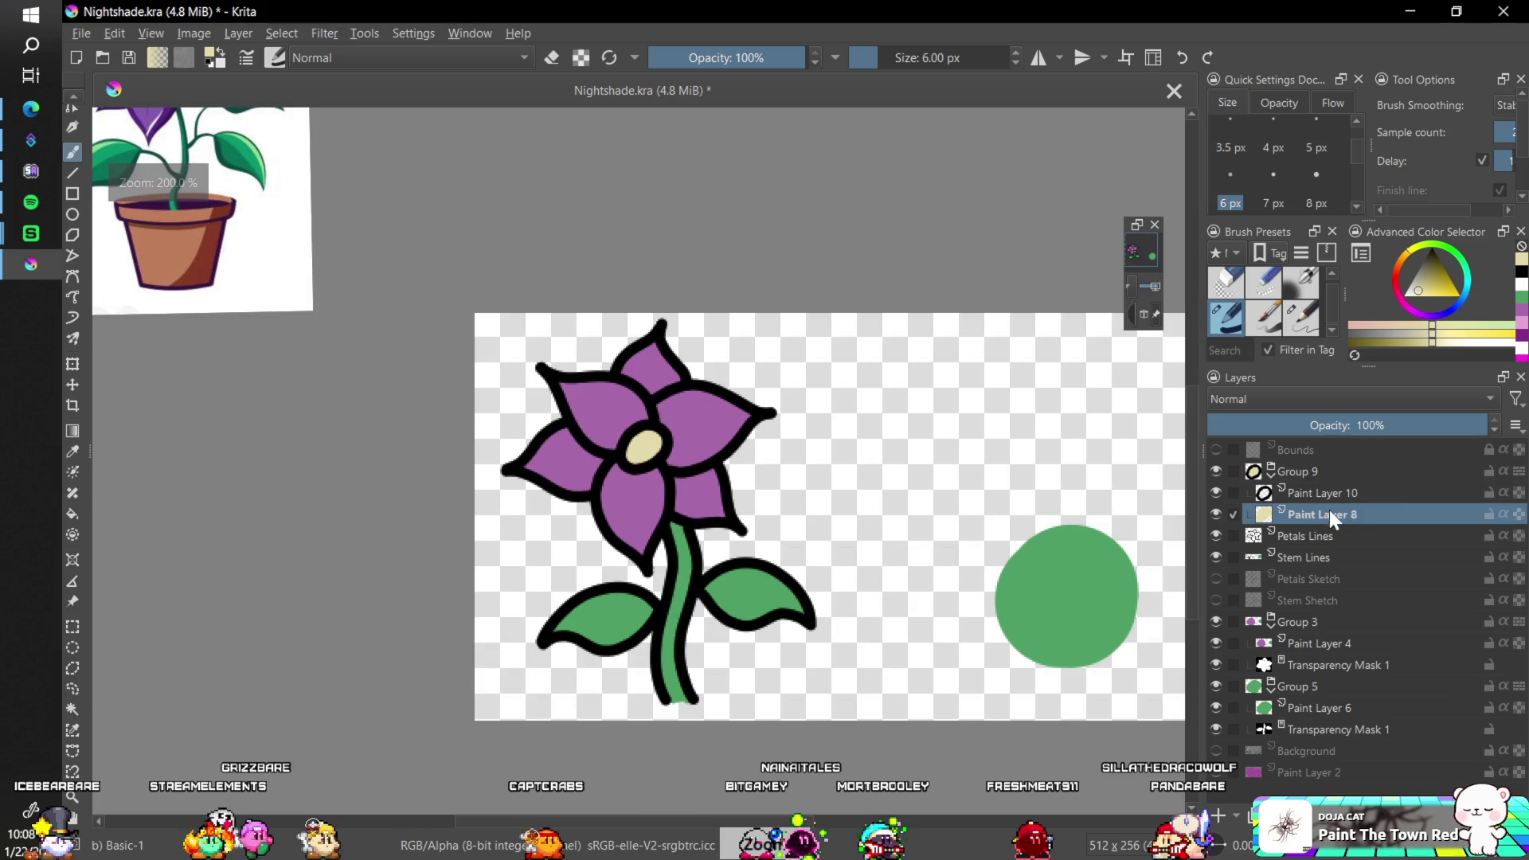
pyautogui.click(1411, 293)
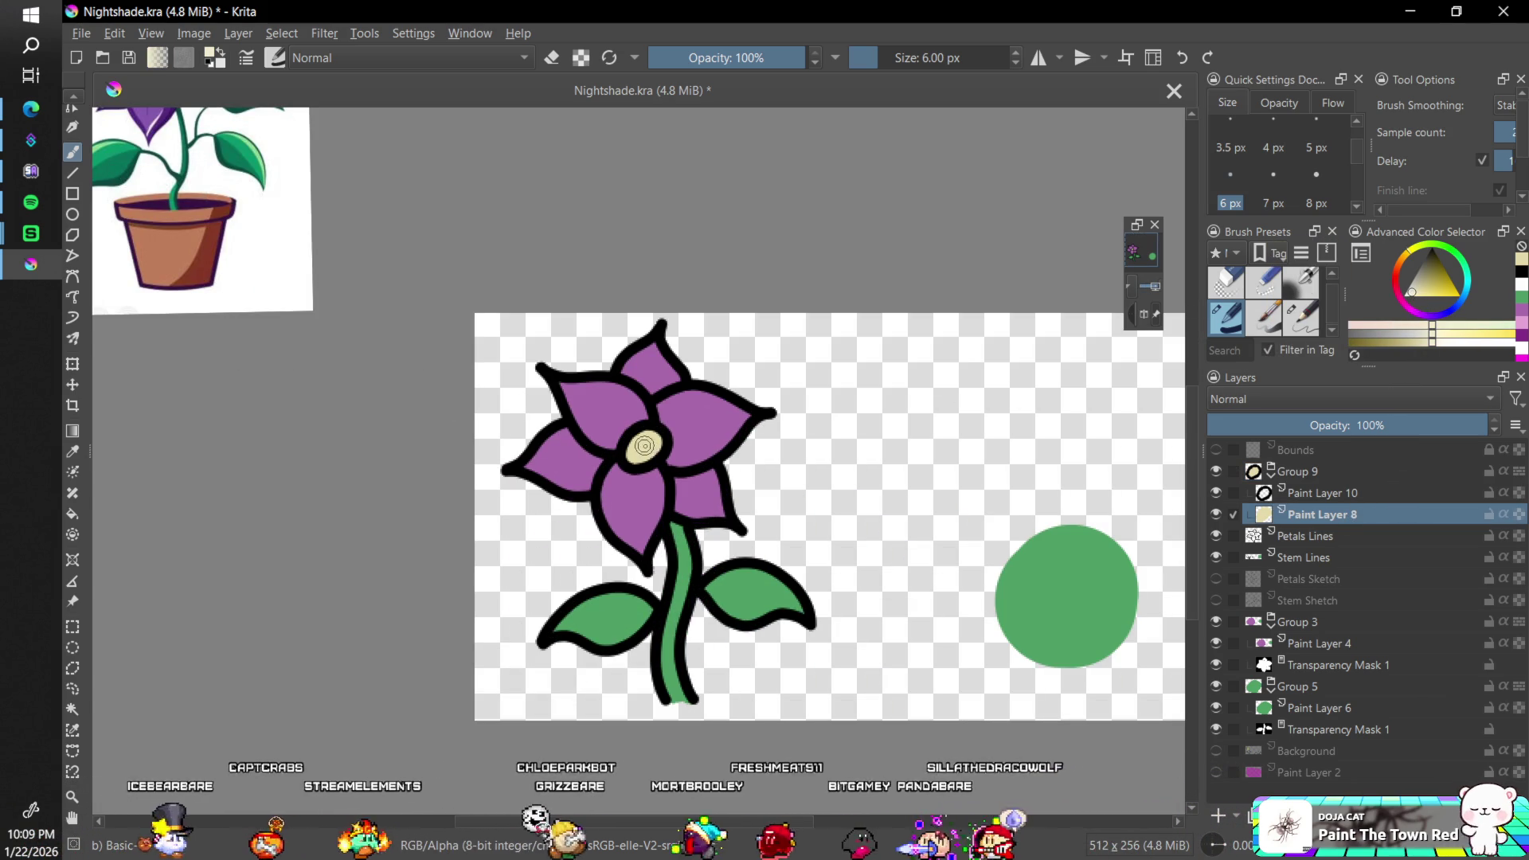
pyautogui.scroll(3, 651, 430)
pyautogui.moveTo(608, 427)
pyautogui.mouseDown()
pyautogui.moveTo(680, 438)
pyautogui.moveTo(683, 381)
pyautogui.moveTo(618, 402)
pyautogui.moveTo(629, 455)
pyautogui.moveTo(655, 403)
pyautogui.mouseUp()
pyautogui.scroll(-10, 706, 423)
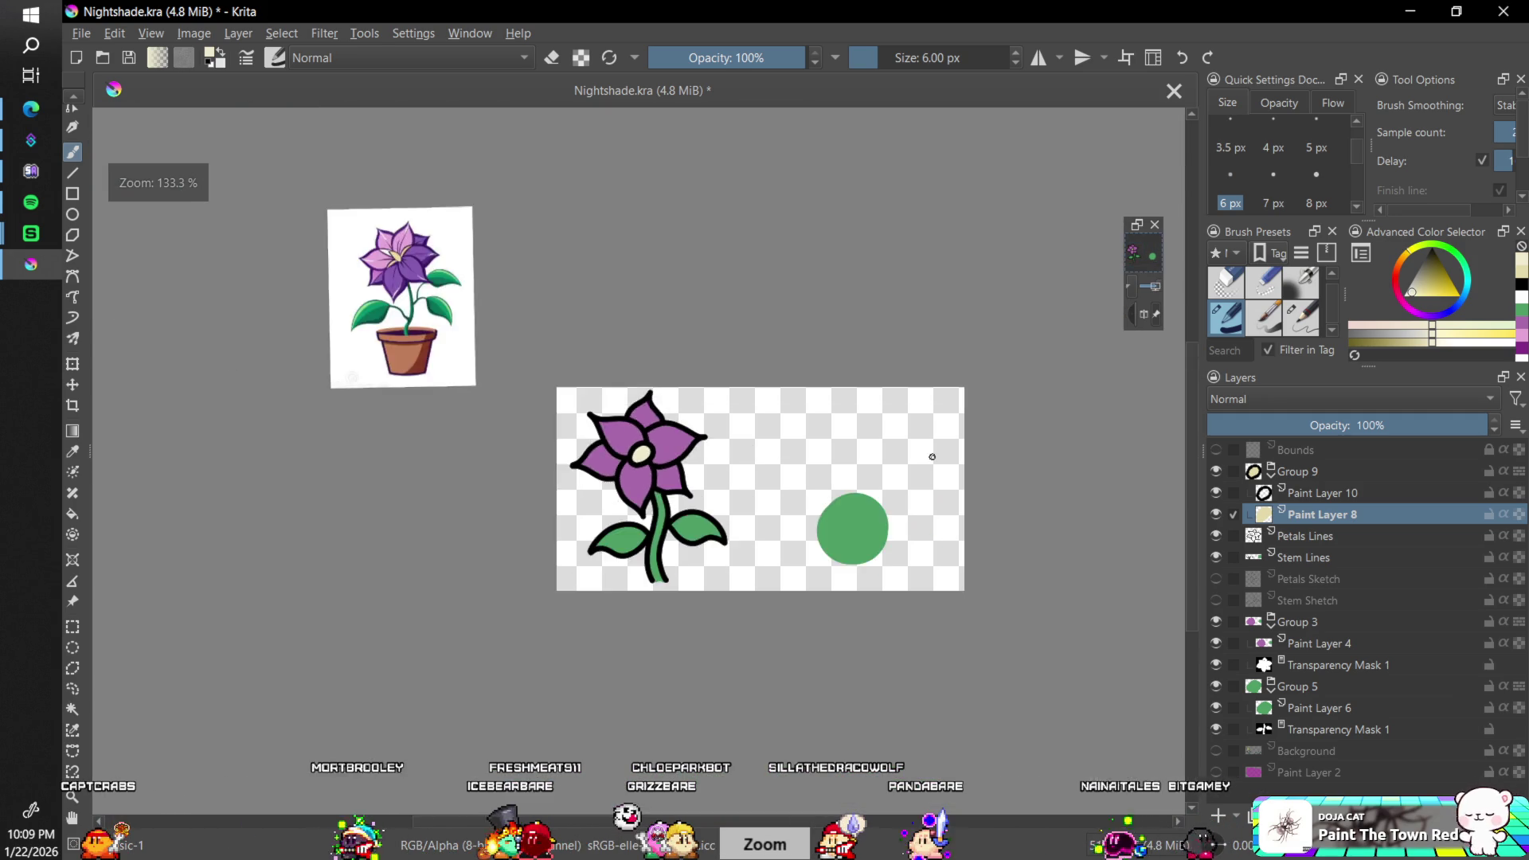
# - Fine-tune the cream highlight colour while zooming in to inspect the flower centre
pyautogui.press('+')
pyautogui.press('+')
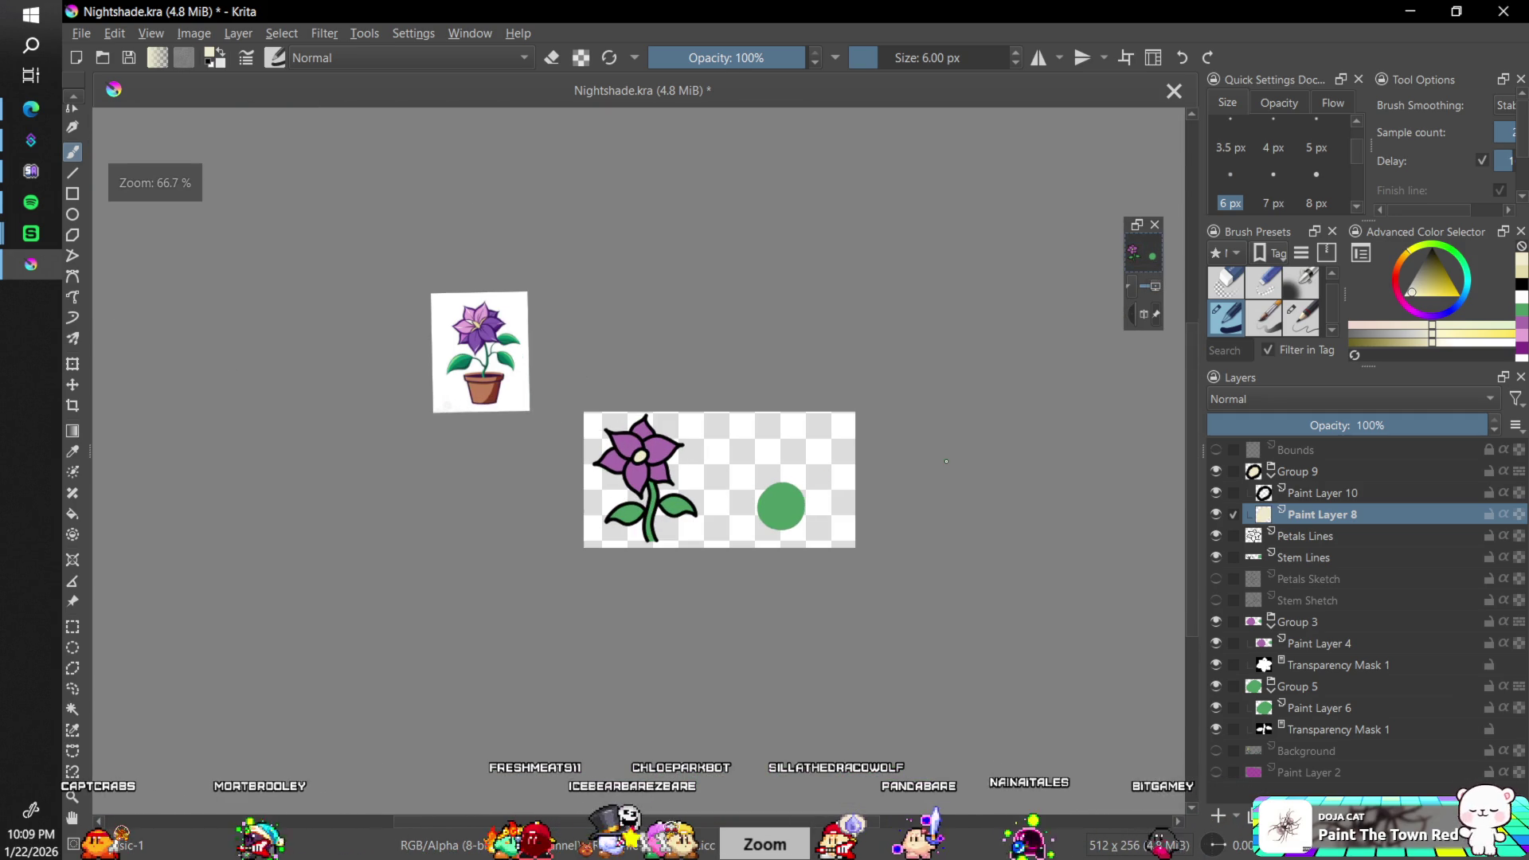
pyautogui.press('+')
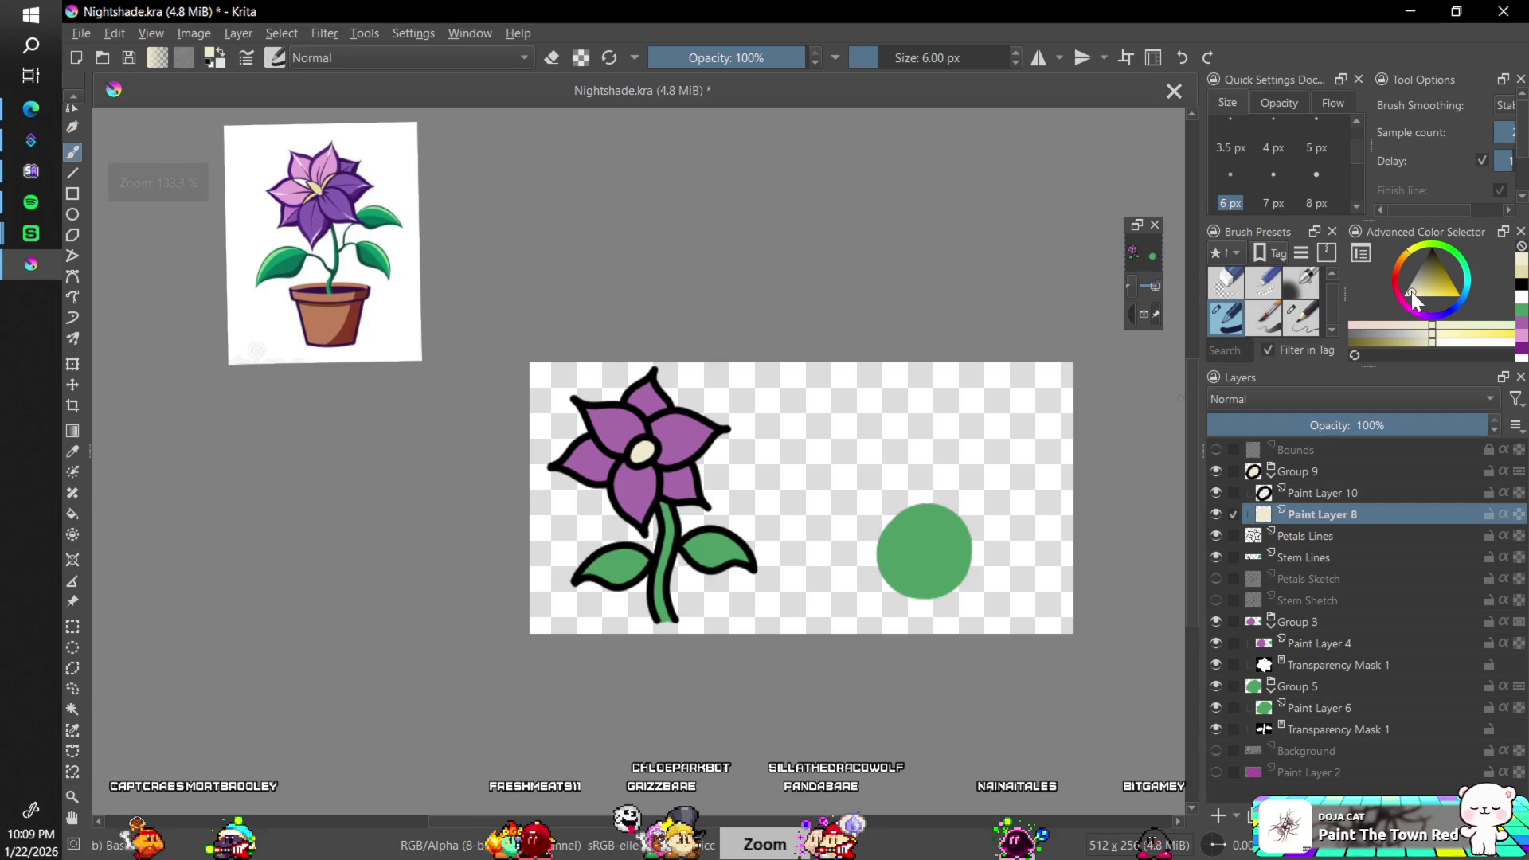
pyautogui.moveTo(1413, 291)
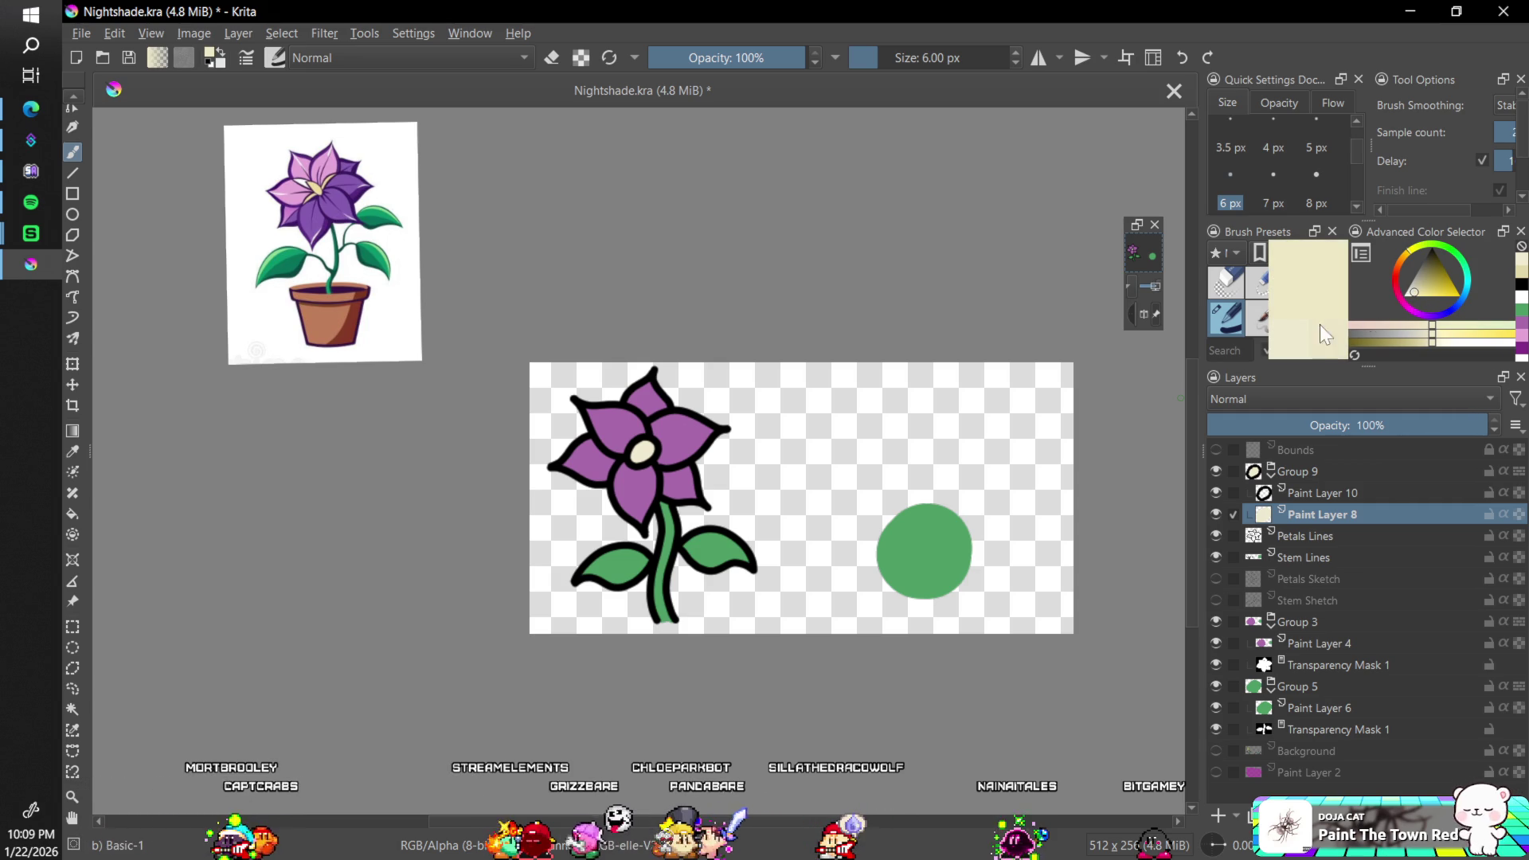
pyautogui.press('+')
pyautogui.press('+')
pyautogui.press('+')
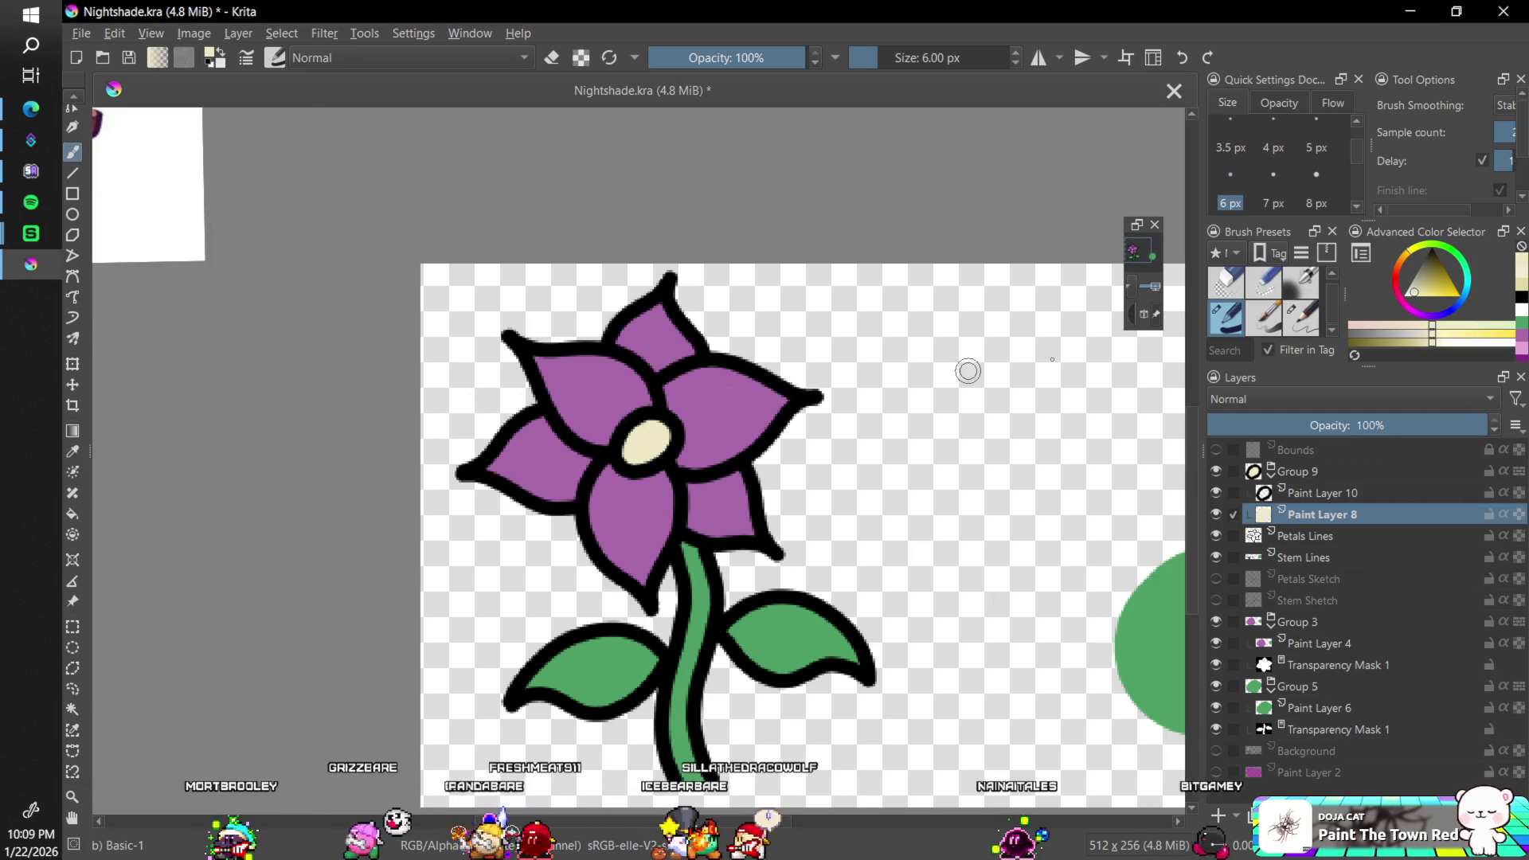
pyautogui.click(1417, 292)
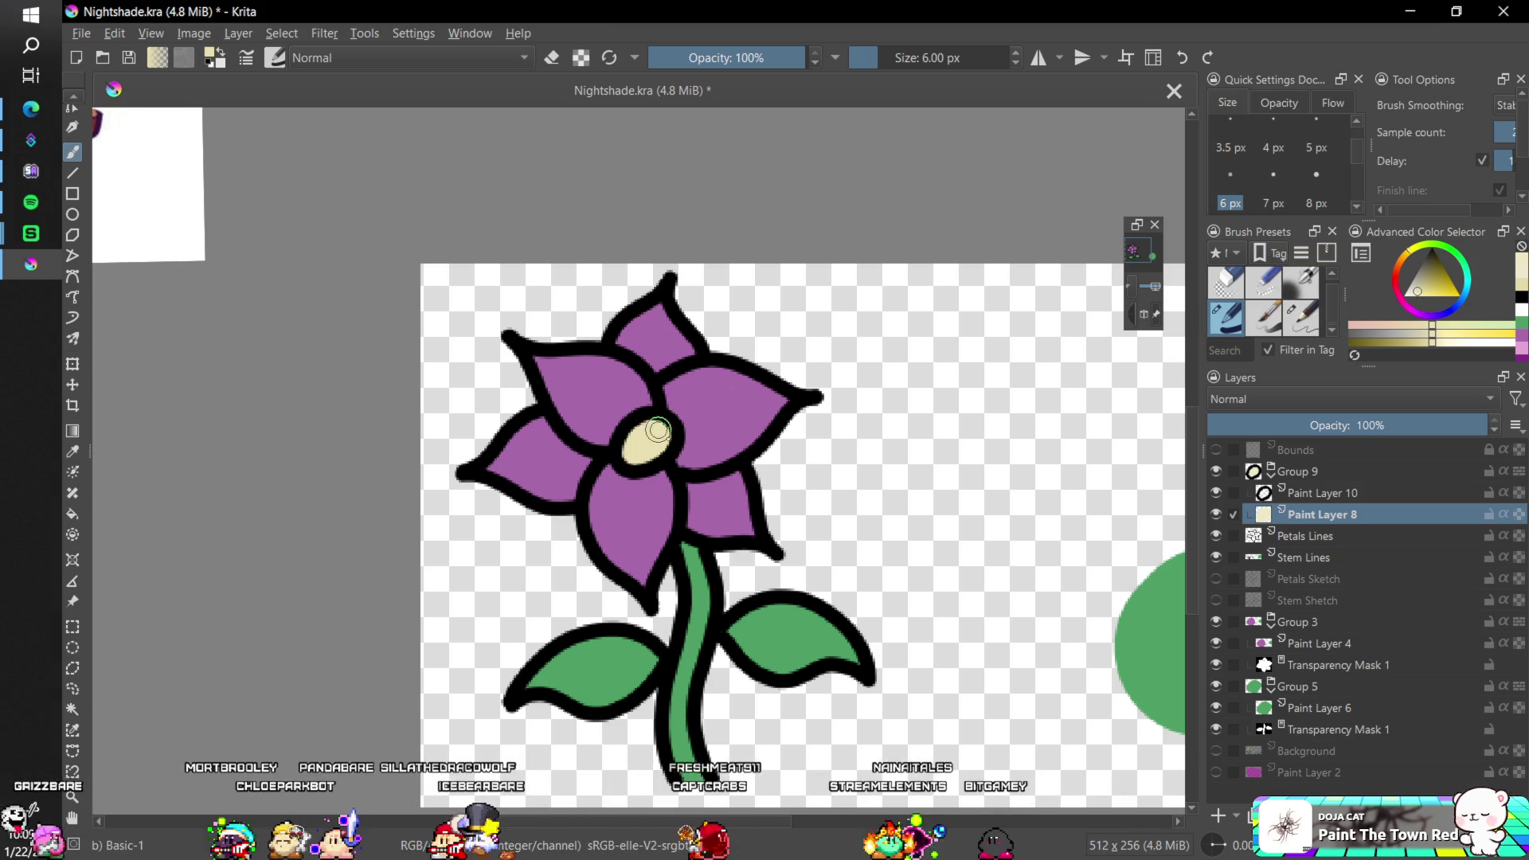
pyautogui.press('-')
pyautogui.press('-')
pyautogui.press('-')
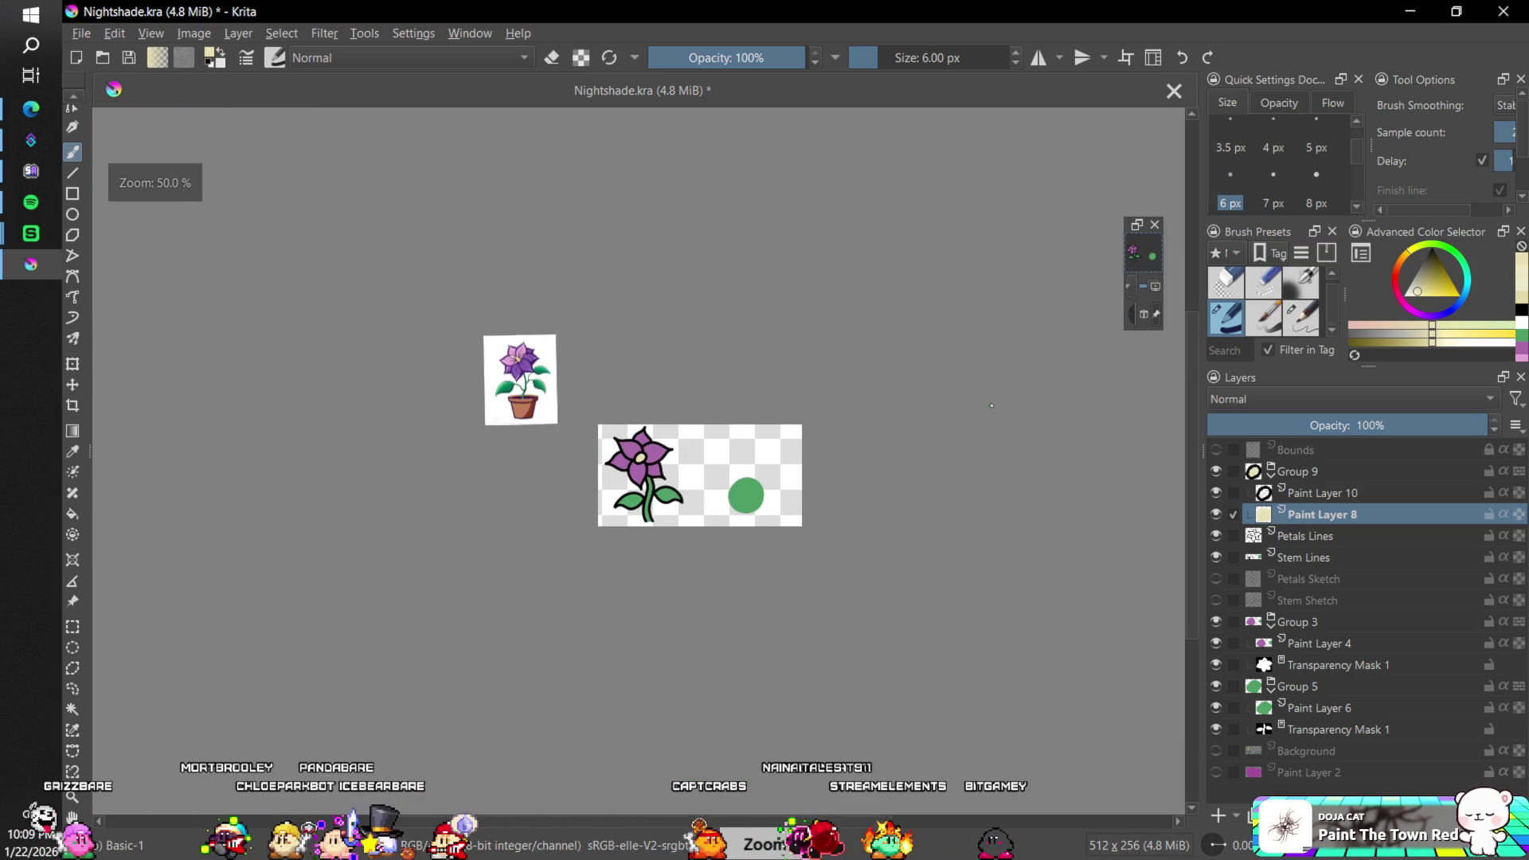
pyautogui.press('+')
pyautogui.press('+')
pyautogui.press('+')
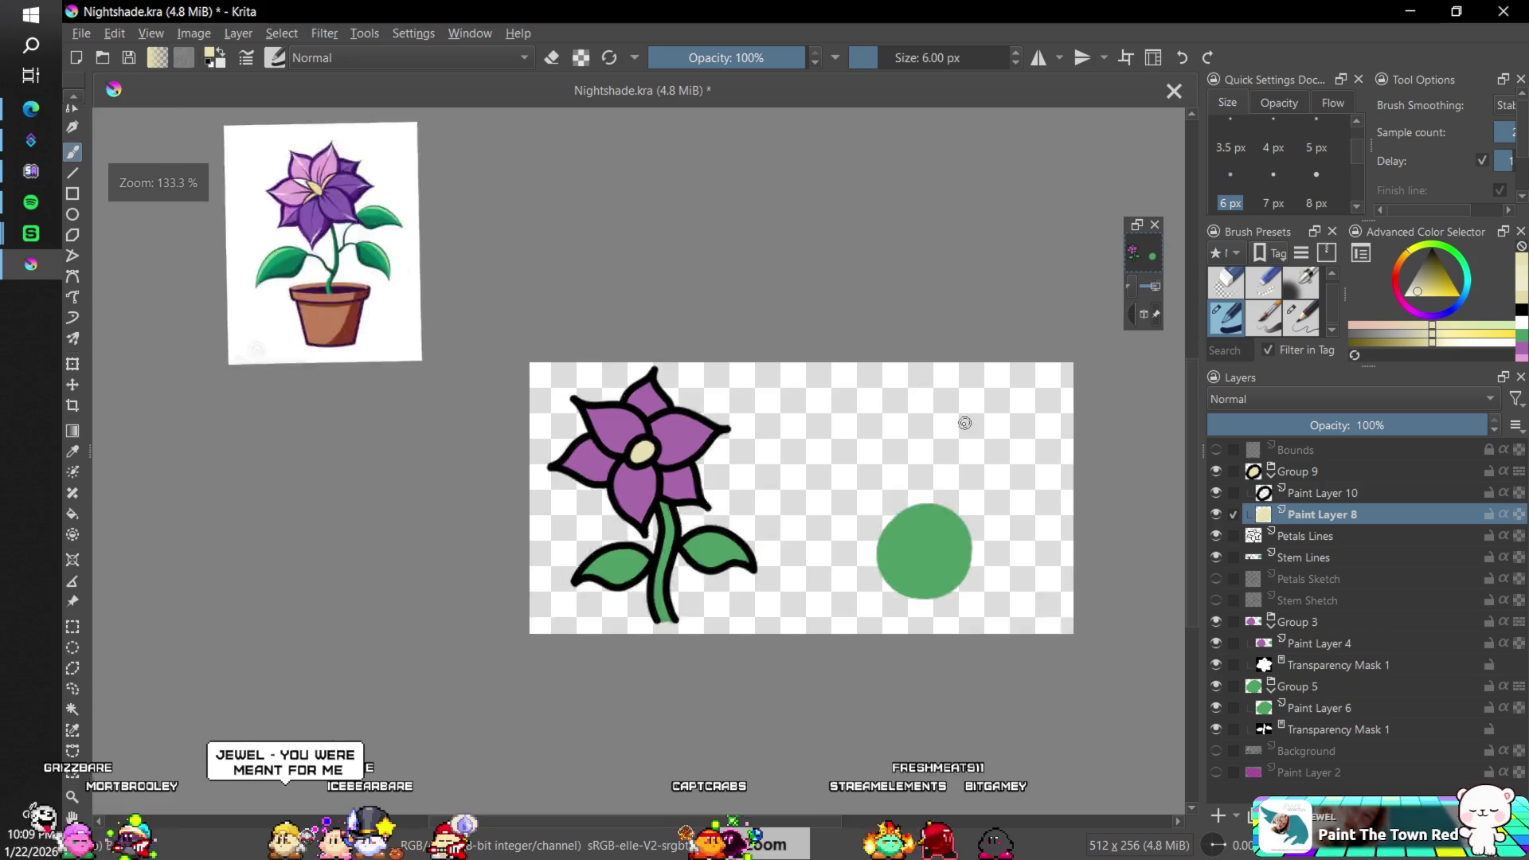
pyautogui.press('+')
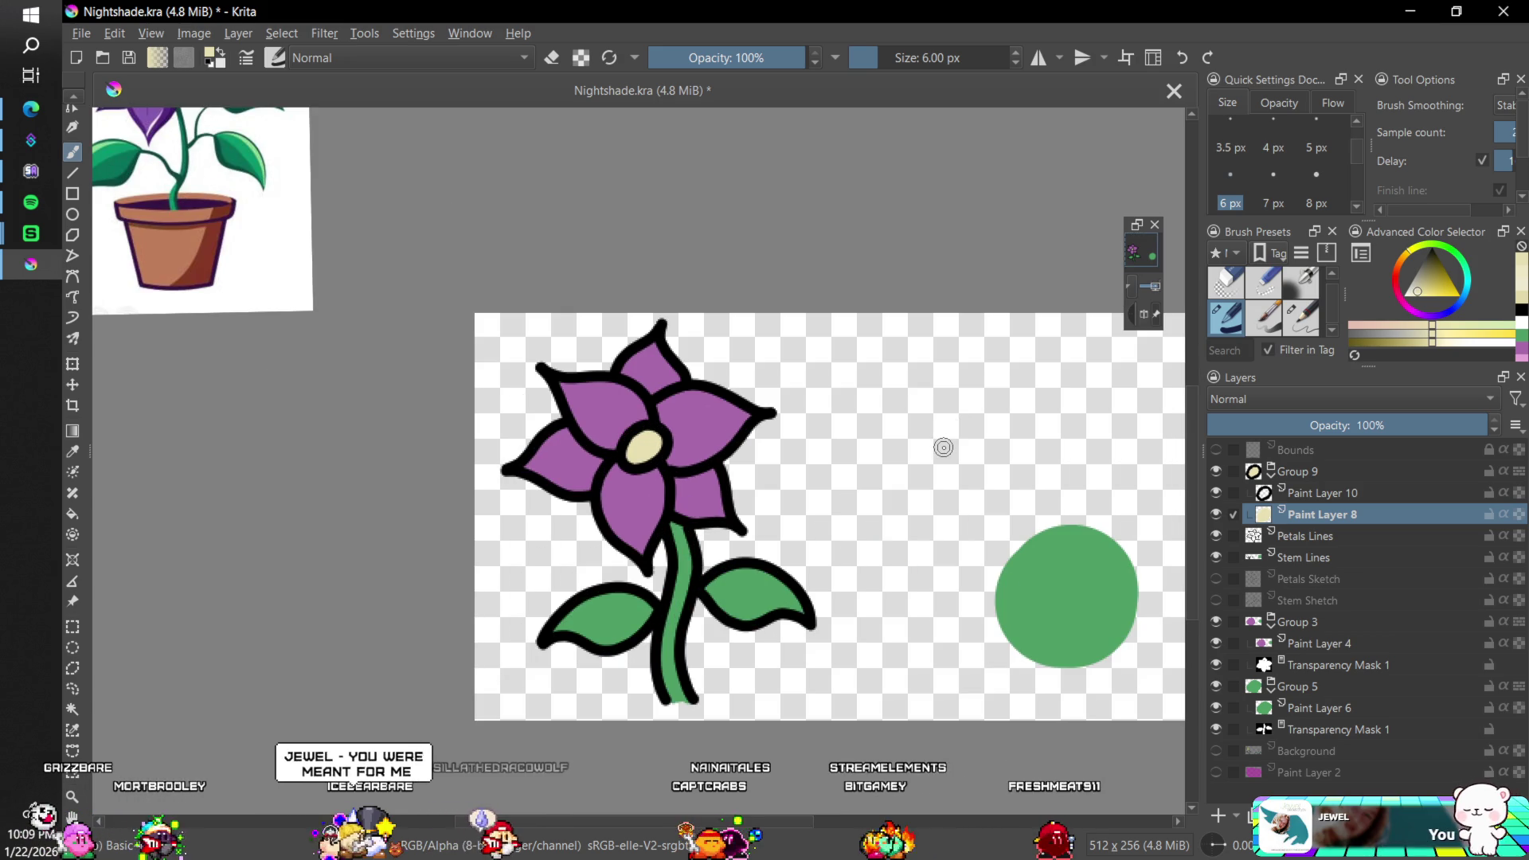
pyautogui.scroll(1, 942, 449)
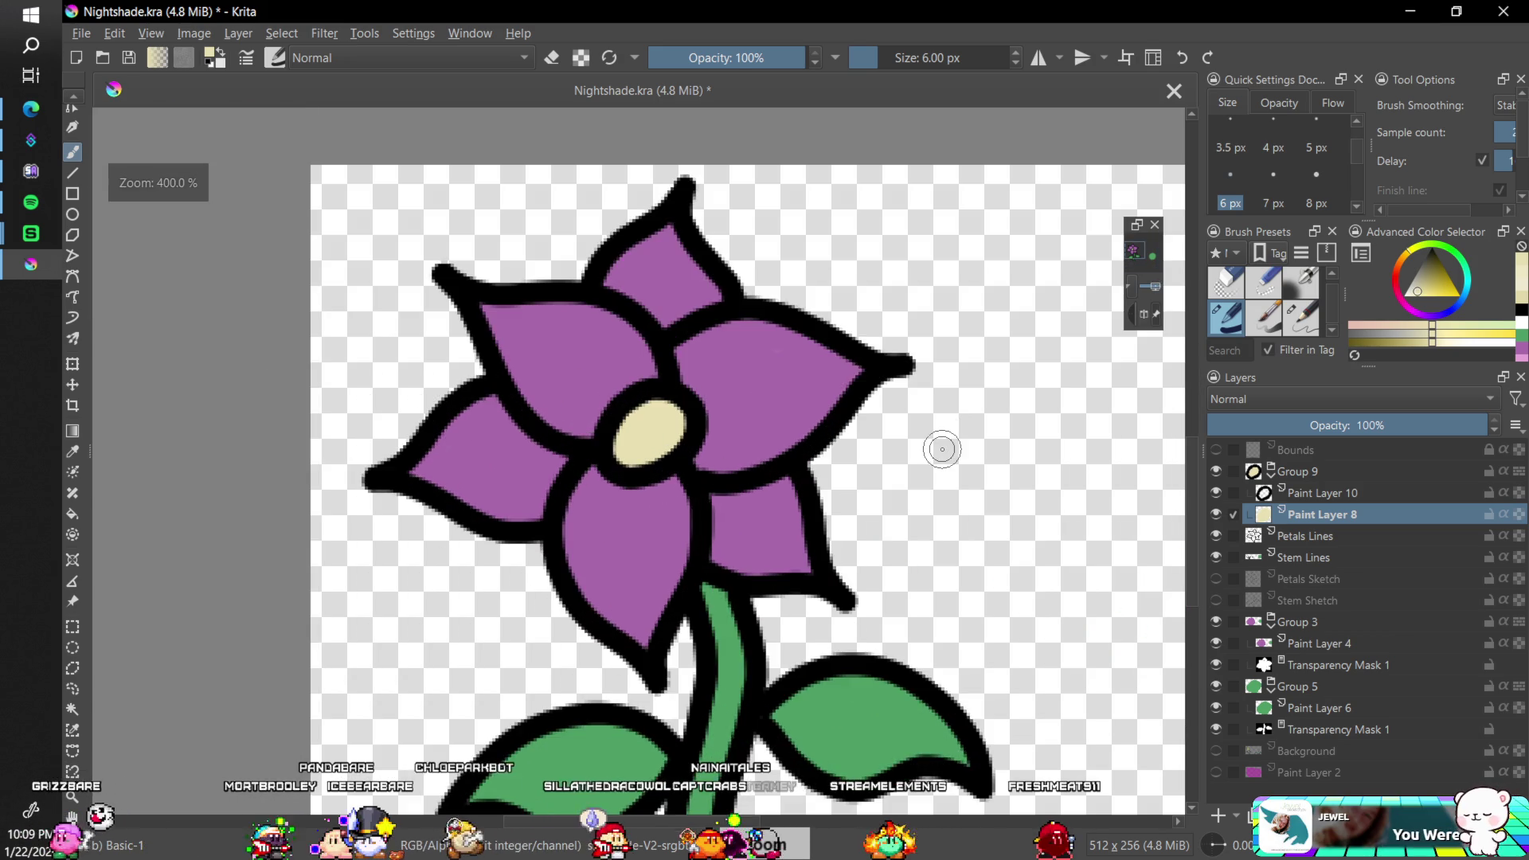
pyautogui.scroll(-2, 836, 454)
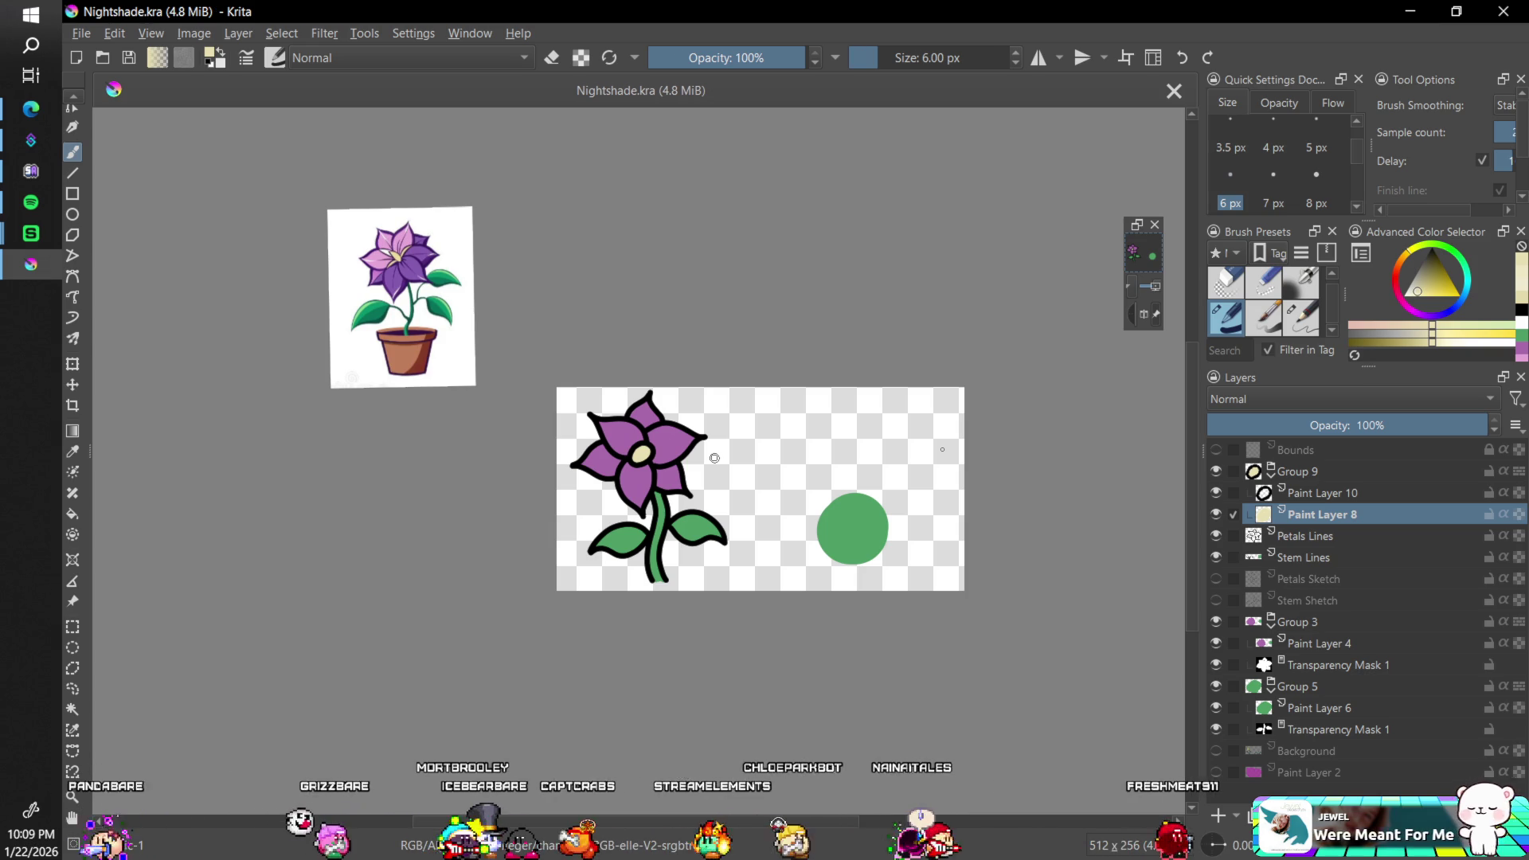
pyautogui.press('+')
pyautogui.press('+')
pyautogui.press('+')
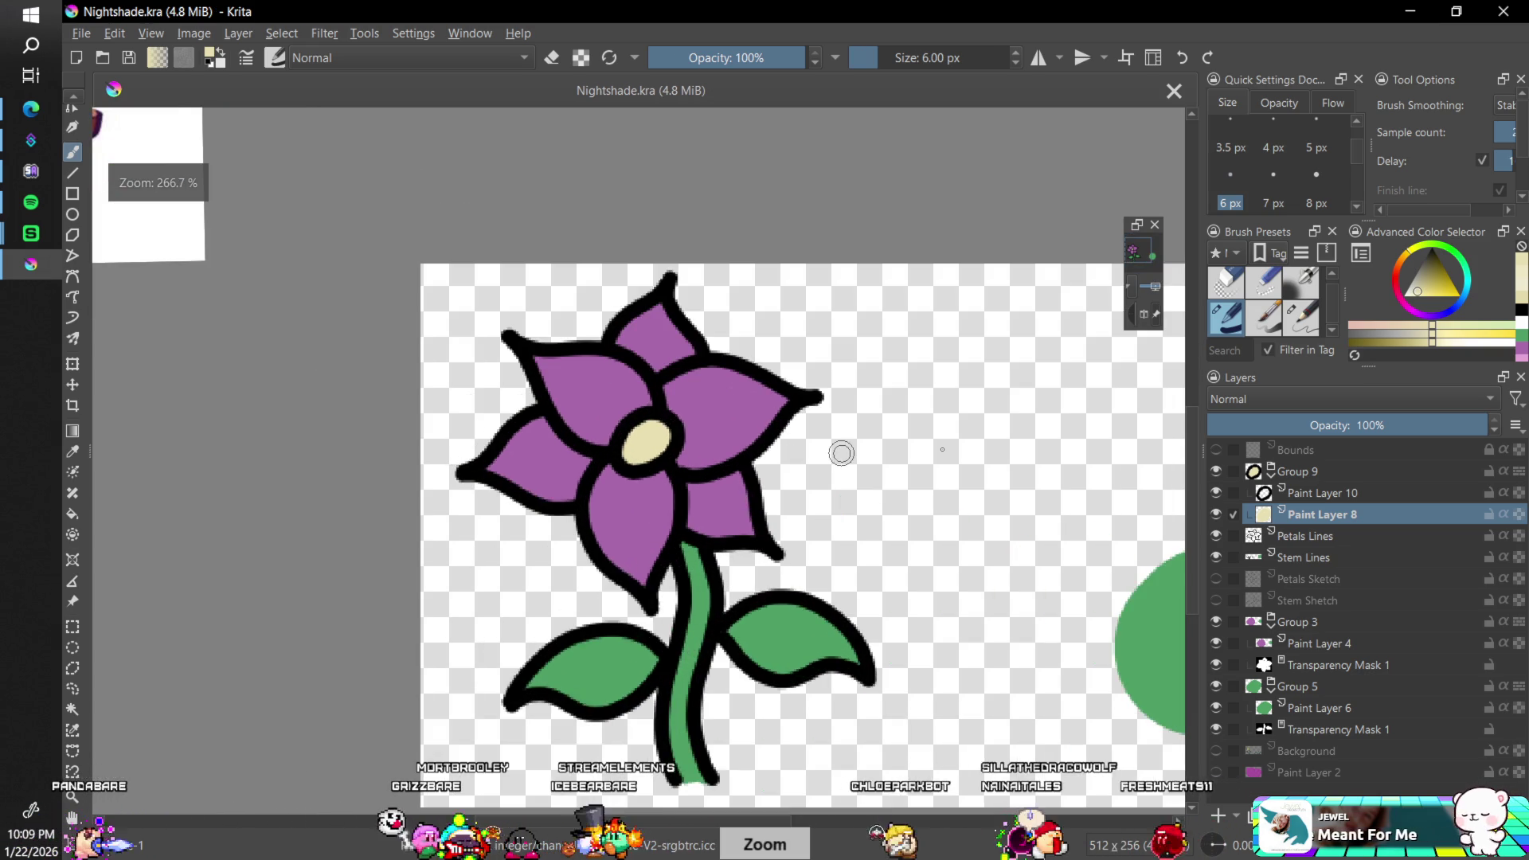
pyautogui.press('-')
pyautogui.press('-')
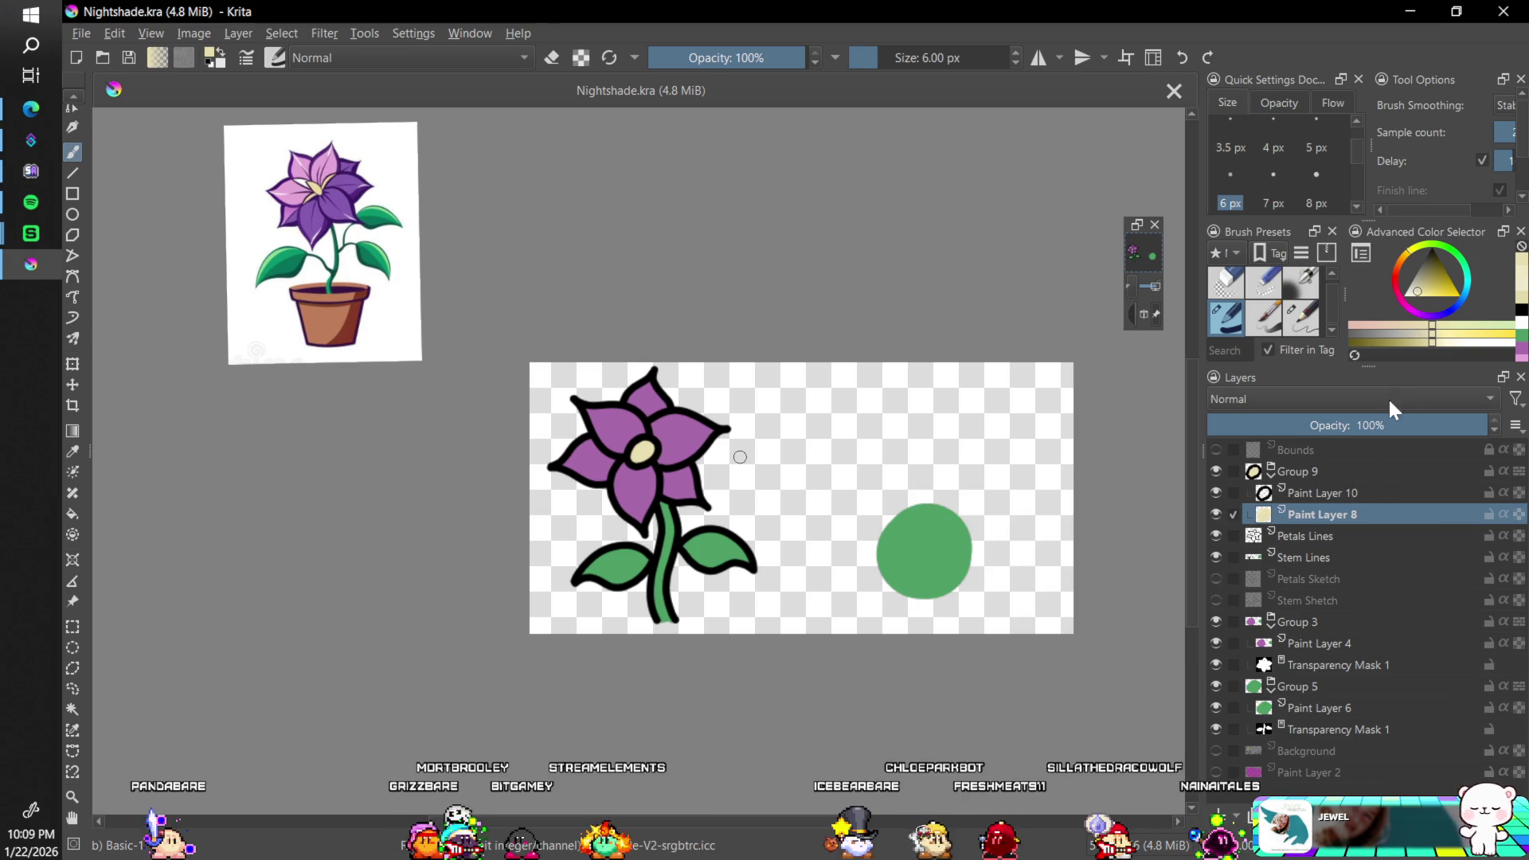
# - Pick white, add Paint Layer 11 in Group 9, and try a highlight stroke, undoing it
pyautogui.click(1394, 308)
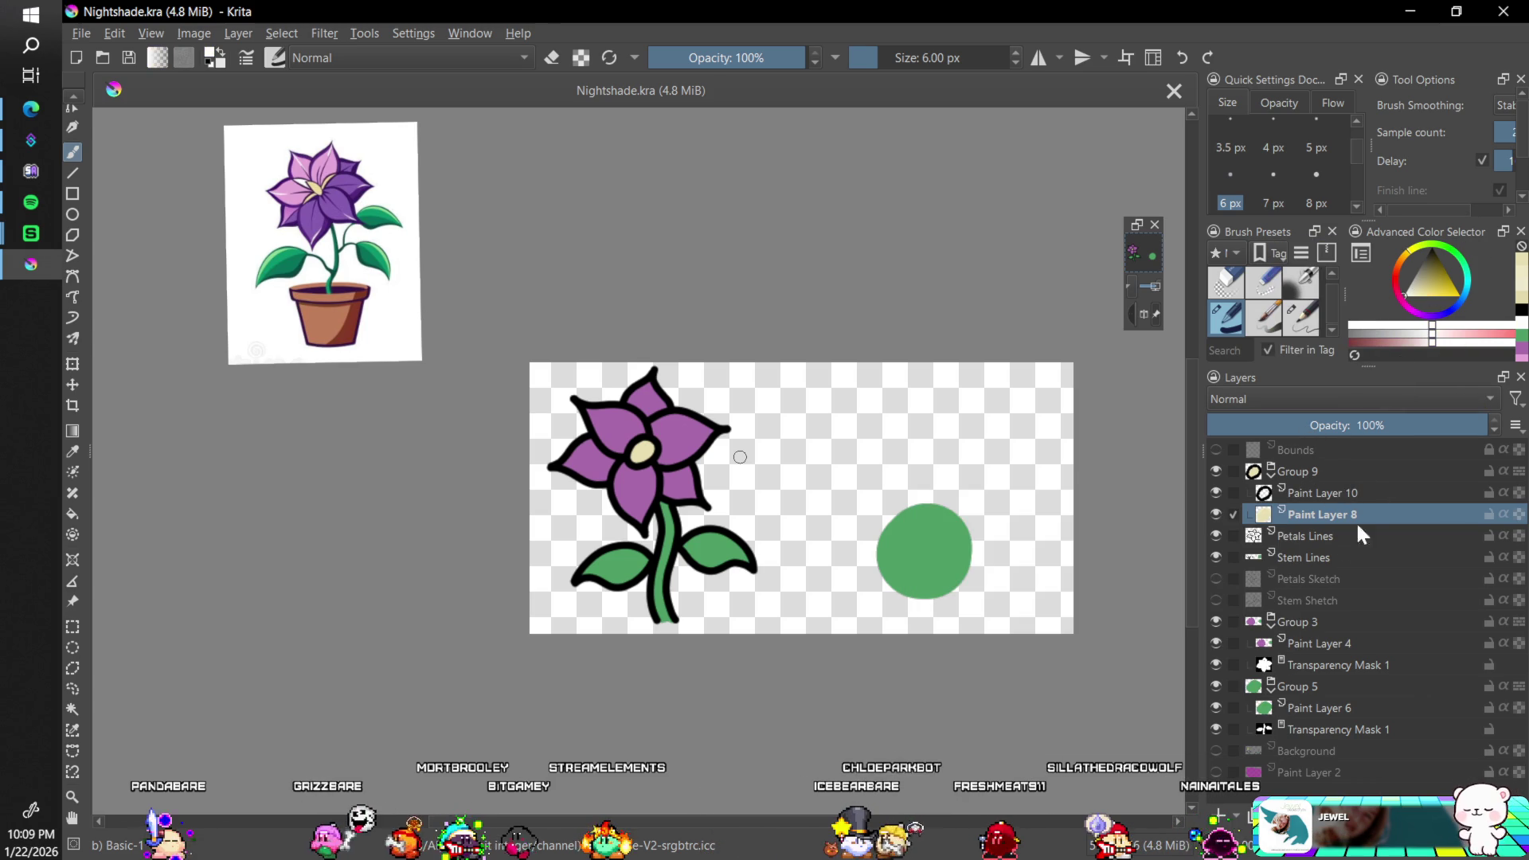
pyautogui.click(1299, 471)
pyautogui.click(1218, 814)
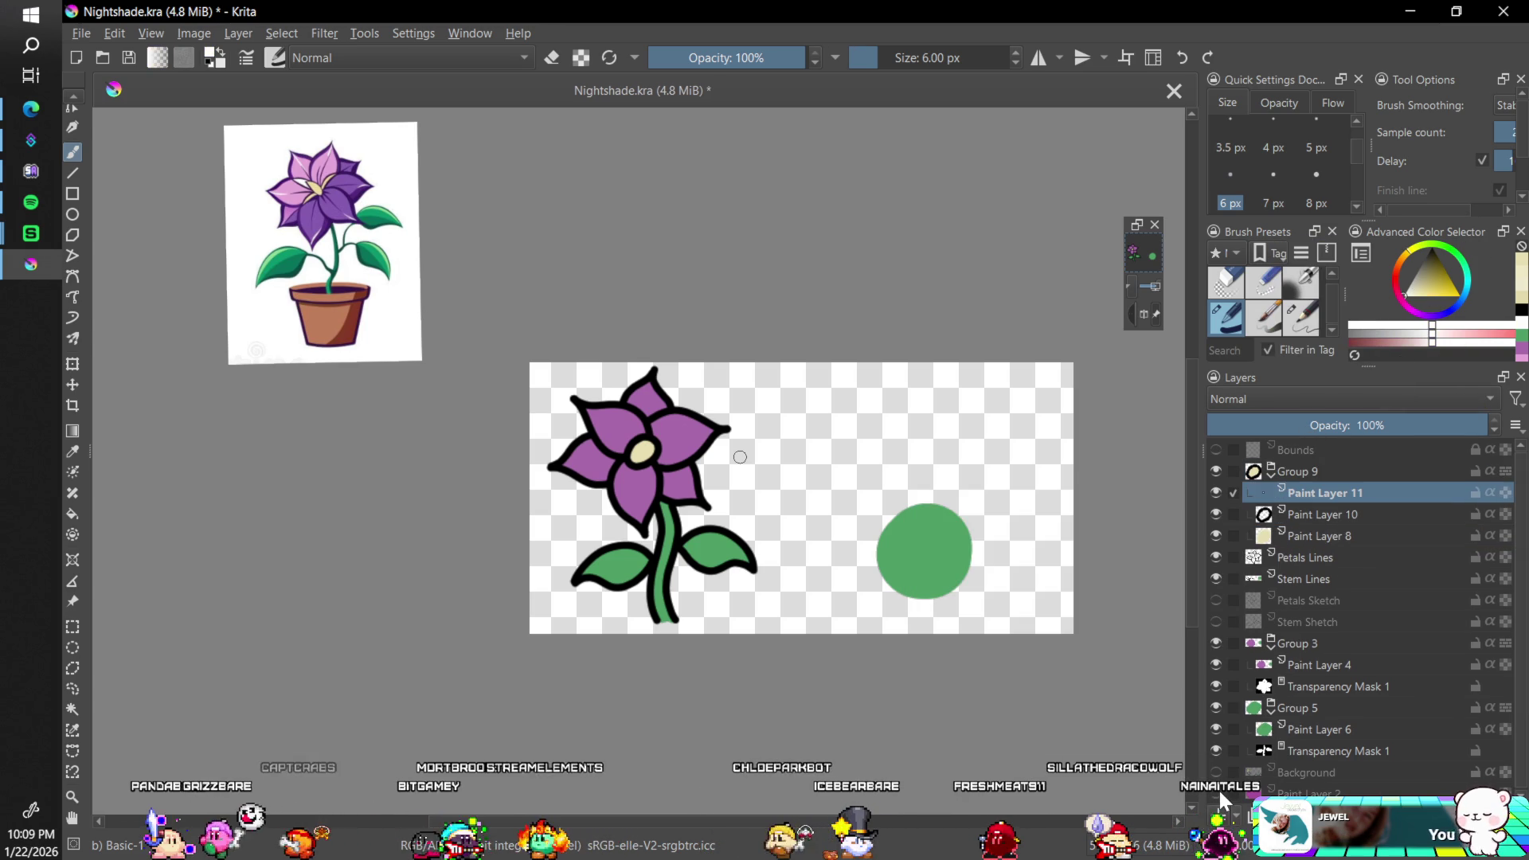
pyautogui.press('+')
pyautogui.press('+')
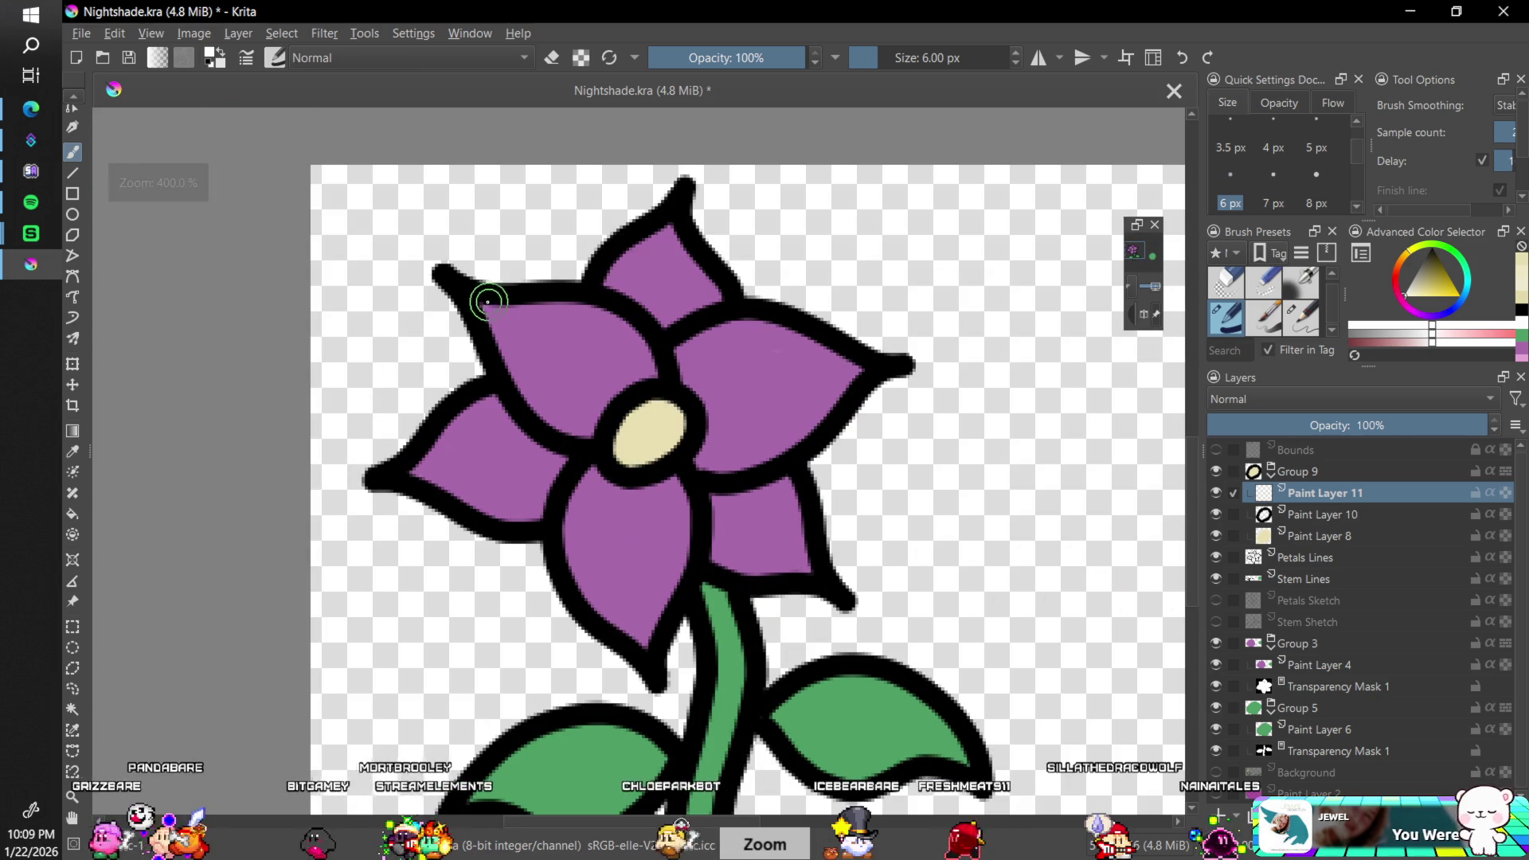
pyautogui.moveTo(476, 299); pyautogui.dragTo(522, 350)
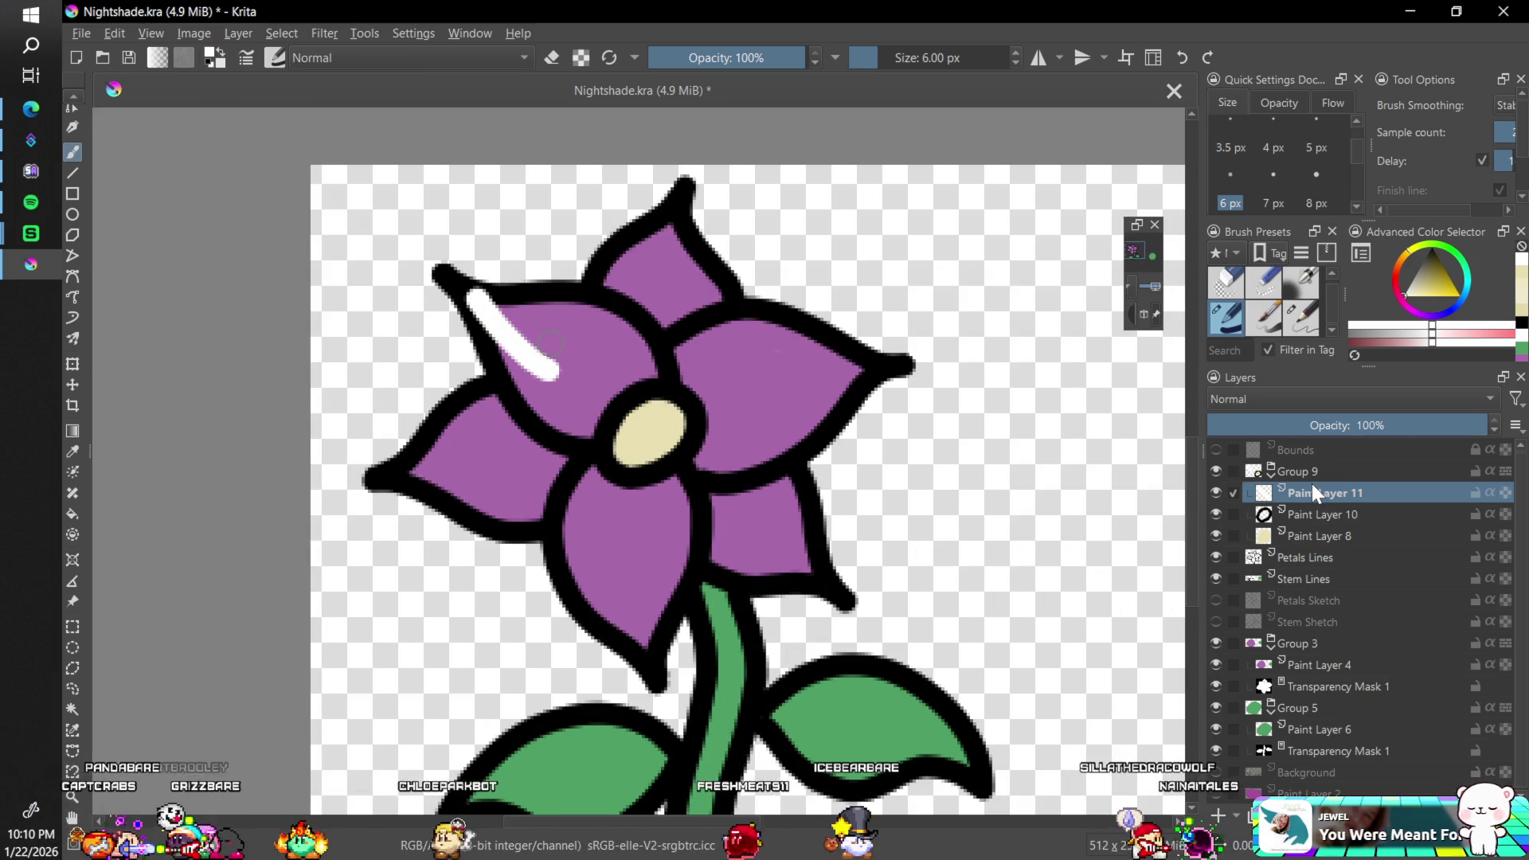
pyautogui.hotkey('ctrl', 'z')
# - Move Paint Layer 11 between Petals Lines and Stem Lines and brush white petal highlights
pyautogui.moveTo(1322, 490); pyautogui.dragTo(1341, 567)
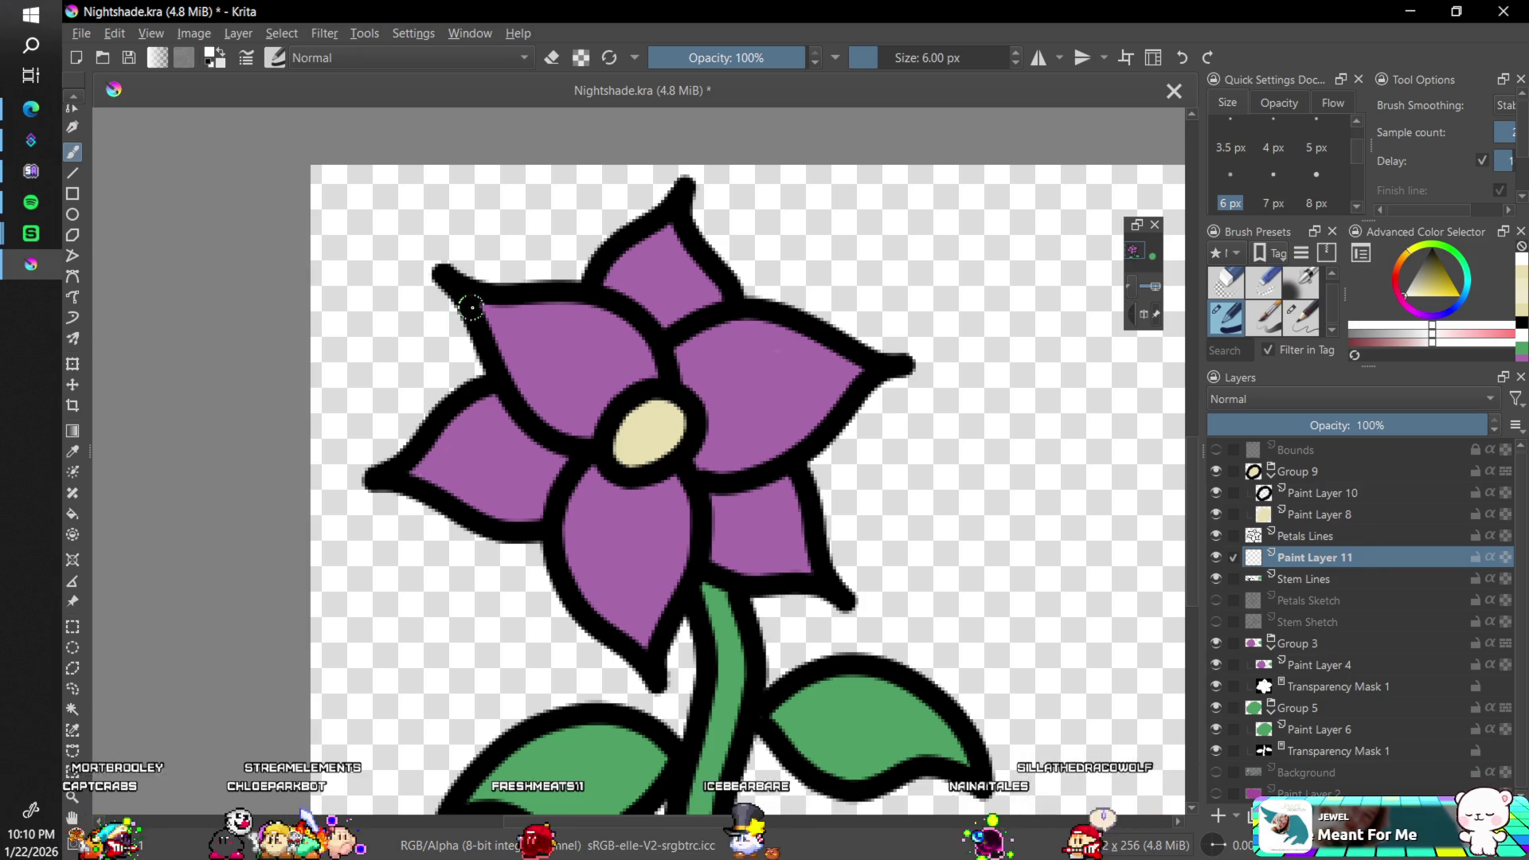
pyautogui.moveTo(484, 306); pyautogui.dragTo(559, 376)
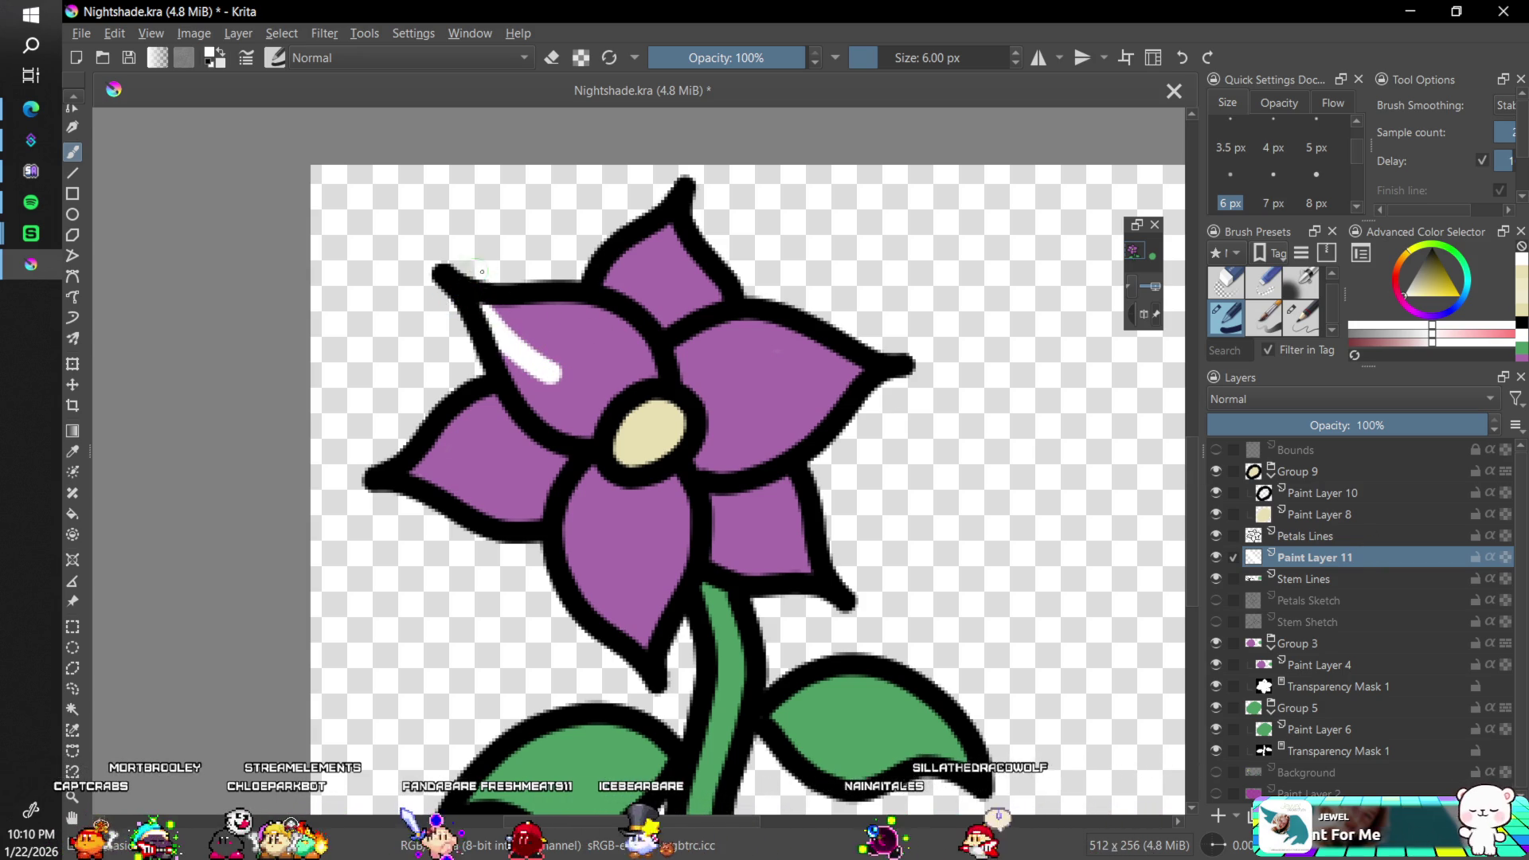
pyautogui.press('b')
pyautogui.hotkey('ctrl', 'z')
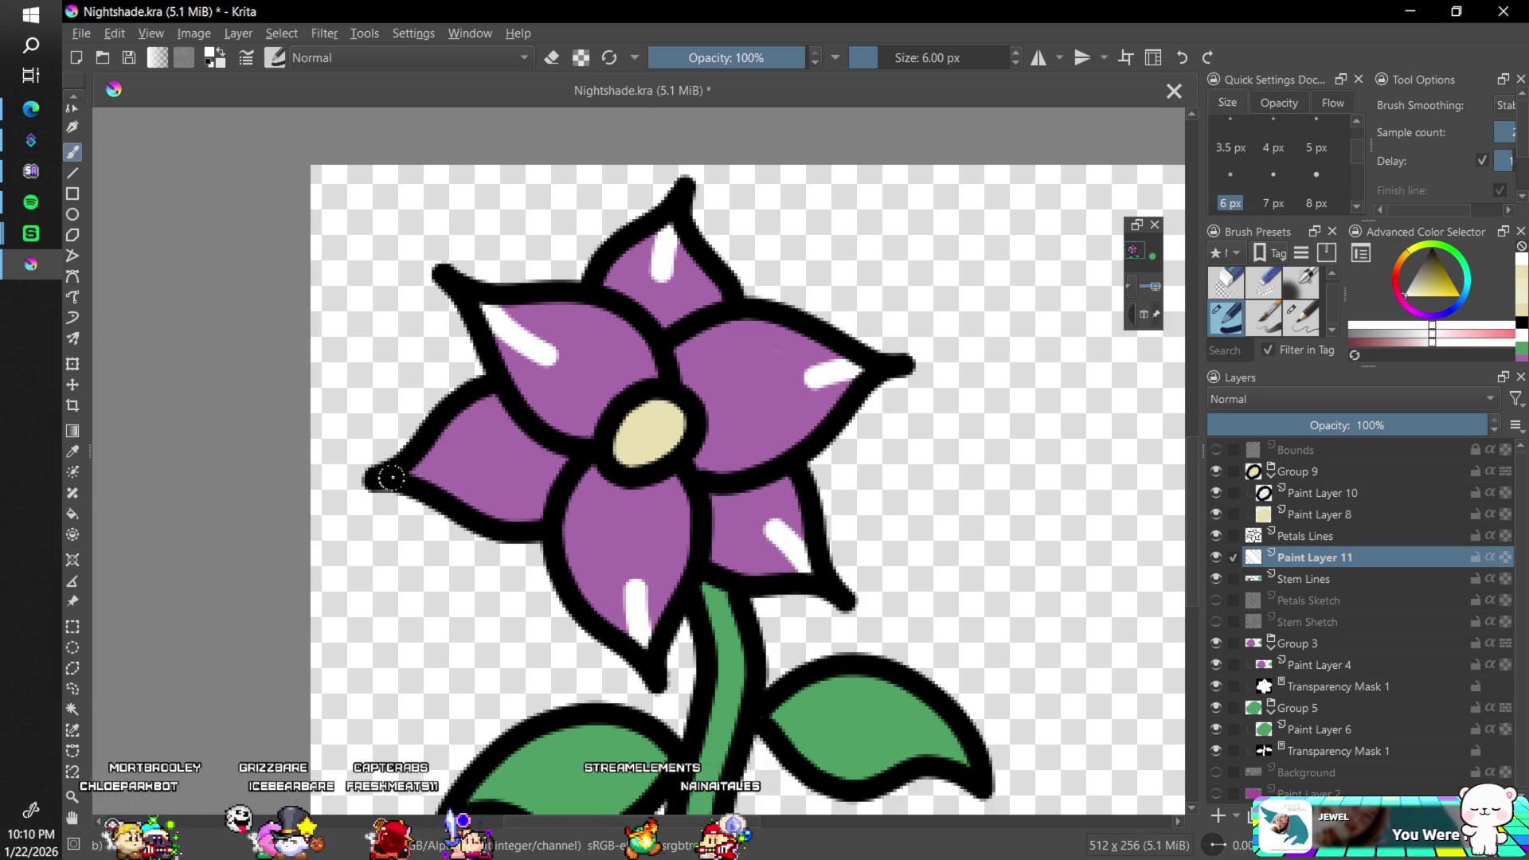
pyautogui.press('-')
pyautogui.press('-')
pyautogui.press('-')
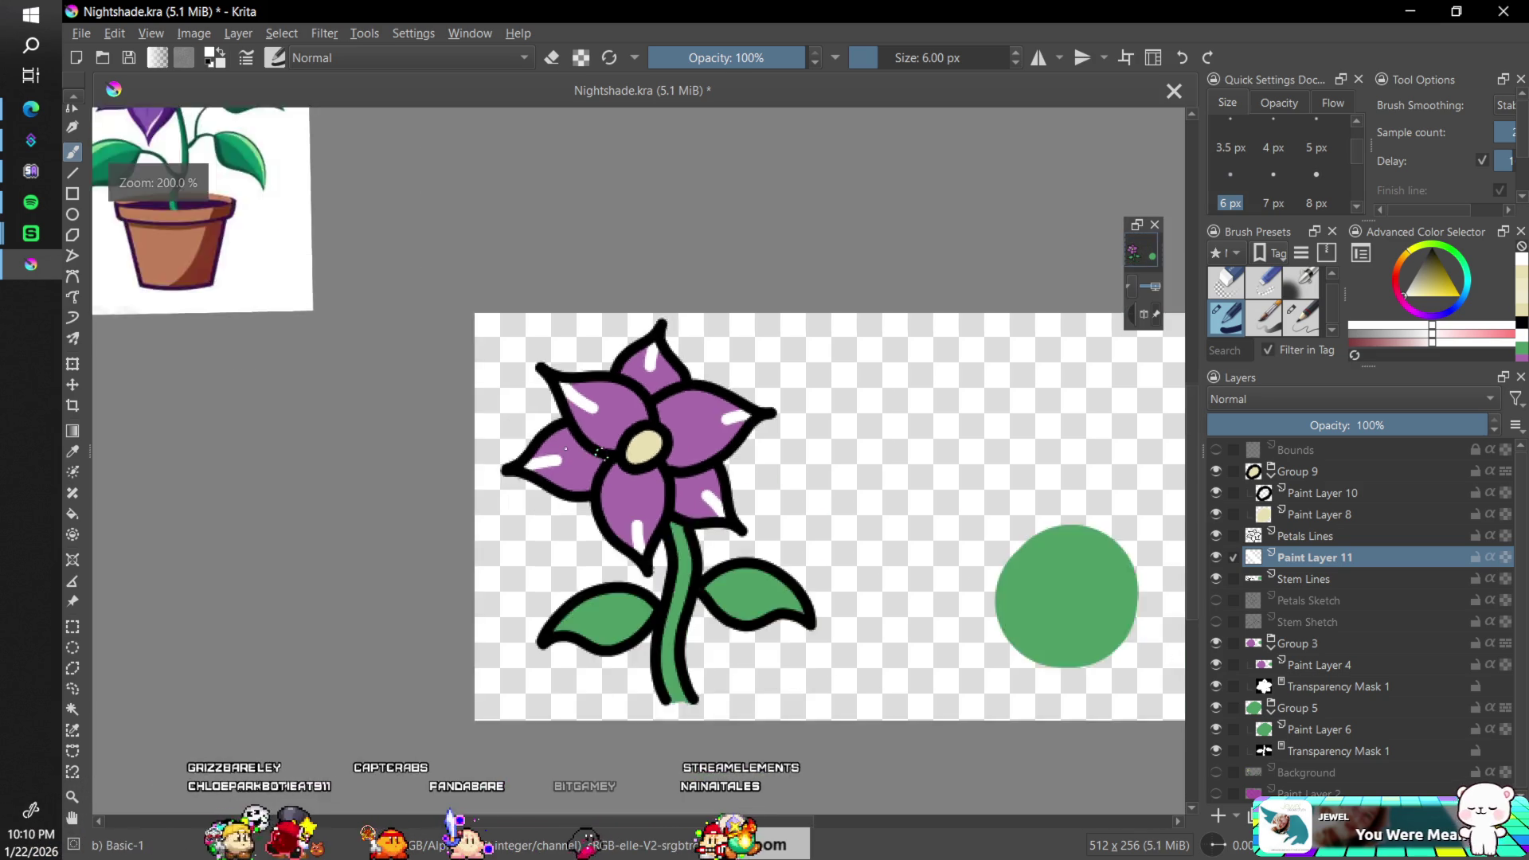
pyautogui.press('+')
pyautogui.press('+')
pyautogui.press('+')
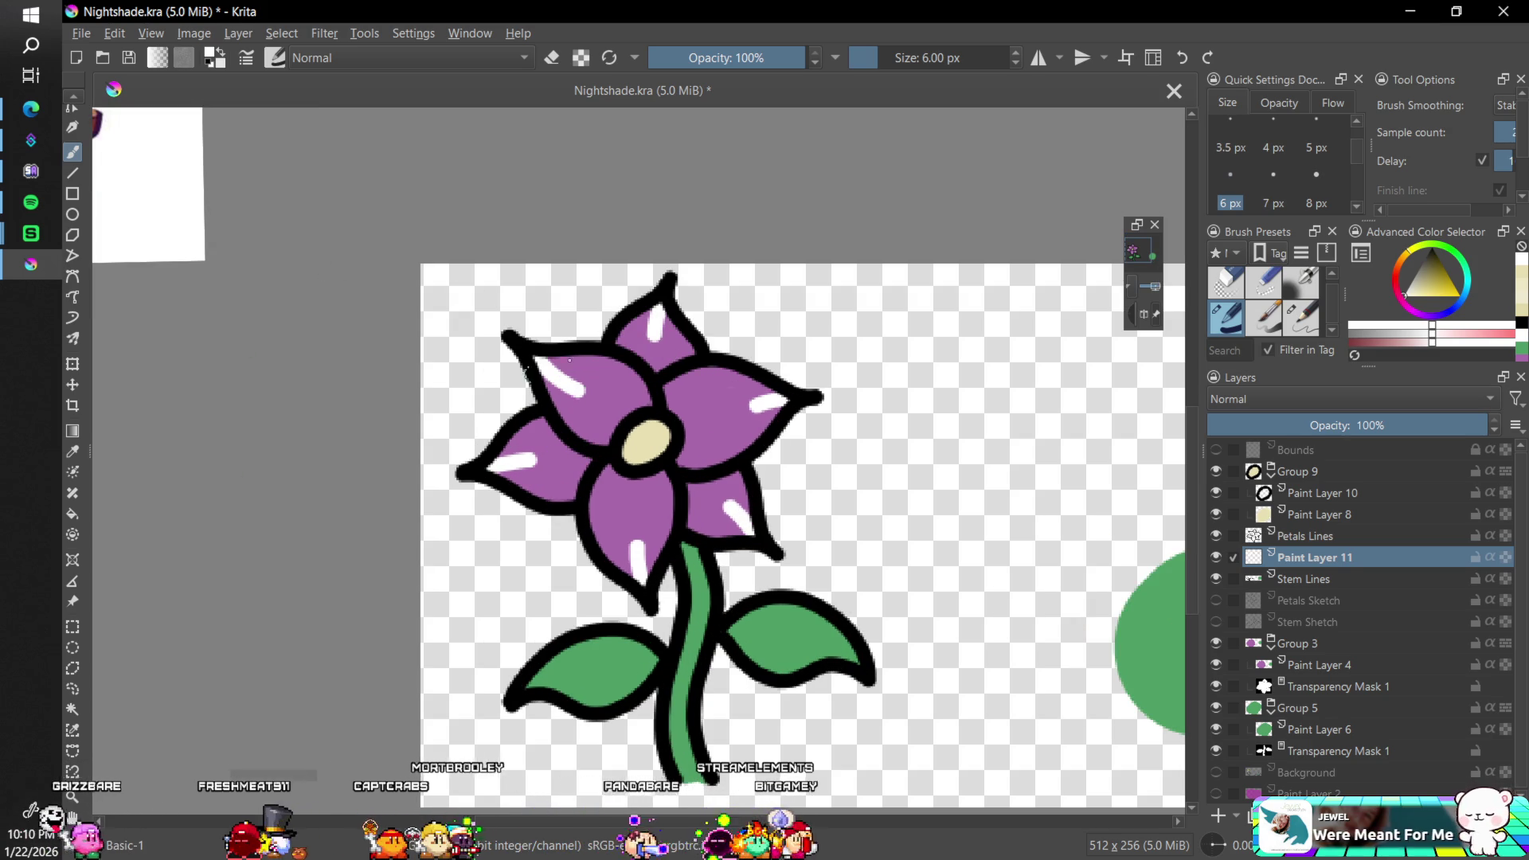
# - Export from the File menu as Nightshade.png, confirm the overwrite, and accept the PNG options
pyautogui.click(83, 32)
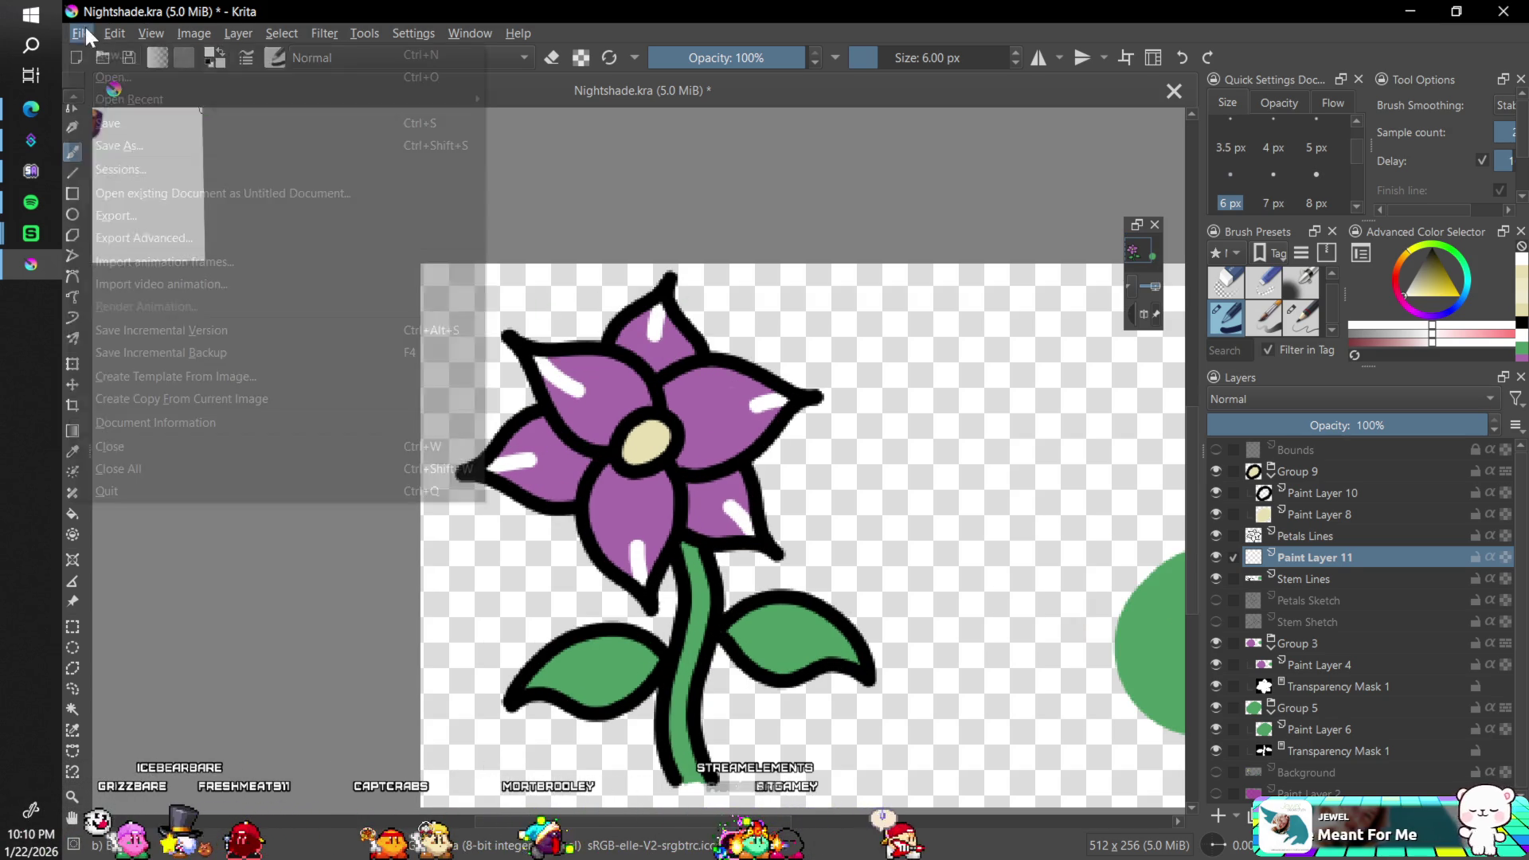
pyautogui.click(156, 236)
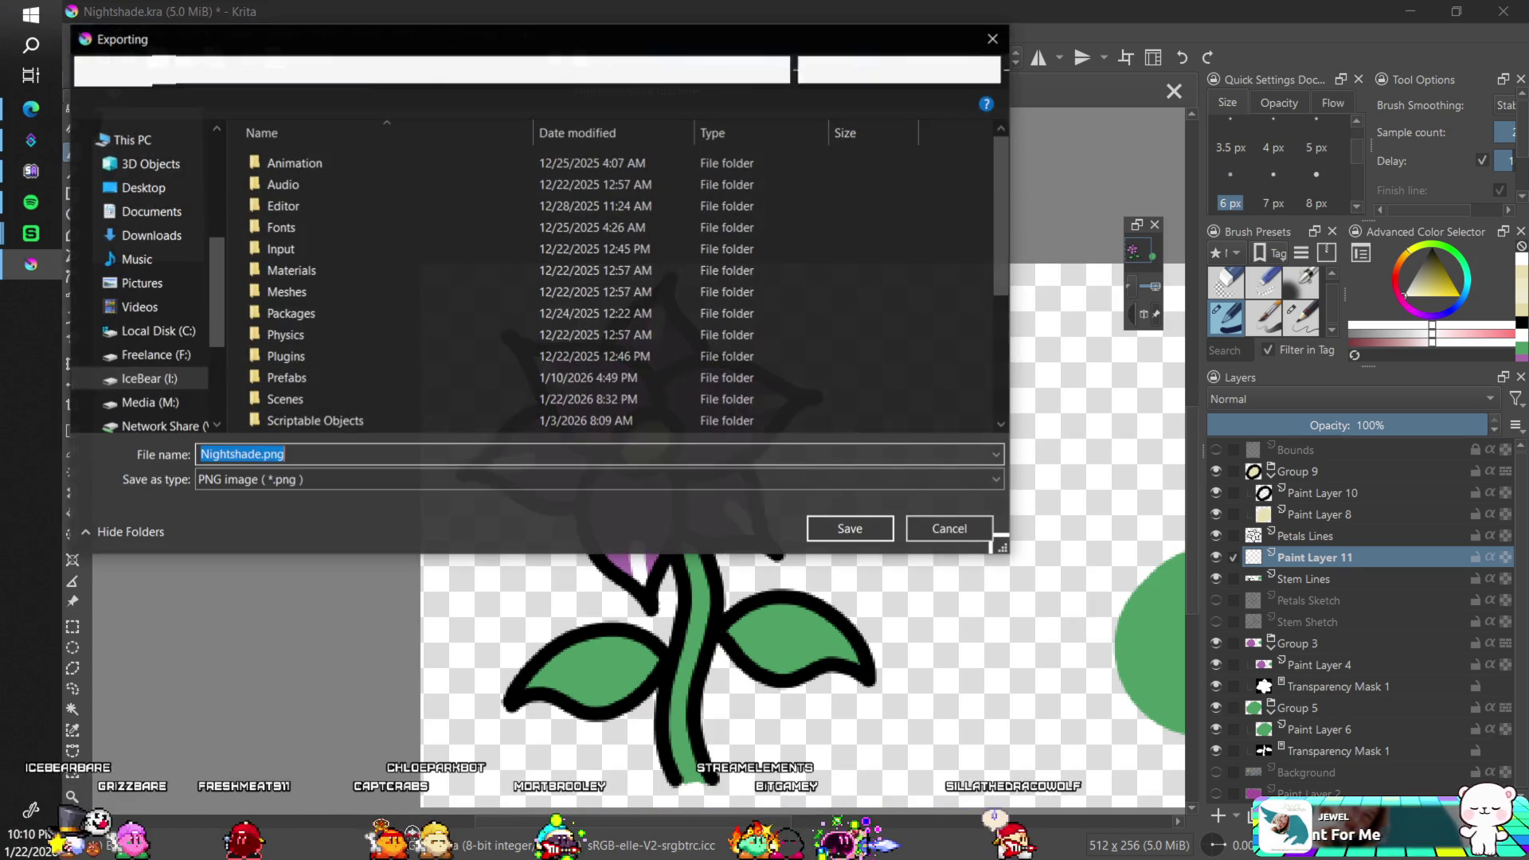
pyautogui.click(848, 529)
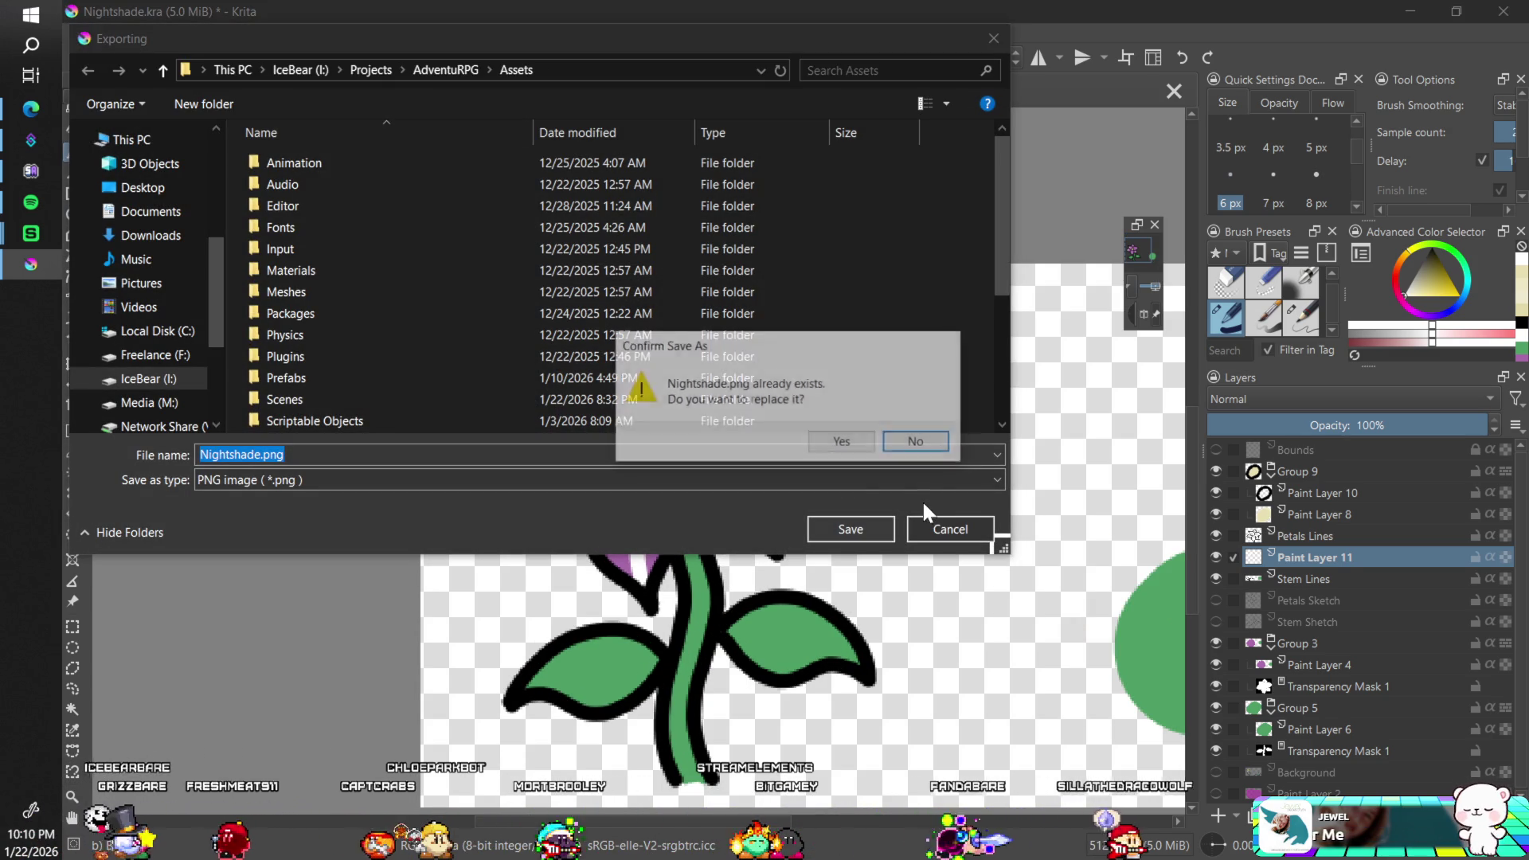
pyautogui.click(908, 440)
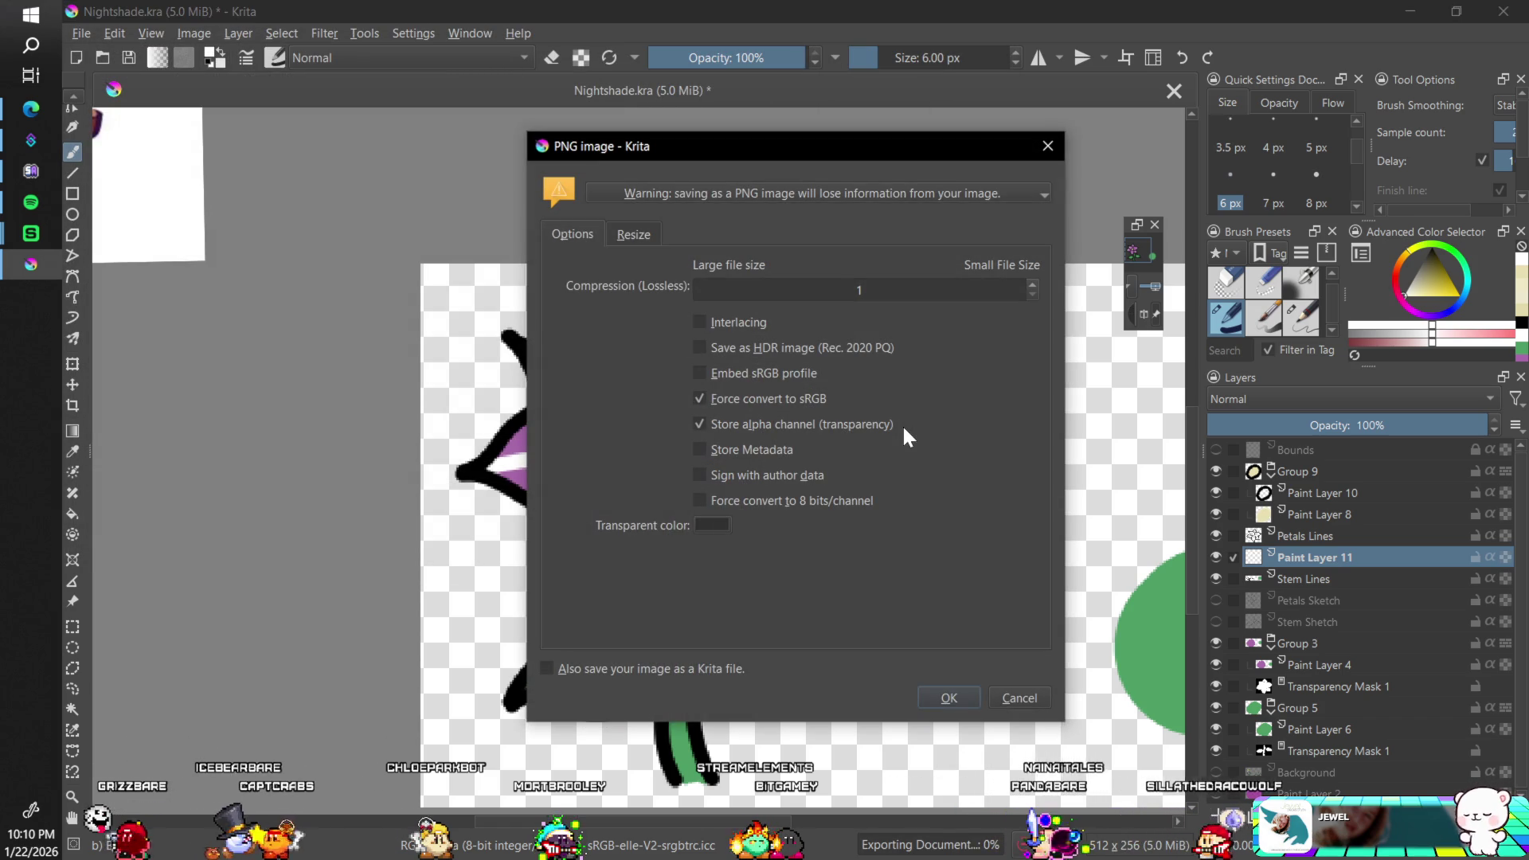
pyautogui.click(951, 698)
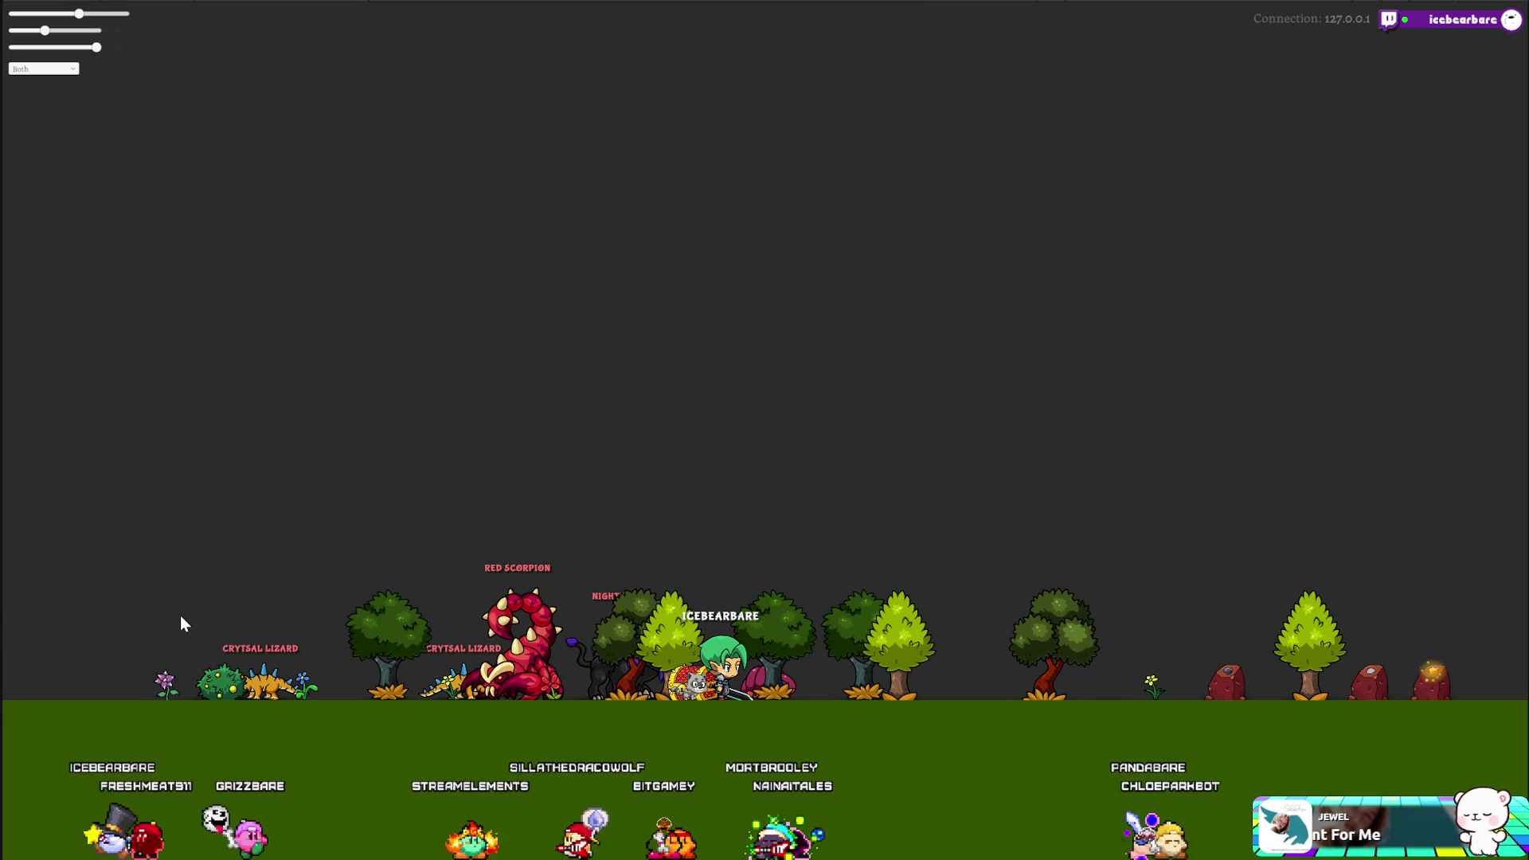
# - Reload the AdventuRPG game with F5 so the scene shows the new Nightshade sprite
pyautogui.press('F5')
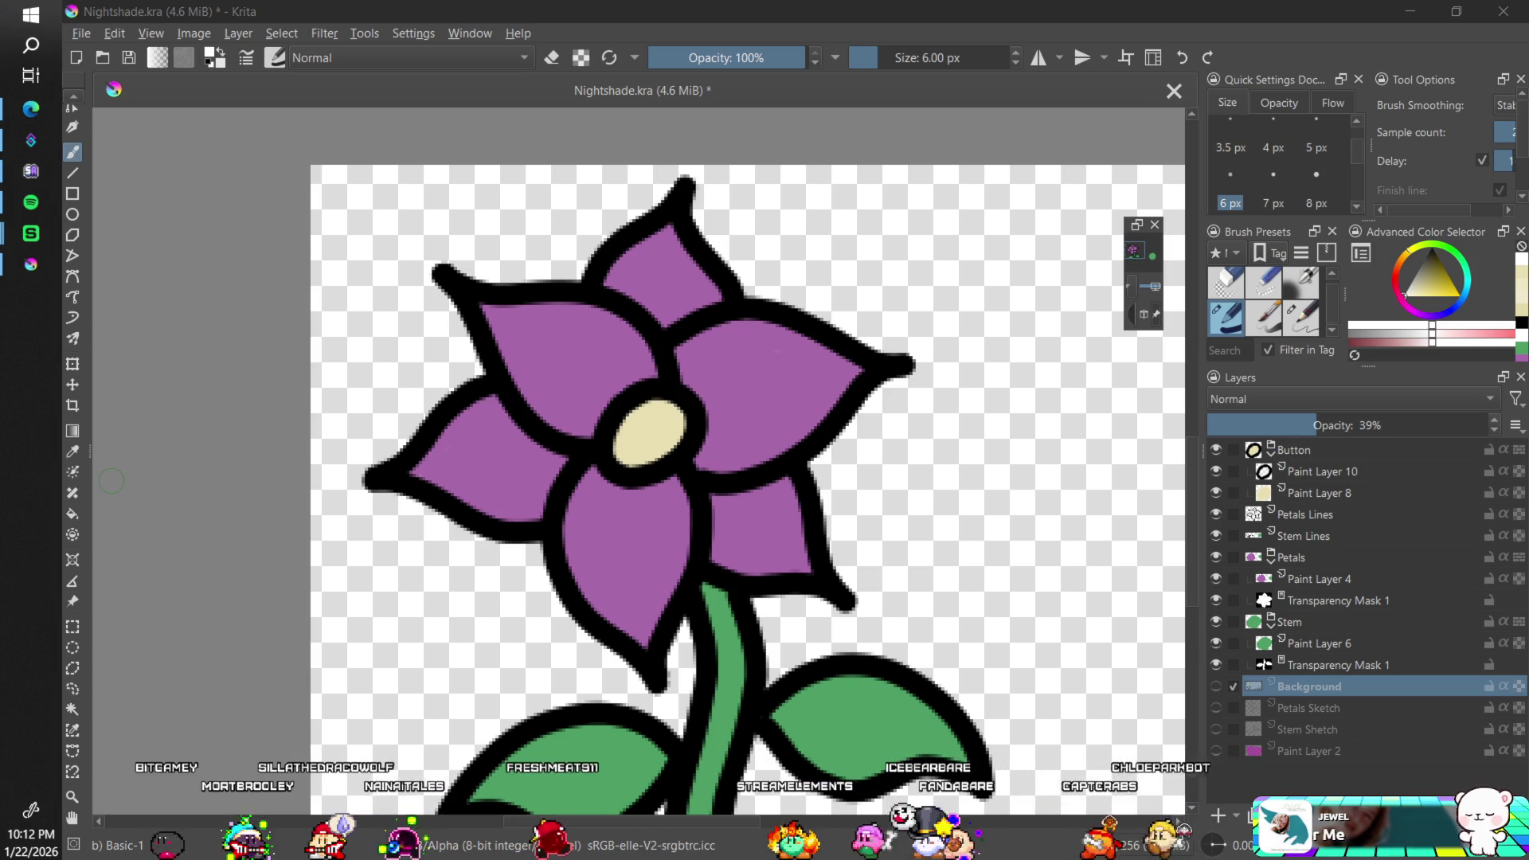
# - Save Nightshade.kra and collapse the Button group in the Layers panel
pyautogui.click(876, 11)
pyautogui.hotkey('ctrl', 's')
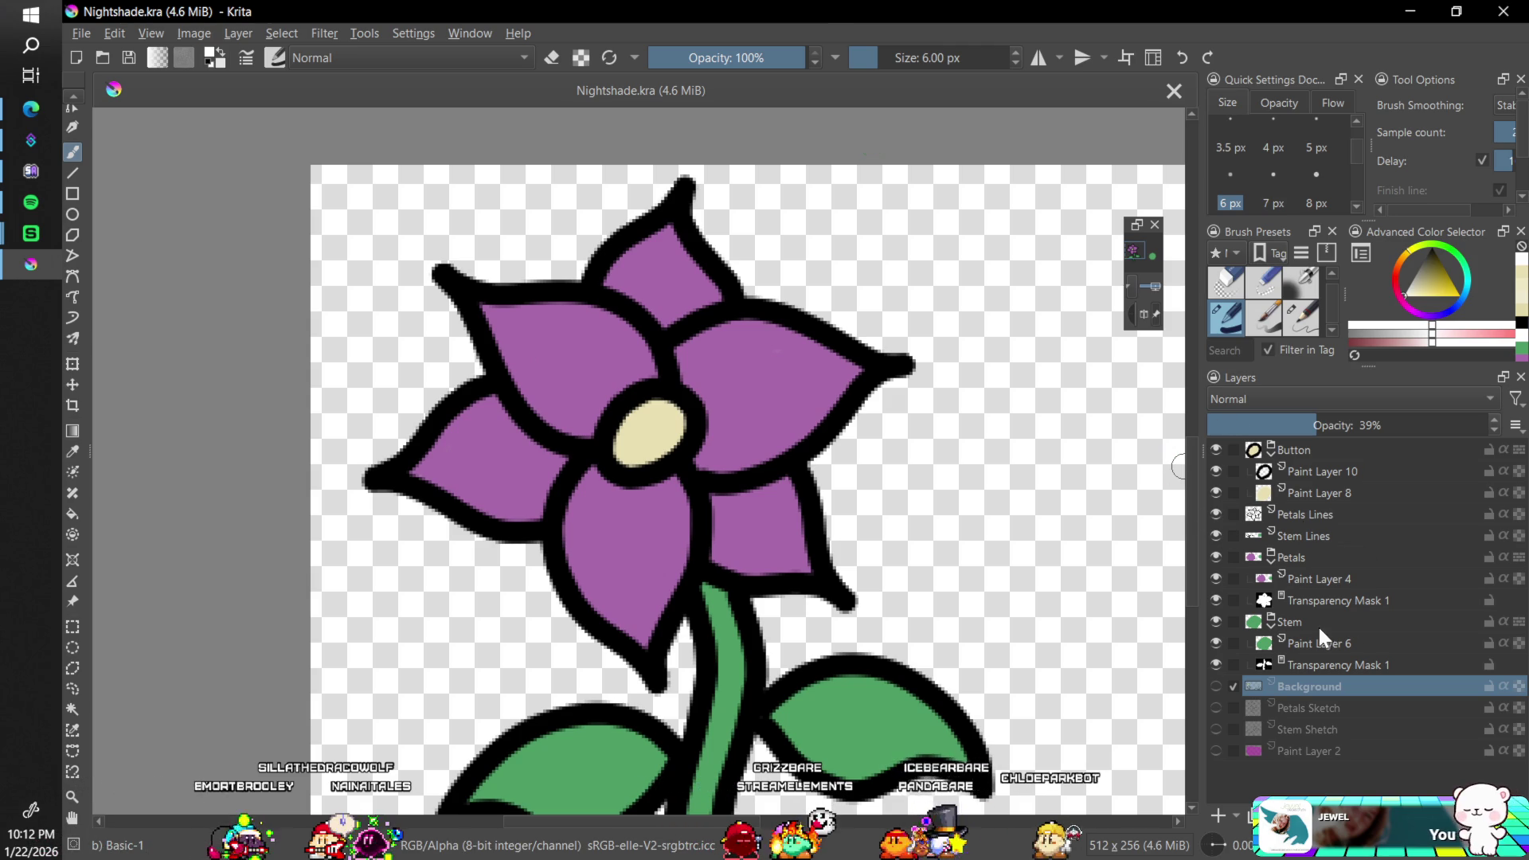
pyautogui.click(1316, 572)
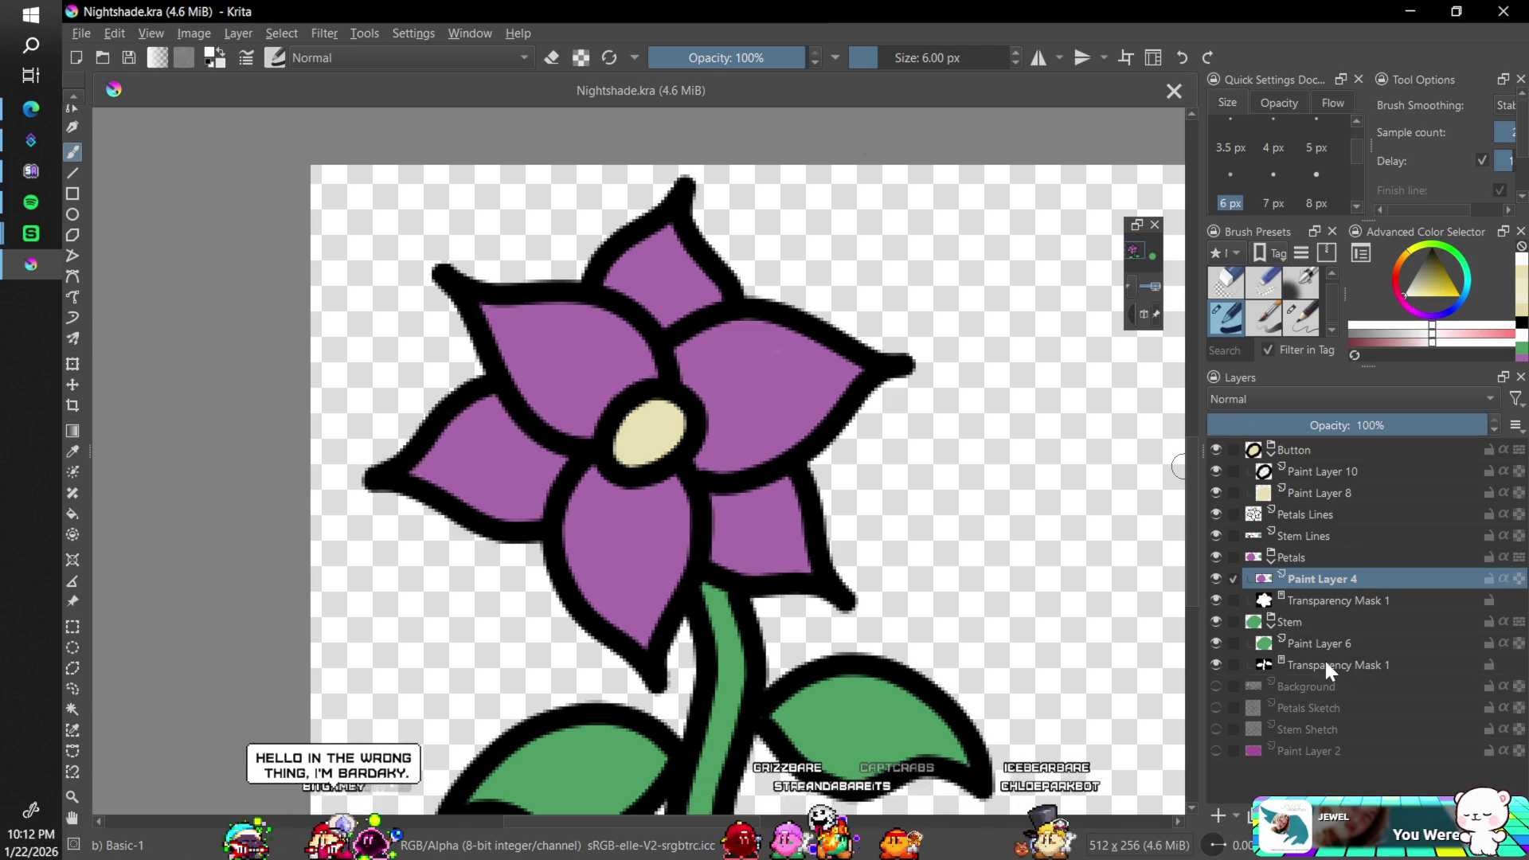
pyautogui.click(1302, 555)
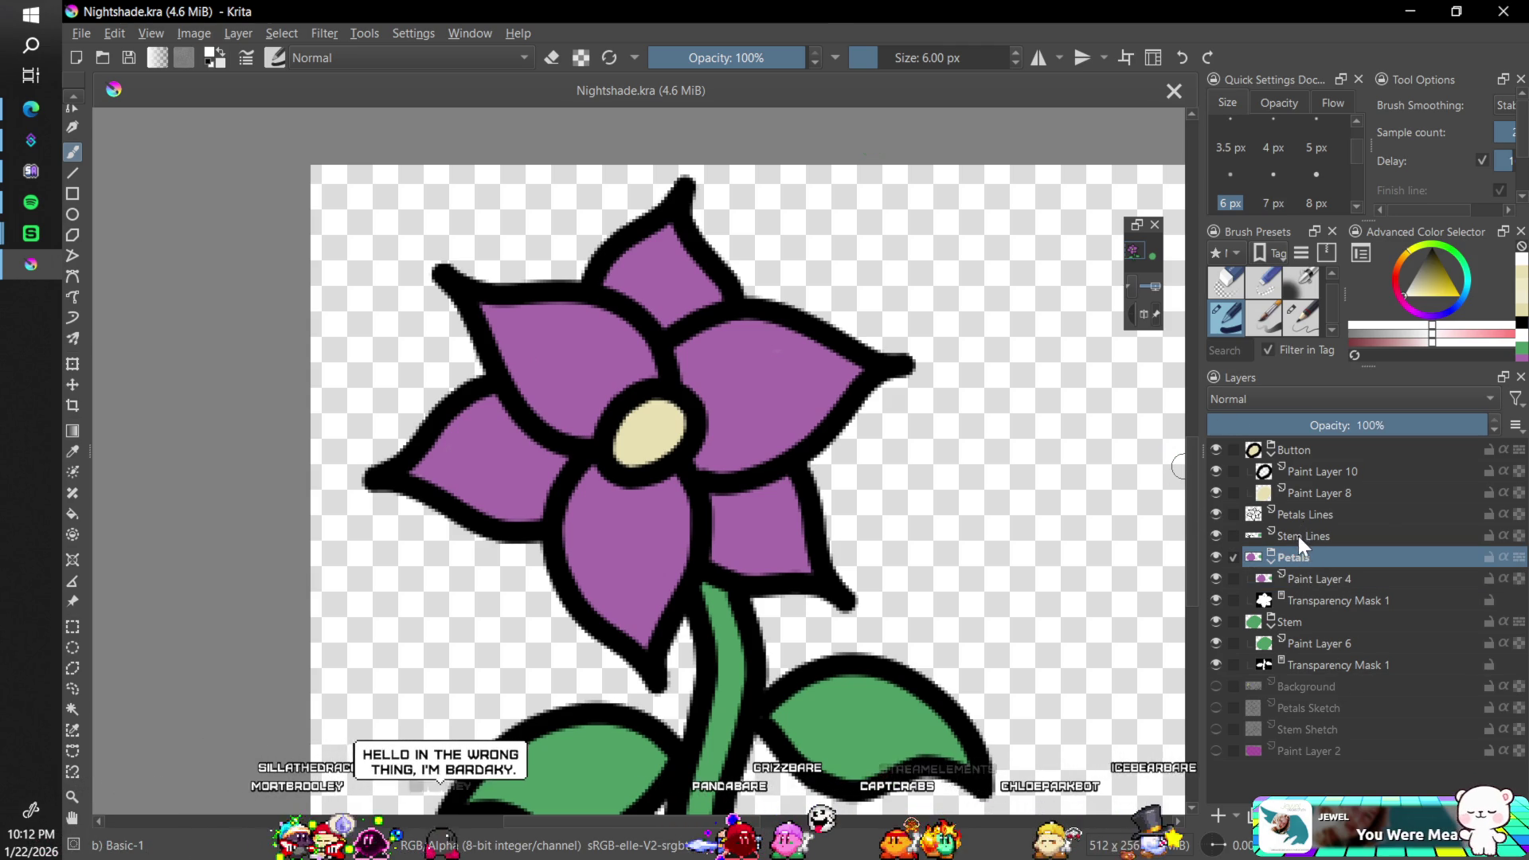
pyautogui.click(1272, 449)
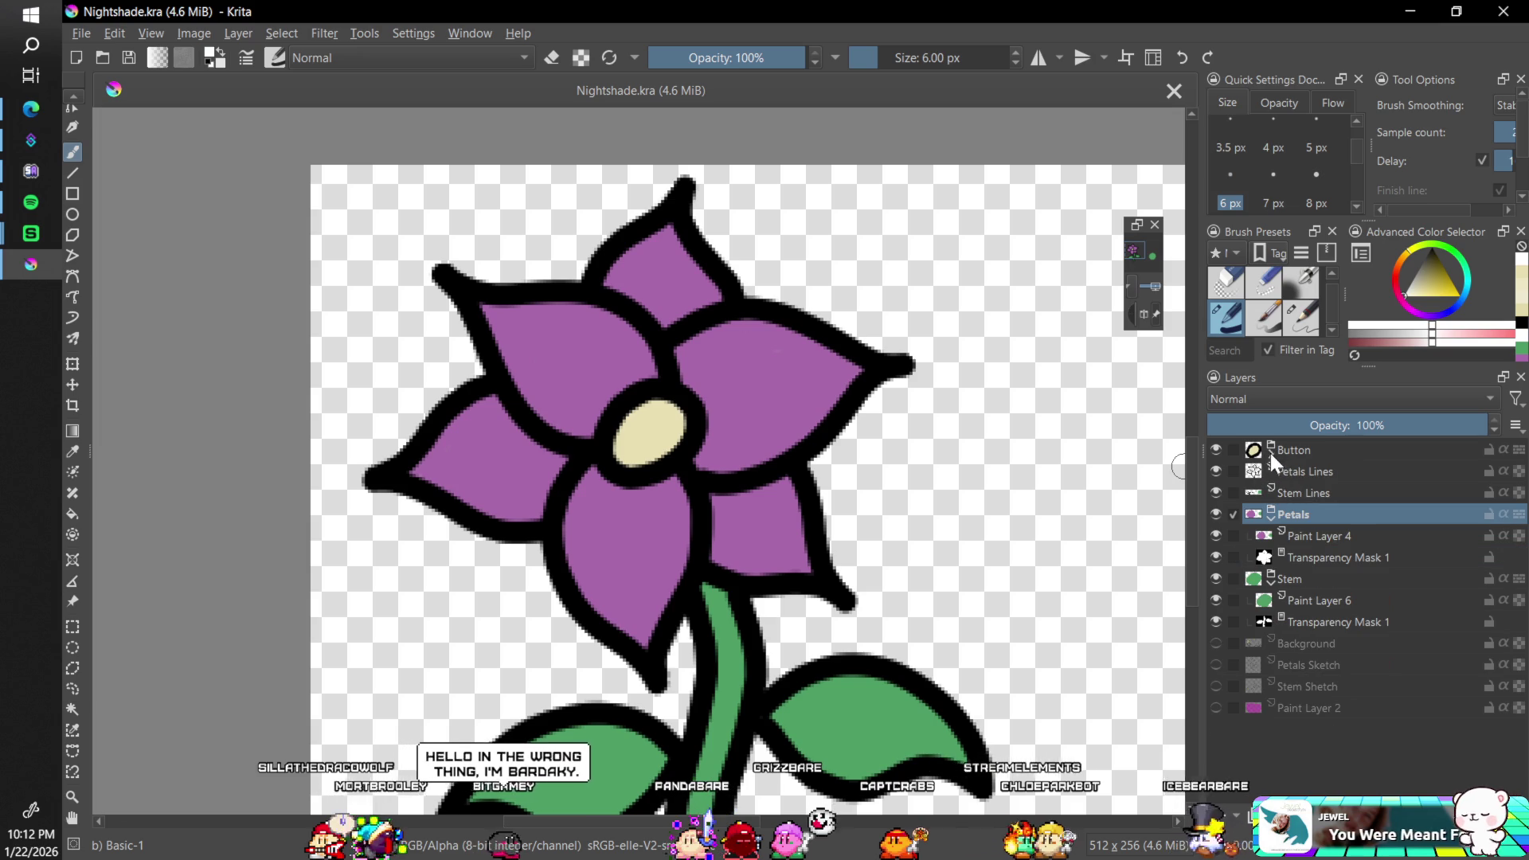
# - Add a new paint layer named Petal Highlights directly below Petals Lines
pyautogui.click(1307, 471)
pyautogui.click(1218, 814)
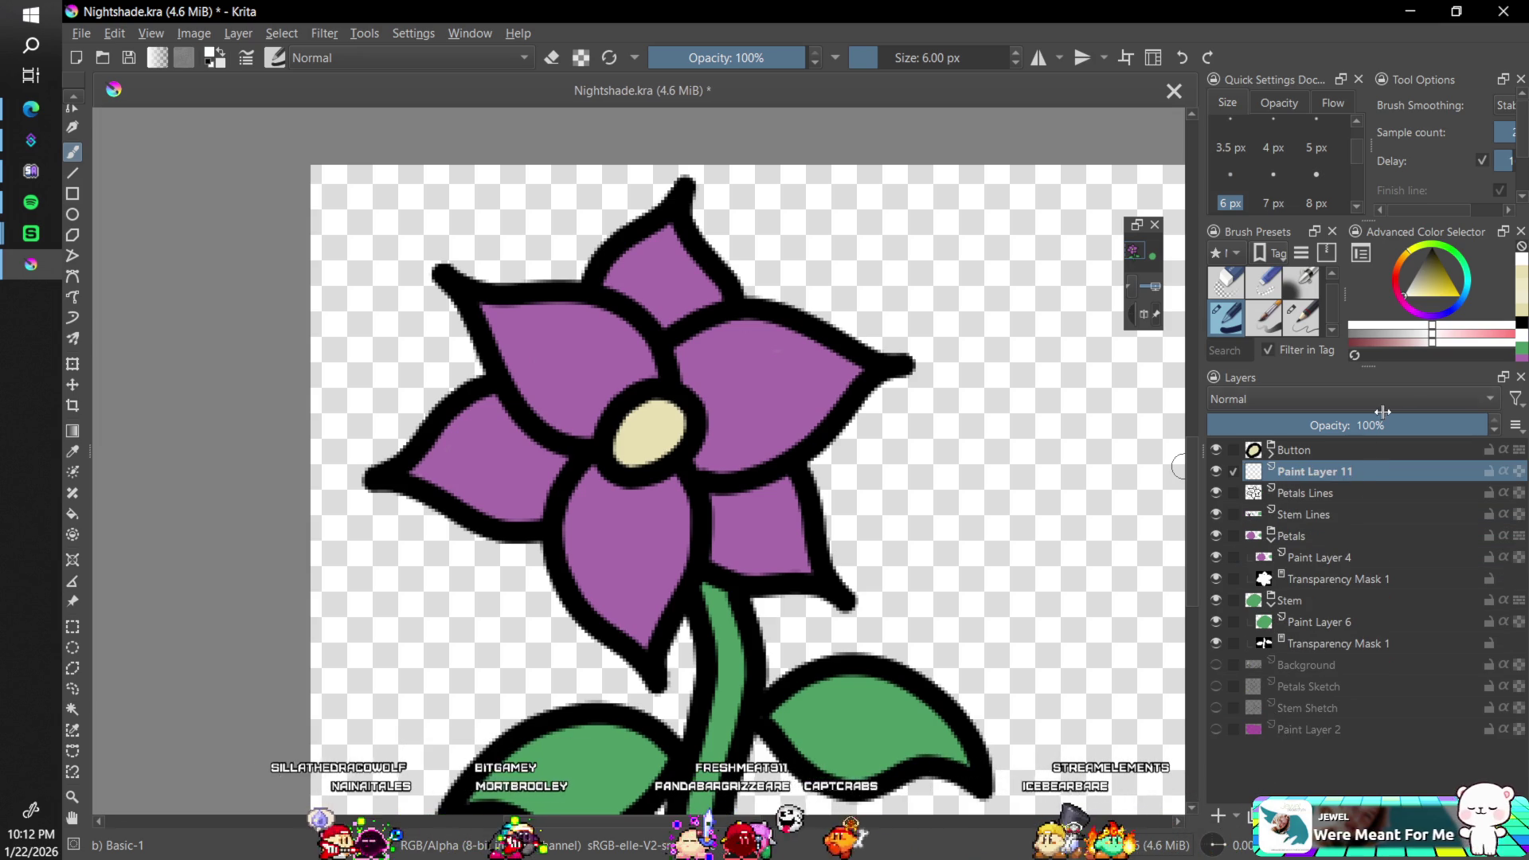
pyautogui.moveTo(1317, 467); pyautogui.dragTo(1336, 503)
pyautogui.doubleClick(1321, 494)
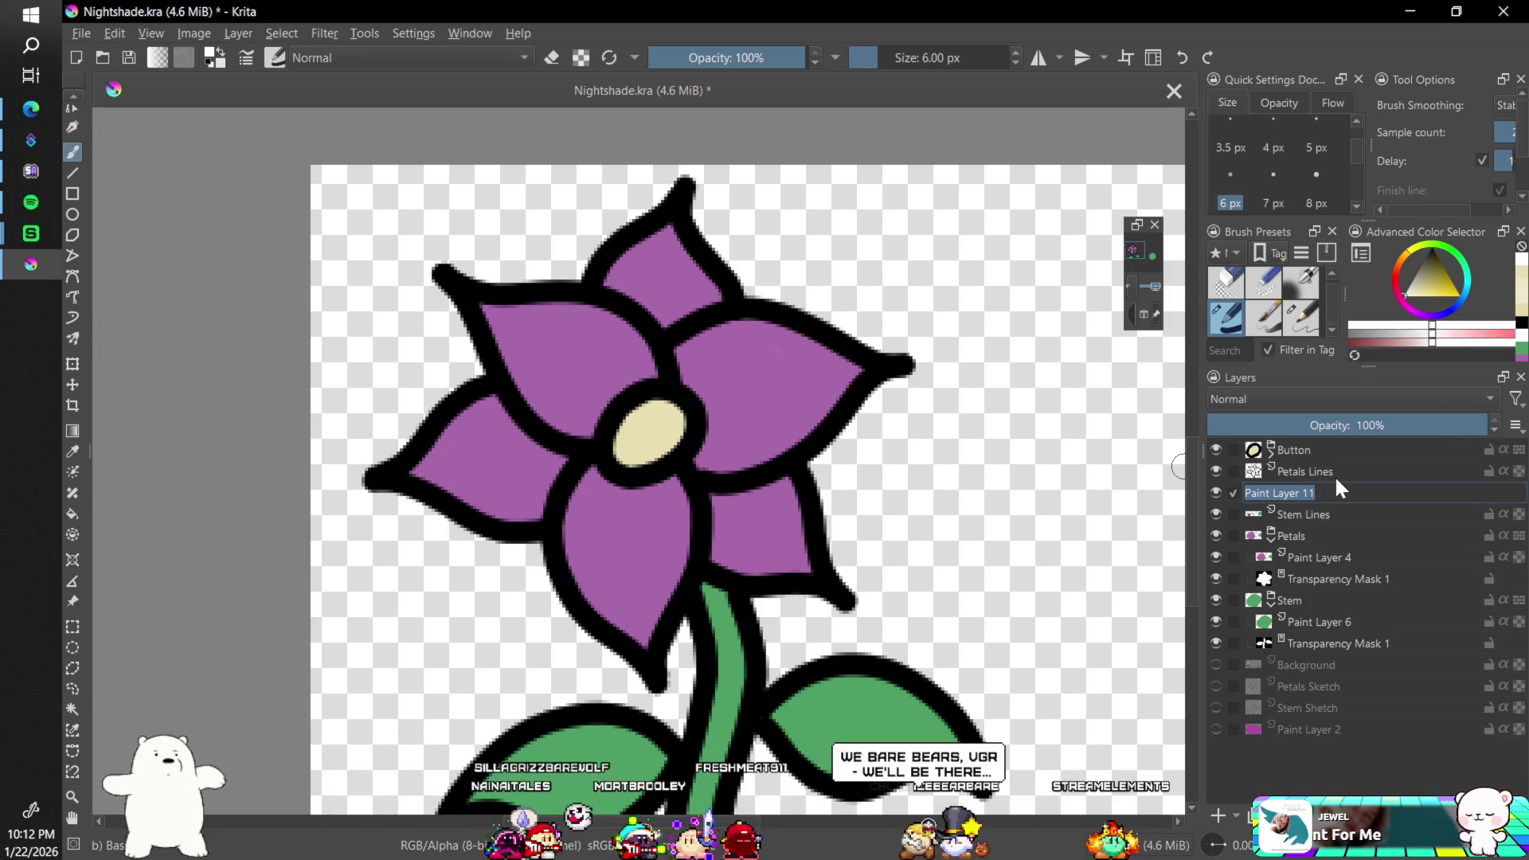
pyautogui.write('P')
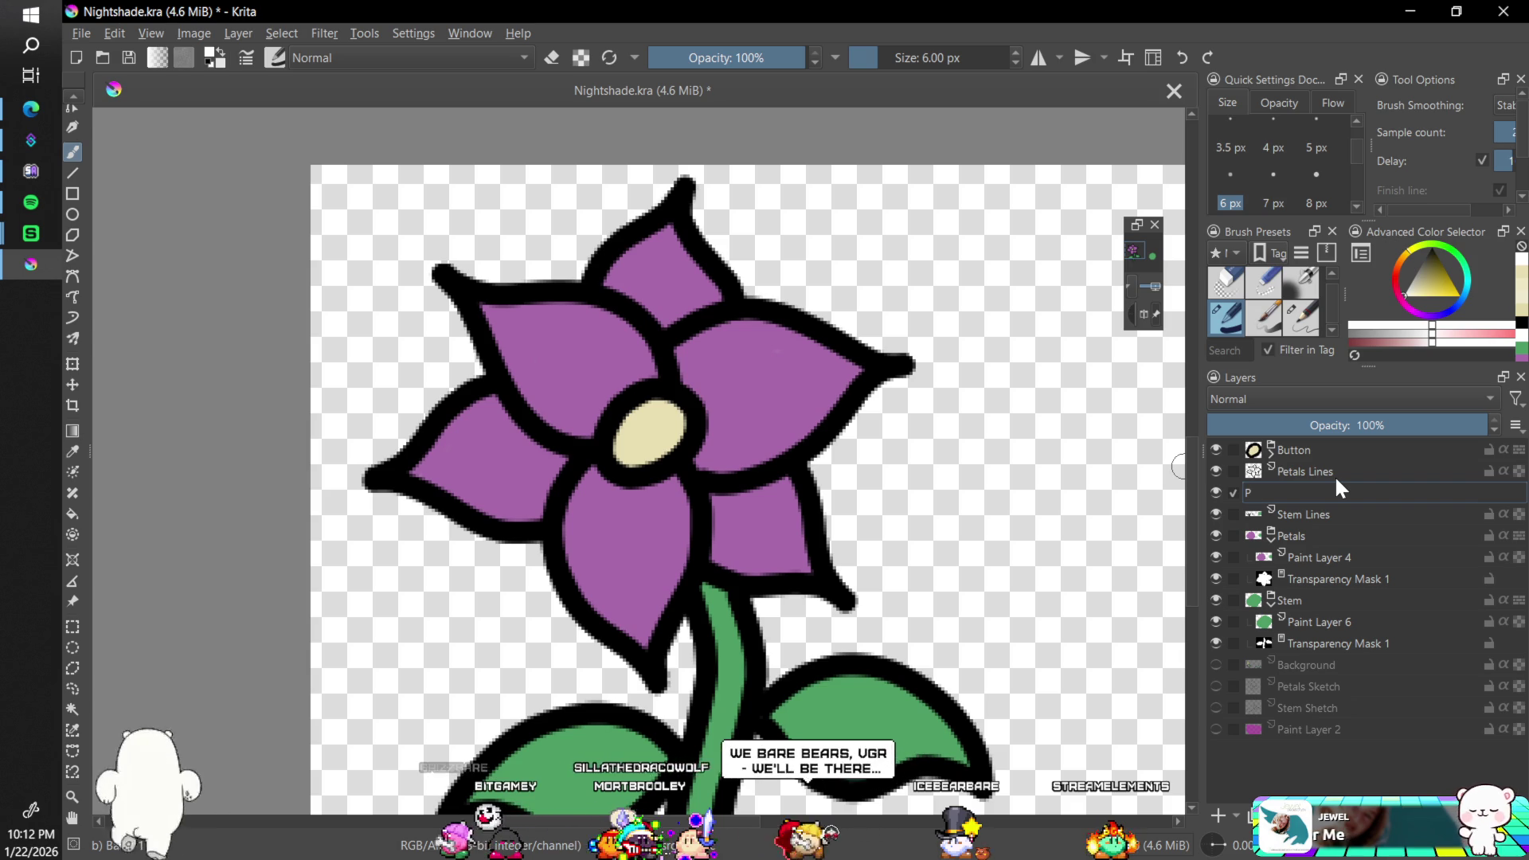
pyautogui.write('et')
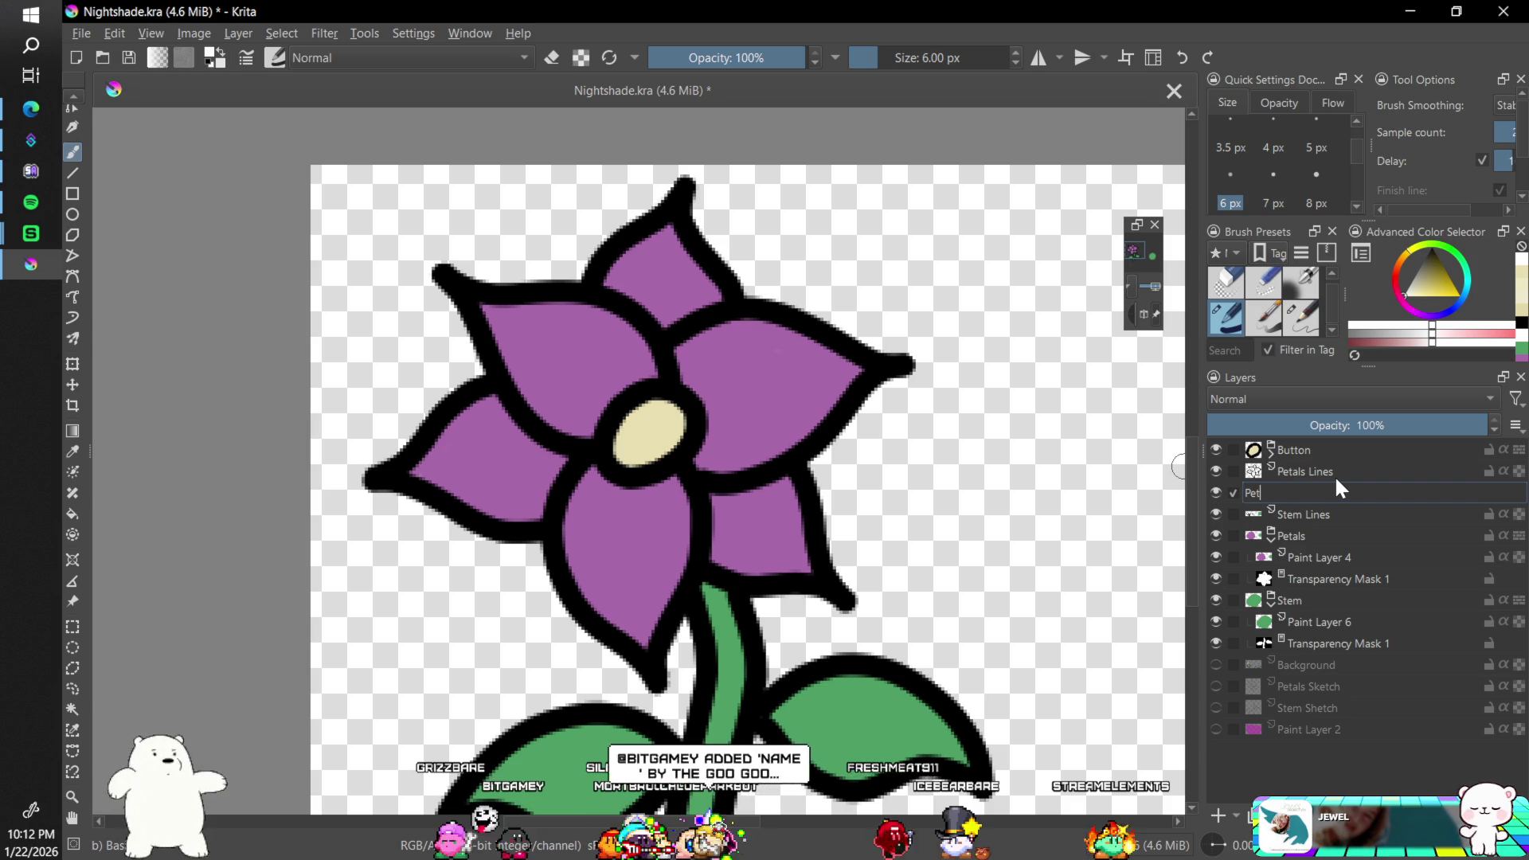
pyautogui.write('al Hi')
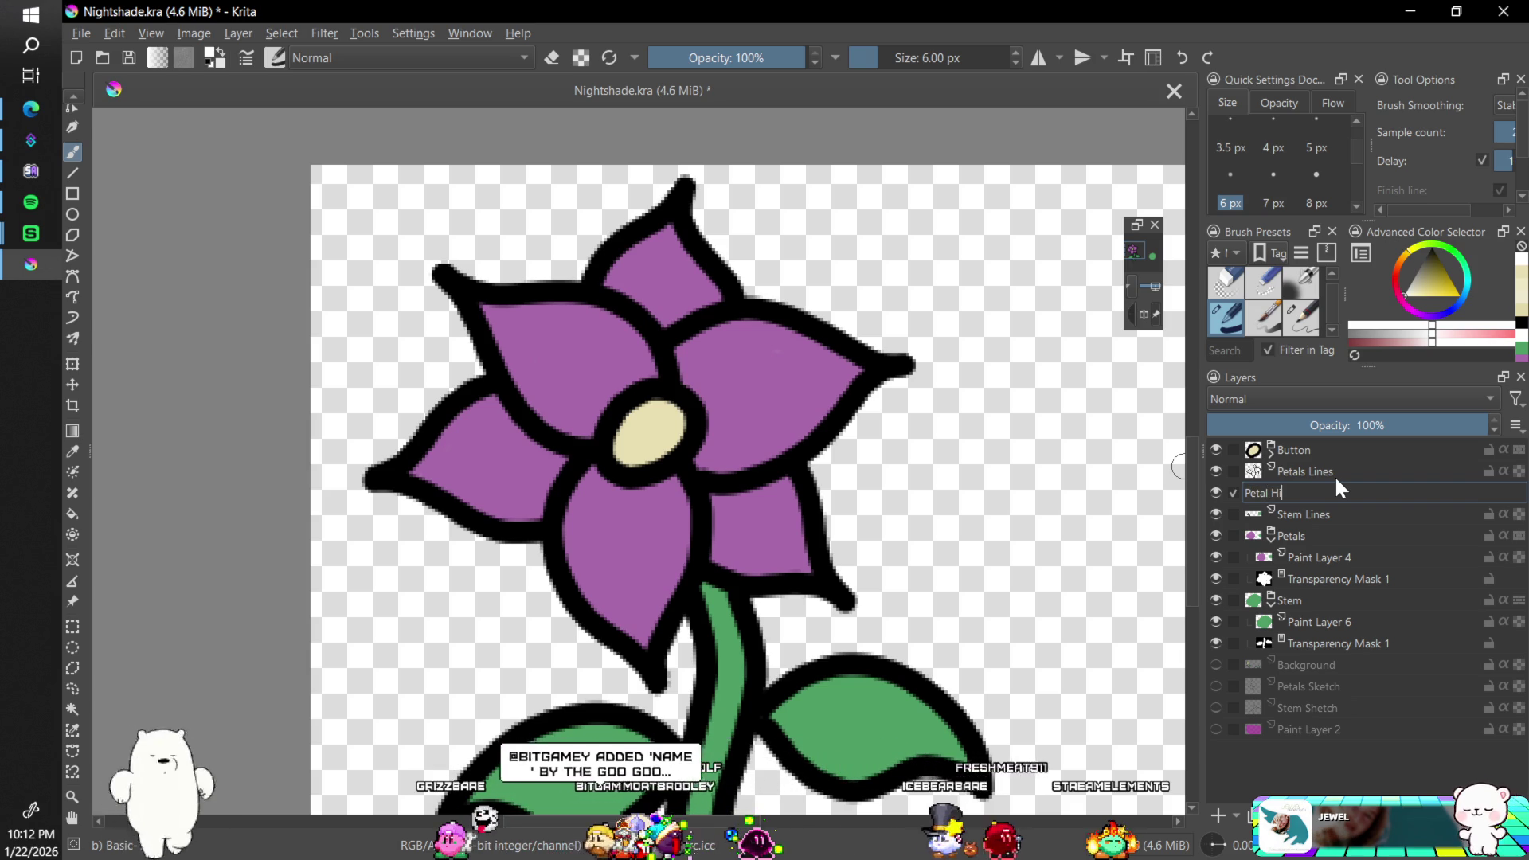
pyautogui.write('ghlights')
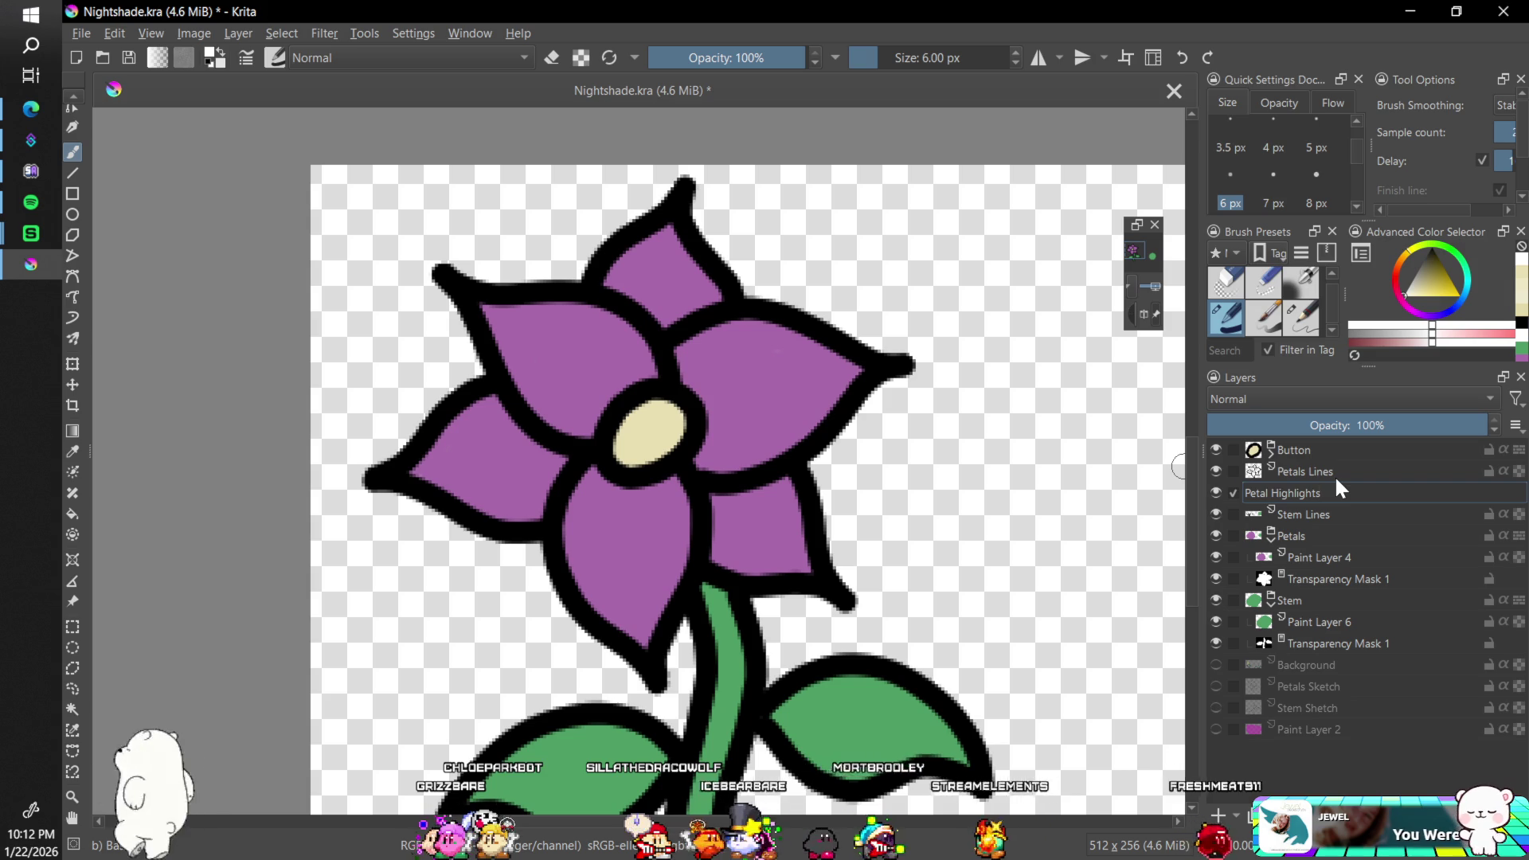
pyautogui.press('Return')
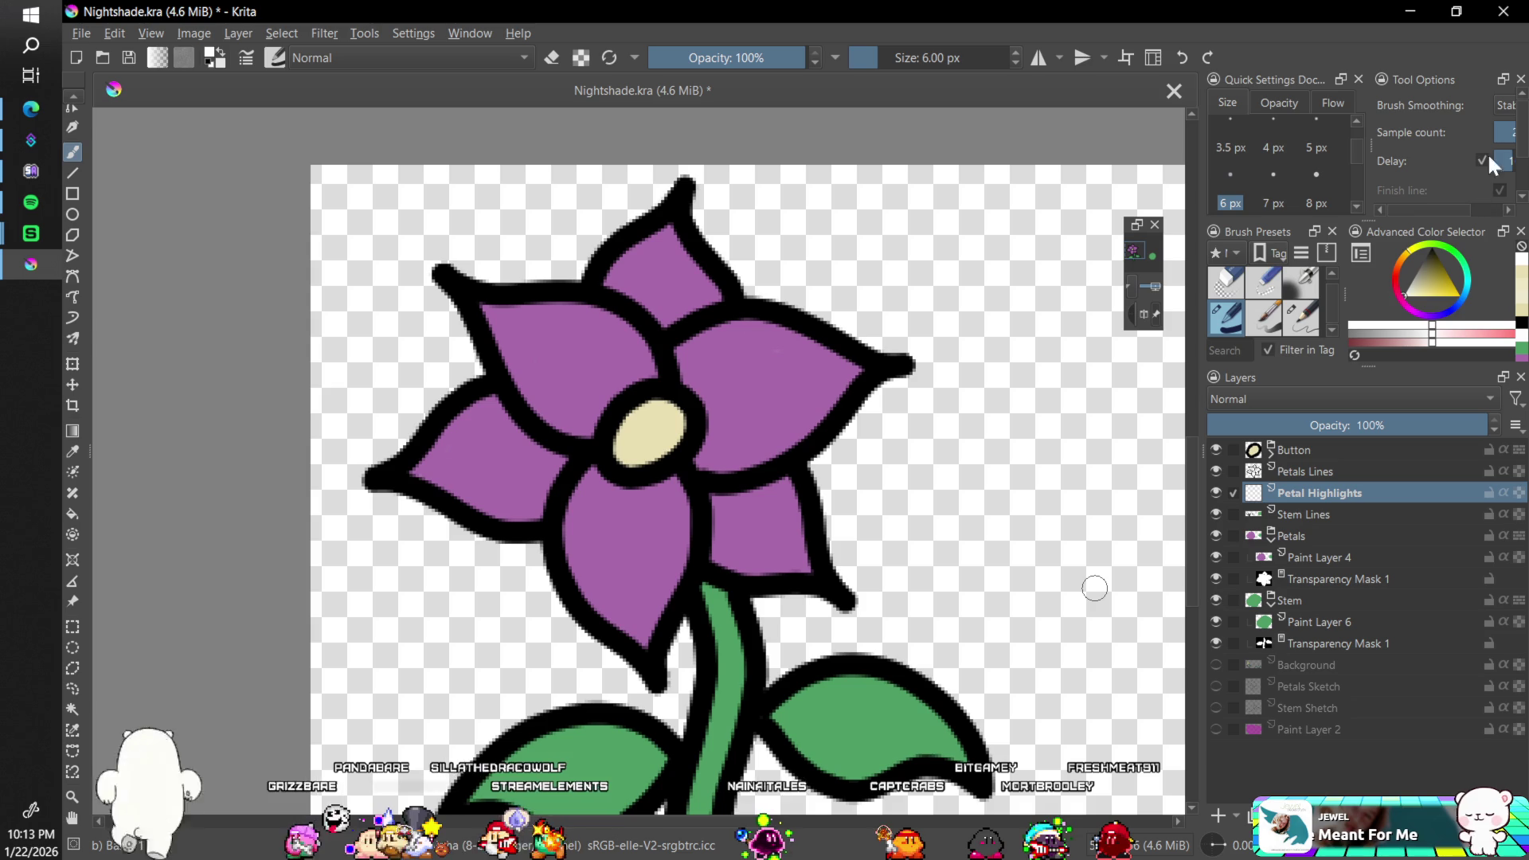
pyautogui.press('6')
pyautogui.press('6')
pyautogui.press('6')
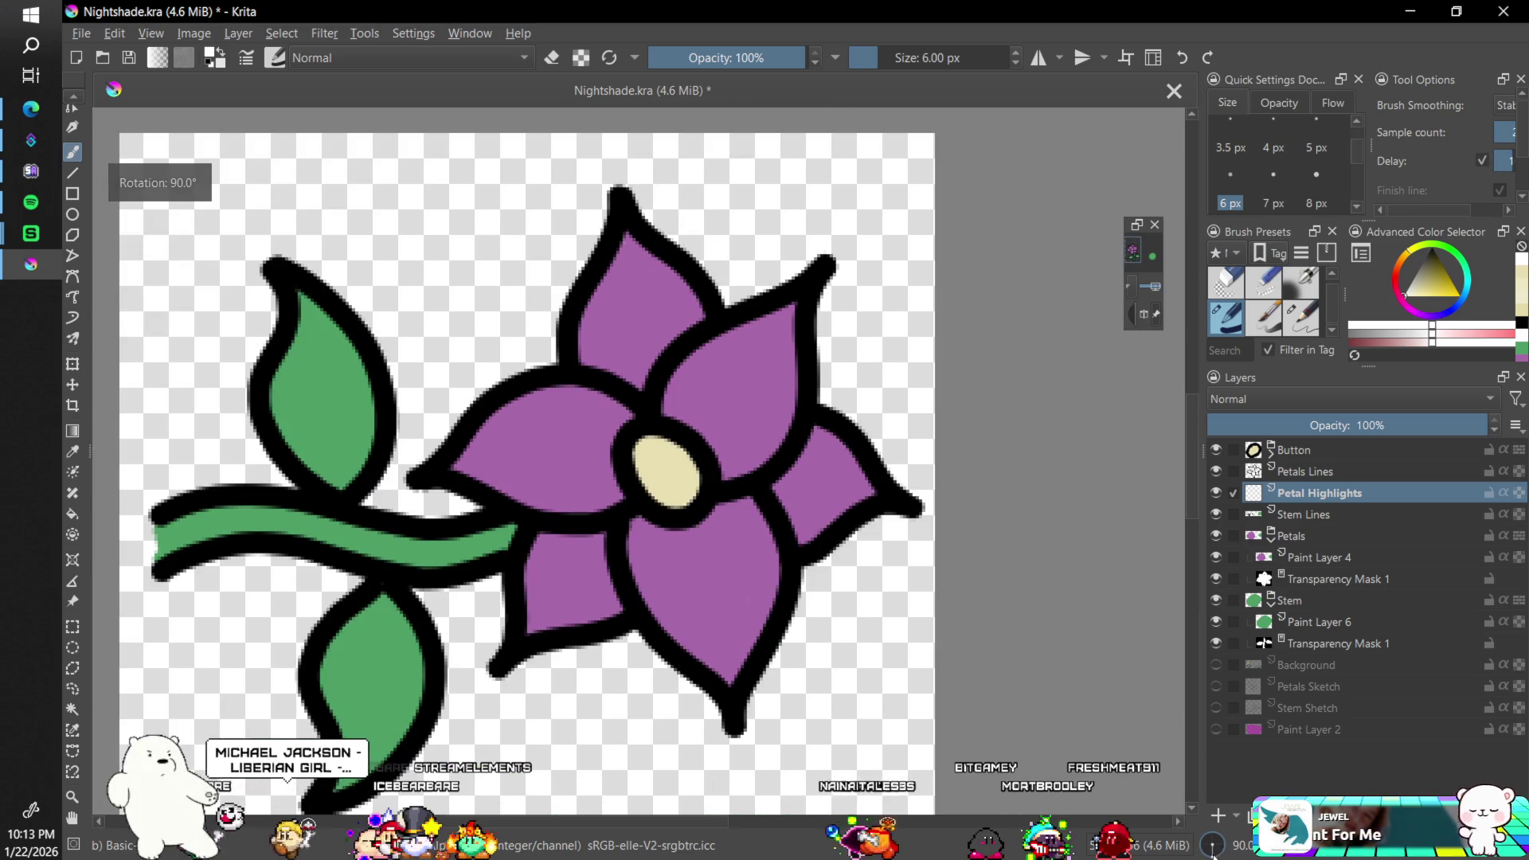
pyautogui.scroll(1, 1094, 631)
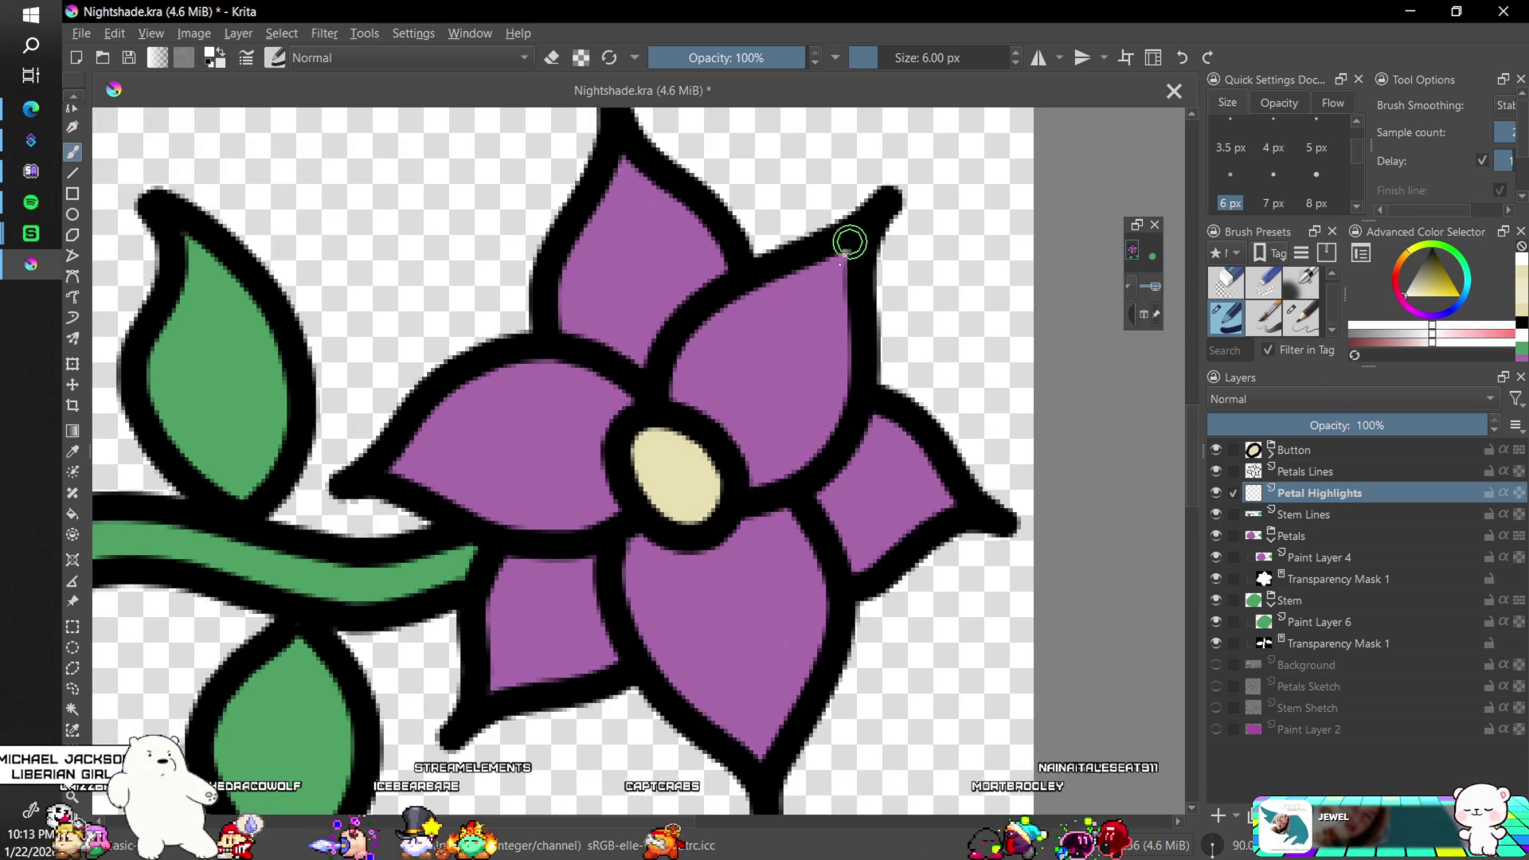
# - Paint white highlight streaks along the right, lower, left and lower-right petal edges
pyautogui.moveTo(844, 253)
pyautogui.mouseDown()
pyautogui.moveTo(834, 407)
pyautogui.moveTo(768, 489)
pyautogui.moveTo(805, 422)
pyautogui.mouseUp()
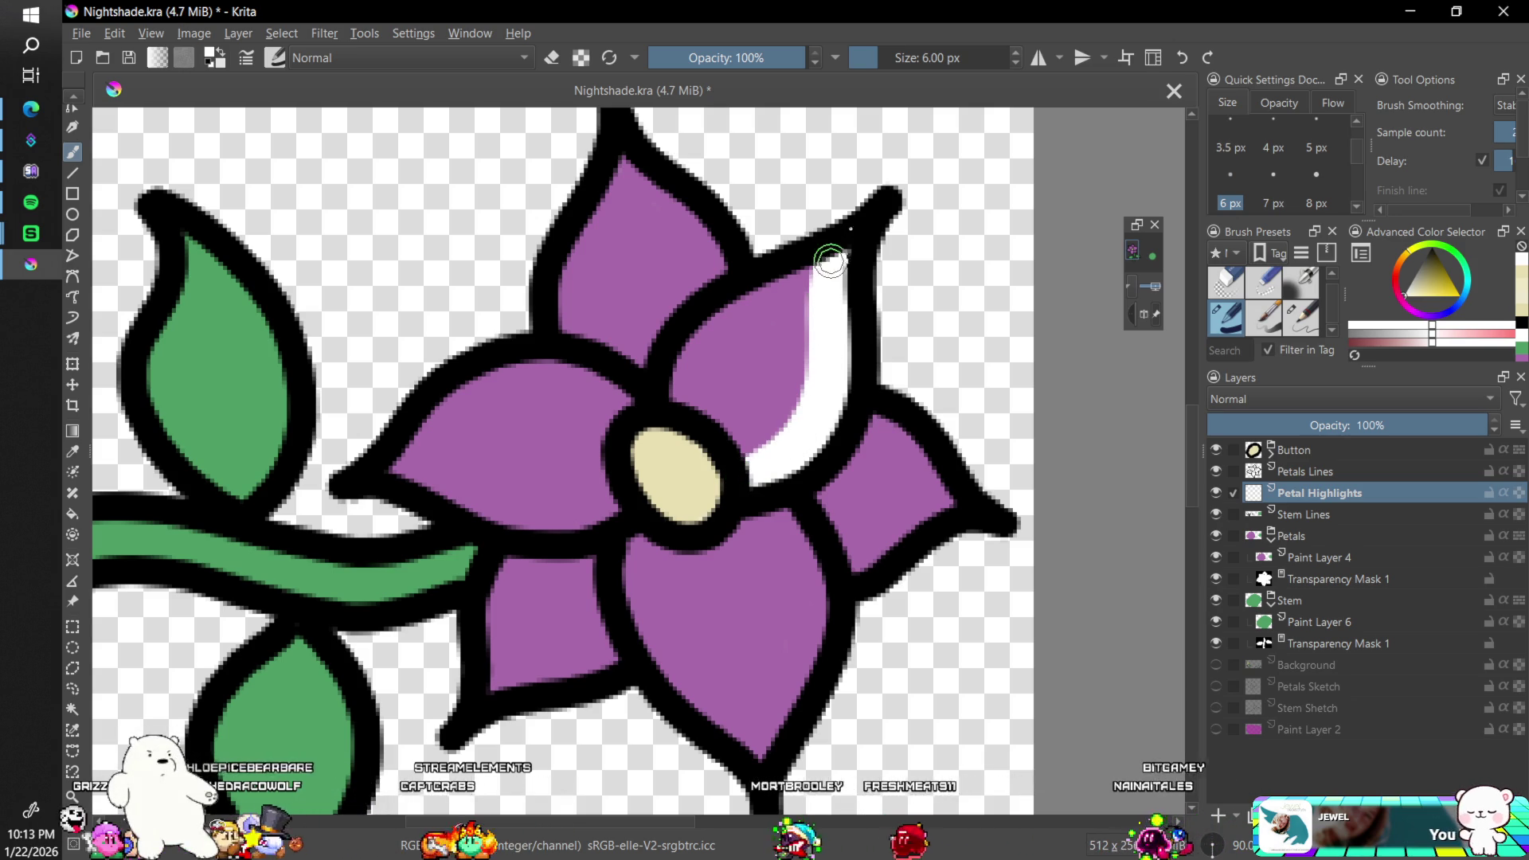
pyautogui.hotkey('ctrl', 'z')
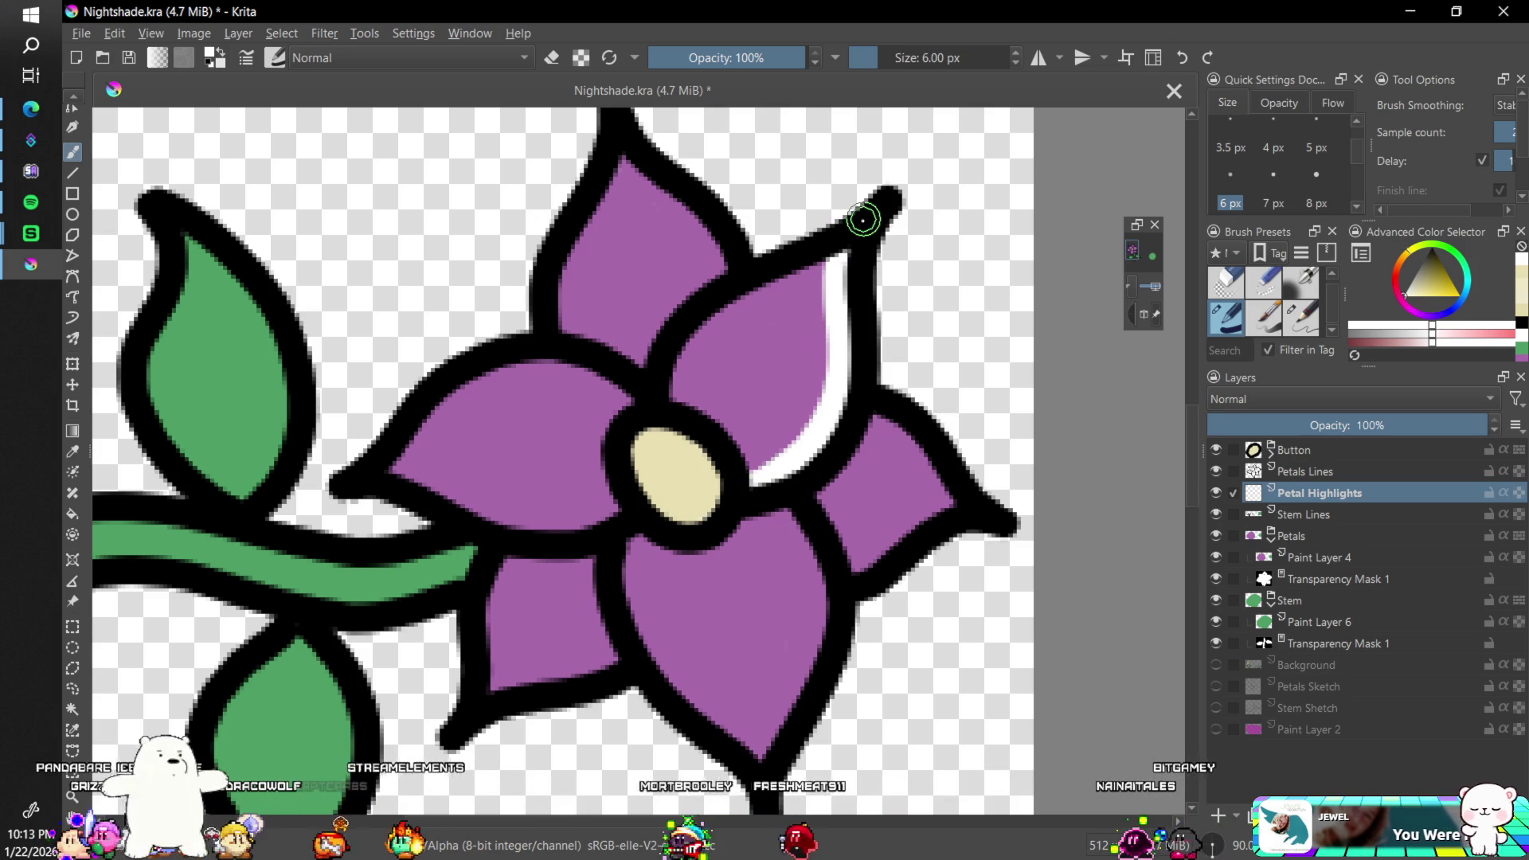
pyautogui.moveTo(828, 303)
pyautogui.mouseDown()
pyautogui.moveTo(833, 374)
pyautogui.moveTo(813, 422)
pyautogui.moveTo(733, 478)
pyautogui.mouseUp()
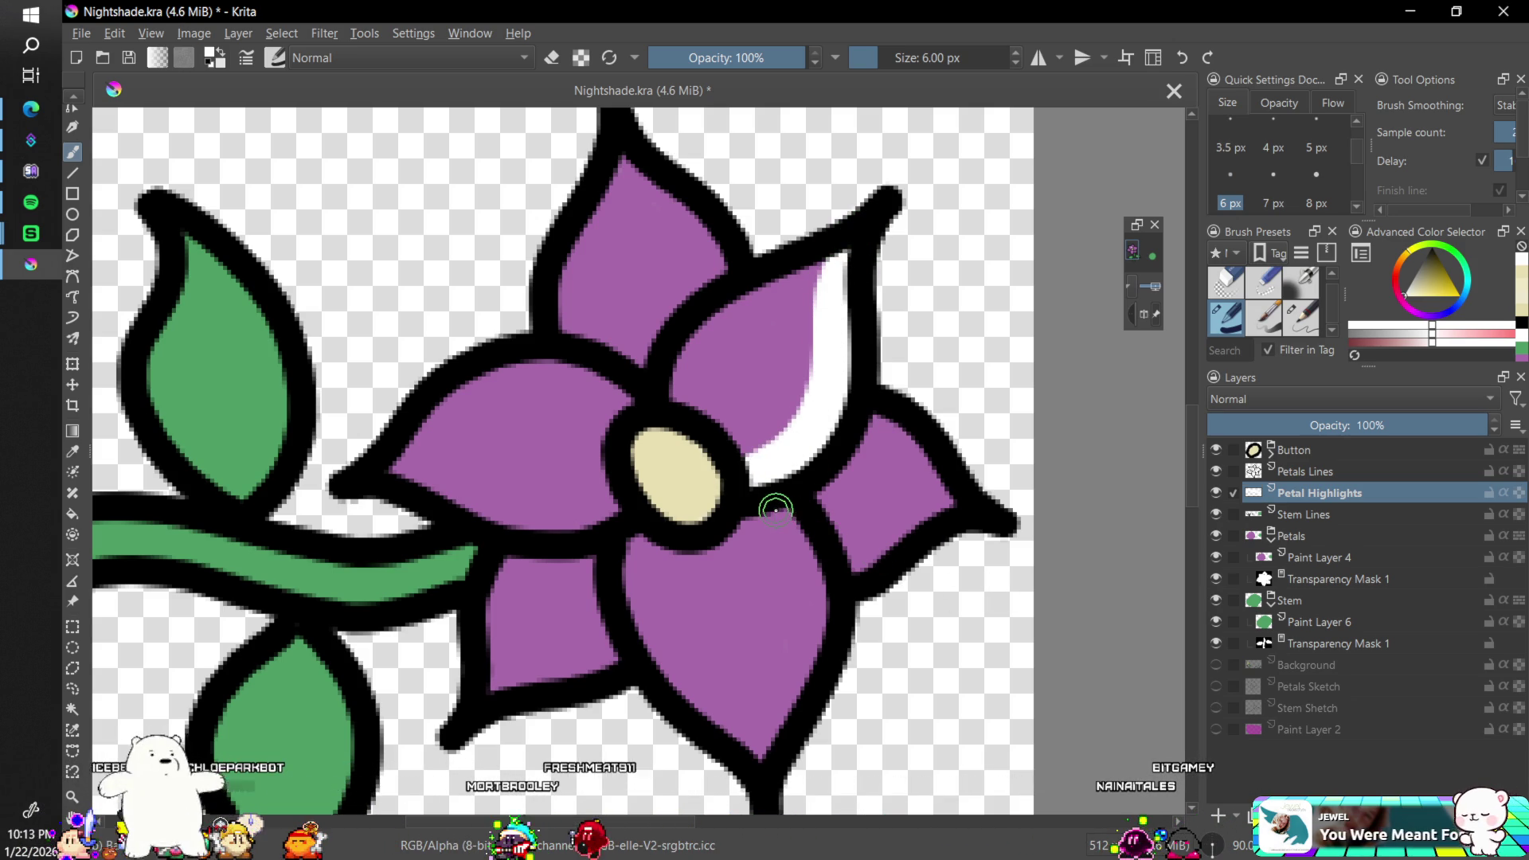
pyautogui.moveTo(768, 508)
pyautogui.mouseDown()
pyautogui.moveTo(808, 612)
pyautogui.moveTo(758, 787)
pyautogui.mouseUp()
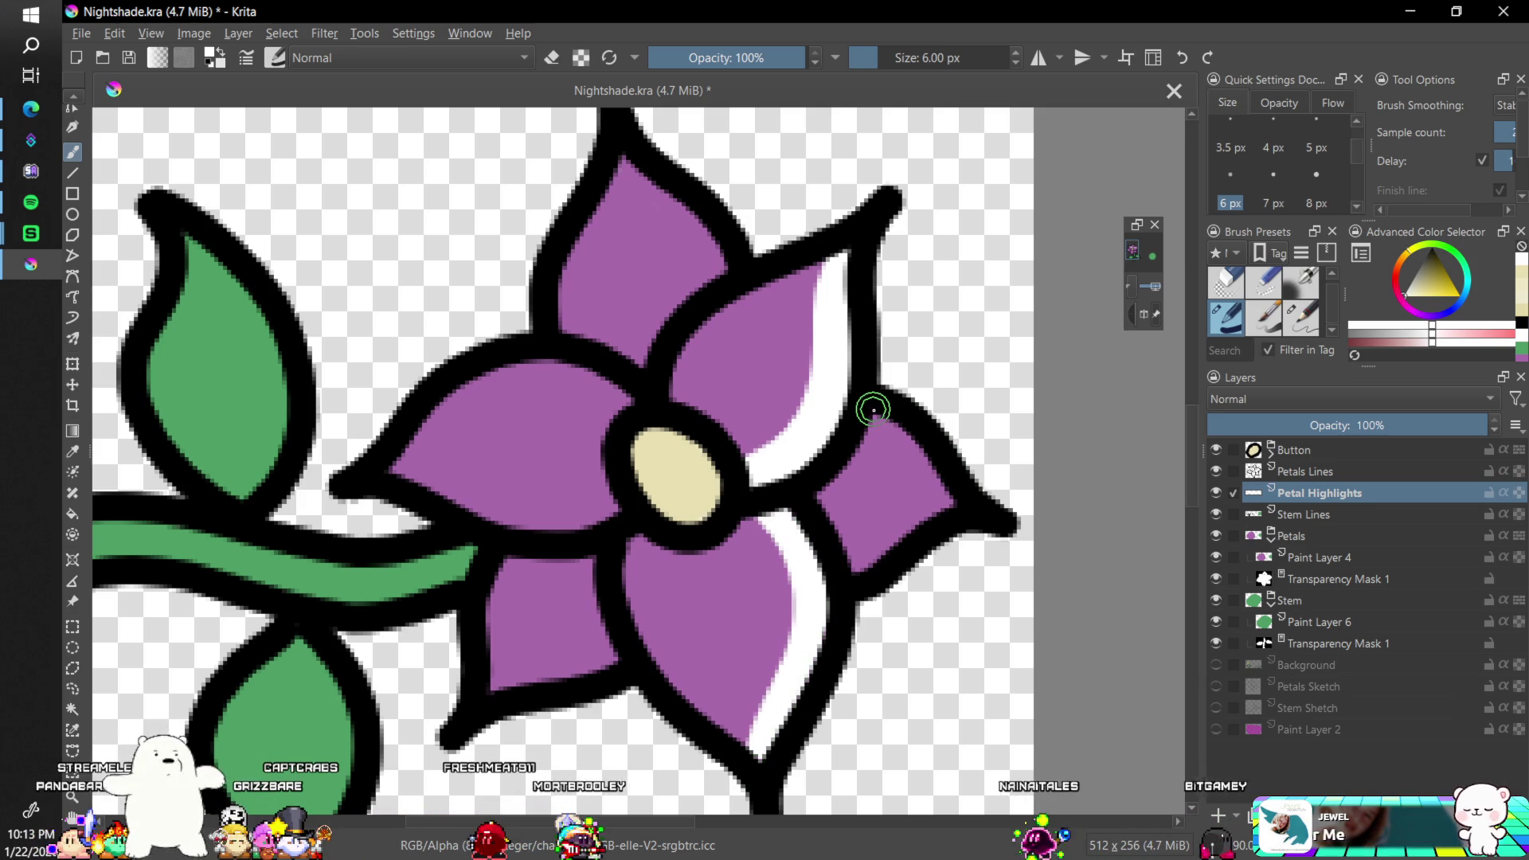
pyautogui.moveTo(889, 425)
pyautogui.mouseDown()
pyautogui.moveTo(922, 467)
pyautogui.moveTo(959, 481)
pyautogui.moveTo(866, 567)
pyautogui.mouseUp()
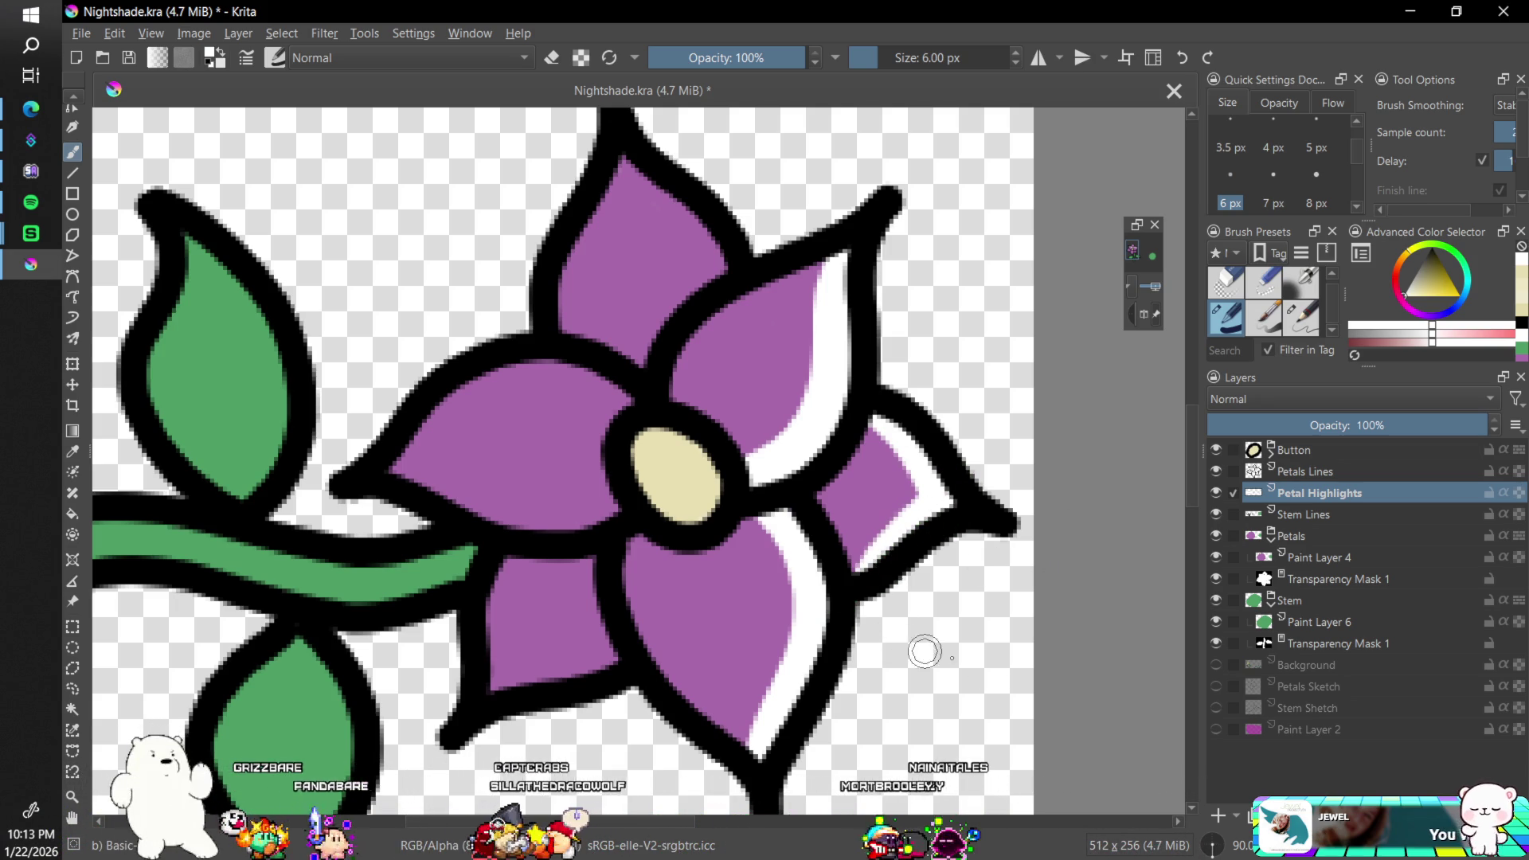
pyautogui.click(1213, 845)
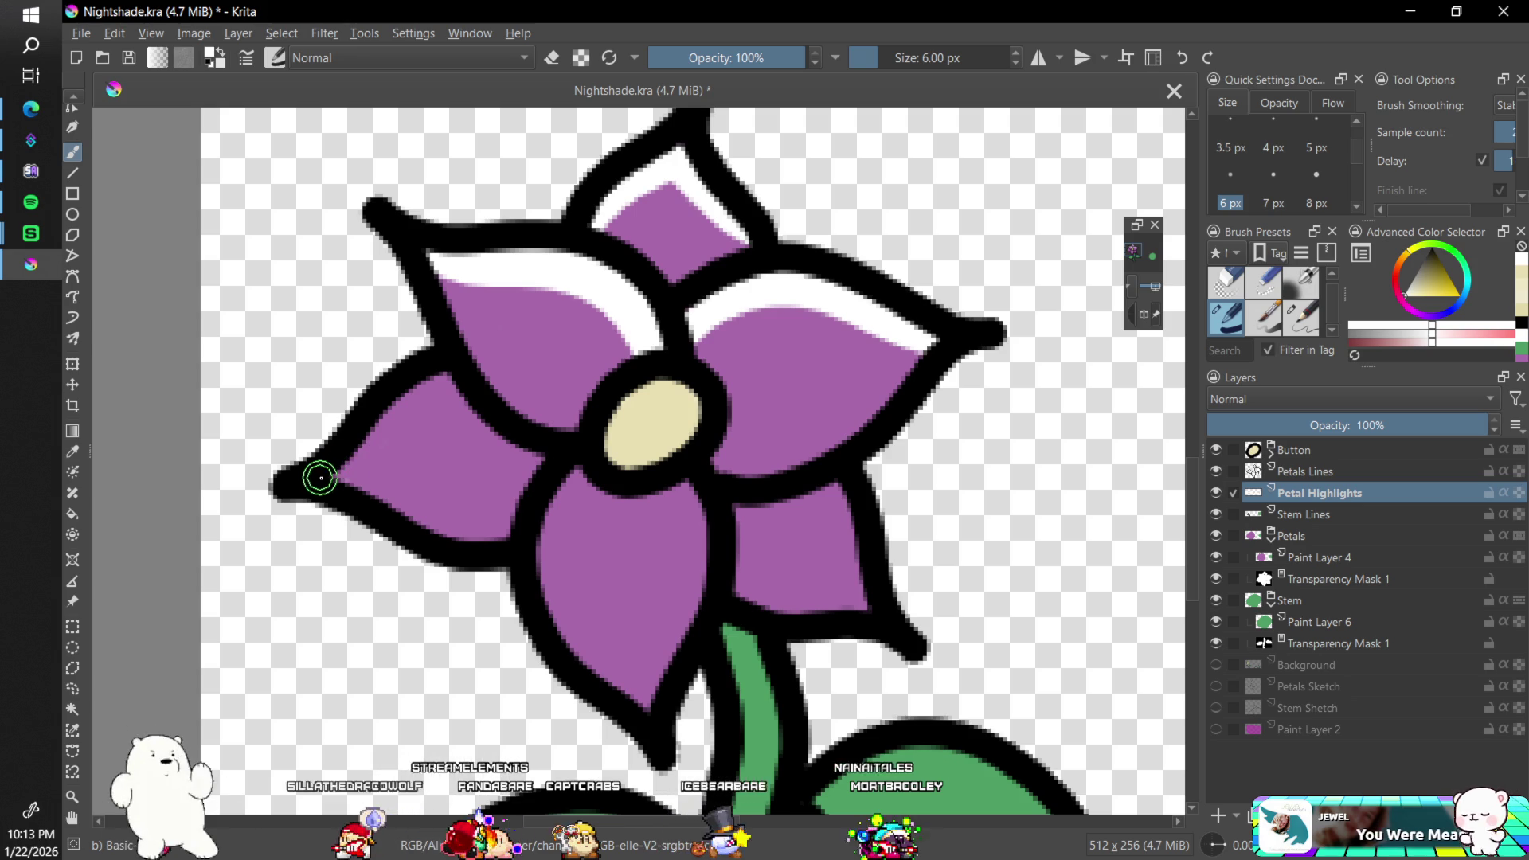
pyautogui.moveTo(319, 474); pyautogui.dragTo(482, 370)
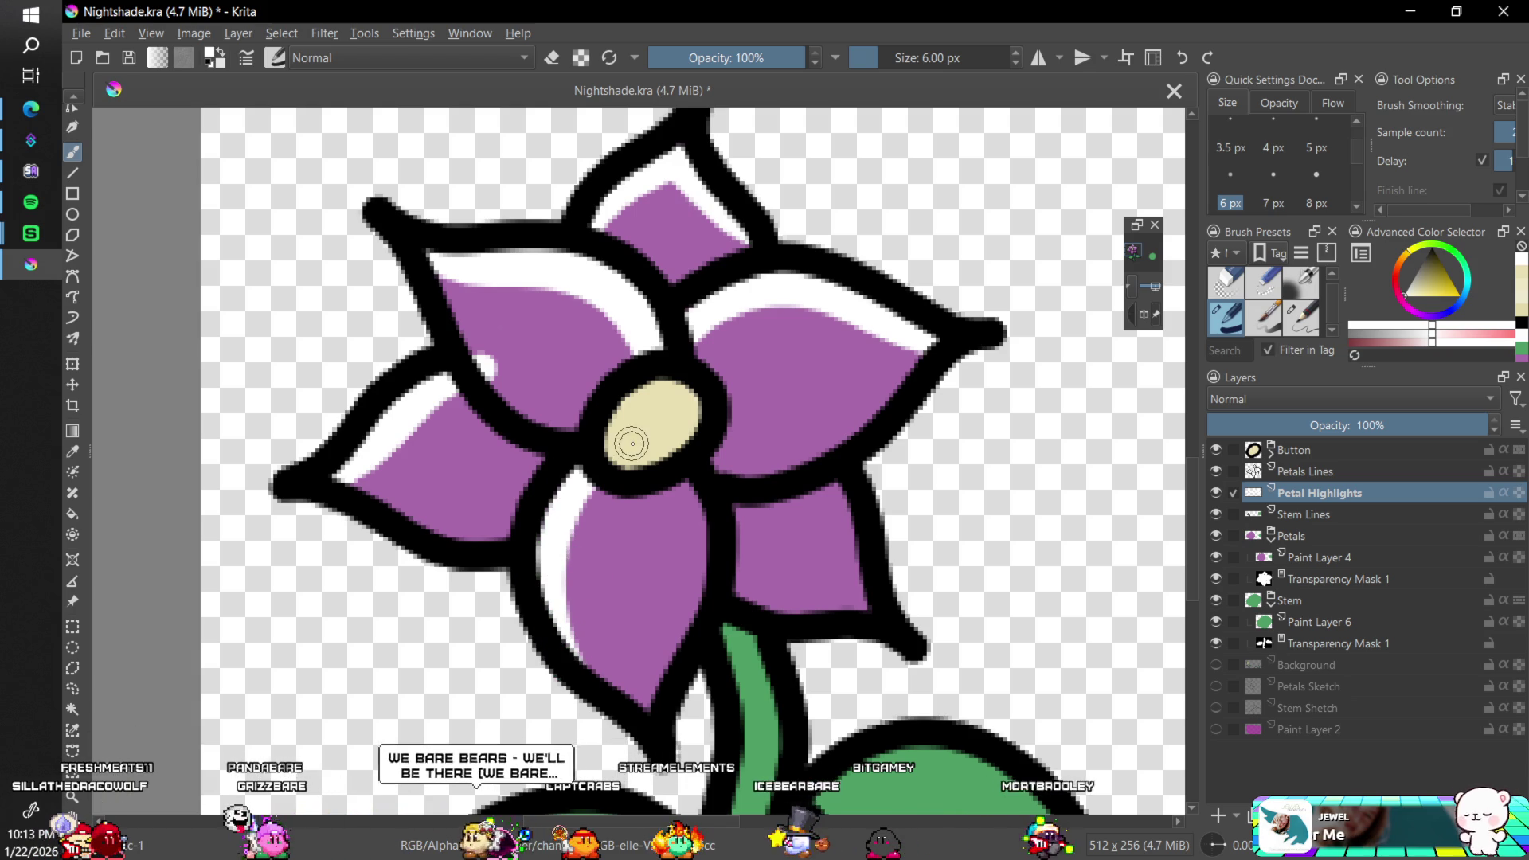
pyautogui.moveTo(828, 486)
pyautogui.mouseDown()
pyautogui.moveTo(853, 521)
pyautogui.moveTo(864, 608)
pyautogui.mouseUp()
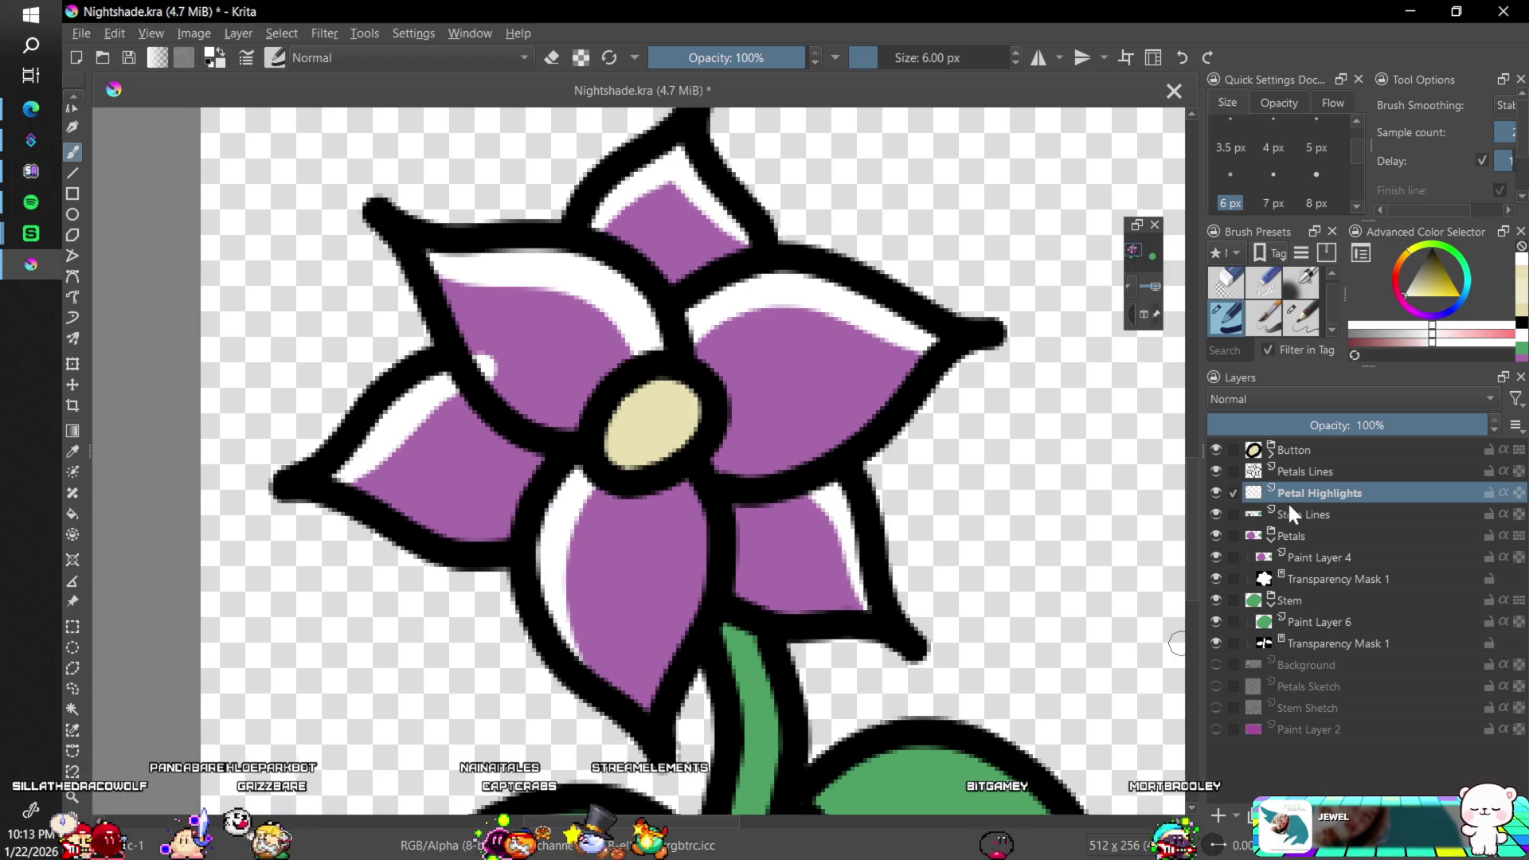
# - Switch to a 5 px eraser and lower the Petal Highlights layer opacity to 46%
pyautogui.click(1225, 282)
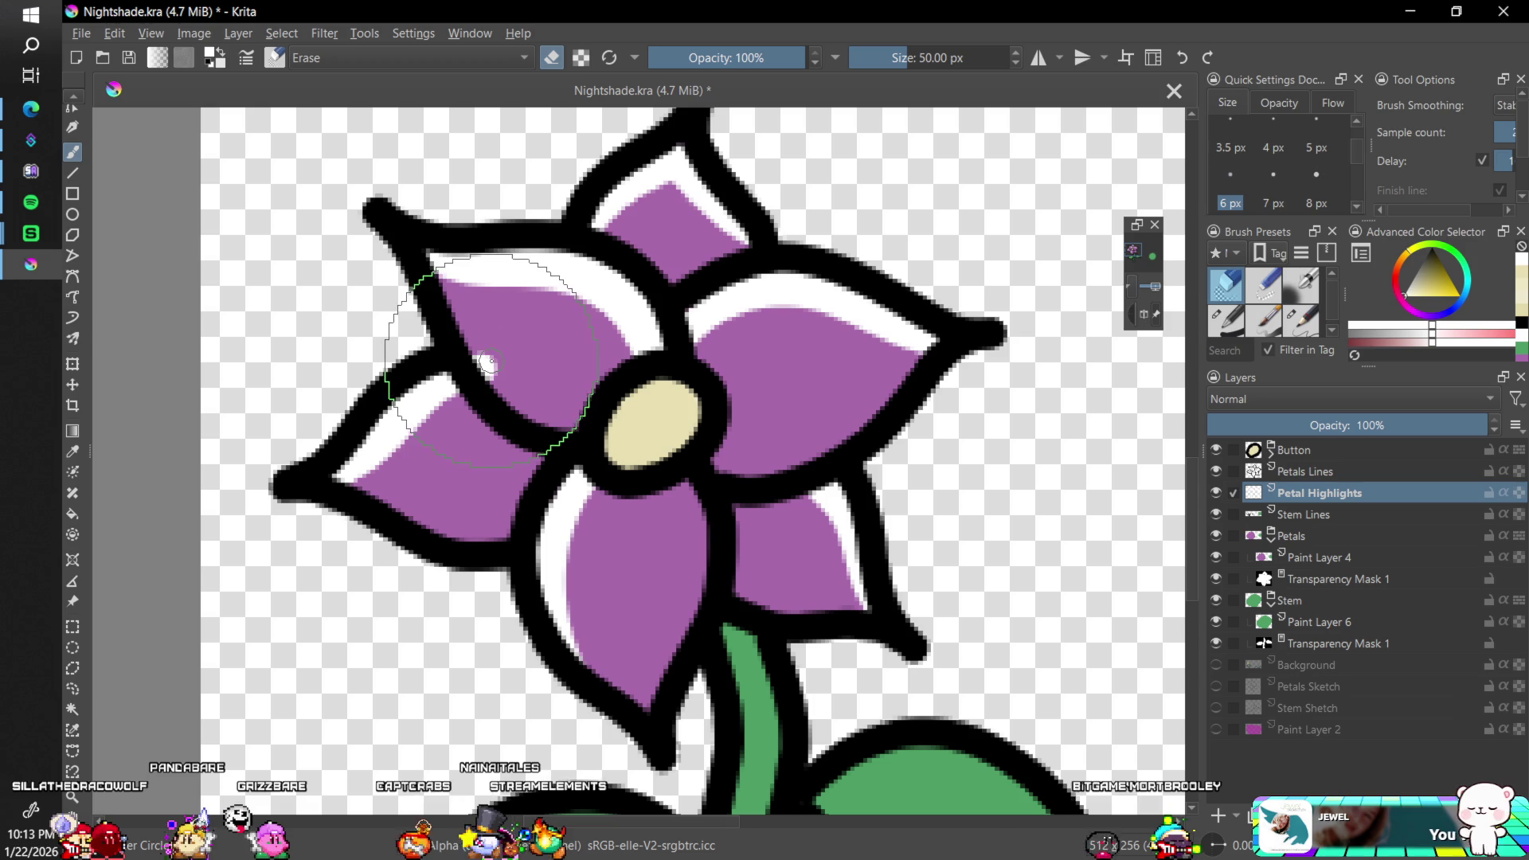
pyautogui.moveTo(853, 220); pyautogui.dragTo(579, 285)
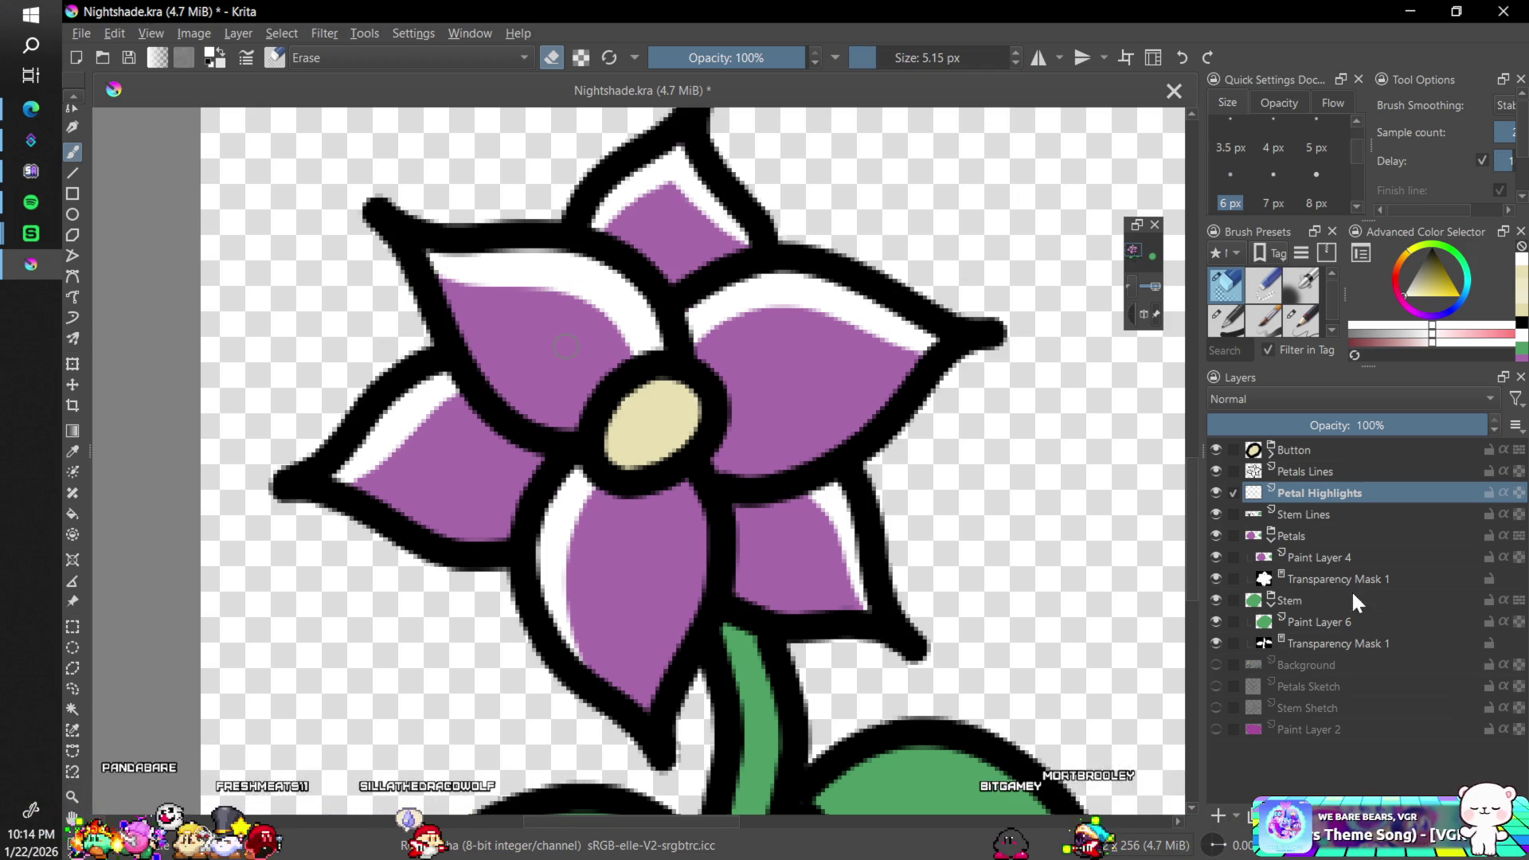
pyautogui.click(1312, 424)
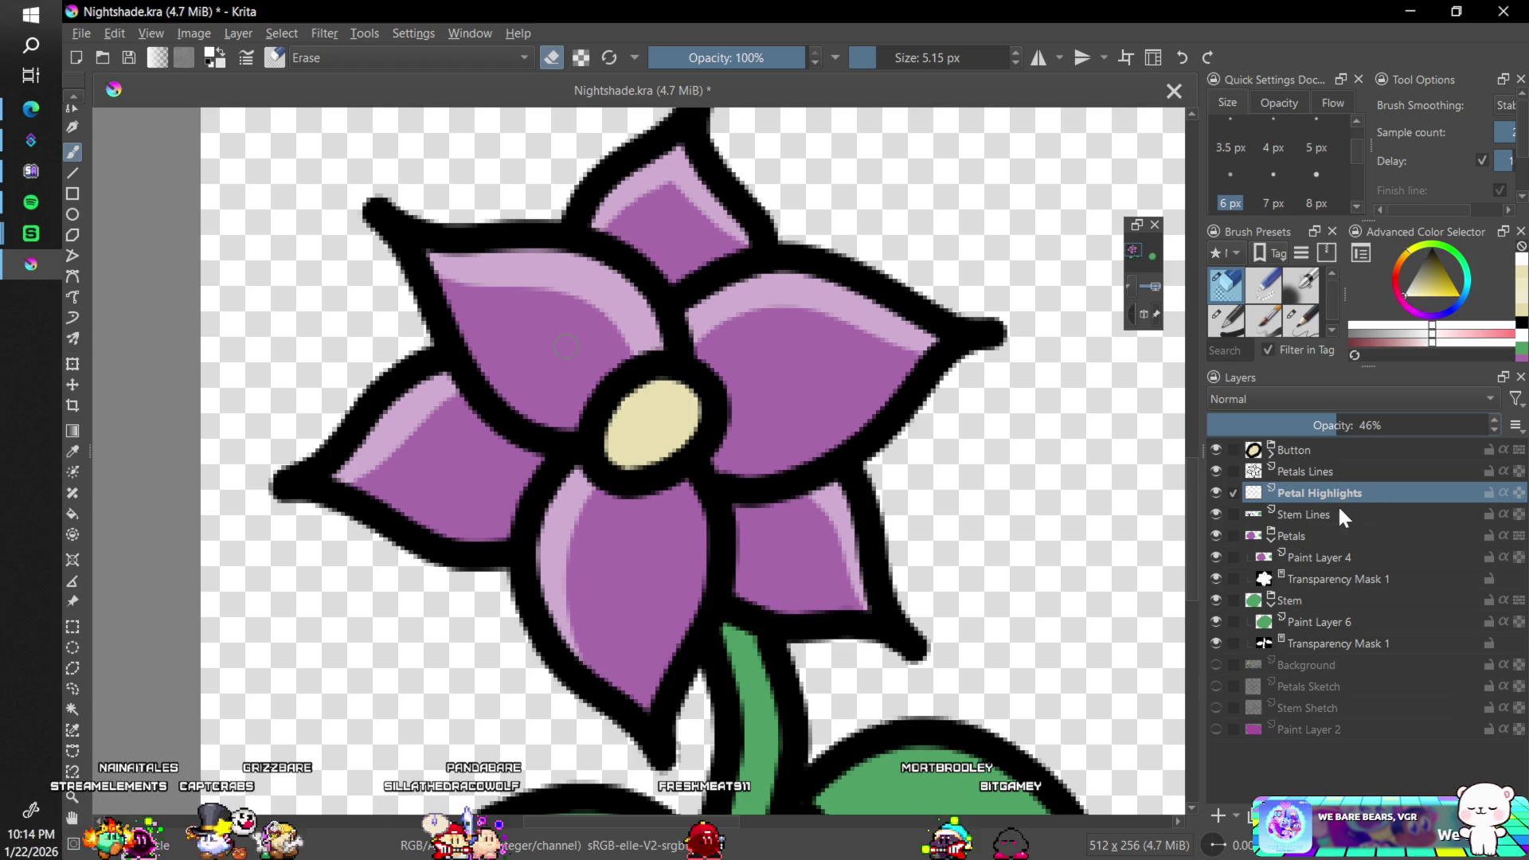
# - Add a new layer named Petal Shading above Petal Highlights
pyautogui.press('Insert')
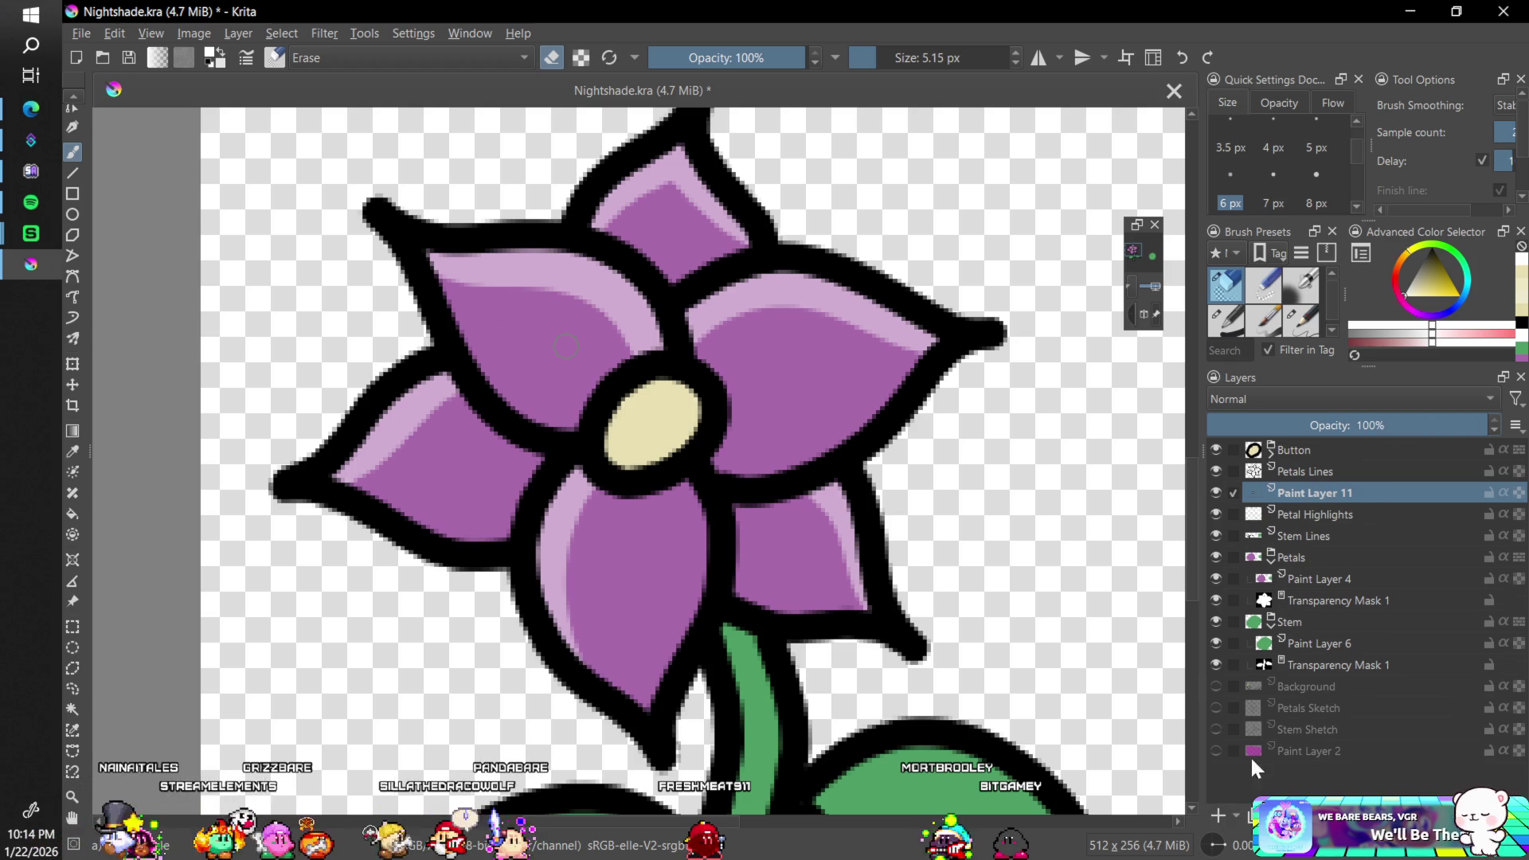
pyautogui.click(1448, 270)
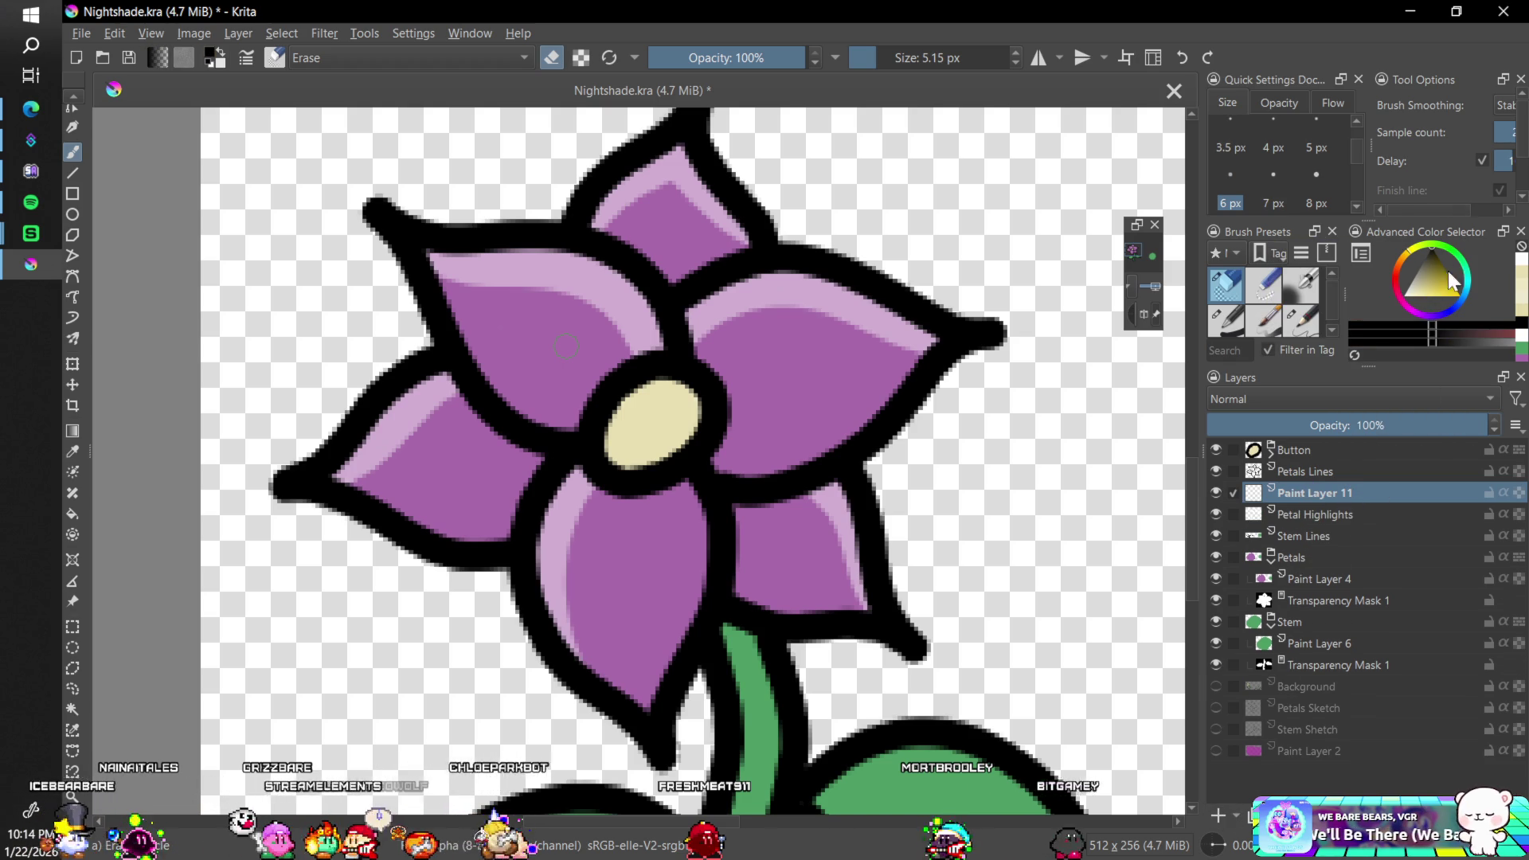
pyautogui.doubleClick(1311, 494)
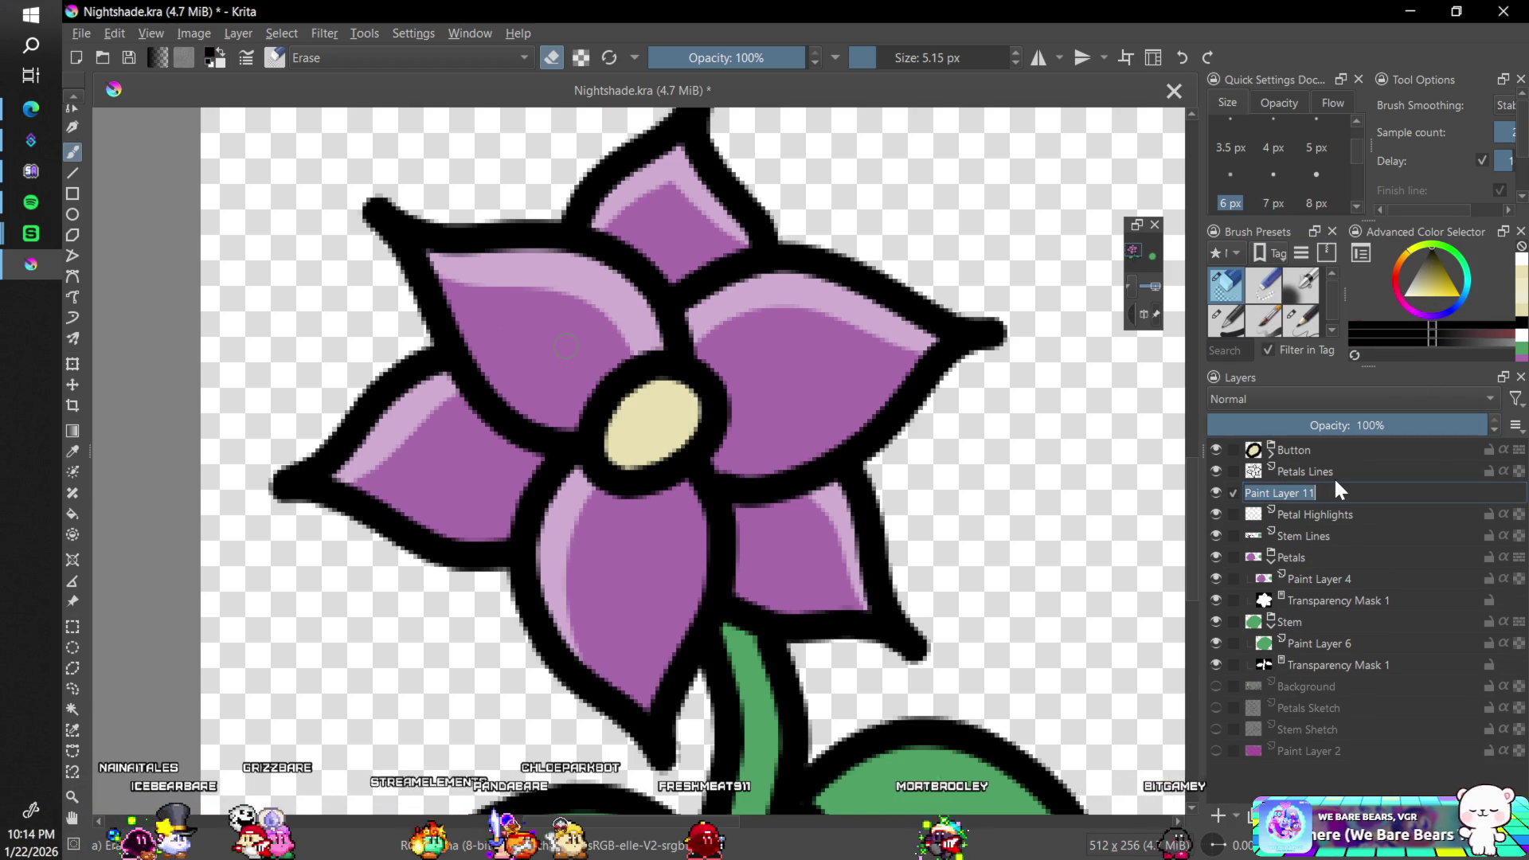
pyautogui.write('Peta')
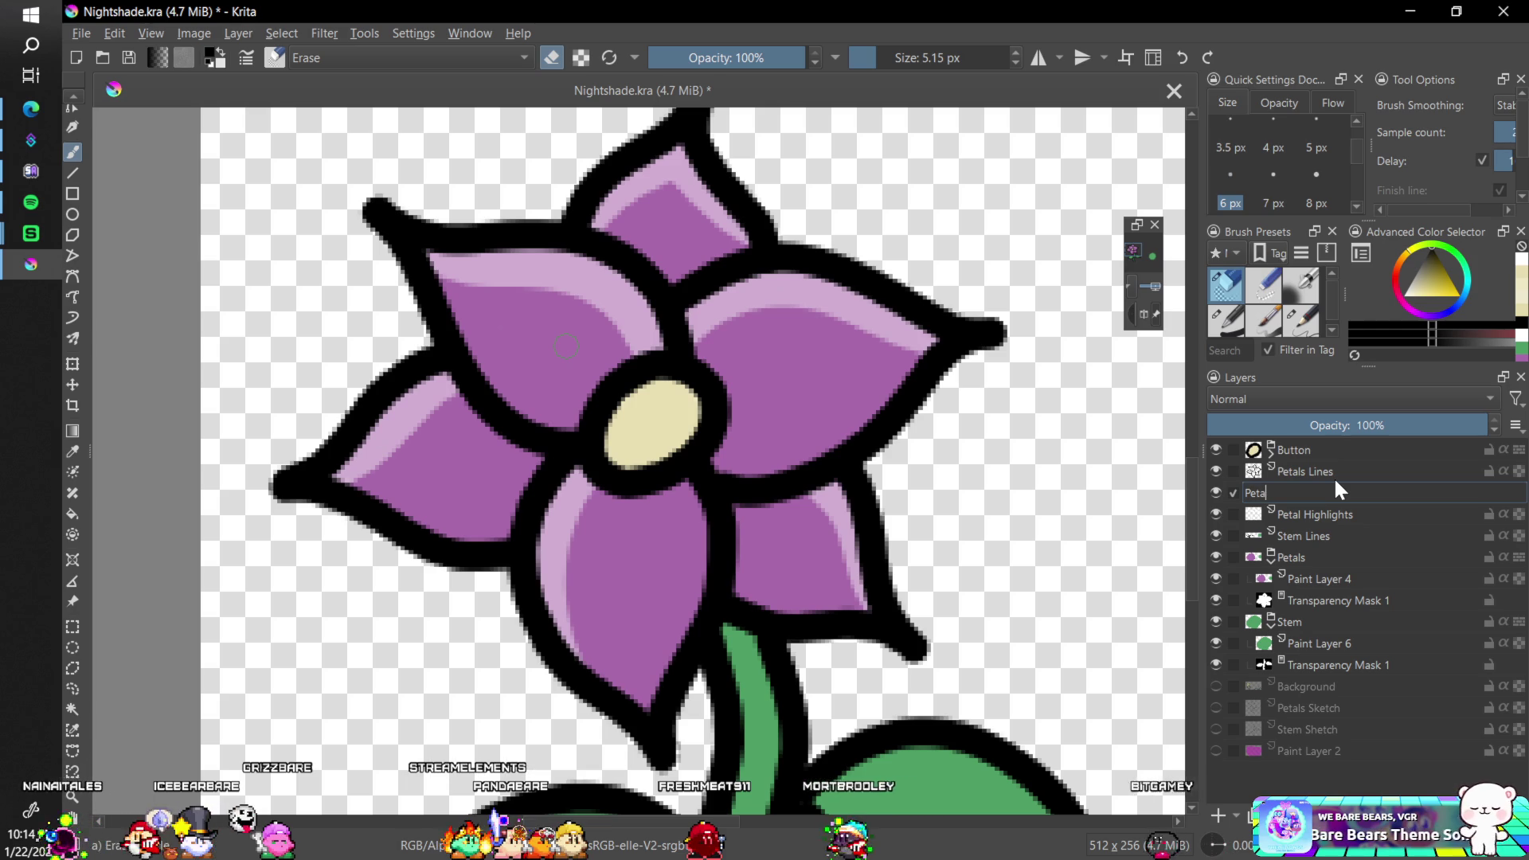
pyautogui.write('l S')
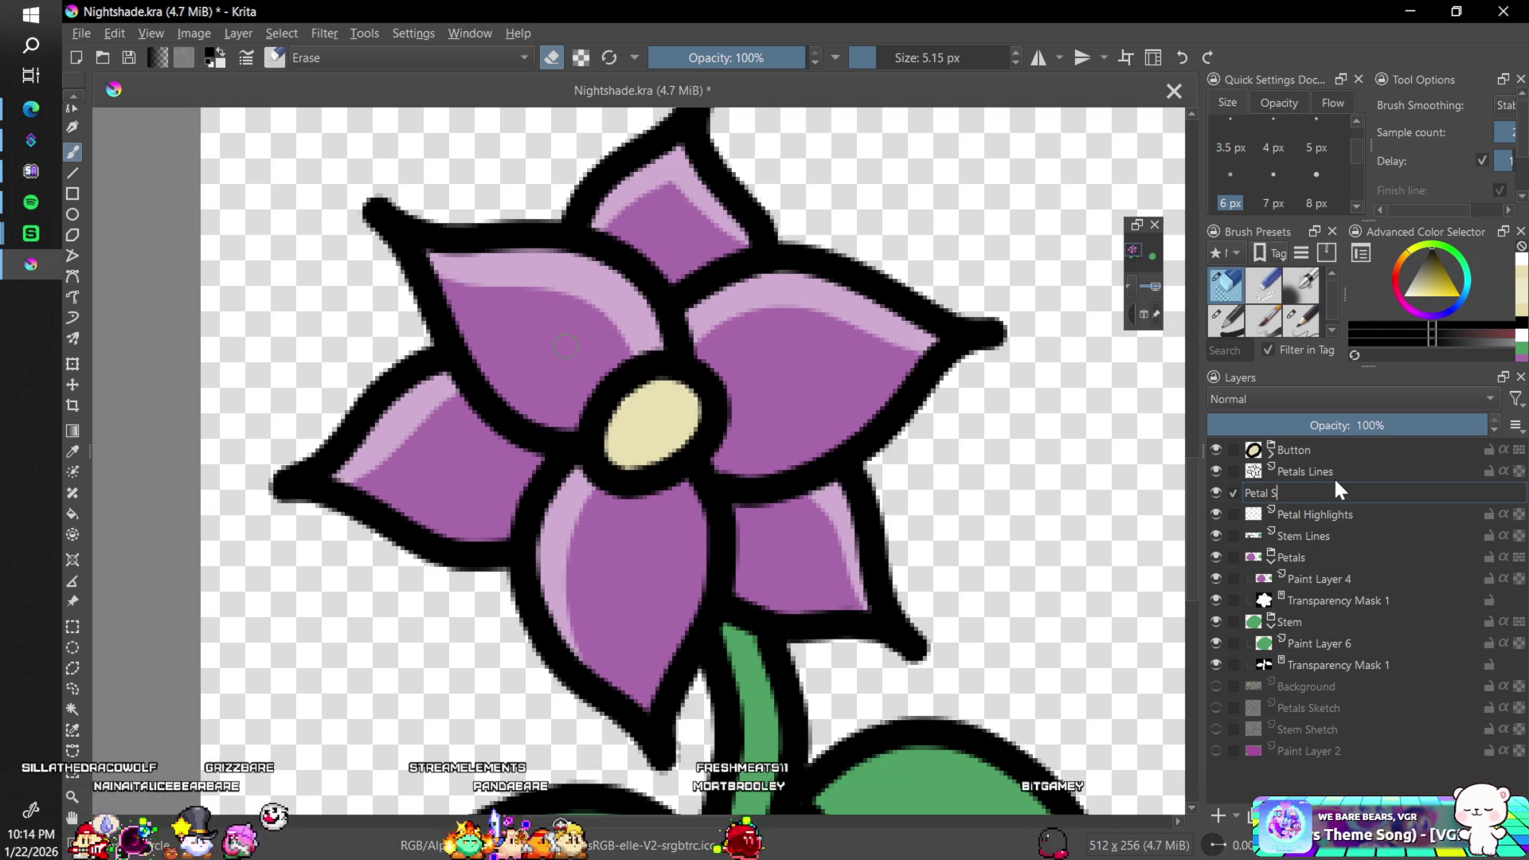
pyautogui.write('hadin')
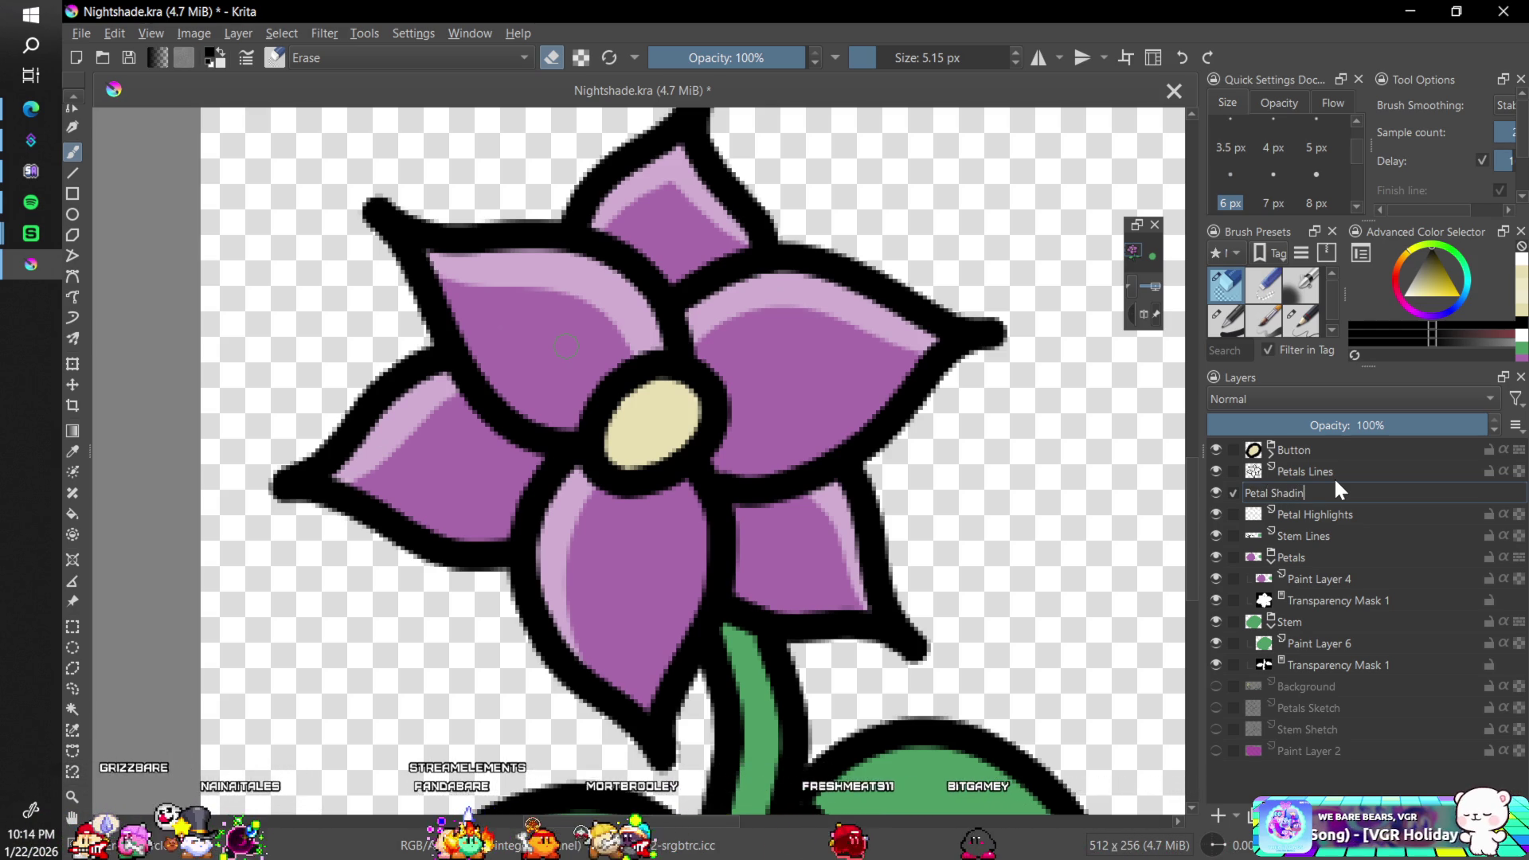
pyautogui.write('g')
pyautogui.press('Return')
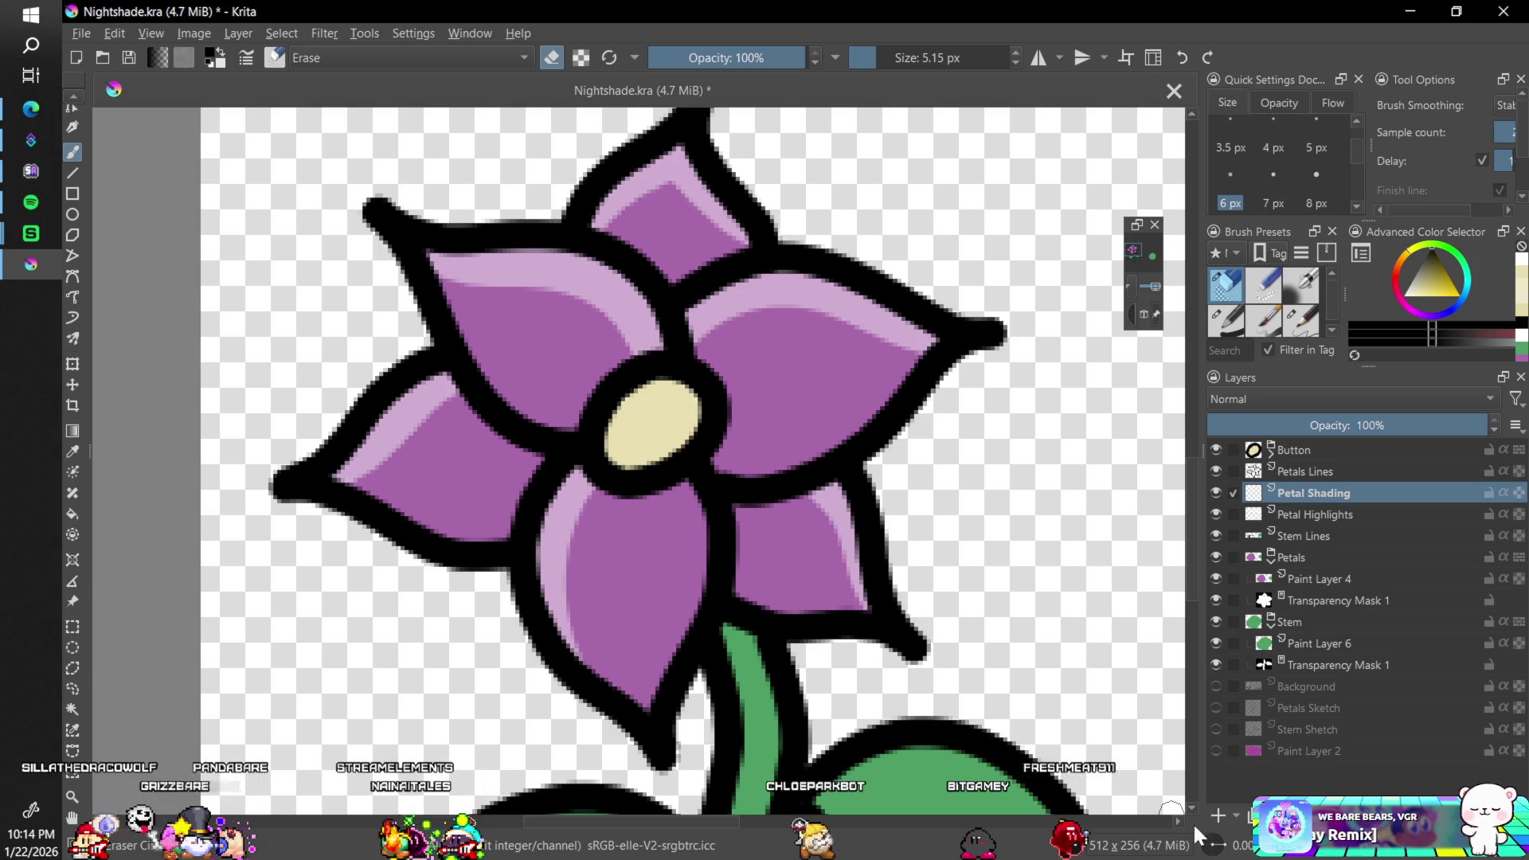
# - Reframe the view on the flower and switch from the eraser back to the normal pen brush
pyautogui.hotkey('ctrl', '[')
pyautogui.hotkey('ctrl', '[')
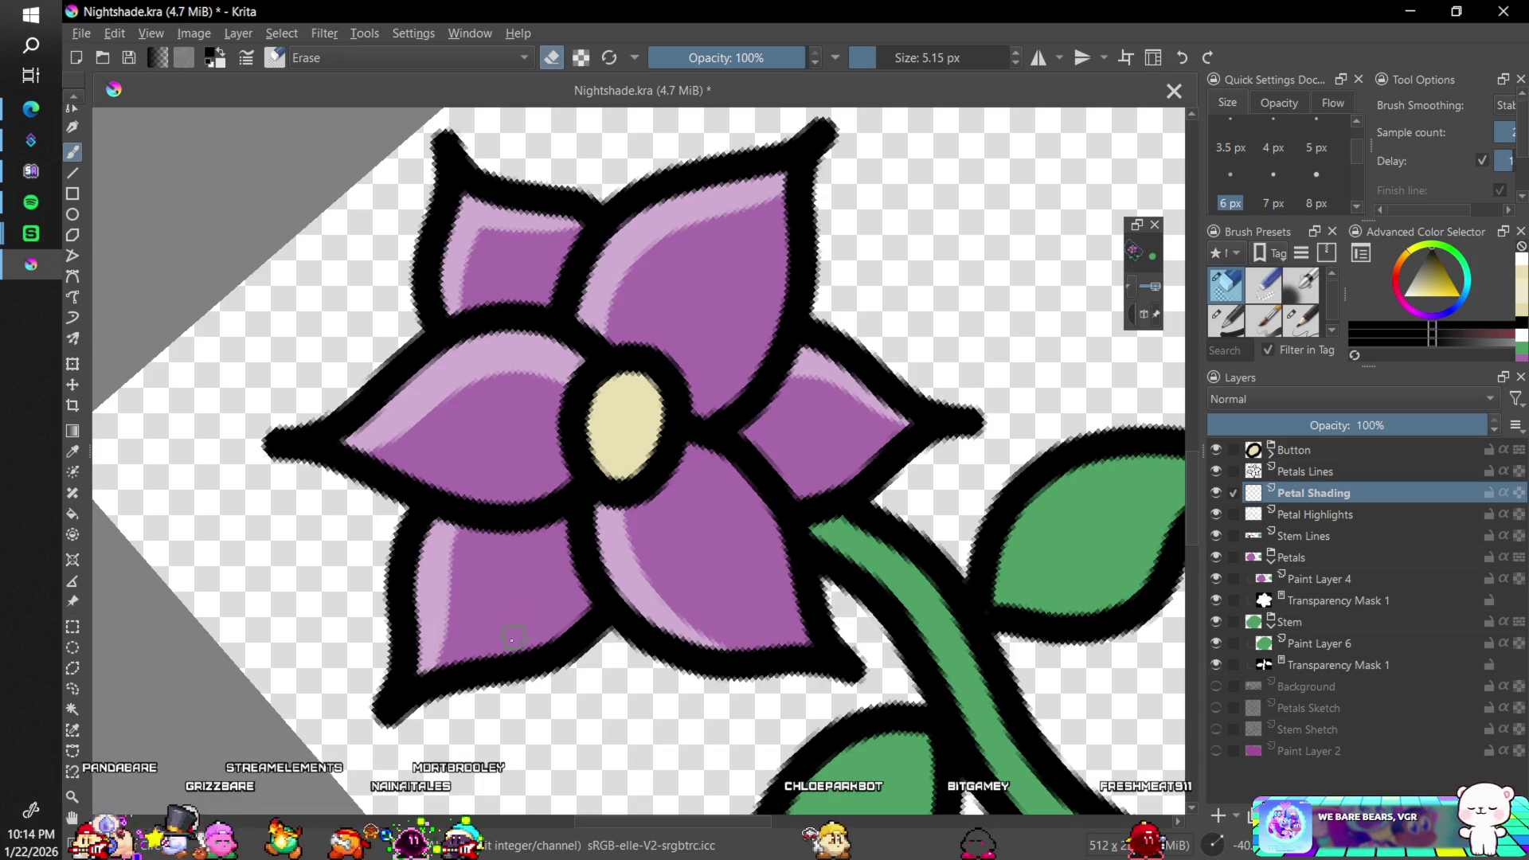
pyautogui.press('-')
pyautogui.press('-')
pyautogui.press('-')
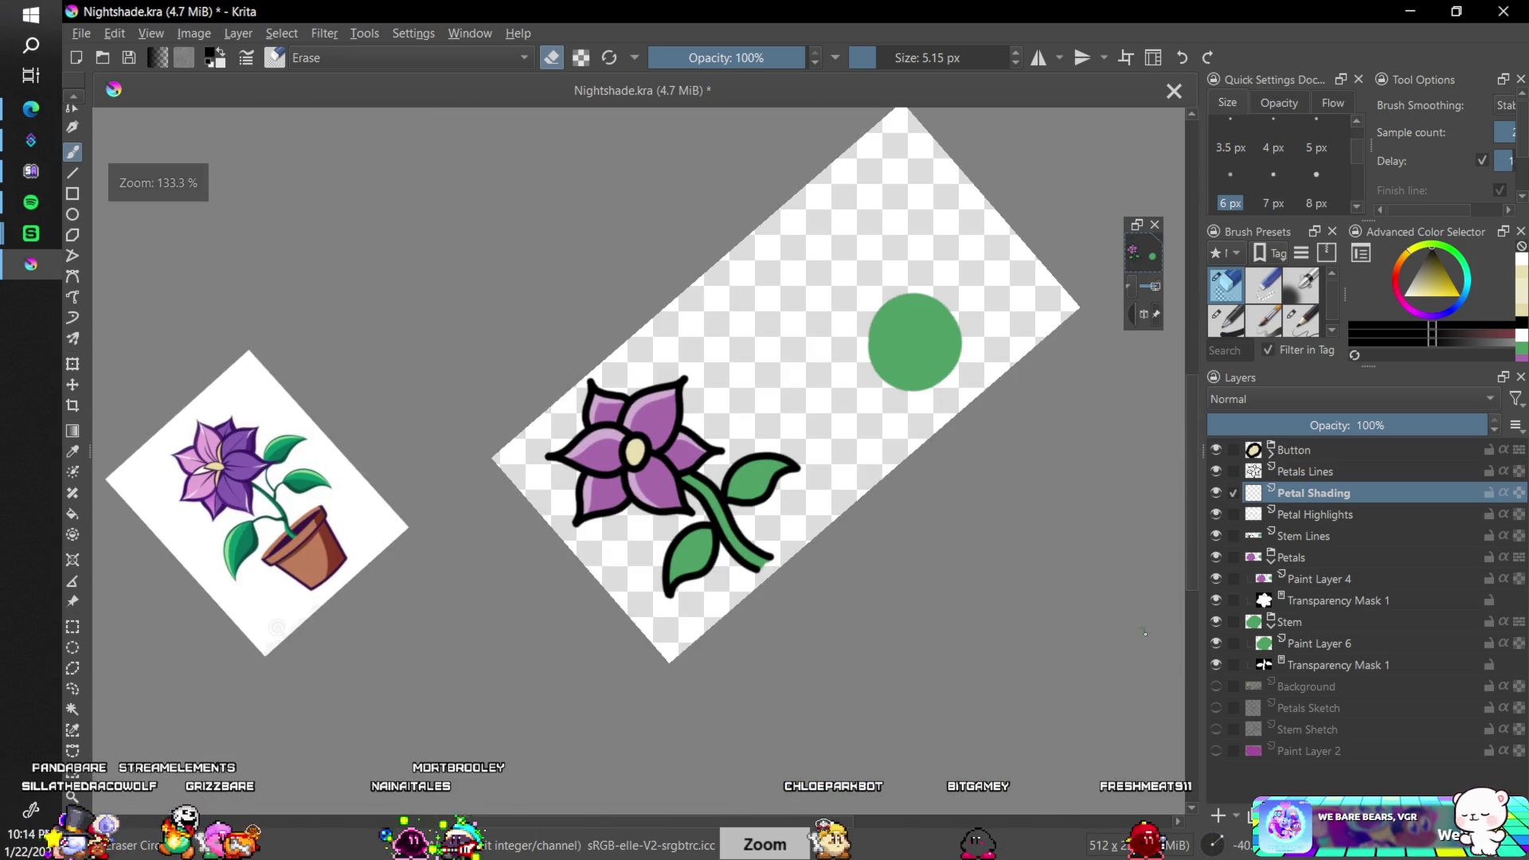
pyautogui.hotkey('ctrl', ']')
pyautogui.hotkey('ctrl', ']')
pyautogui.hotkey('ctrl', ']')
pyautogui.press('-')
pyautogui.press('-')
pyautogui.press('-')
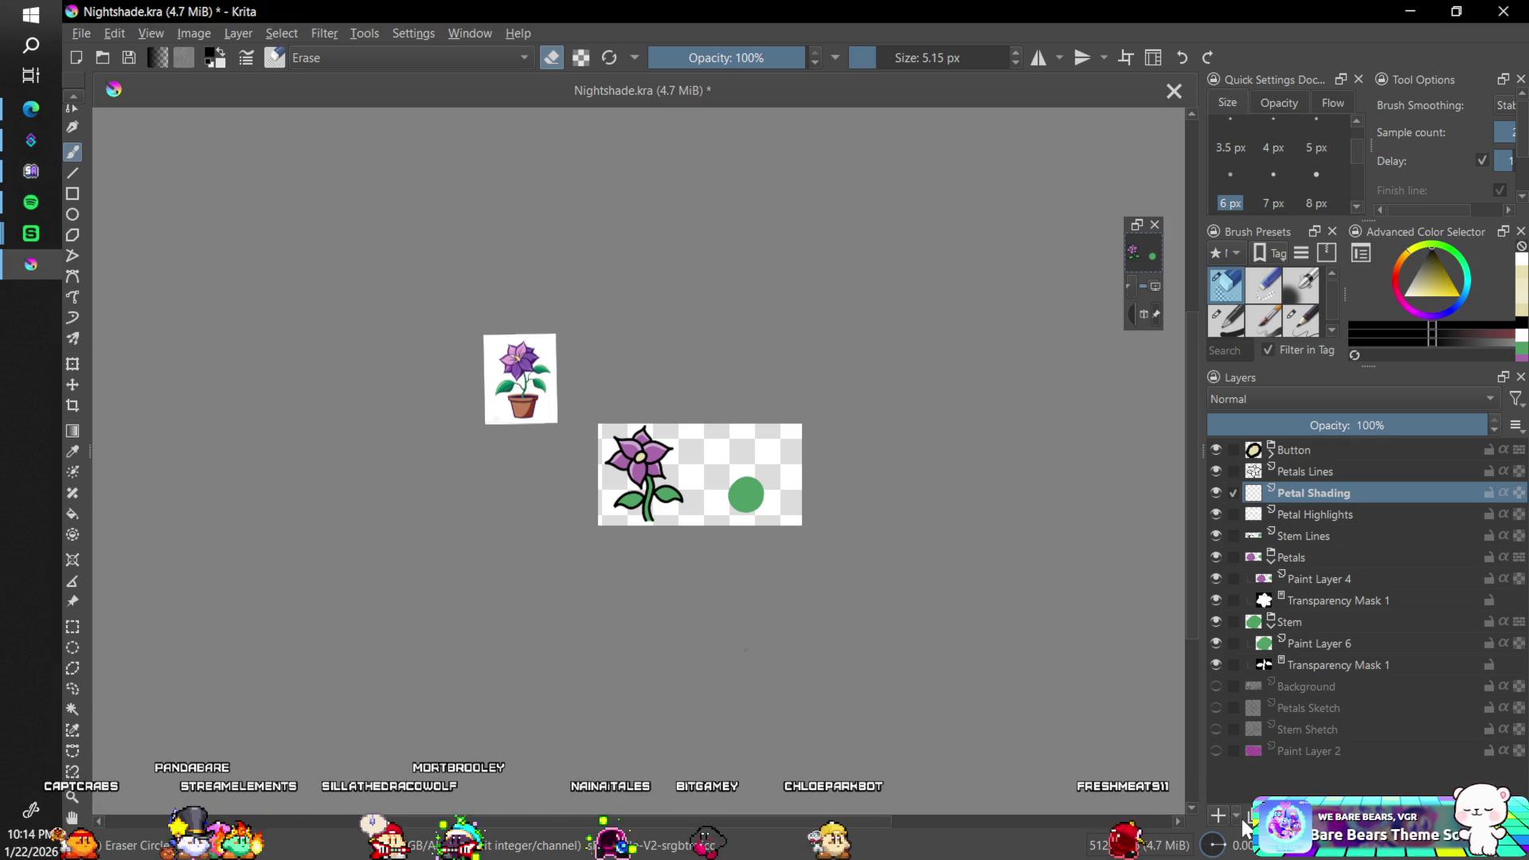
pyautogui.press('+')
pyautogui.press('+')
pyautogui.press('+')
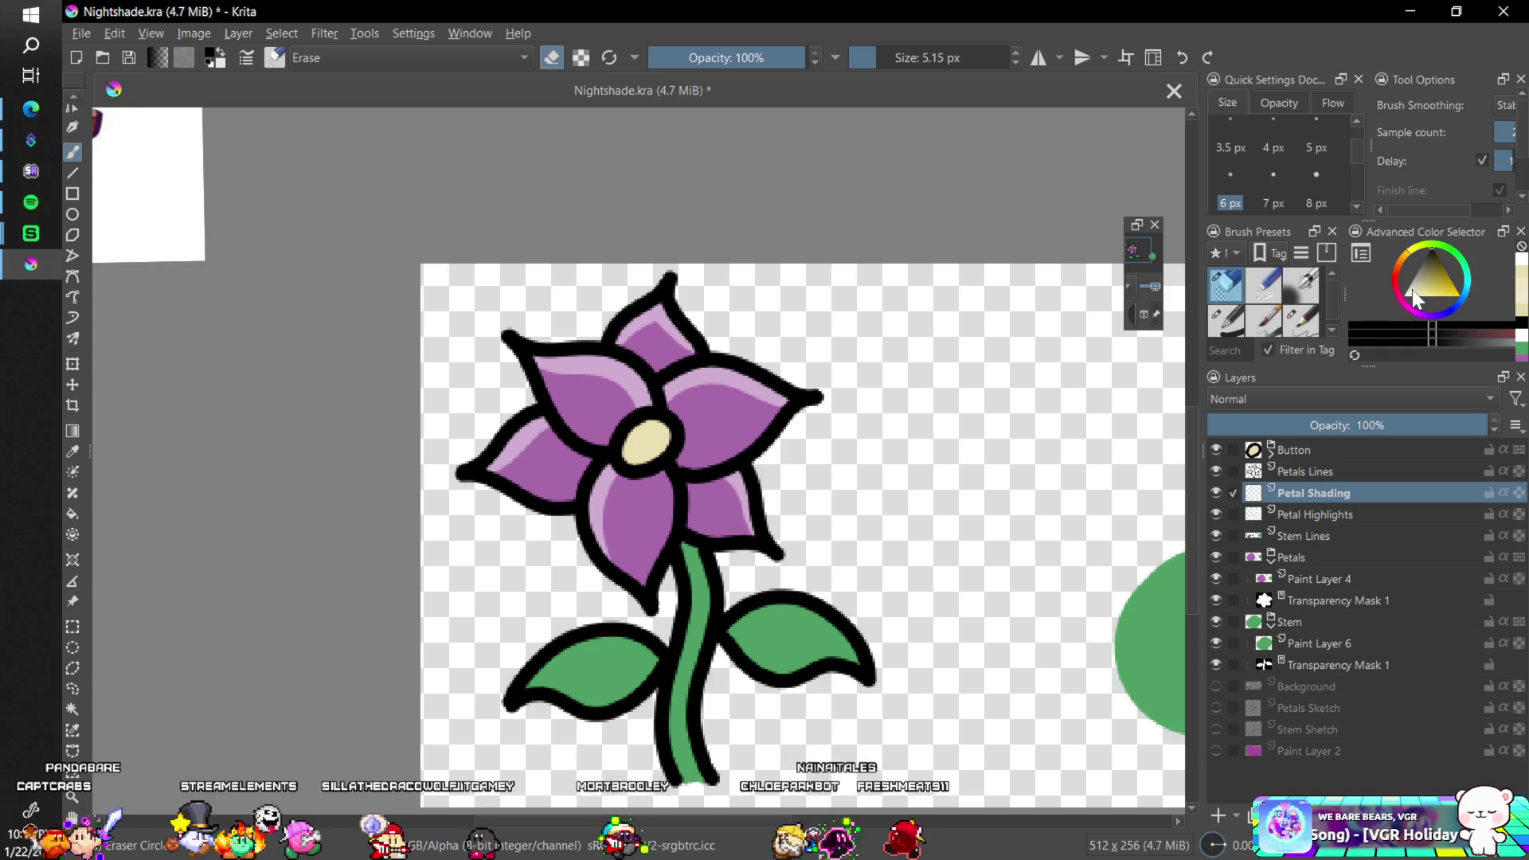
pyautogui.scroll(1, 646, 457)
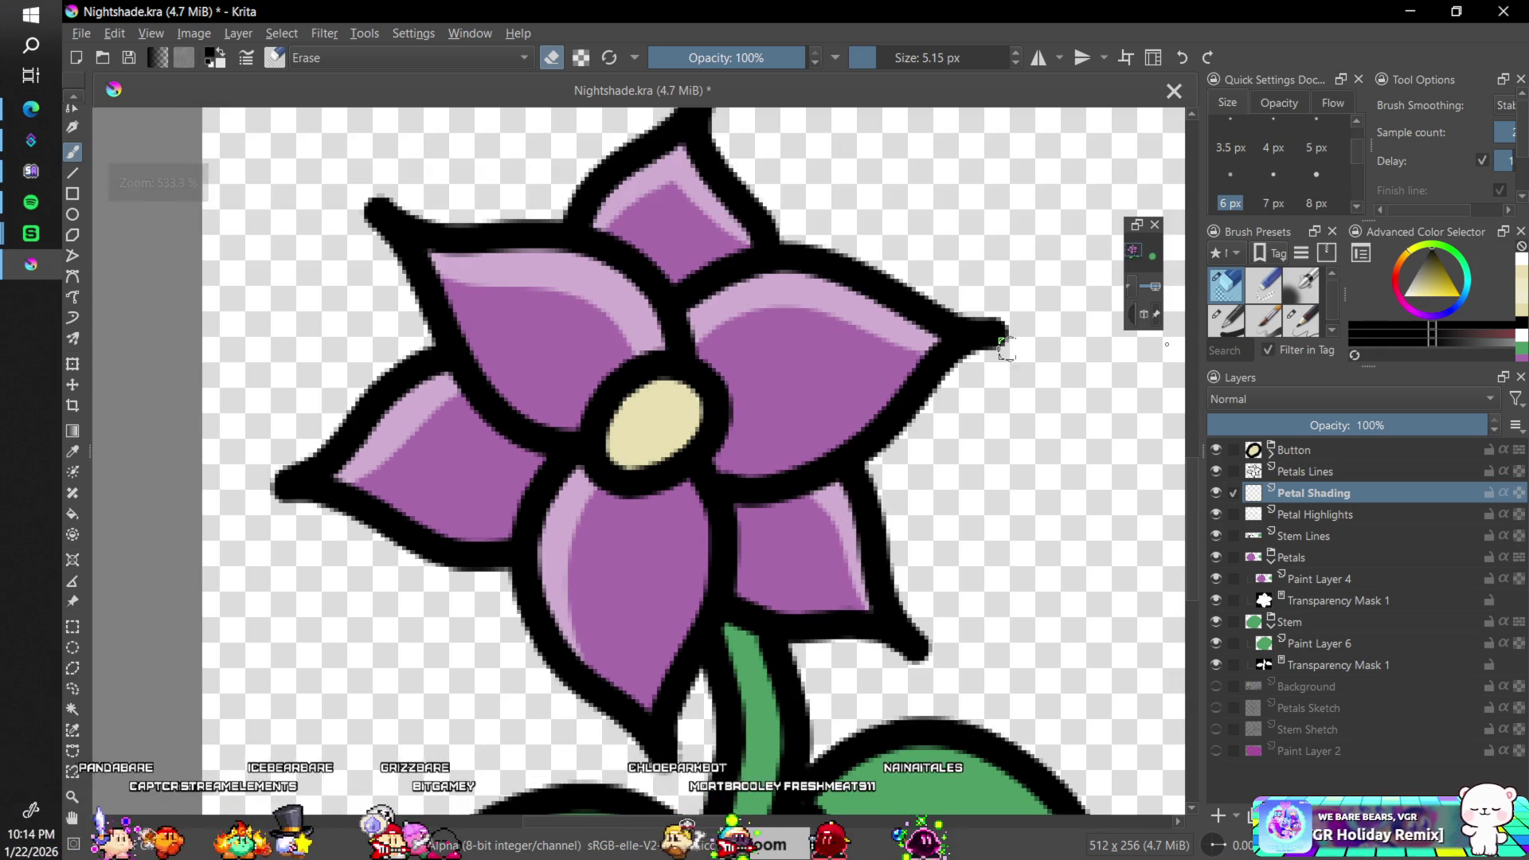
pyautogui.press('/')
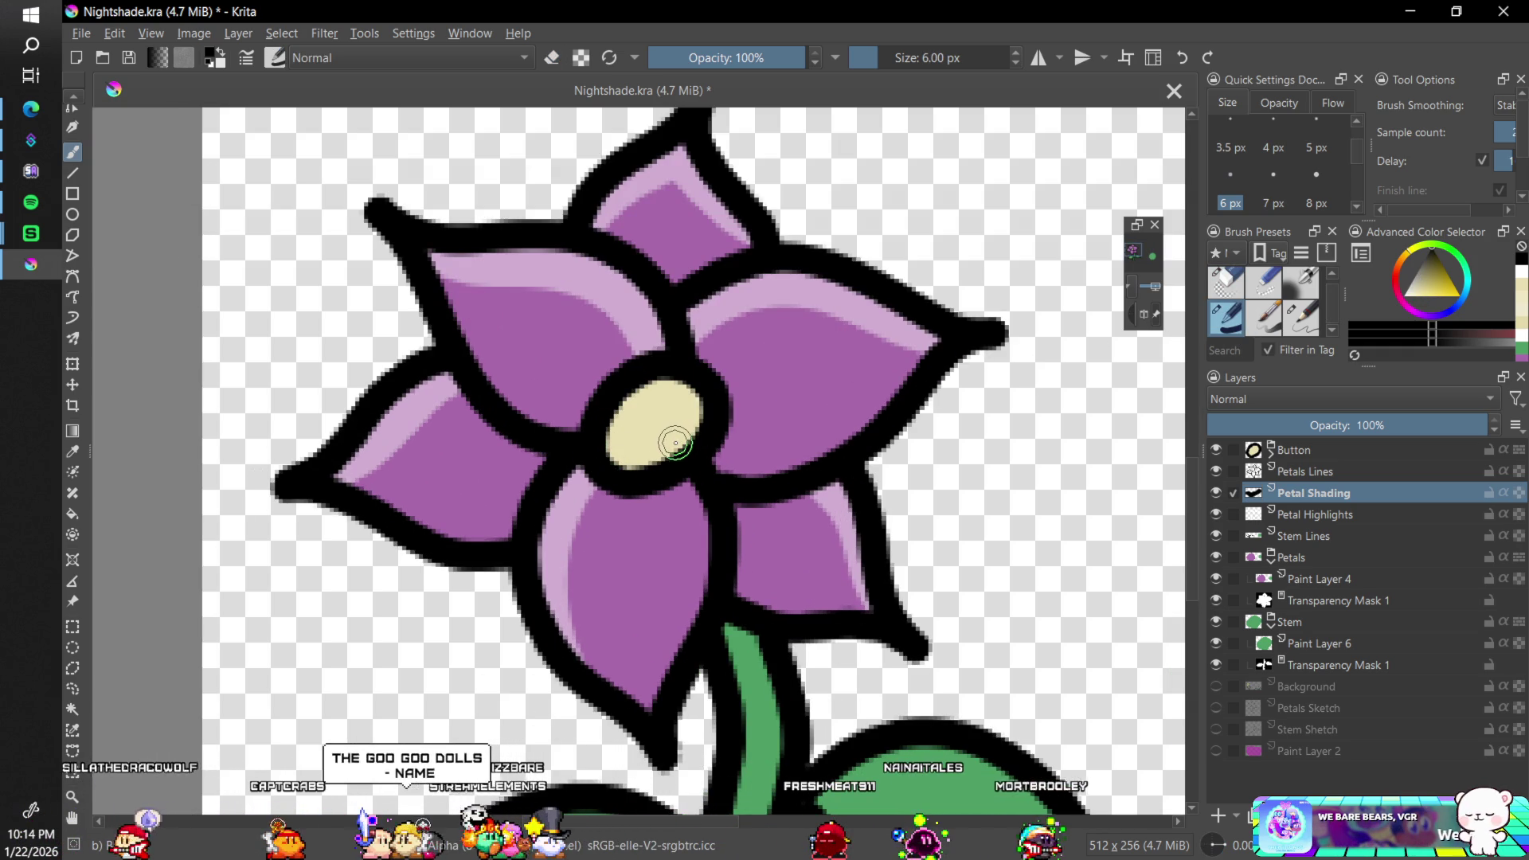
# - Move Petal Shading to the top, shade the flower centre dark, and set opacity to 32%
pyautogui.hotkey('ctrl', 'z')
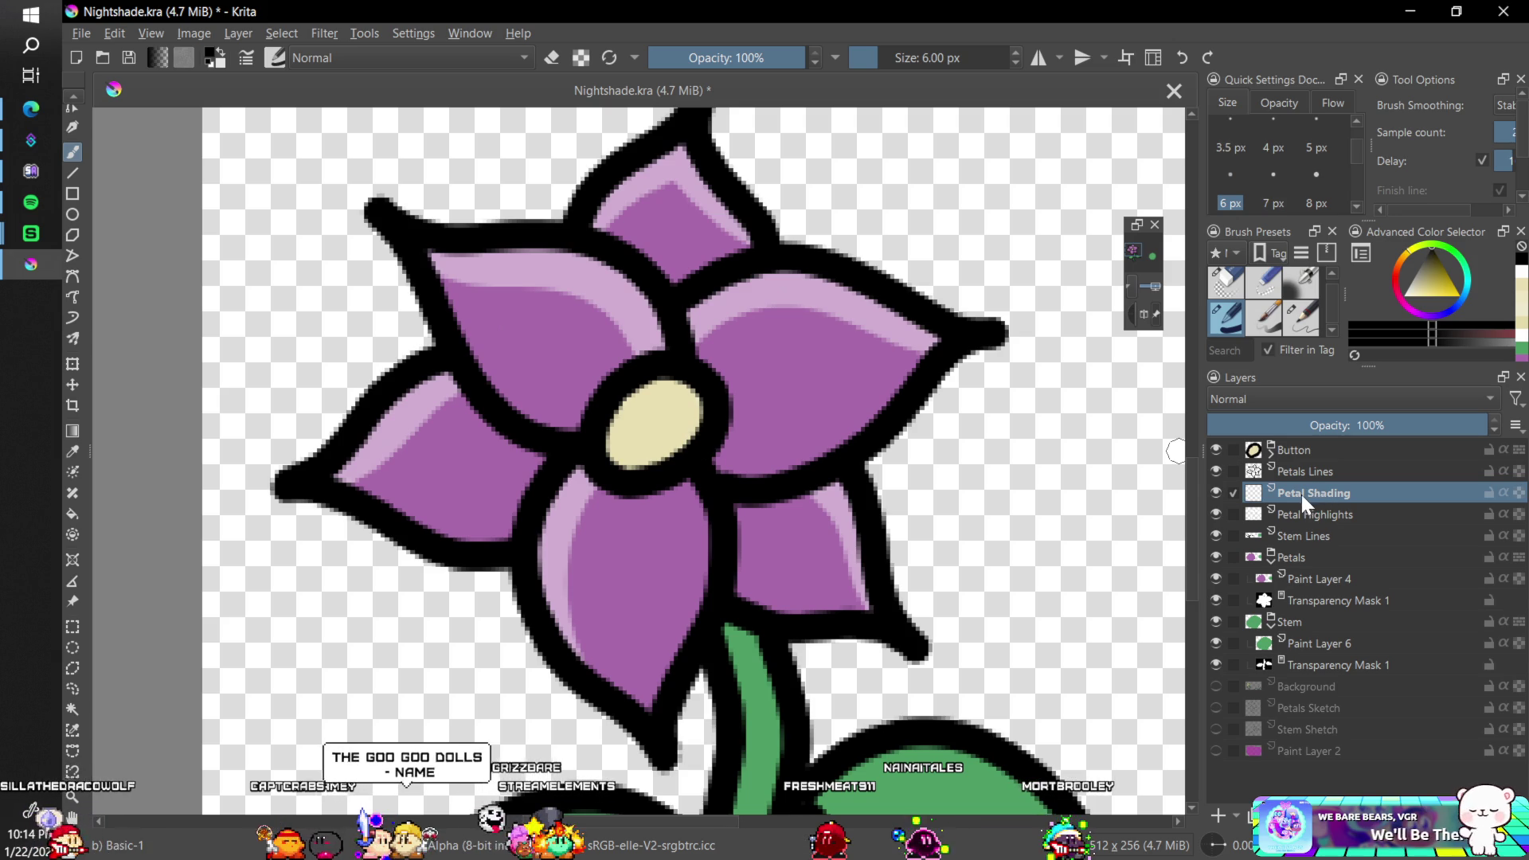
pyautogui.moveTo(1301, 495); pyautogui.dragTo(1323, 433)
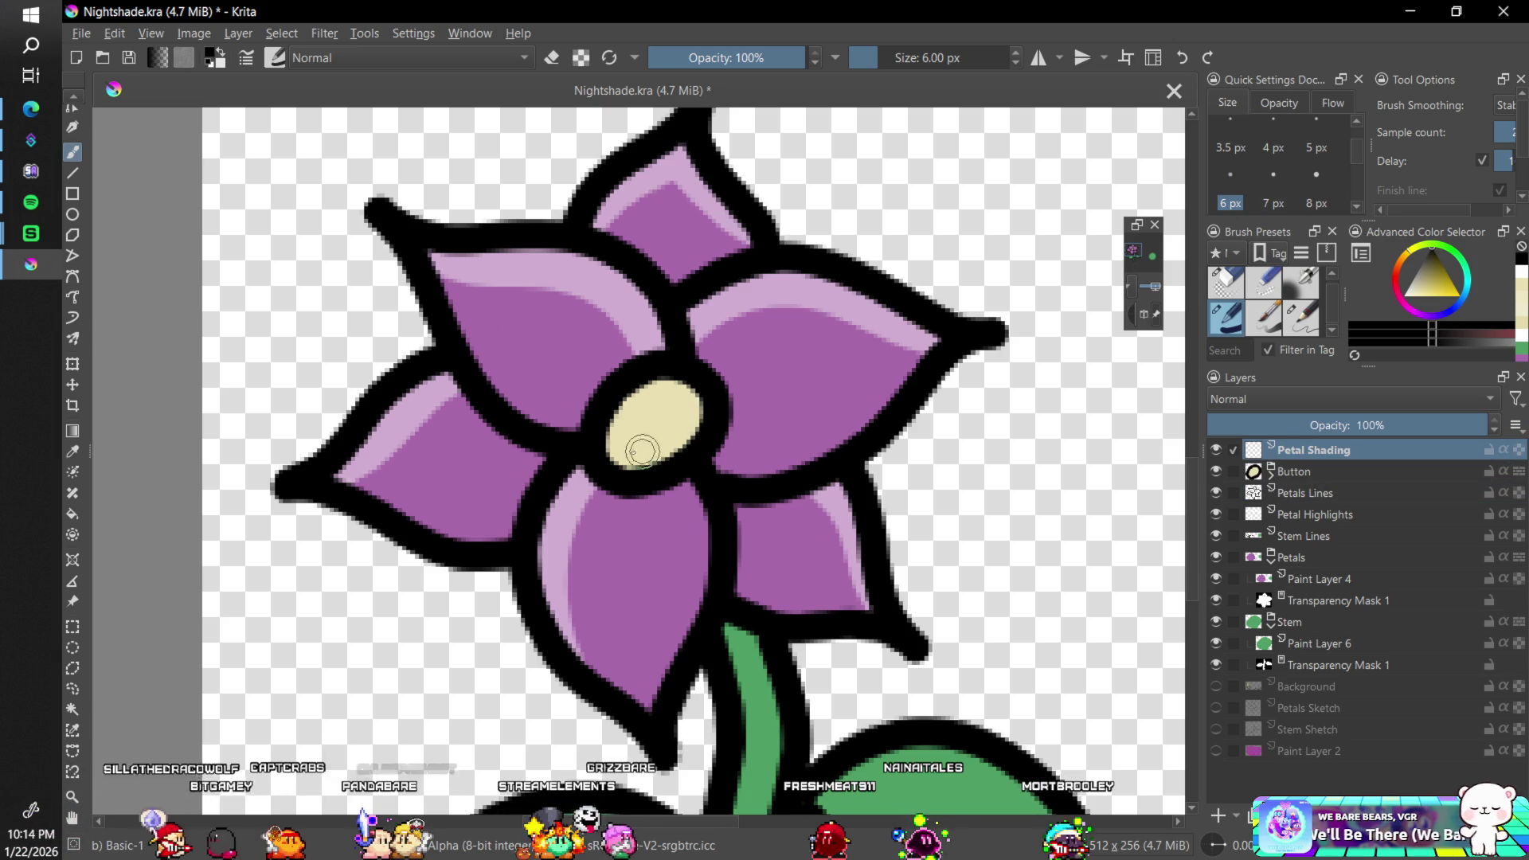
pyautogui.moveTo(596, 452)
pyautogui.mouseDown()
pyautogui.moveTo(672, 427)
pyautogui.moveTo(705, 370)
pyautogui.mouseUp()
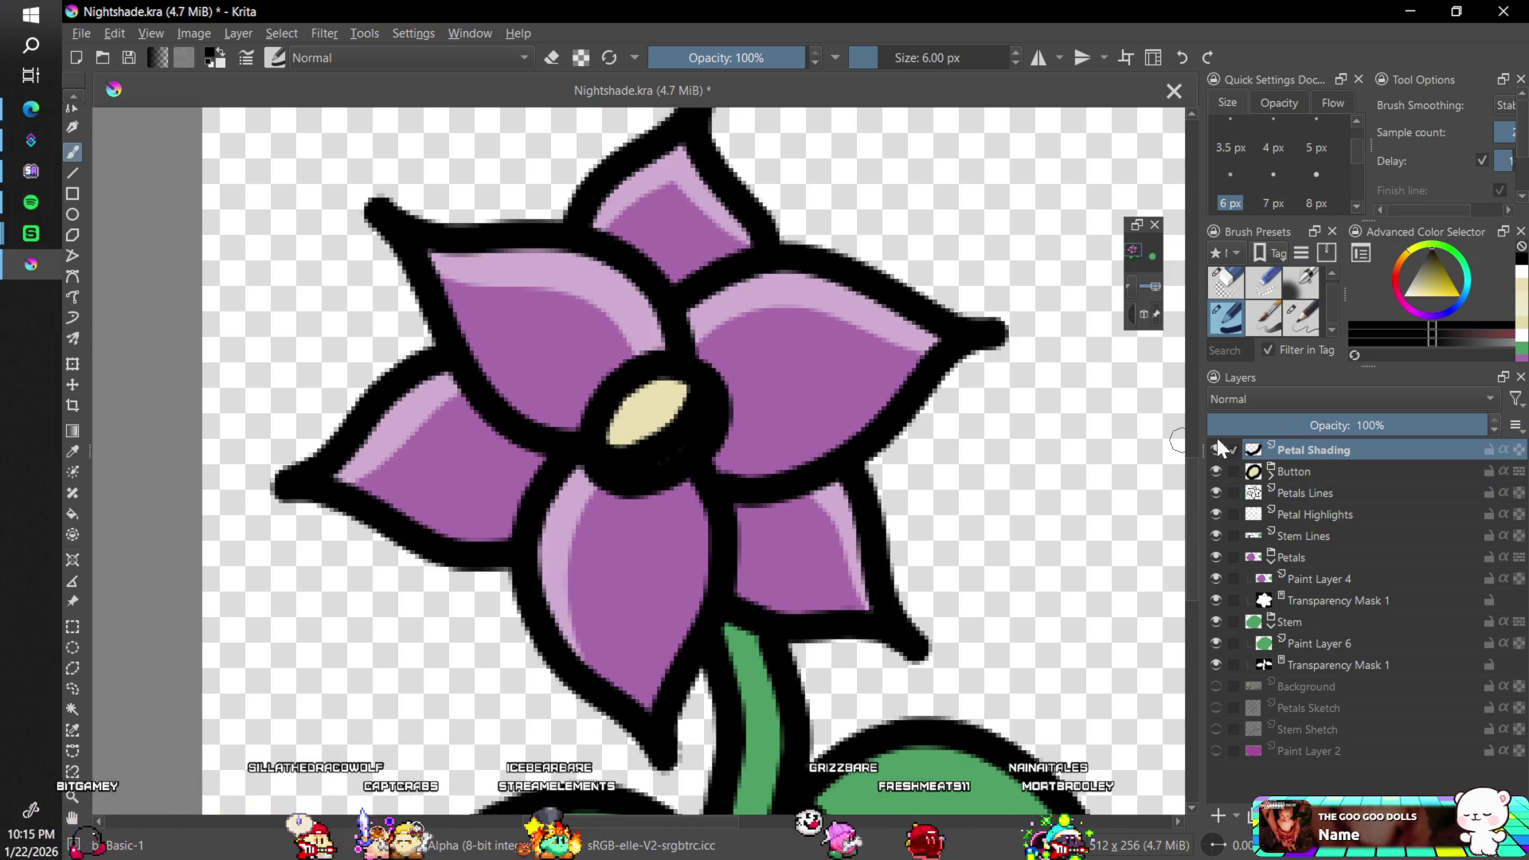
pyautogui.moveTo(1326, 434); pyautogui.dragTo(1306, 427)
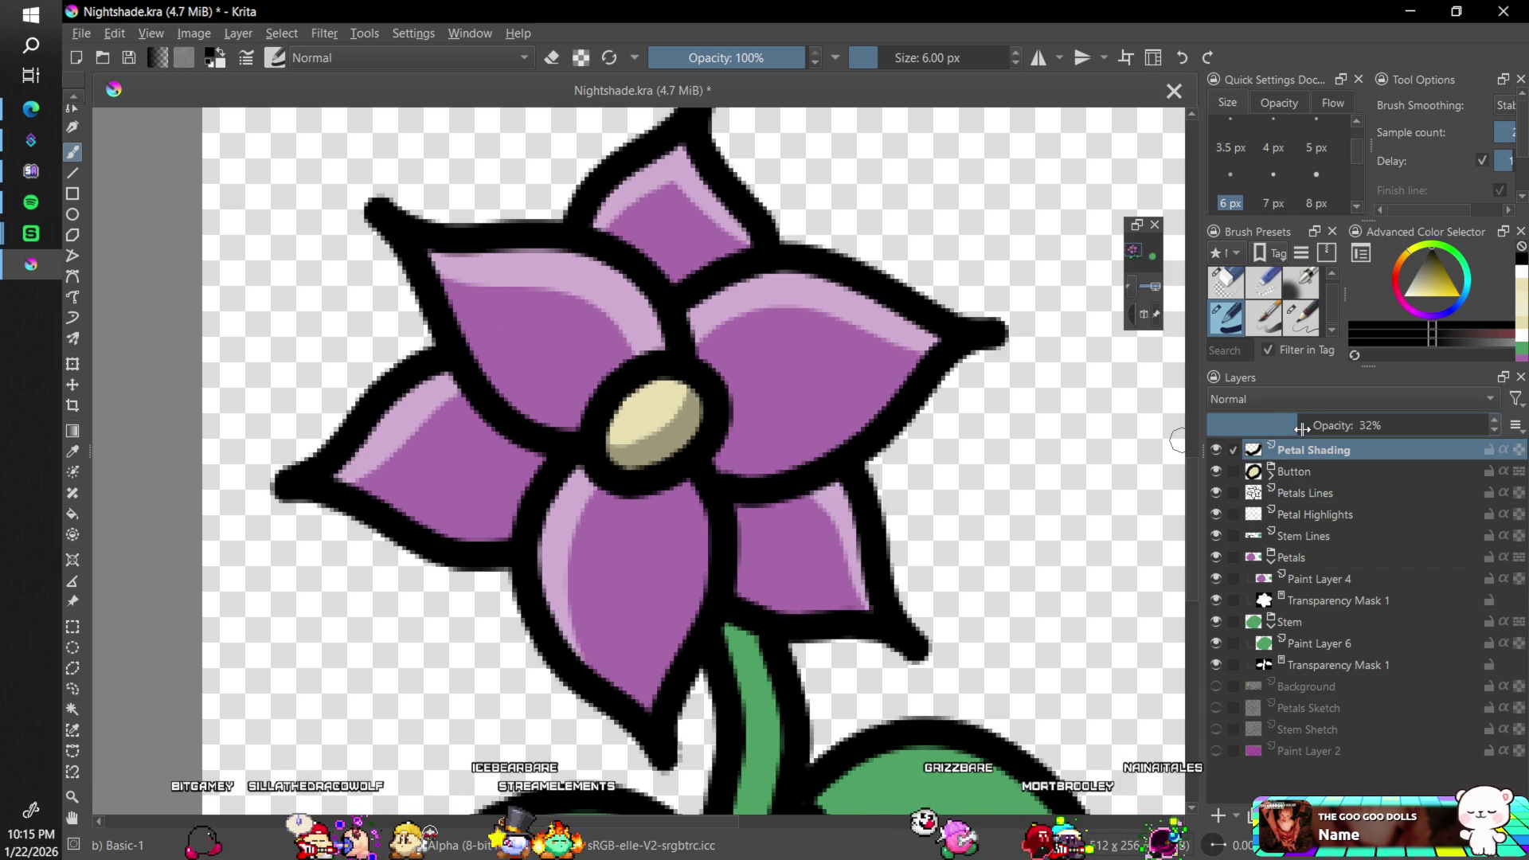
pyautogui.press('-')
pyautogui.press('-')
pyautogui.press('-')
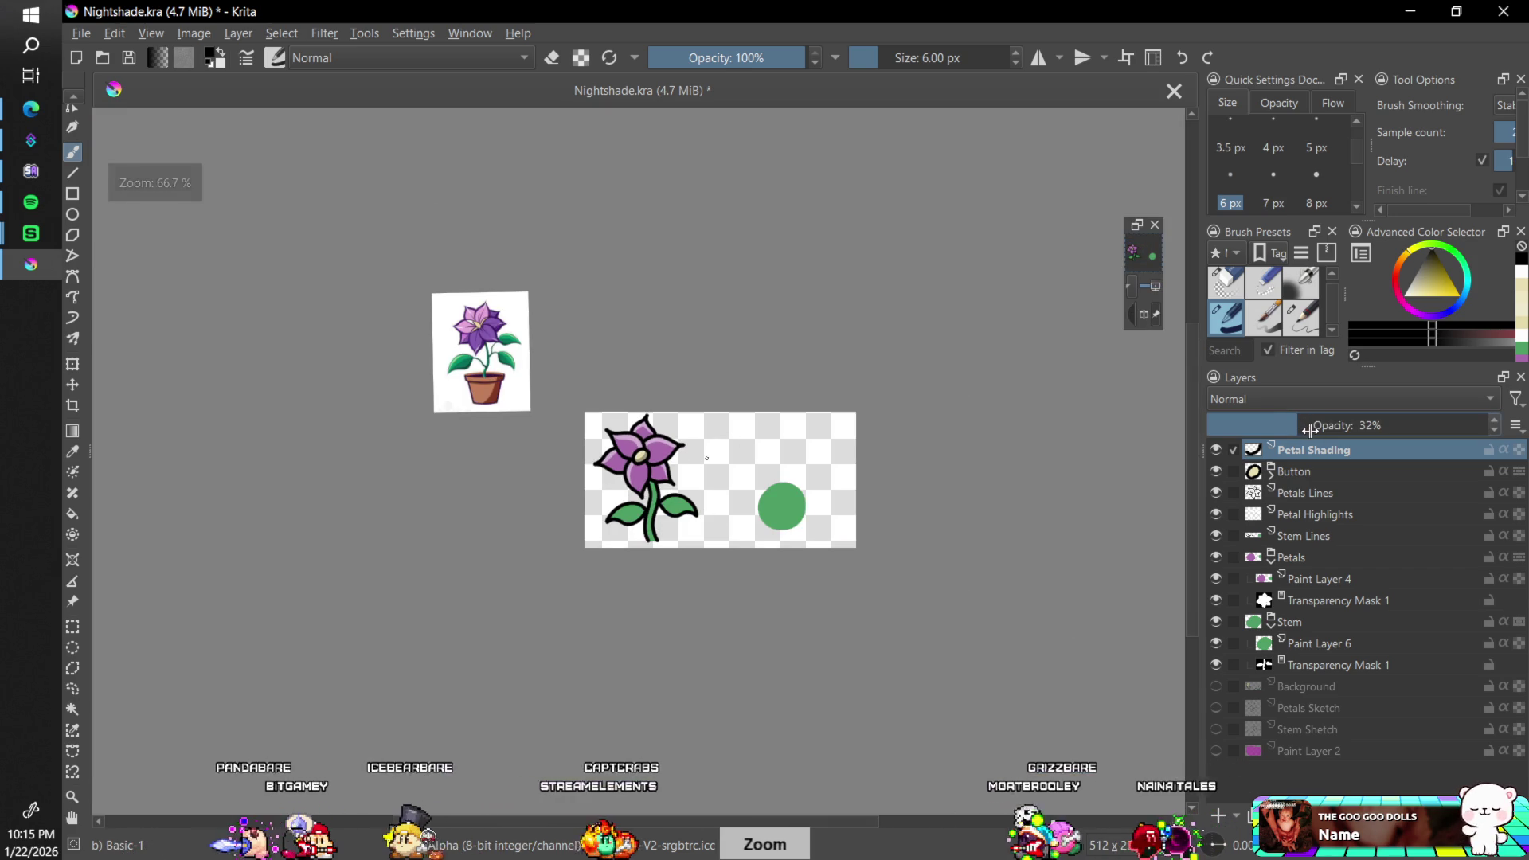
pyautogui.press('+')
pyautogui.press('+')
pyautogui.press('+')
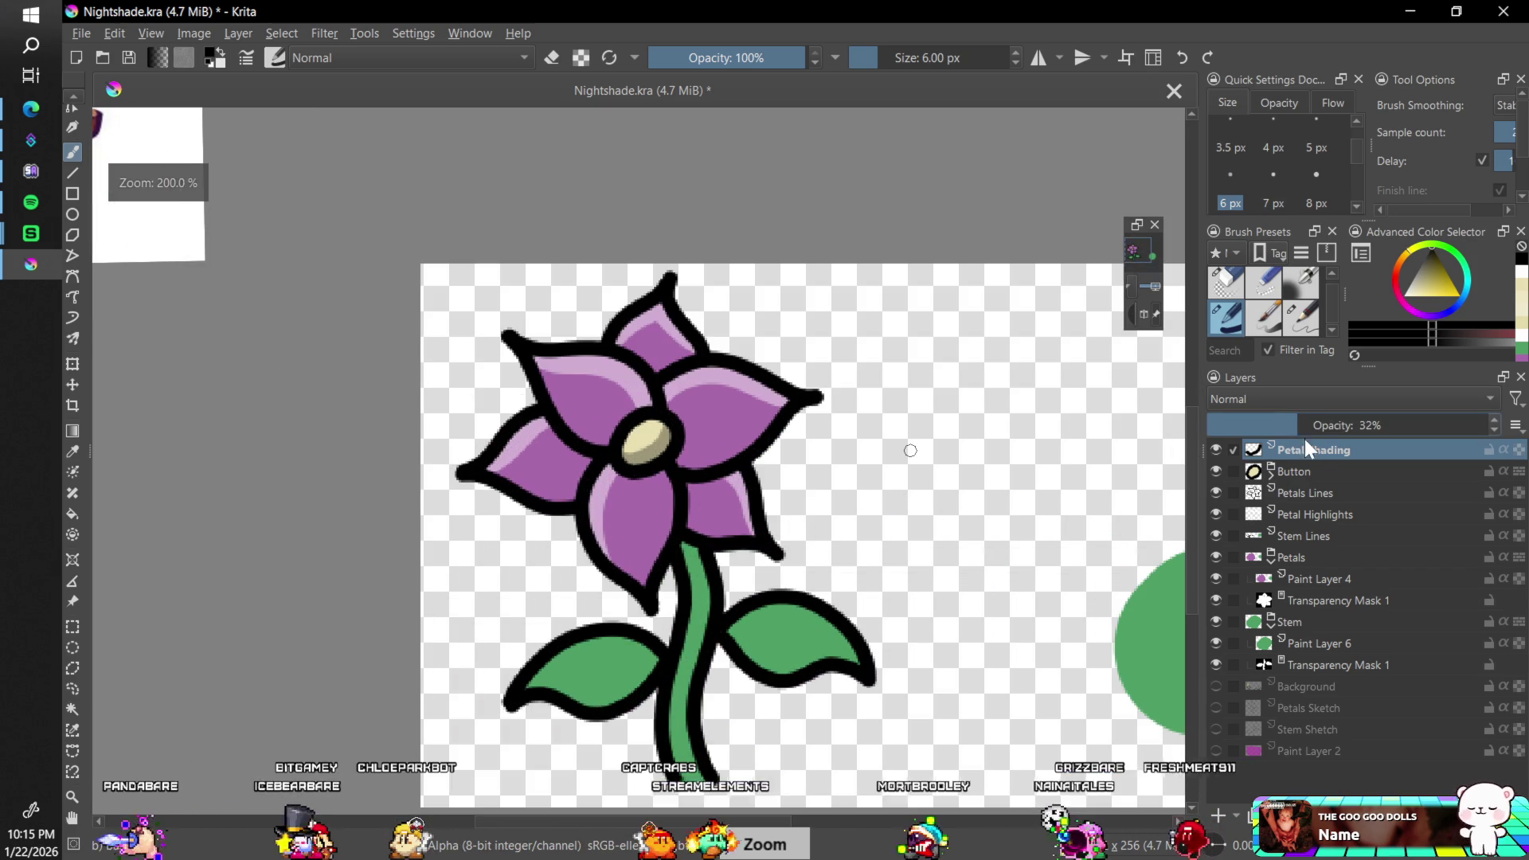
pyautogui.press('6')
pyautogui.press('6')
pyautogui.press('6')
pyautogui.press('+')
pyautogui.press('+')
pyautogui.press('+')
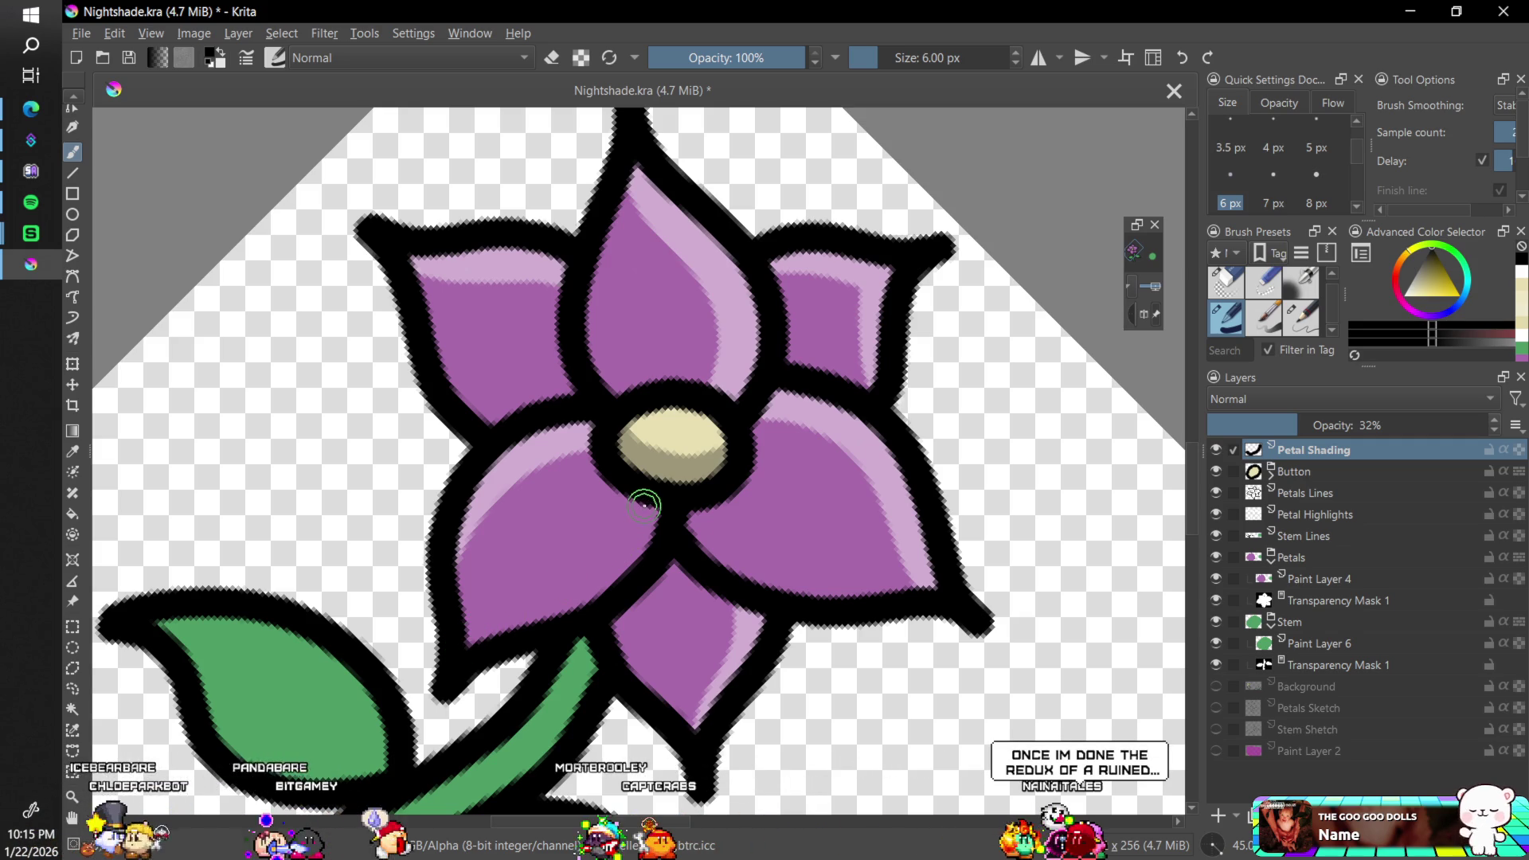
# - Paint dark shading strokes along the lower-left, lower and right petals on Petal Shading
pyautogui.moveTo(643, 498); pyautogui.dragTo(615, 548)
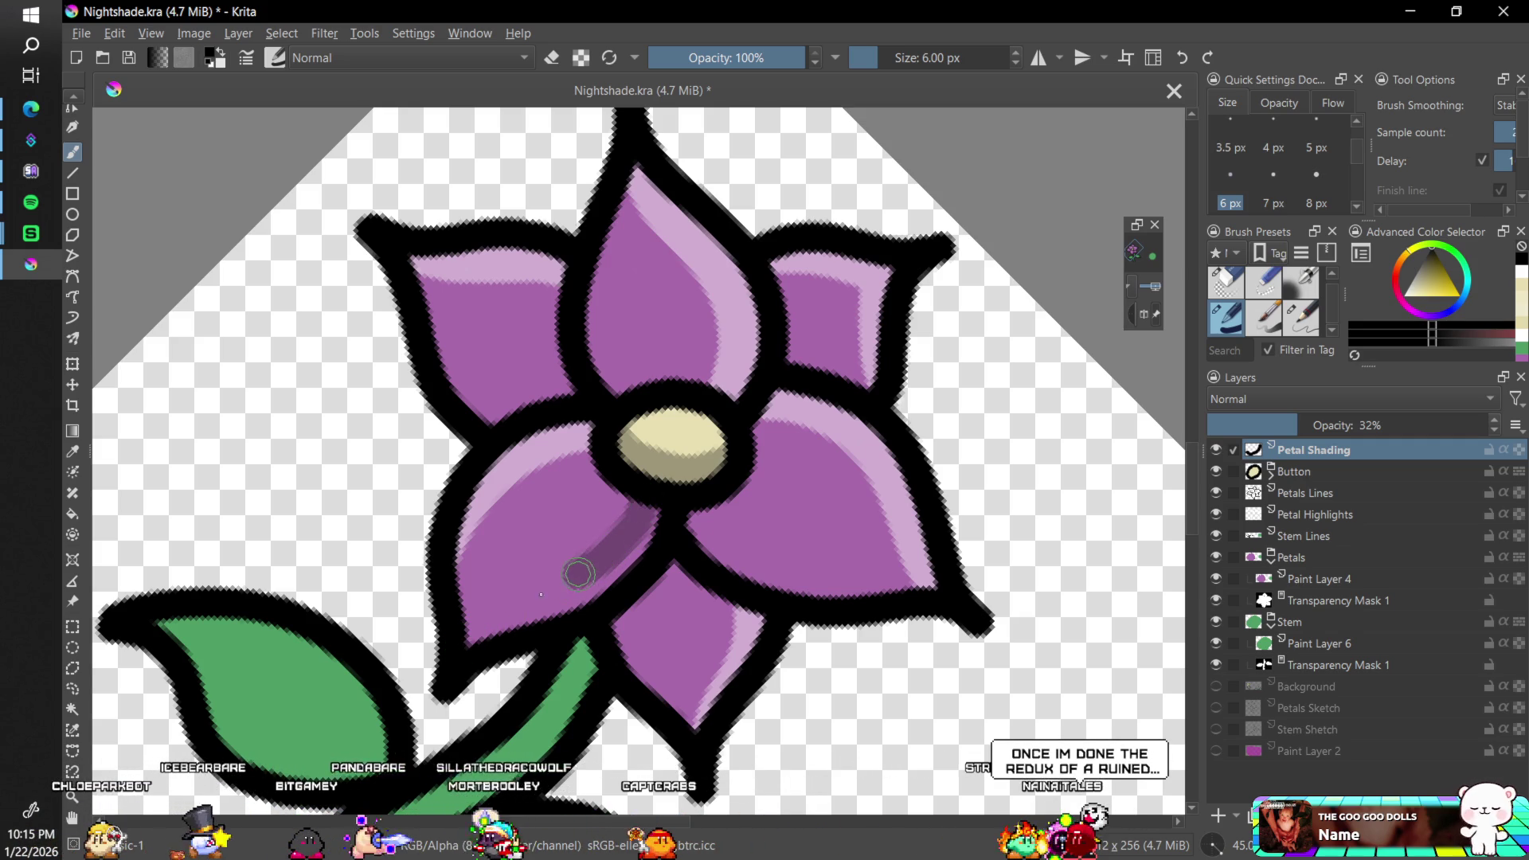
pyautogui.moveTo(492, 622)
pyautogui.mouseDown()
pyautogui.moveTo(478, 642)
pyautogui.moveTo(629, 546)
pyautogui.moveTo(660, 507)
pyautogui.mouseUp()
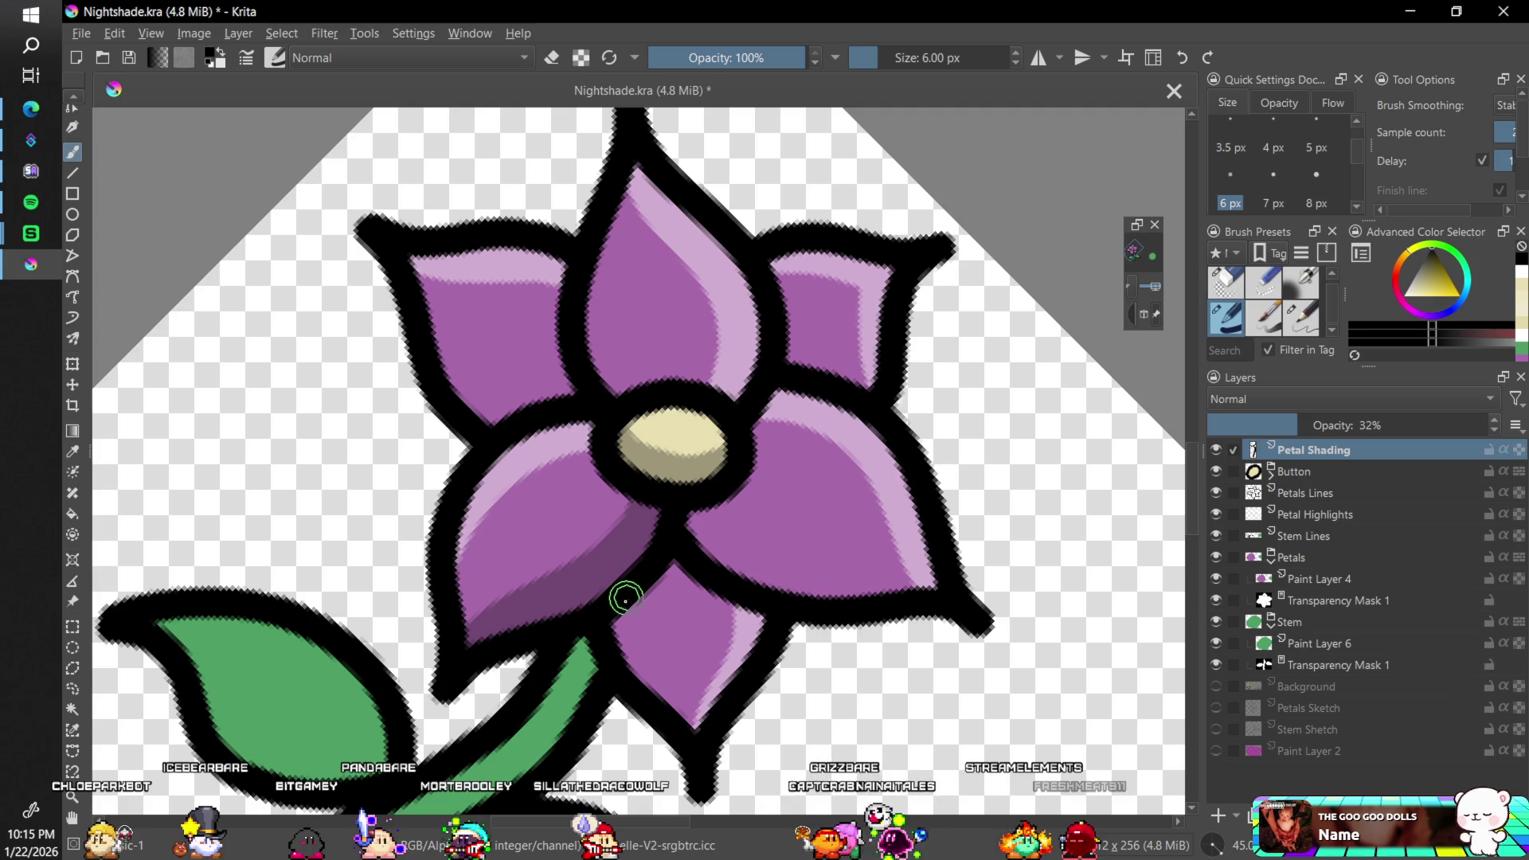
pyautogui.moveTo(632, 649); pyautogui.dragTo(668, 710)
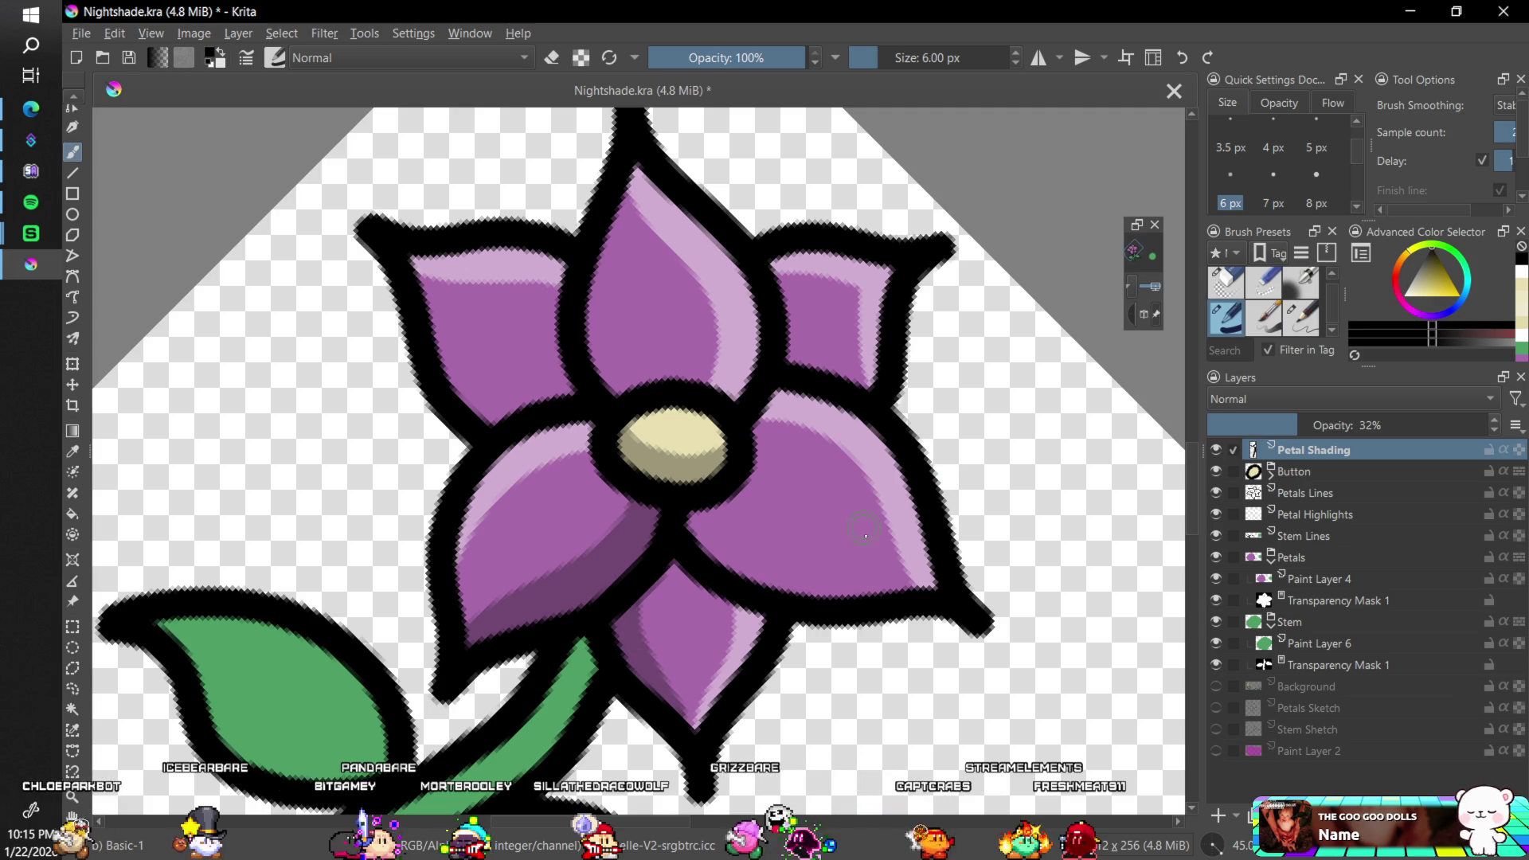
pyautogui.press('5')
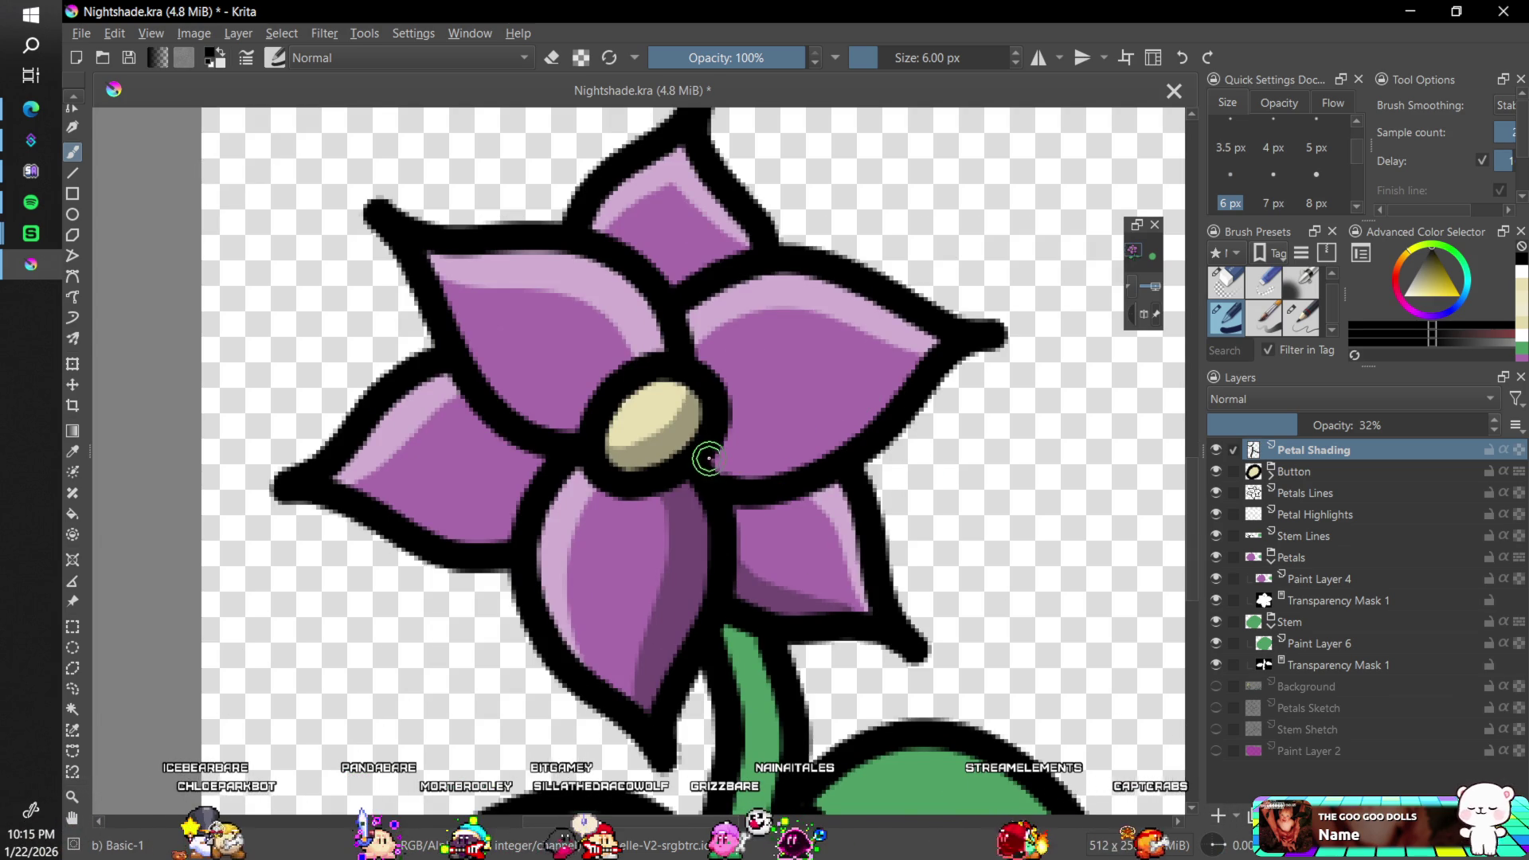
pyautogui.moveTo(700, 454)
pyautogui.mouseDown()
pyautogui.moveTo(779, 456)
pyautogui.moveTo(893, 394)
pyautogui.mouseUp()
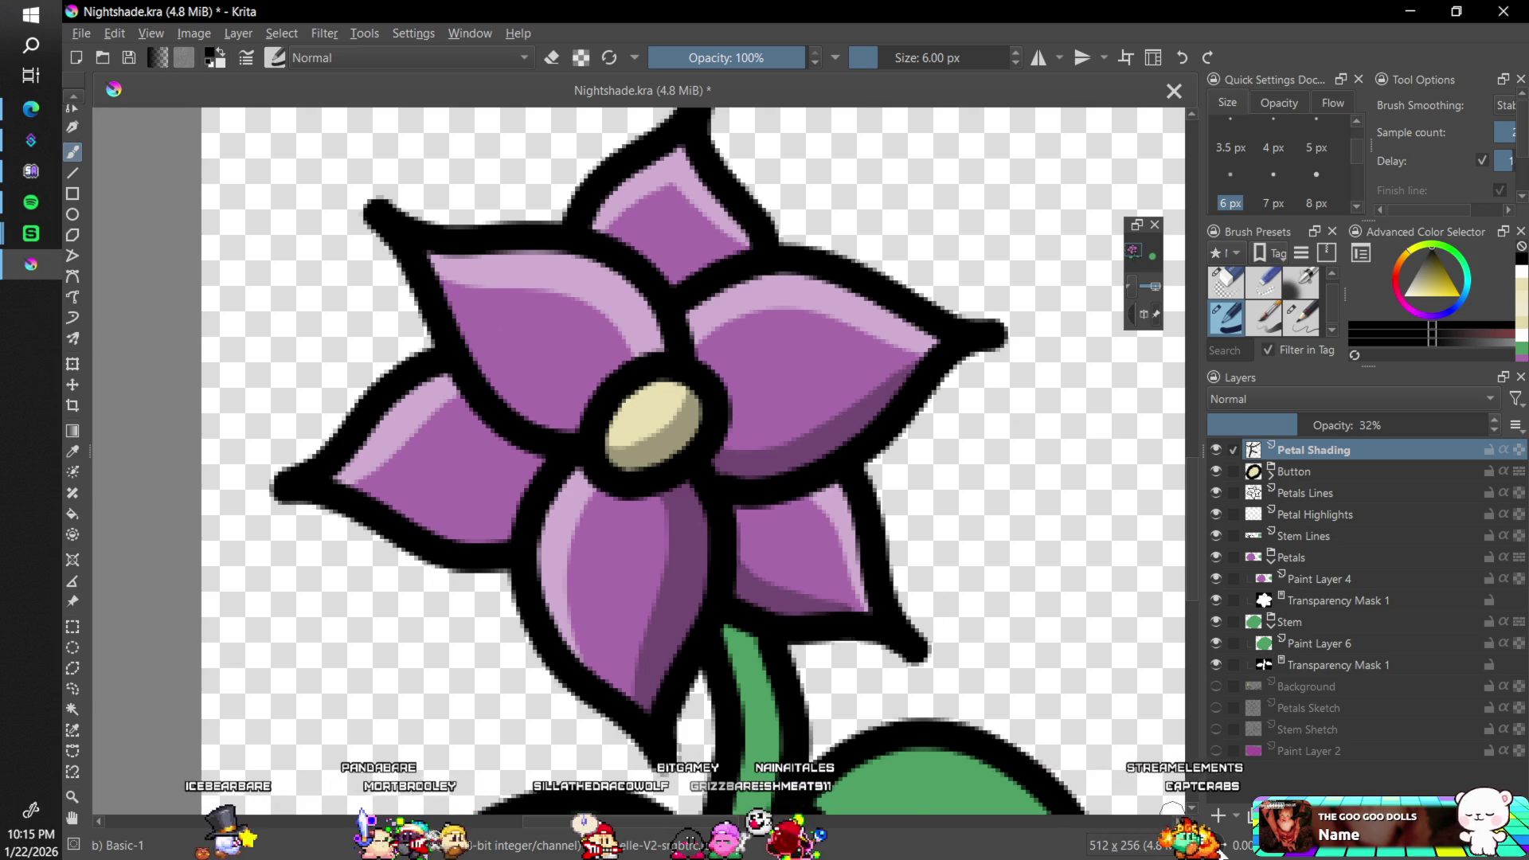
pyautogui.press('4')
pyautogui.press('4')
pyautogui.press('4')
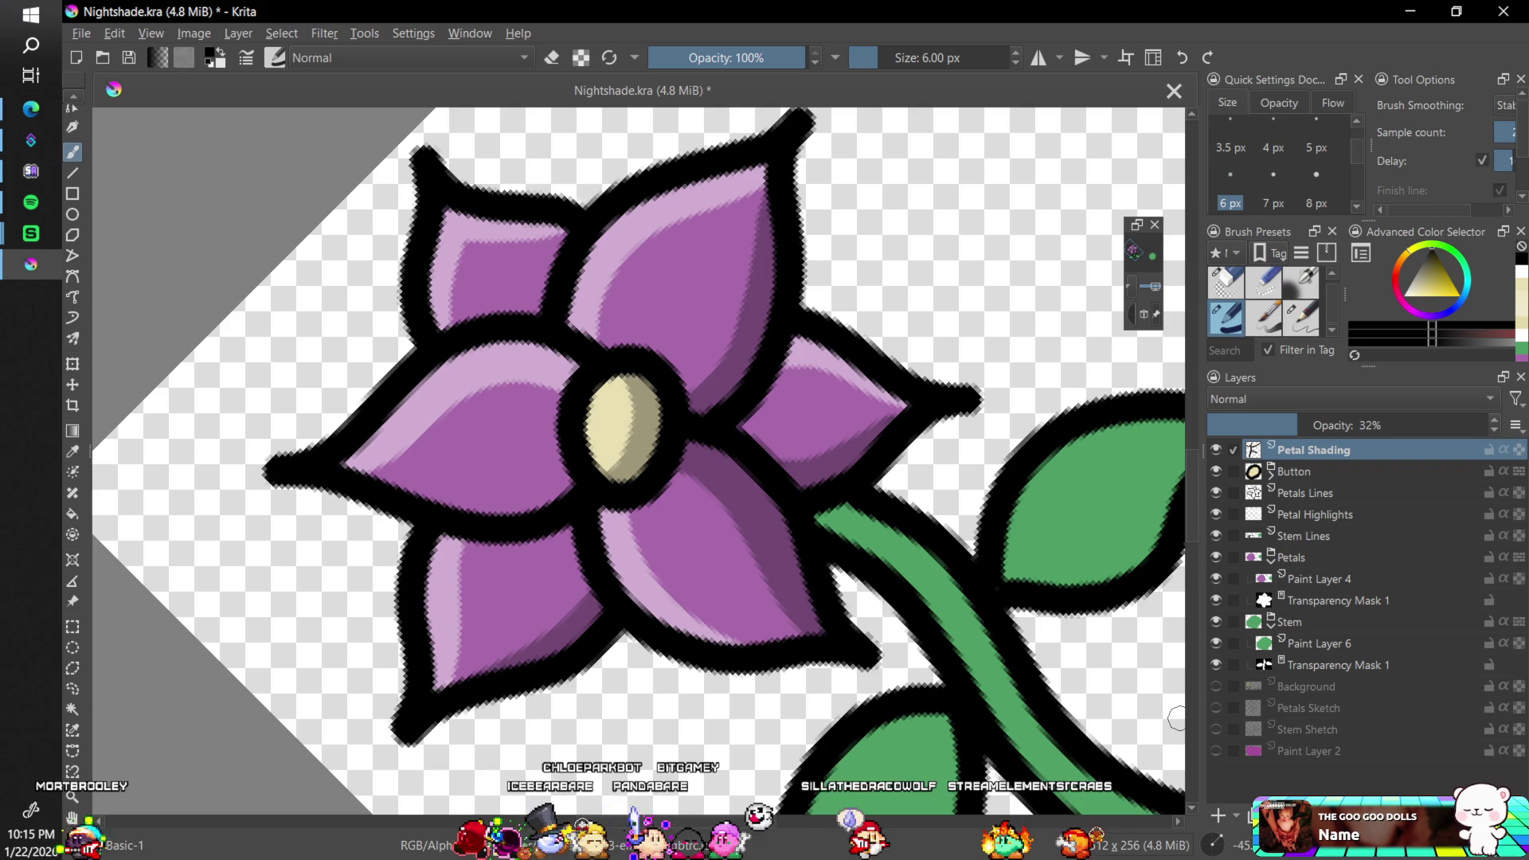
pyautogui.press('-')
pyautogui.press('-')
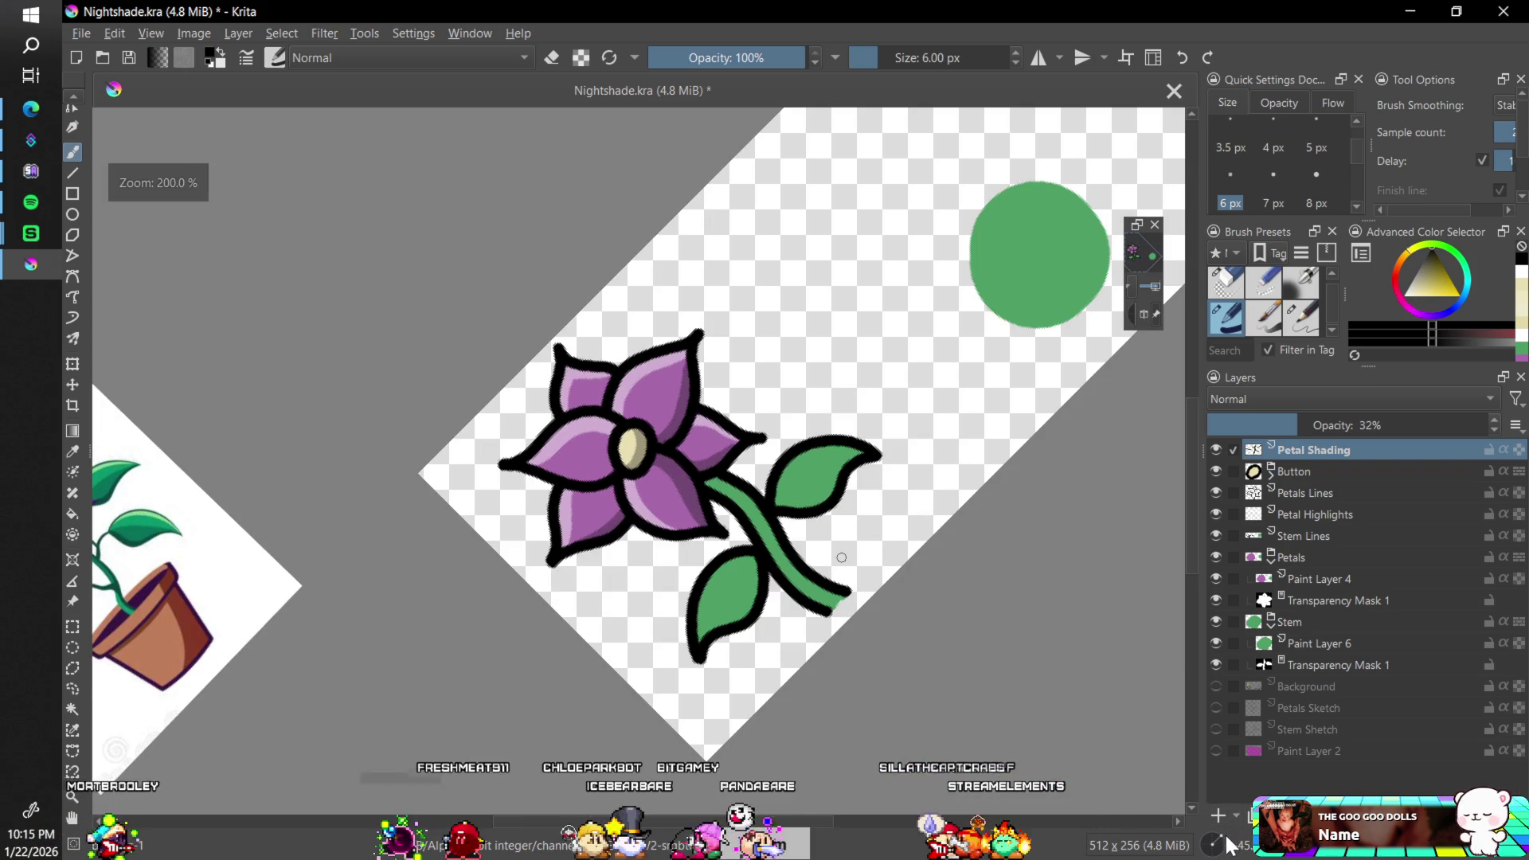
# - Compare the flower at several zoom levels and raise Petal Shading opacity from 32% to 47%
pyautogui.press('5')
pyautogui.press('4')
pyautogui.press('5')
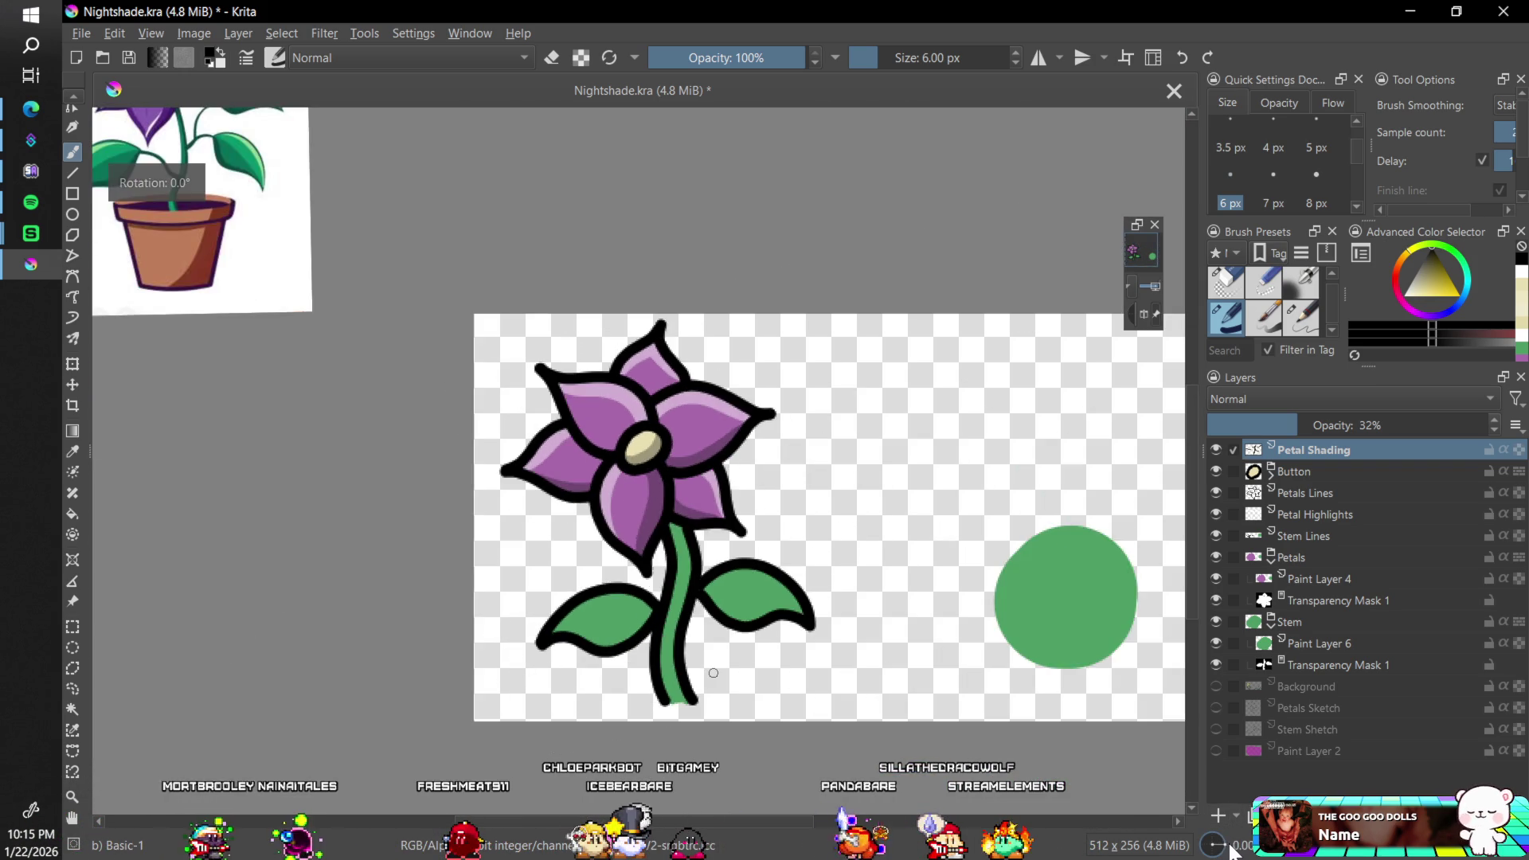
pyautogui.press('-')
pyautogui.press('-')
pyautogui.press('-')
pyautogui.press('-')
pyautogui.press('-')
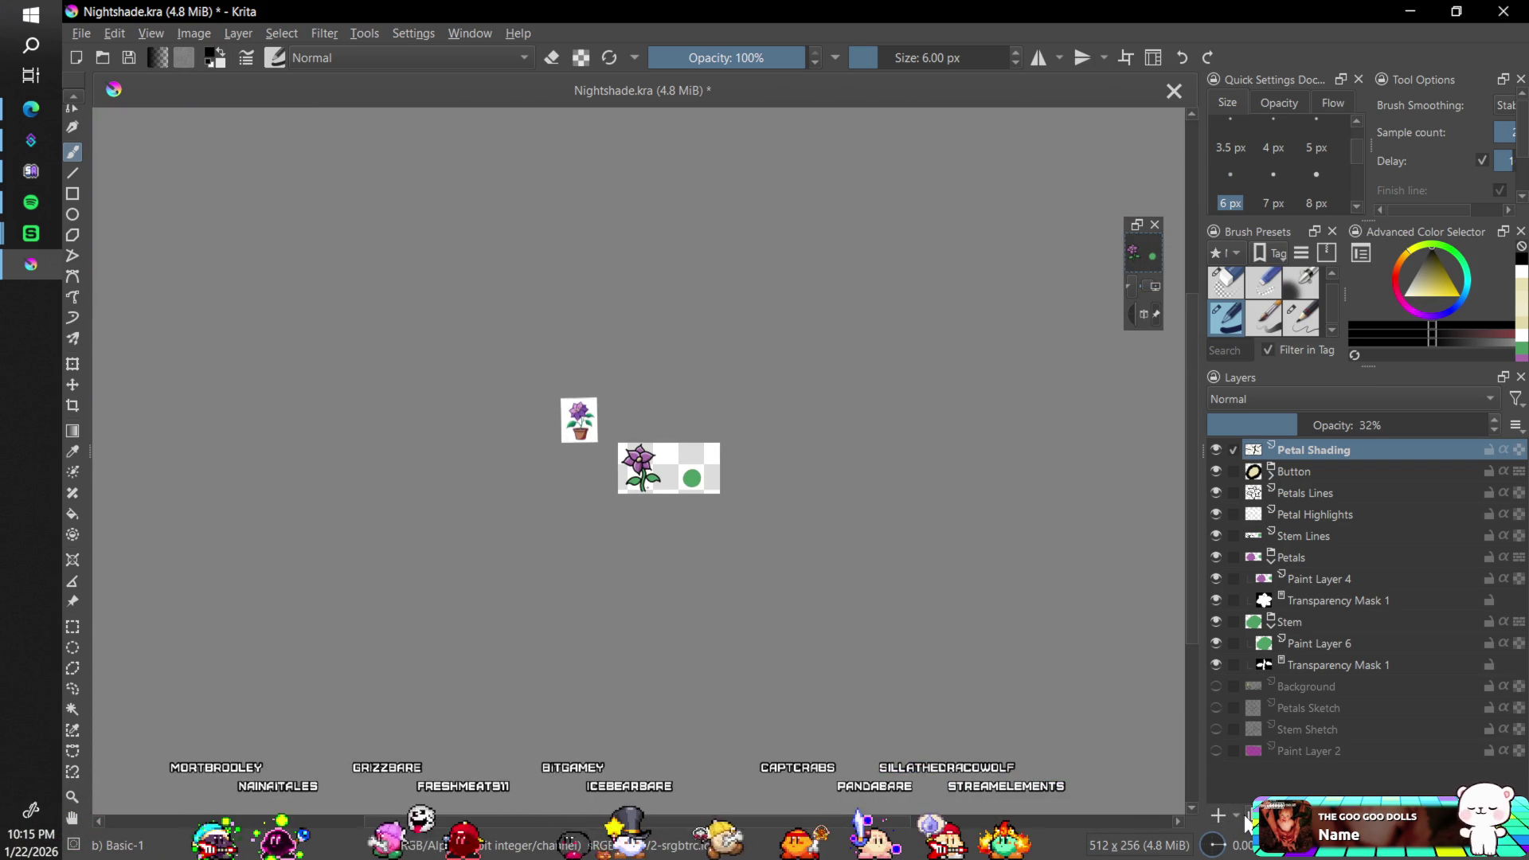
pyautogui.press('+')
pyautogui.press('+')
pyautogui.press('+')
pyautogui.press('+')
pyautogui.press('+')
pyautogui.press('+')
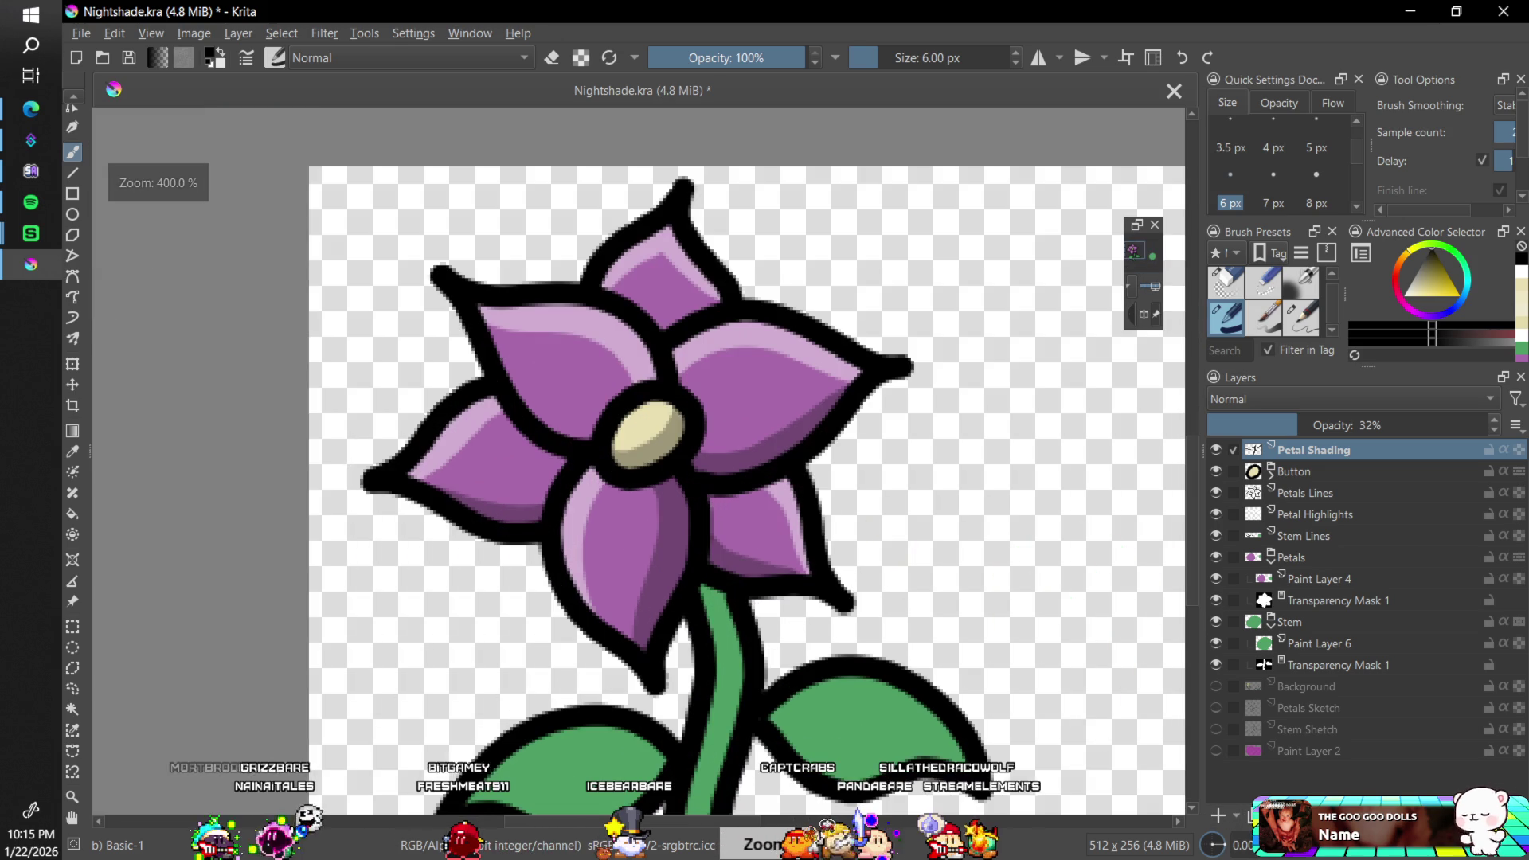
pyautogui.press('-')
pyautogui.press('-')
pyautogui.press('-')
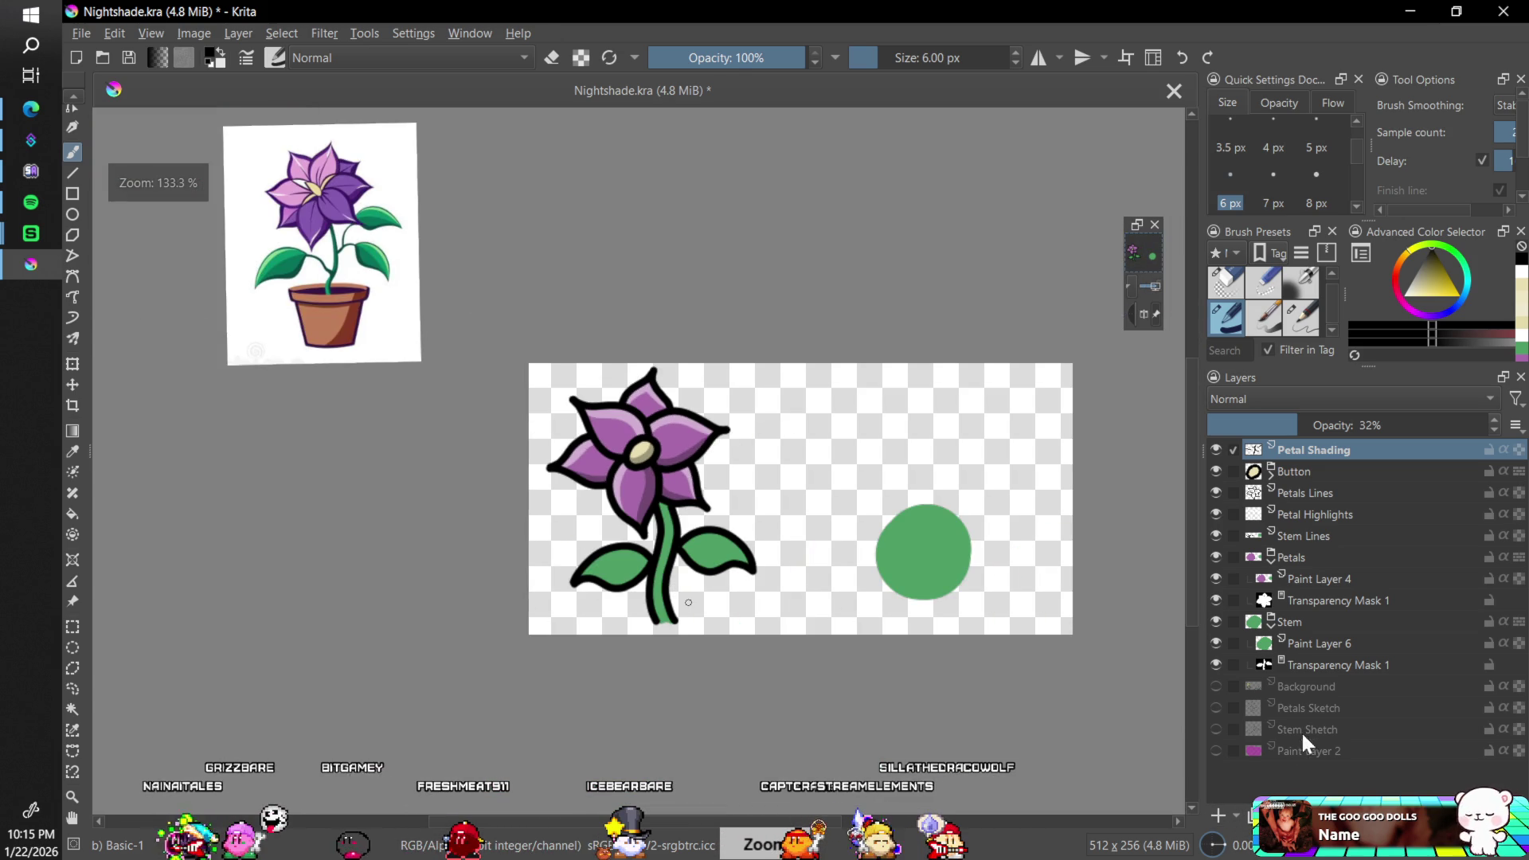
pyautogui.press('+')
pyautogui.press('+')
pyautogui.press('+')
pyautogui.press('+')
pyautogui.press('-')
pyautogui.press('-')
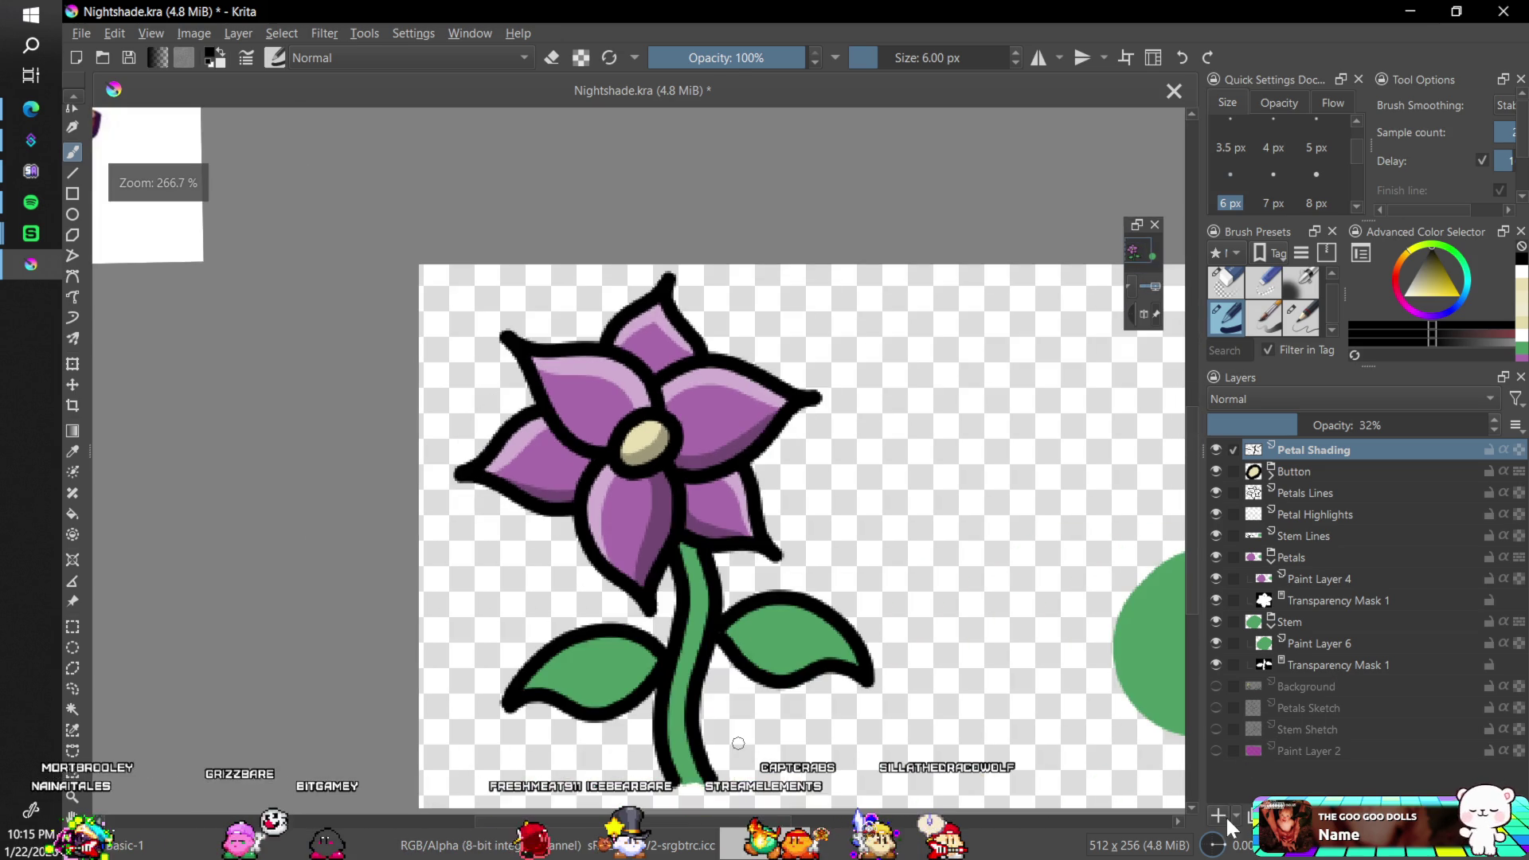
pyautogui.hotkey('ctrl', '[')
pyautogui.hotkey('ctrl', '[')
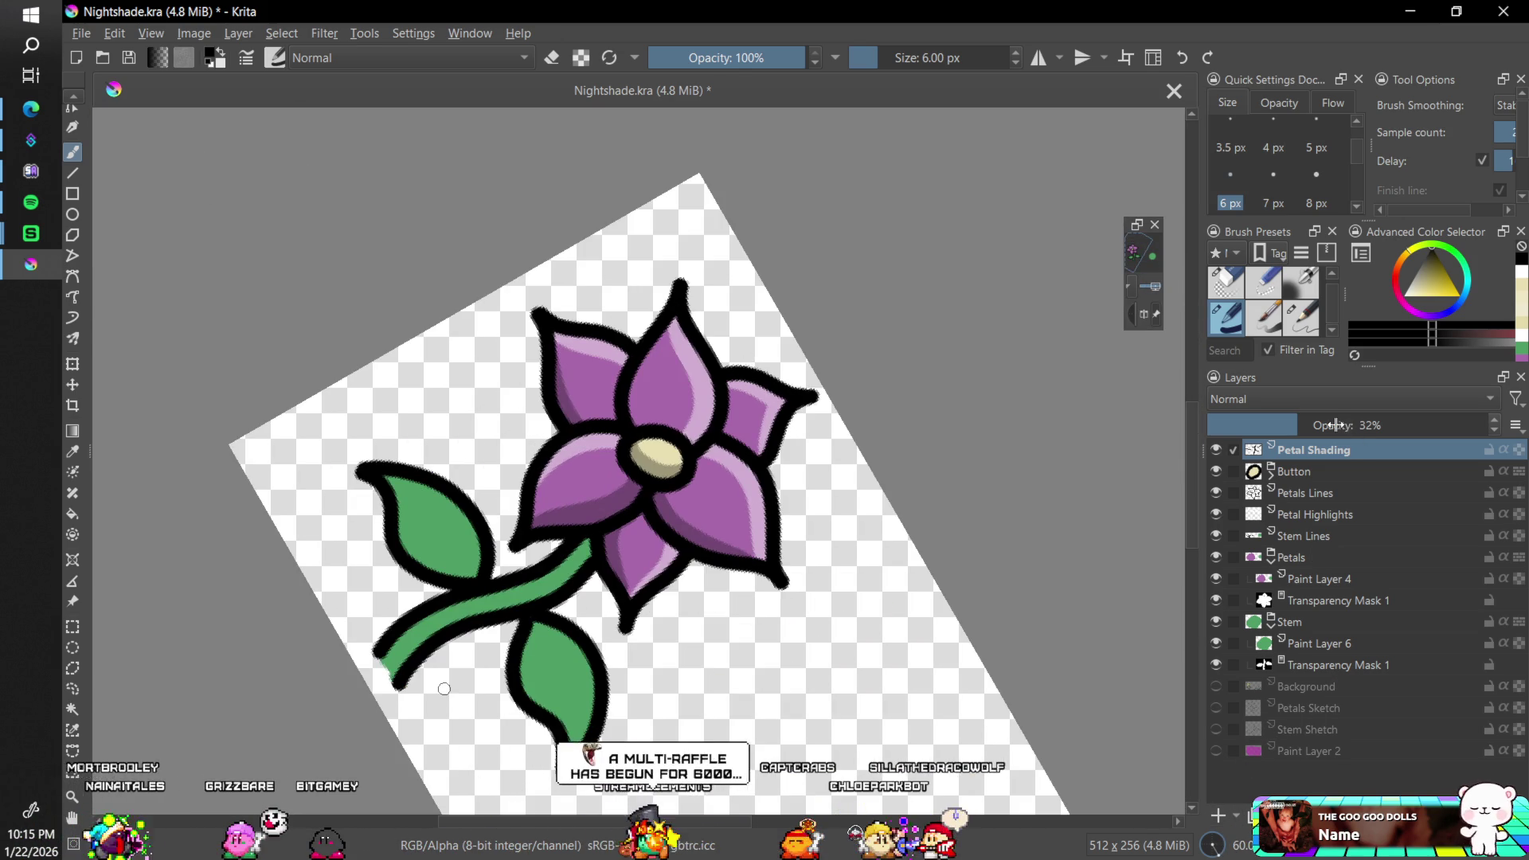
pyautogui.click(1339, 425)
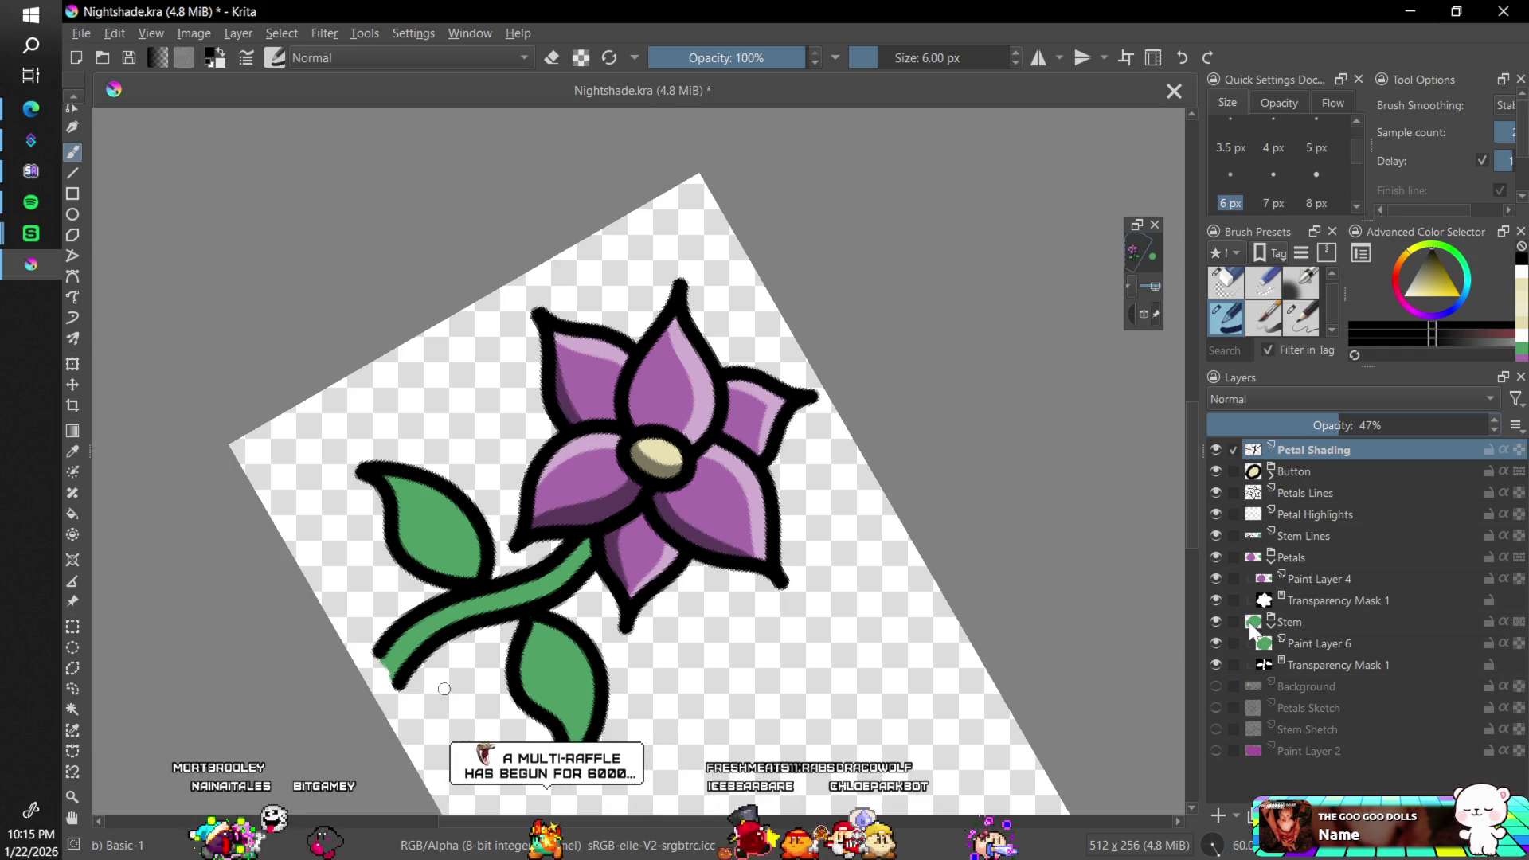
pyautogui.press('5')
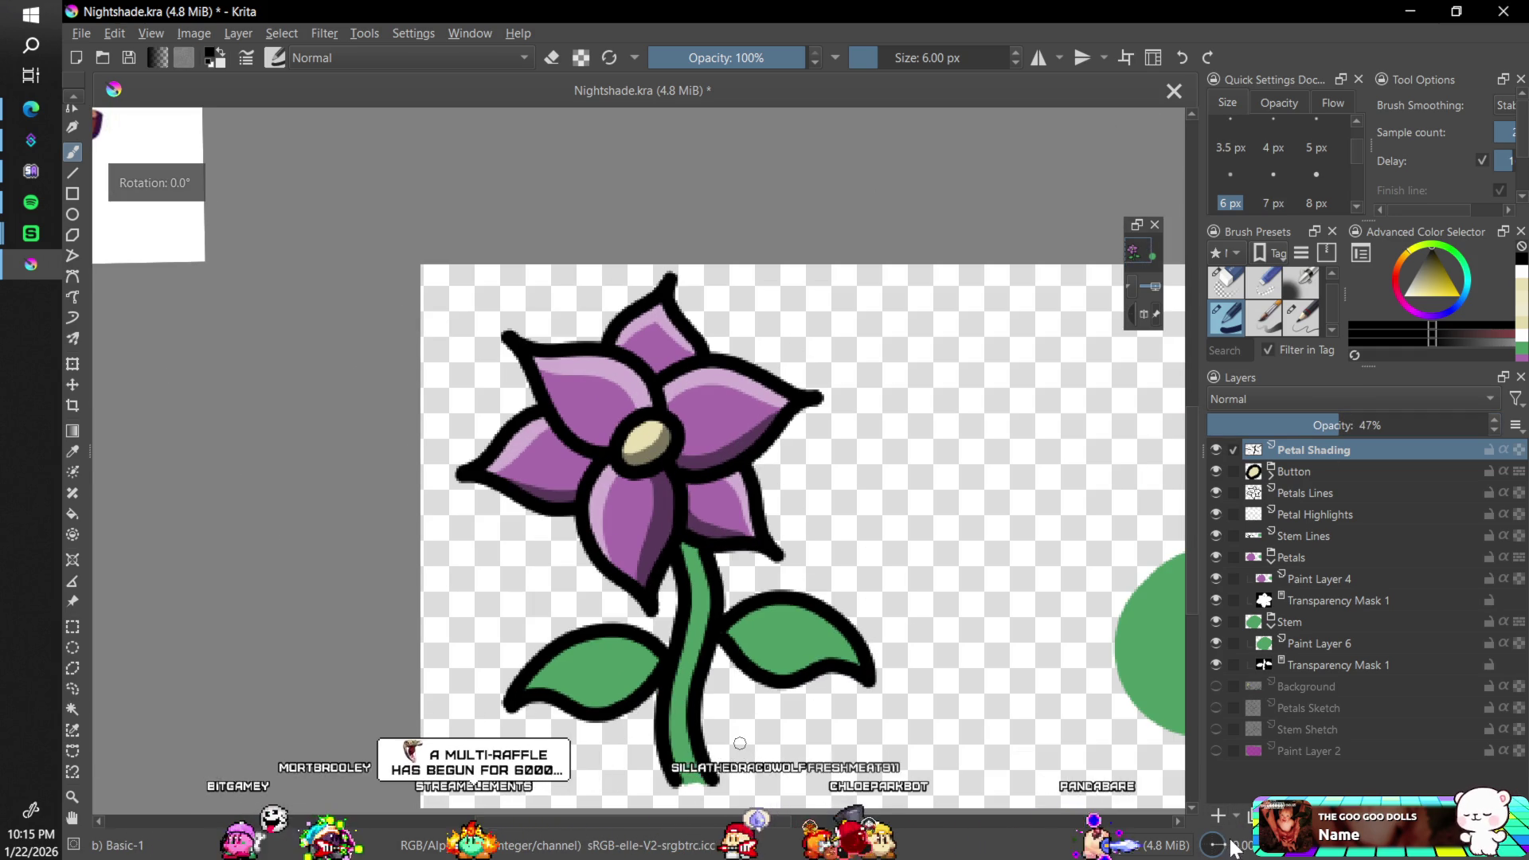
# - Shade the stem's left side darker green down to its base
pyautogui.scroll(2, 715, 492)
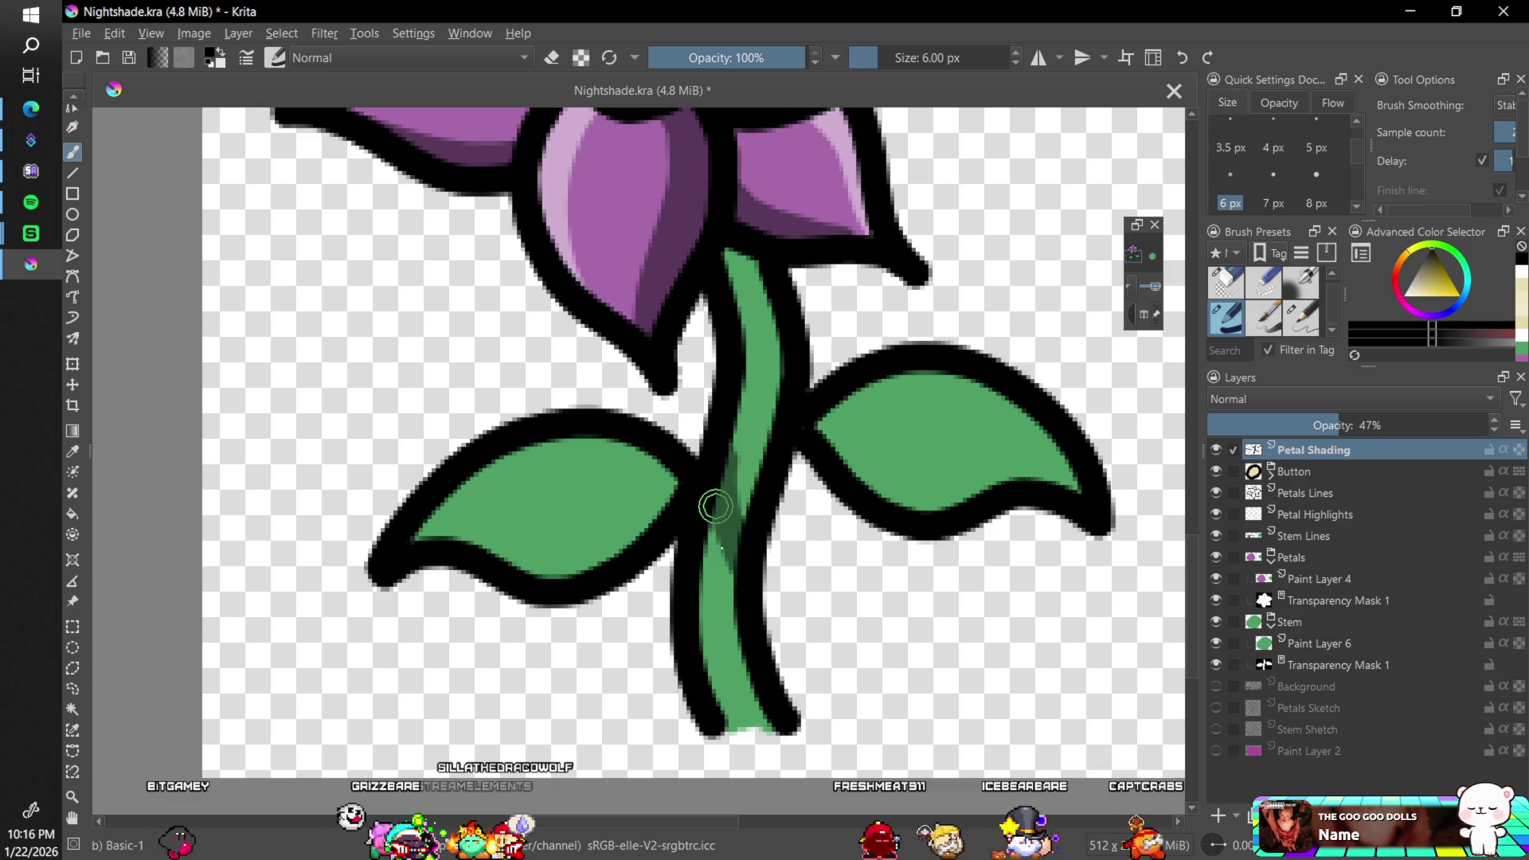
pyautogui.moveTo(717, 505); pyautogui.dragTo(739, 613)
pyautogui.moveTo(717, 533); pyautogui.dragTo(741, 689)
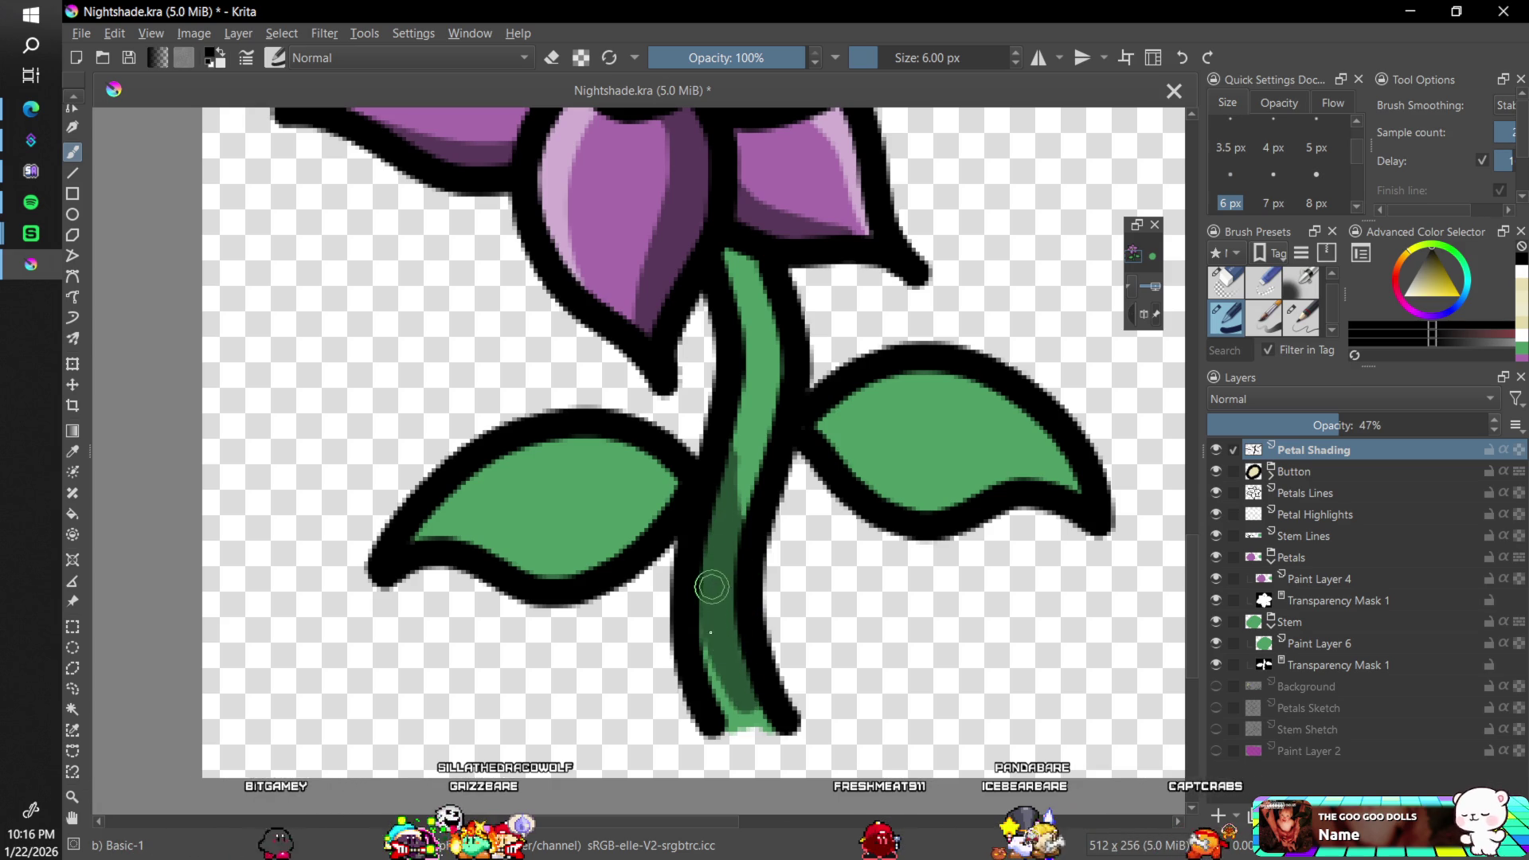
pyautogui.moveTo(711, 587); pyautogui.dragTo(727, 708)
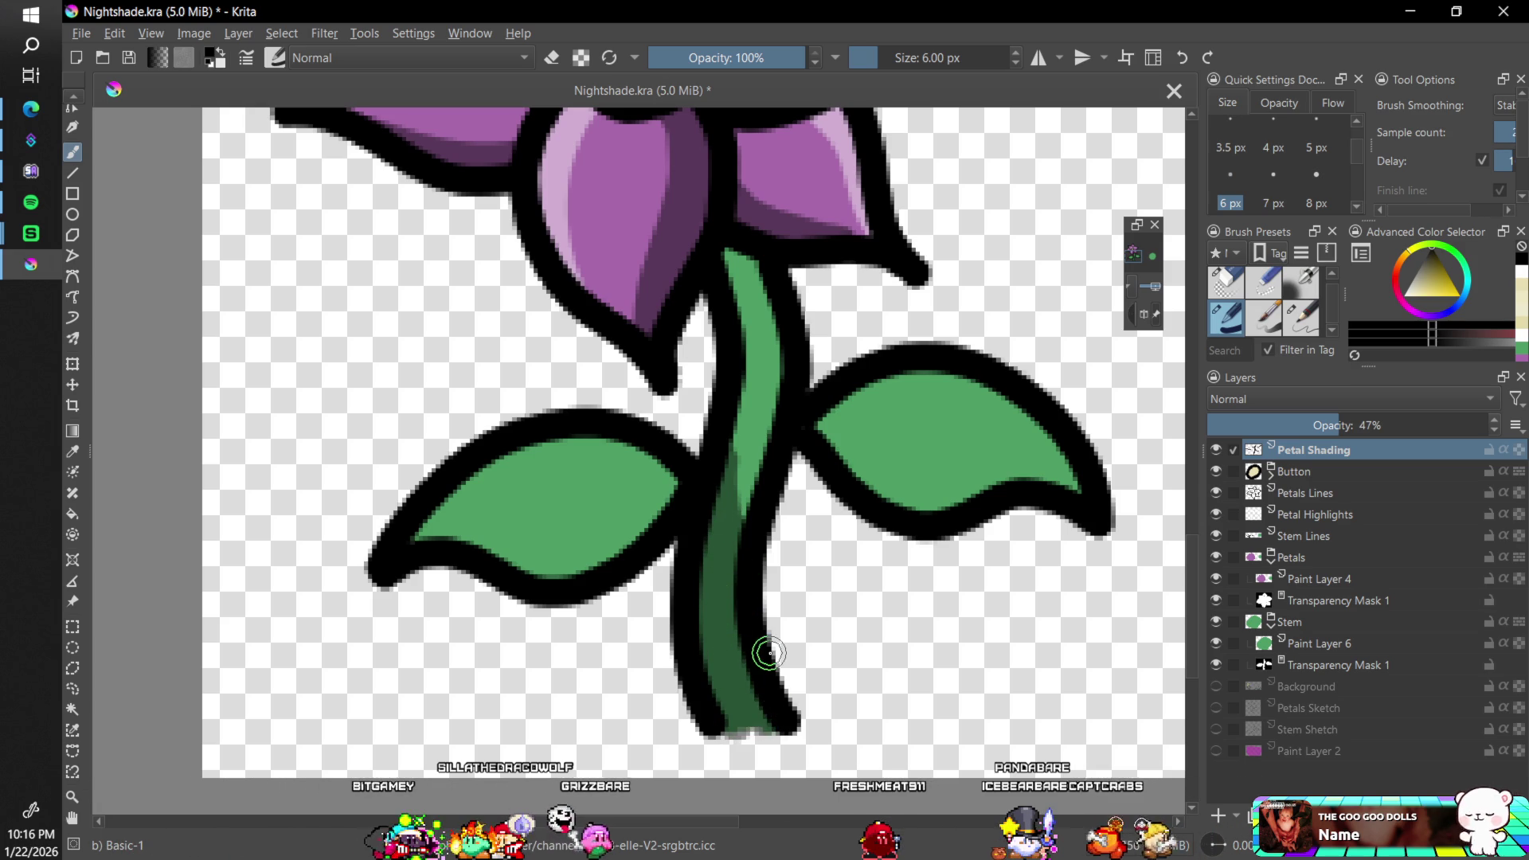
# - Shade the lower and upper leaves in dark green from tip to stem
pyautogui.moveTo(1177, 736); pyautogui.dragTo(1148, 129)
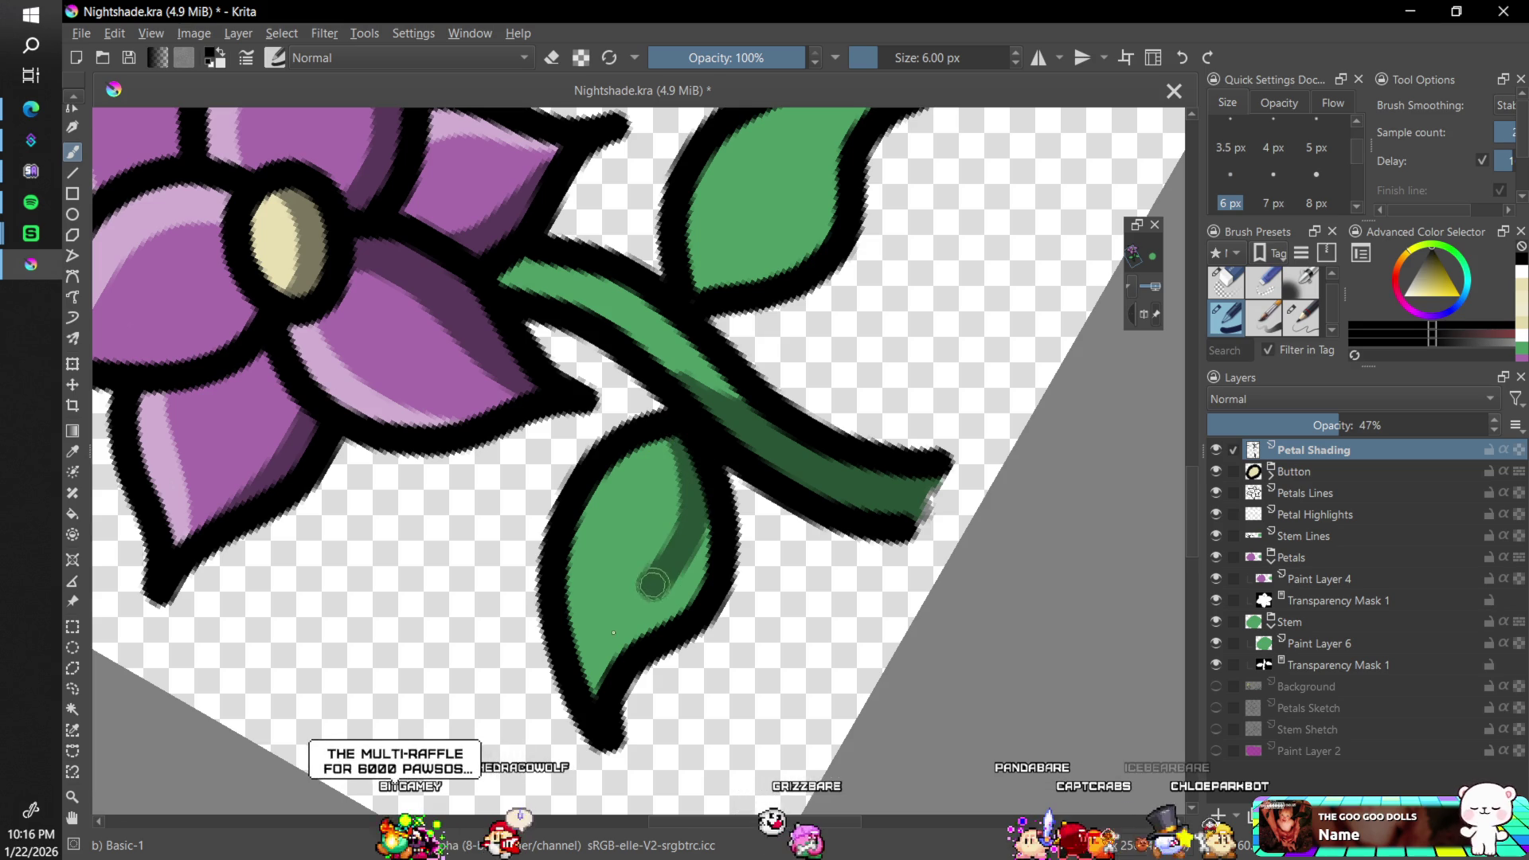
pyautogui.moveTo(593, 703)
pyautogui.mouseDown()
pyautogui.moveTo(601, 669)
pyautogui.moveTo(666, 618)
pyautogui.moveTo(709, 513)
pyautogui.mouseUp()
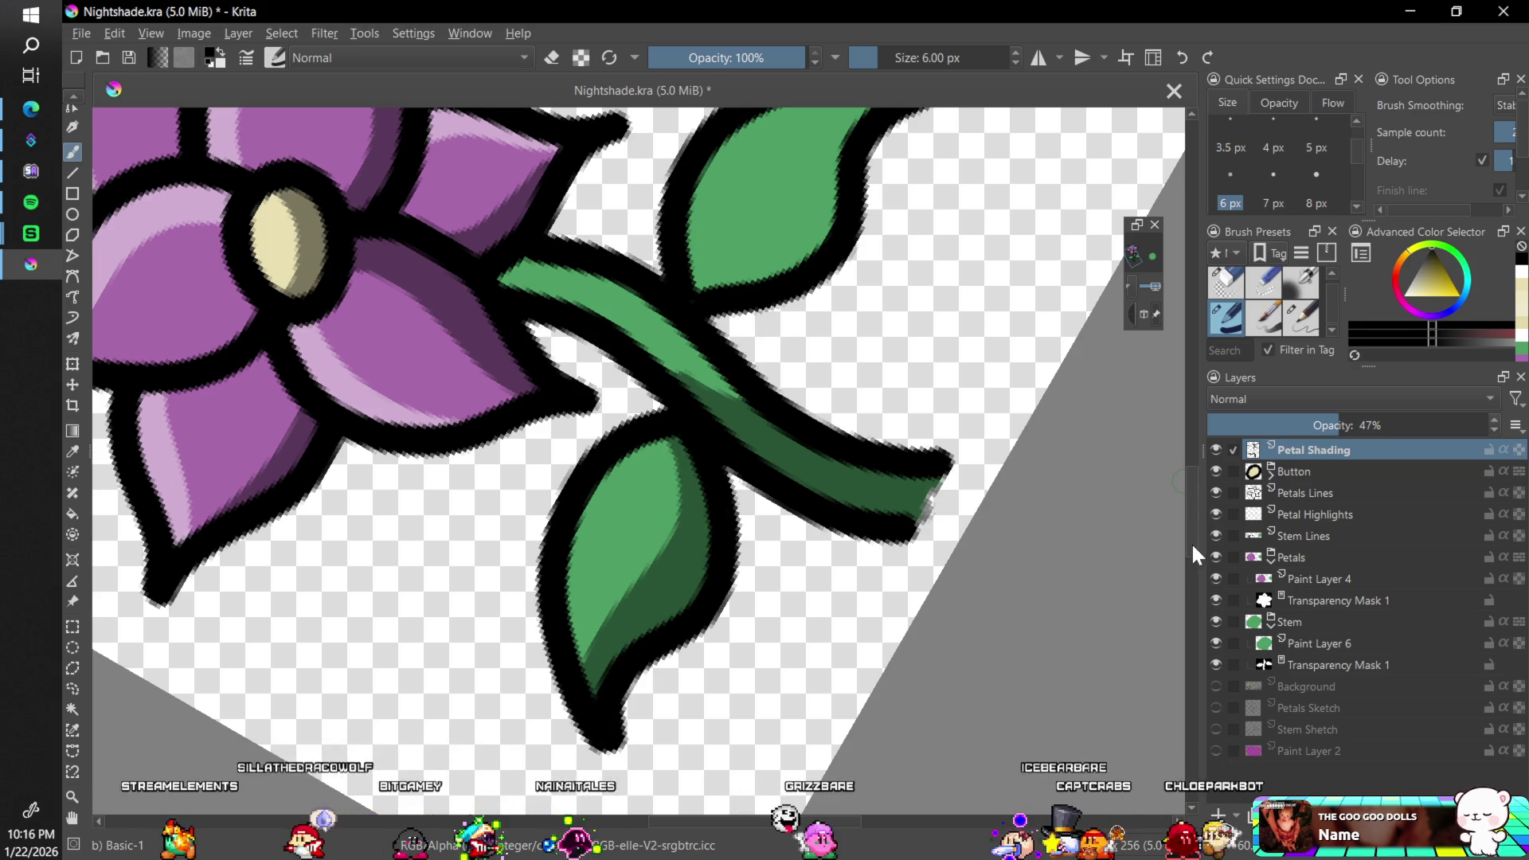
pyautogui.scroll(4, 1188, 518)
pyautogui.moveTo(908, 399)
pyautogui.mouseDown()
pyautogui.moveTo(843, 434)
pyautogui.moveTo(784, 550)
pyautogui.moveTo(708, 603)
pyautogui.mouseUp()
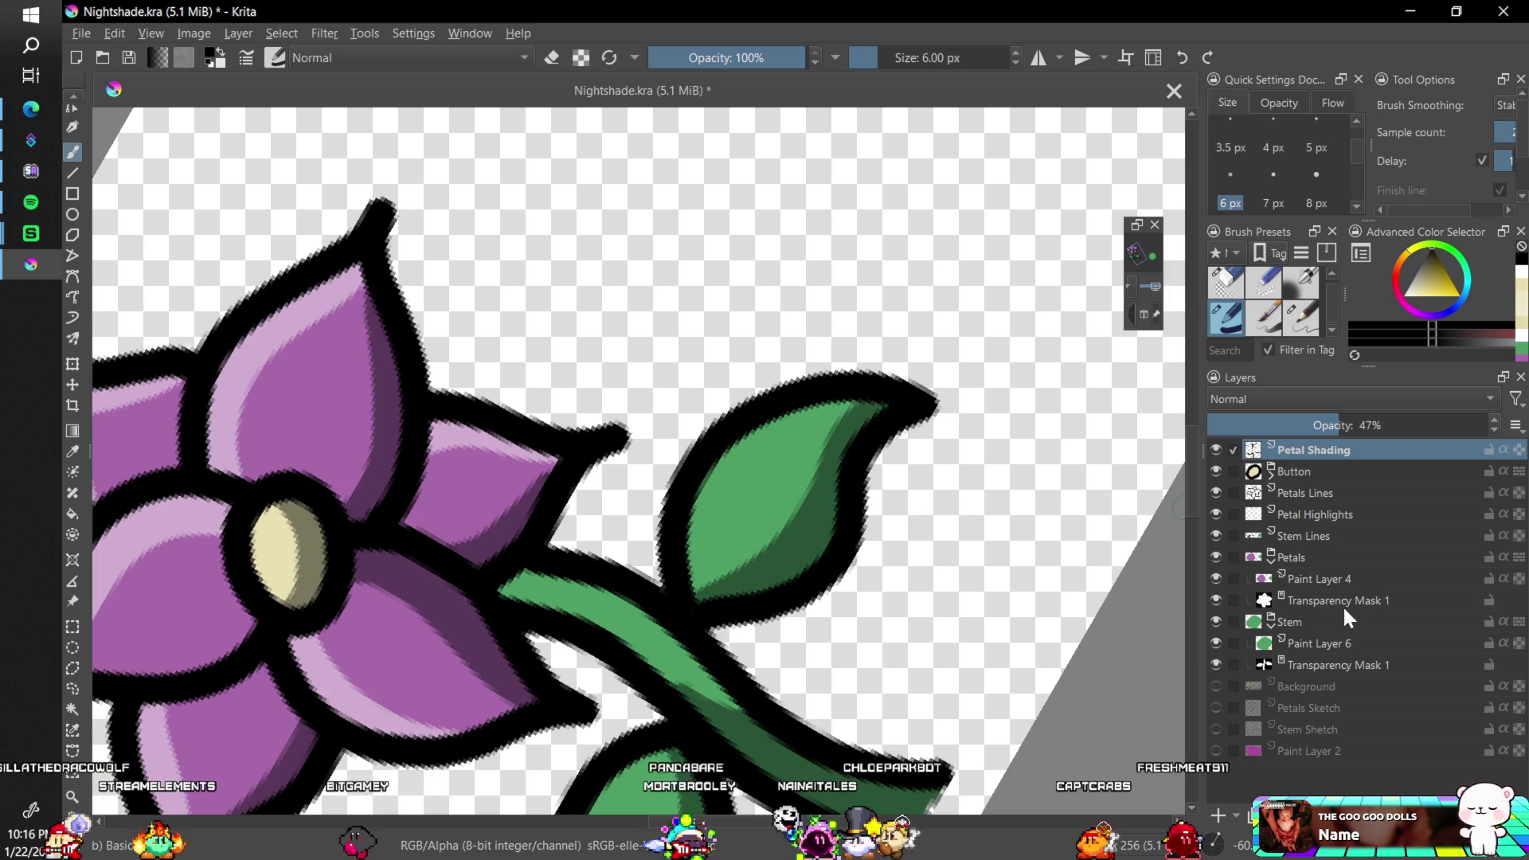
# - Select Petal Highlights, pick white, and move the layer beneath Stem Lines
pyautogui.click(1348, 517)
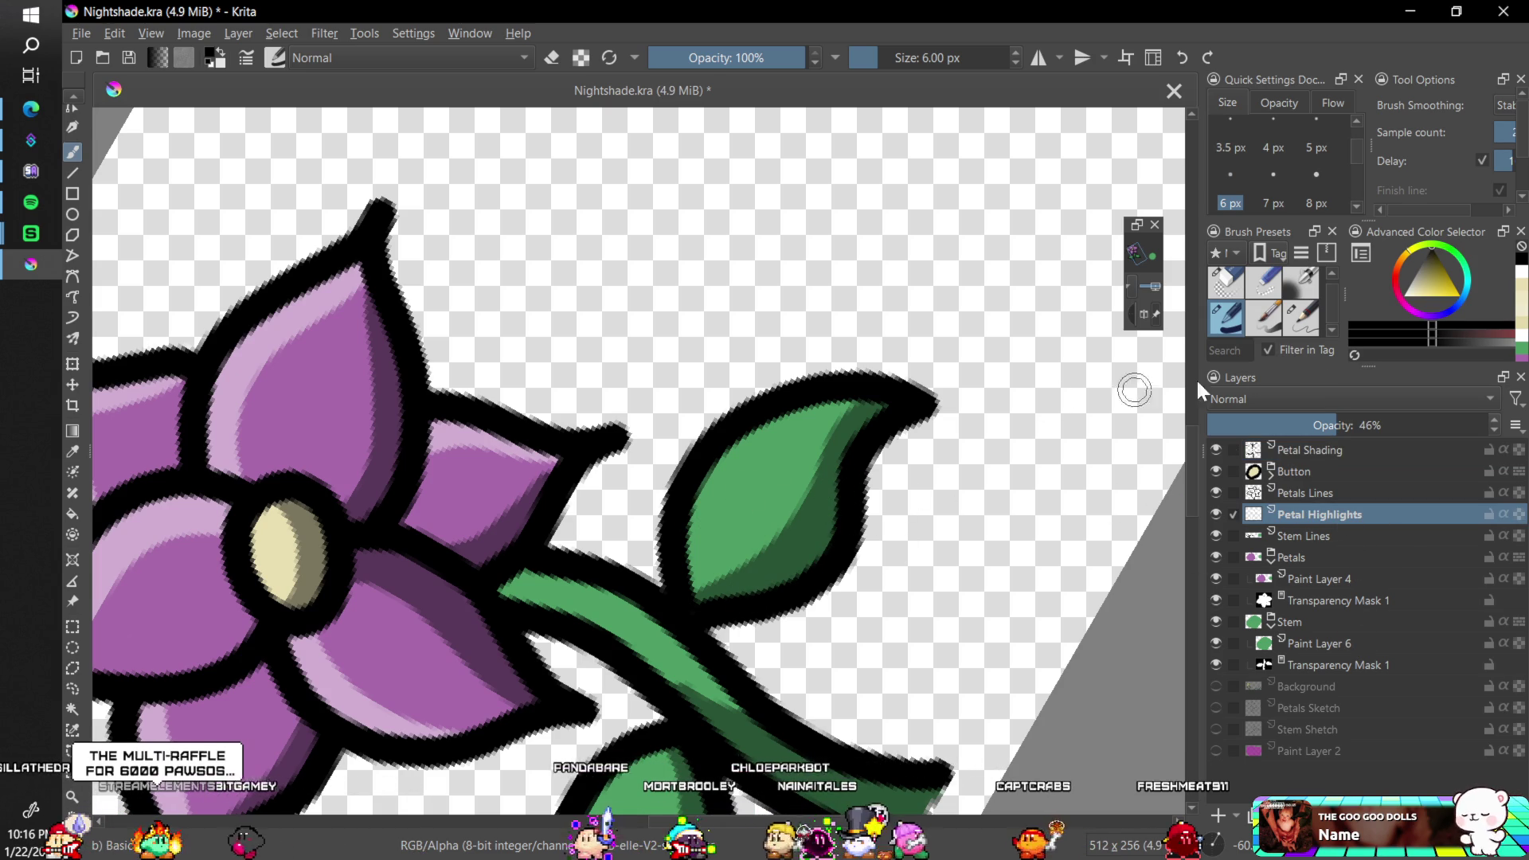
pyautogui.moveTo(1426, 291); pyautogui.dragTo(1404, 294)
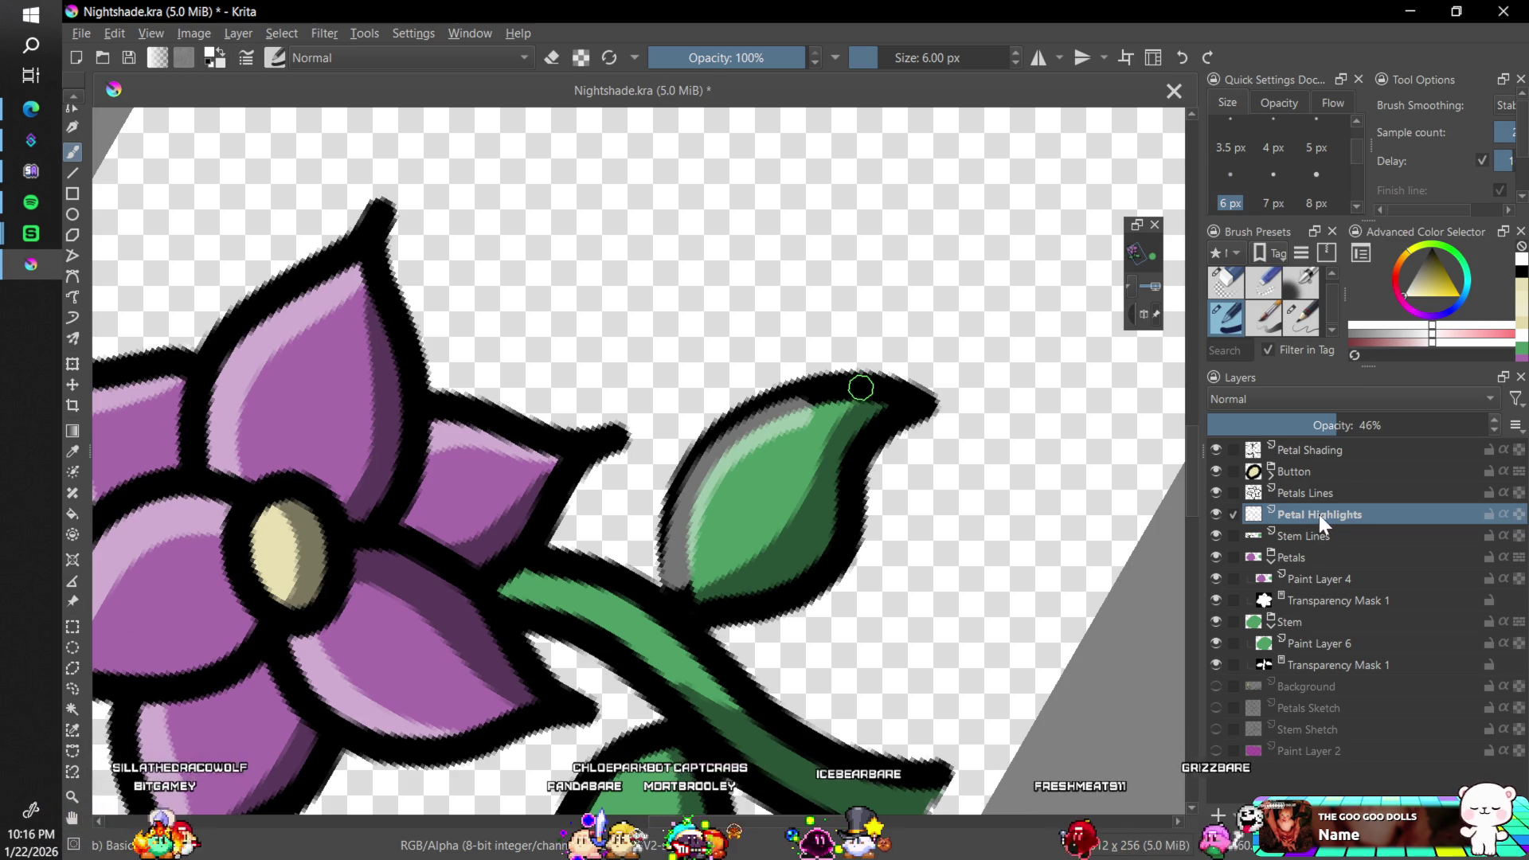
pyautogui.moveTo(1319, 514); pyautogui.dragTo(1351, 536)
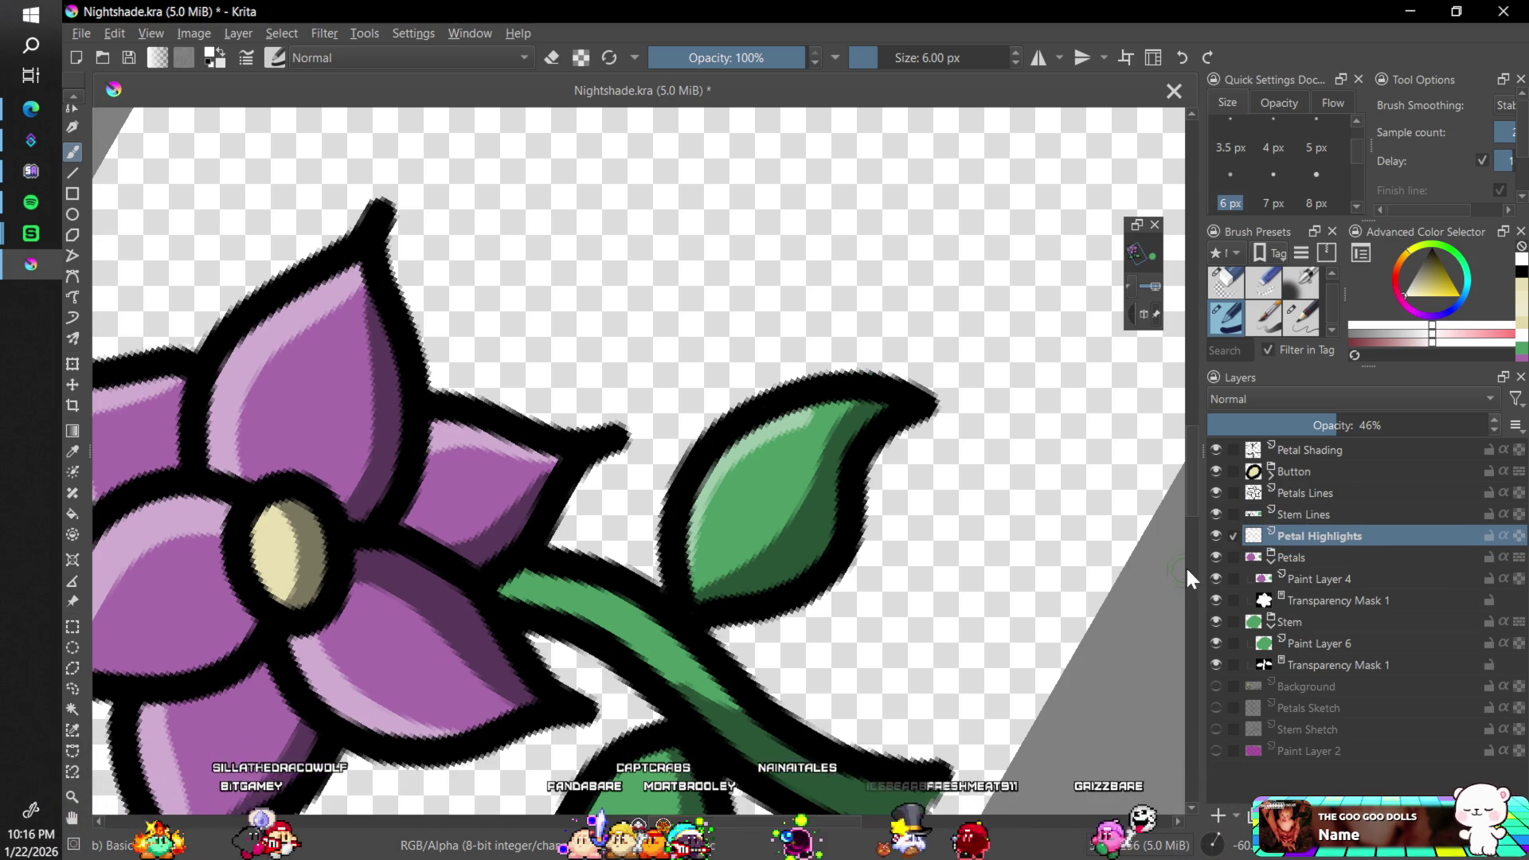
# - Paint light highlight streaks along the left and right edges of the leaves
pyautogui.moveTo(685, 571)
pyautogui.mouseDown()
pyautogui.moveTo(697, 497)
pyautogui.moveTo(794, 419)
pyautogui.mouseUp()
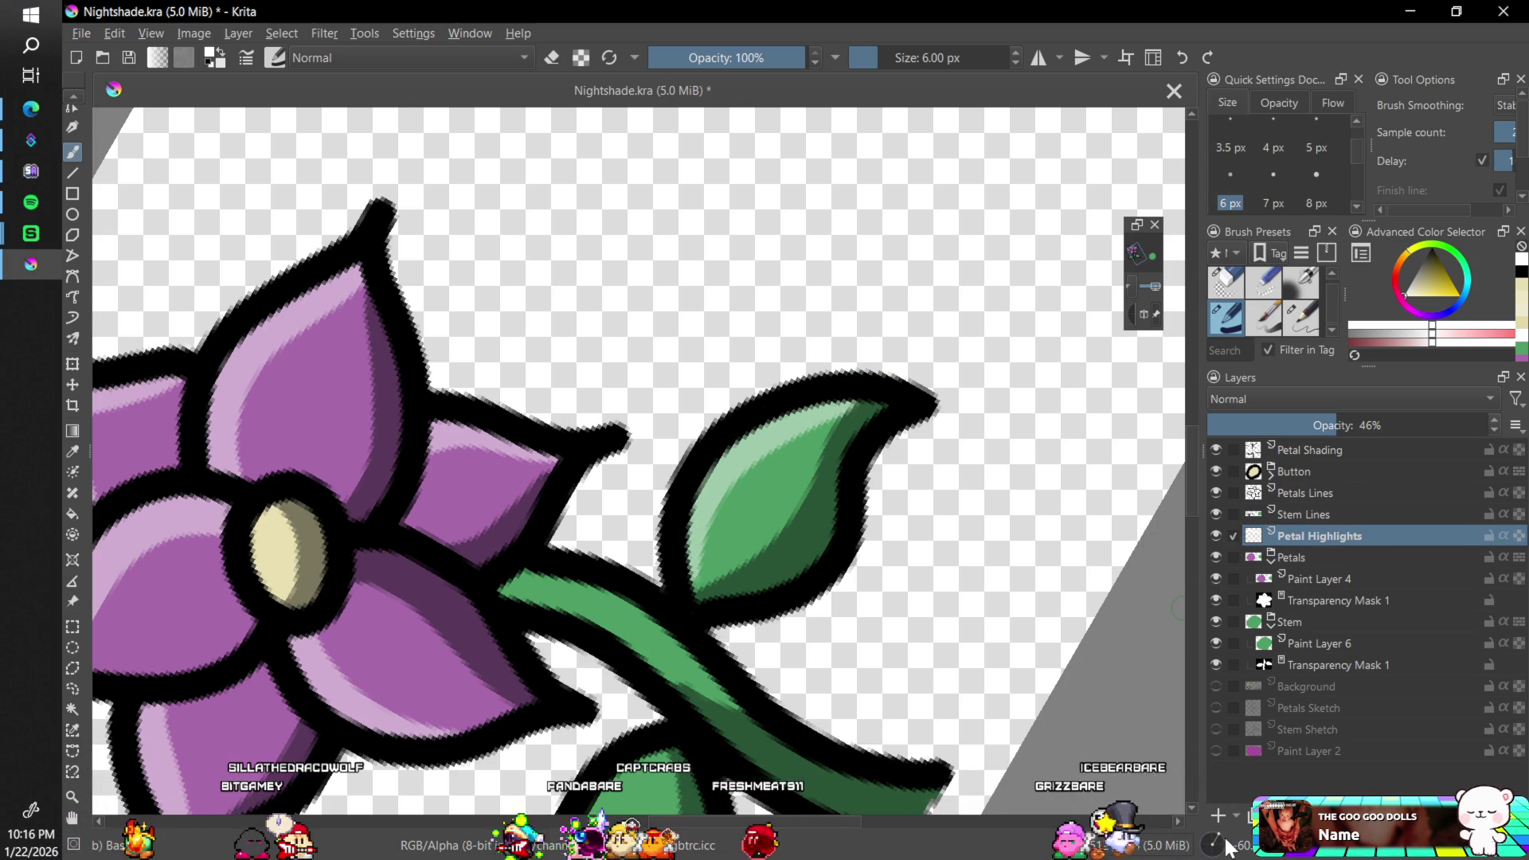
pyautogui.press('4')
pyautogui.press('4')
pyautogui.press('4')
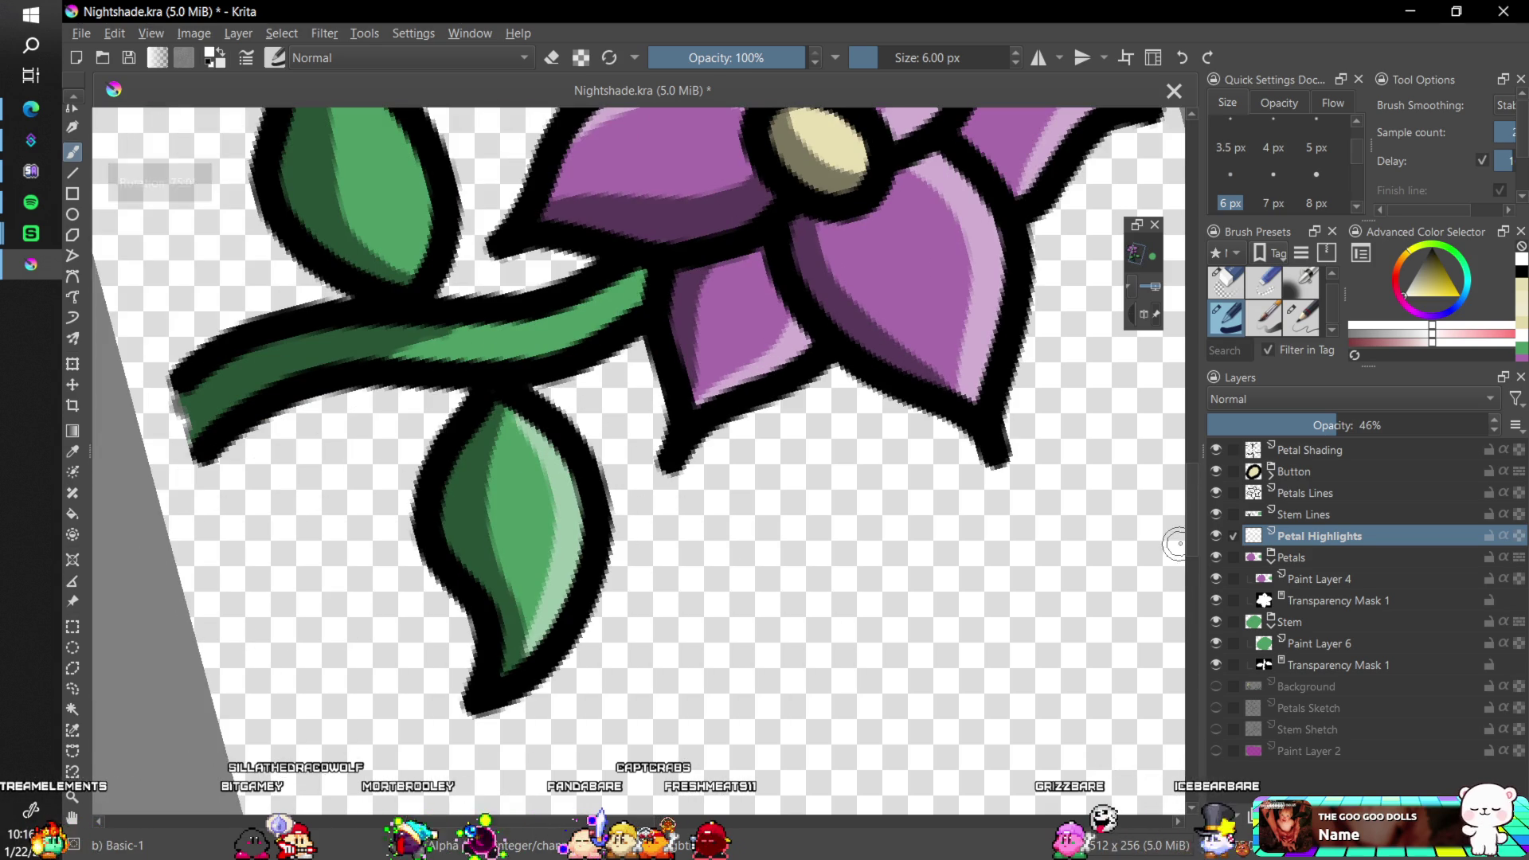
pyautogui.scroll(4, 1179, 533)
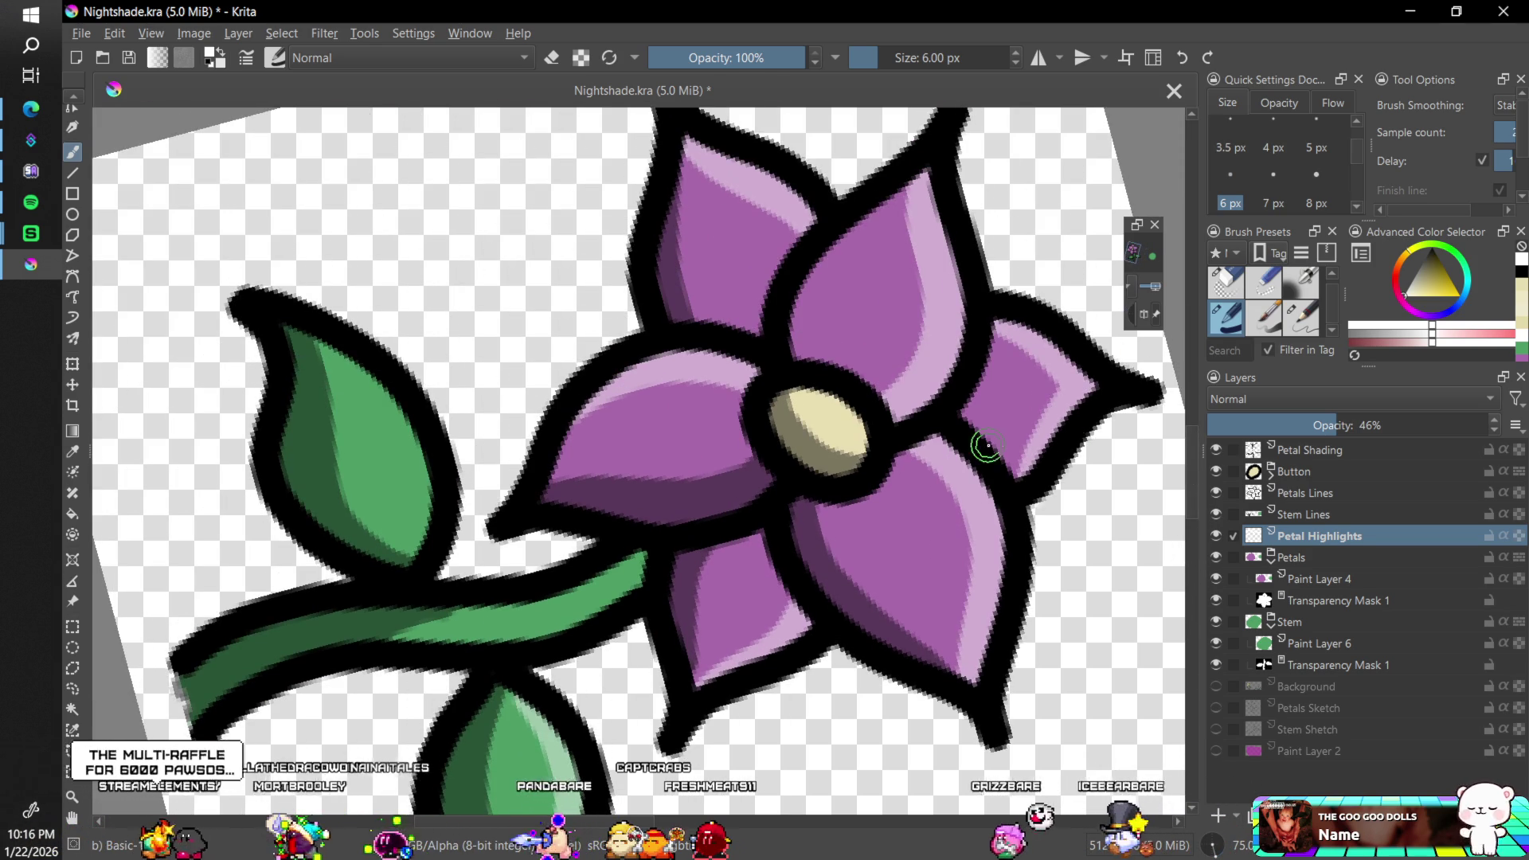
pyautogui.moveTo(357, 363); pyautogui.dragTo(431, 528)
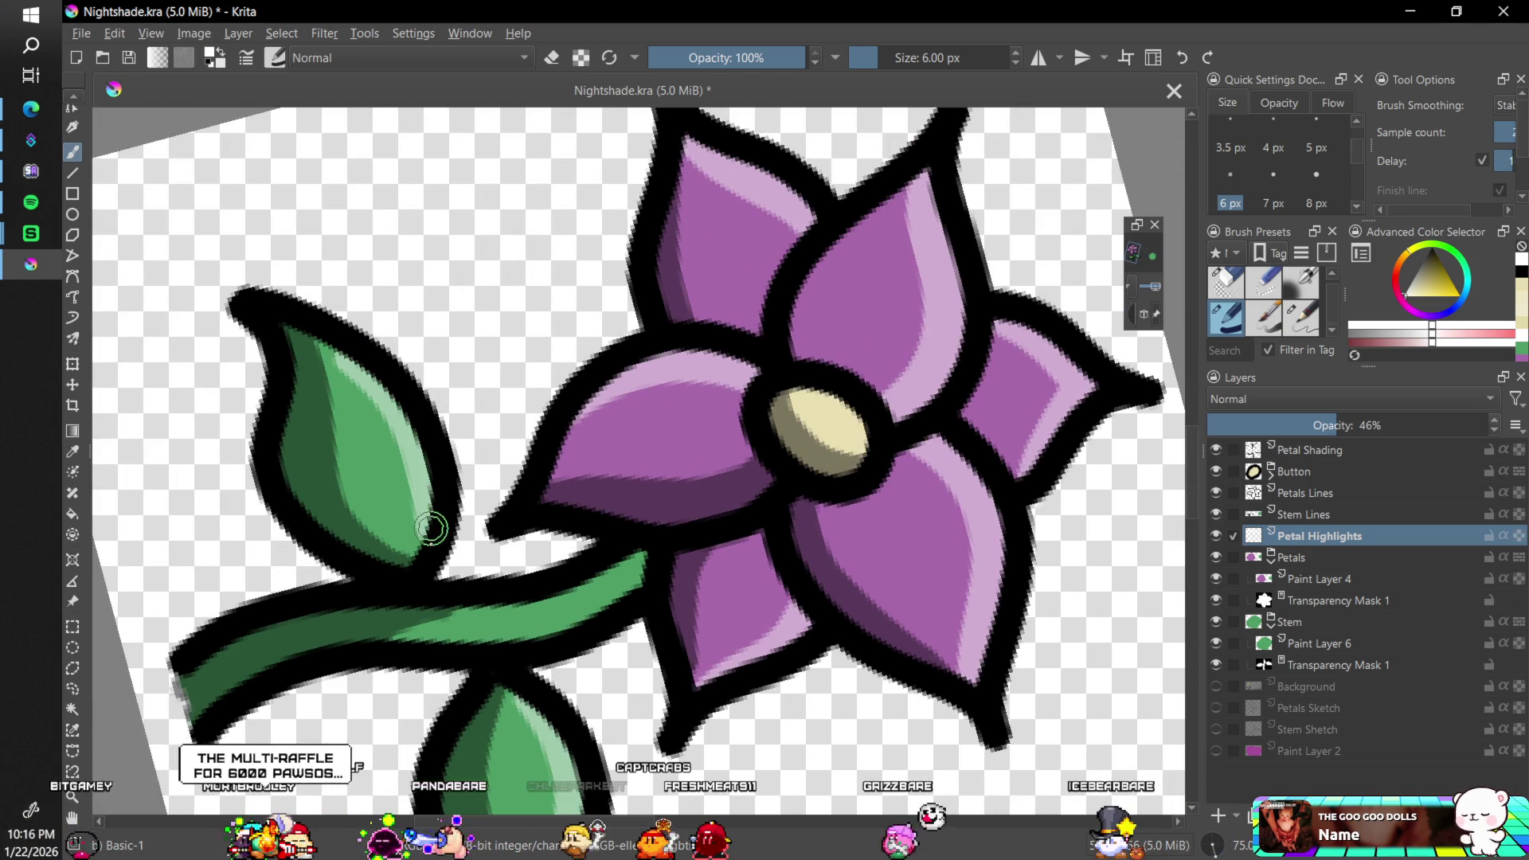
pyautogui.press('-')
pyautogui.press('-')
pyautogui.press('-')
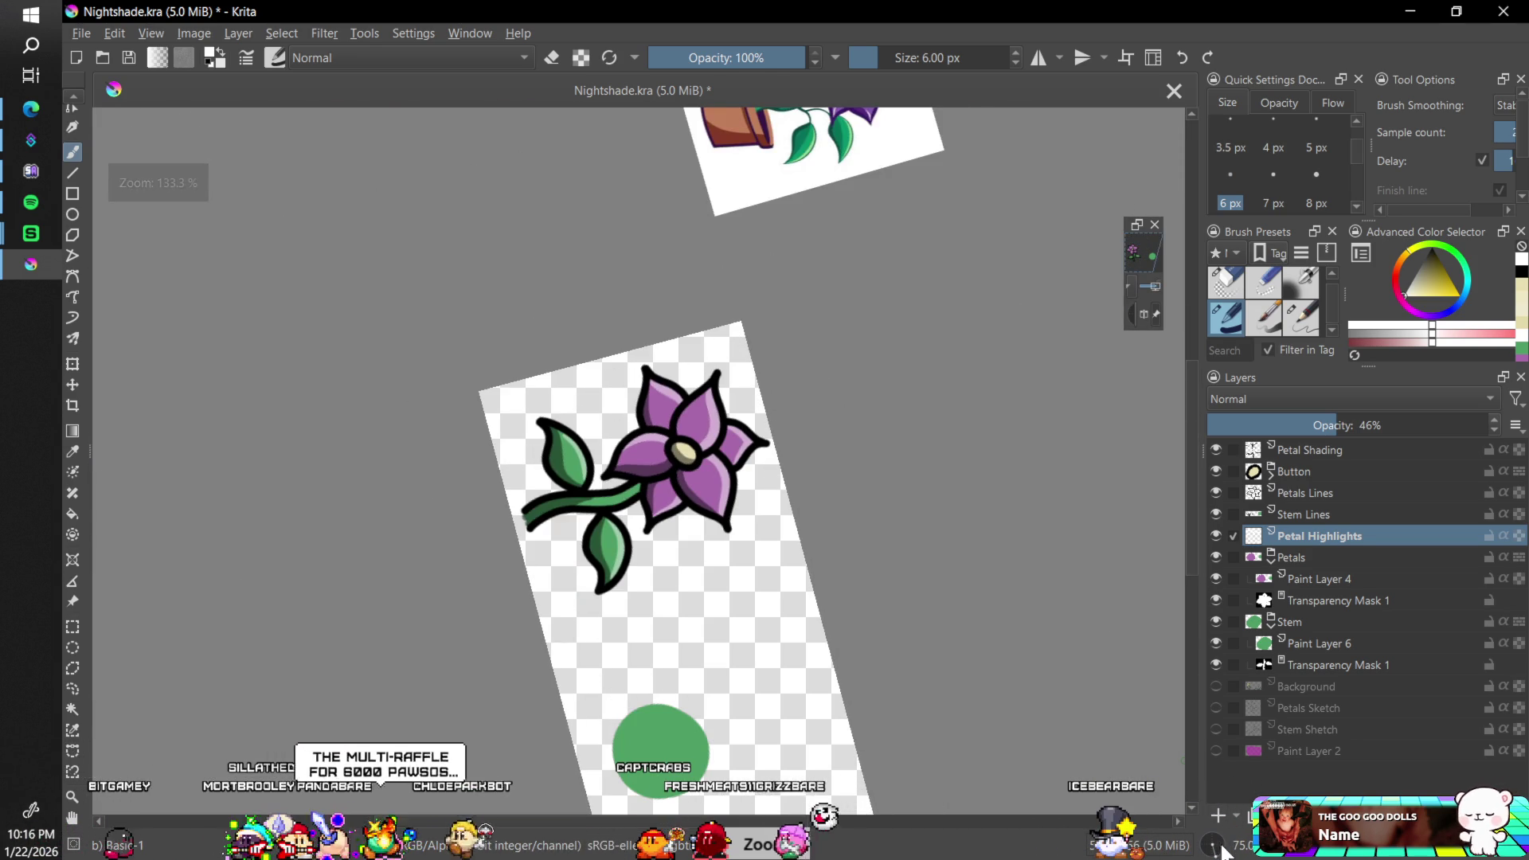
# - Straighten and zoom out the canvas, then export over Nightshade.png with the default PNG settings
pyautogui.doubleClick(1218, 849)
pyautogui.press('-')
pyautogui.press('-')
pyautogui.press('-')
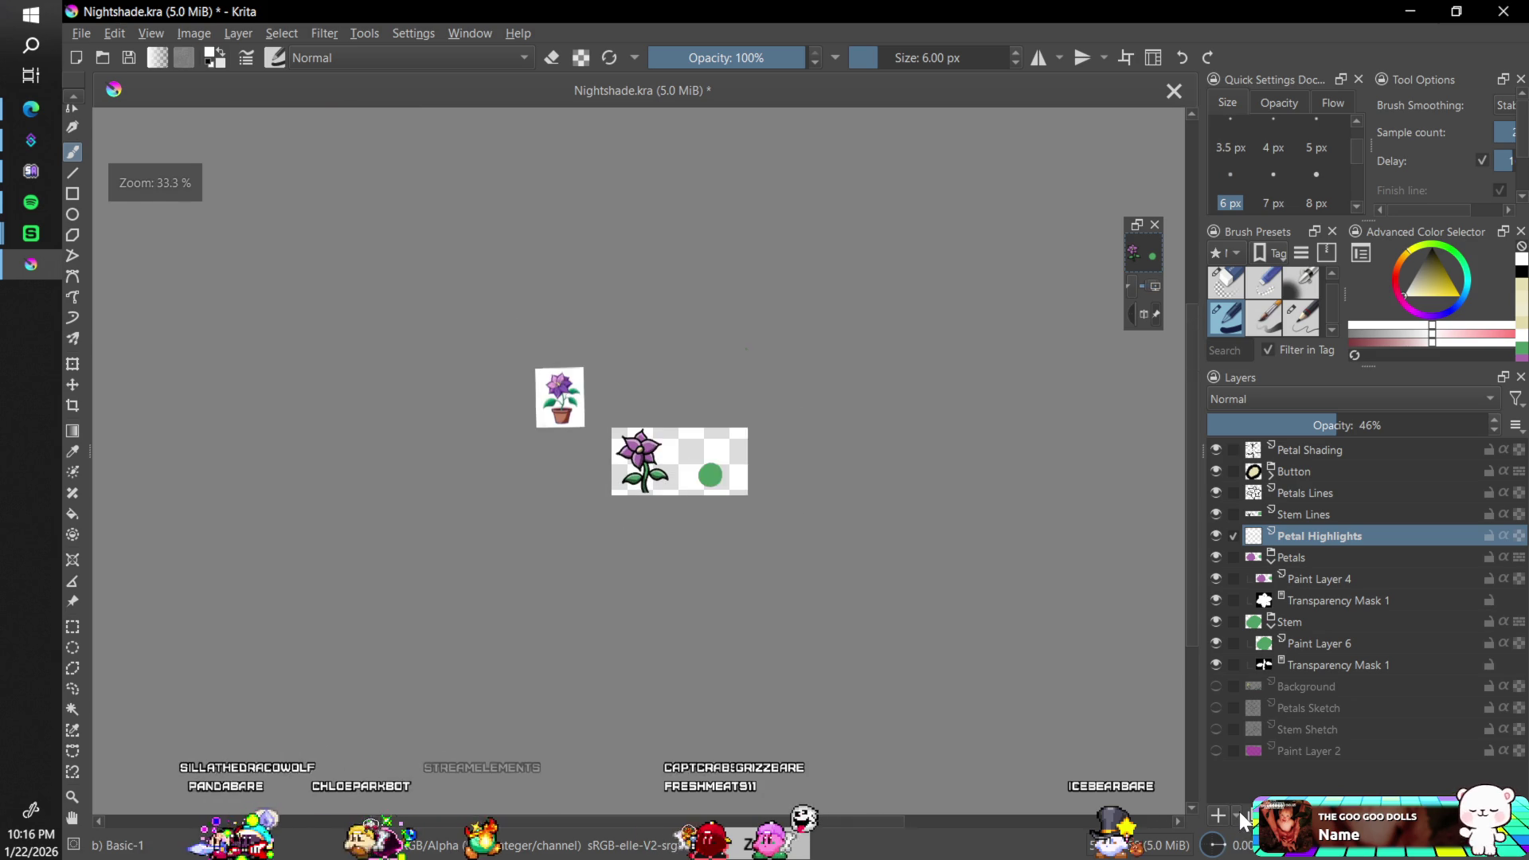
pyautogui.press('+')
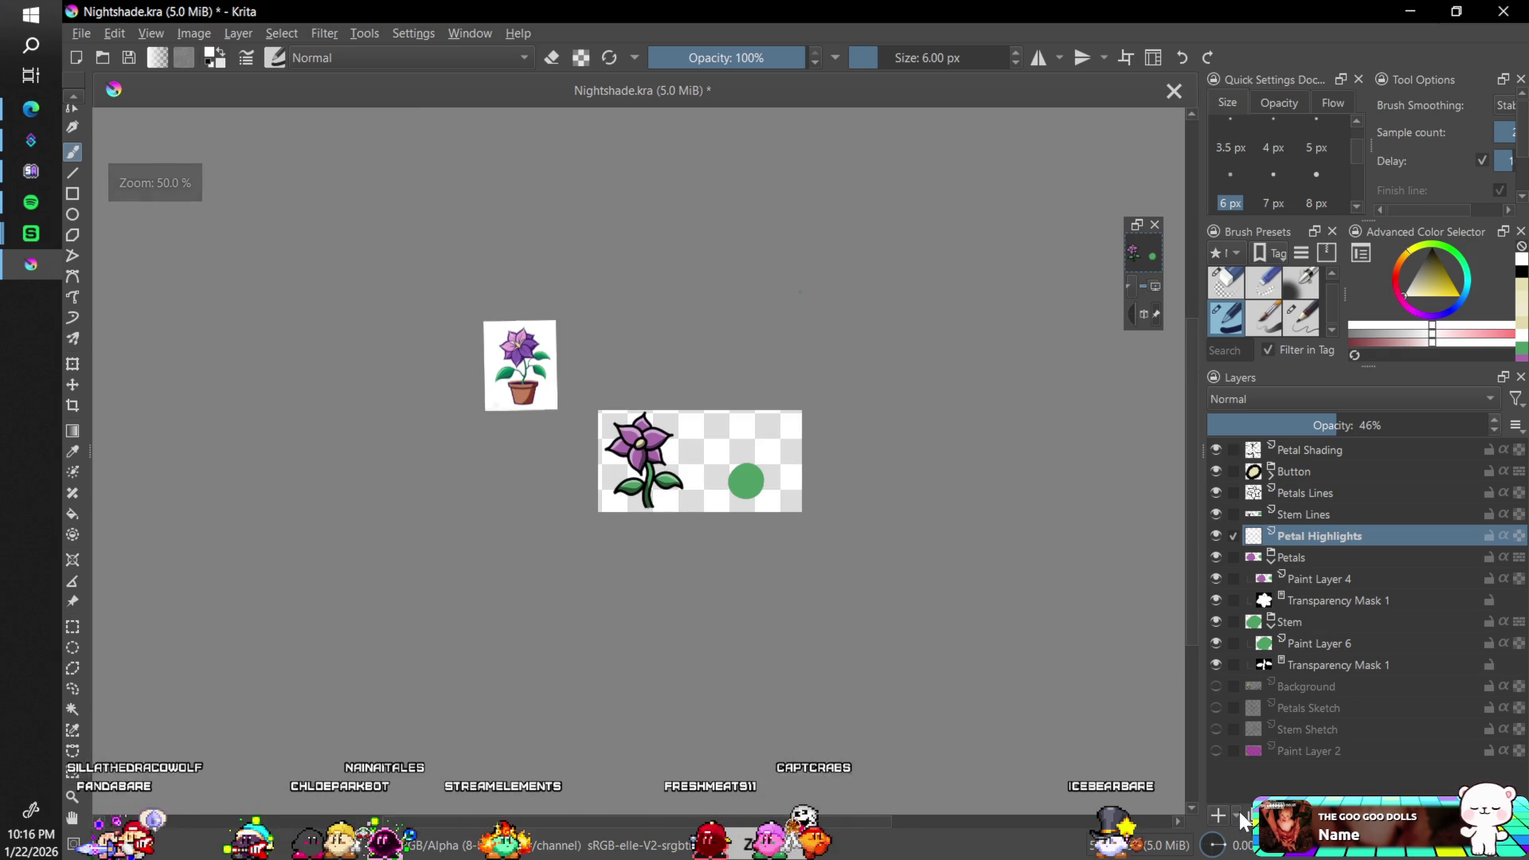
pyautogui.press('+')
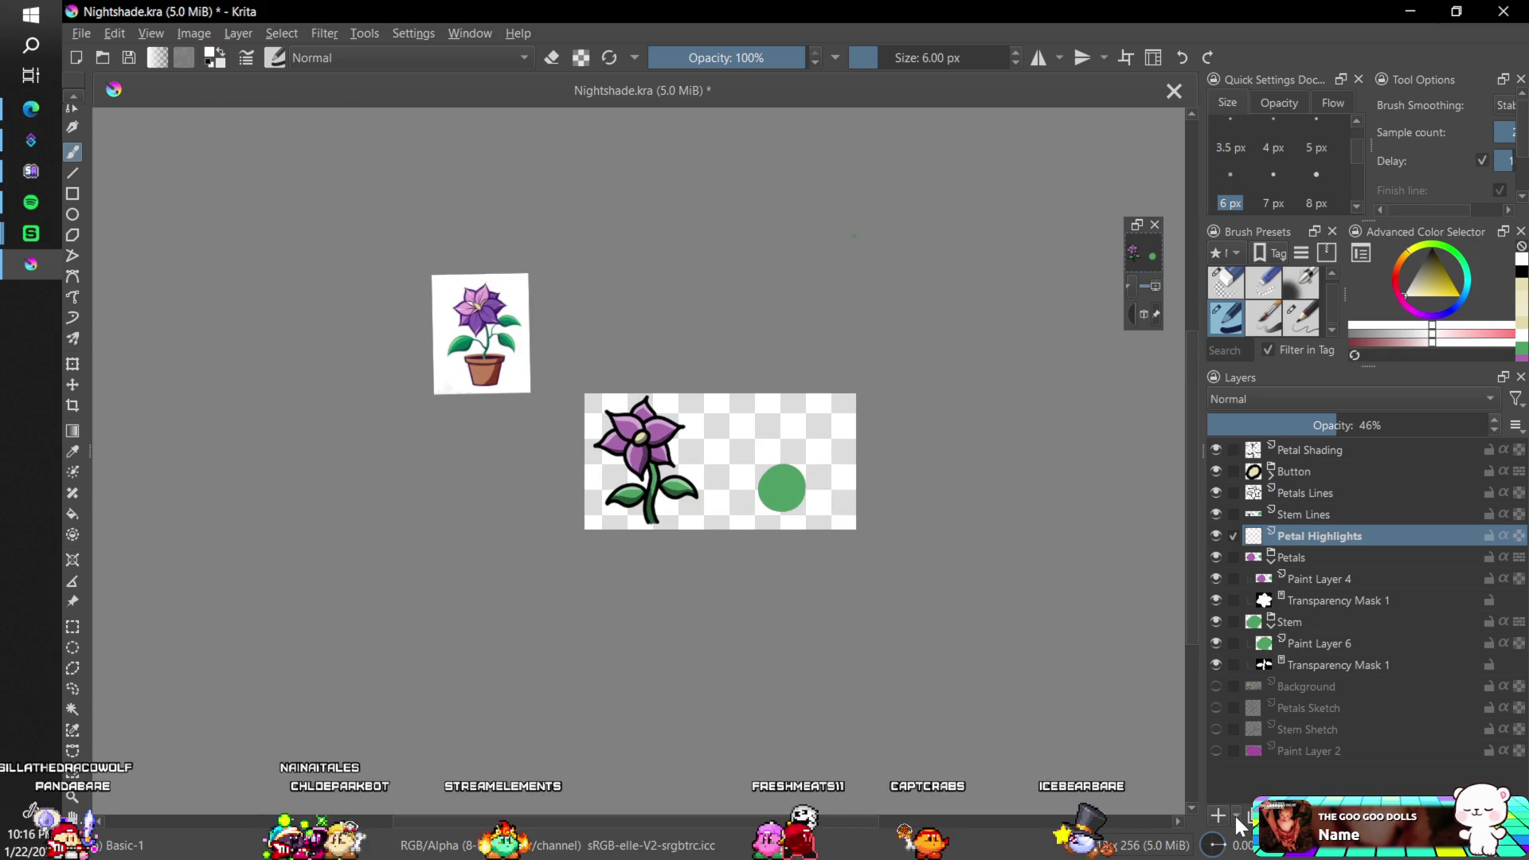
pyautogui.press('-')
pyautogui.press('-')
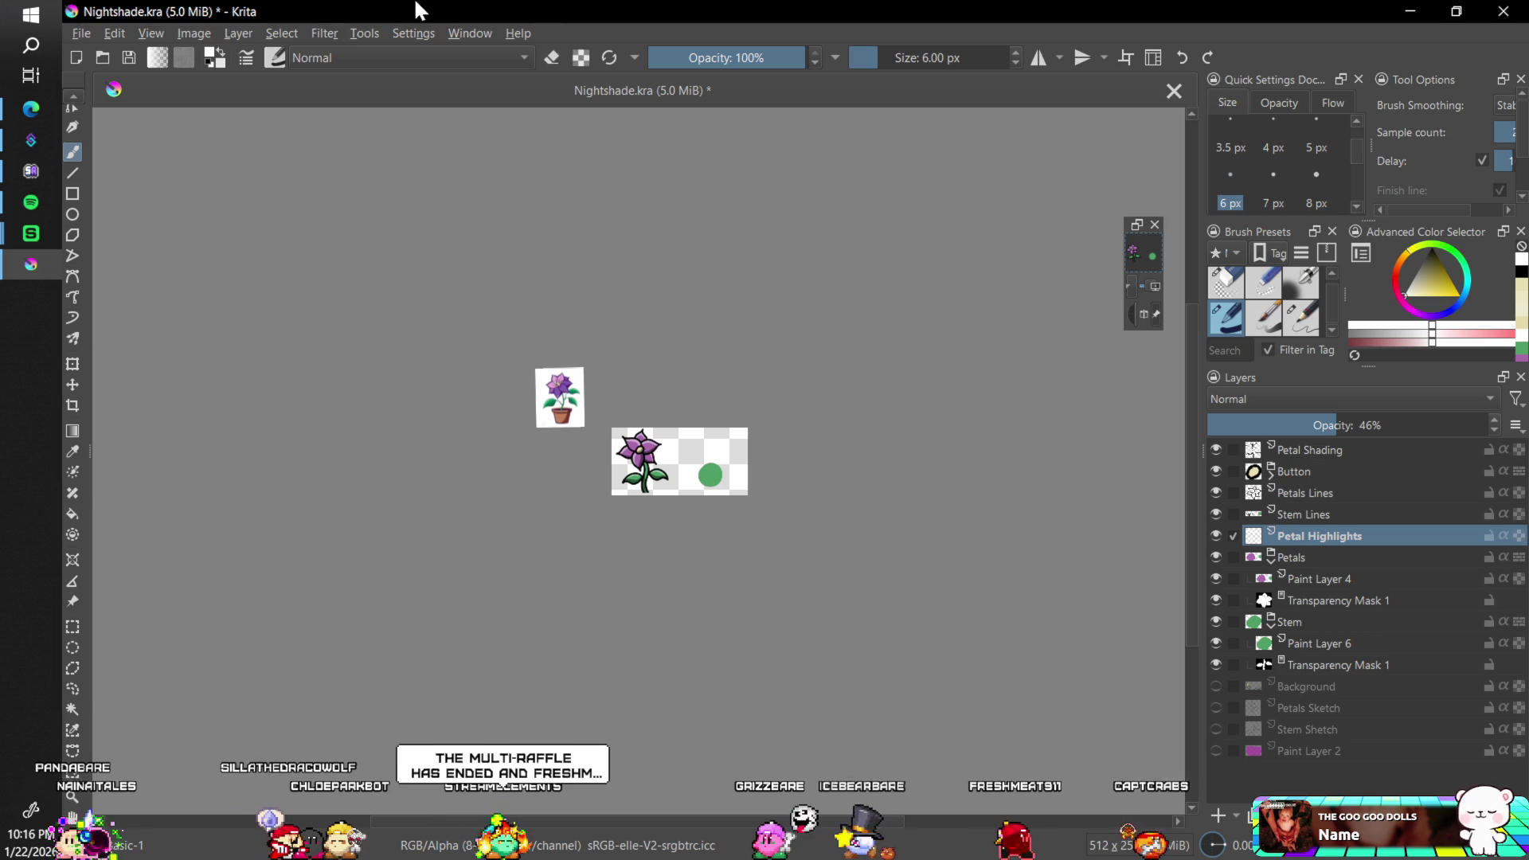
pyautogui.click(81, 35)
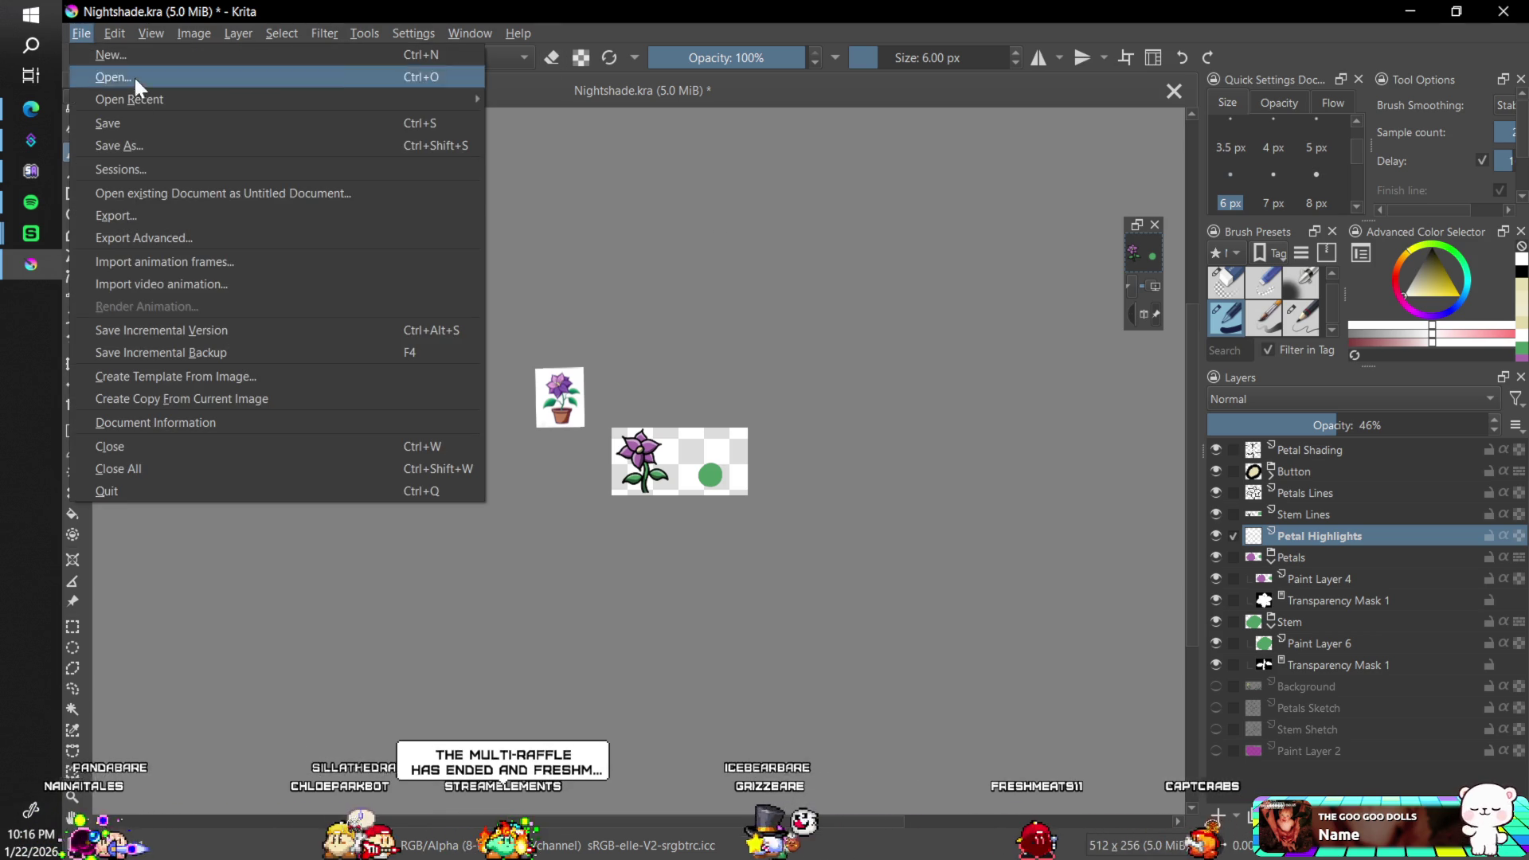
pyautogui.click(127, 232)
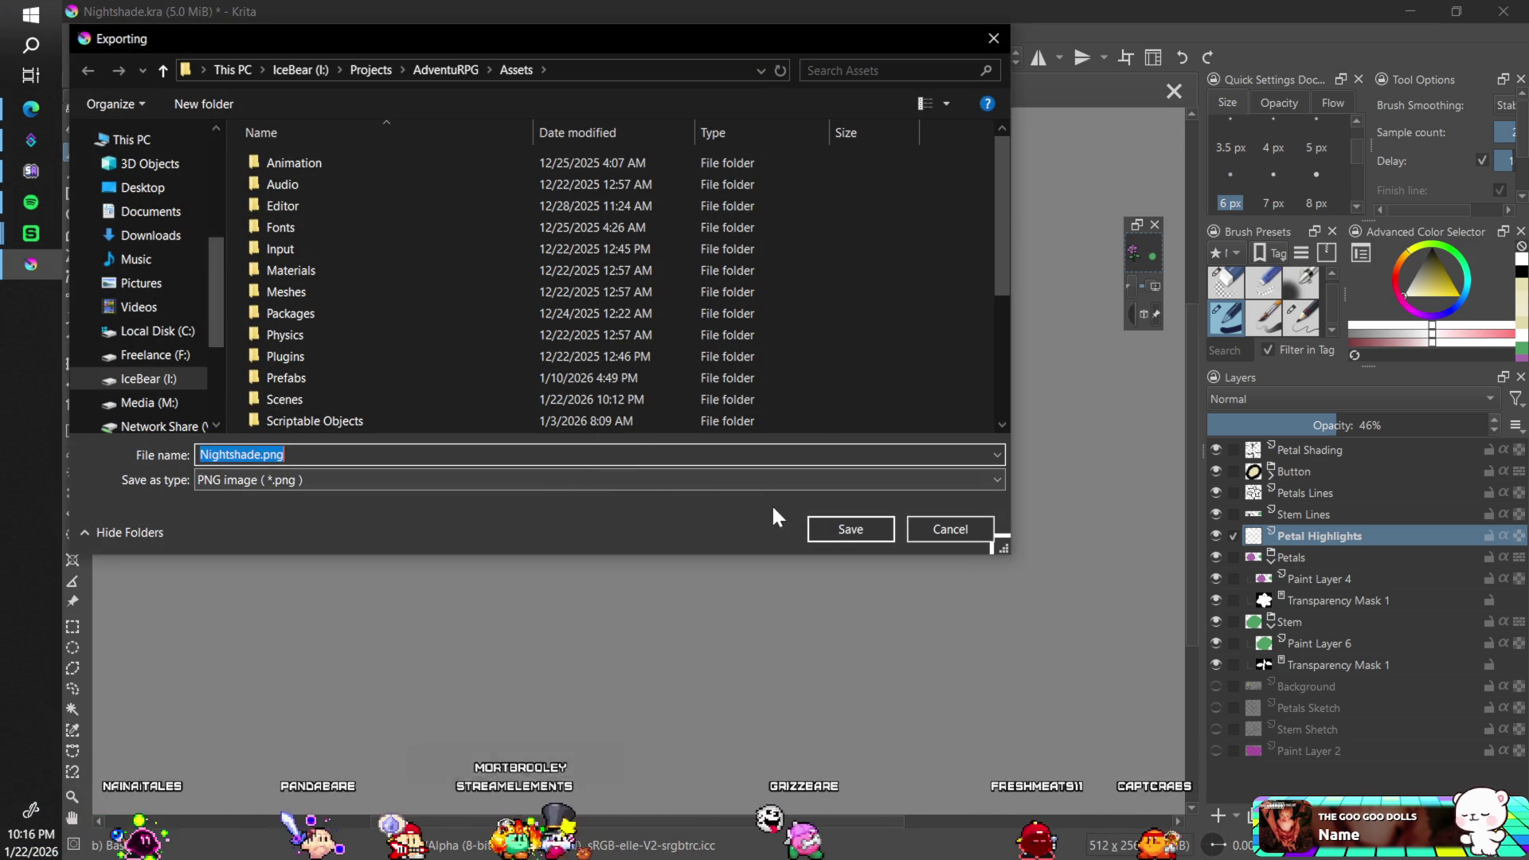
pyautogui.click(833, 529)
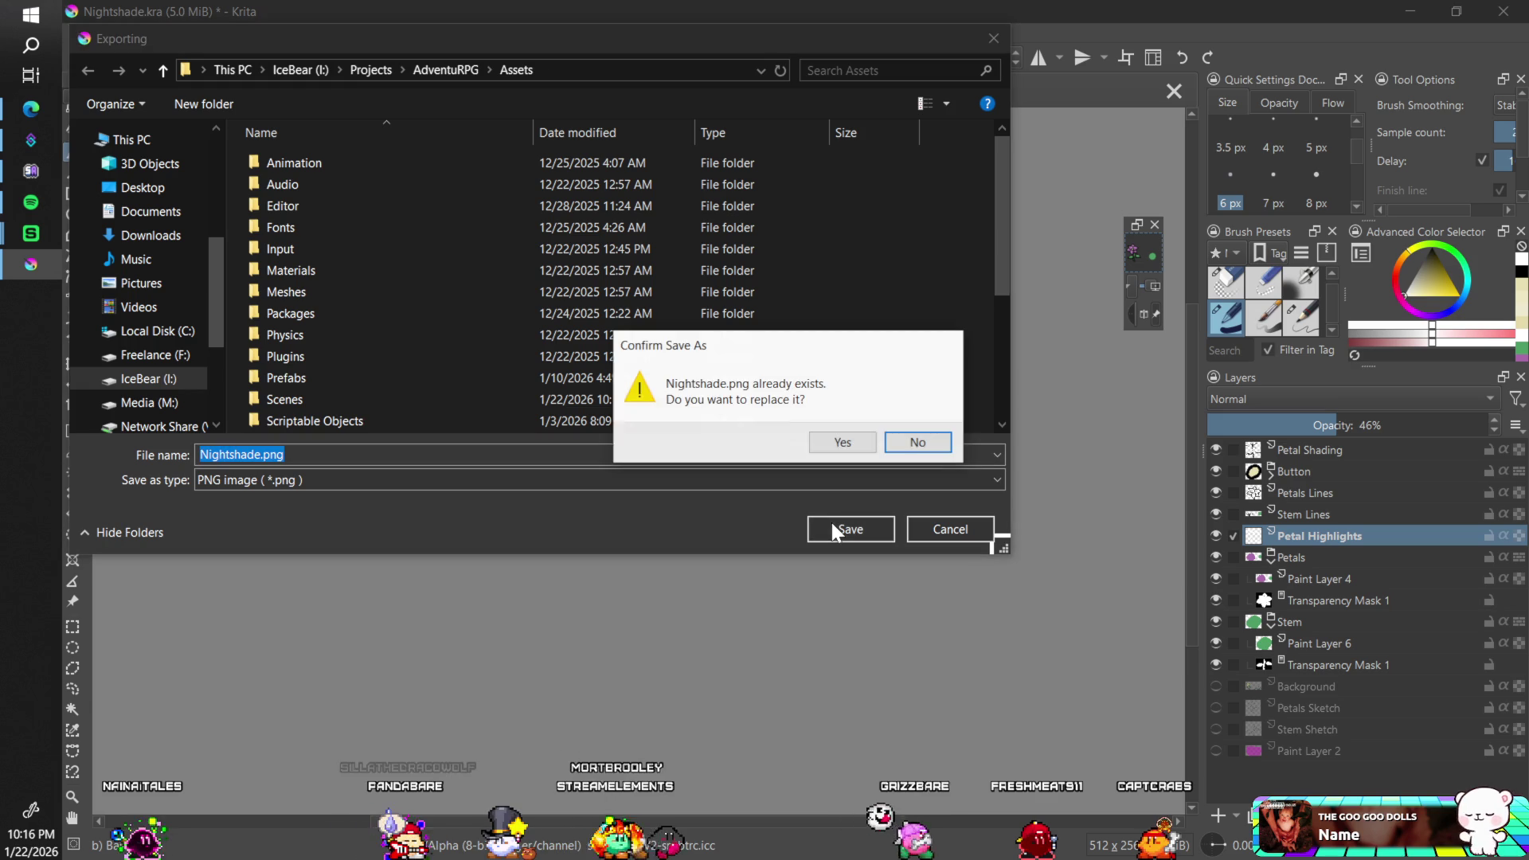
pyautogui.click(818, 446)
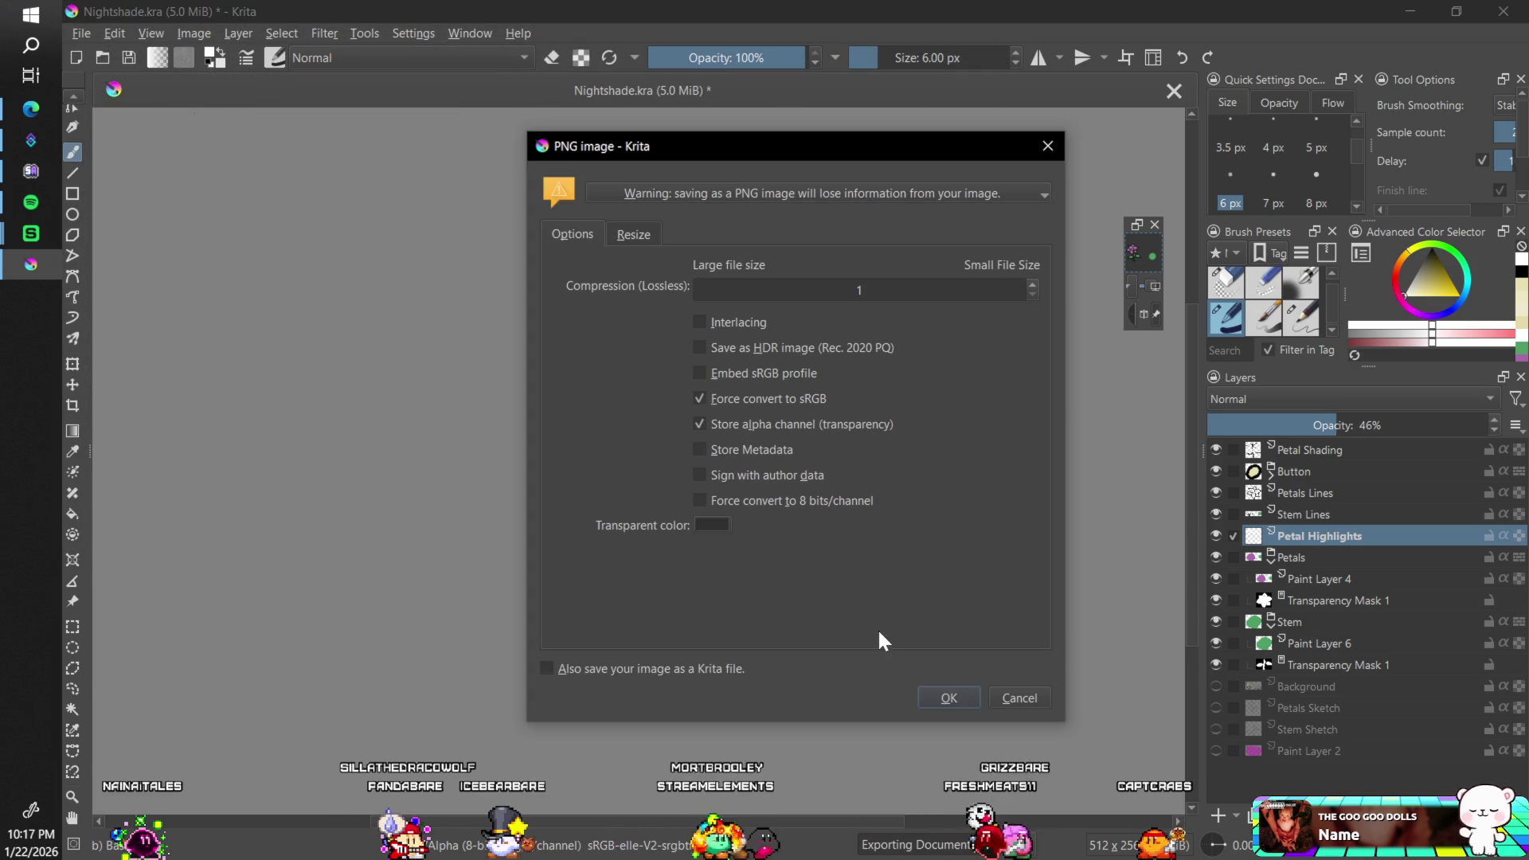
pyautogui.click(951, 698)
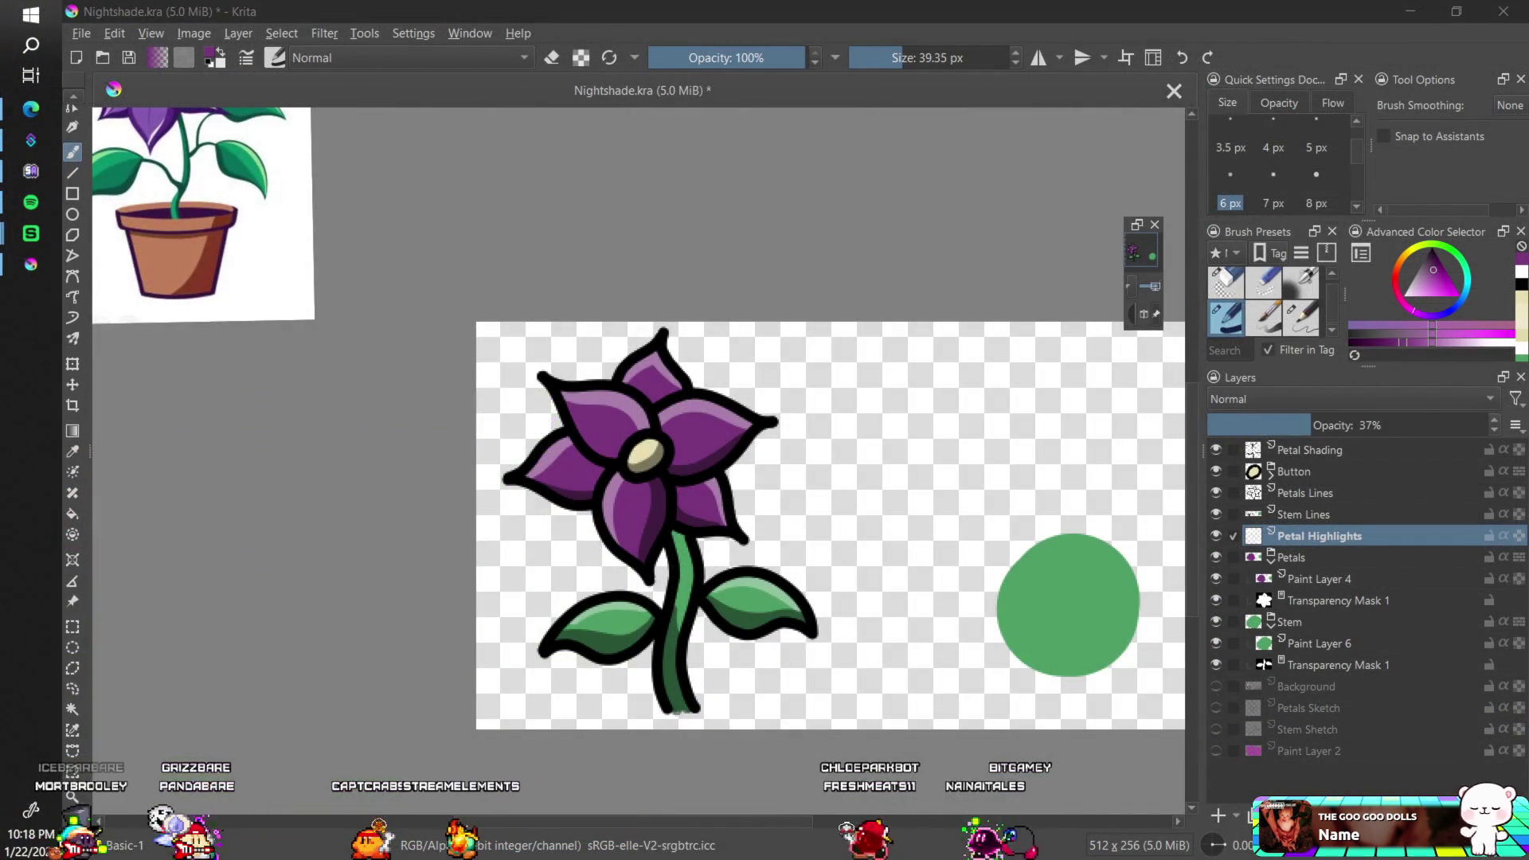
# - Export the sprite again as Nightshade.png, replacing the existing file with the default PNG options
pyautogui.click(83, 35)
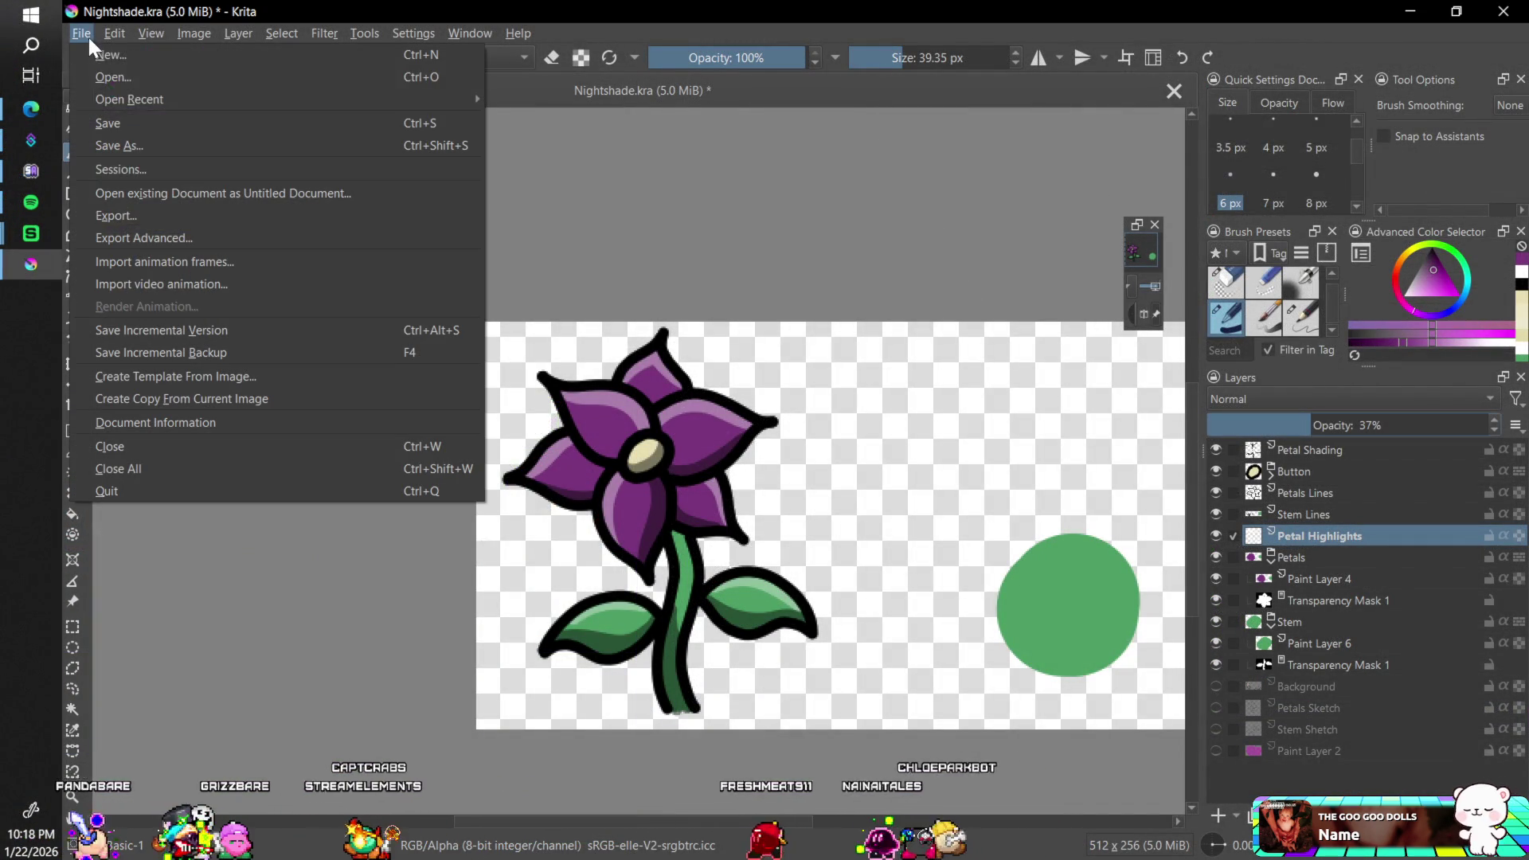
pyautogui.click(148, 240)
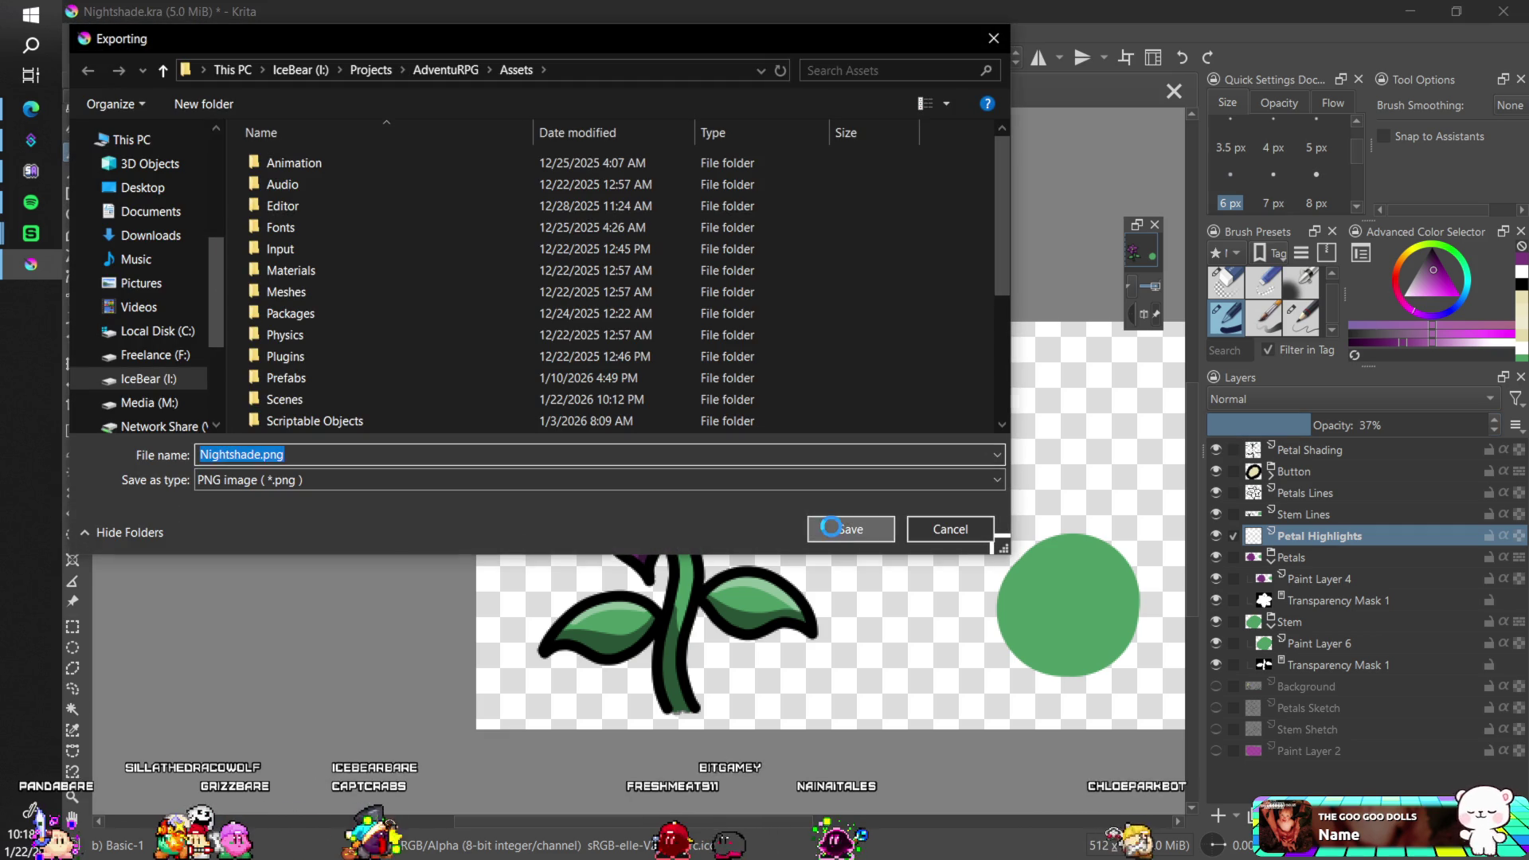
pyautogui.click(832, 529)
pyautogui.click(843, 444)
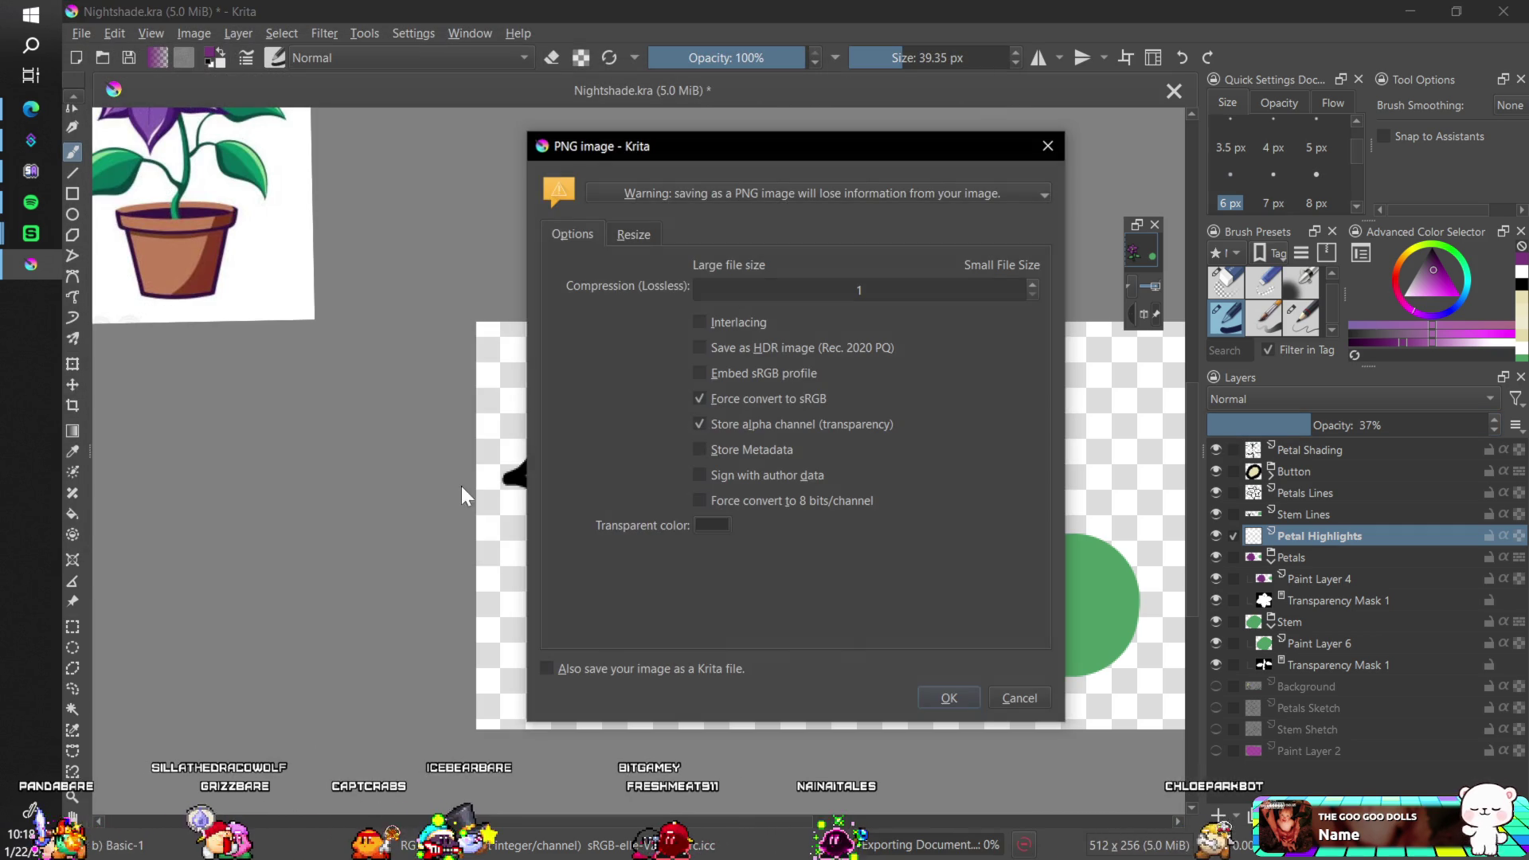
pyautogui.click(969, 698)
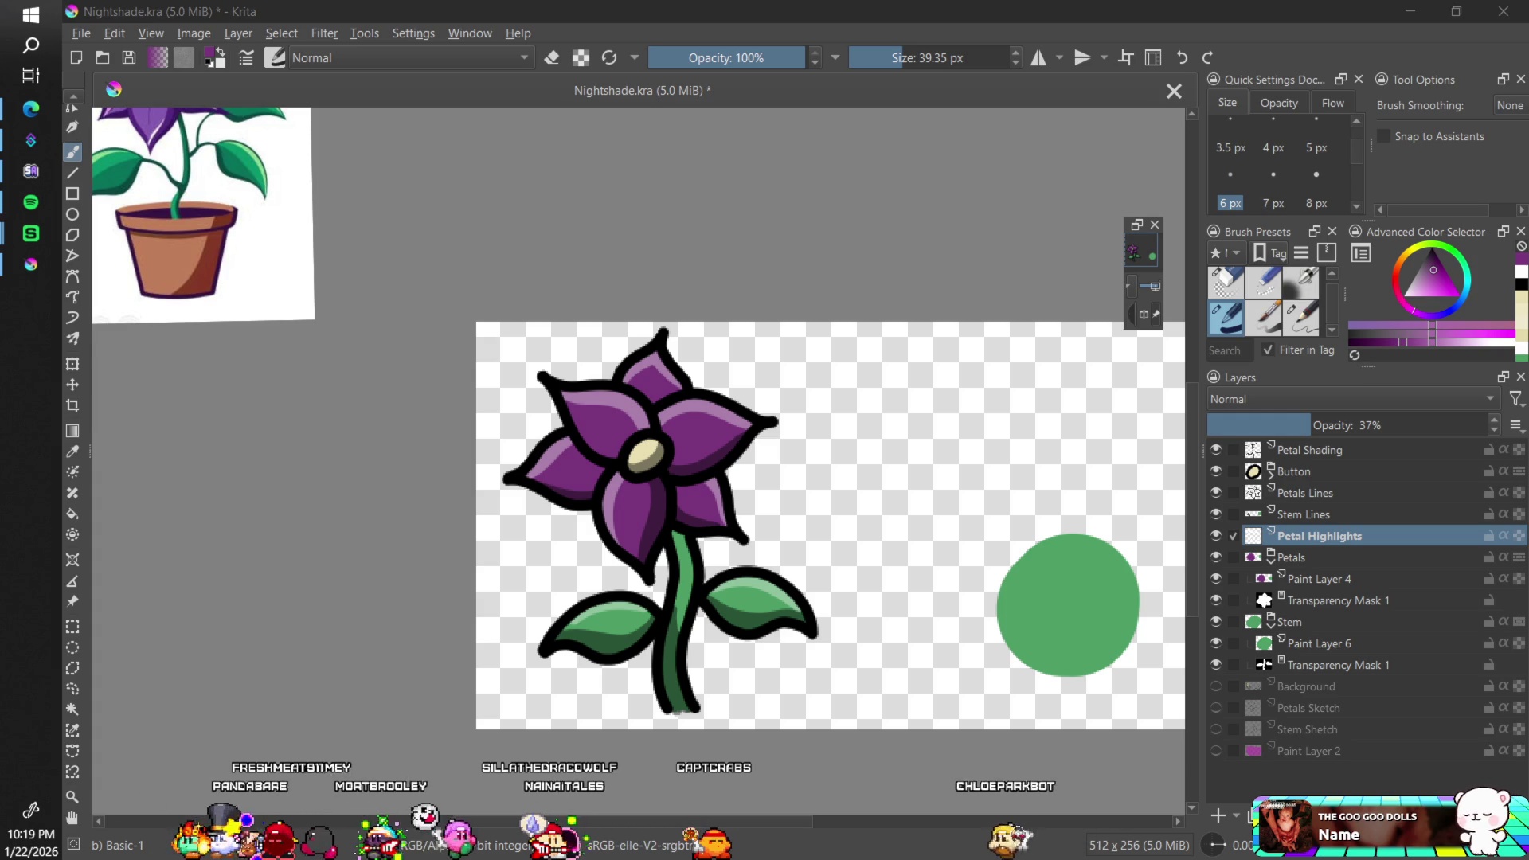
# - Set Petal Highlights opacity to 46% and re-export over Nightshade.png
pyautogui.moveTo(1330, 424); pyautogui.dragTo(1339, 421)
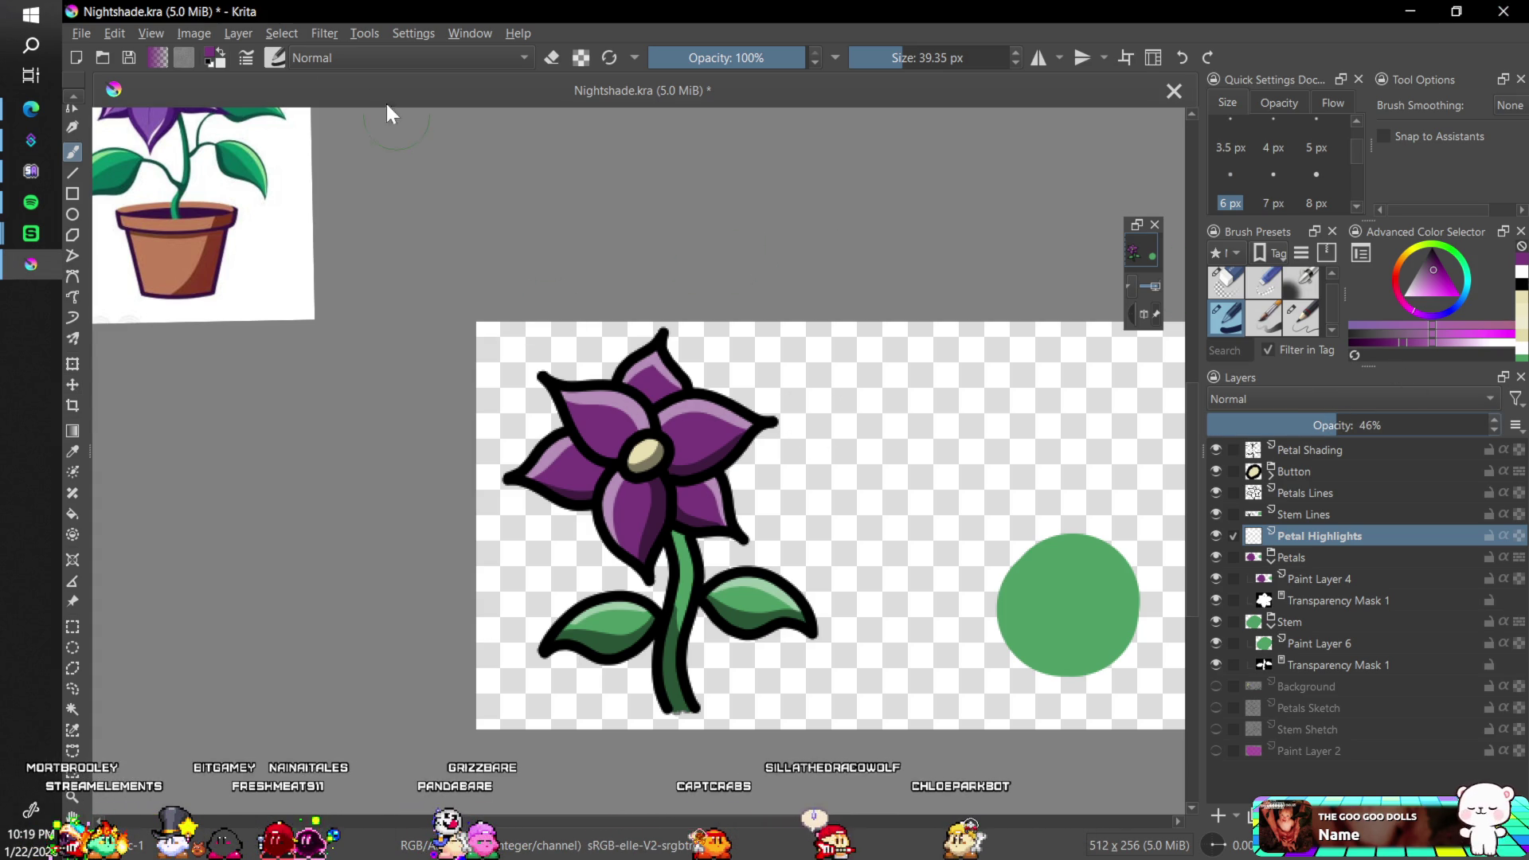
pyautogui.click(82, 32)
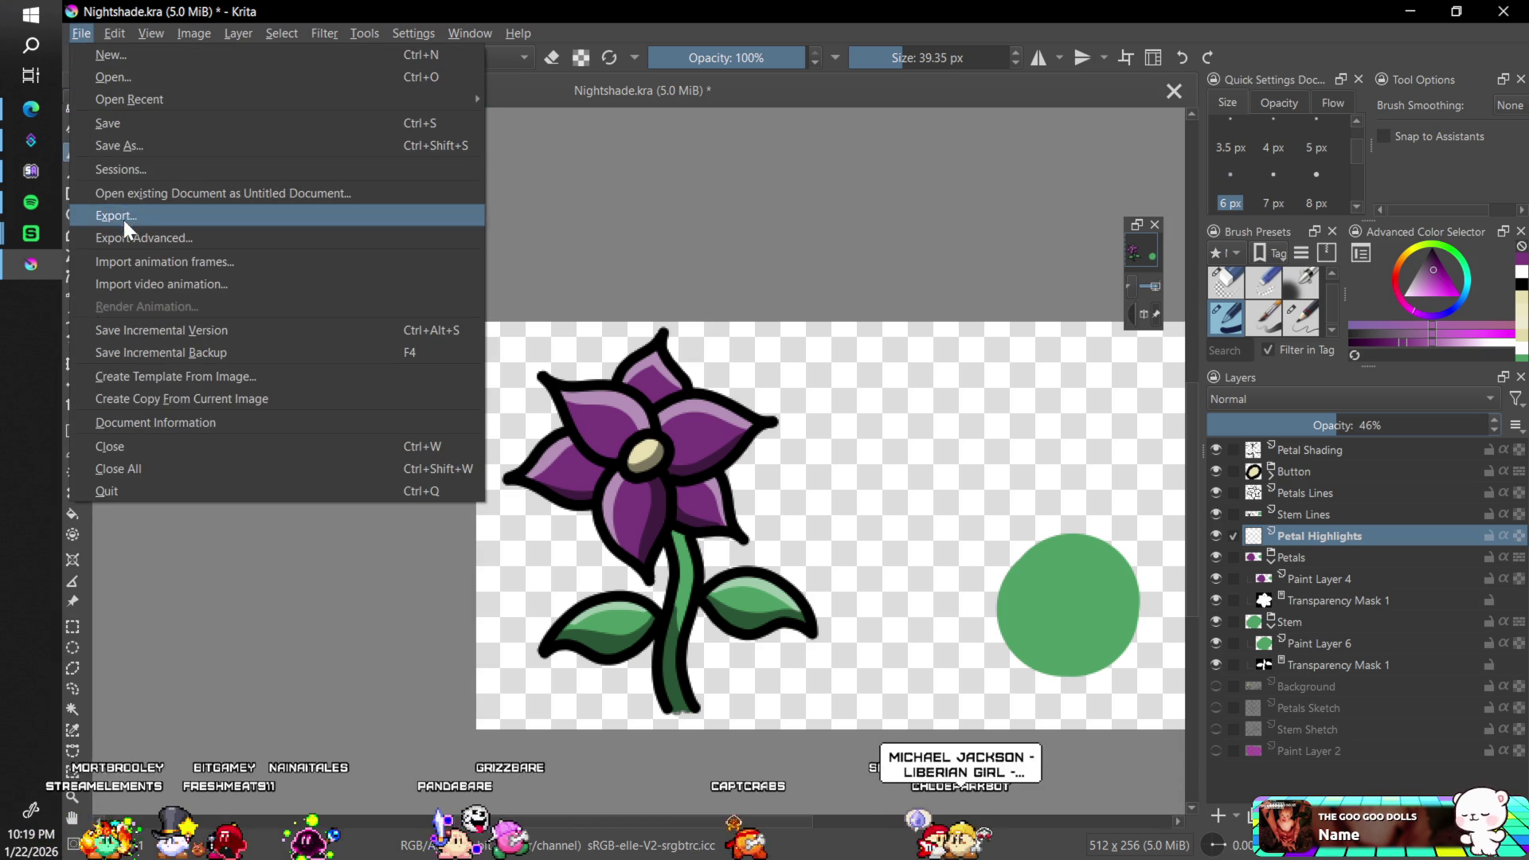
pyautogui.press('Escape')
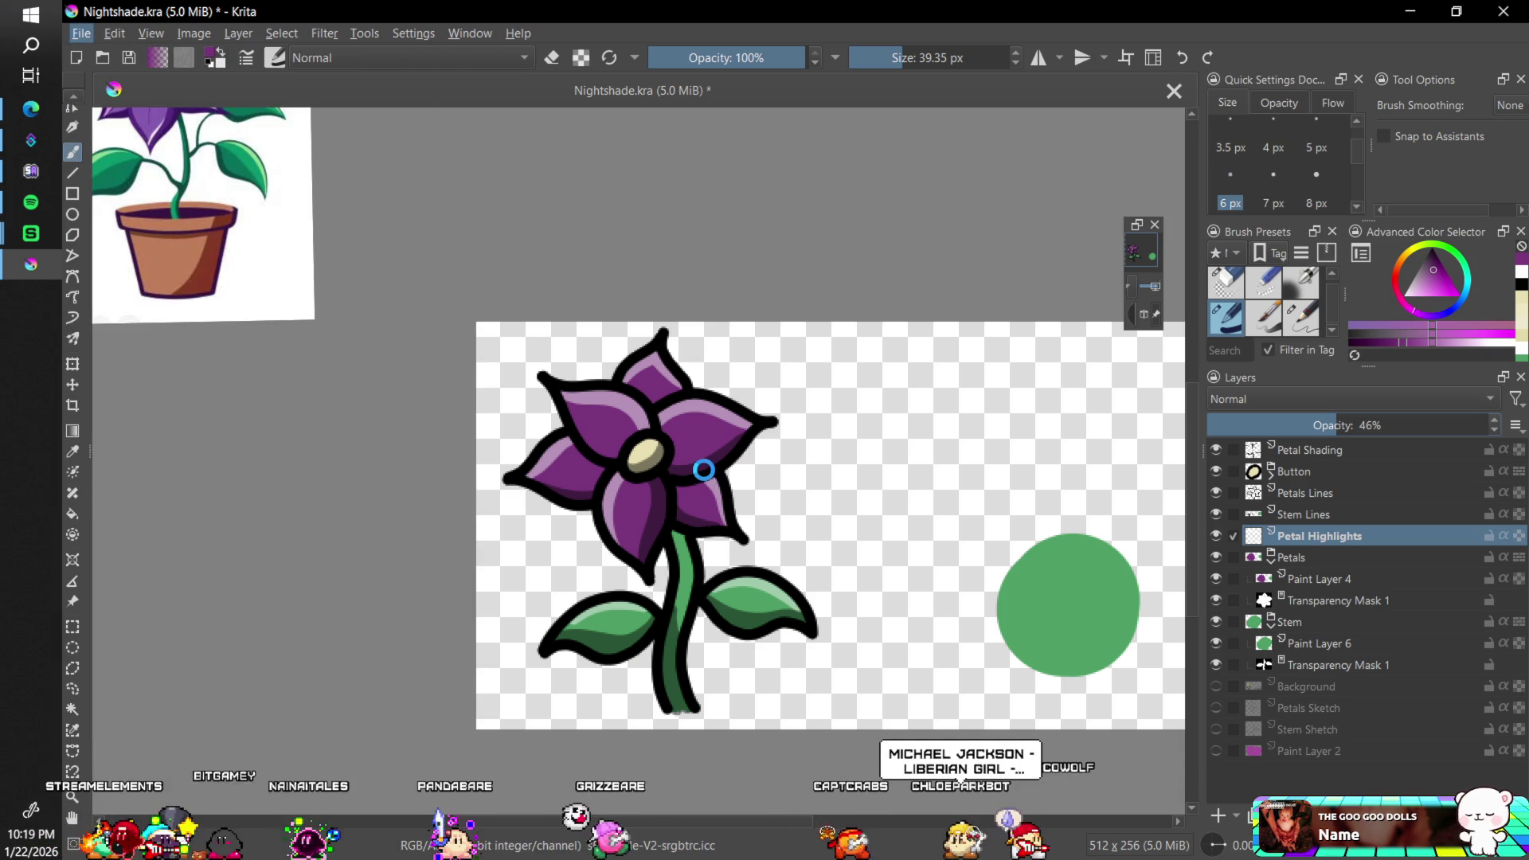
pyautogui.hotkey('ctrl', 'shift', 'e')
pyautogui.click(833, 529)
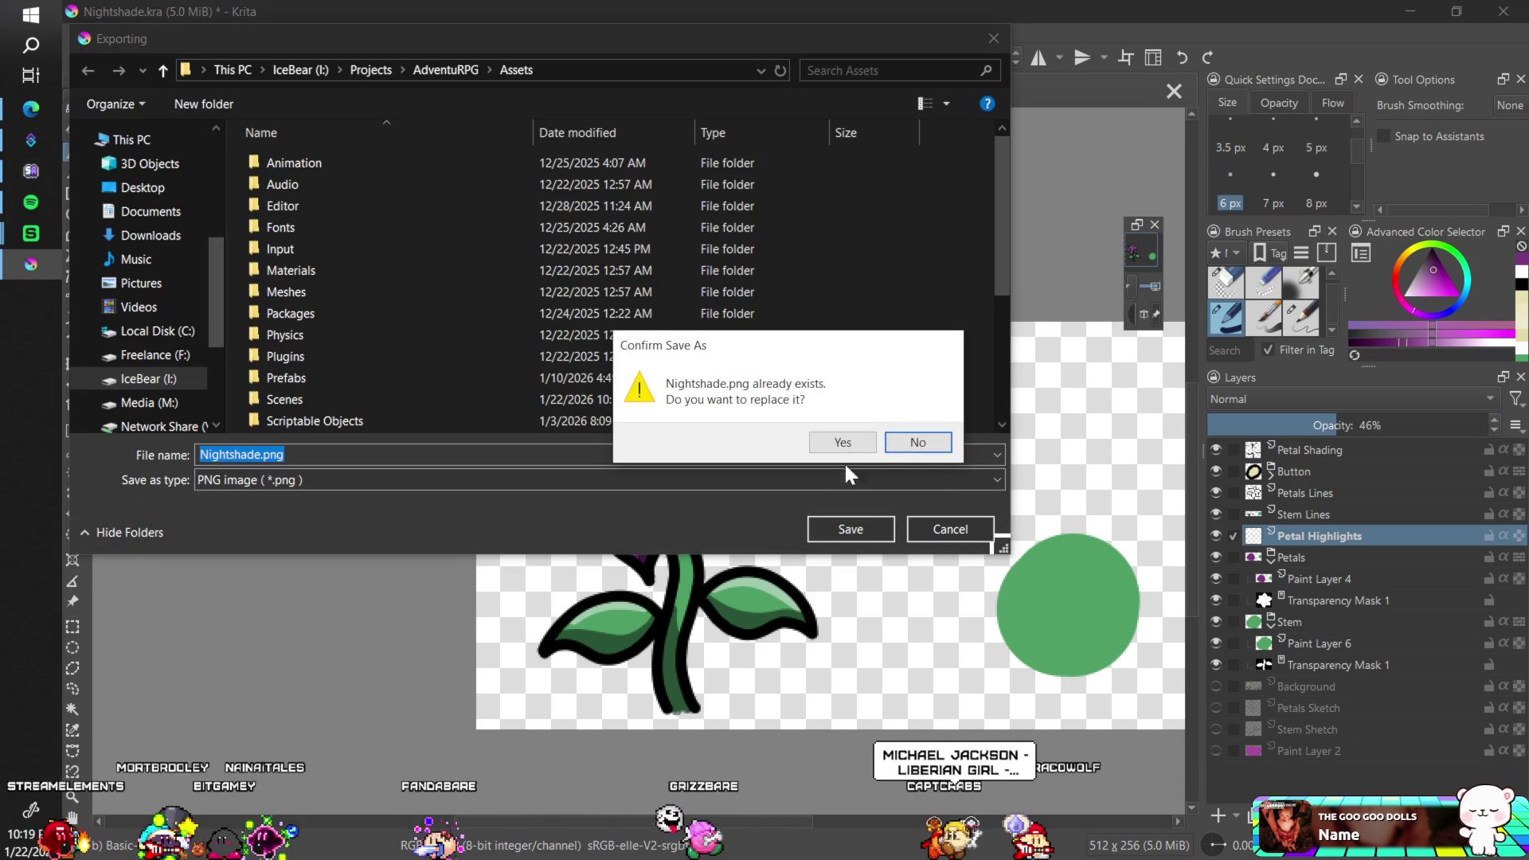
pyautogui.click(845, 443)
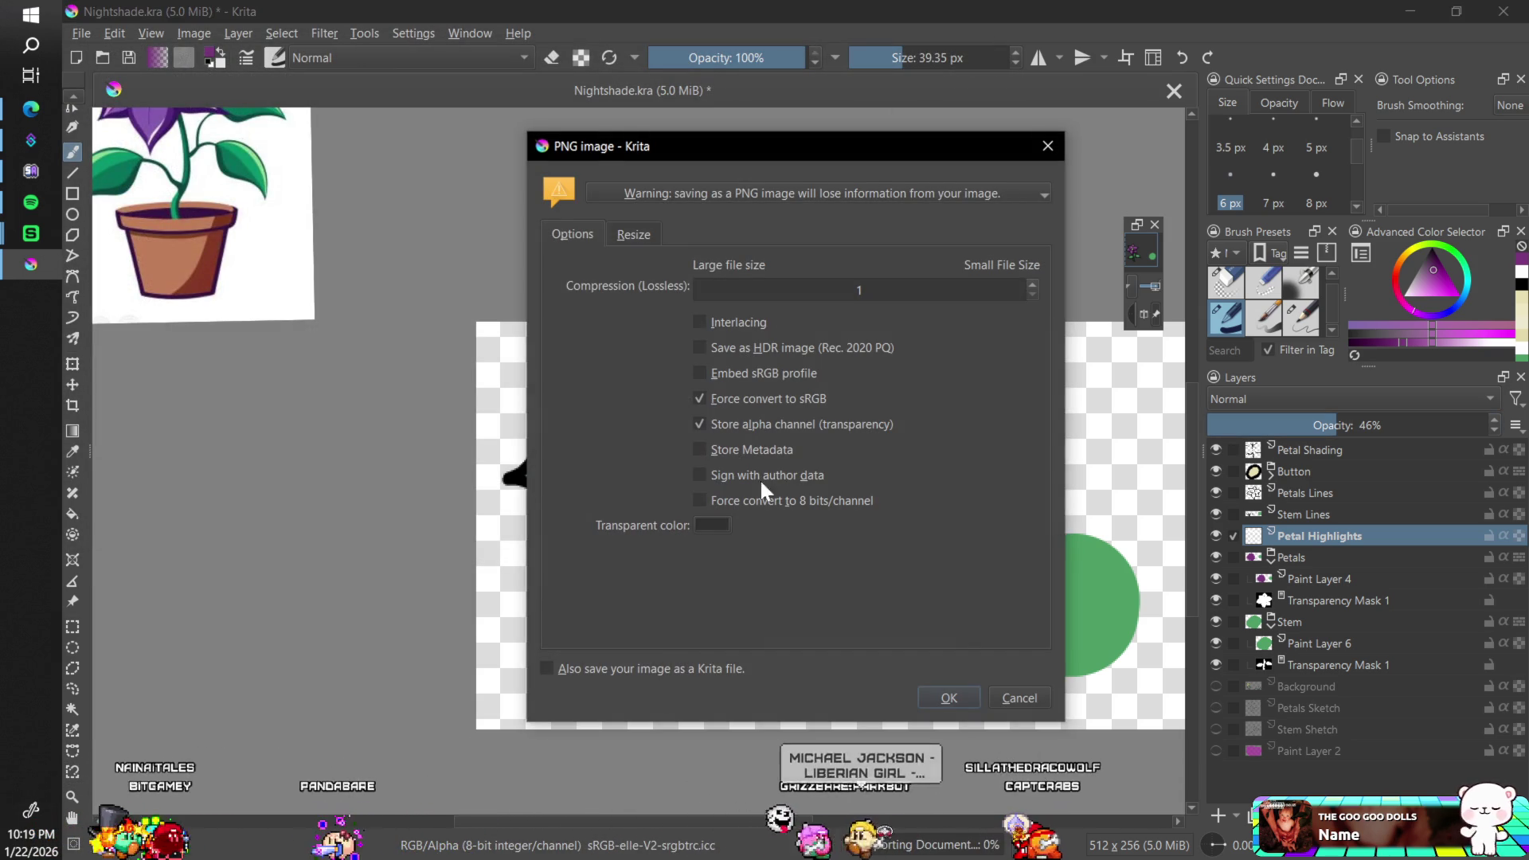
pyautogui.click(947, 697)
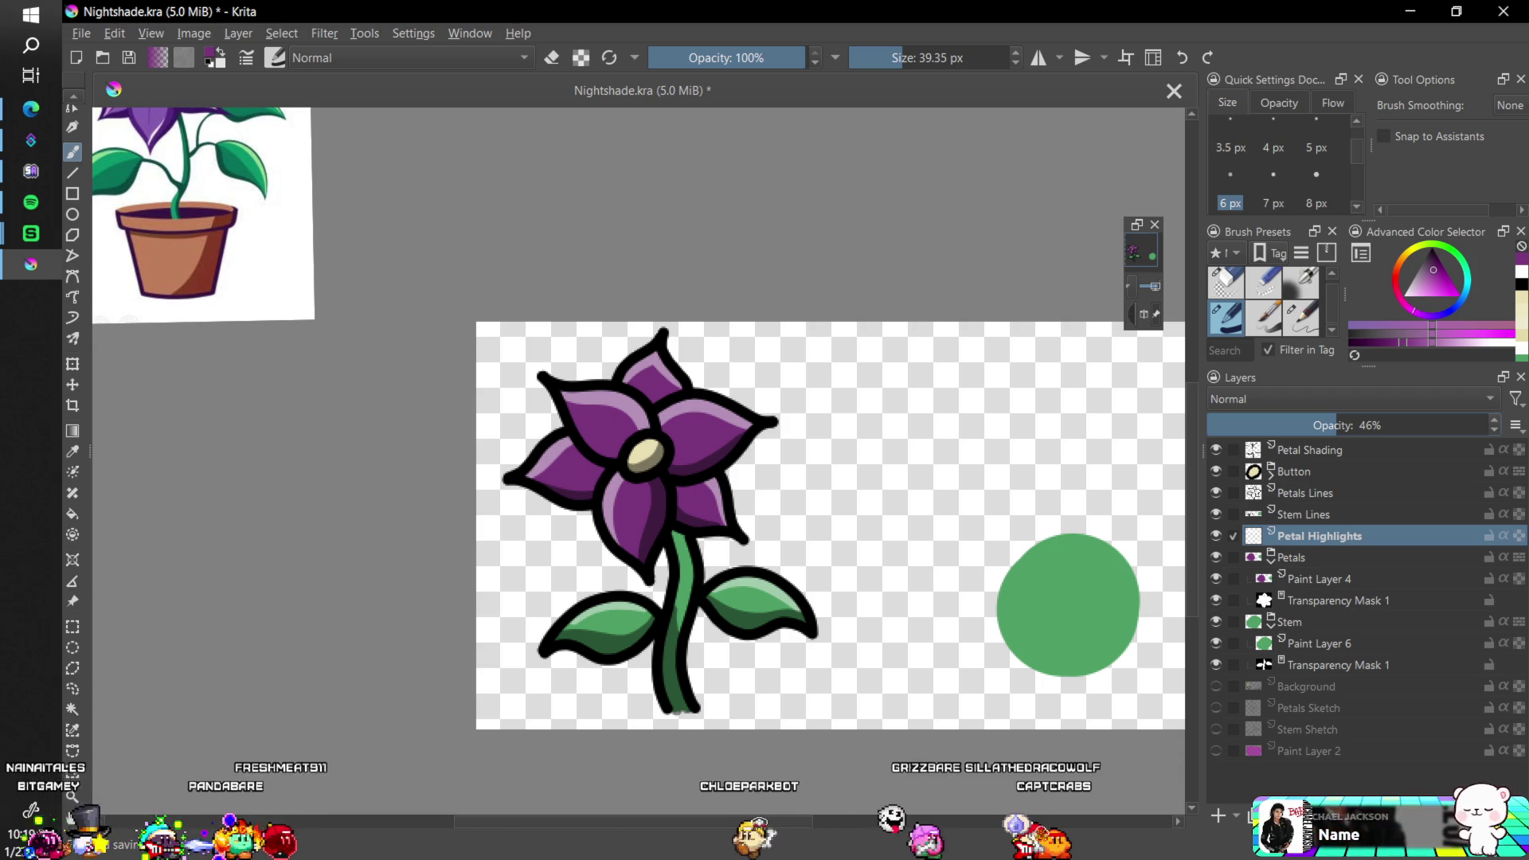
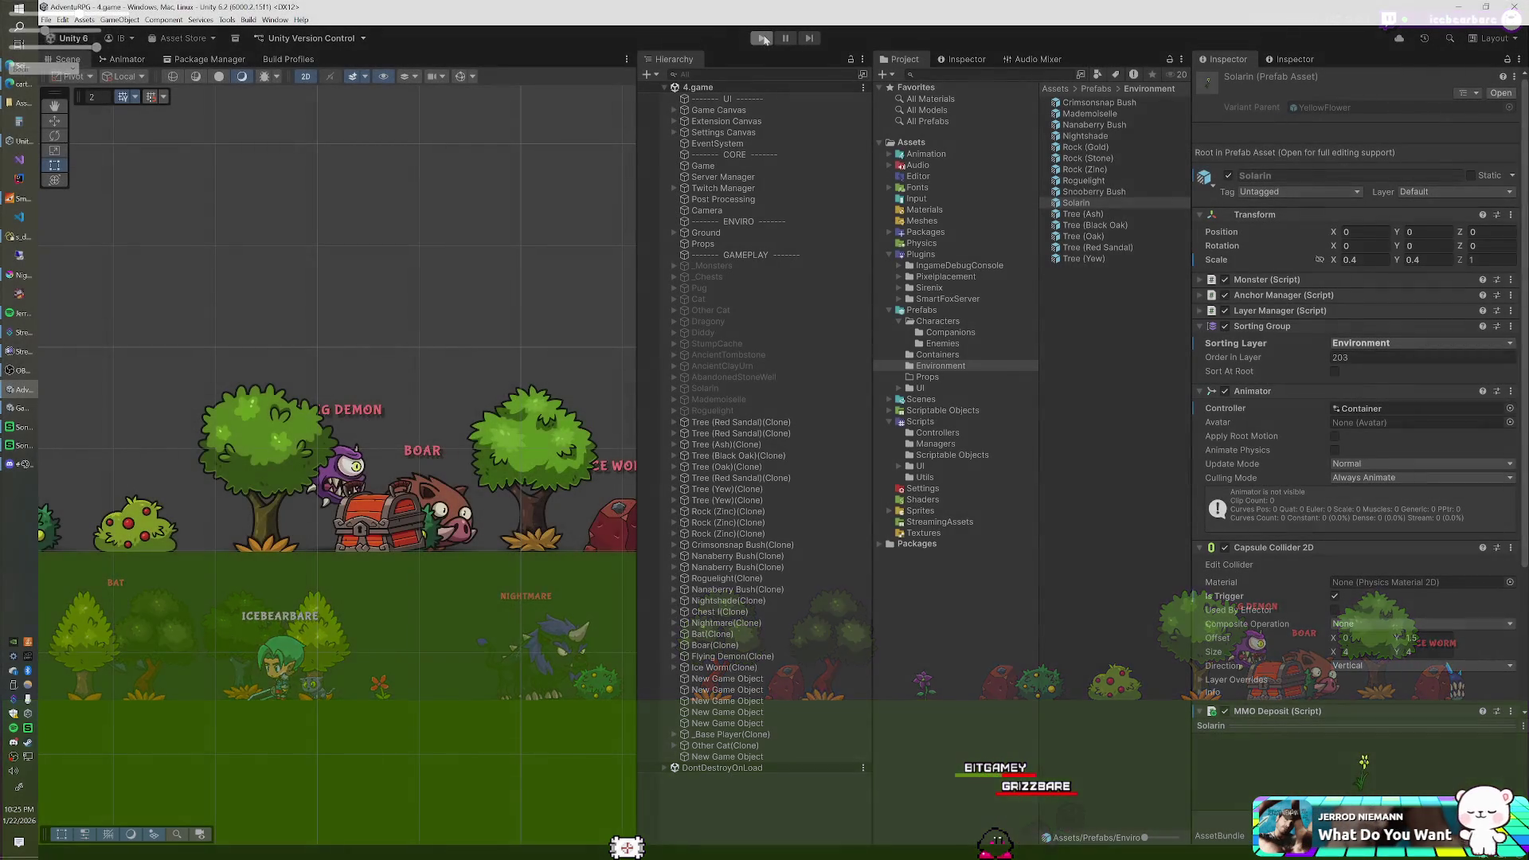
# - Stop the running Unity game and switch back to Nightshade.kra in Krita
pyautogui.click(760, 38)
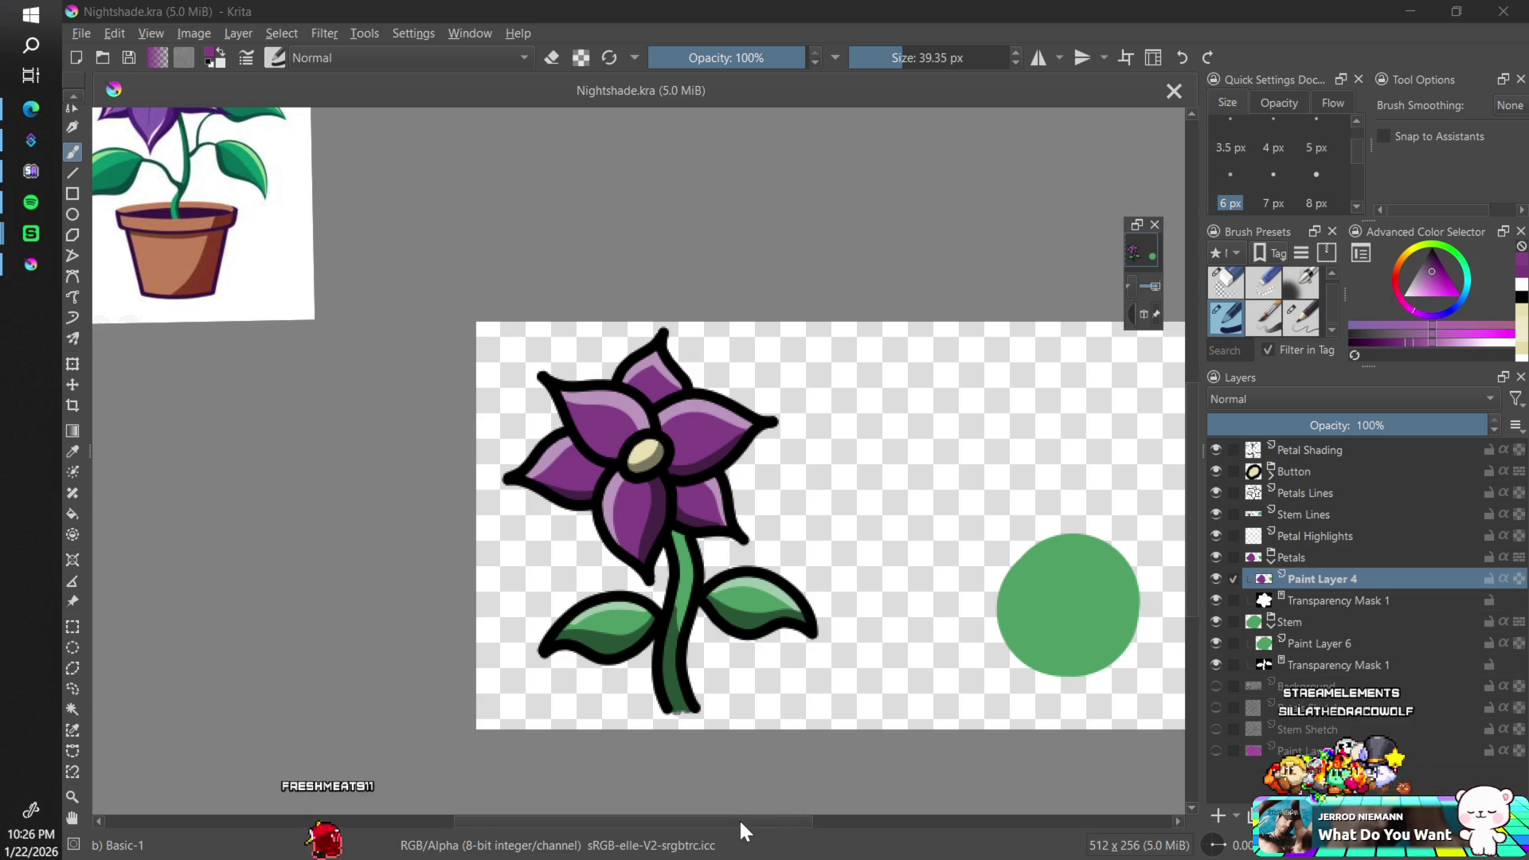
pyautogui.moveTo(739, 819); pyautogui.dragTo(792, 820)
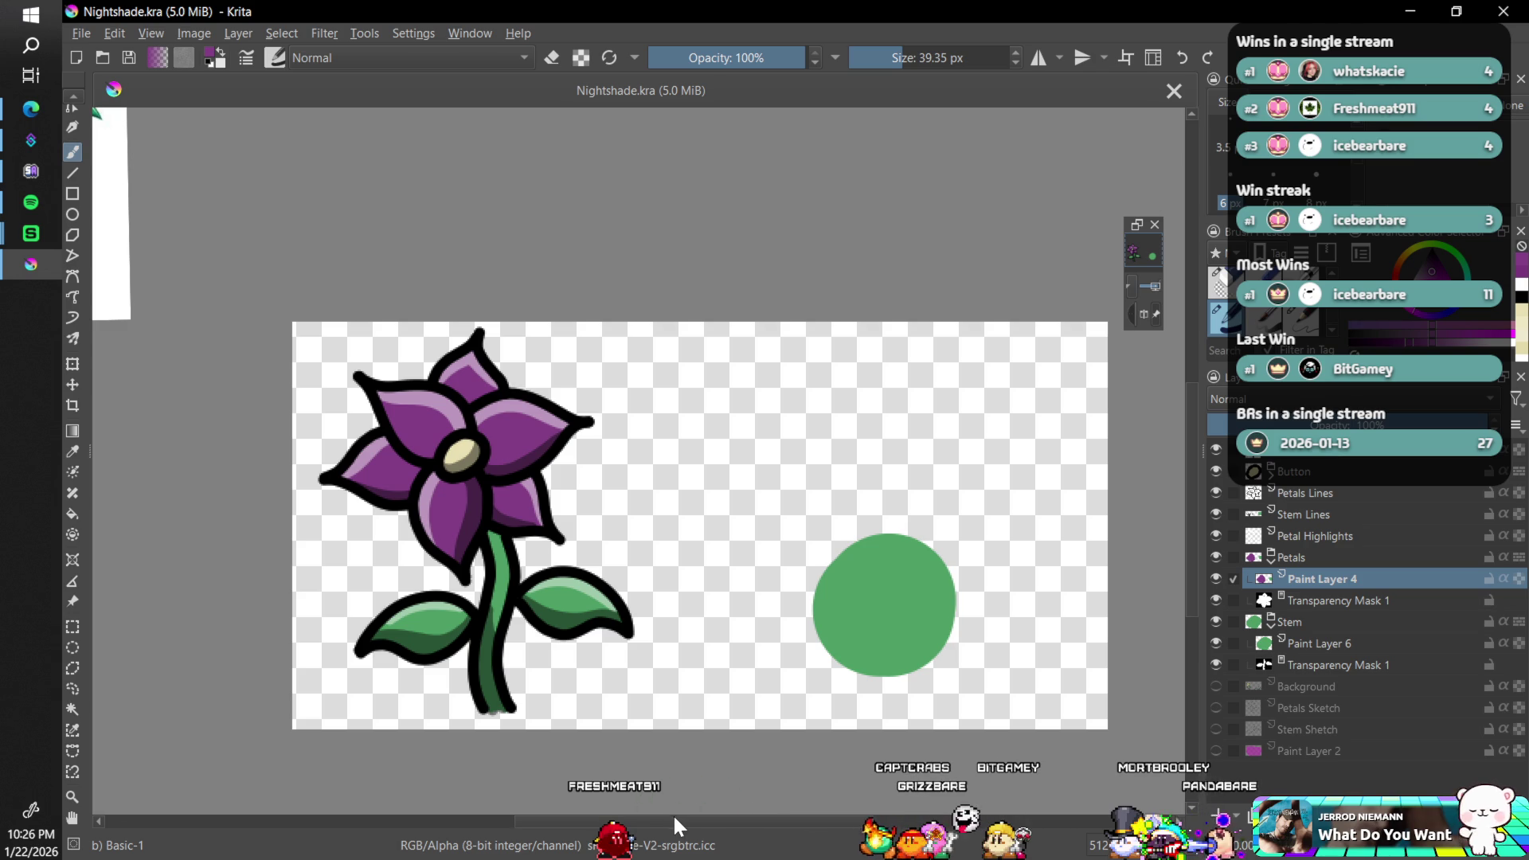
pyautogui.moveTo(673, 817)
pyautogui.mouseDown()
pyautogui.moveTo(707, 821)
pyautogui.moveTo(669, 828)
pyautogui.mouseUp()
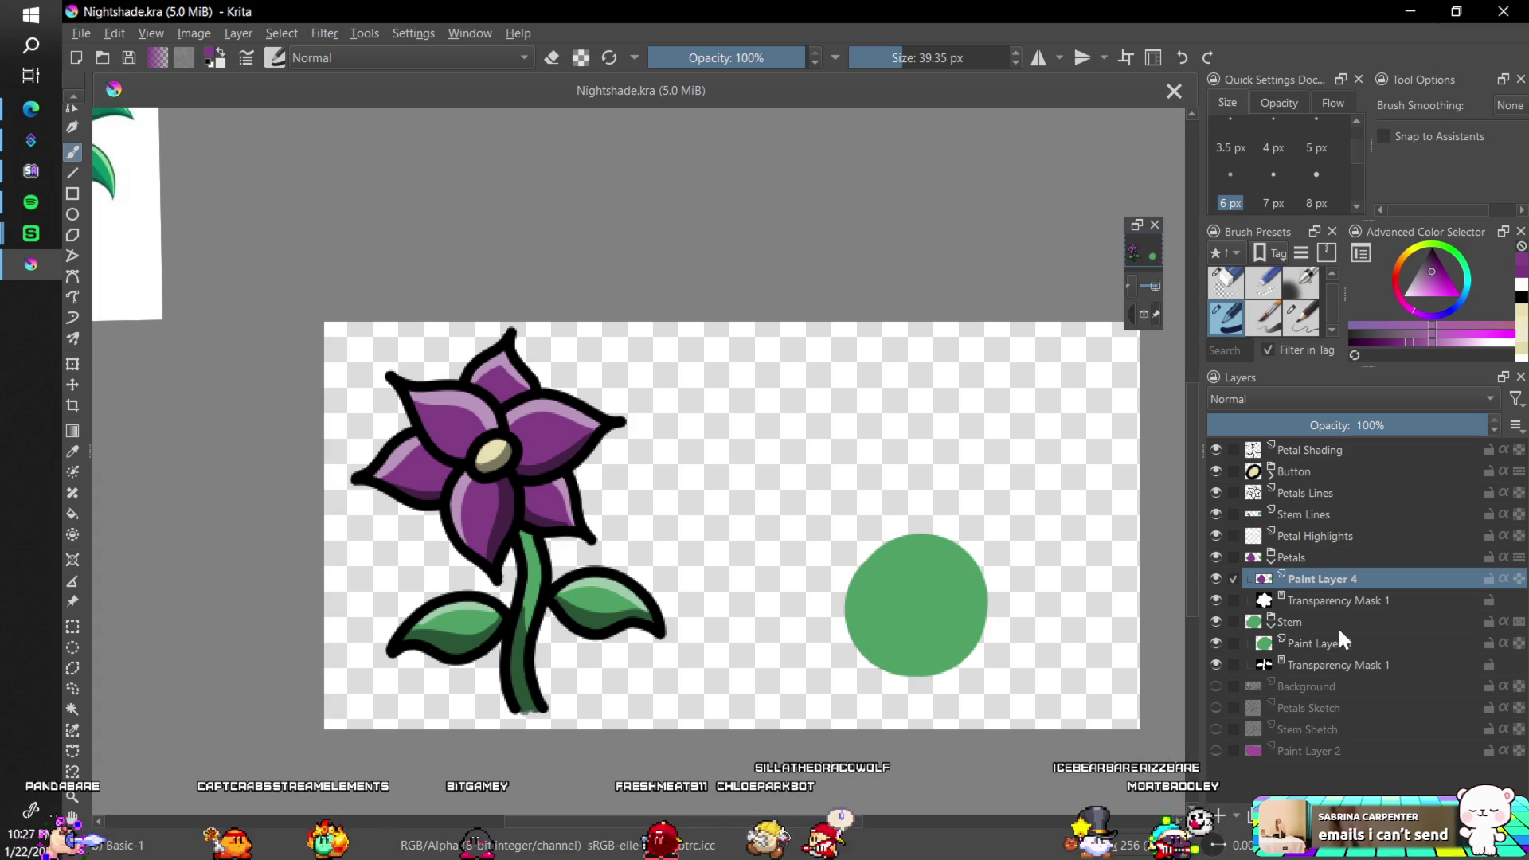
# - Check the Stem layer's visibility, then pick the Eraser Circle preset at 123 px
pyautogui.click(1211, 619)
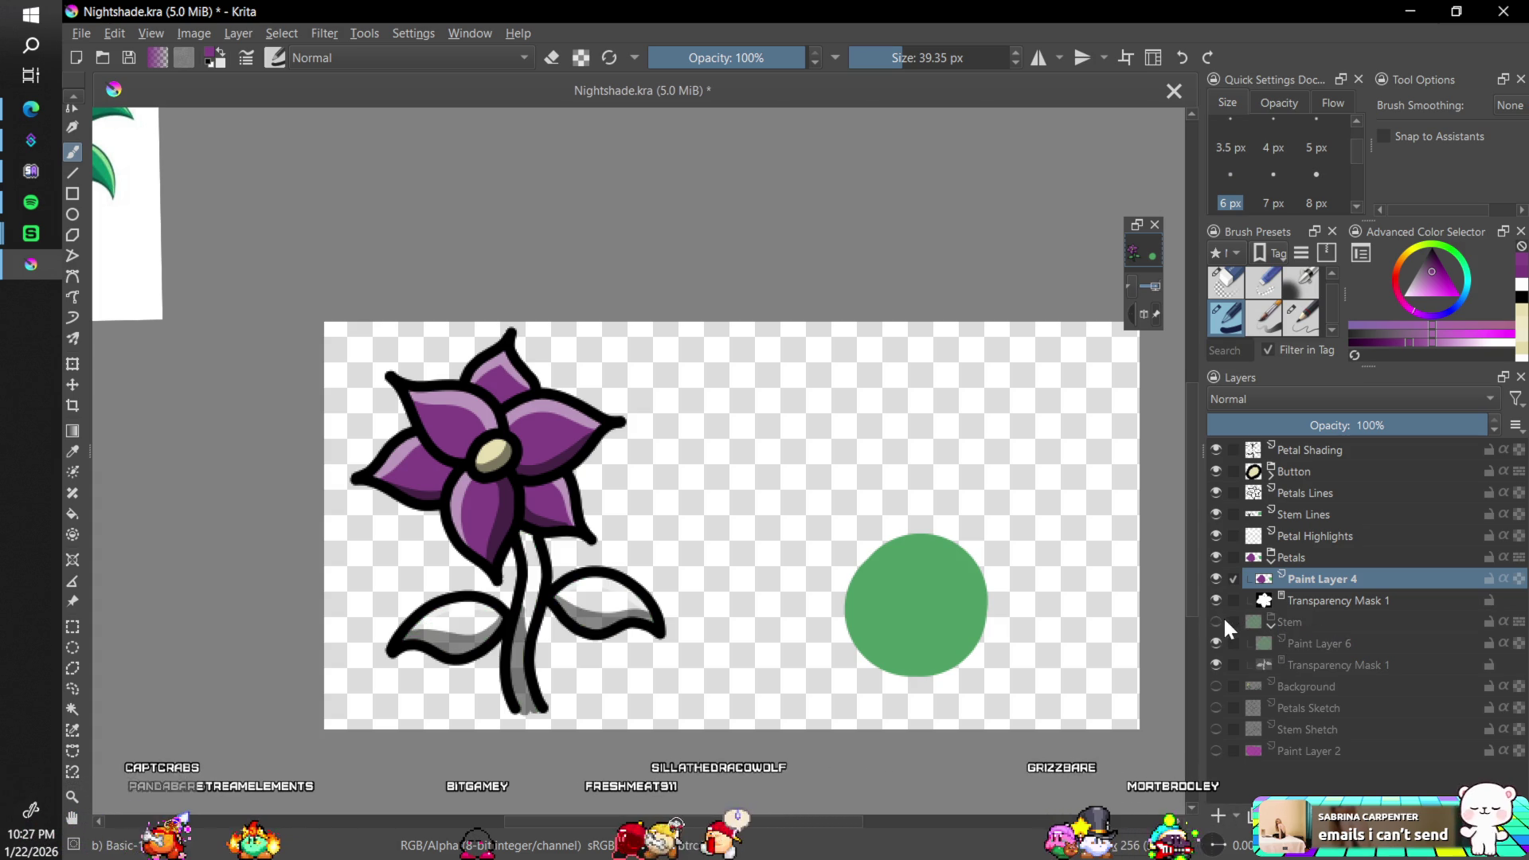
pyautogui.click(1218, 619)
pyautogui.click(1312, 640)
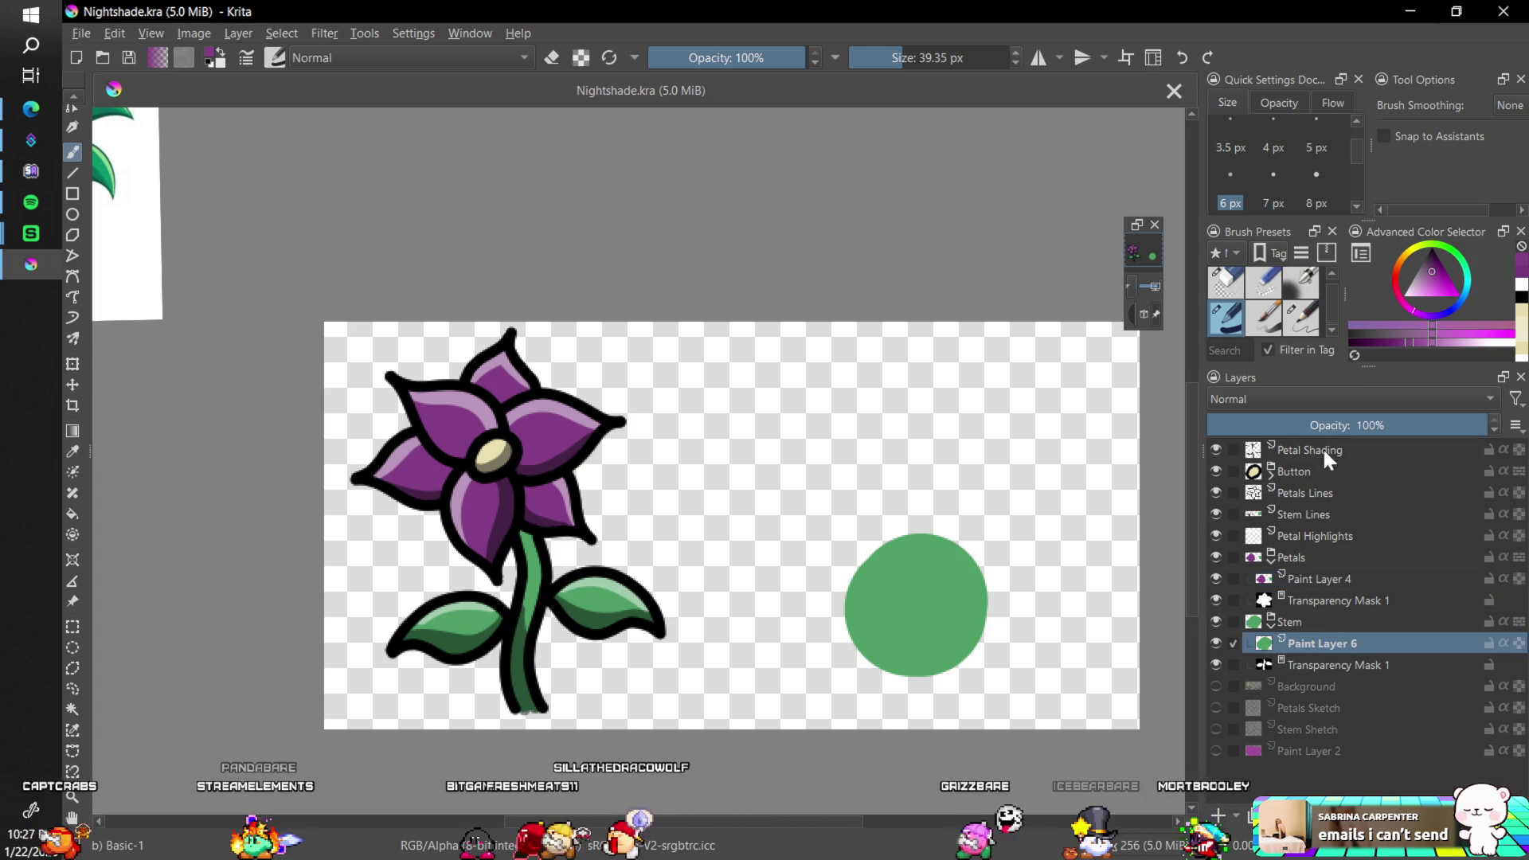
pyautogui.click(1224, 280)
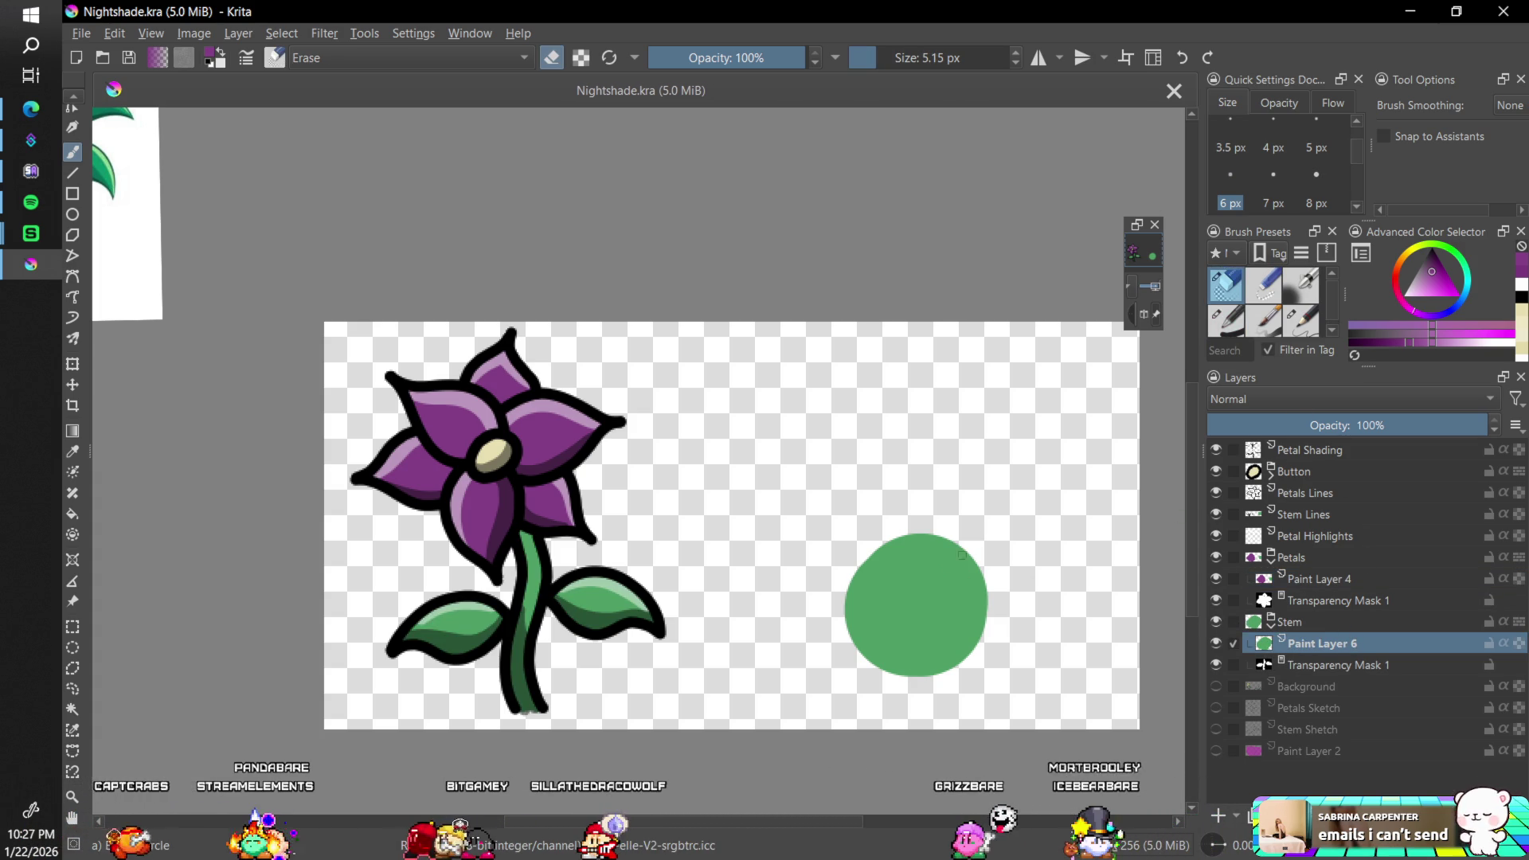
pyautogui.click(926, 57)
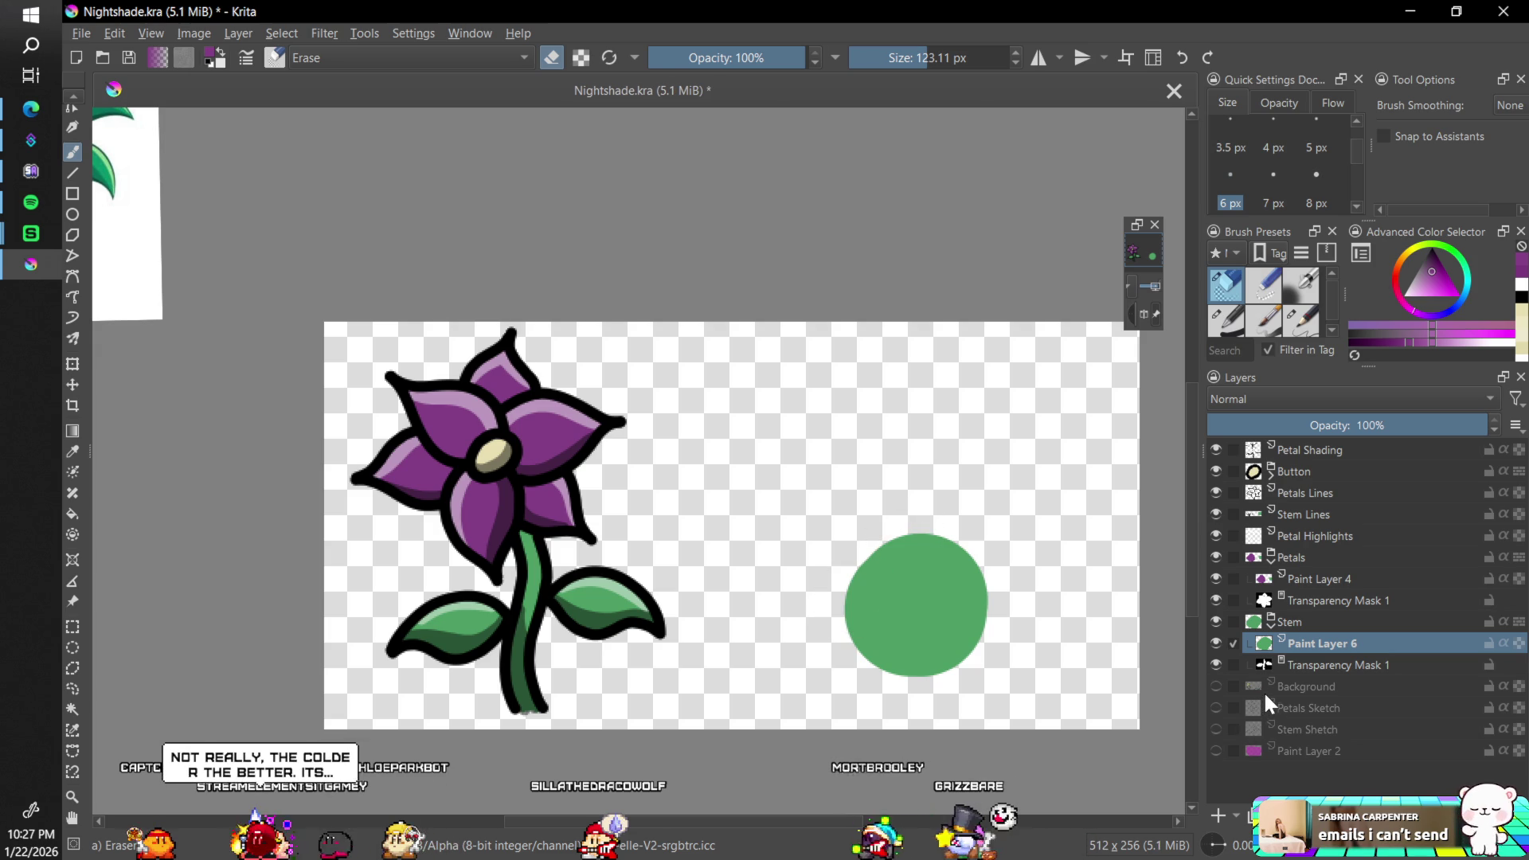
# - Select the Stem Lines layer and erase the separate green circle from the canvas
pyautogui.click(1307, 614)
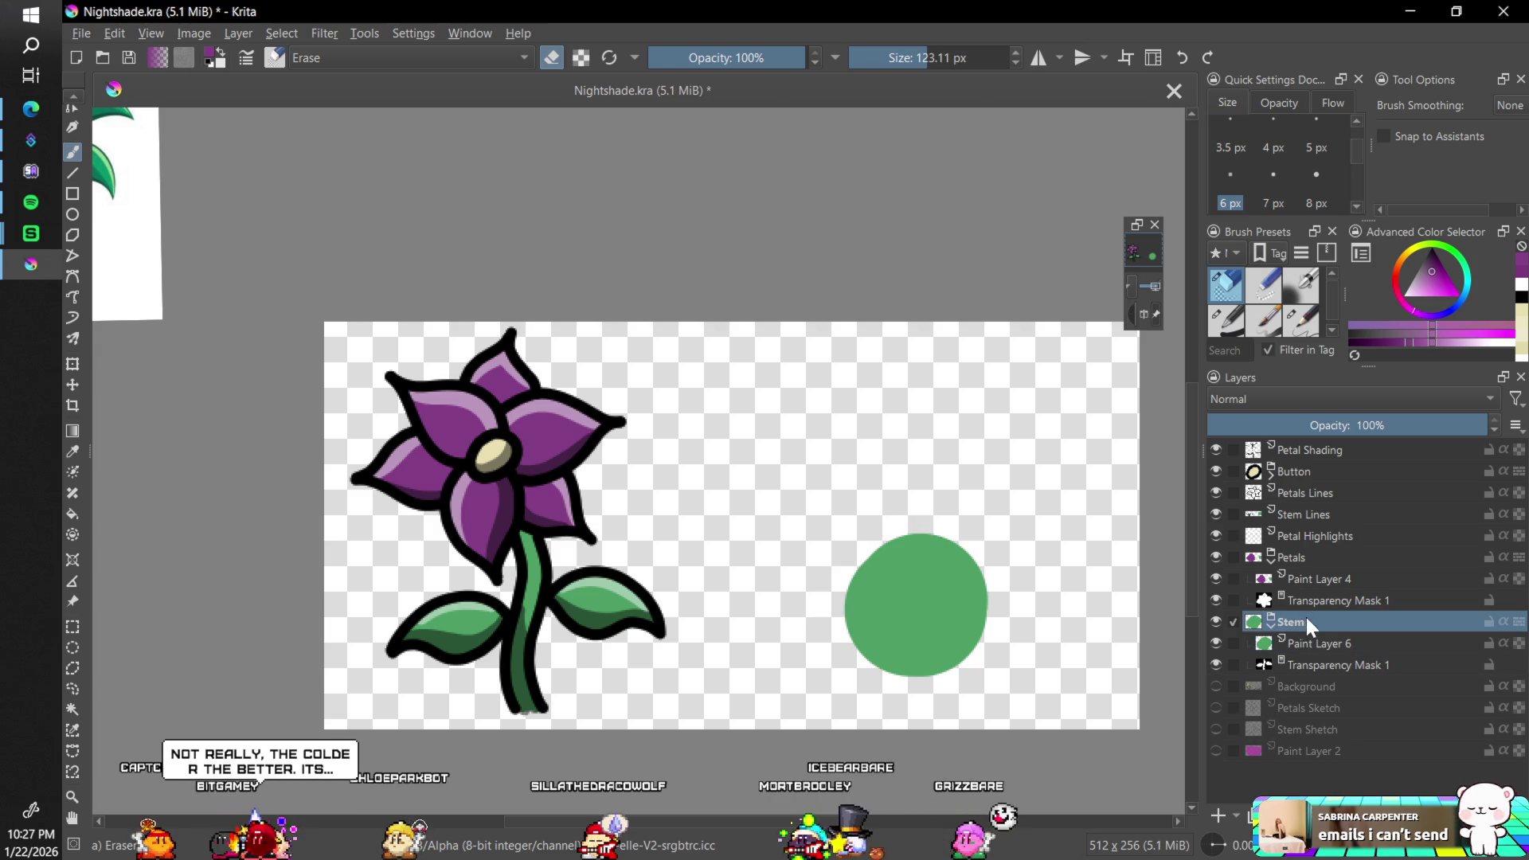
pyautogui.click(1214, 620)
pyautogui.click(1217, 621)
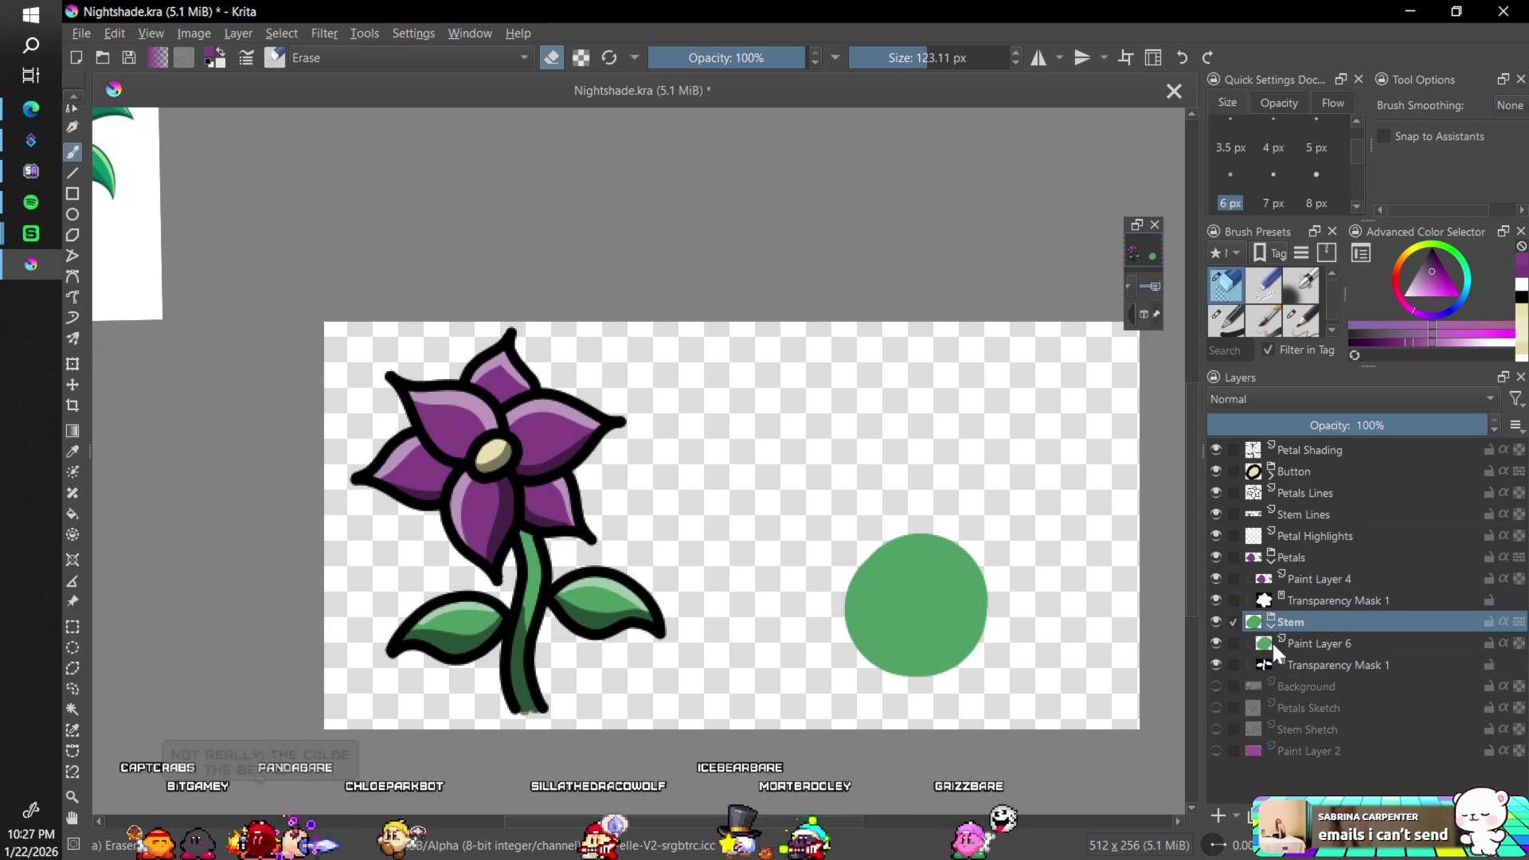
pyautogui.click(1294, 514)
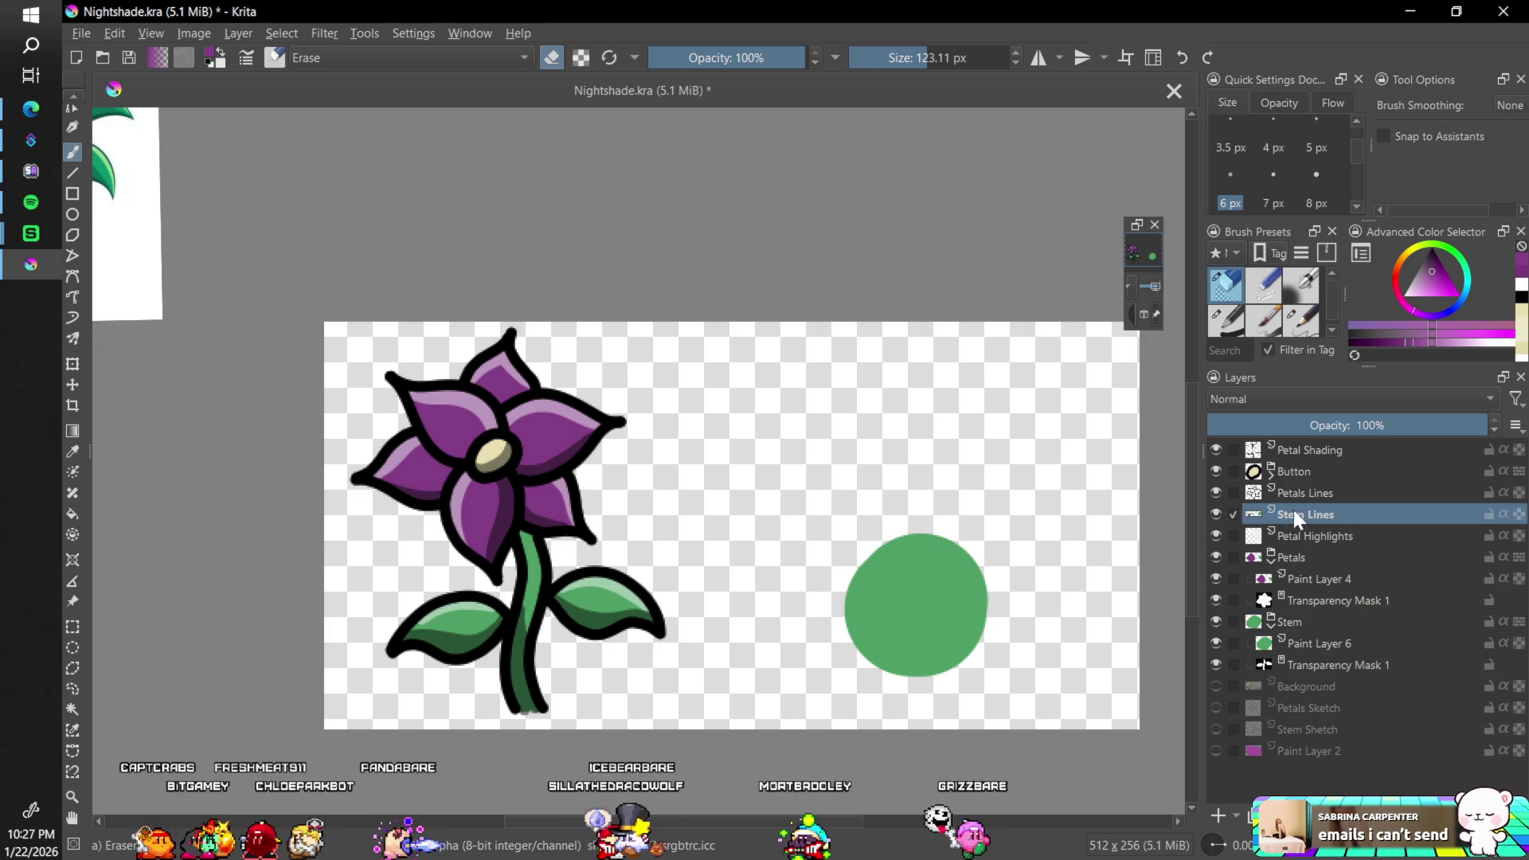
pyautogui.moveTo(916, 518)
pyautogui.mouseDown()
pyautogui.moveTo(861, 601)
pyautogui.moveTo(956, 529)
pyautogui.moveTo(931, 659)
pyautogui.mouseUp()
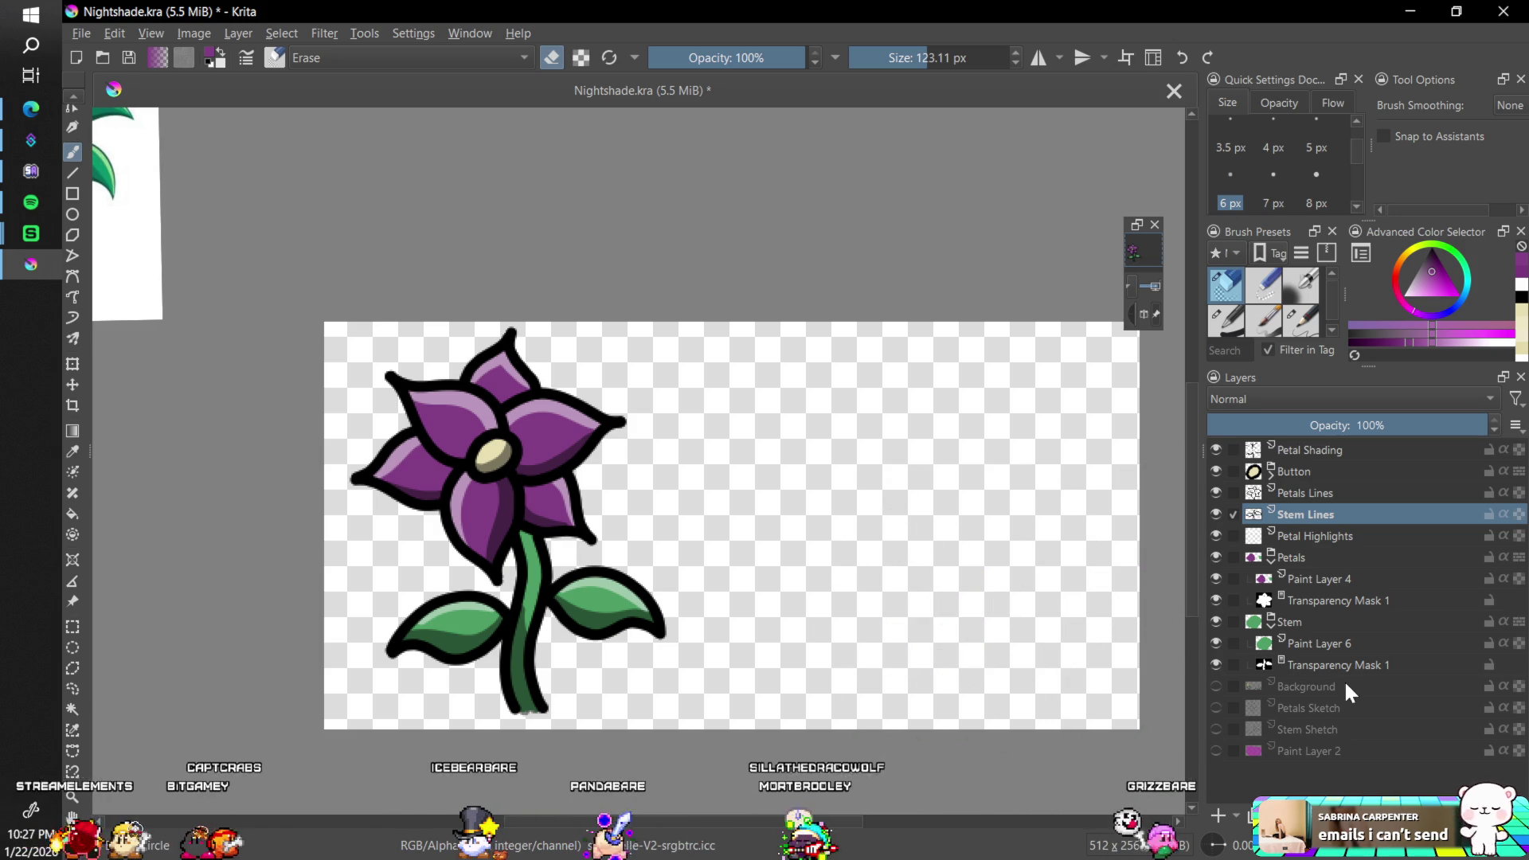
# - Show the faded Background sketch, collapse the Petals and Stem groups, and save Nightshade.kra
pyautogui.click(1215, 685)
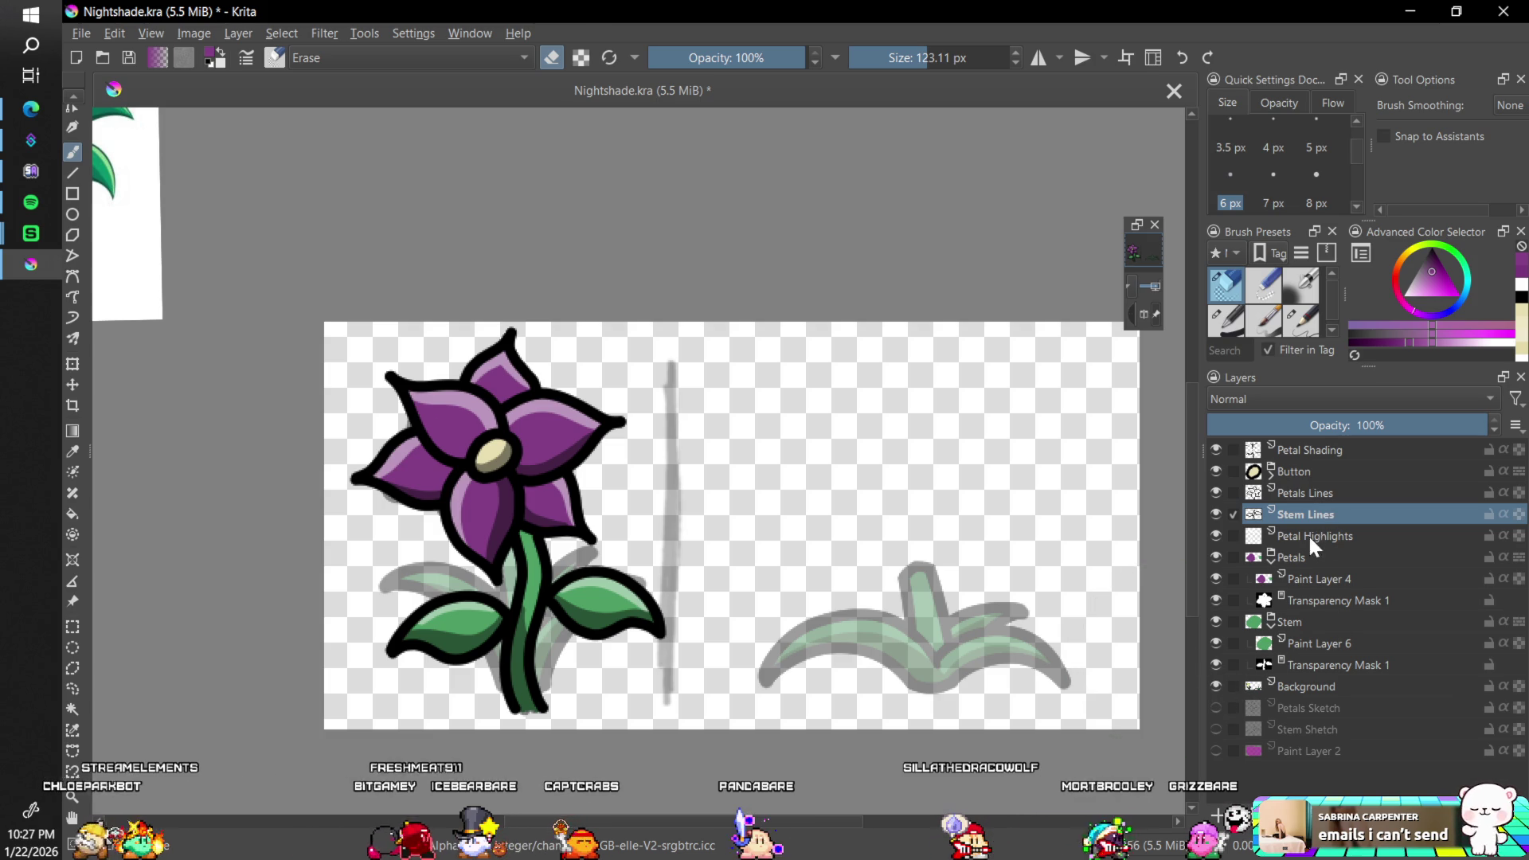
pyautogui.click(1271, 560)
pyautogui.click(1271, 585)
pyautogui.hotkey('ctrl', 's')
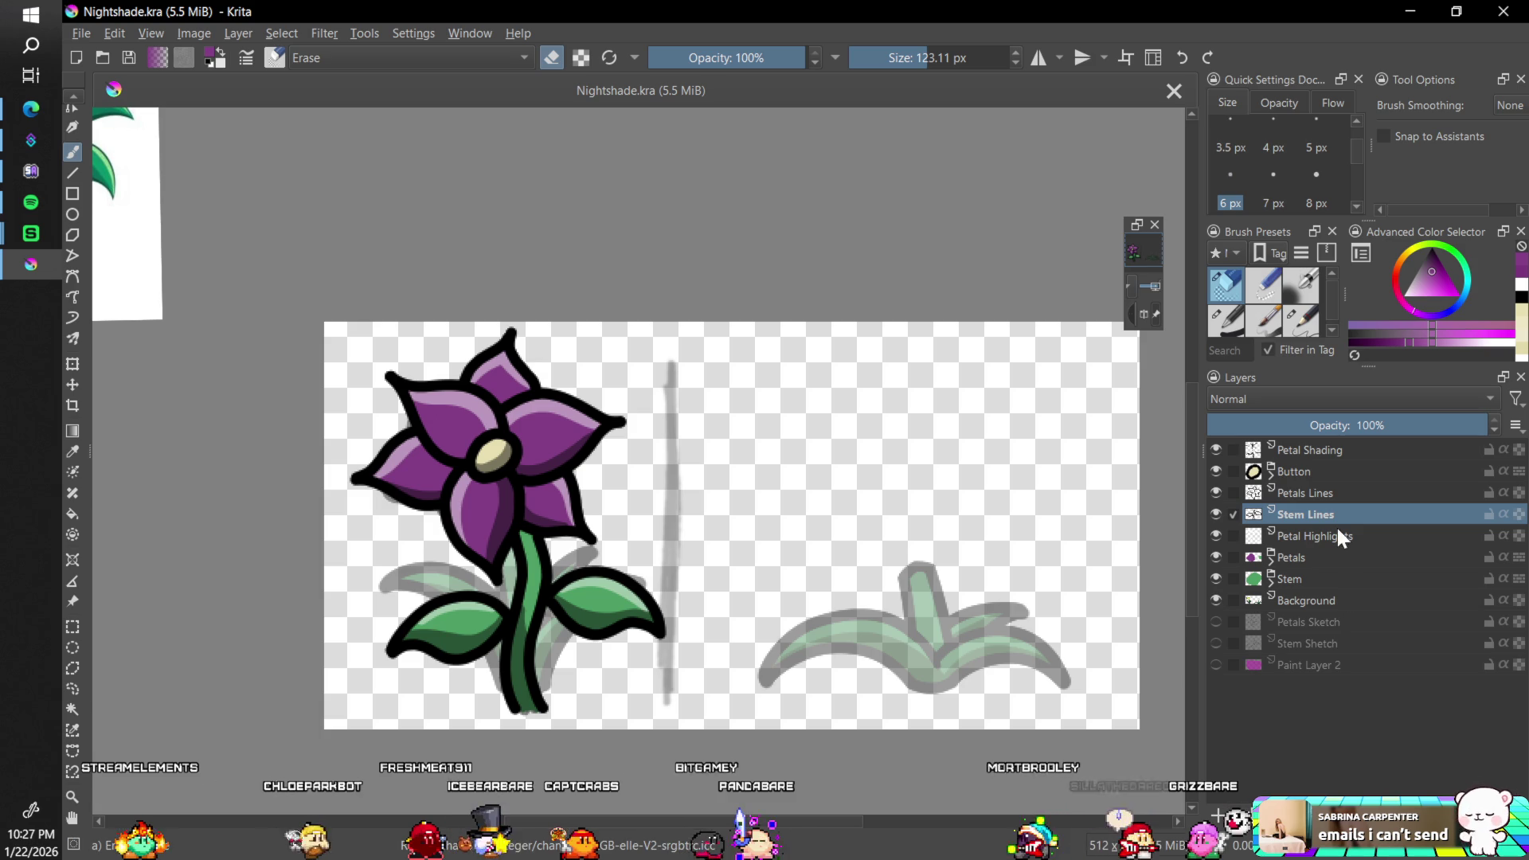
# - Select the Petal Shading layer, then make the Stem layer active
pyautogui.click(1326, 449)
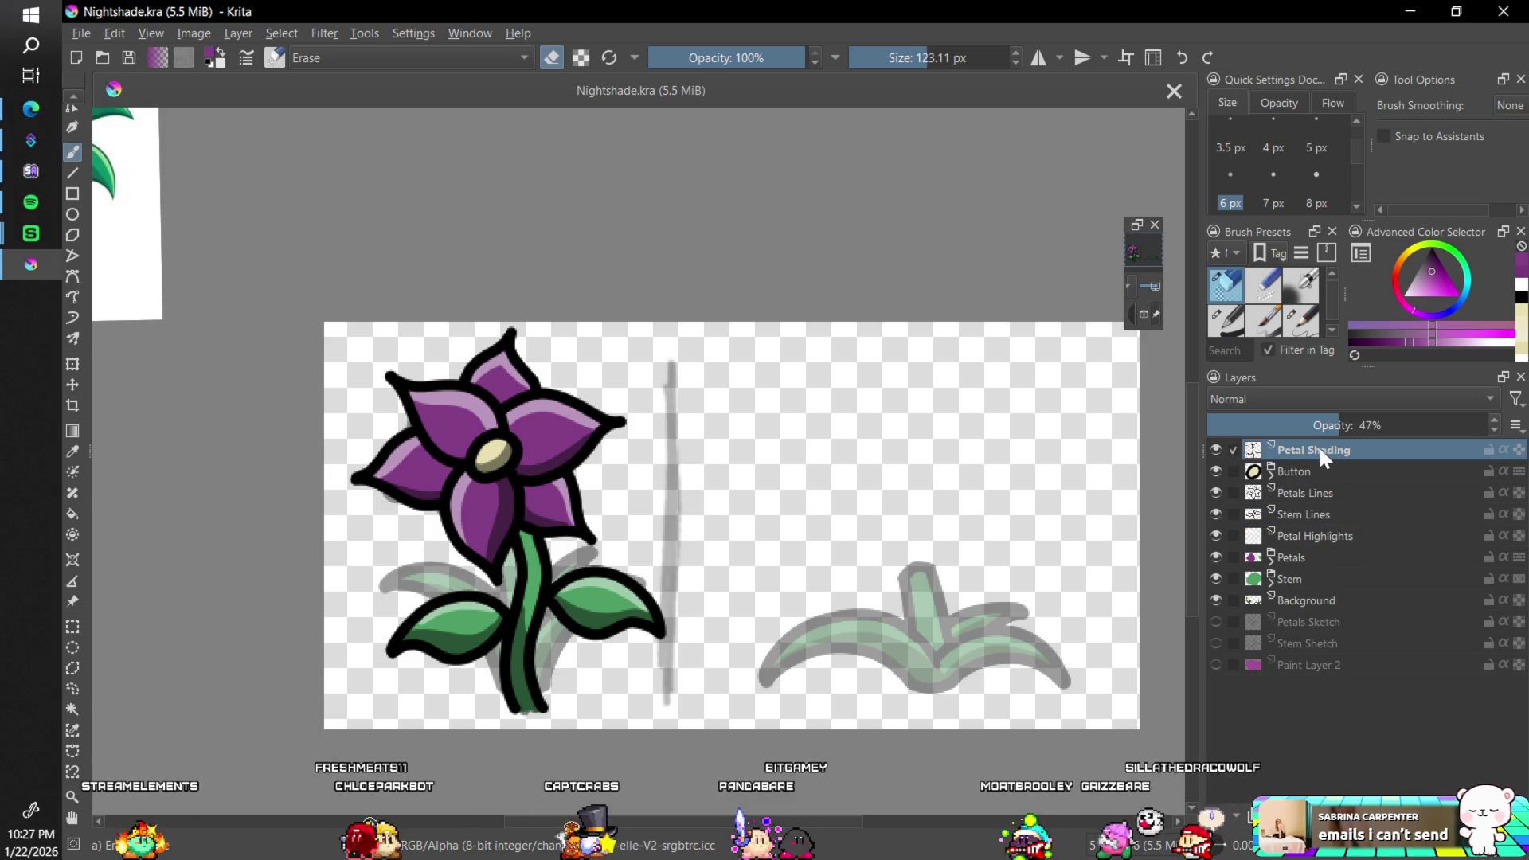
pyautogui.moveTo(1320, 448)
pyautogui.mouseDown()
pyautogui.moveTo(1315, 478)
pyautogui.moveTo(1330, 461)
pyautogui.mouseUp()
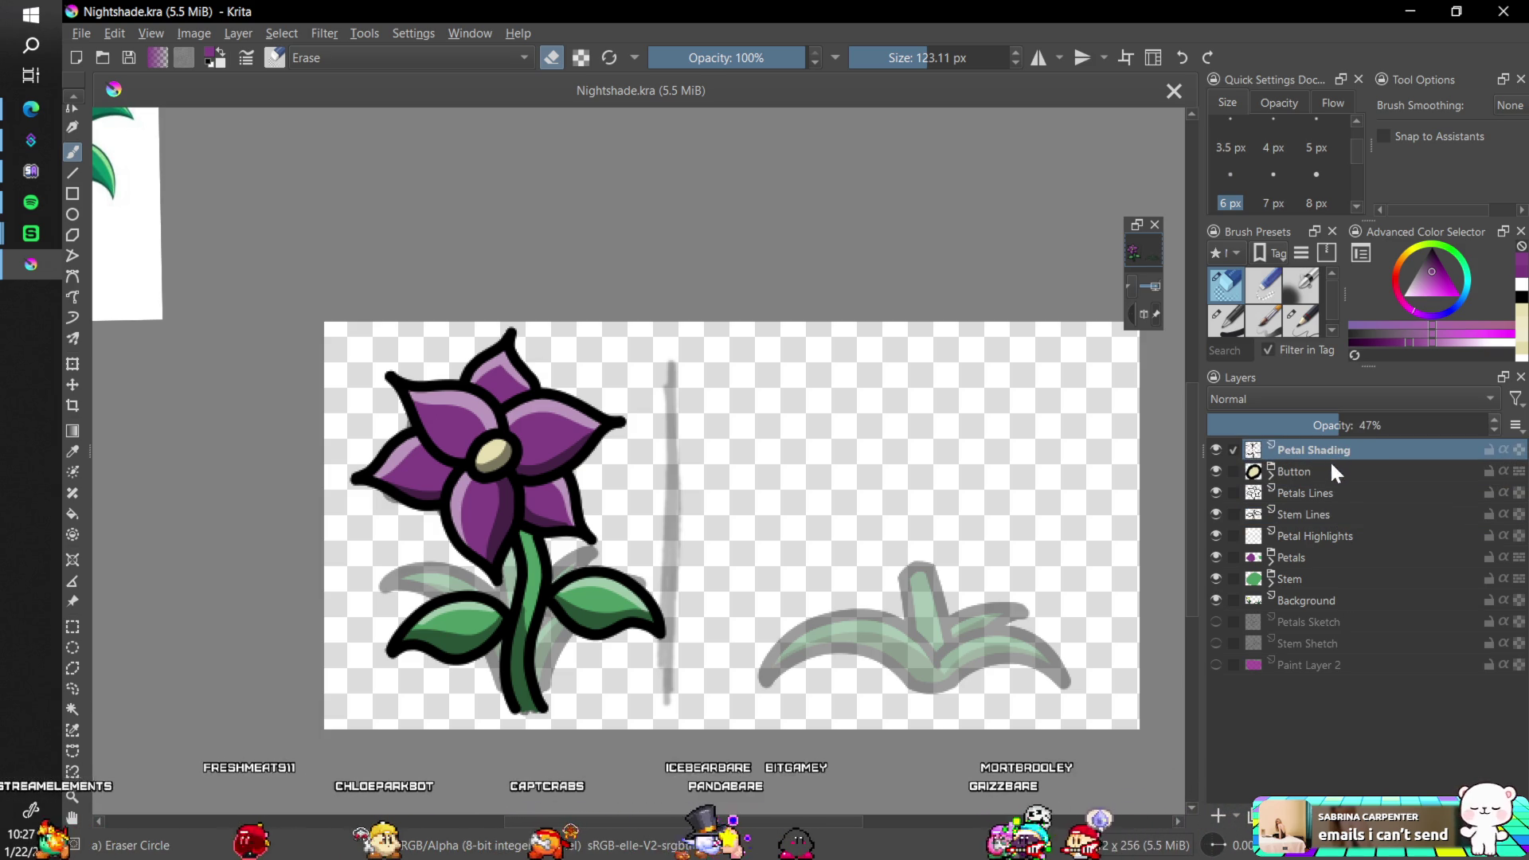
pyautogui.click(1298, 579)
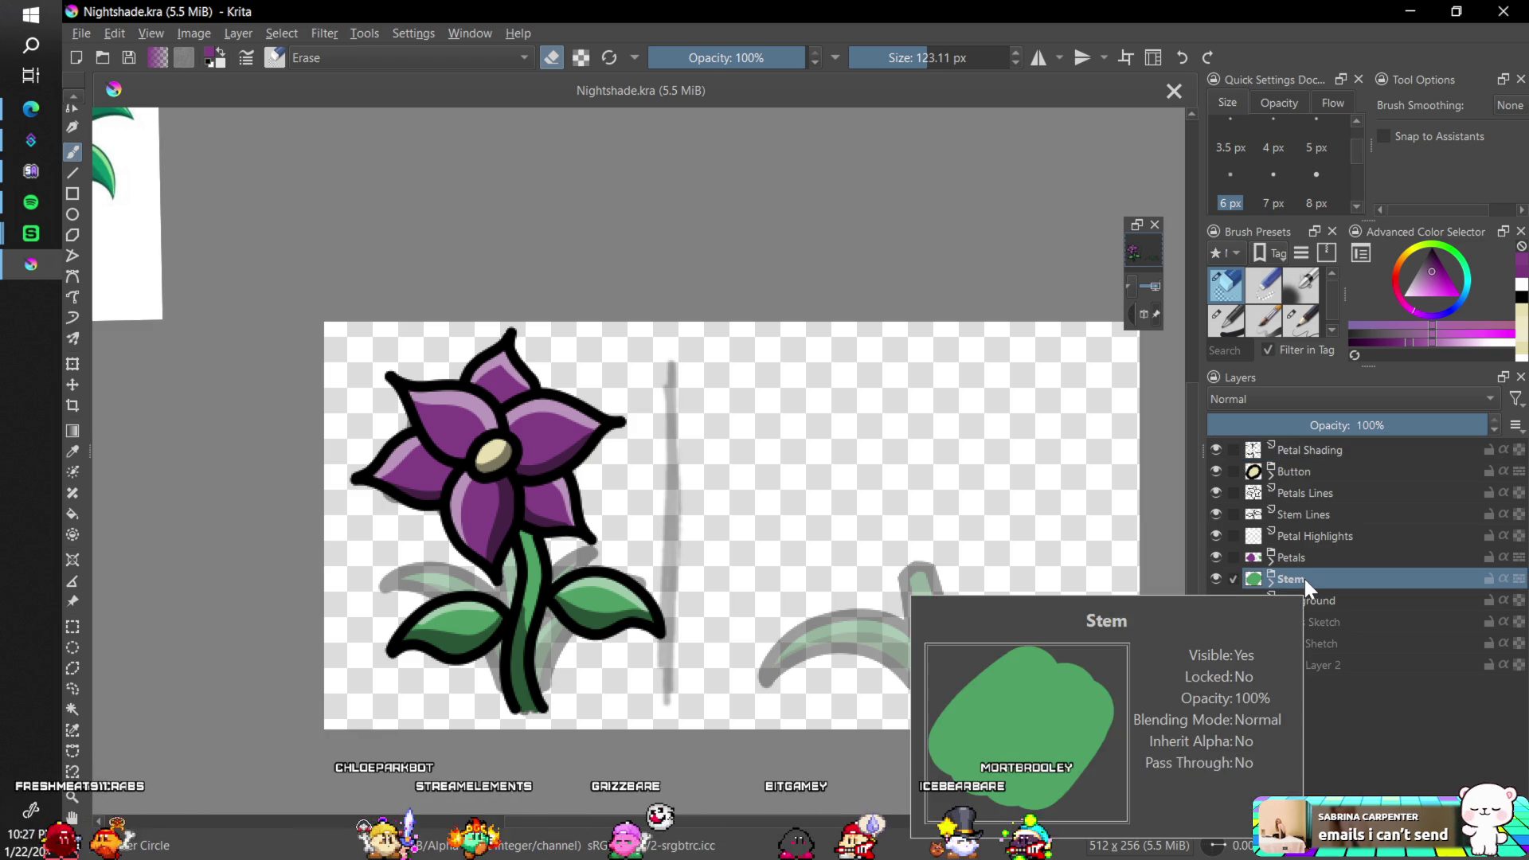
# - Duplicate the Stem layer and test moving the copy right, undoing that move
pyautogui.click(1249, 817)
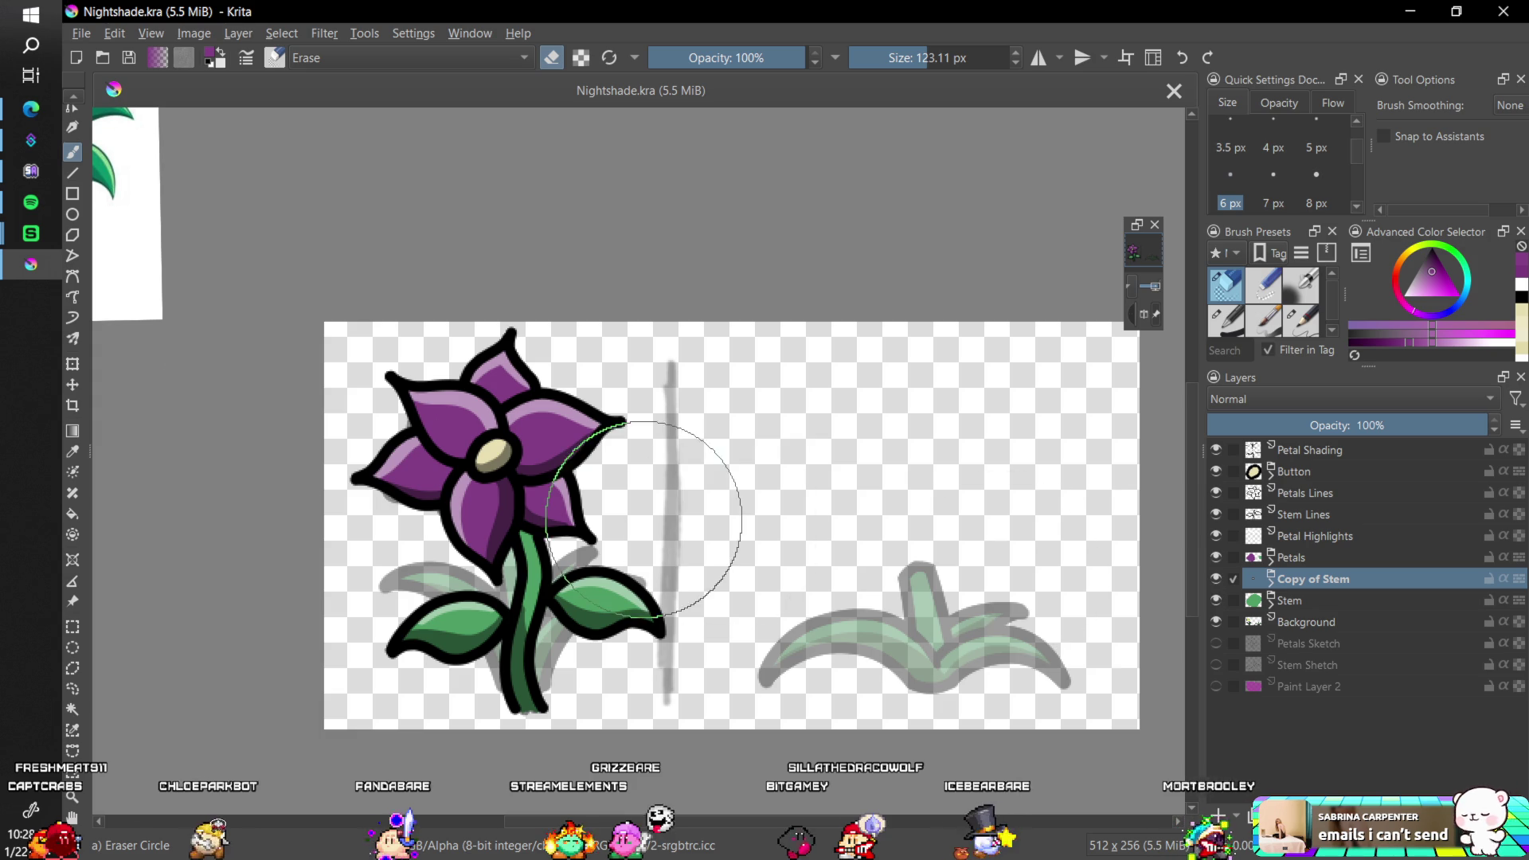
pyautogui.click(73, 385)
pyautogui.moveTo(597, 619); pyautogui.dragTo(700, 622)
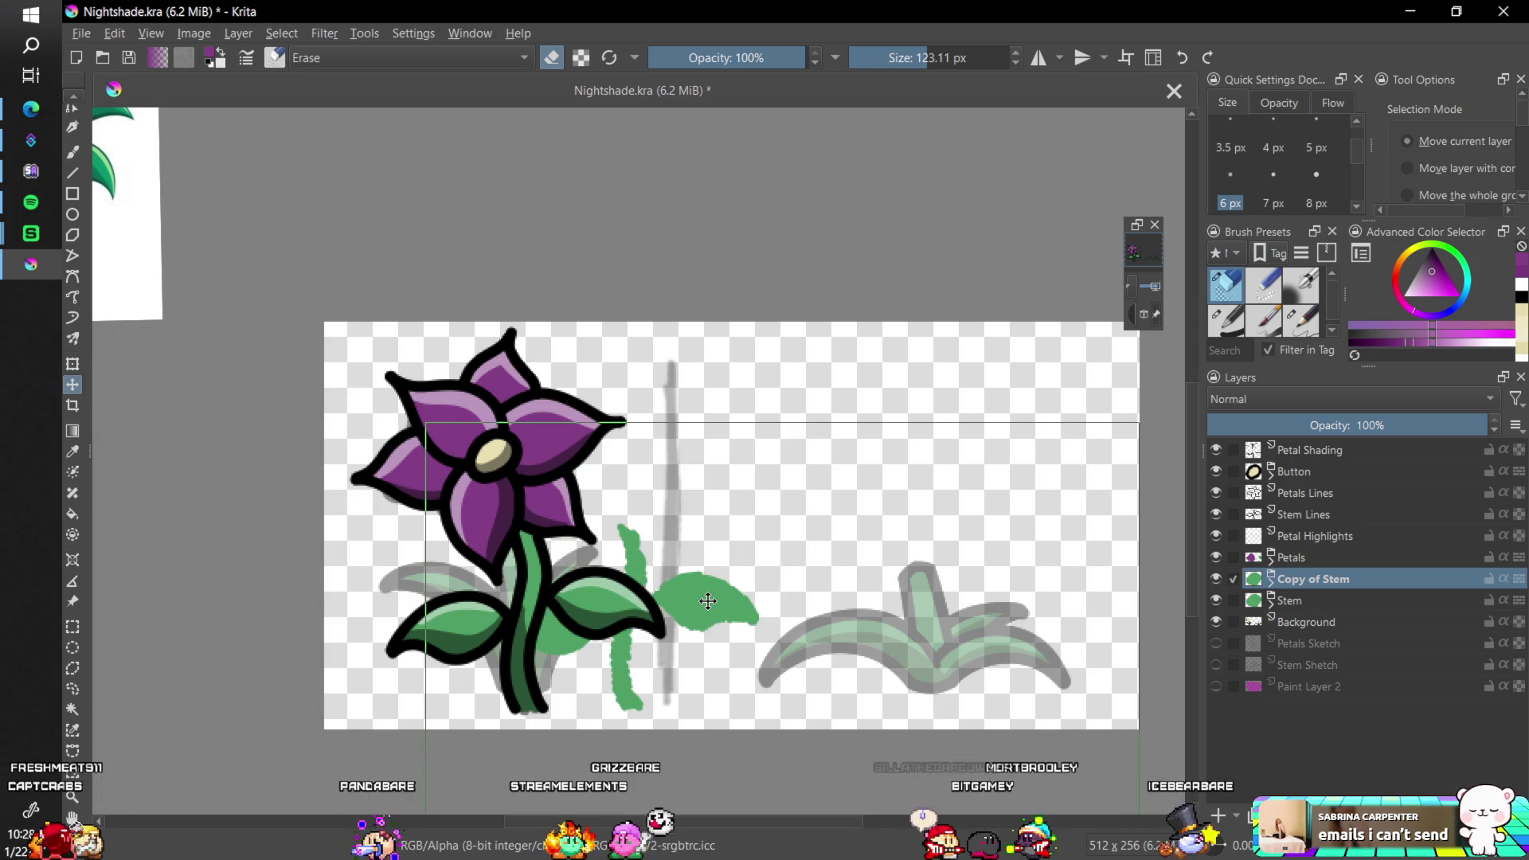
pyautogui.hotkey('ctrl', 'z')
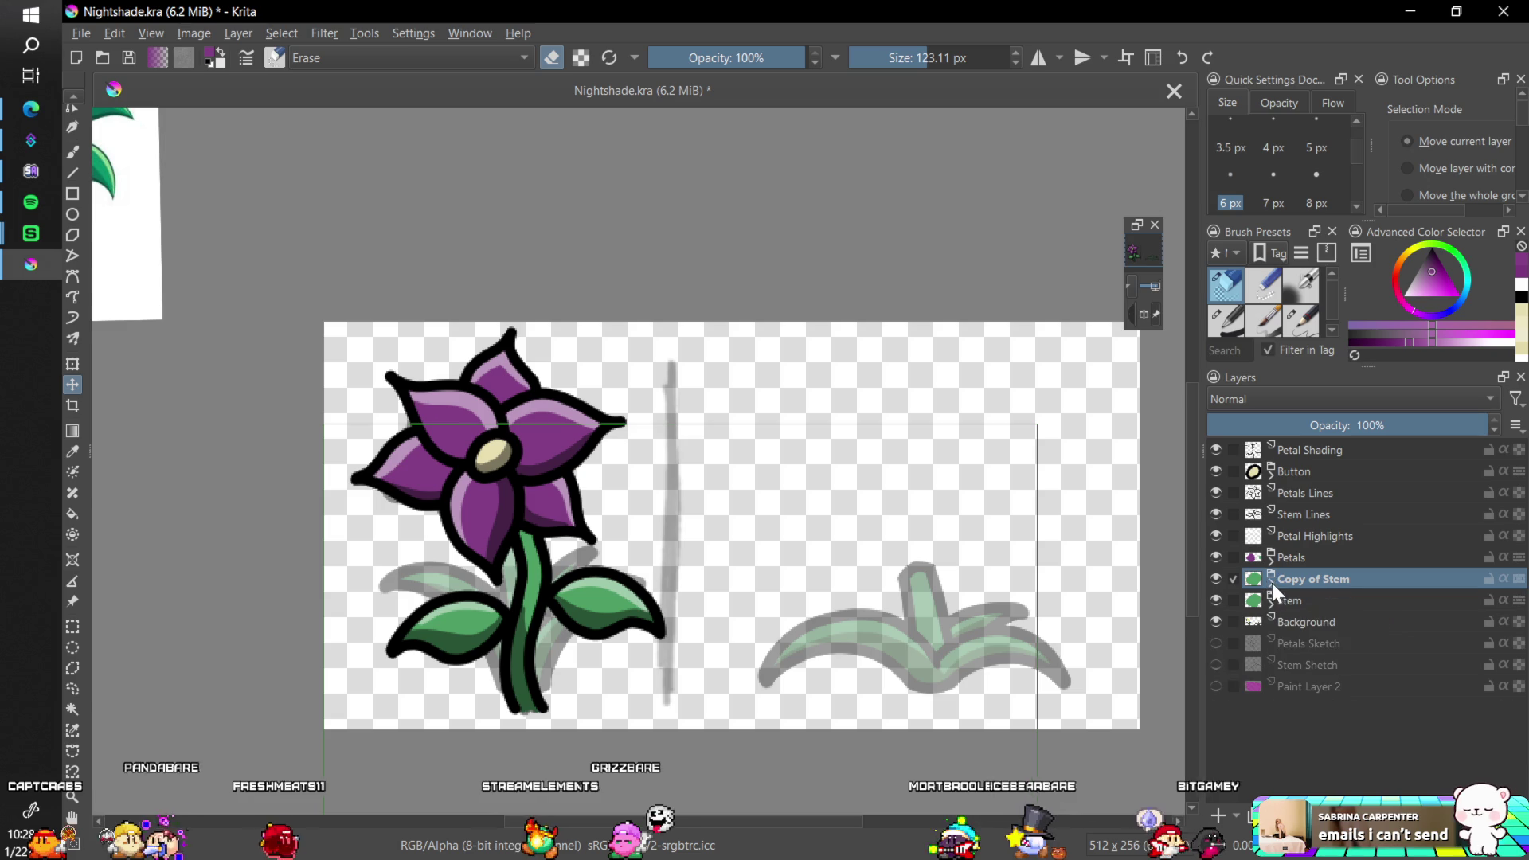
# - Duplicate Stem Lines, select both copies, and move them right onto the faded sketch
pyautogui.click(1313, 512)
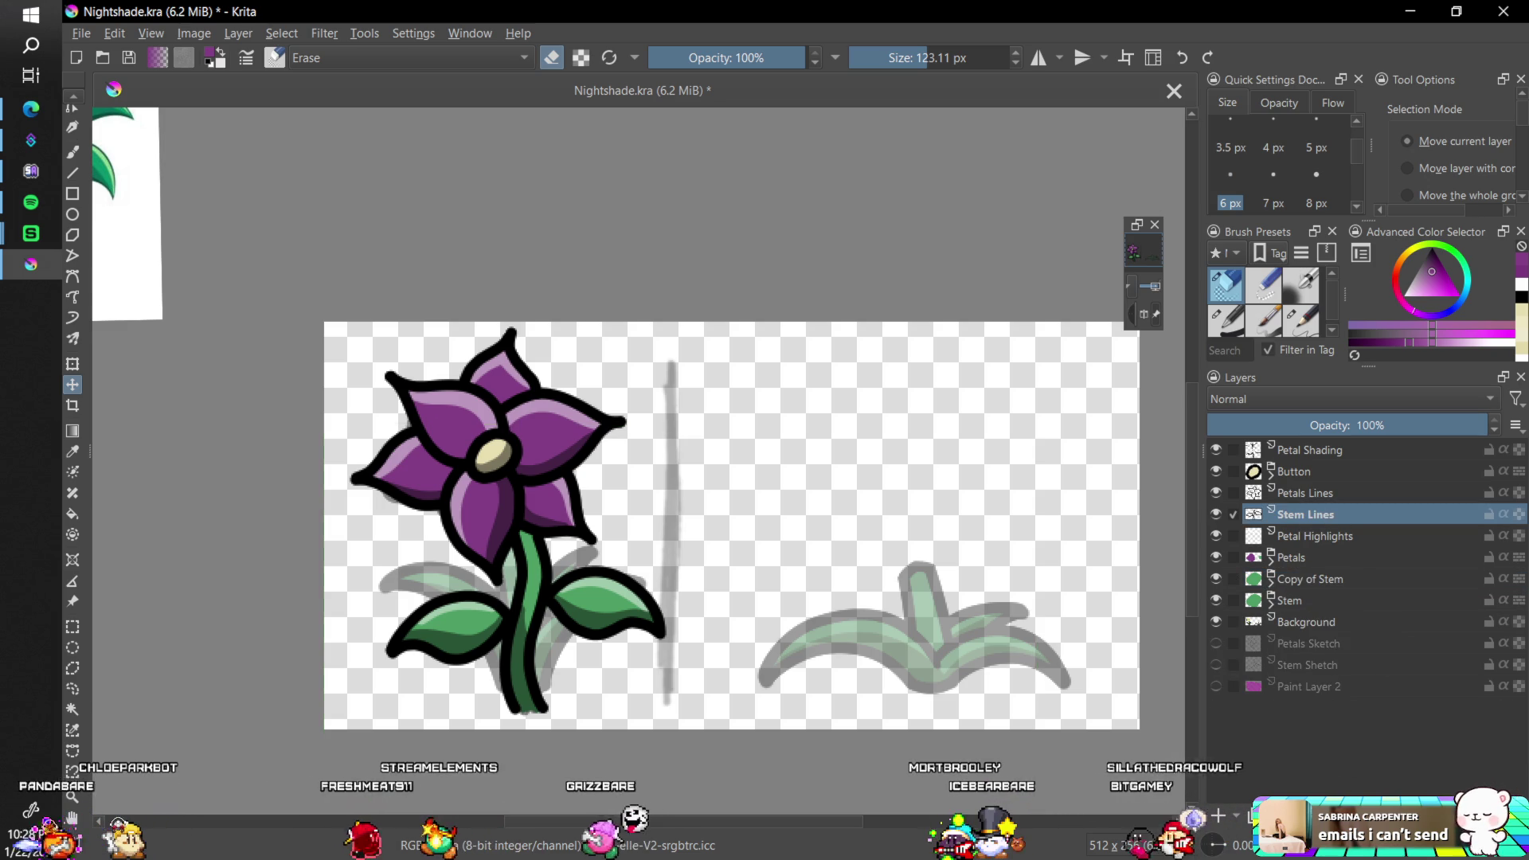
pyautogui.hotkey('ctrl', 'j')
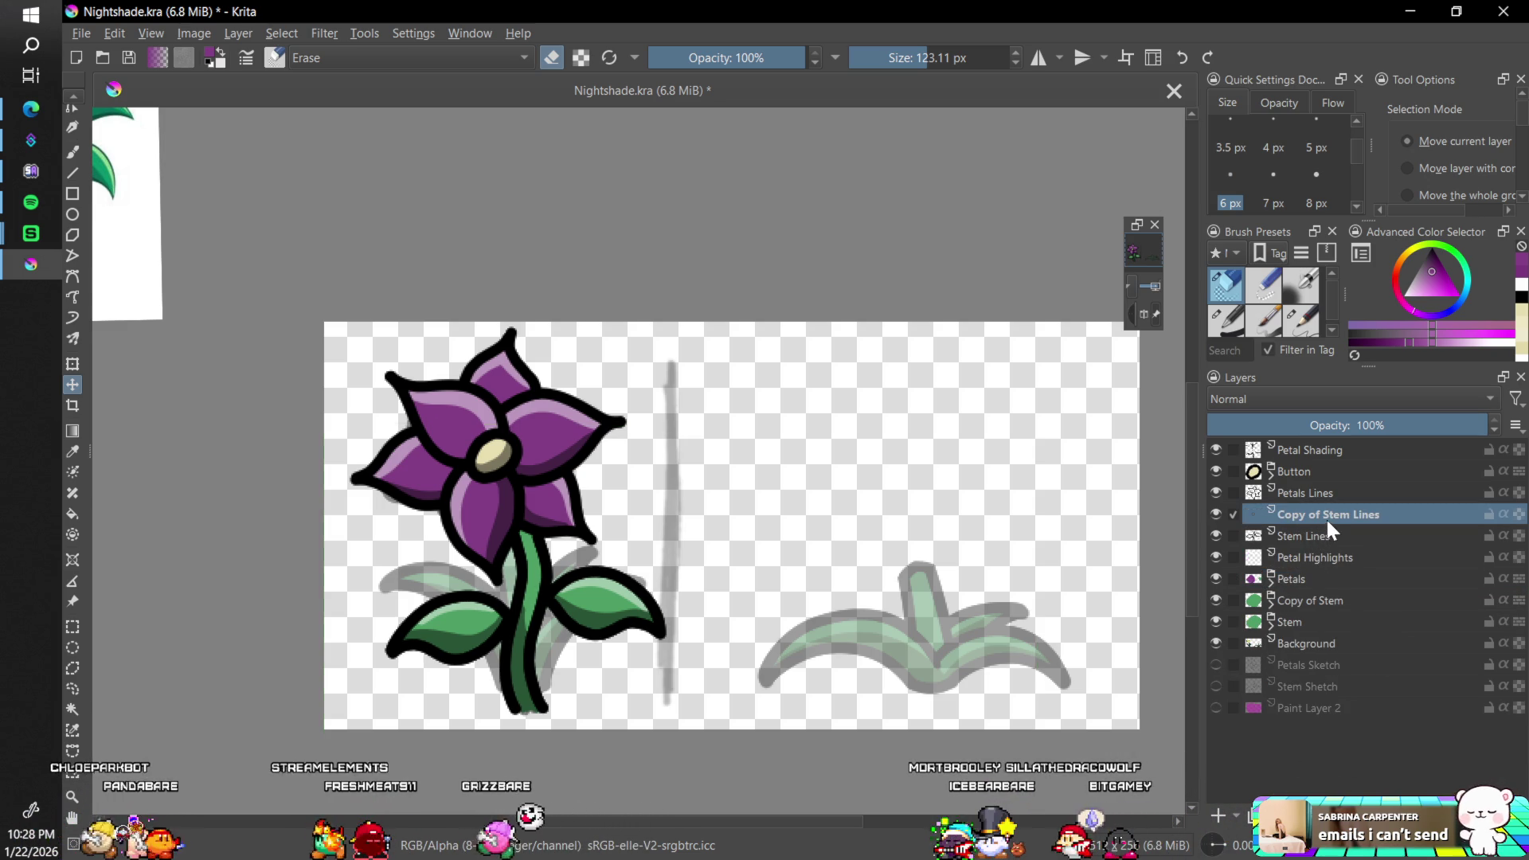
pyautogui.keyDown('ctrl'); pyautogui.click(1302, 599); pyautogui.keyUp('ctrl')
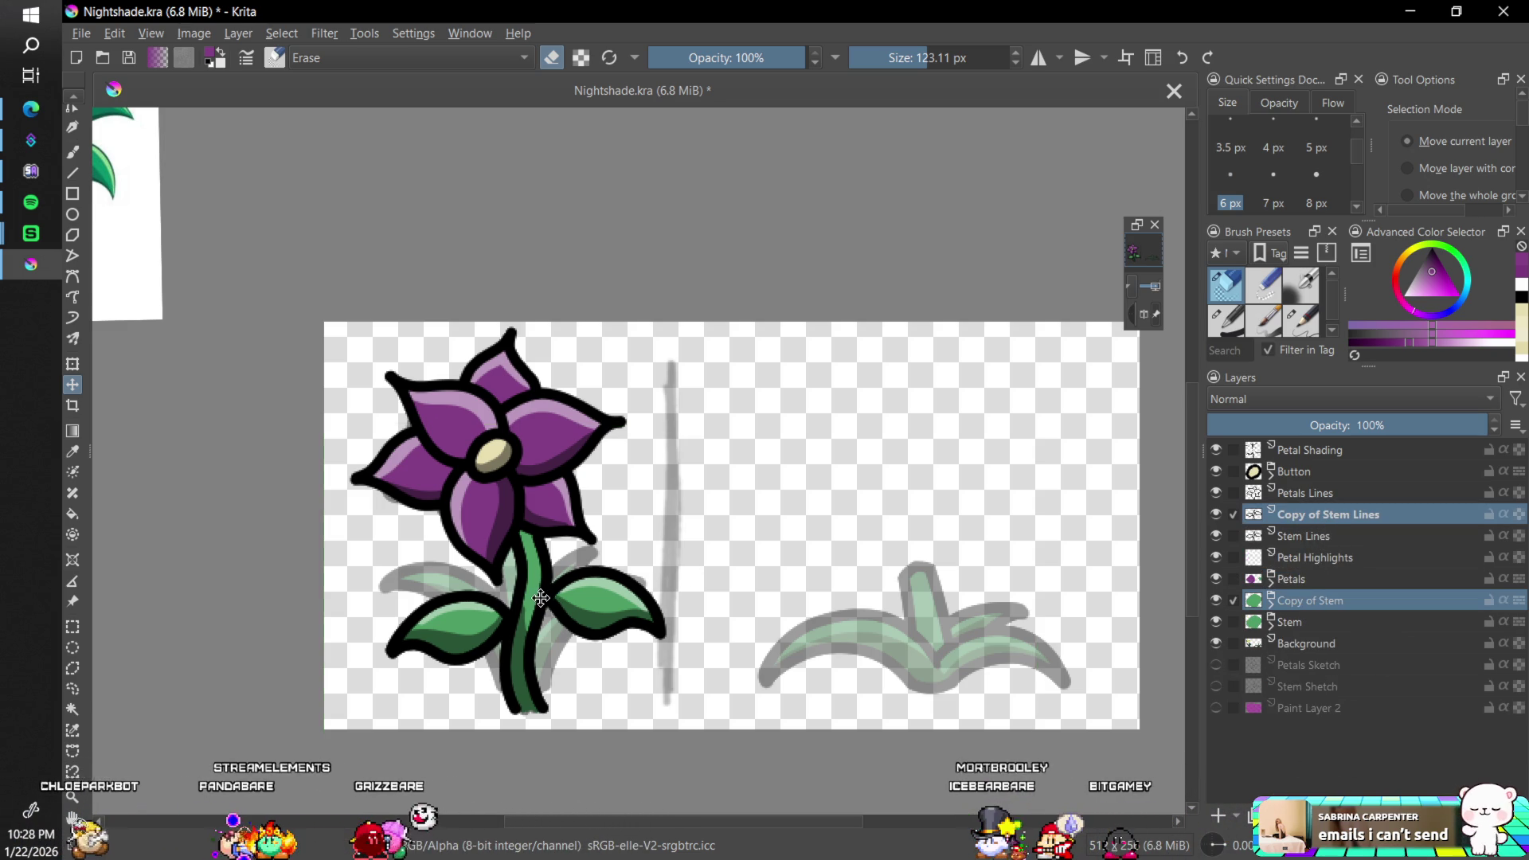
pyautogui.moveTo(541, 597); pyautogui.dragTo(860, 596)
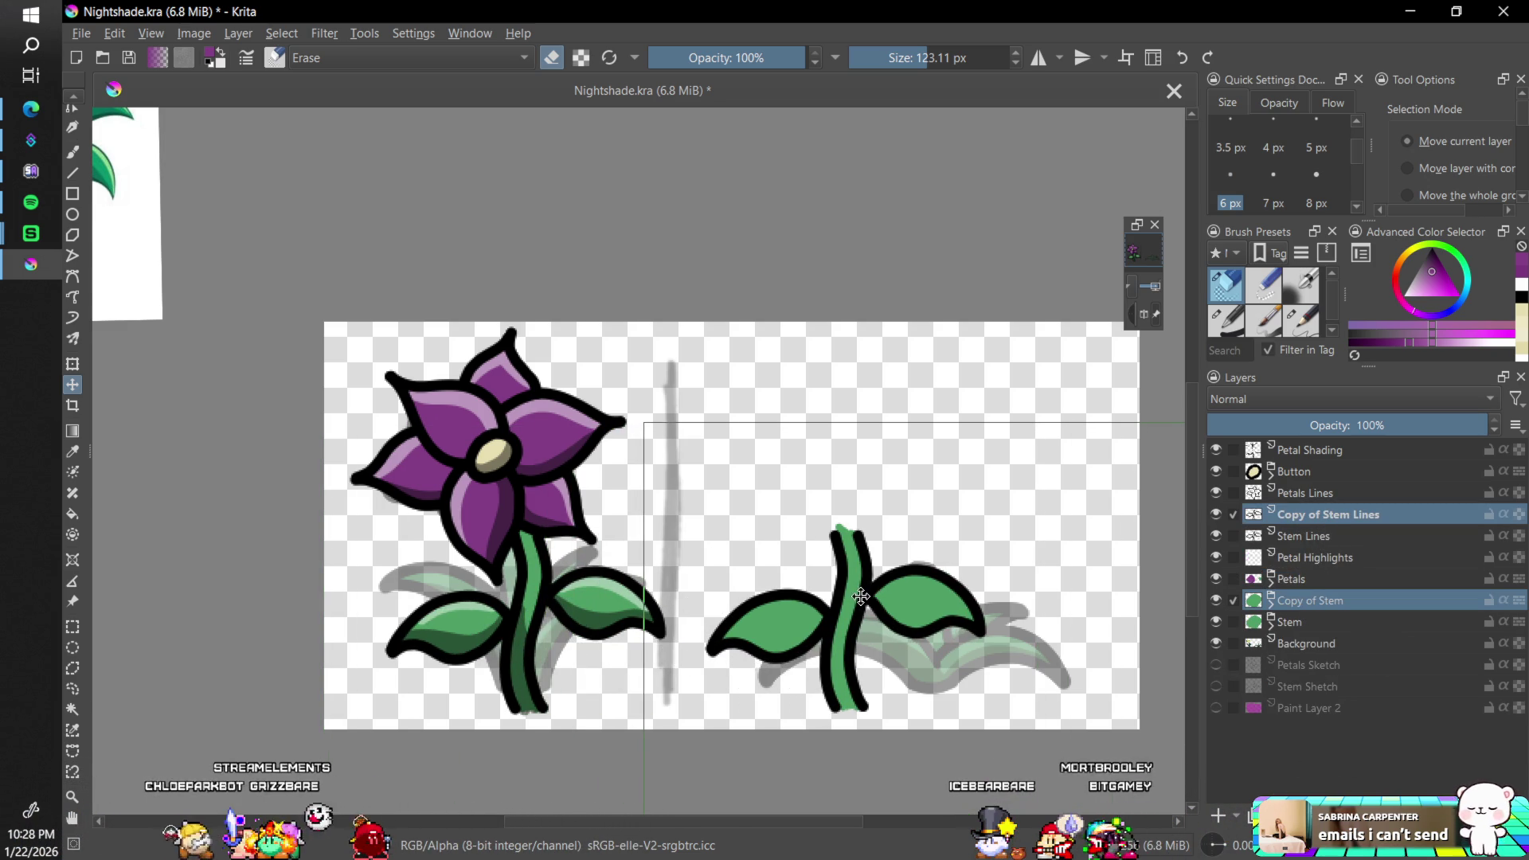
pyautogui.hotkey('ctrl', 'z')
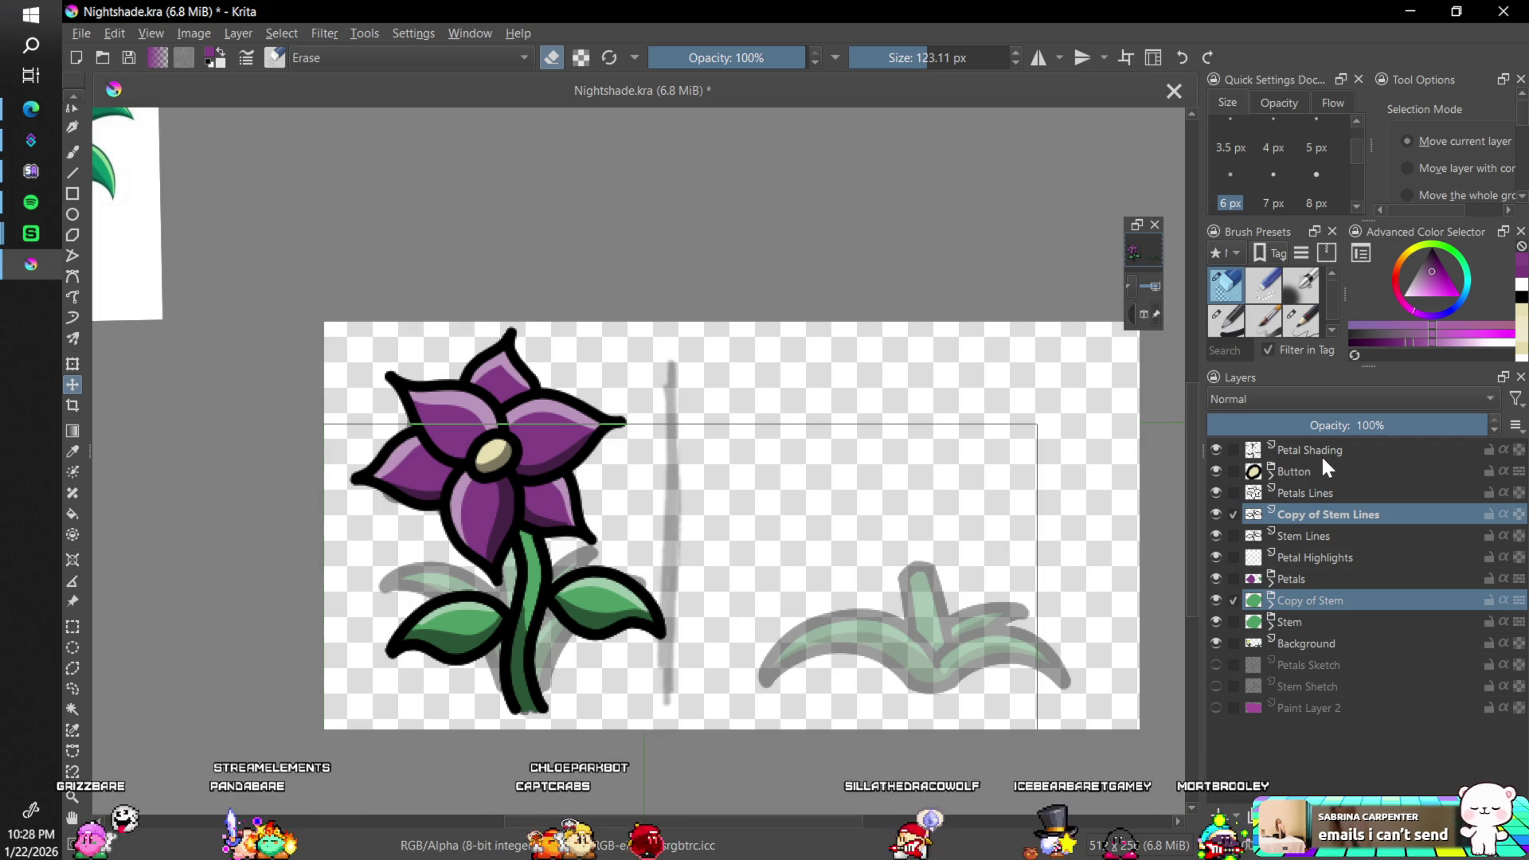
pyautogui.moveTo(1321, 453)
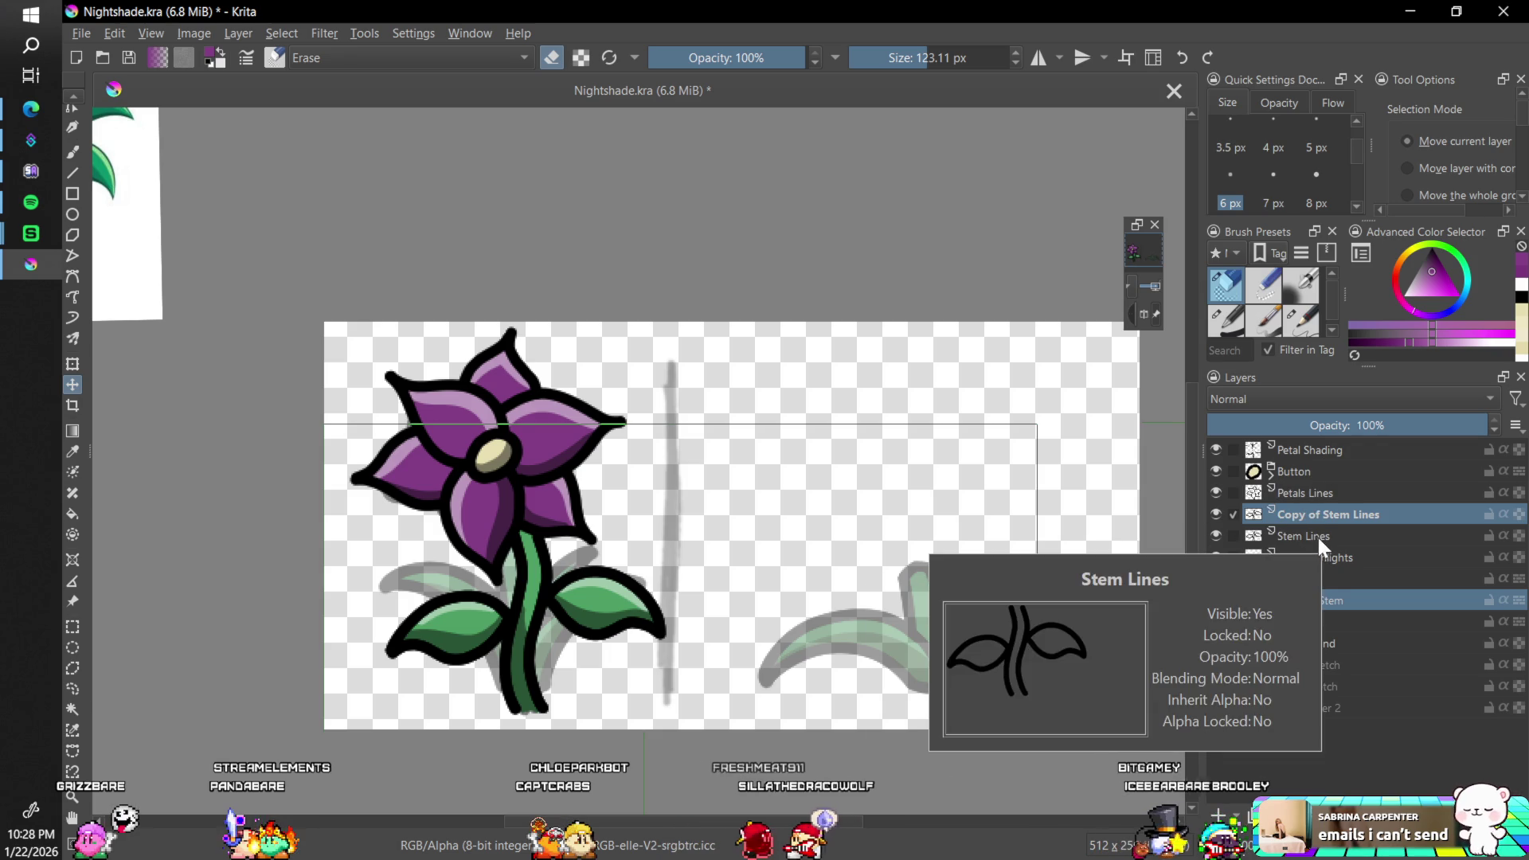
pyautogui.moveTo(572, 590); pyautogui.dragTo(968, 597)
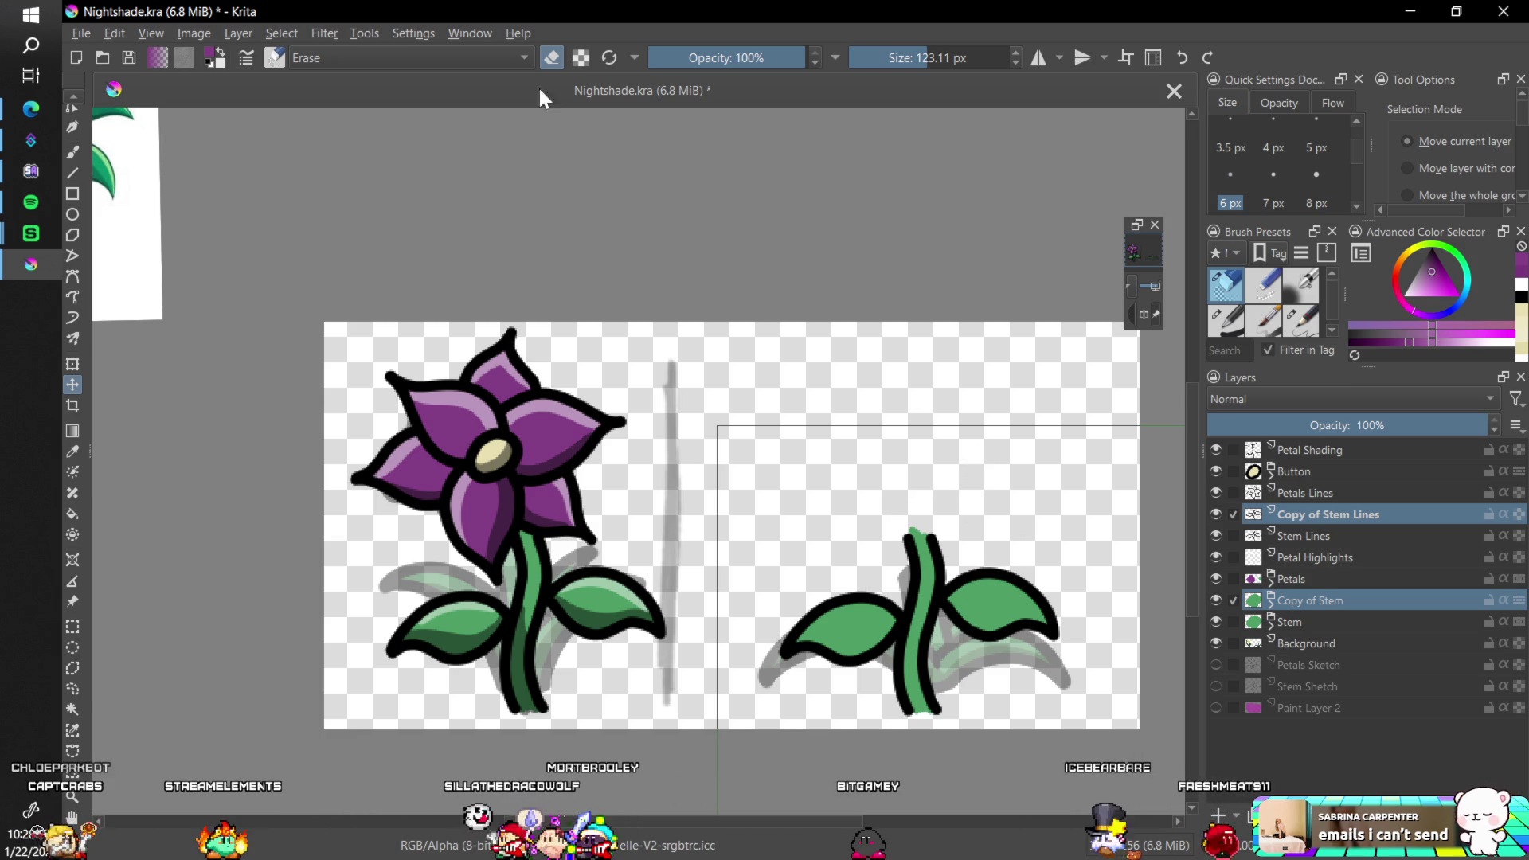
pyautogui.click(414, 33)
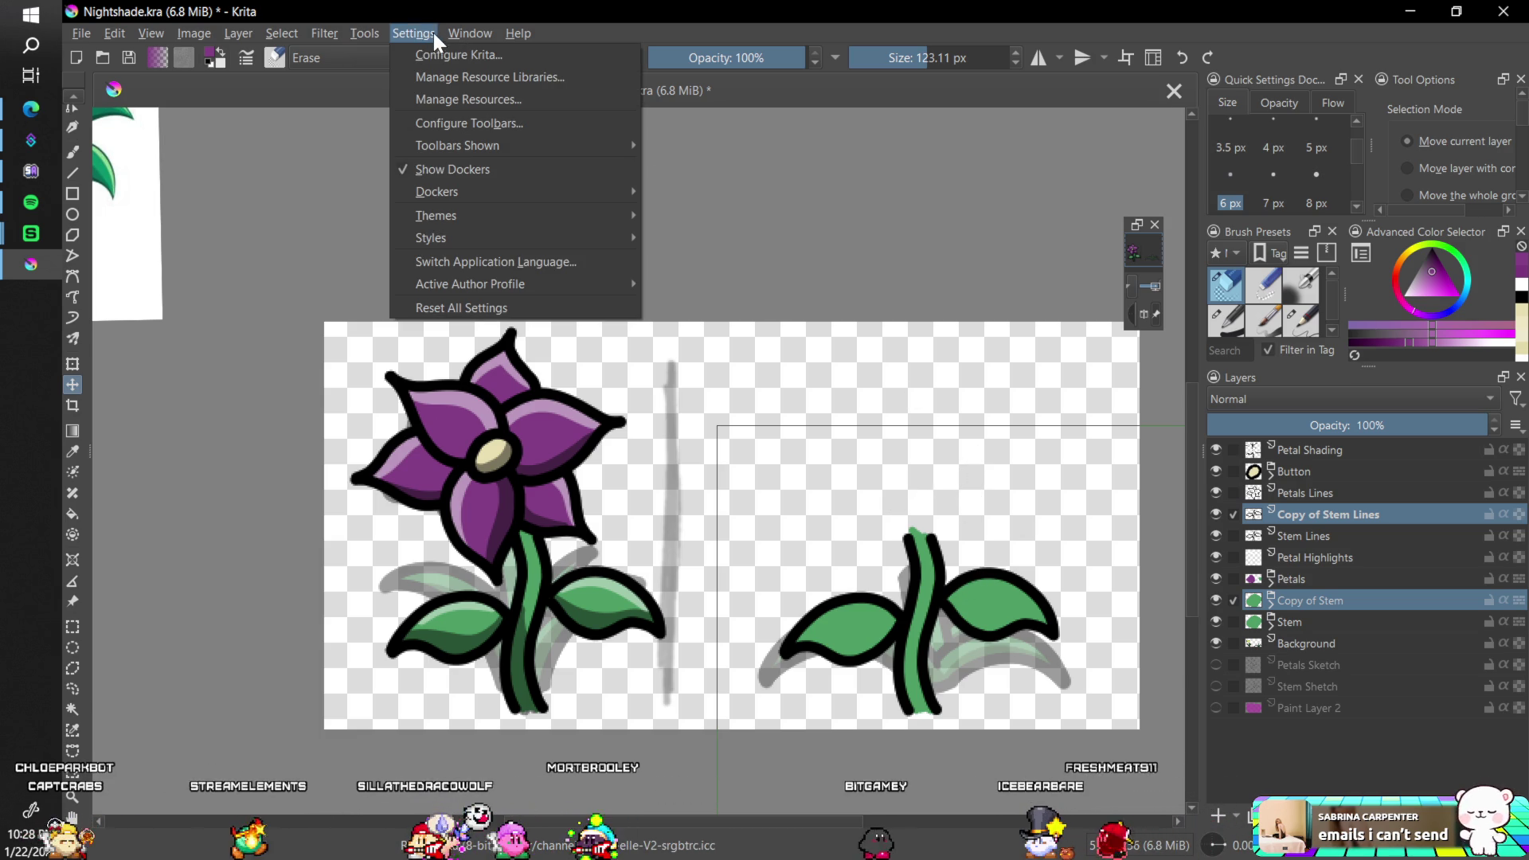
pyautogui.moveTo(307, 32)
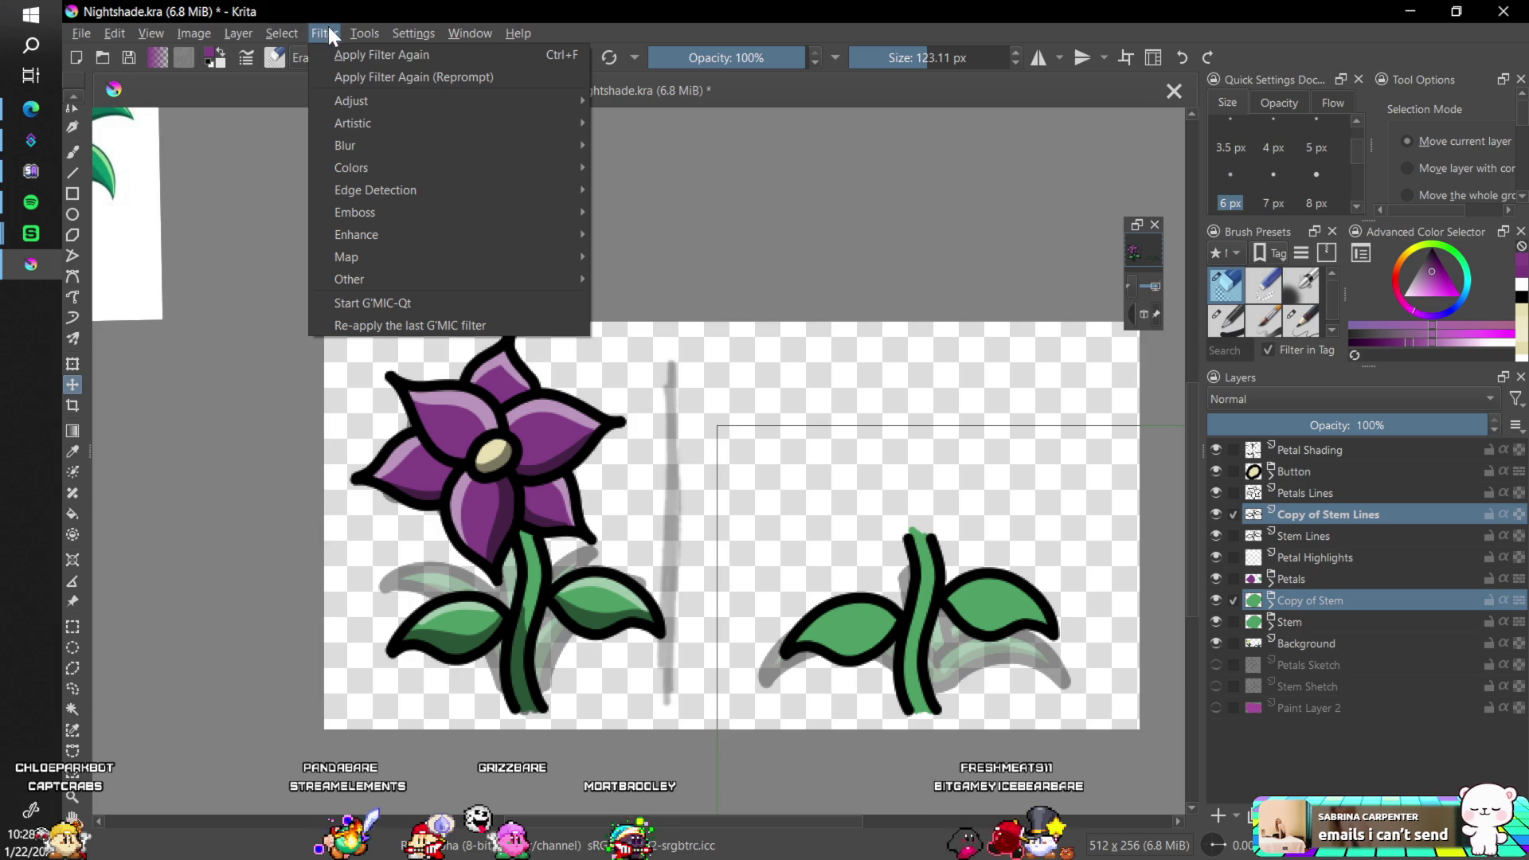
pyautogui.click(330, 31)
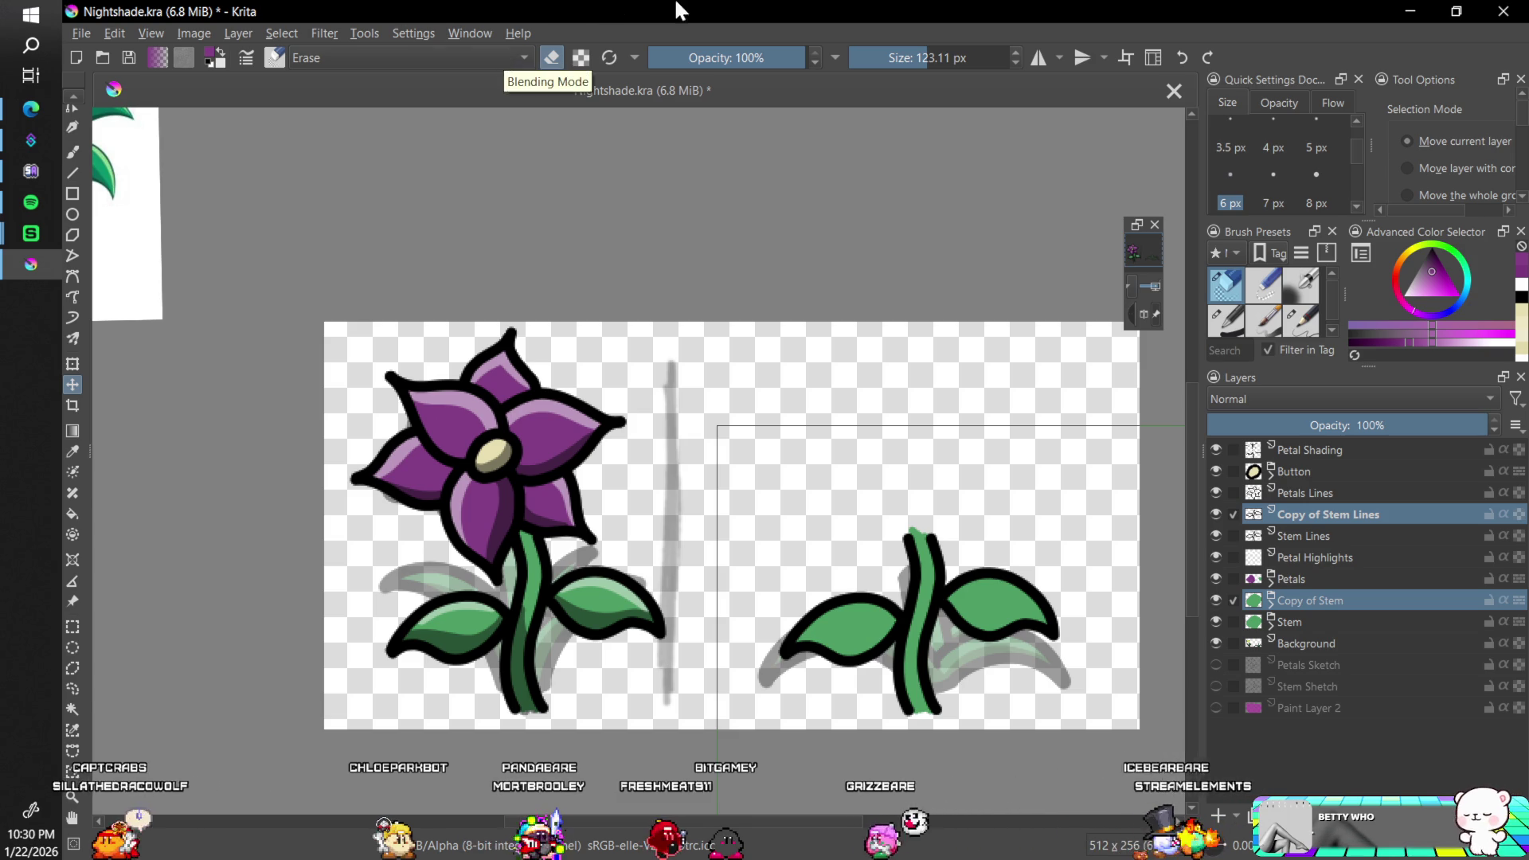
# - Browse the Settings, Filter and View menus looking for a guides option
pyautogui.click(403, 22)
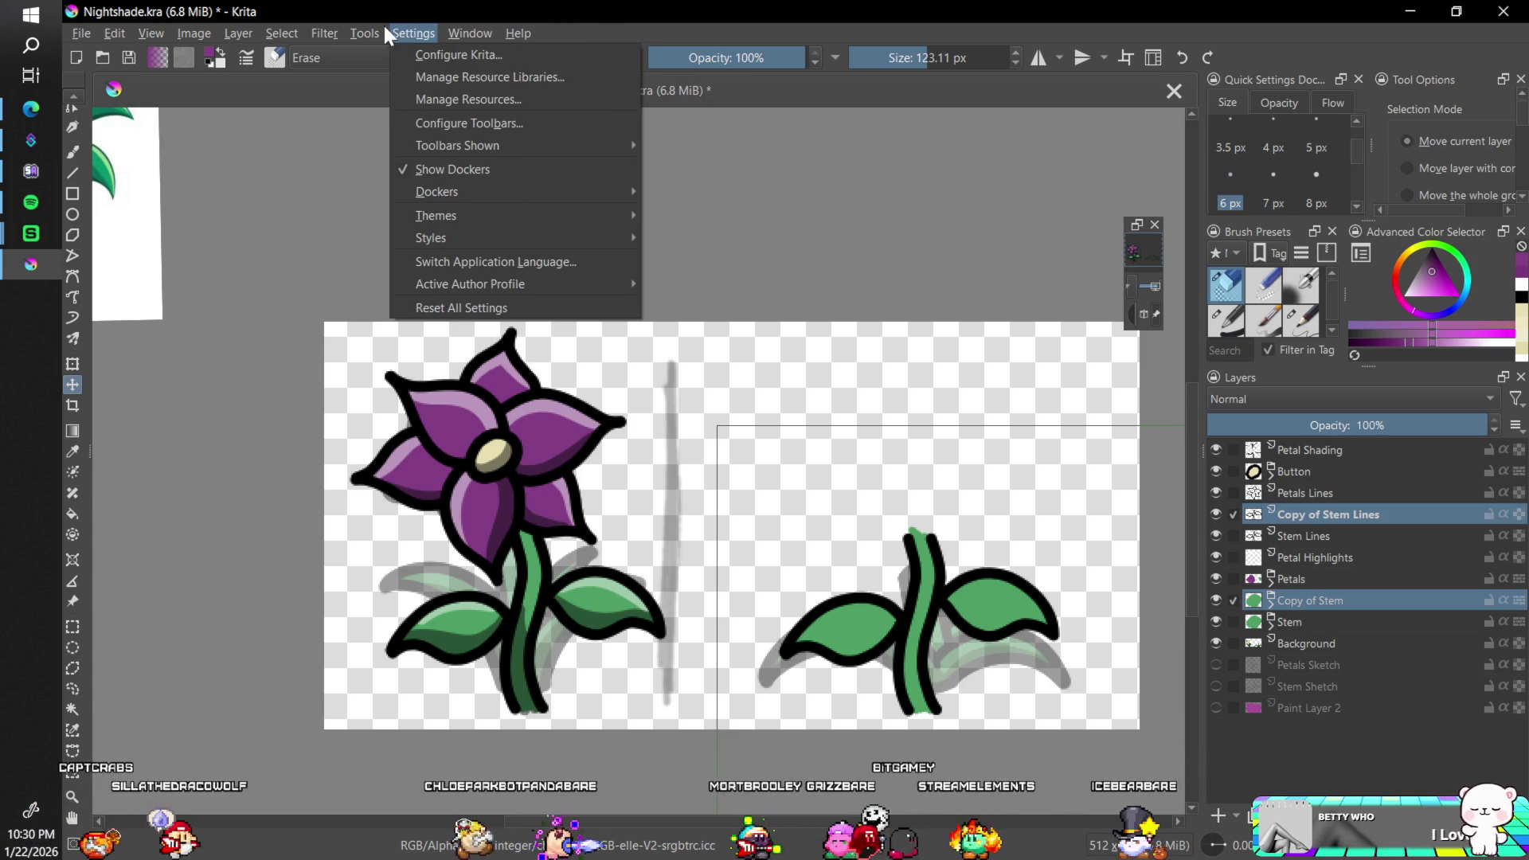
pyautogui.click(382, 23)
pyautogui.click(318, 30)
pyautogui.click(302, 31)
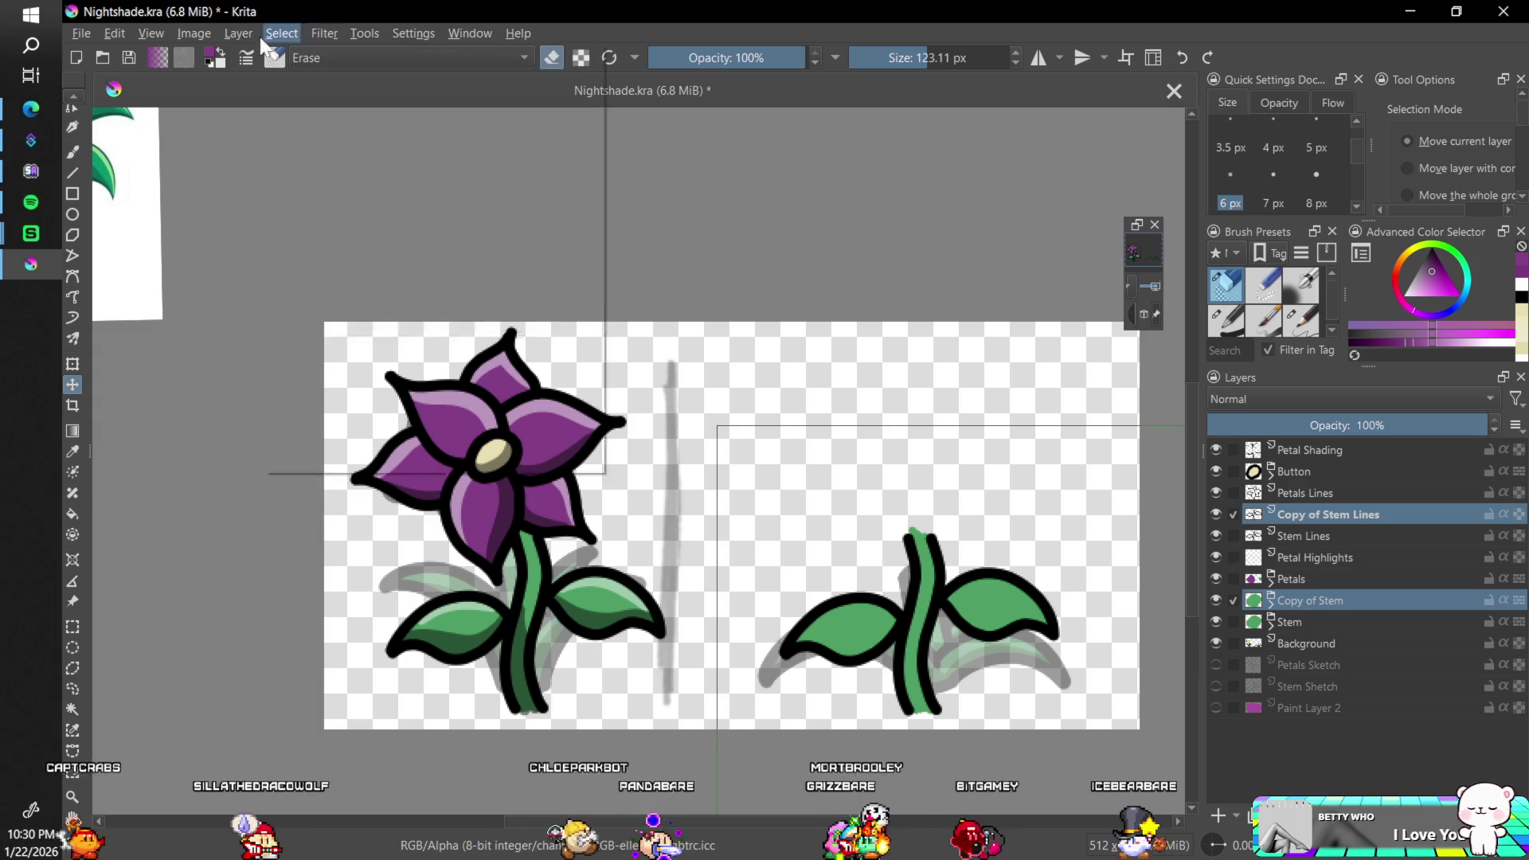
pyautogui.click(193, 33)
pyautogui.moveTo(150, 32)
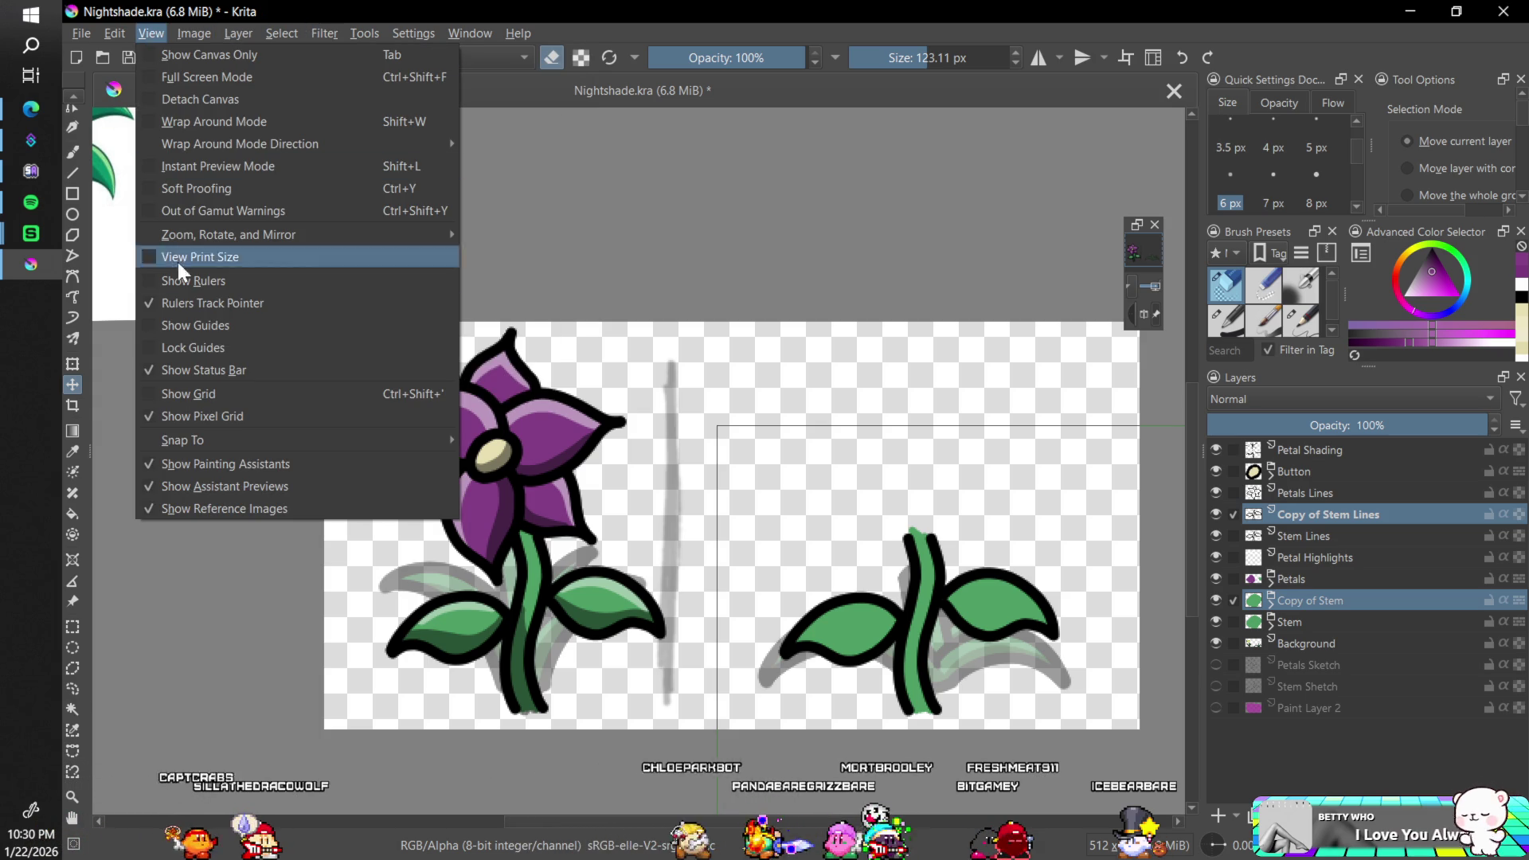
pyautogui.click(151, 320)
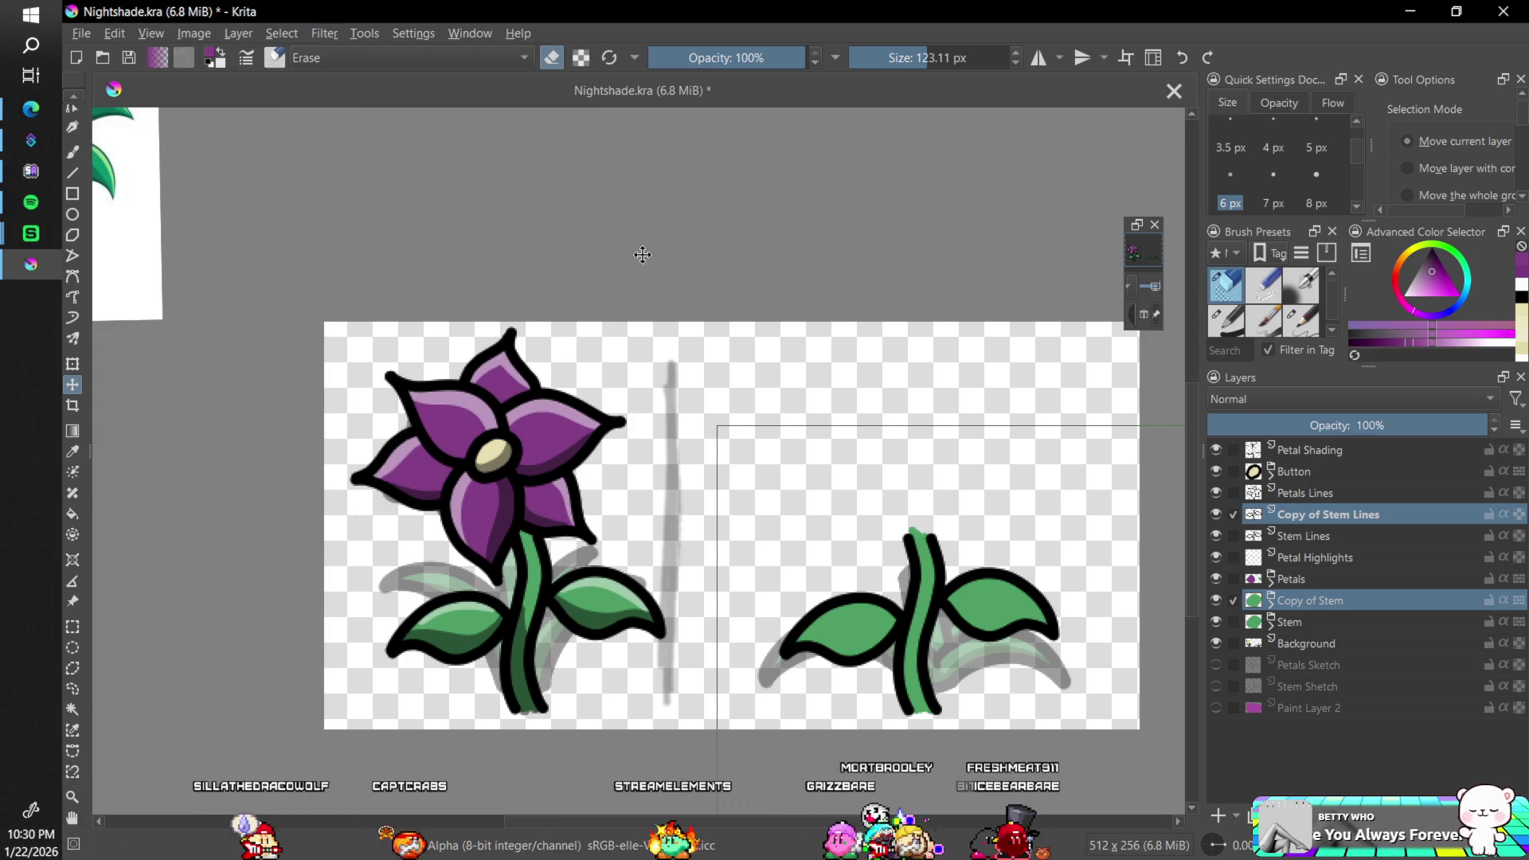
pyautogui.click(149, 32)
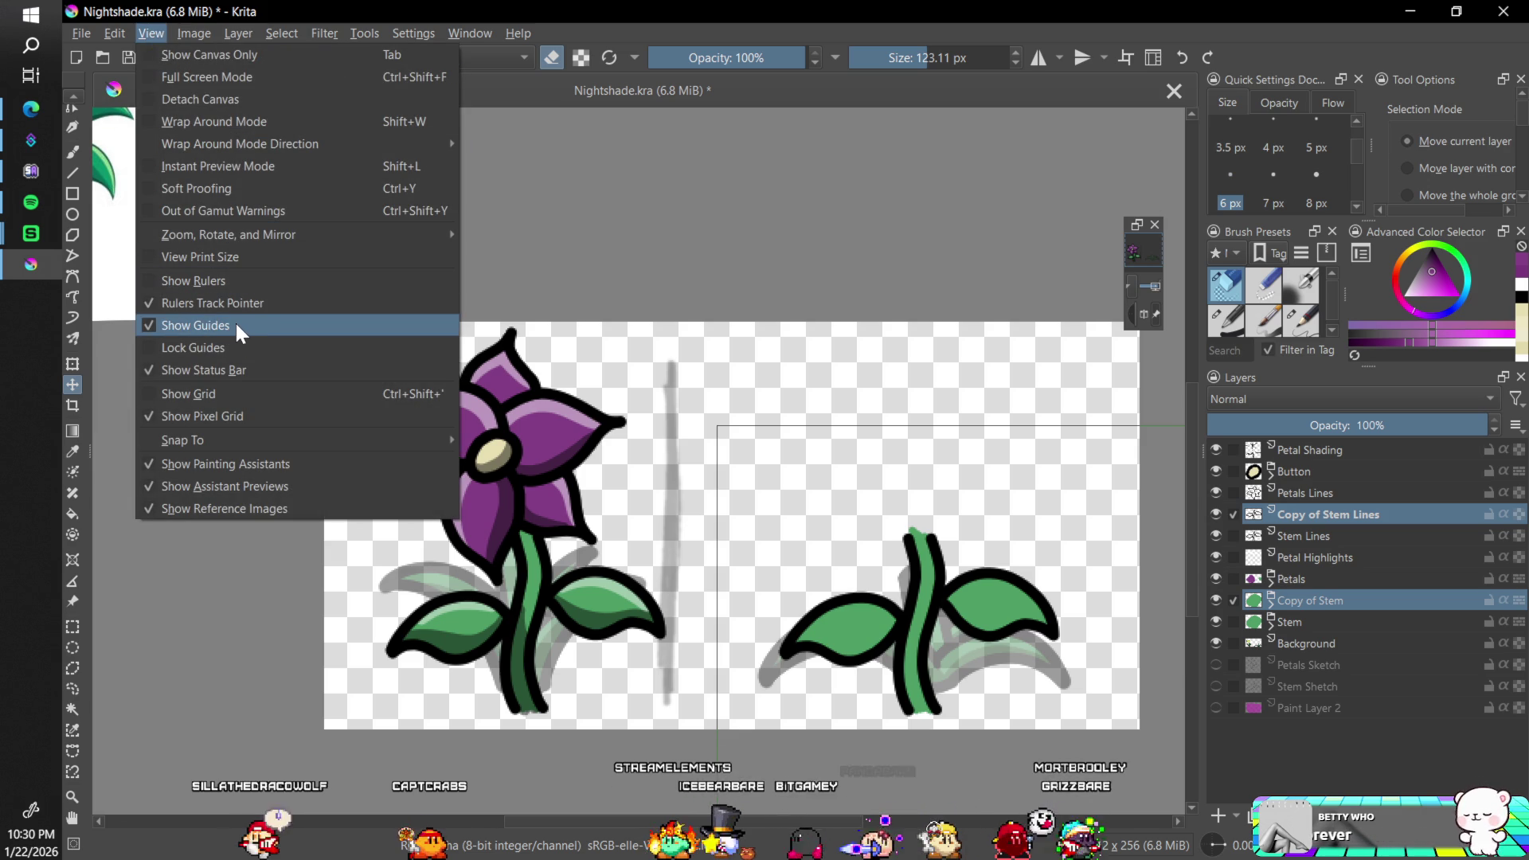
pyautogui.moveTo(193, 35)
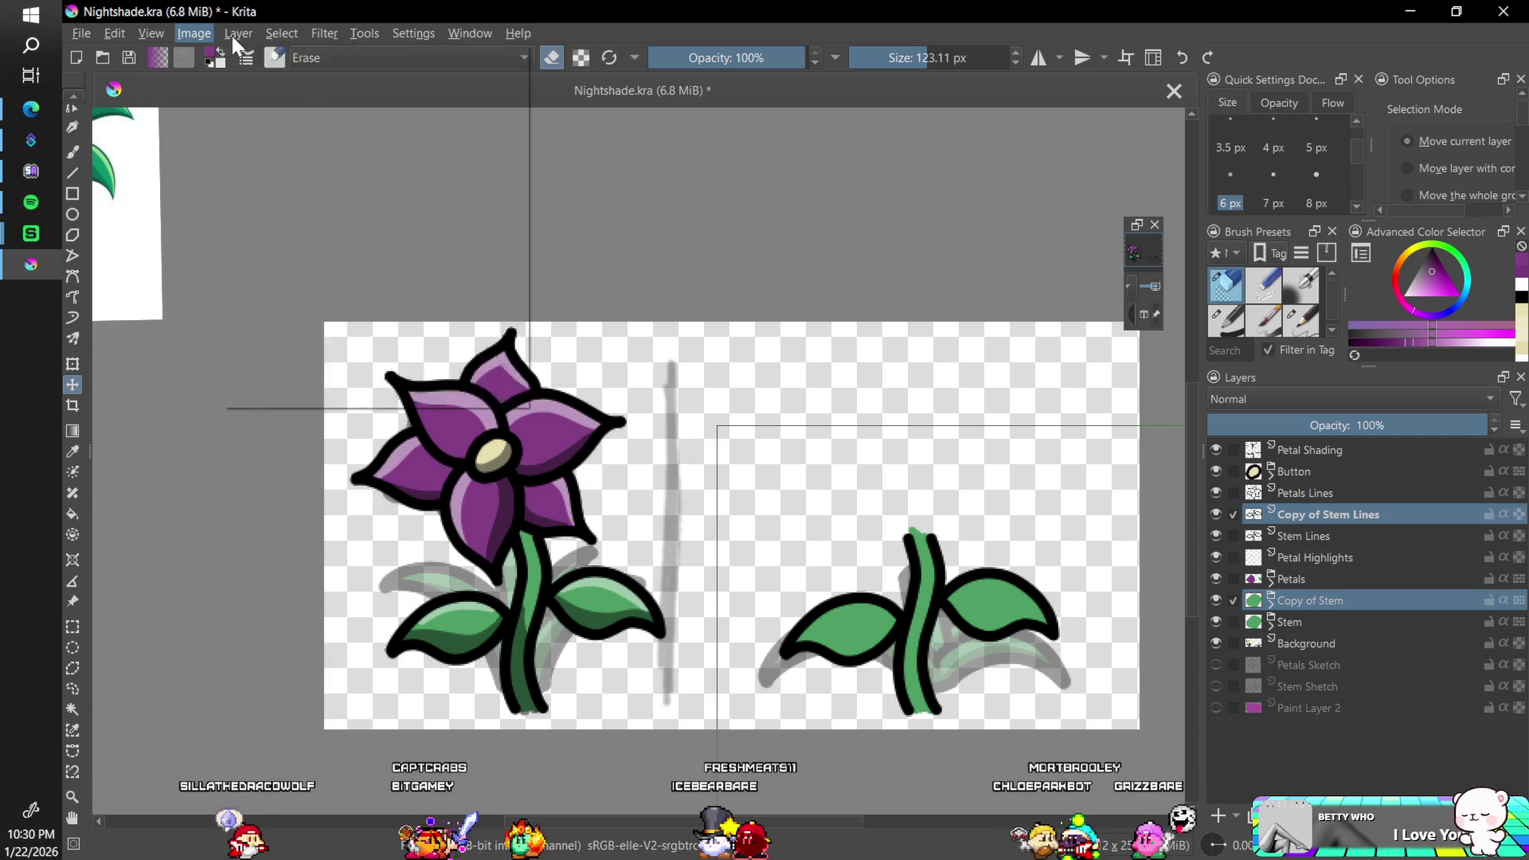
# - Check the Layer, View and Edit menus, then bring the Edge browser forward
pyautogui.click(233, 36)
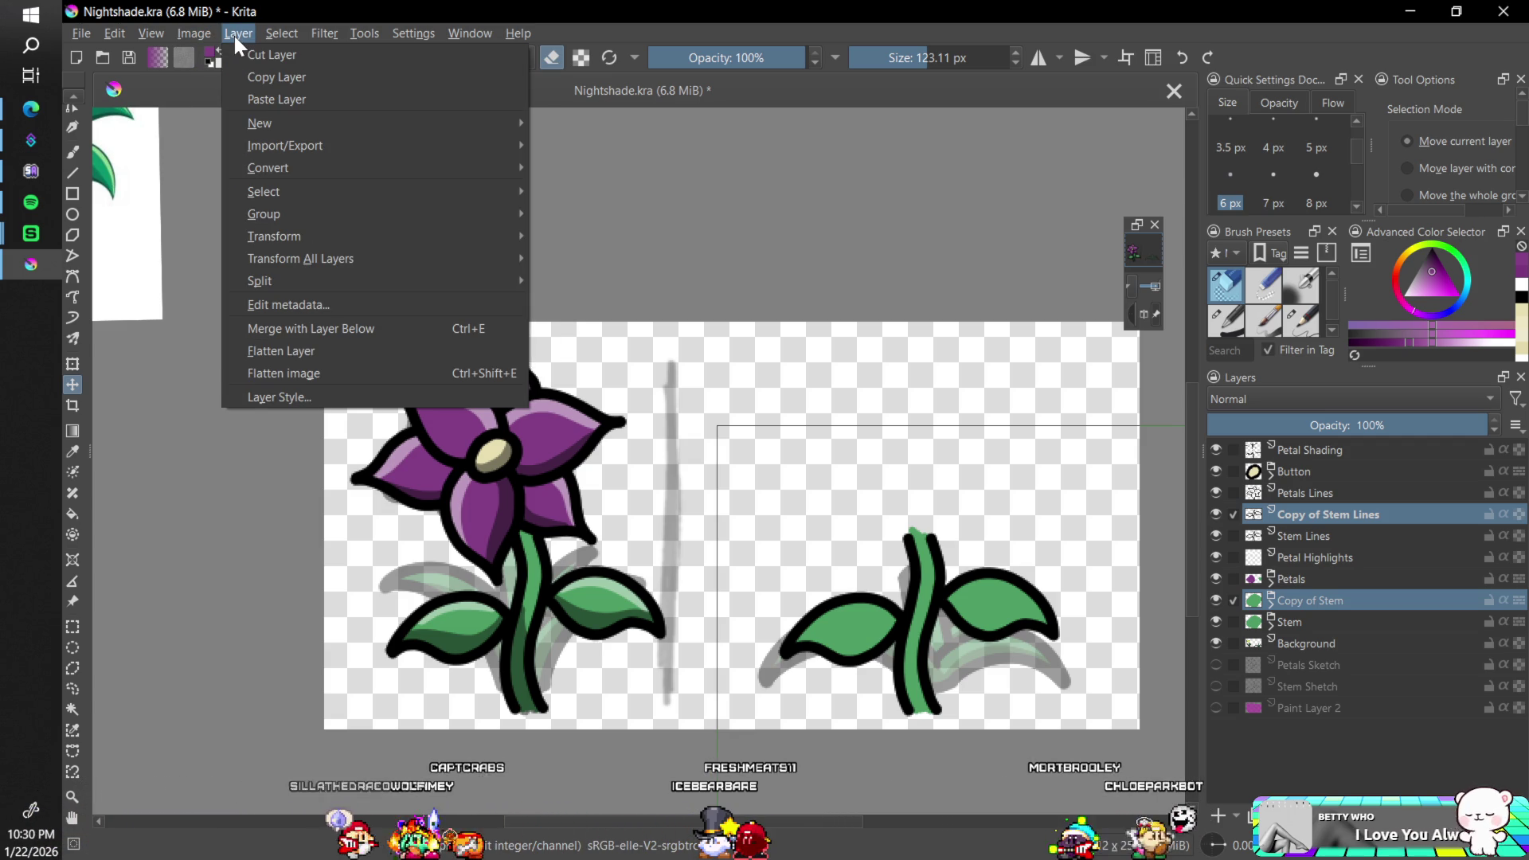
pyautogui.click(327, 31)
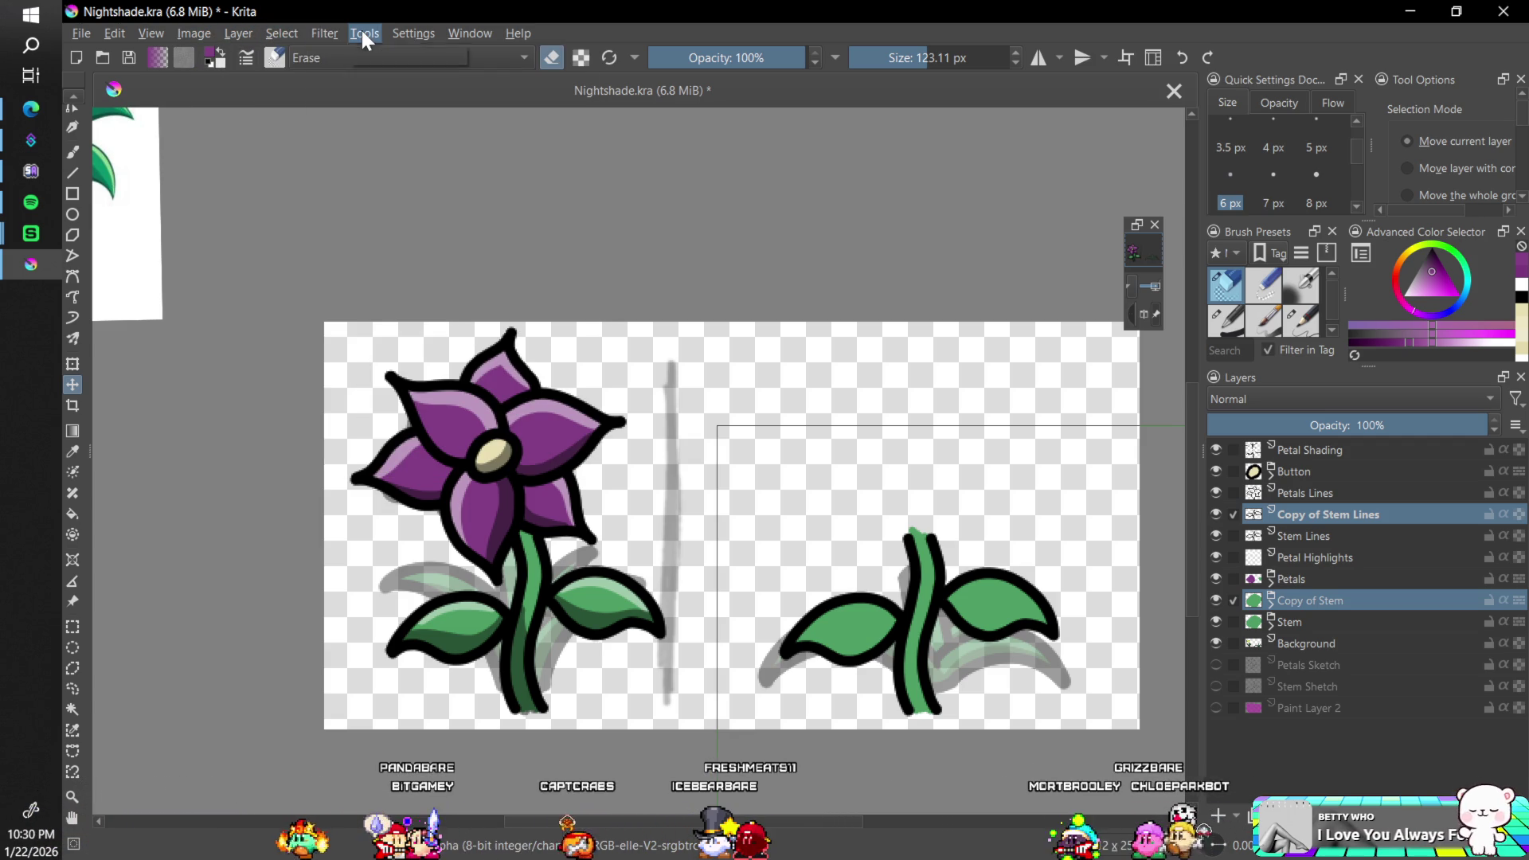
pyautogui.click(133, 32)
pyautogui.moveTo(117, 31)
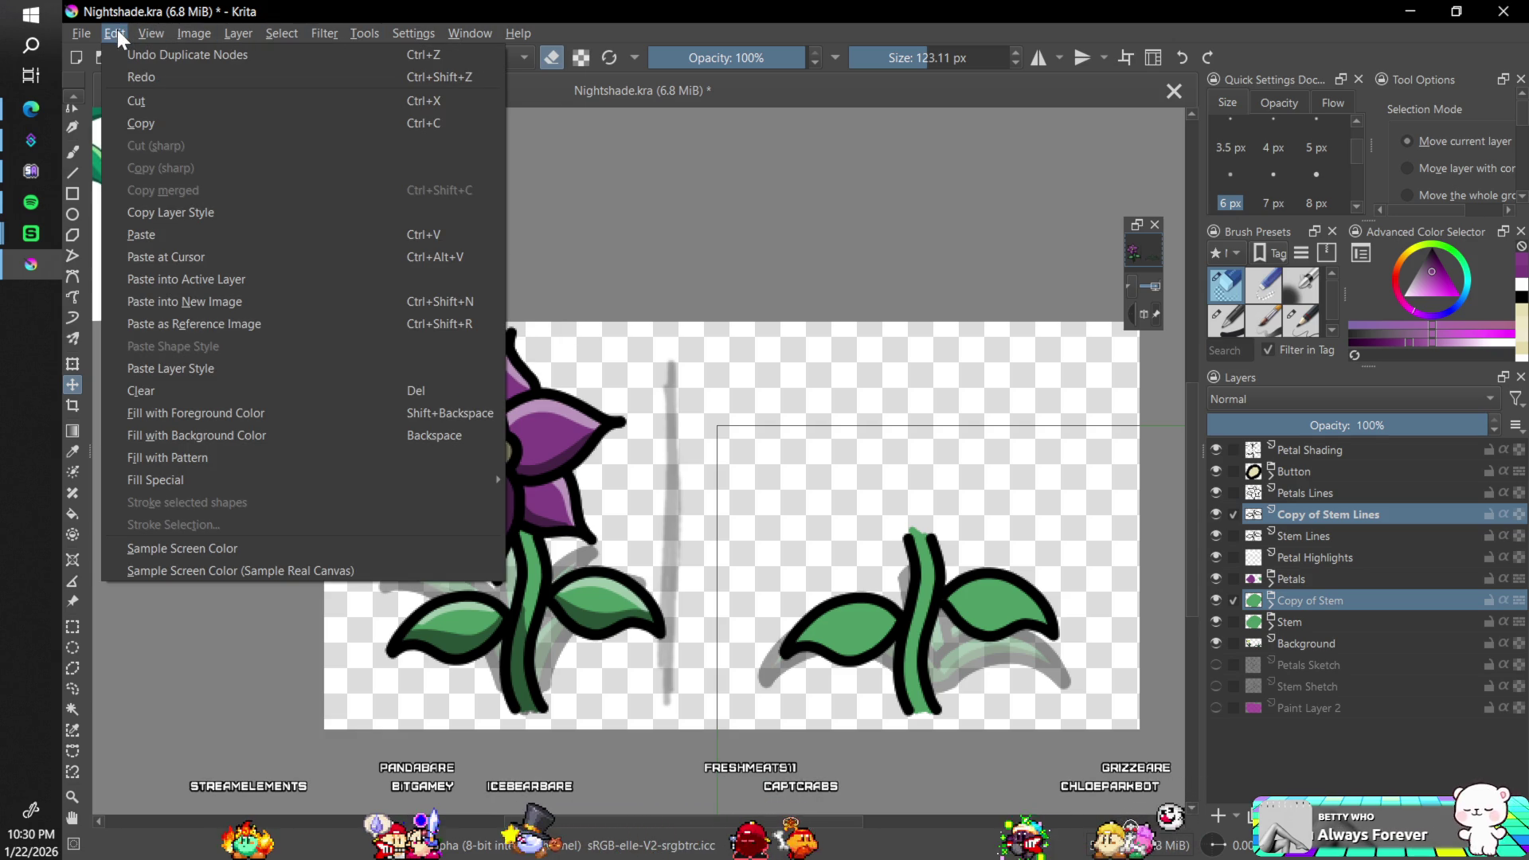
pyautogui.click(117, 30)
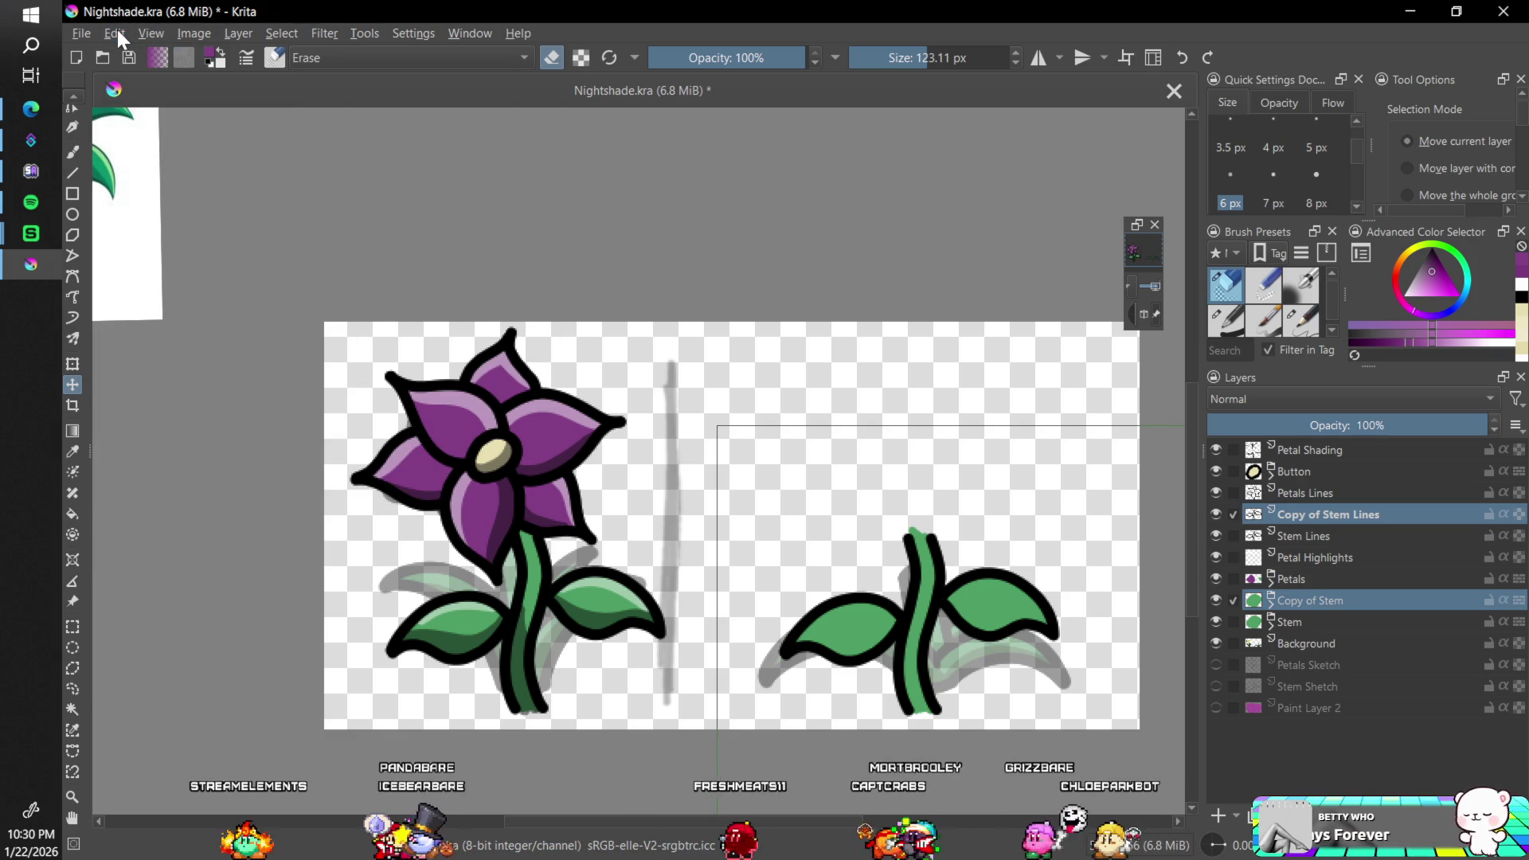
pyautogui.click(31, 106)
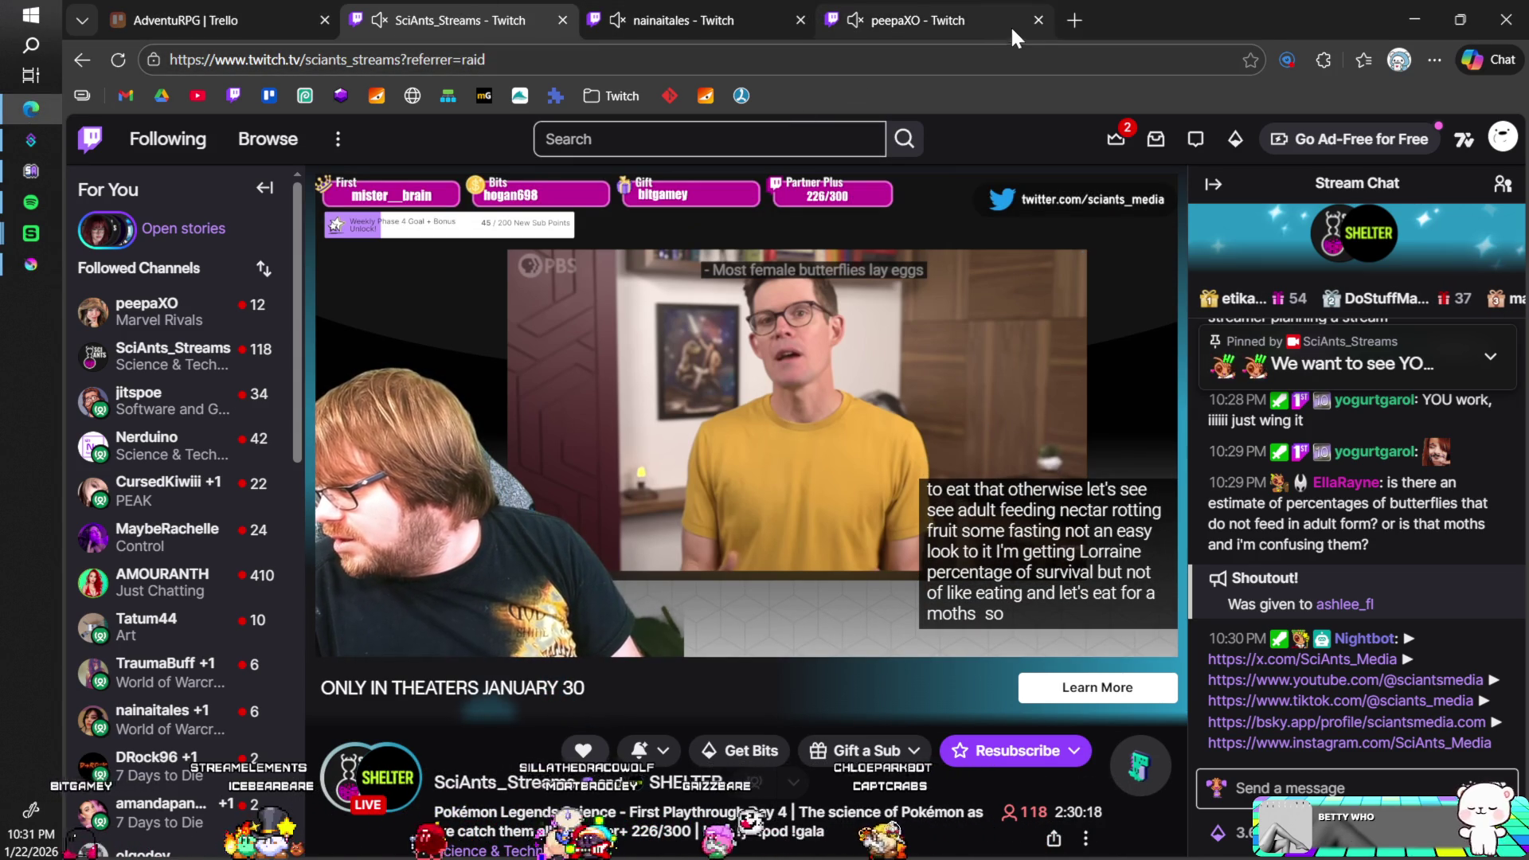
# - Search 'krita add guides' in a new Edge tab, then return to Krita
pyautogui.hotkey('ctrl', 't')
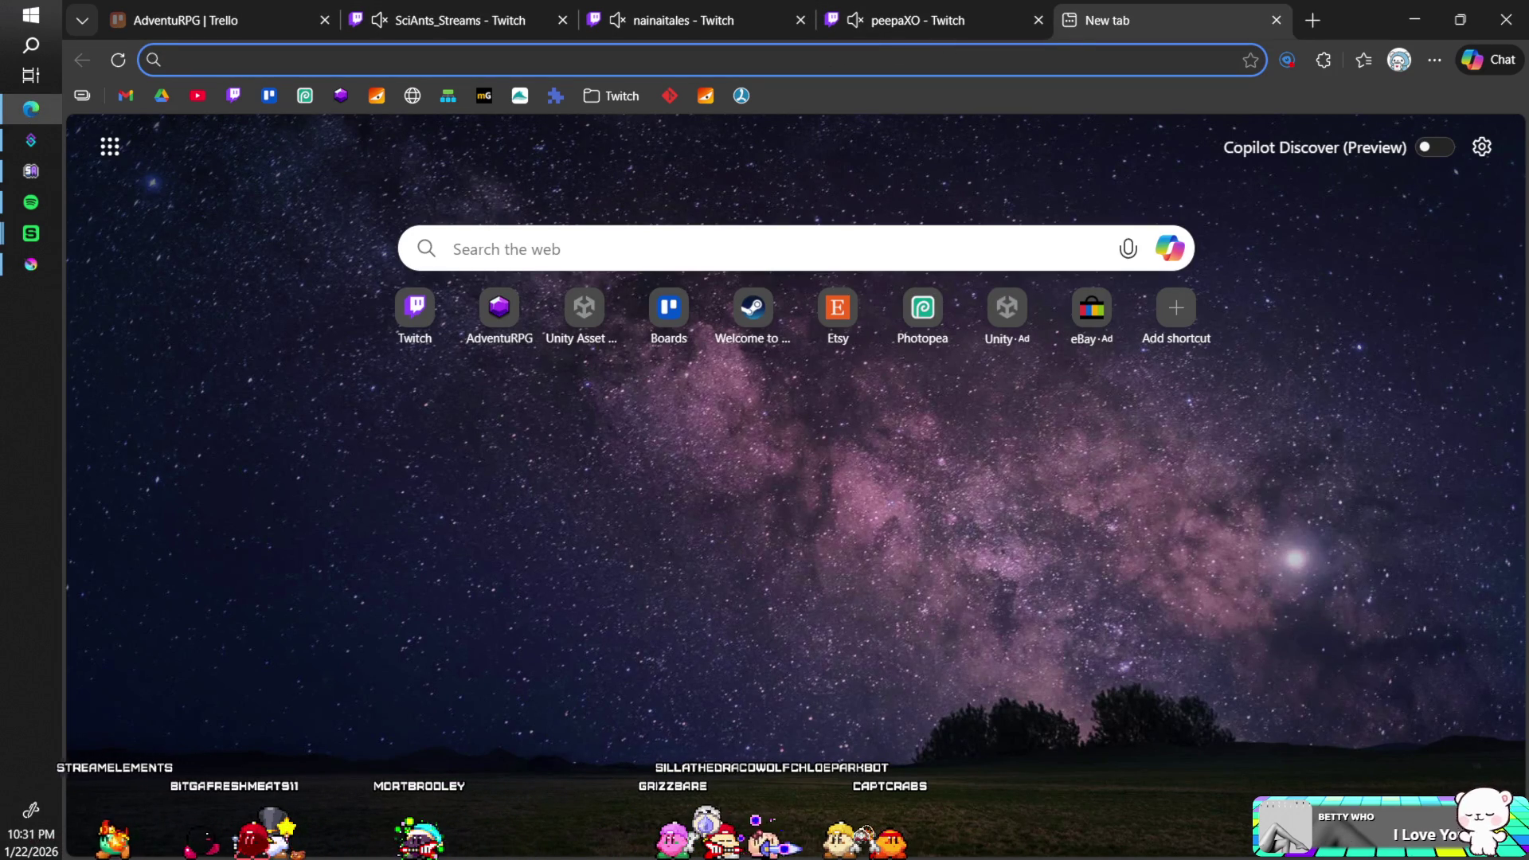
pyautogui.write('krit')
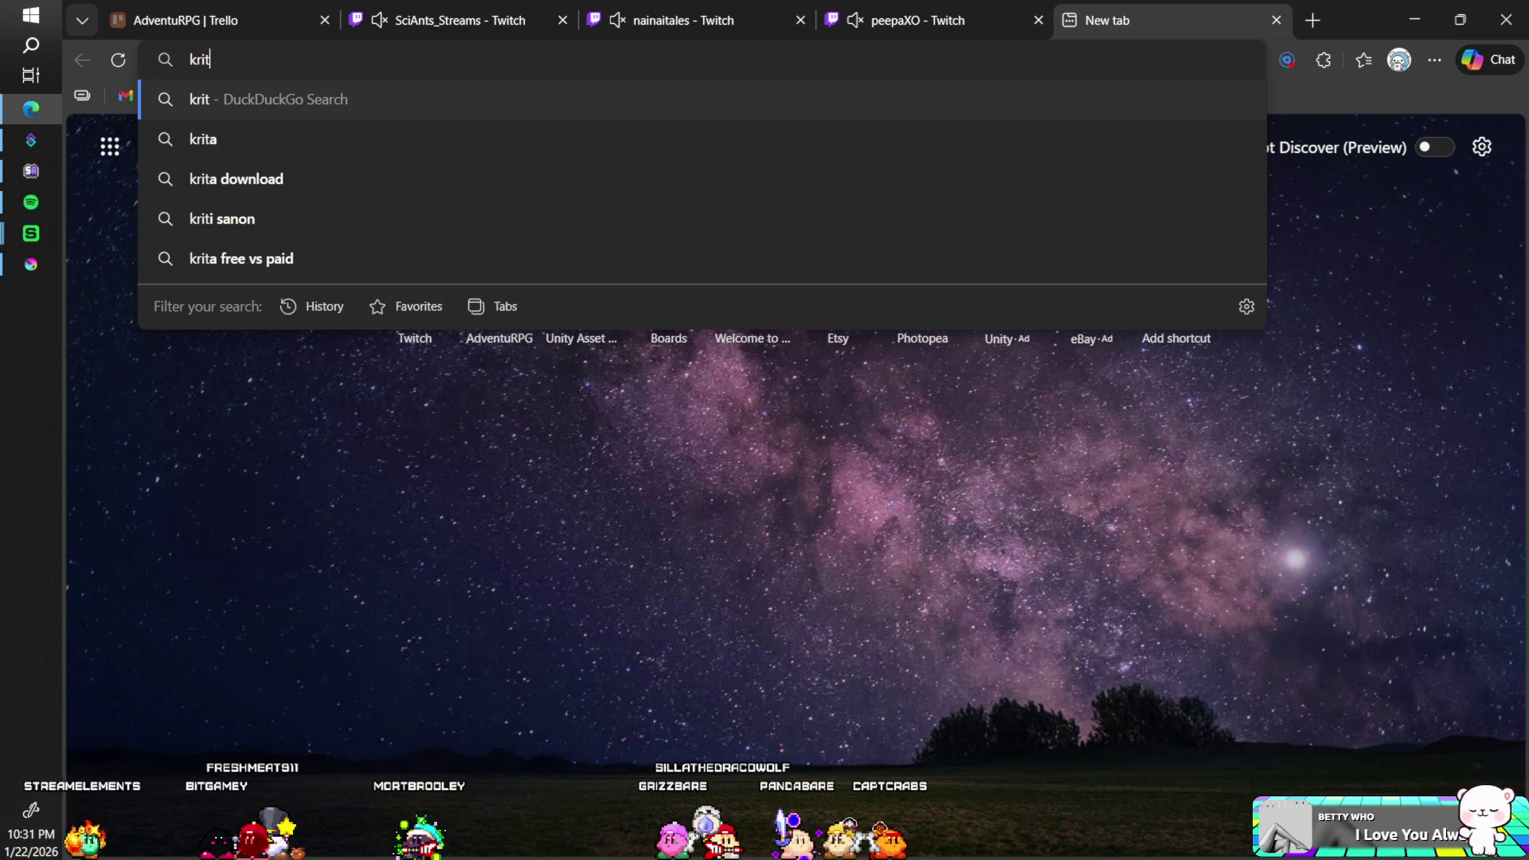
pyautogui.write('a add g')
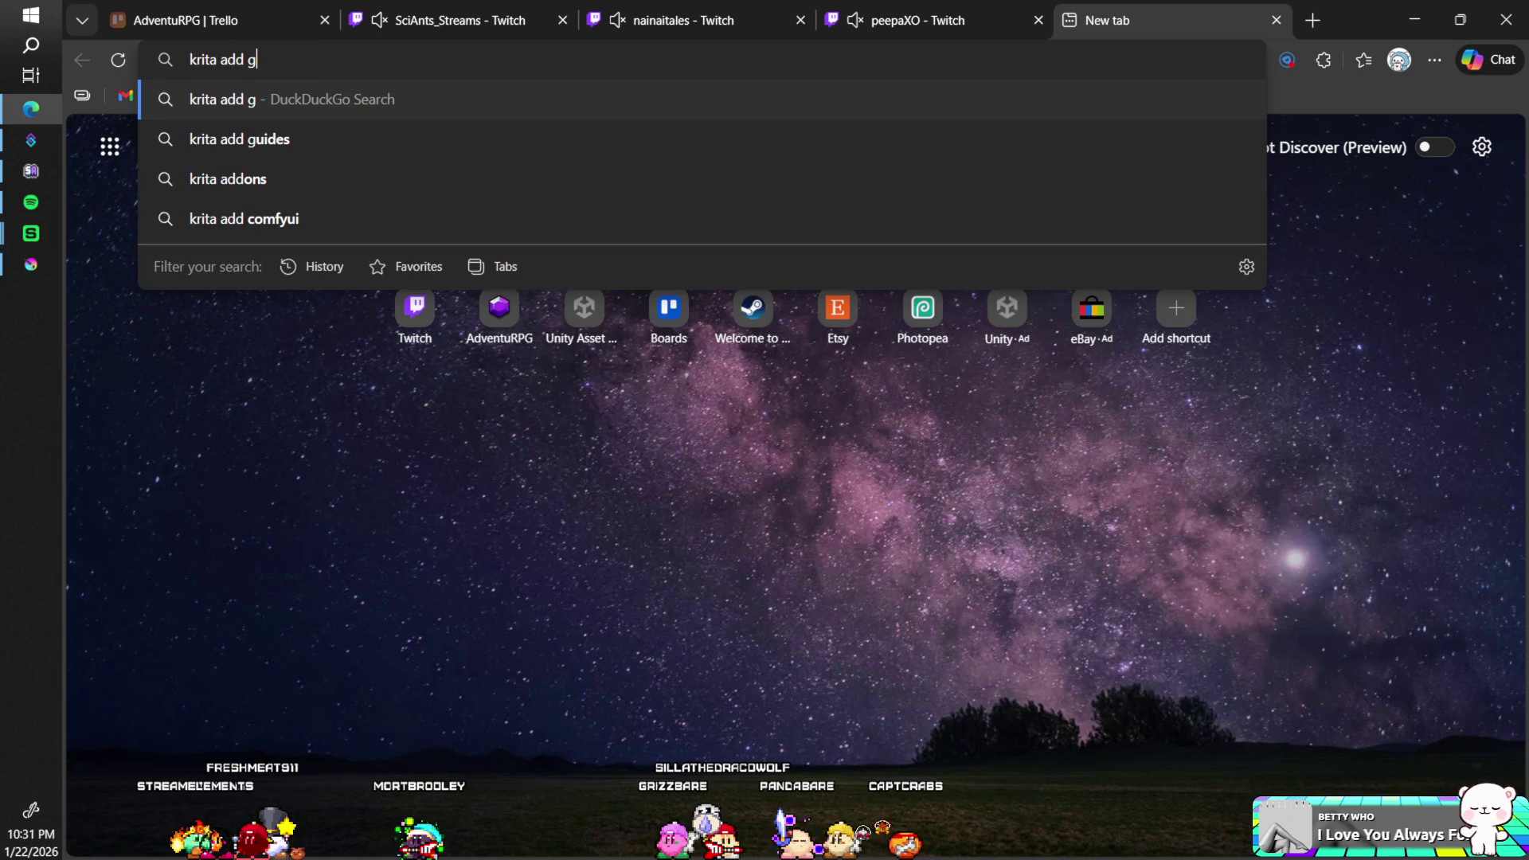
pyautogui.write('uides')
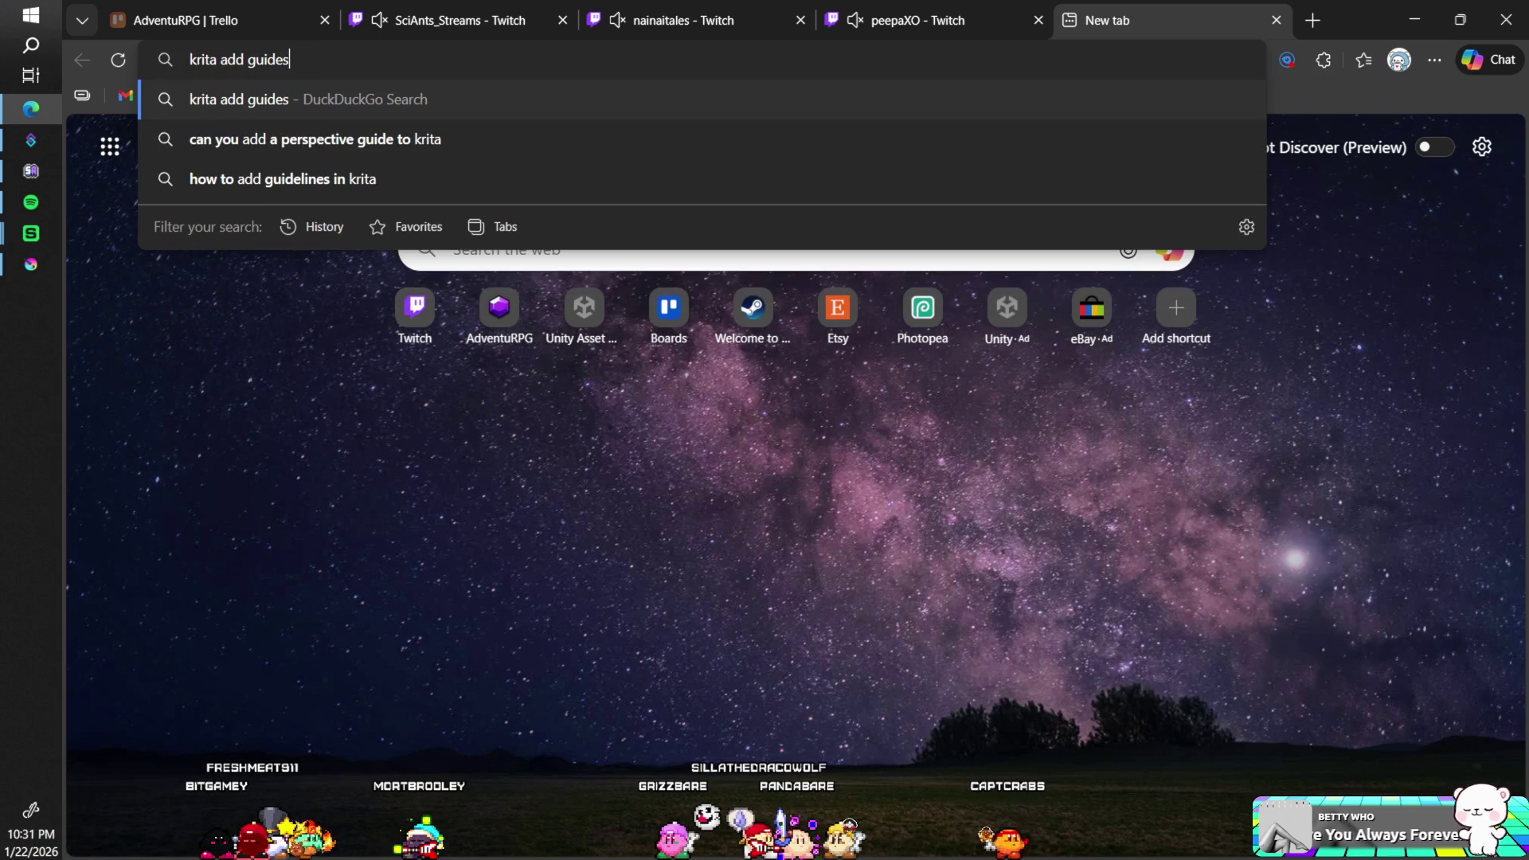
pyautogui.press('Return')
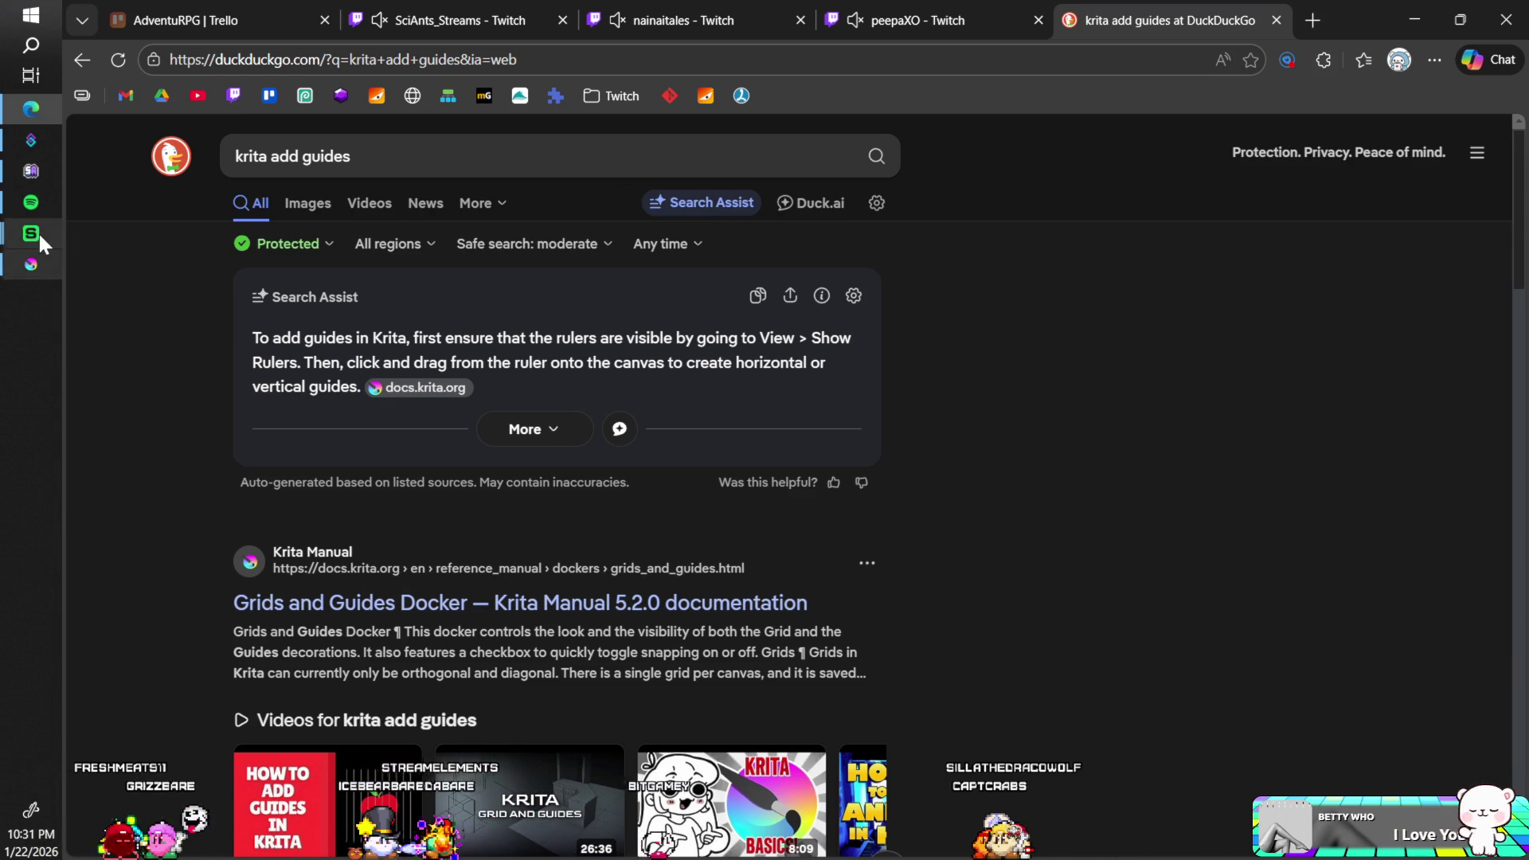
pyautogui.click(29, 266)
# - Turn on View > Show Rulers in Krita, then return to the guide results in Edge
pyautogui.click(145, 32)
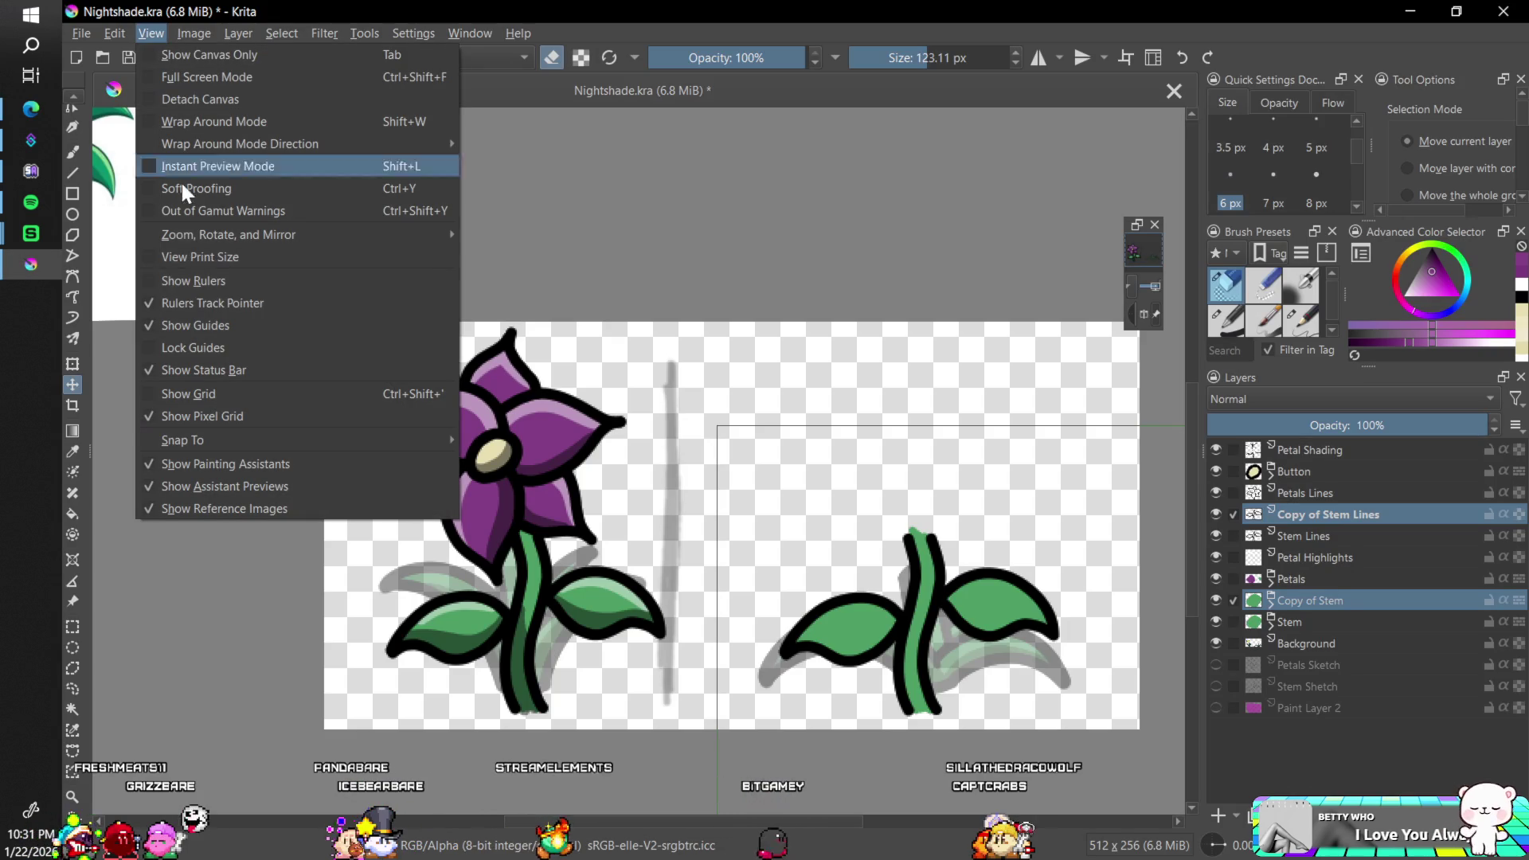
pyautogui.click(148, 277)
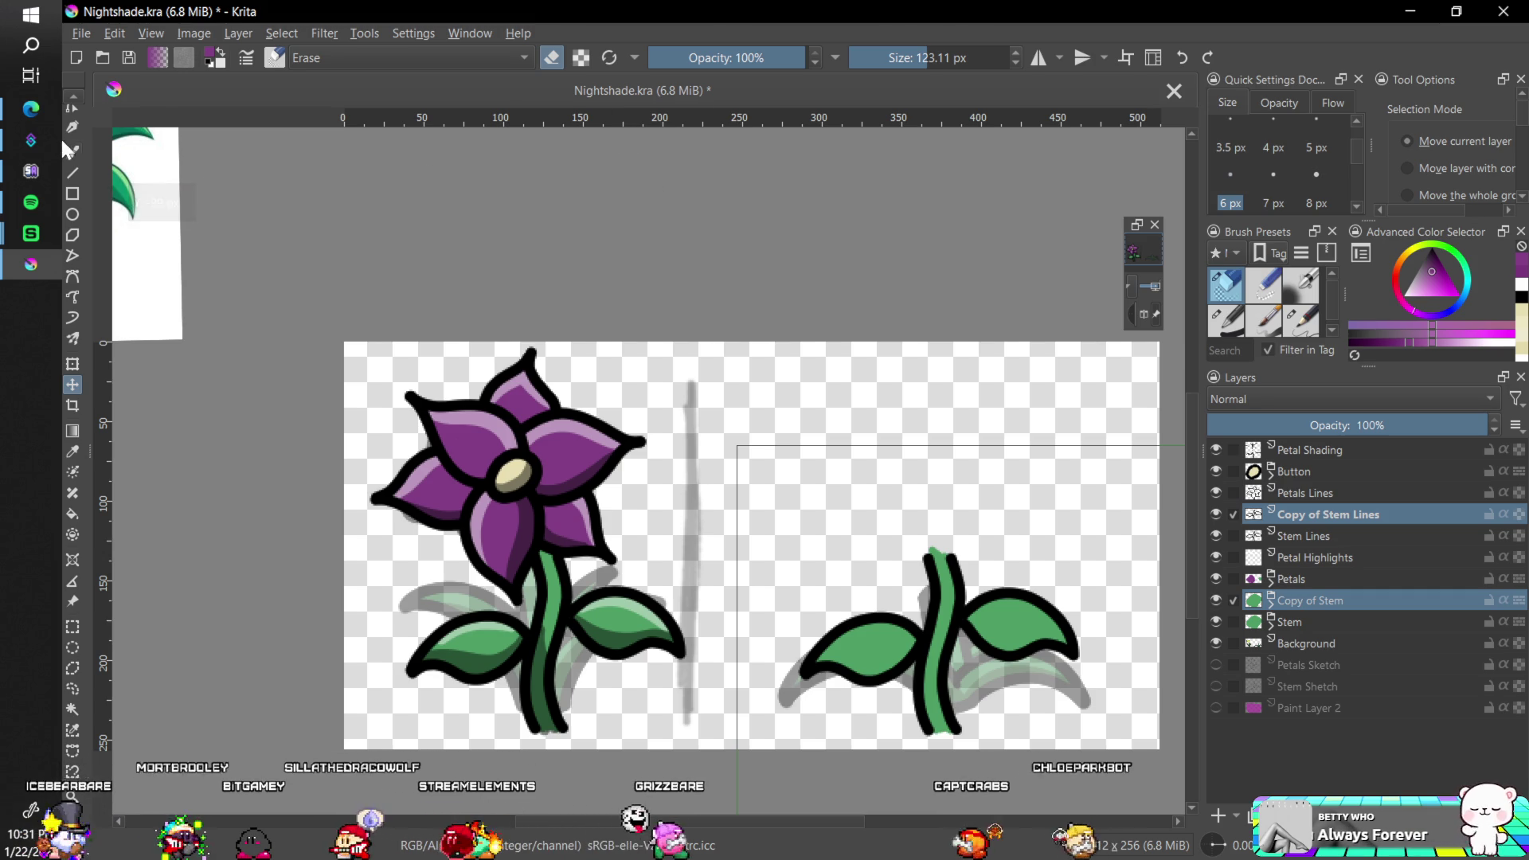
pyautogui.click(47, 112)
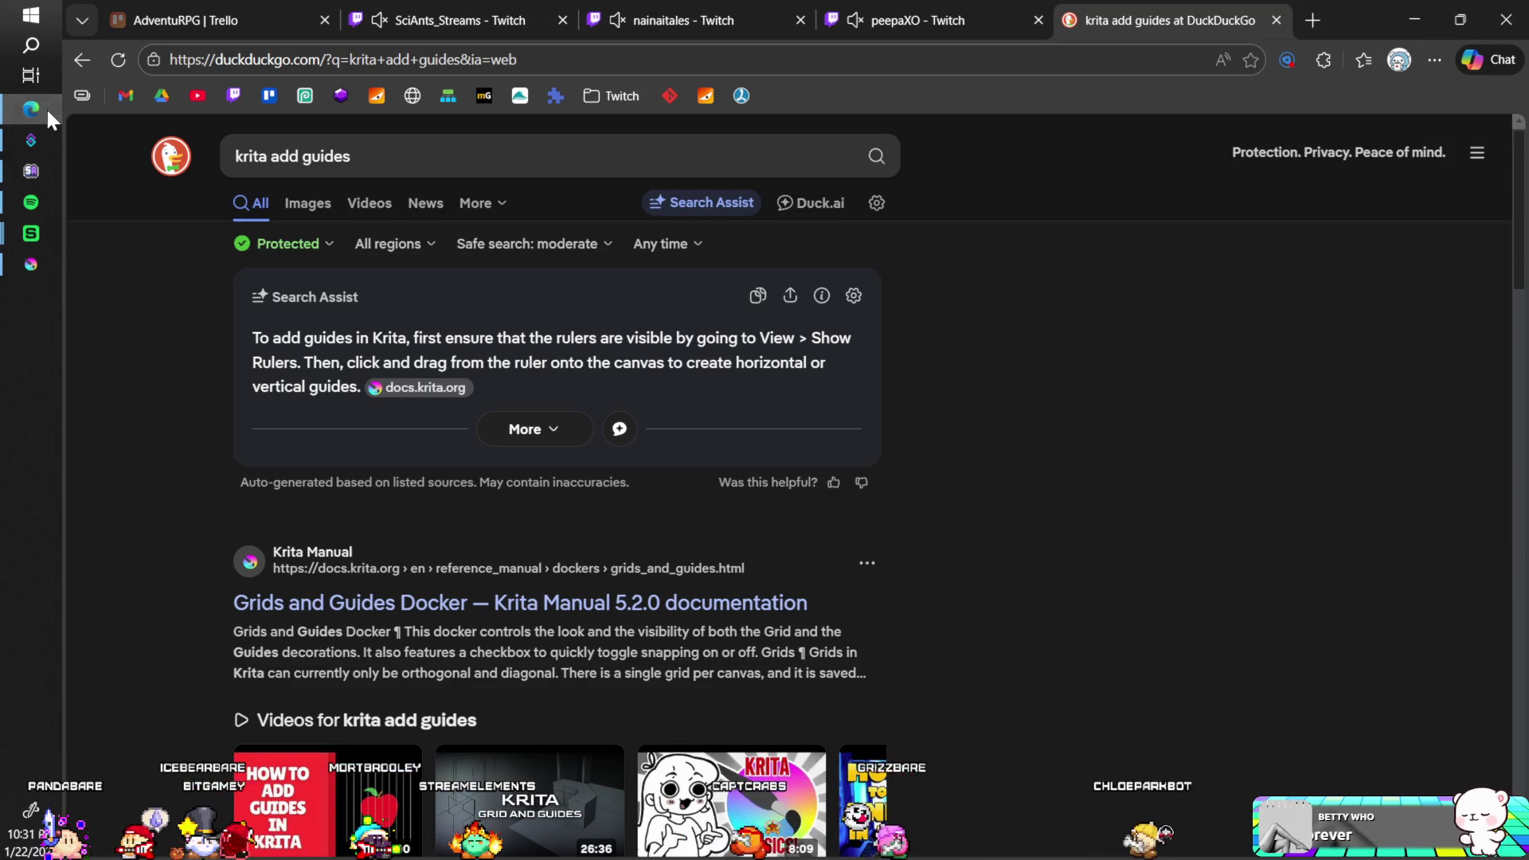
# - Switch from the browser back to Nightshade.kra in Krita
pyautogui.click(46, 106)
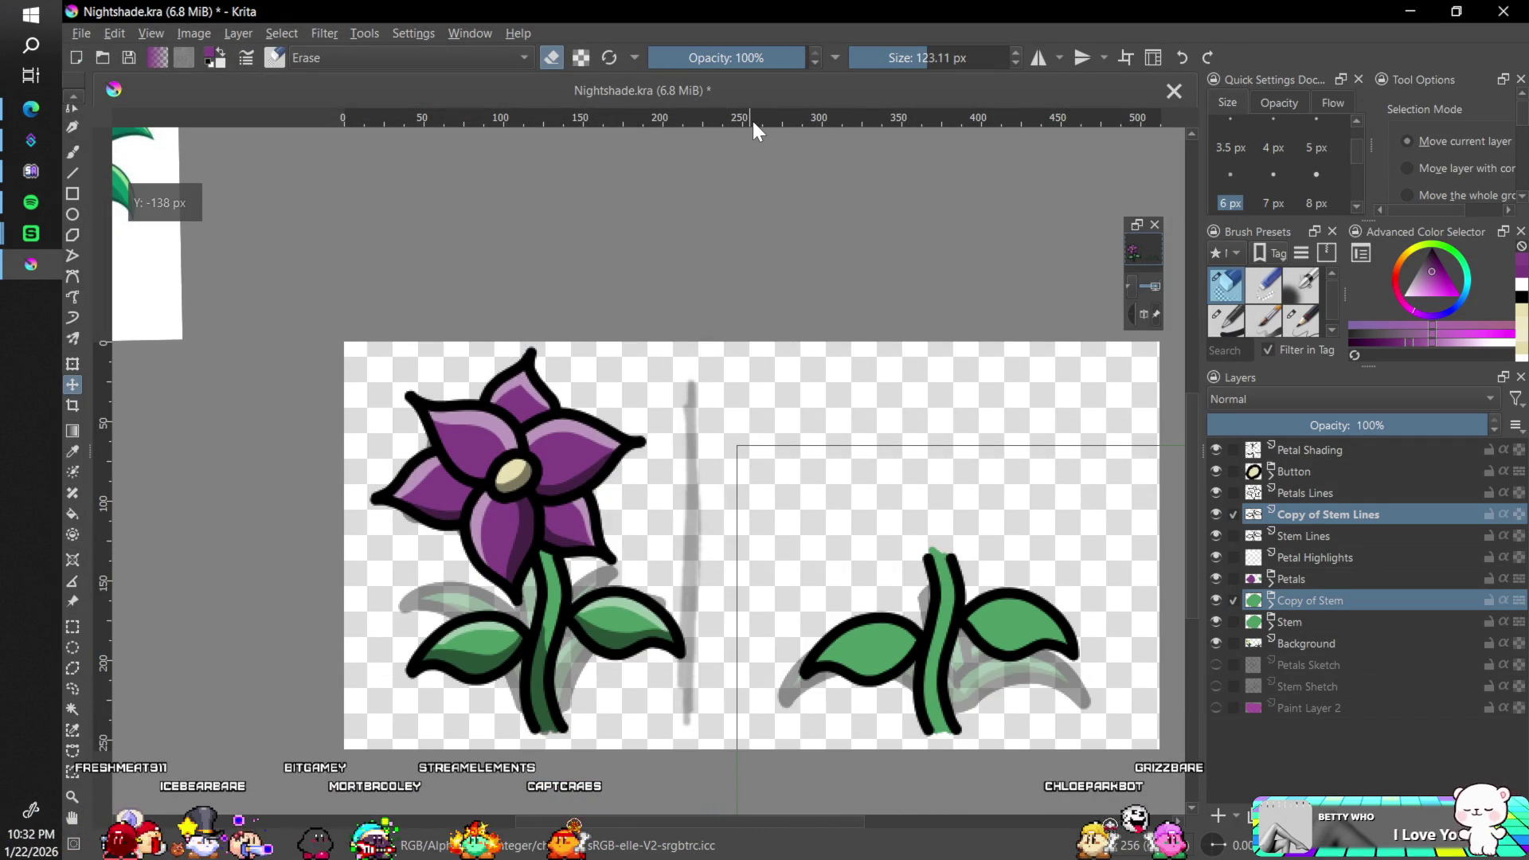
# - Drag a horizontal guide to the canvas middle and vertical guides at the centre and flower stem
pyautogui.moveTo(750, 167); pyautogui.dragTo(748, 199)
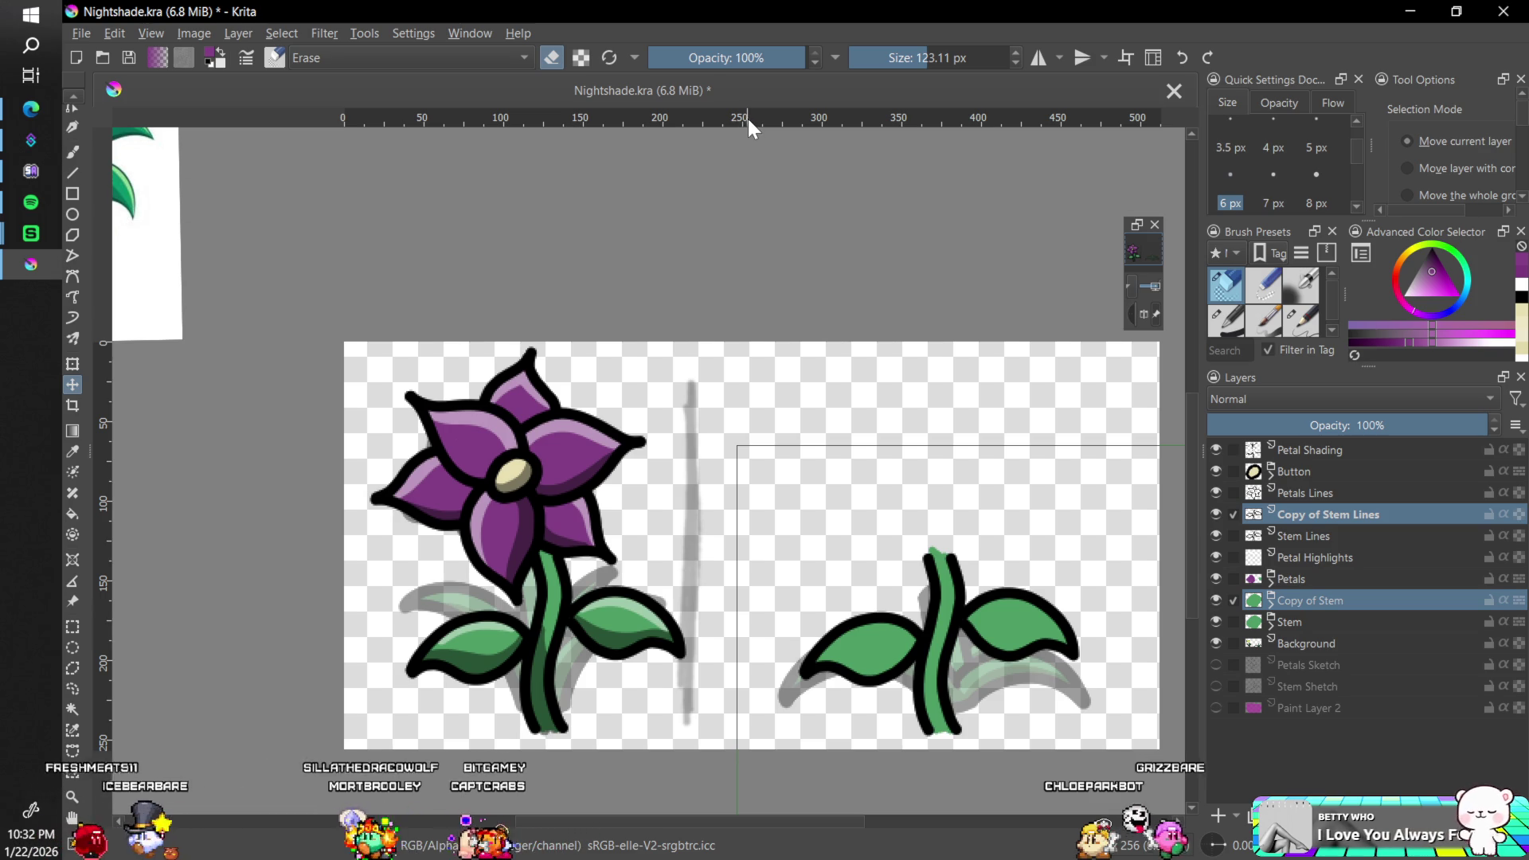
pyautogui.moveTo(749, 120)
pyautogui.mouseDown()
pyautogui.moveTo(737, 587)
pyautogui.moveTo(742, 493)
pyautogui.moveTo(737, 551)
pyautogui.moveTo(722, 539)
pyautogui.mouseUp()
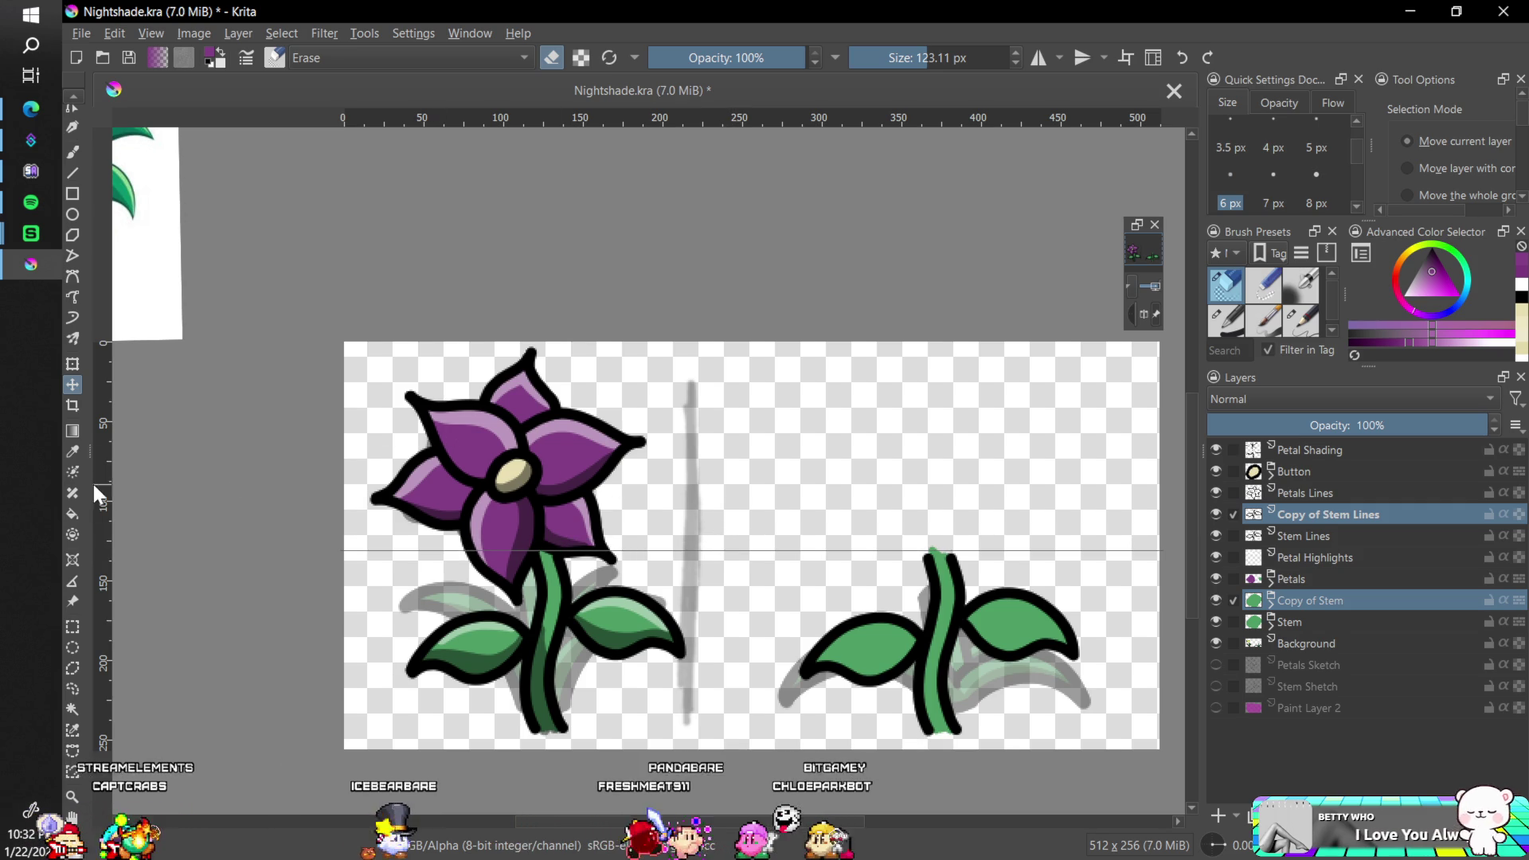
pyautogui.moveTo(102, 481); pyautogui.dragTo(163, 492)
pyautogui.moveTo(351, 503); pyautogui.dragTo(751, 519)
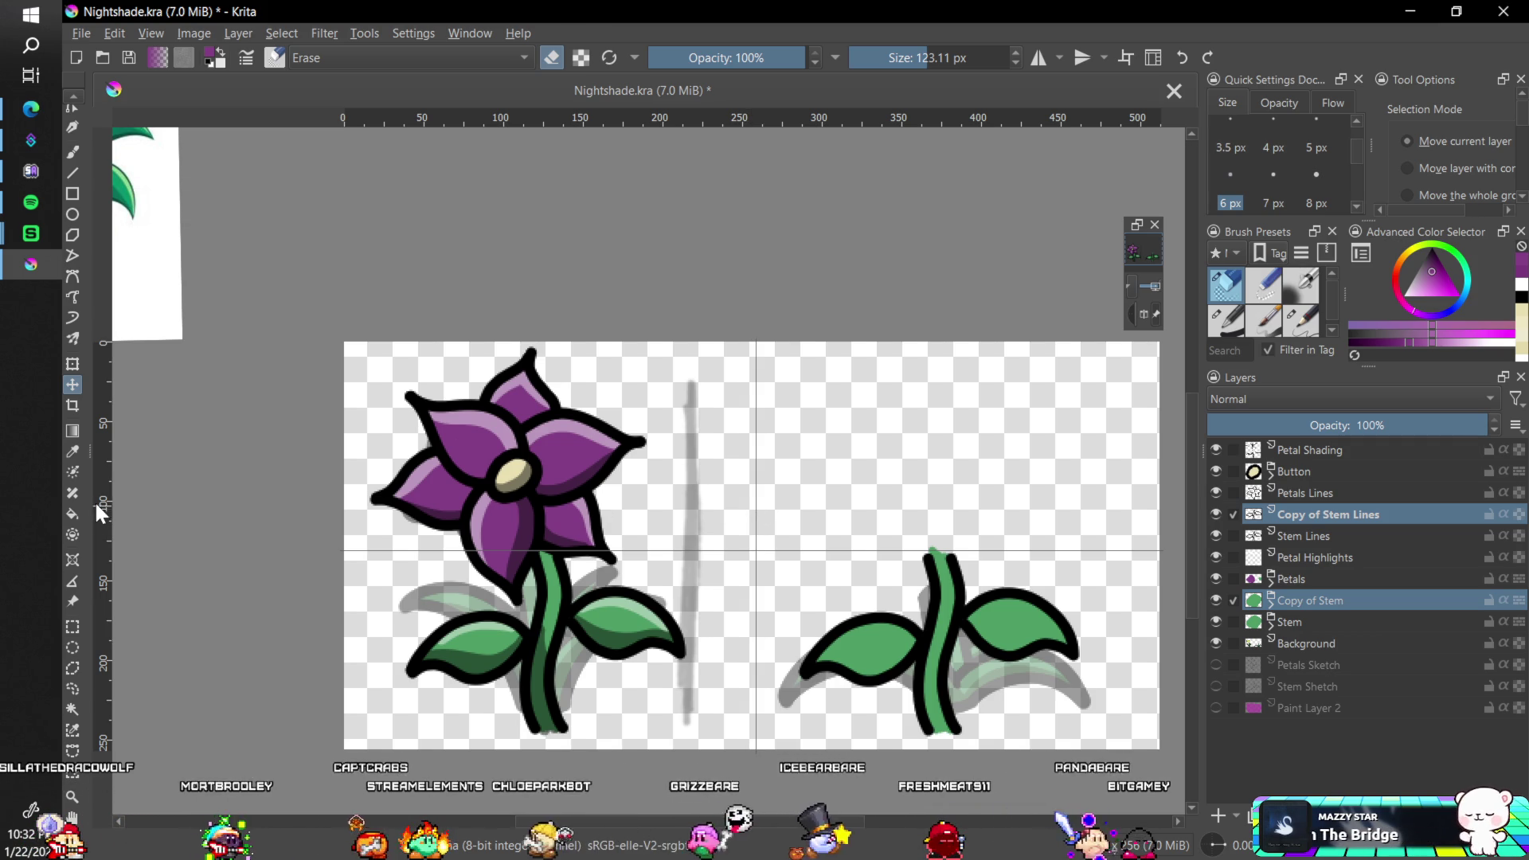
pyautogui.moveTo(97, 498); pyautogui.dragTo(398, 517)
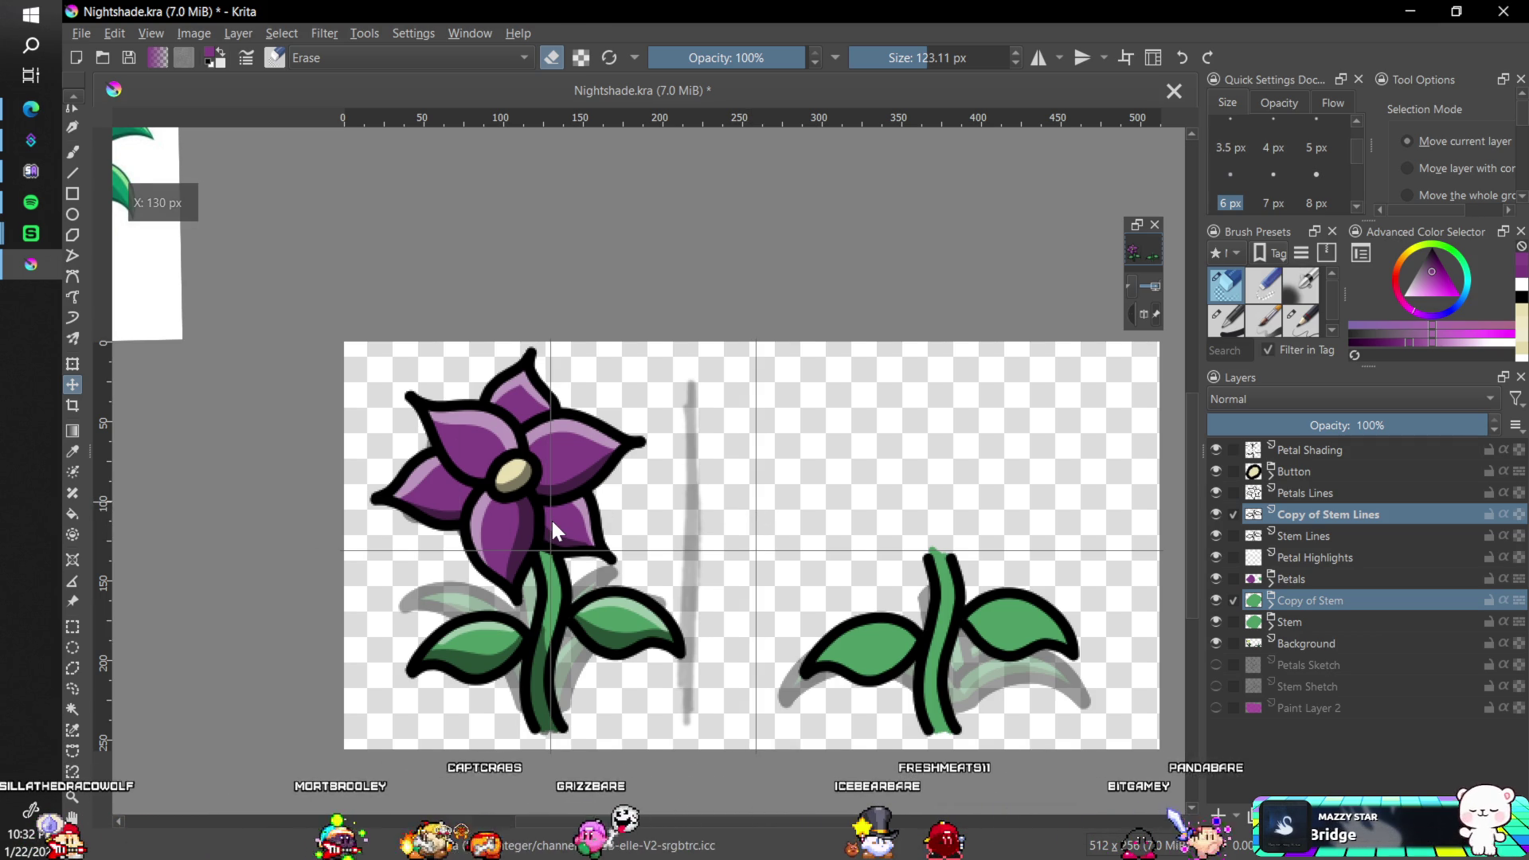
pyautogui.moveTo(552, 523); pyautogui.dragTo(549, 525)
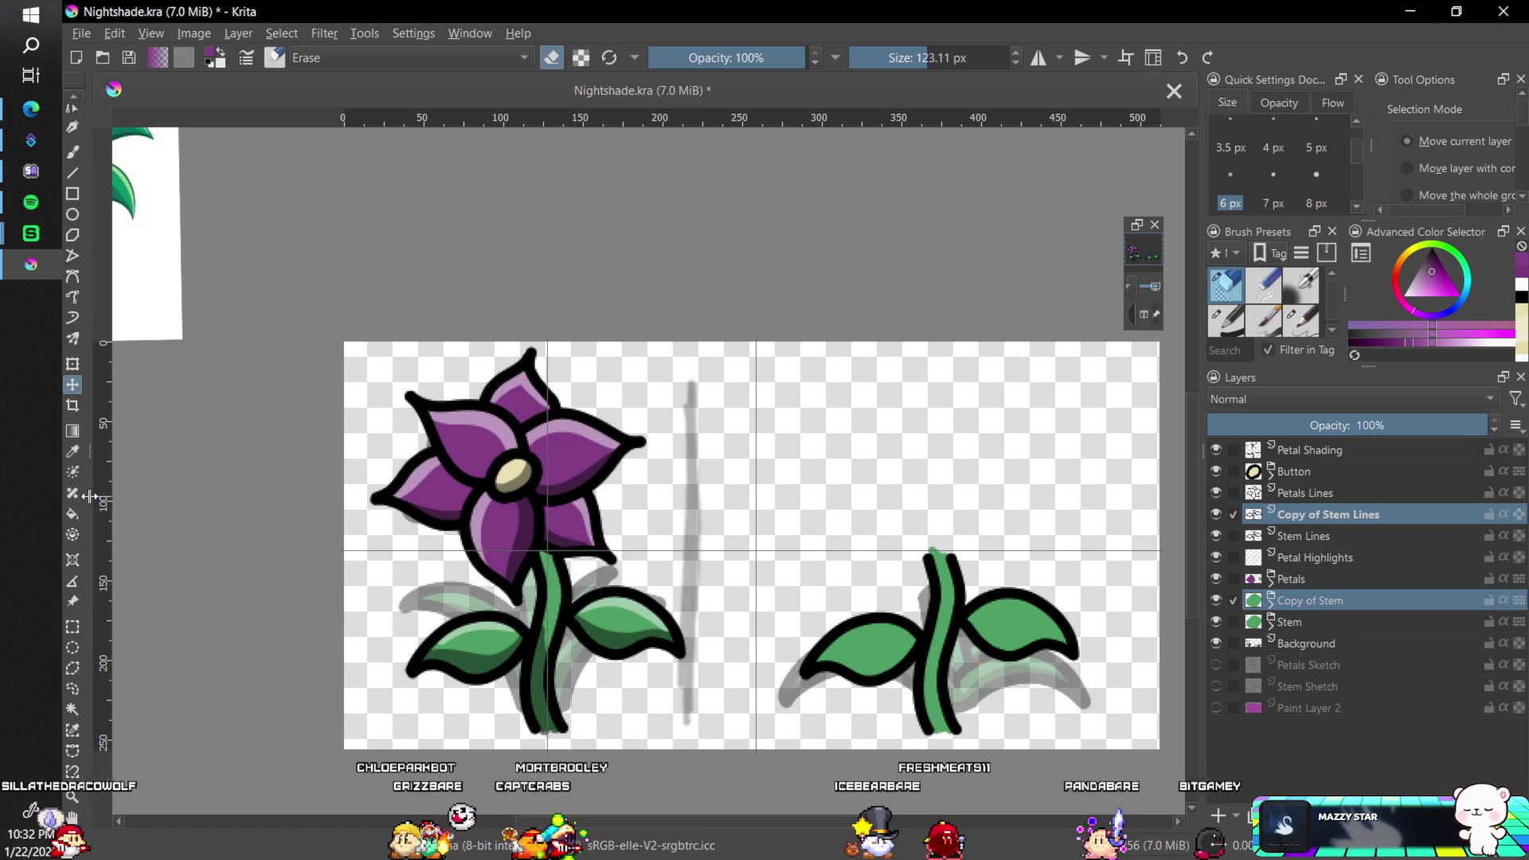
# - Add guides at the right stem and near the bottom, then move the copied sprout onto the flower's stem
pyautogui.moveTo(100, 505); pyautogui.dragTo(836, 540)
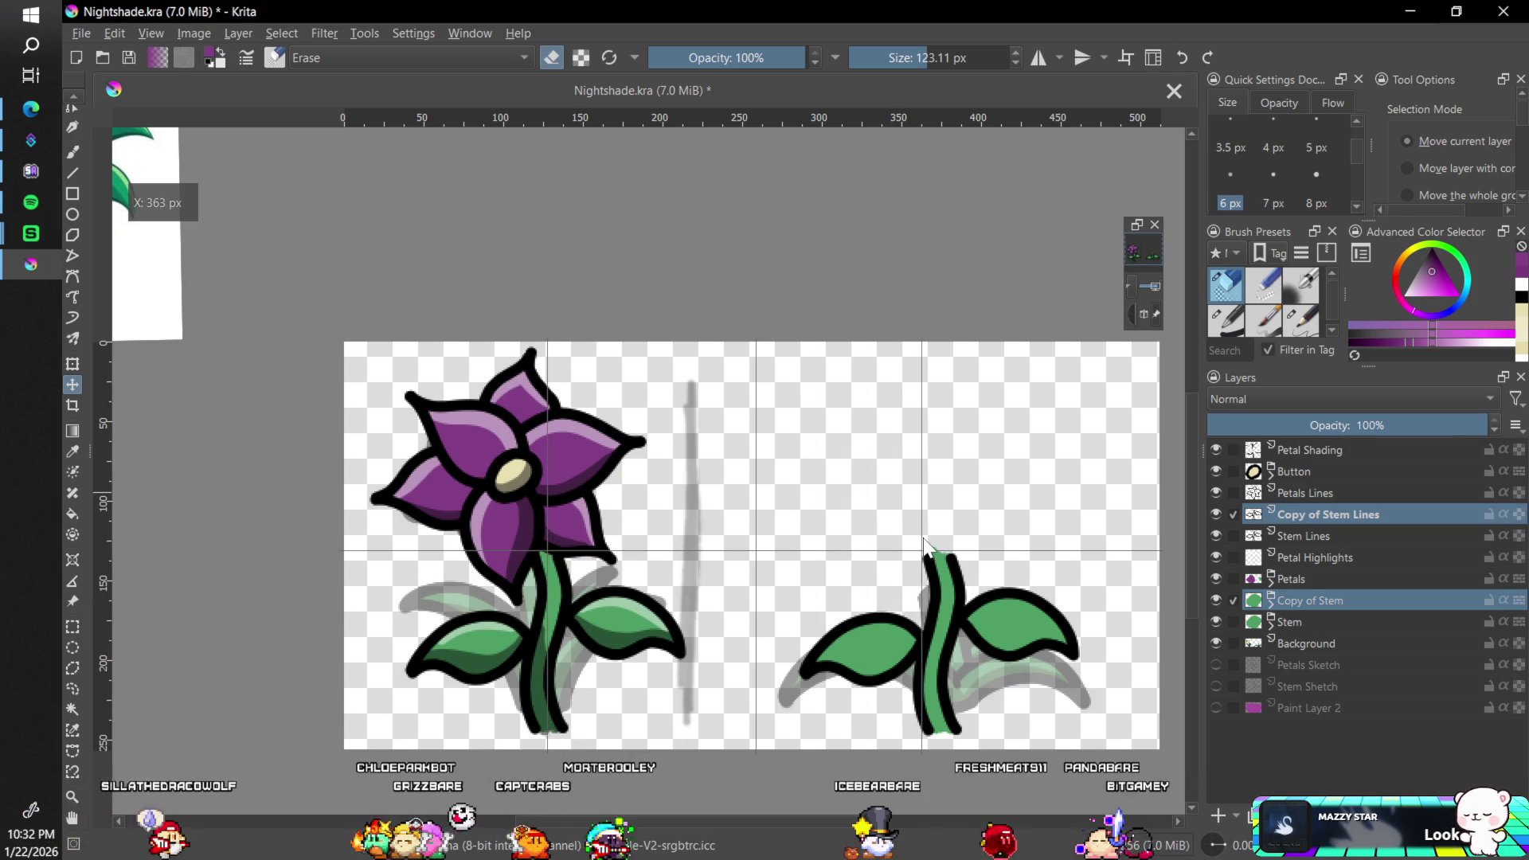
pyautogui.moveTo(927, 544); pyautogui.dragTo(957, 554)
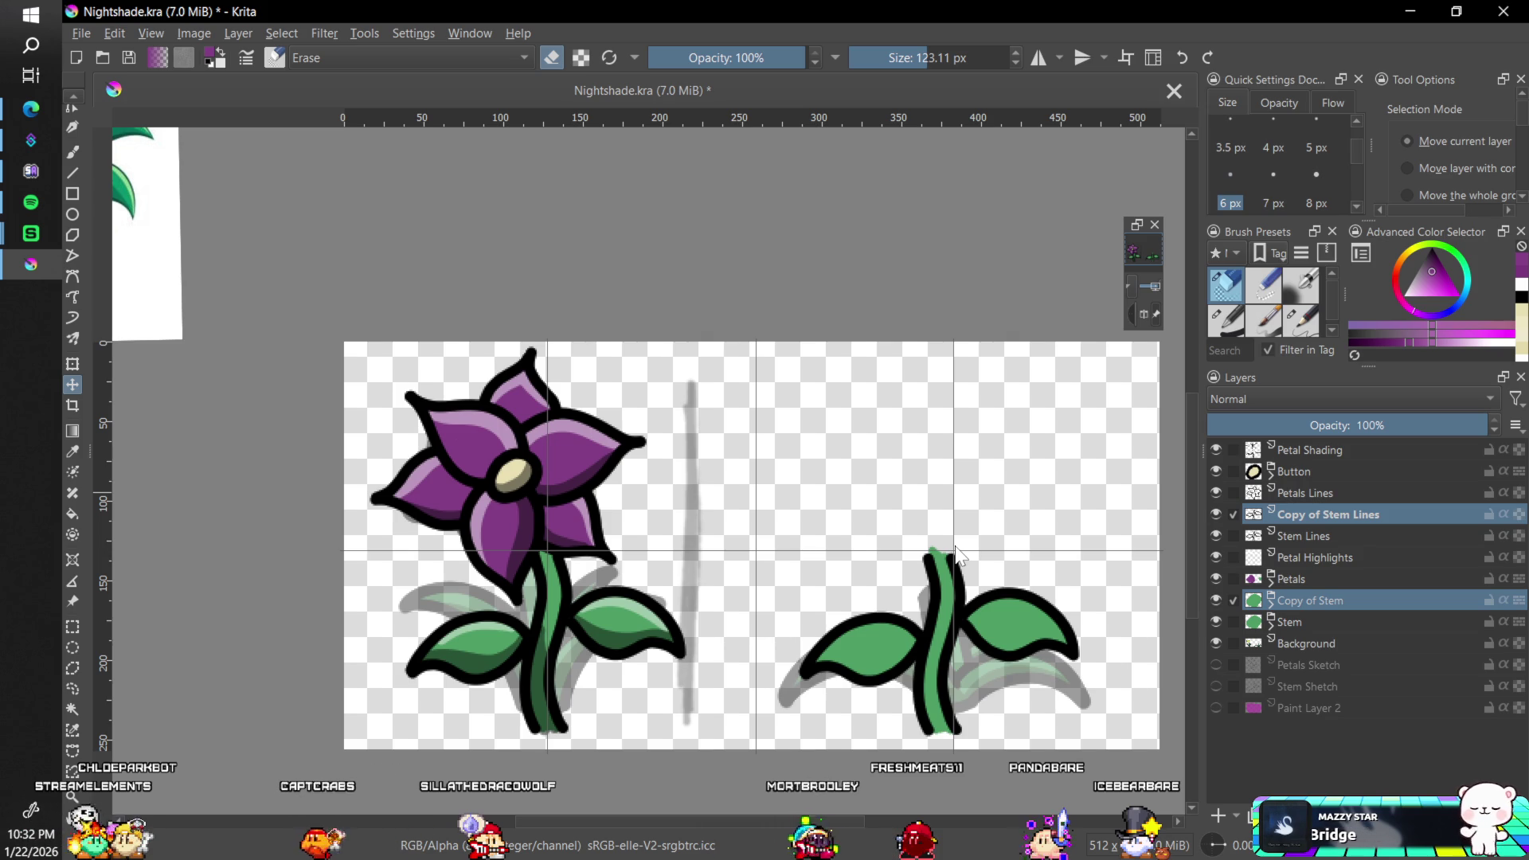
pyautogui.moveTo(956, 547)
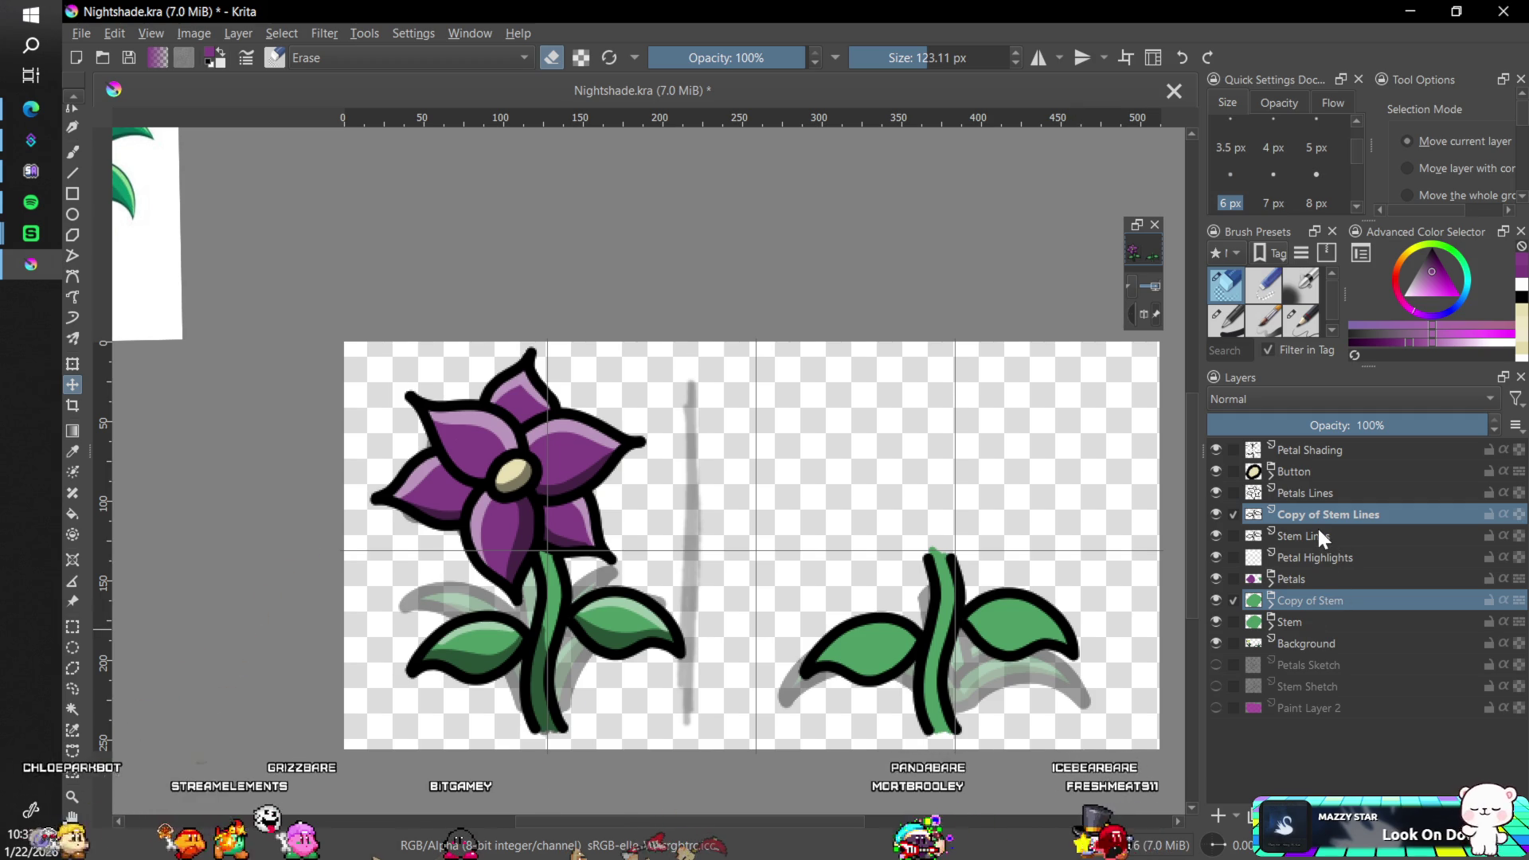
pyautogui.moveTo(1268, 504)
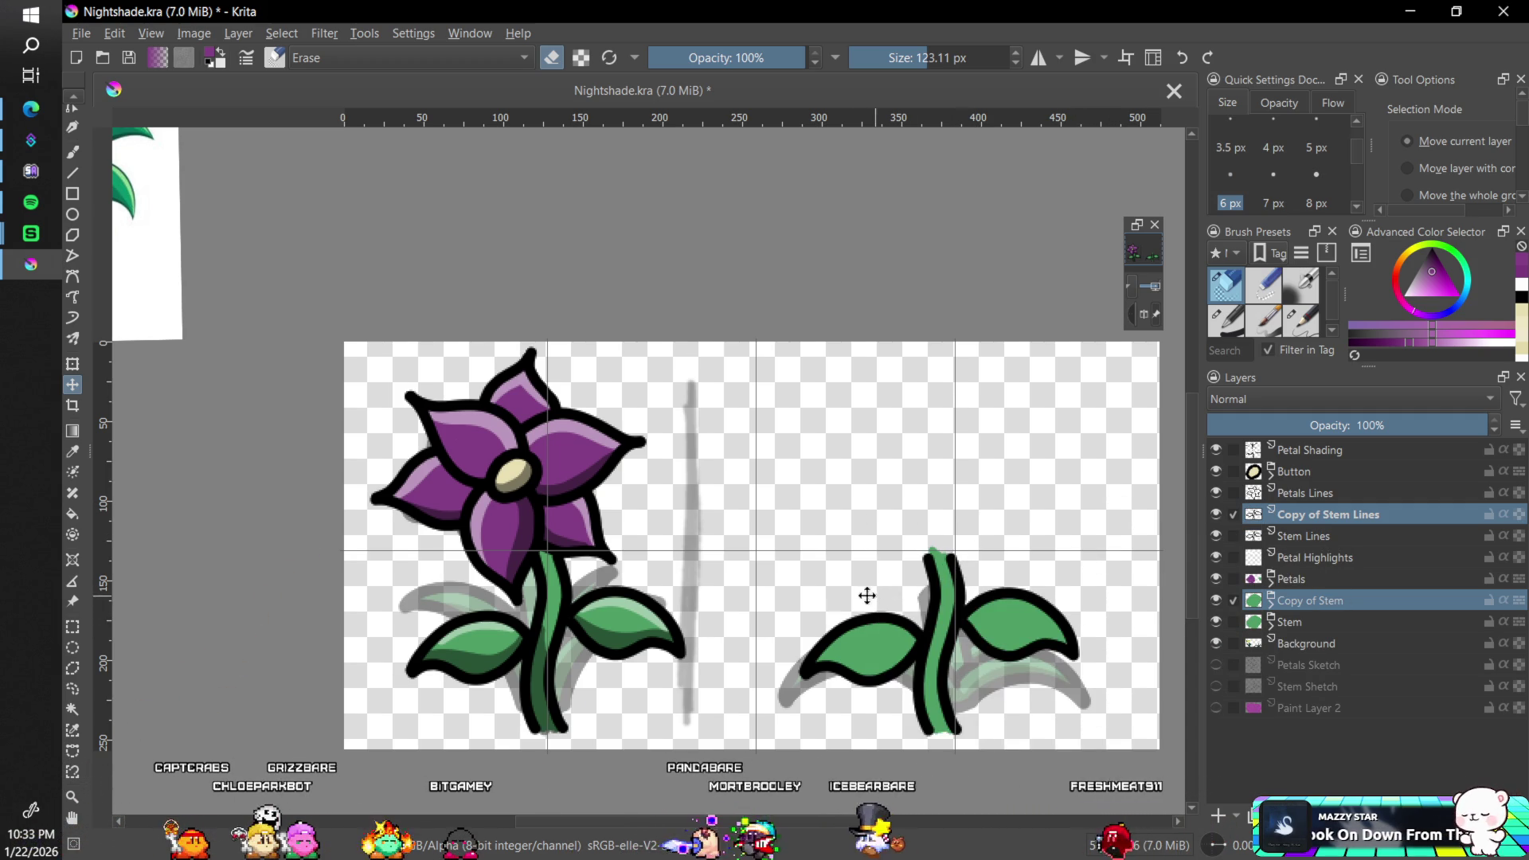
pyautogui.moveTo(624, 121)
pyautogui.mouseDown()
pyautogui.moveTo(651, 503)
pyautogui.moveTo(646, 726)
pyautogui.mouseUp()
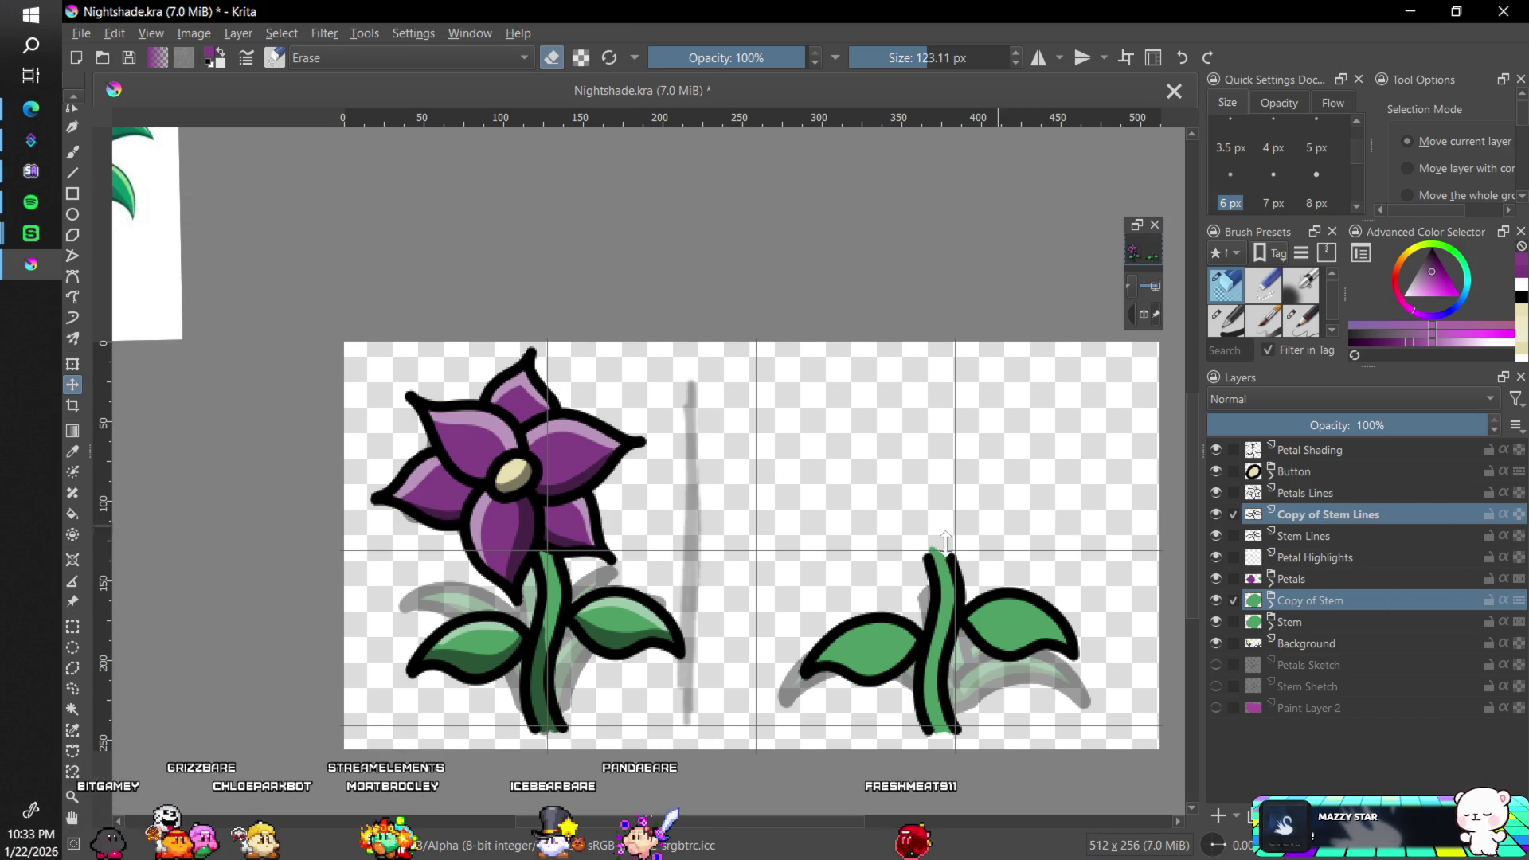
pyautogui.moveTo(934, 579)
pyautogui.mouseDown()
pyautogui.moveTo(949, 576)
pyautogui.moveTo(543, 575)
pyautogui.mouseUp()
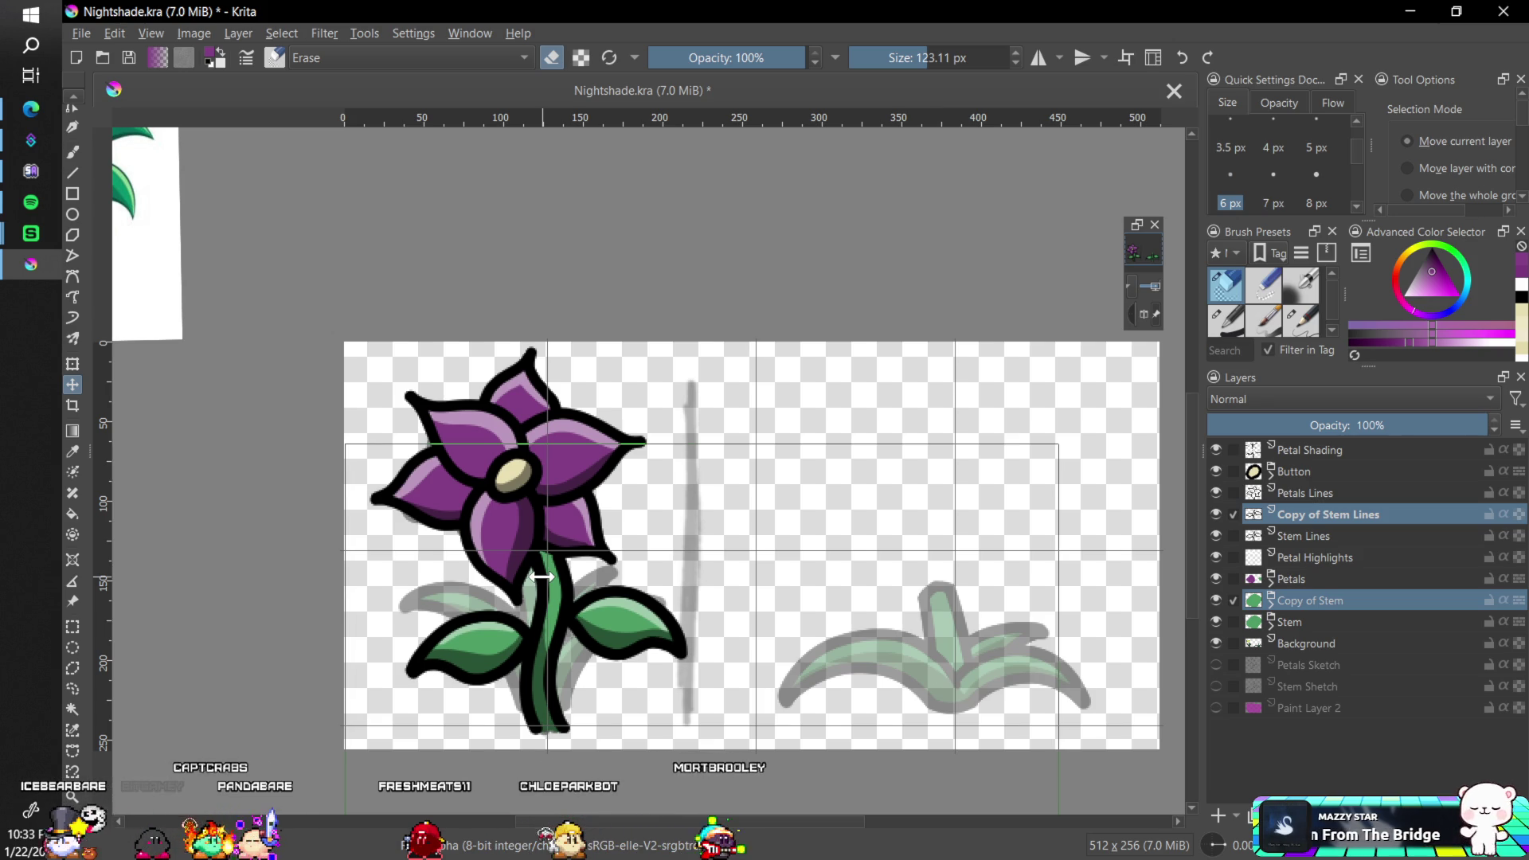
# - Nudge the copied stem layers with Shift+Right and arrow keys, undoing part of the repositioning
pyautogui.hotkey('shift', 'Right')
pyautogui.hotkey('shift', 'Right')
pyautogui.hotkey('shift', 'Right')
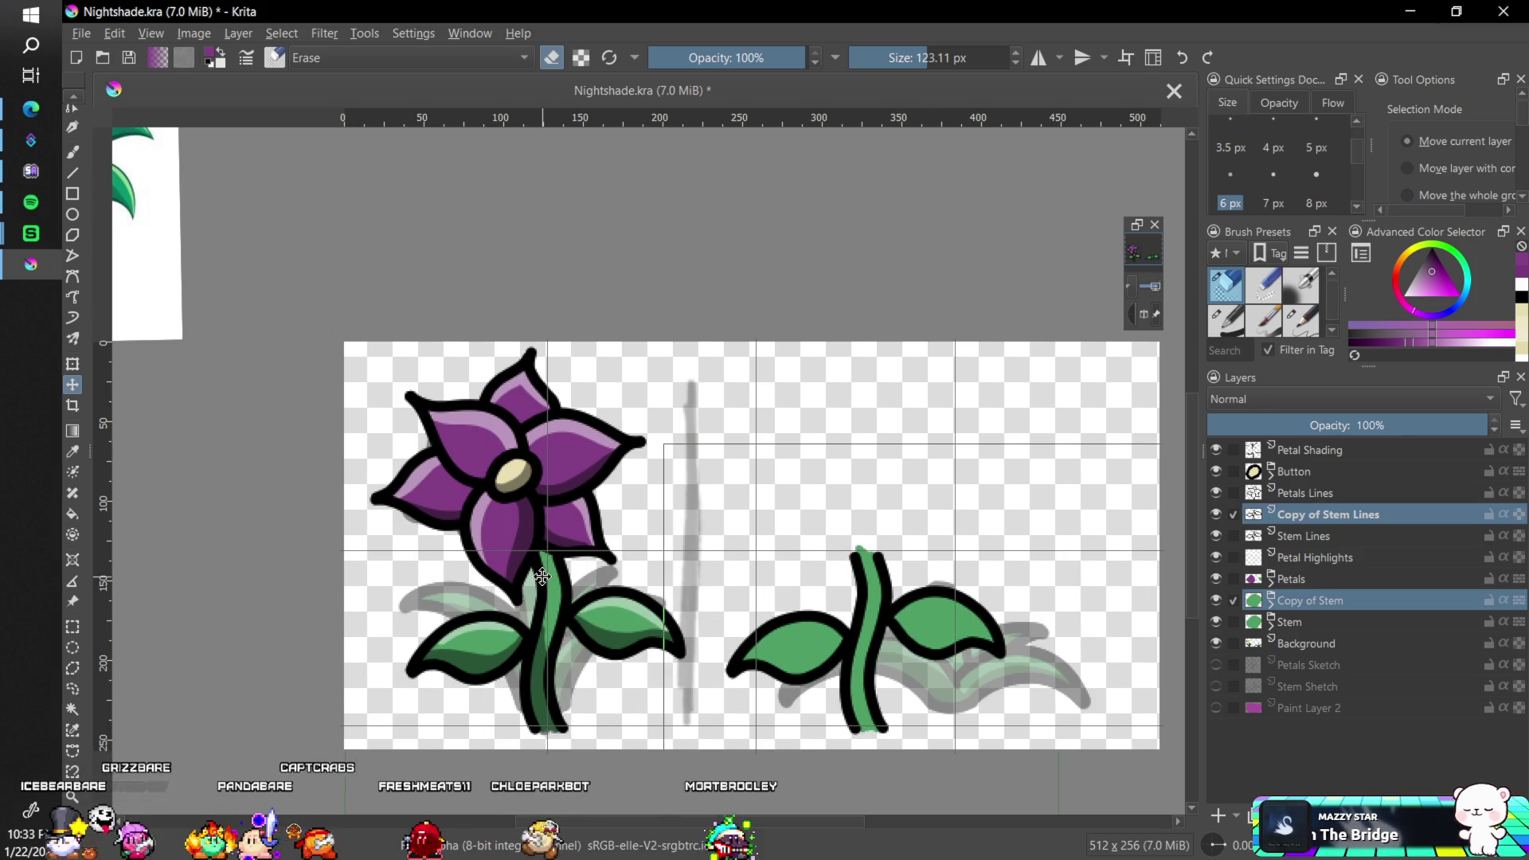
pyautogui.hotkey('shift', 'Right')
pyautogui.hotkey('shift', 'Right')
pyautogui.hotkey('shift', 'Right')
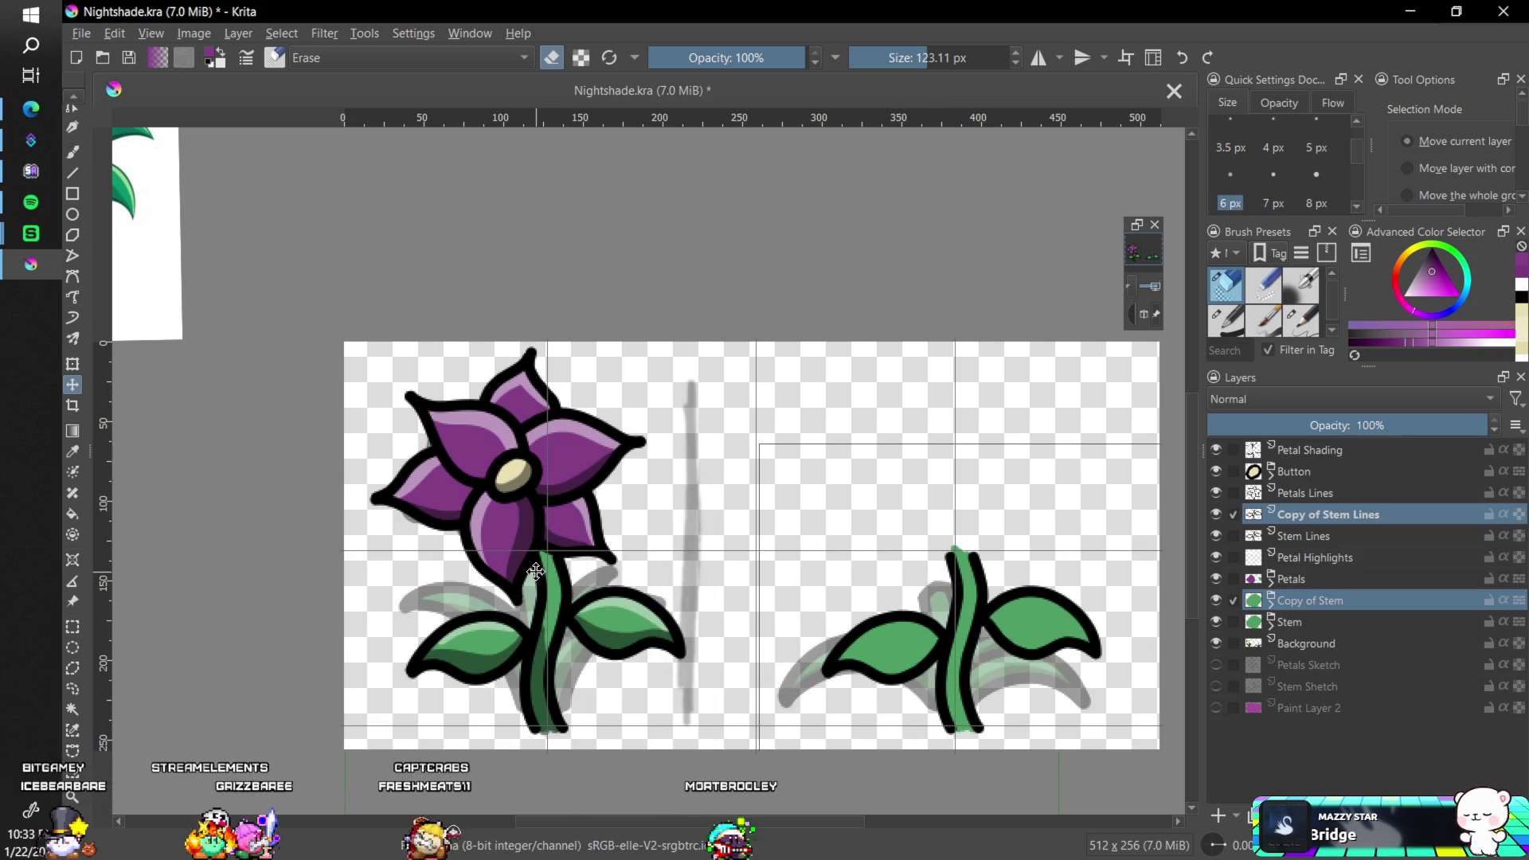
pyautogui.press('Left')
pyautogui.press('Left')
pyautogui.press('Left')
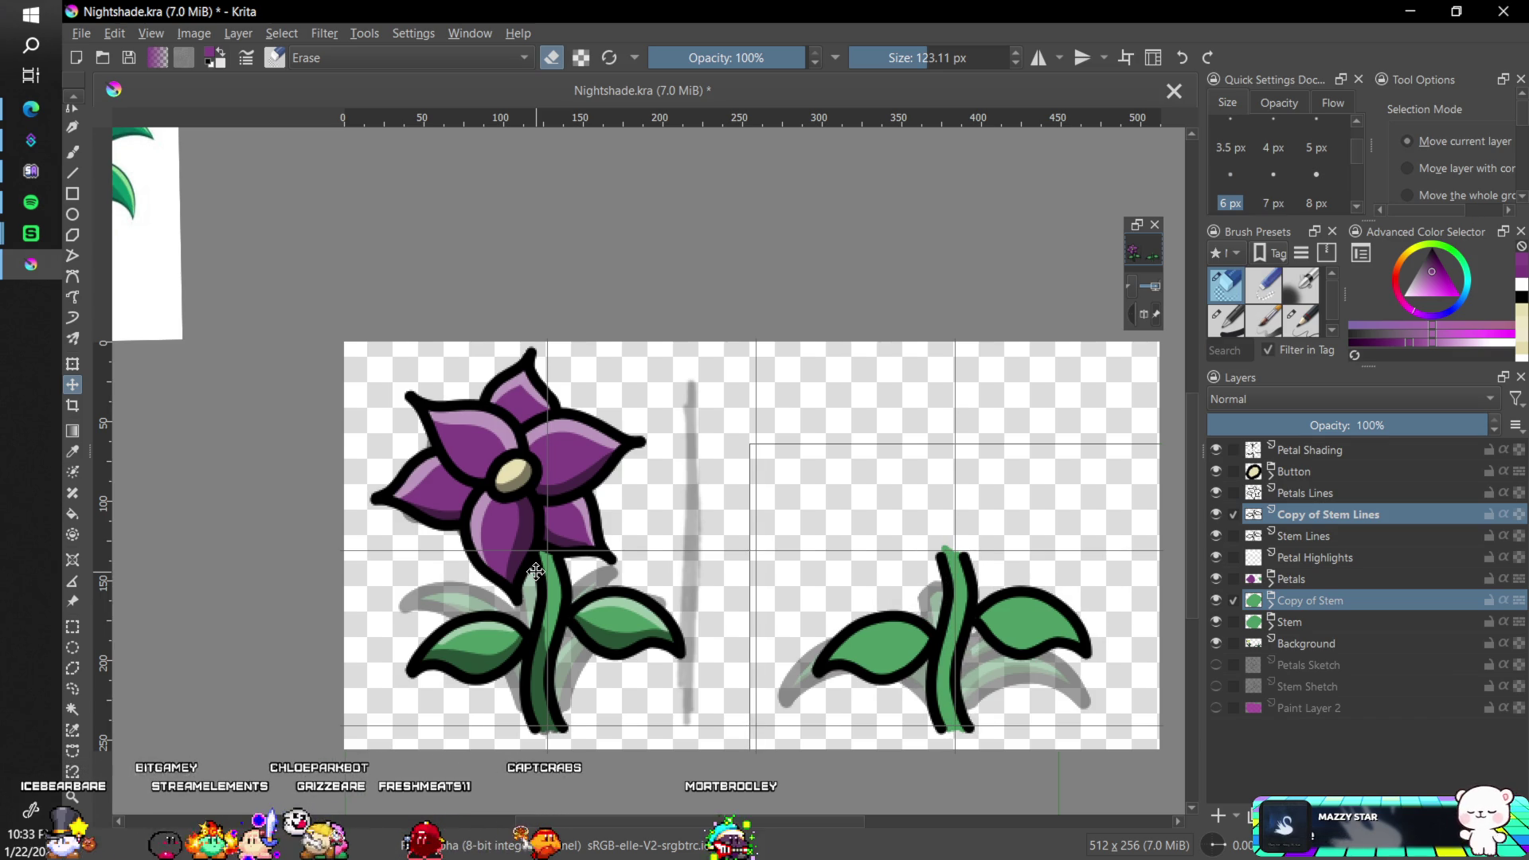
pyautogui.press('Right')
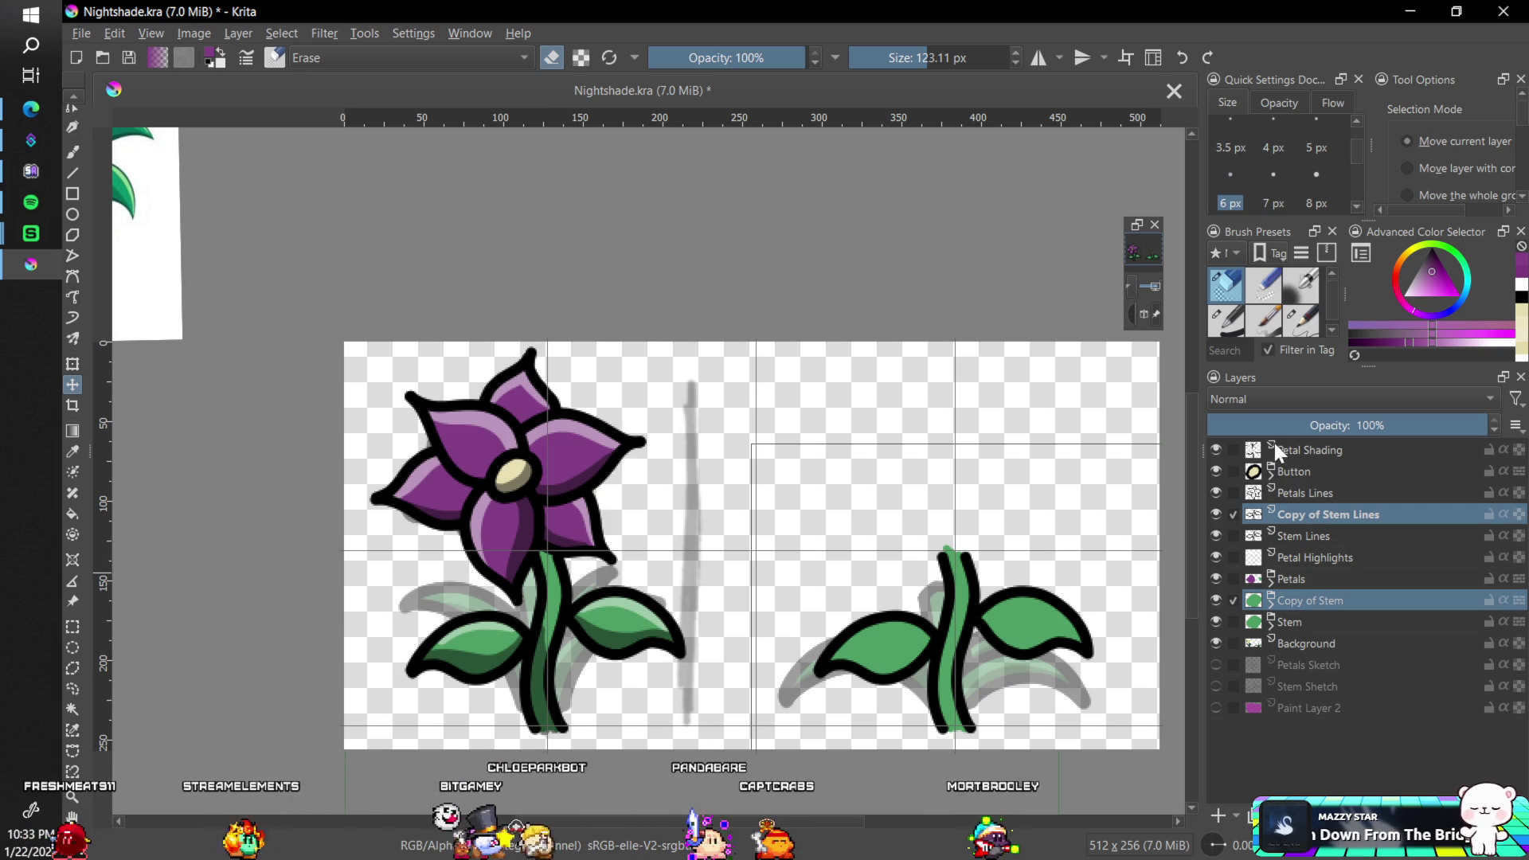
pyautogui.click(1295, 449)
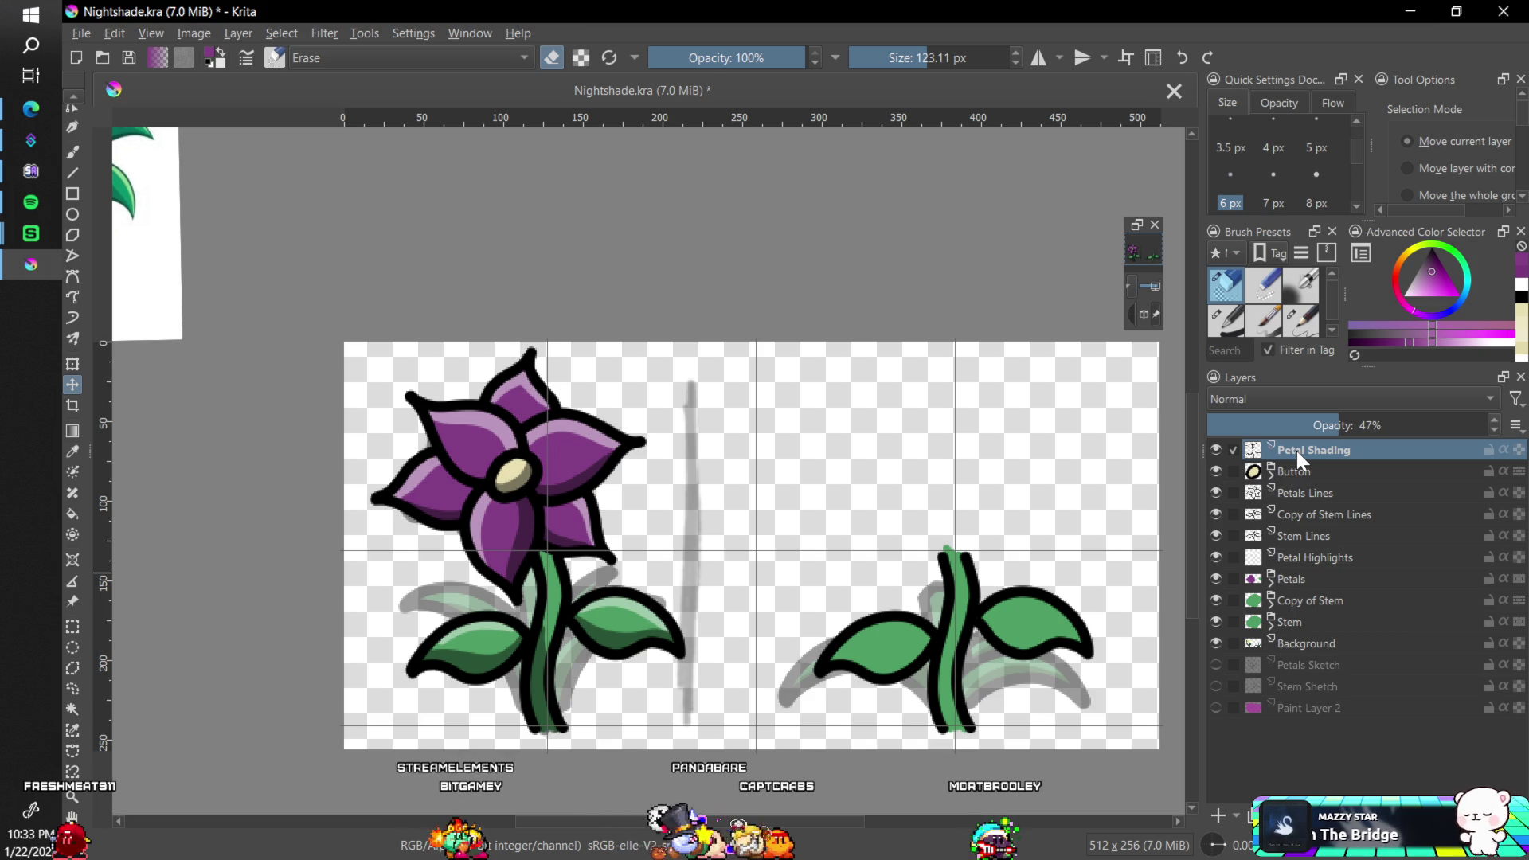
pyautogui.hotkey('ctrl', 'z')
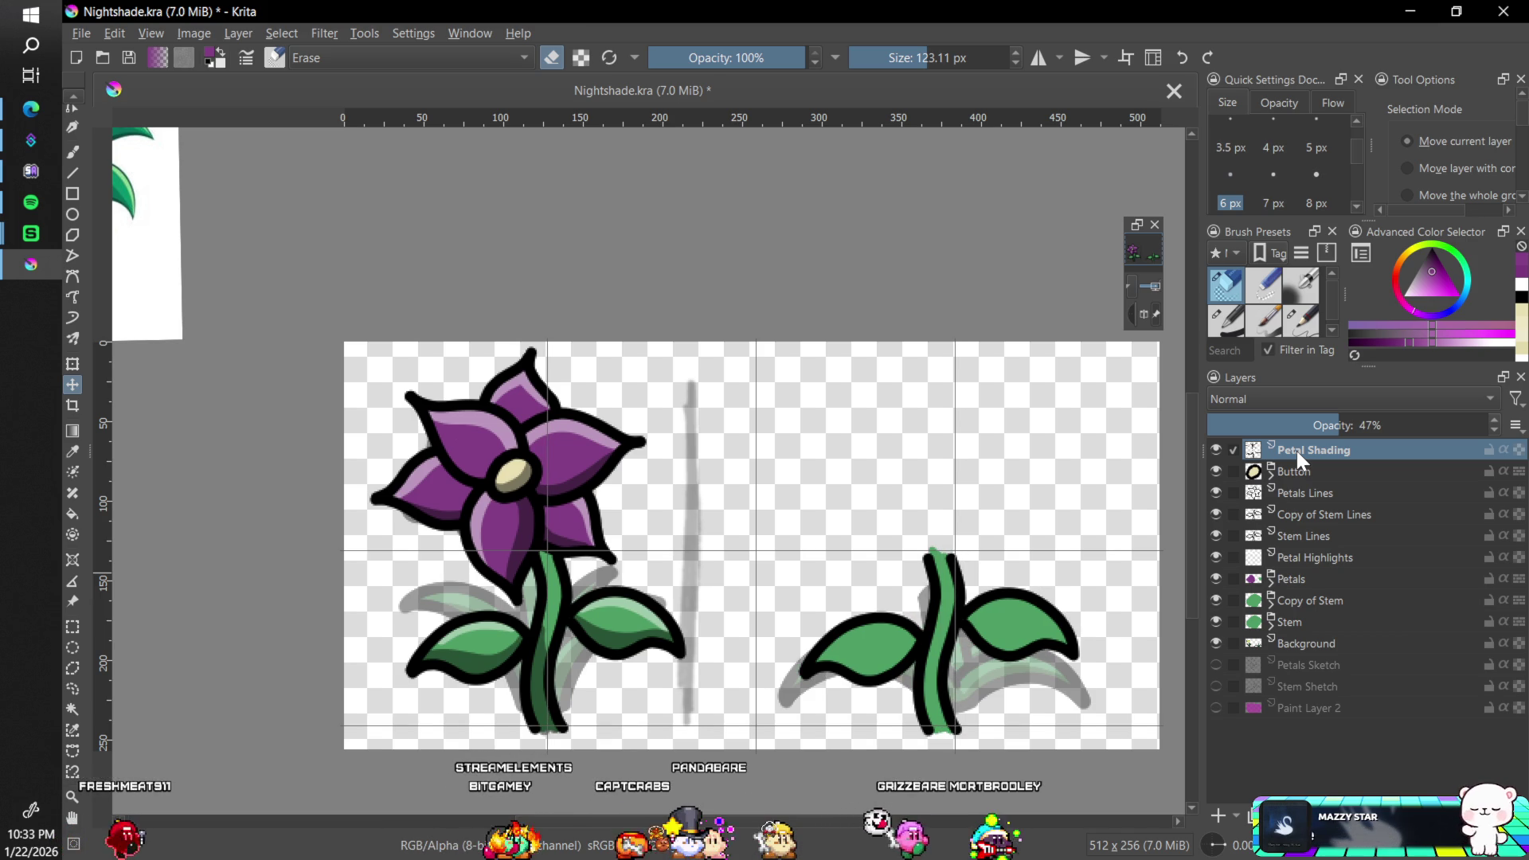
pyautogui.hotkey('ctrl', 'z')
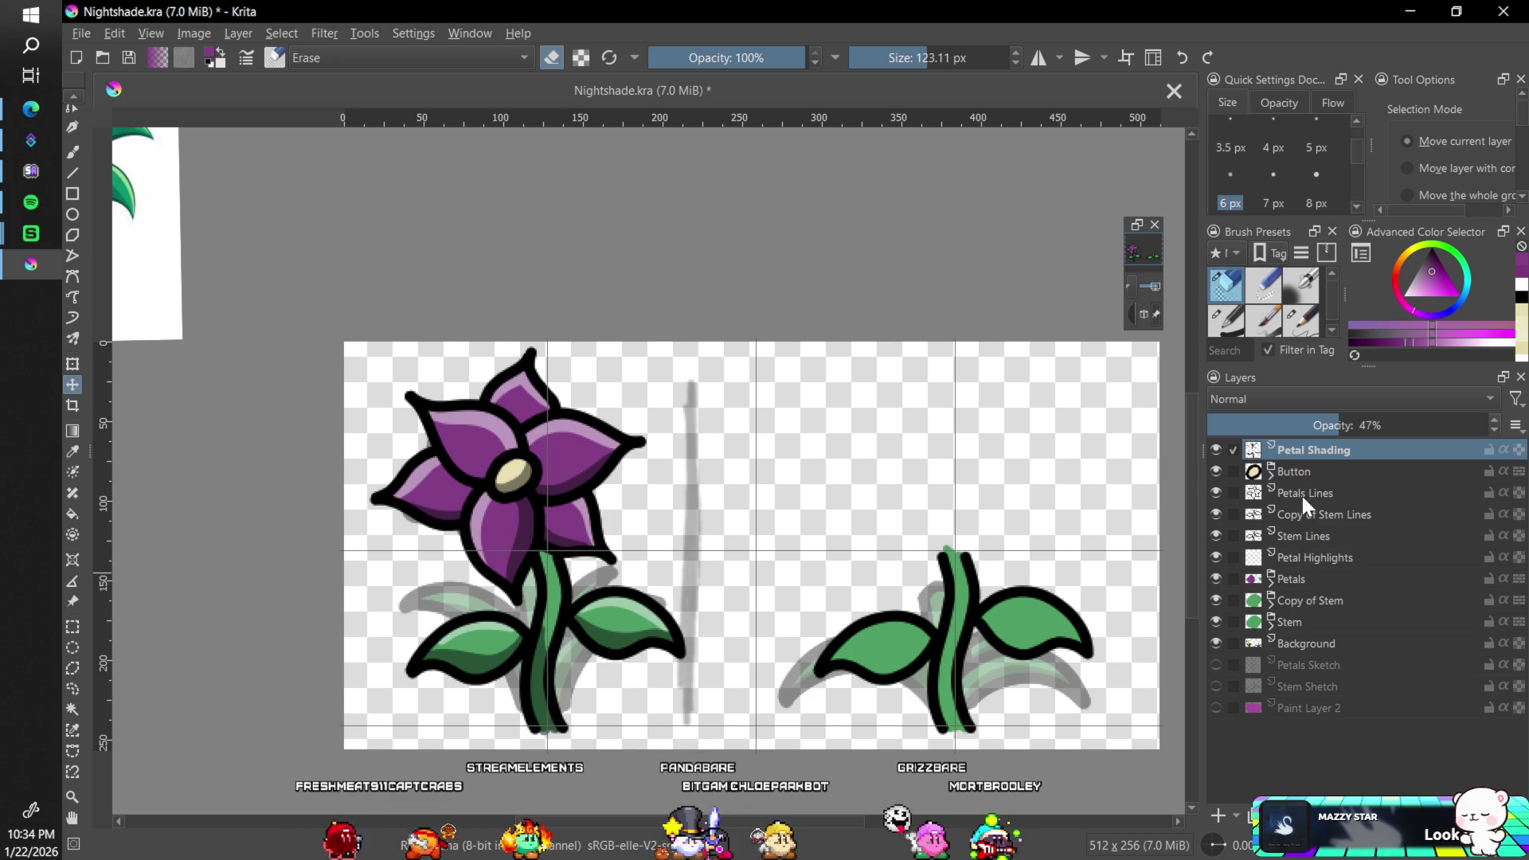
# - Select Copy of Stem Lines and Copy of Stem and drag them onto the original flower's stem
pyautogui.click(1293, 513)
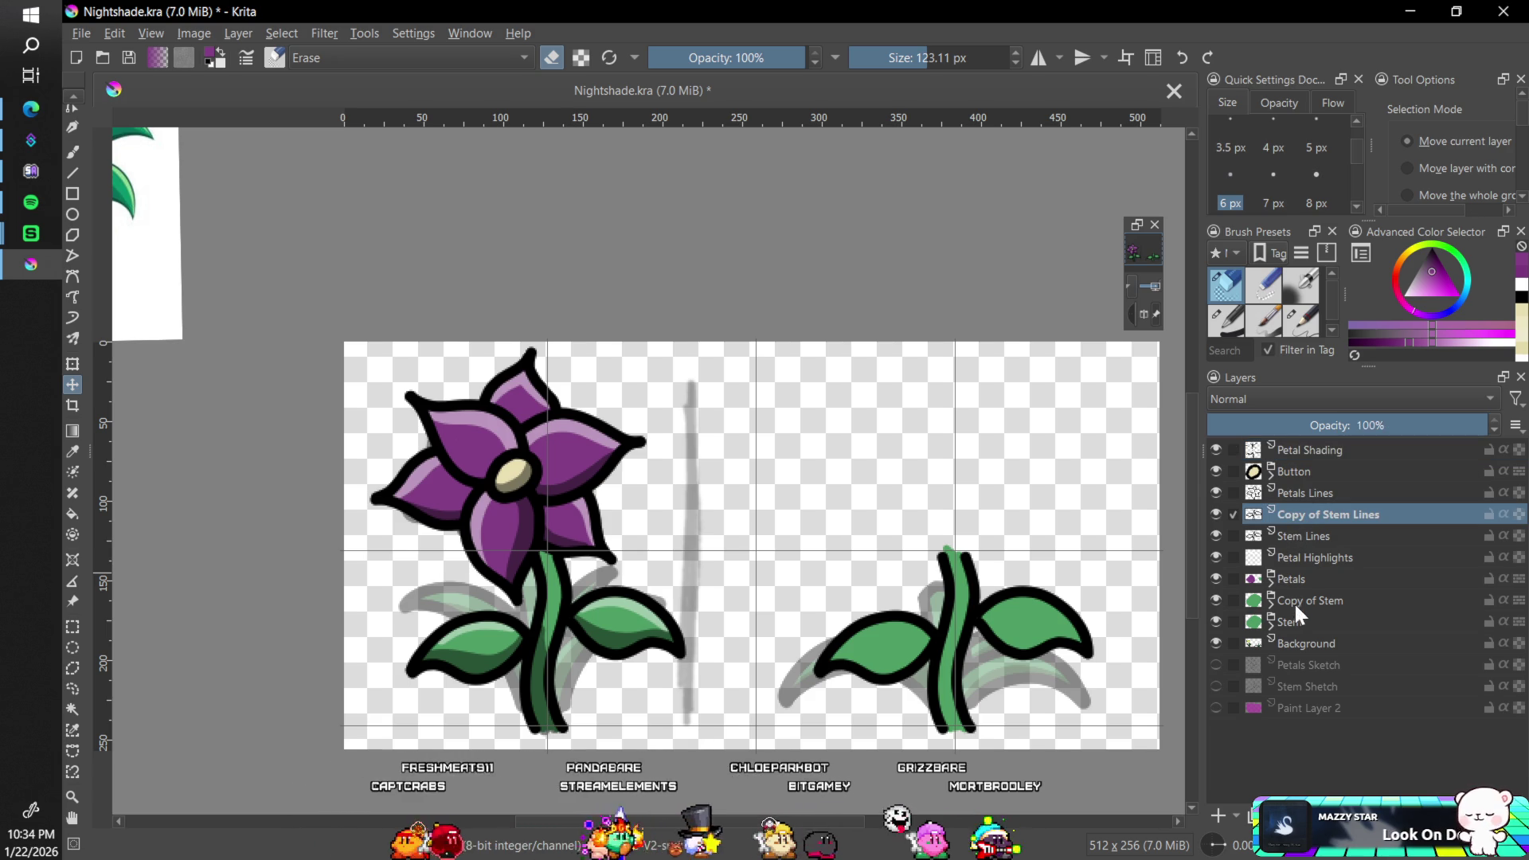
pyautogui.keyDown('ctrl'); pyautogui.click(1295, 600); pyautogui.keyUp('ctrl')
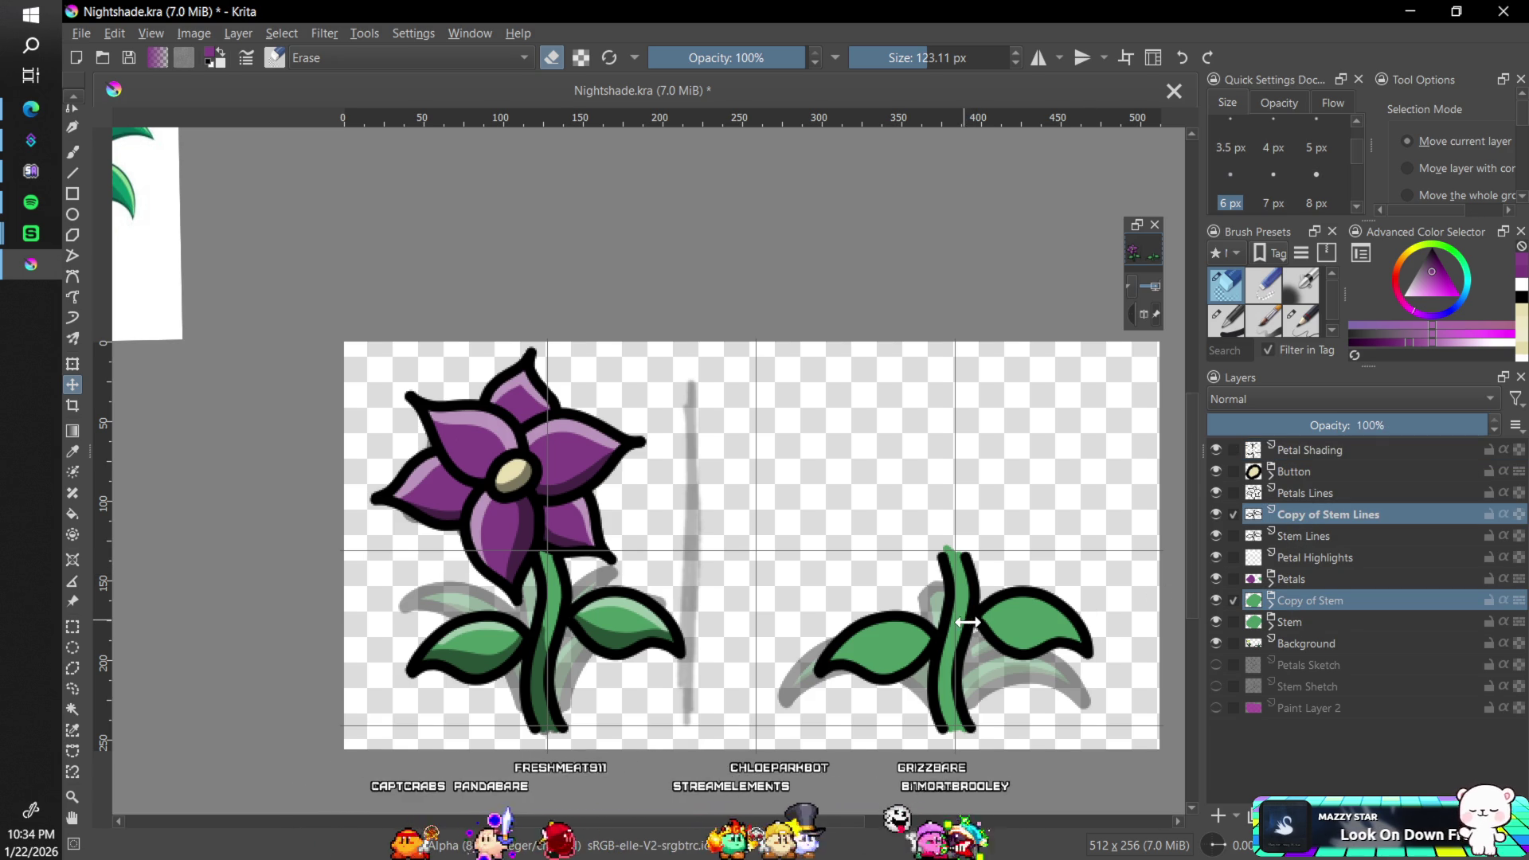
pyautogui.moveTo(995, 625); pyautogui.dragTo(935, 626)
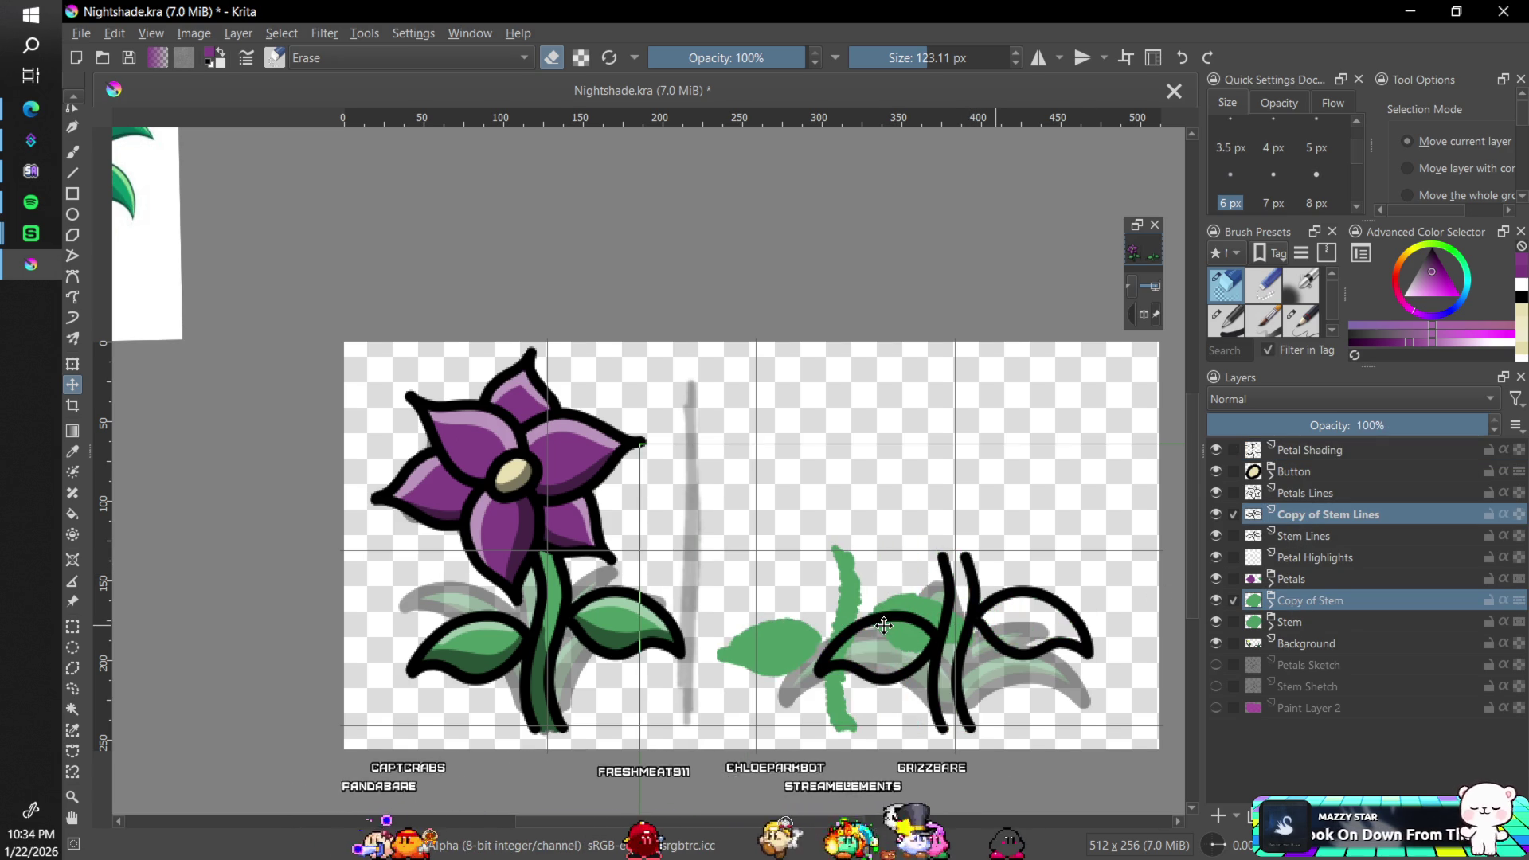
pyautogui.hotkey('ctrl', 'z')
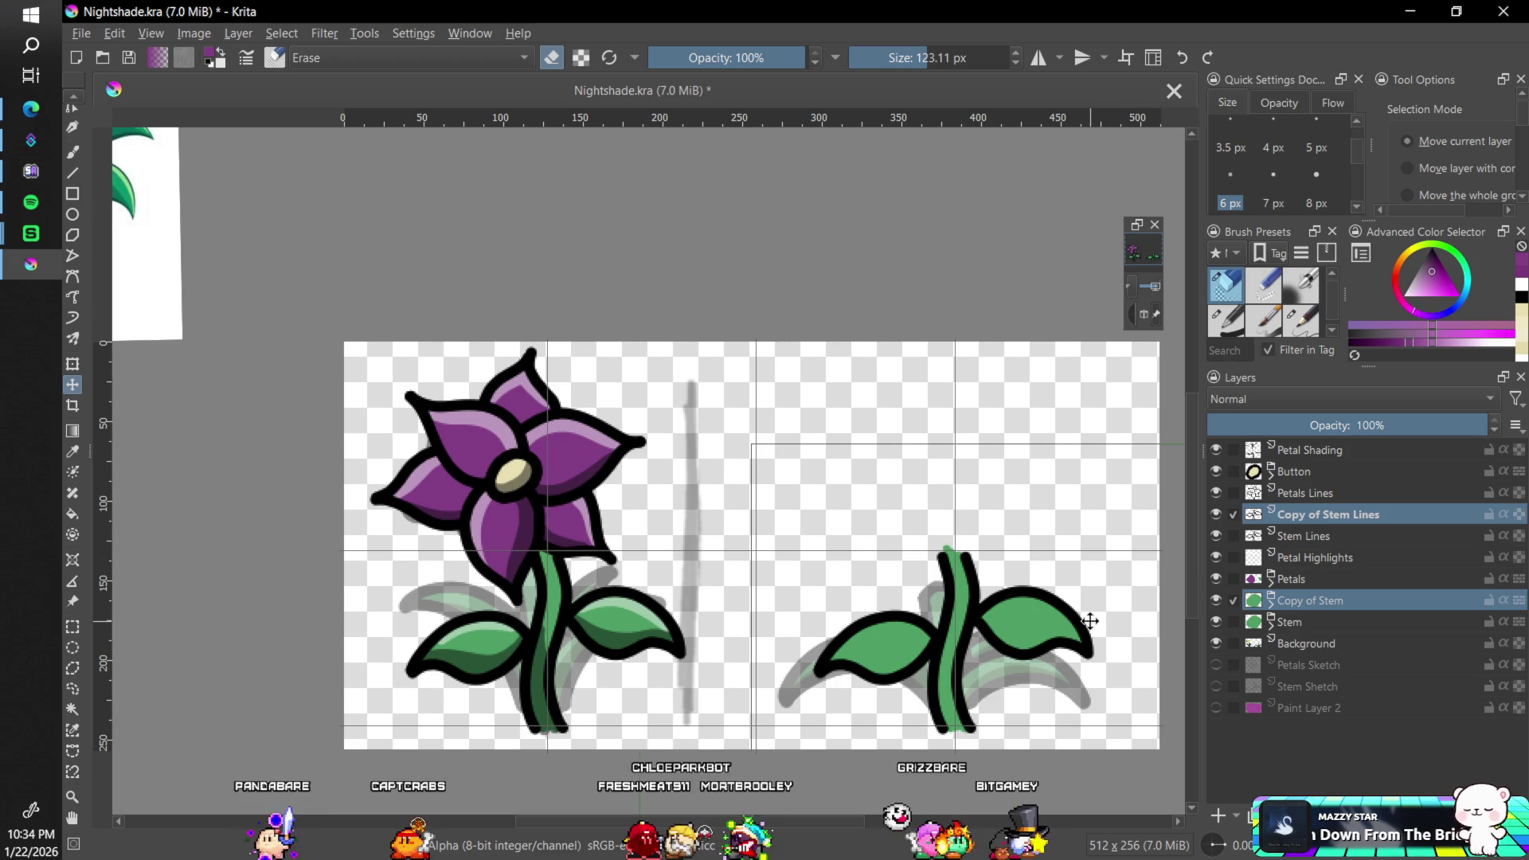
pyautogui.keyDown('ctrl'); pyautogui.click(1306, 601); pyautogui.keyUp('ctrl')
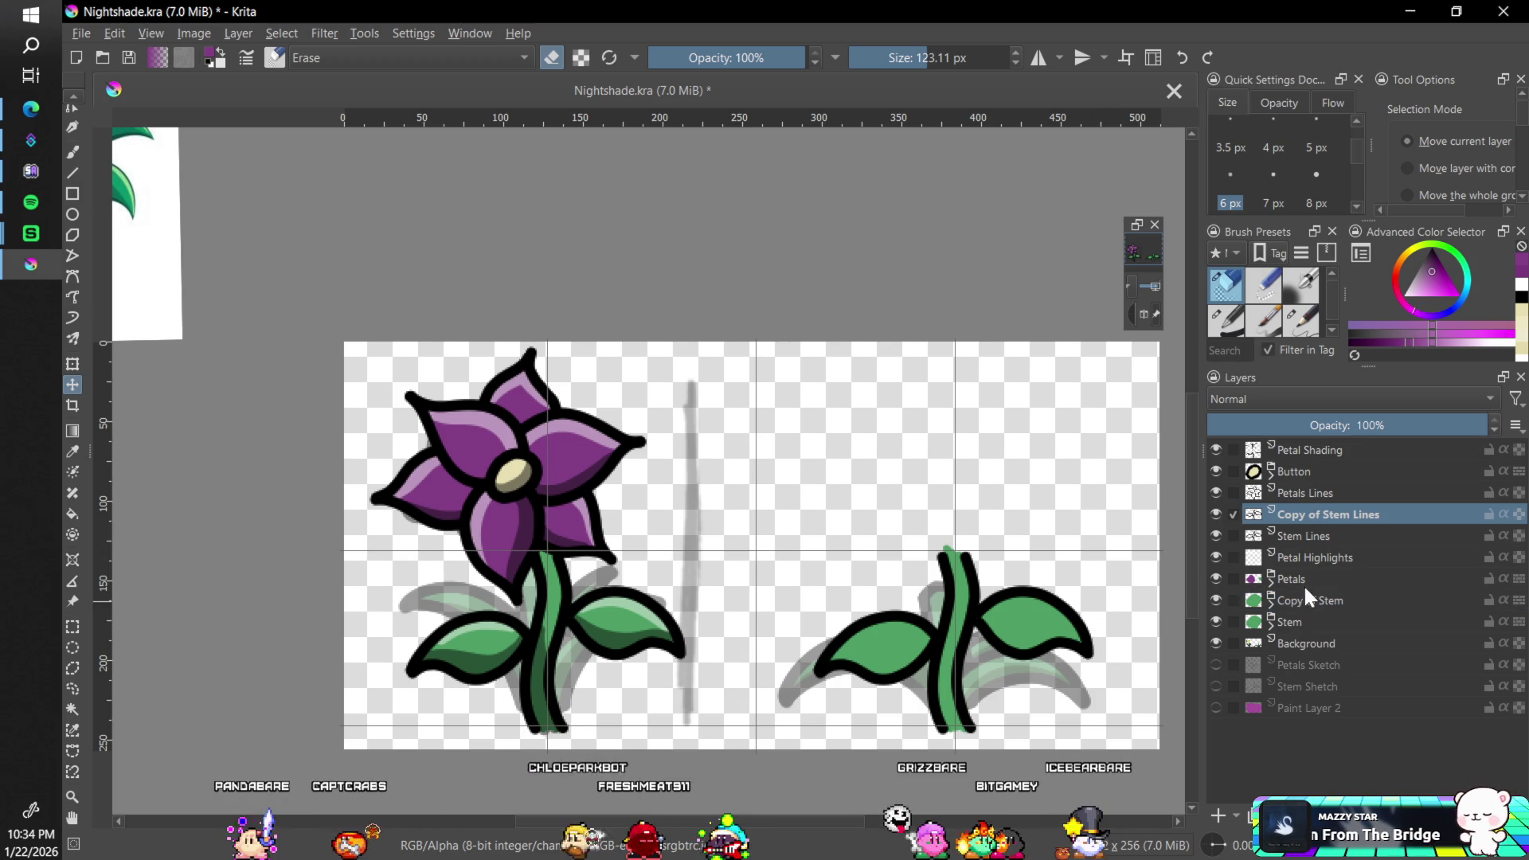
pyautogui.keyDown('ctrl'); pyautogui.click(1237, 600); pyautogui.keyUp('ctrl')
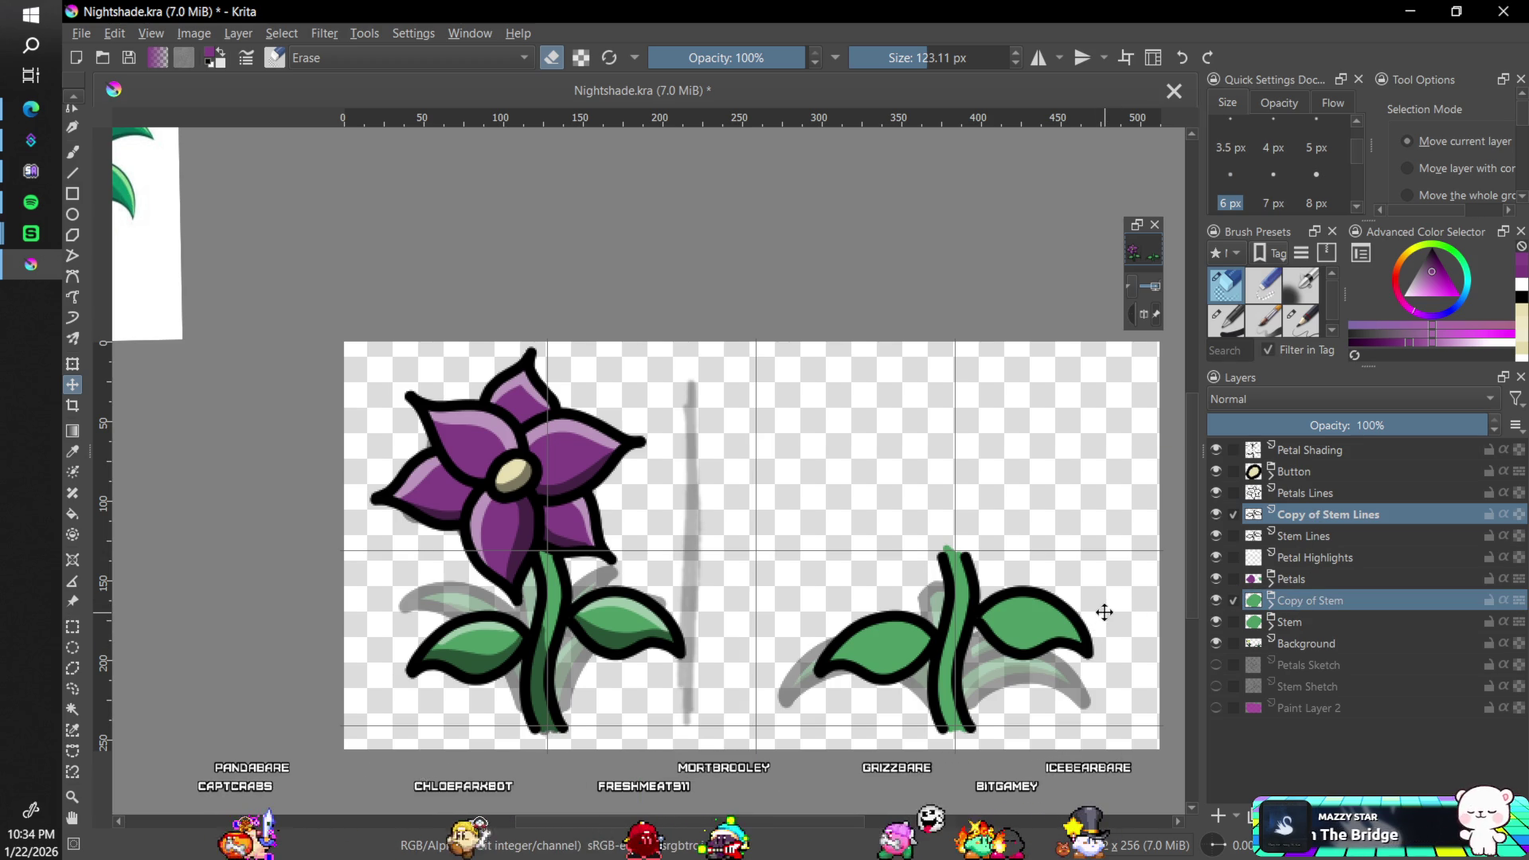
pyautogui.moveTo(1104, 613); pyautogui.dragTo(697, 610)
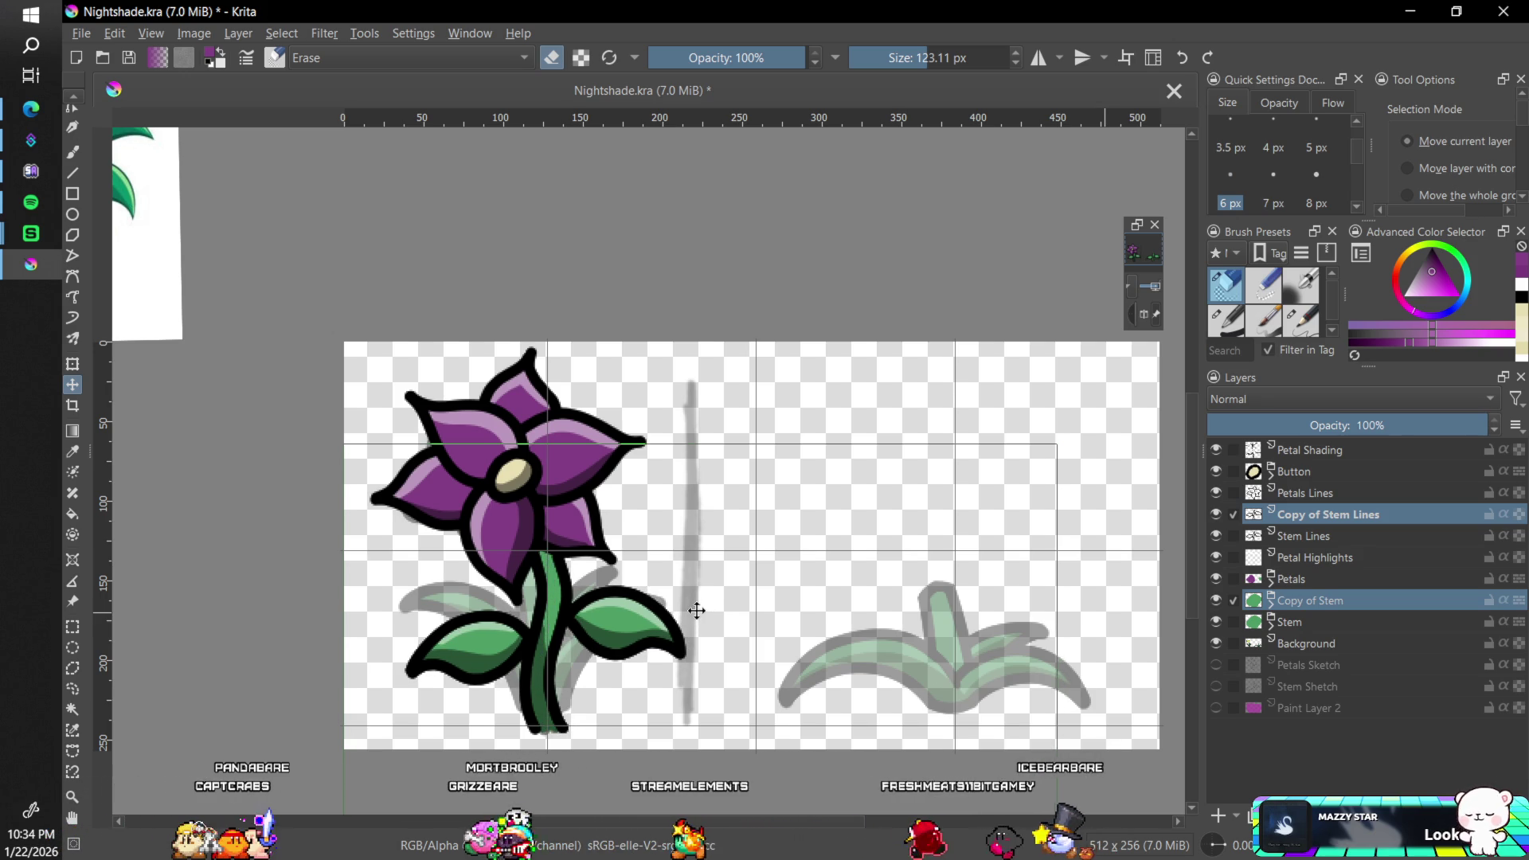
# - Duplicate the Petal Shading layer to create Copy of Petal Shading
pyautogui.click(1299, 450)
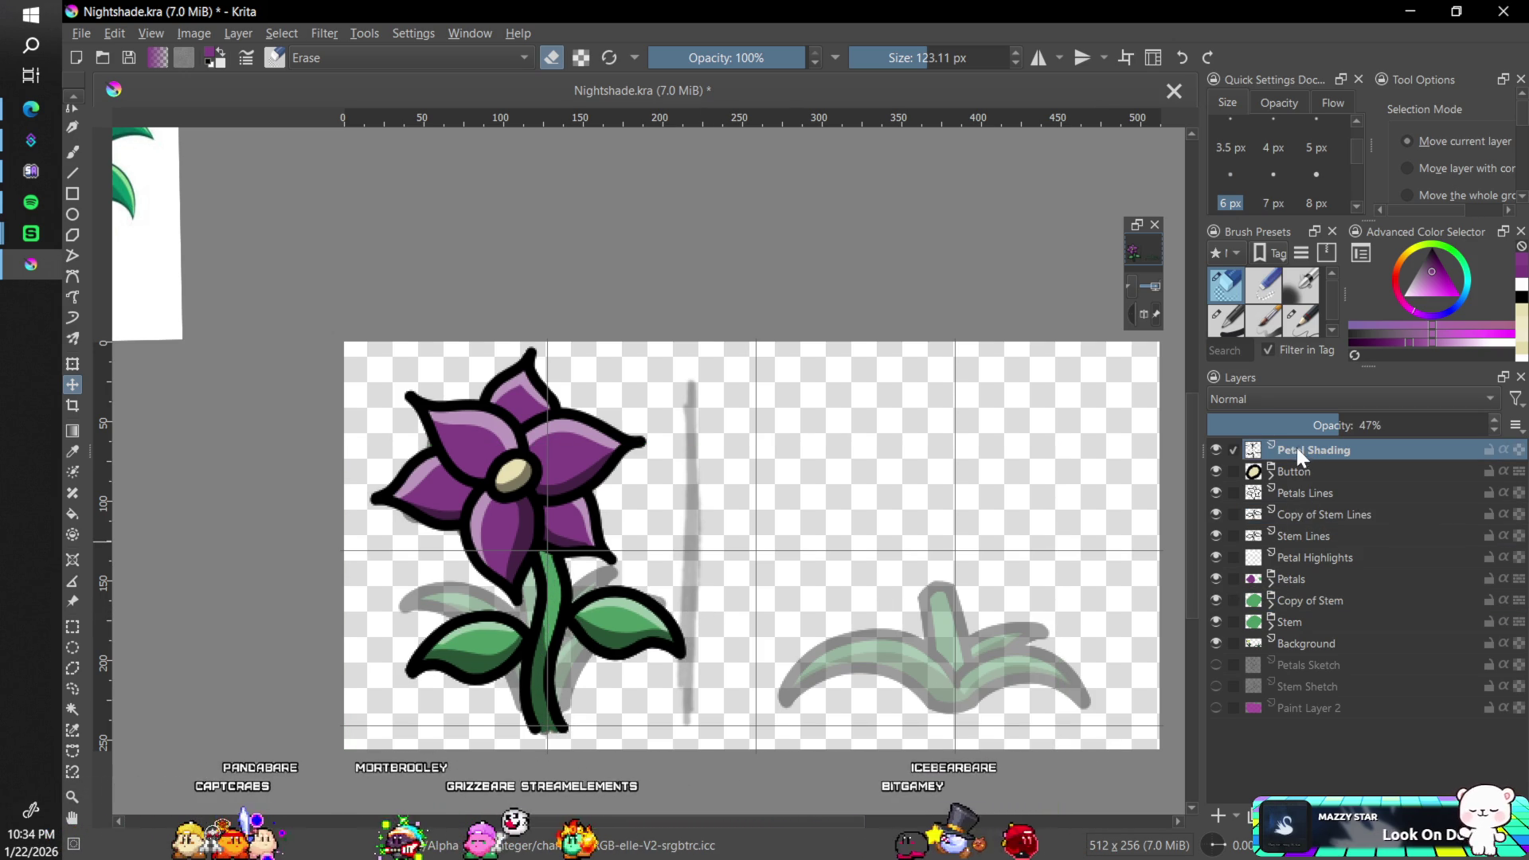
pyautogui.rightClick(1294, 450)
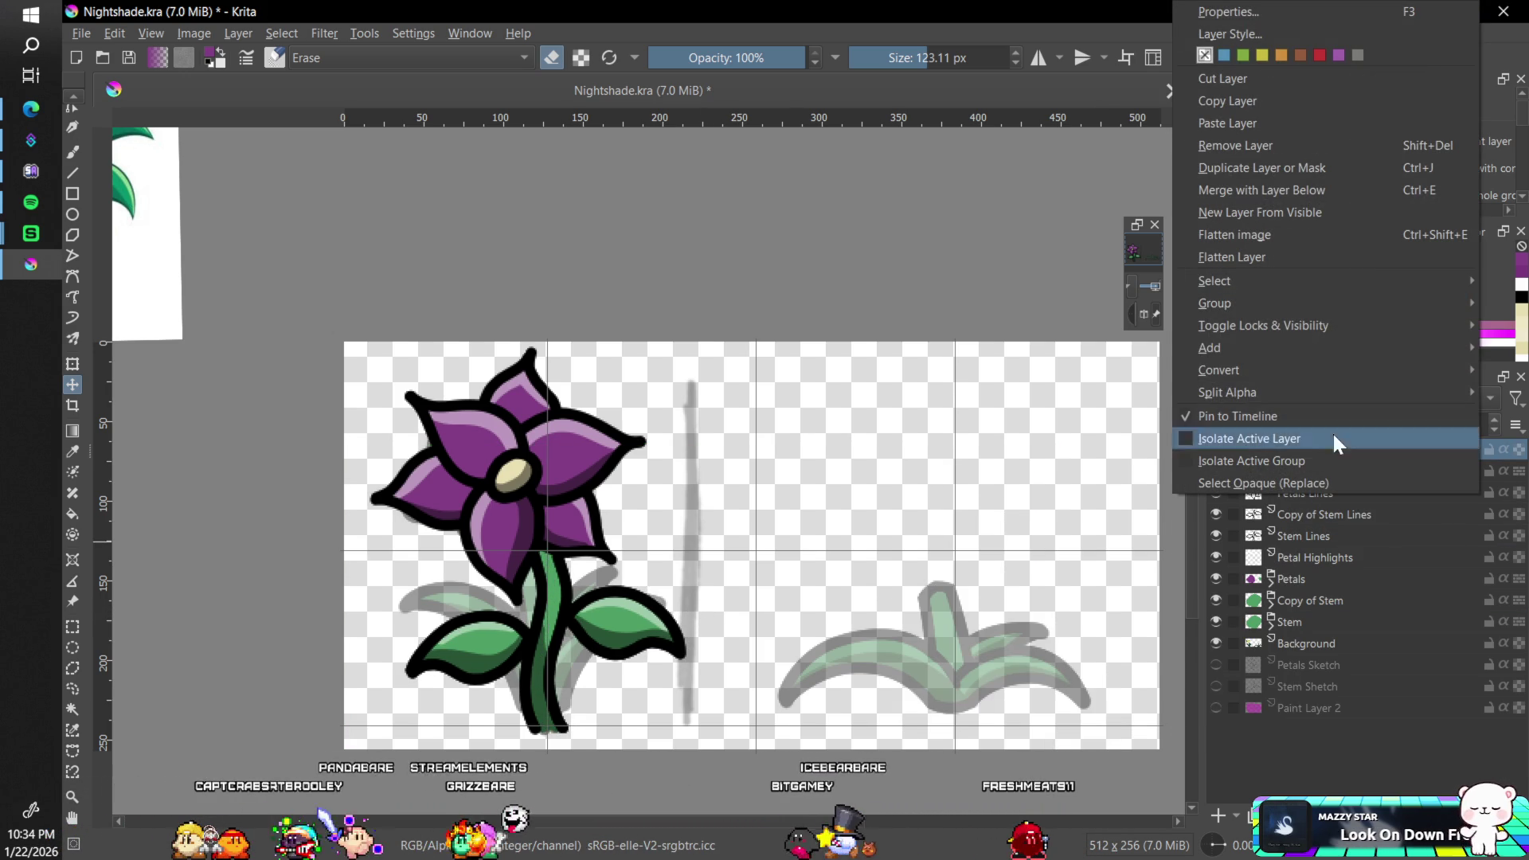
pyautogui.click(1277, 169)
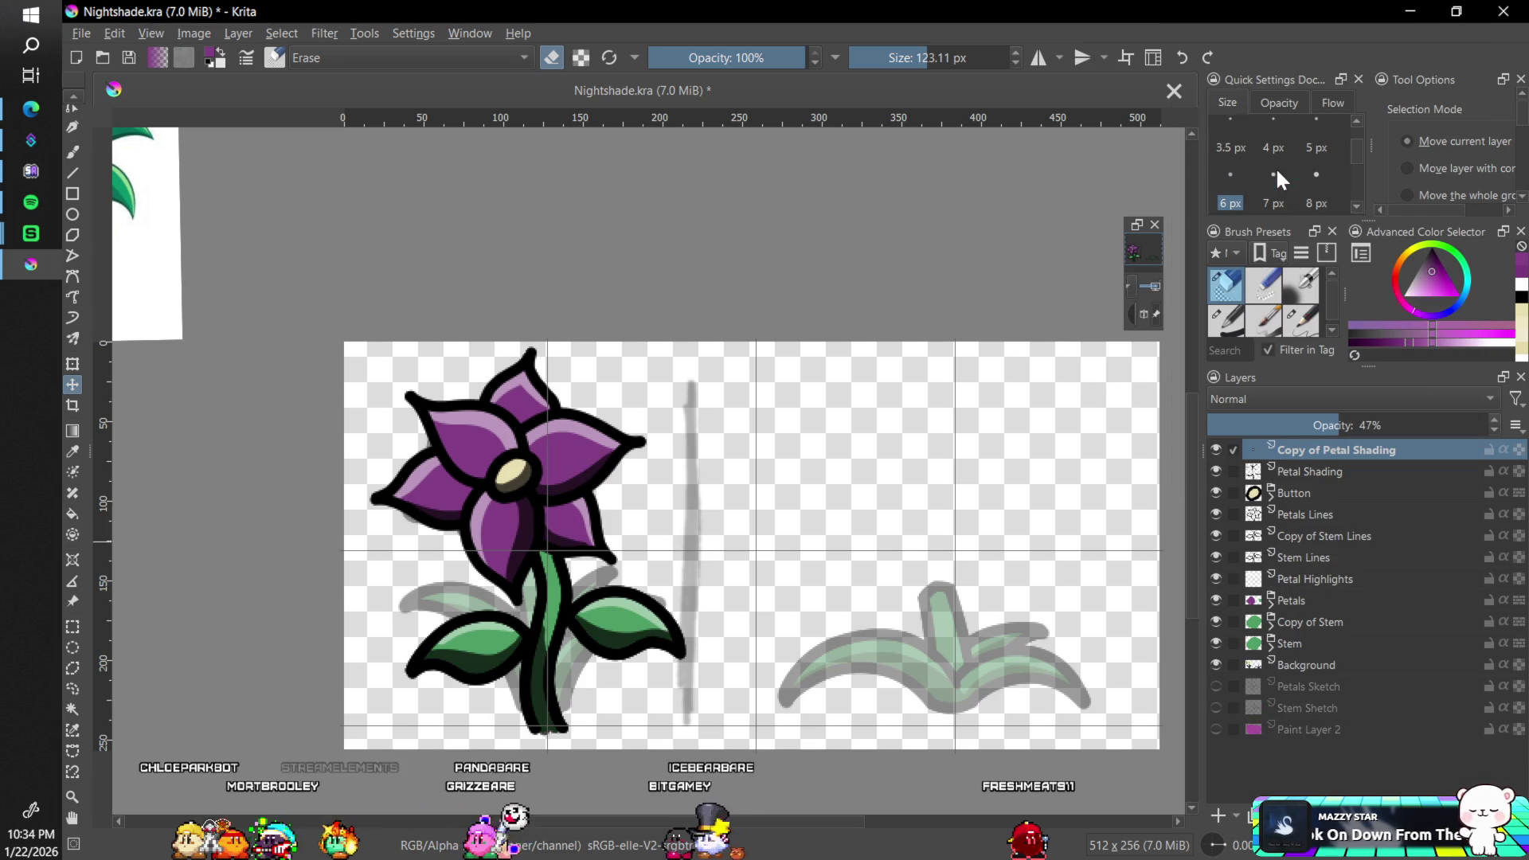
# - Move the Petal Shading, Stem Lines and Stem copies to the right of the original flower
pyautogui.keyDown('ctrl'); pyautogui.click(1322, 535); pyautogui.keyUp('ctrl')
pyautogui.keyDown('ctrl'); pyautogui.click(1300, 623); pyautogui.keyUp('ctrl')
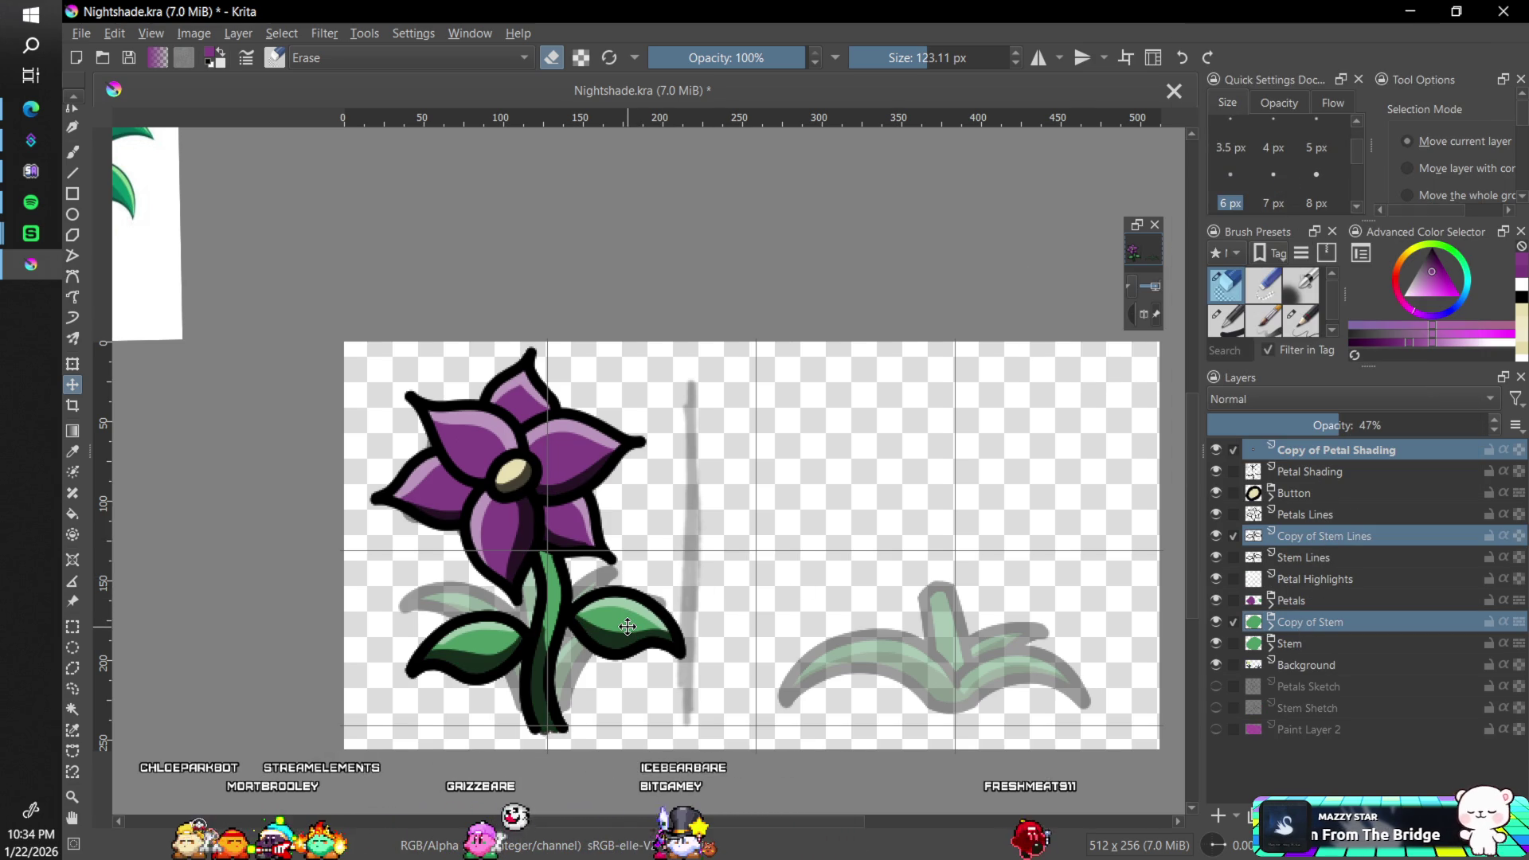
pyautogui.moveTo(628, 627); pyautogui.dragTo(675, 629)
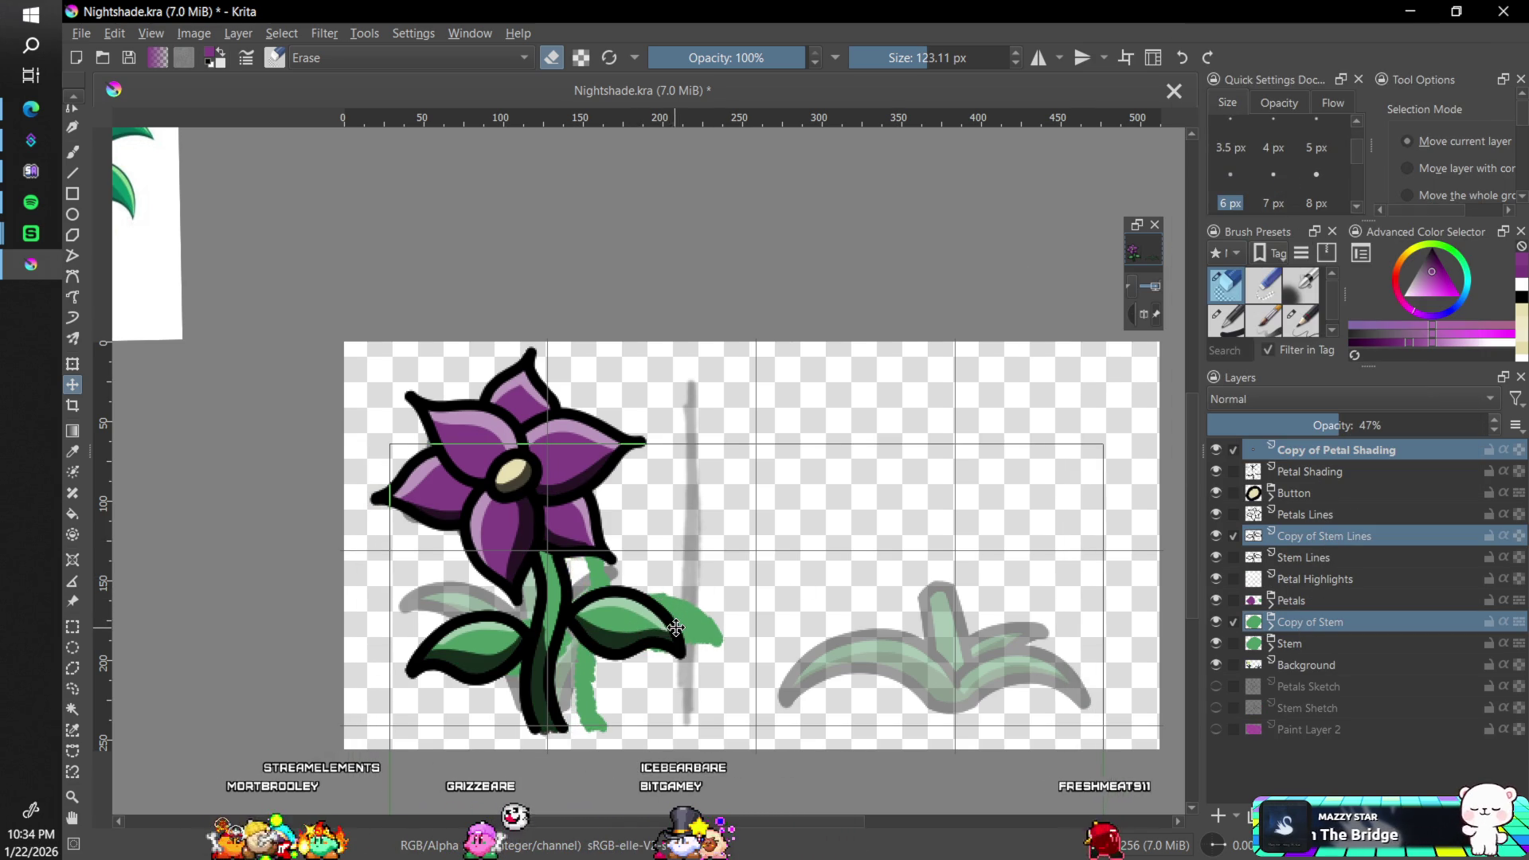
pyautogui.hotkey('ctrl', 'z')
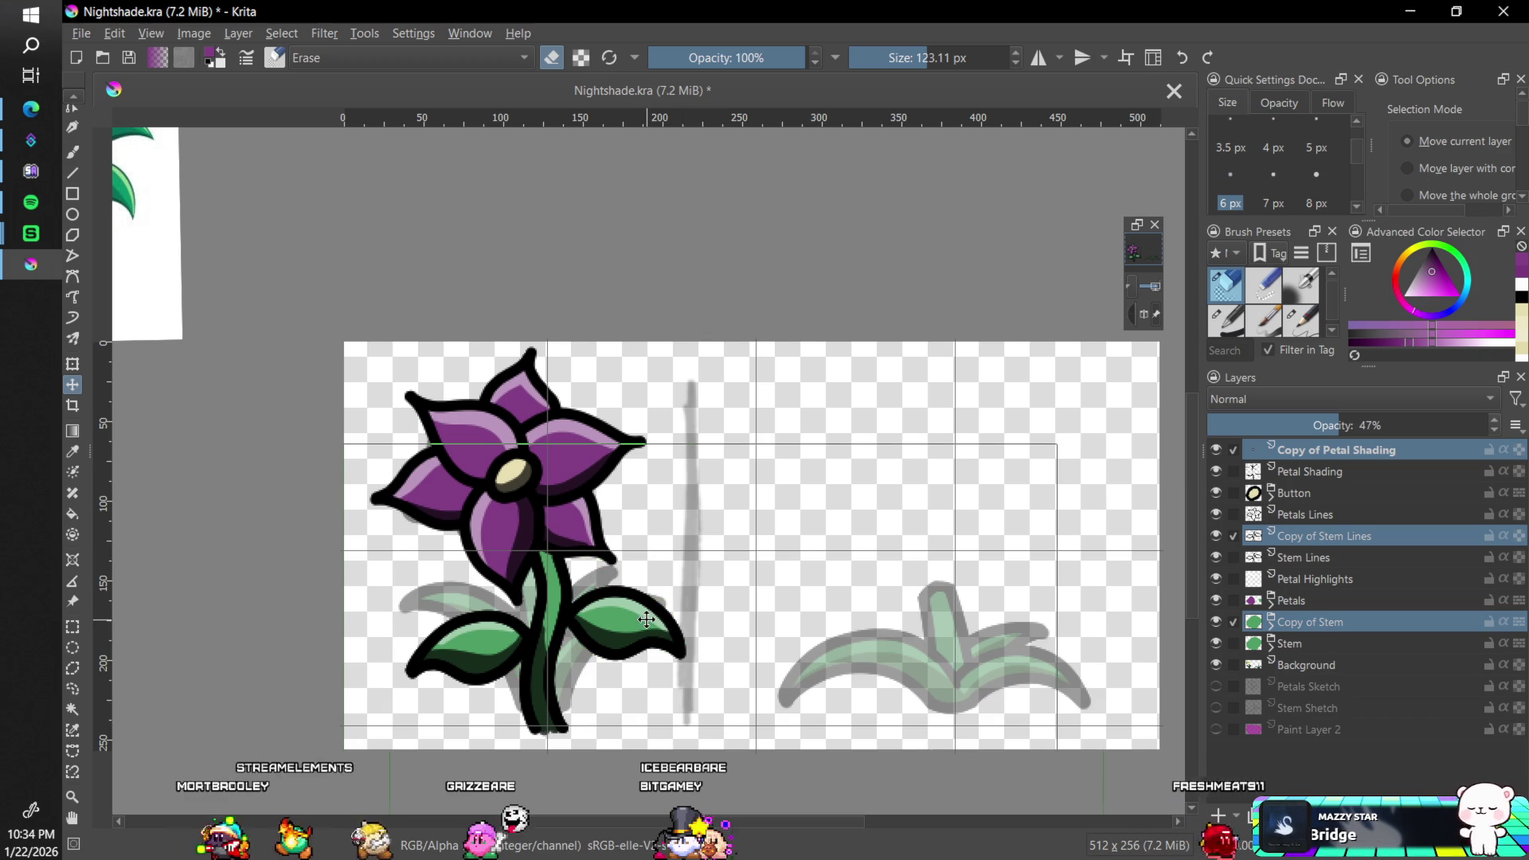
pyautogui.moveTo(646, 619); pyautogui.dragTo(740, 628)
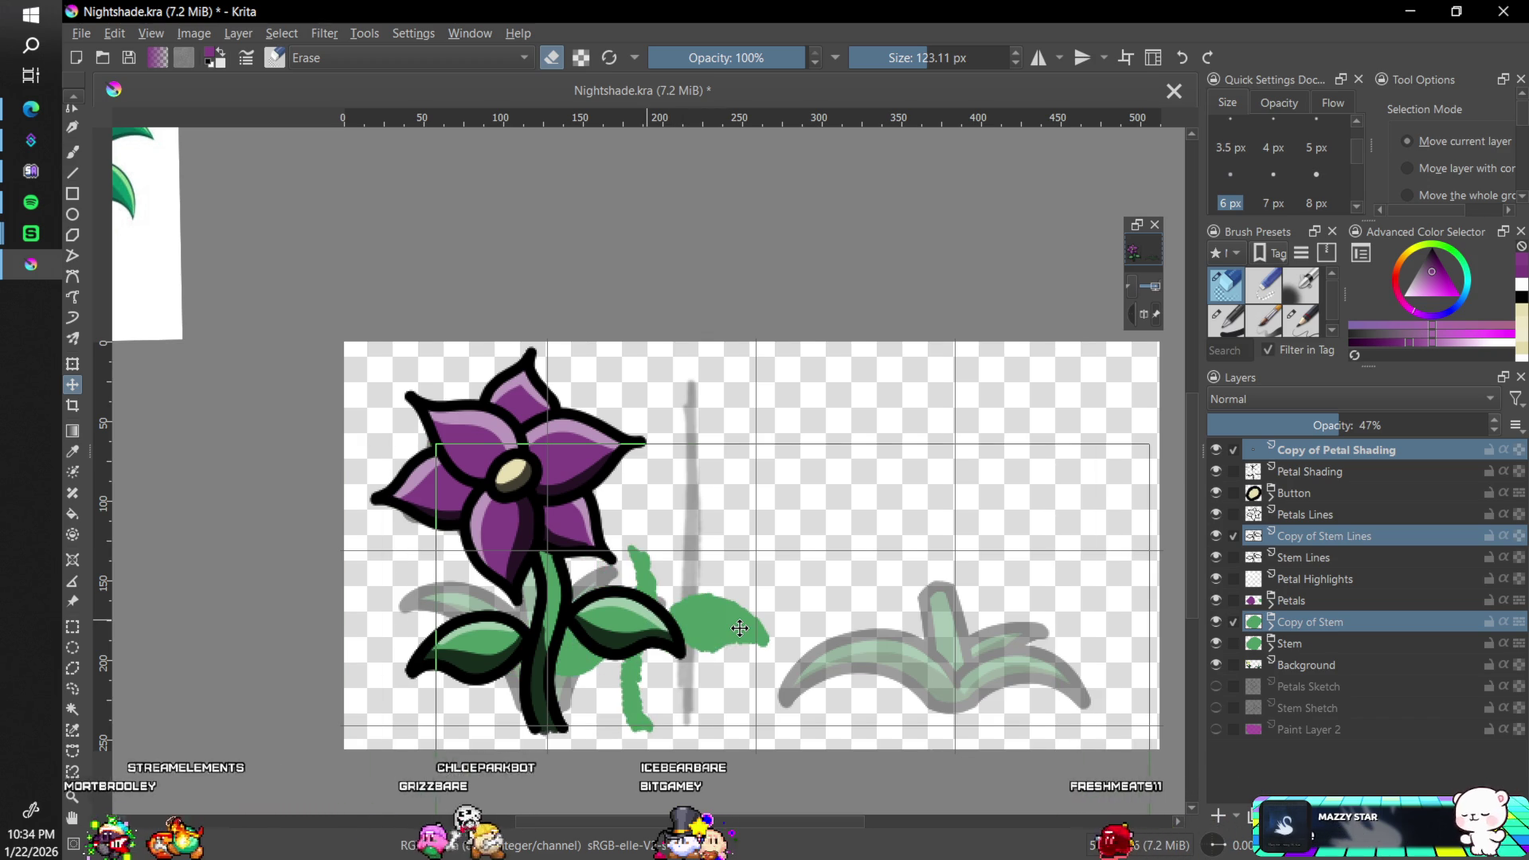
pyautogui.hotkey('ctrl', 'z')
pyautogui.click(1330, 449)
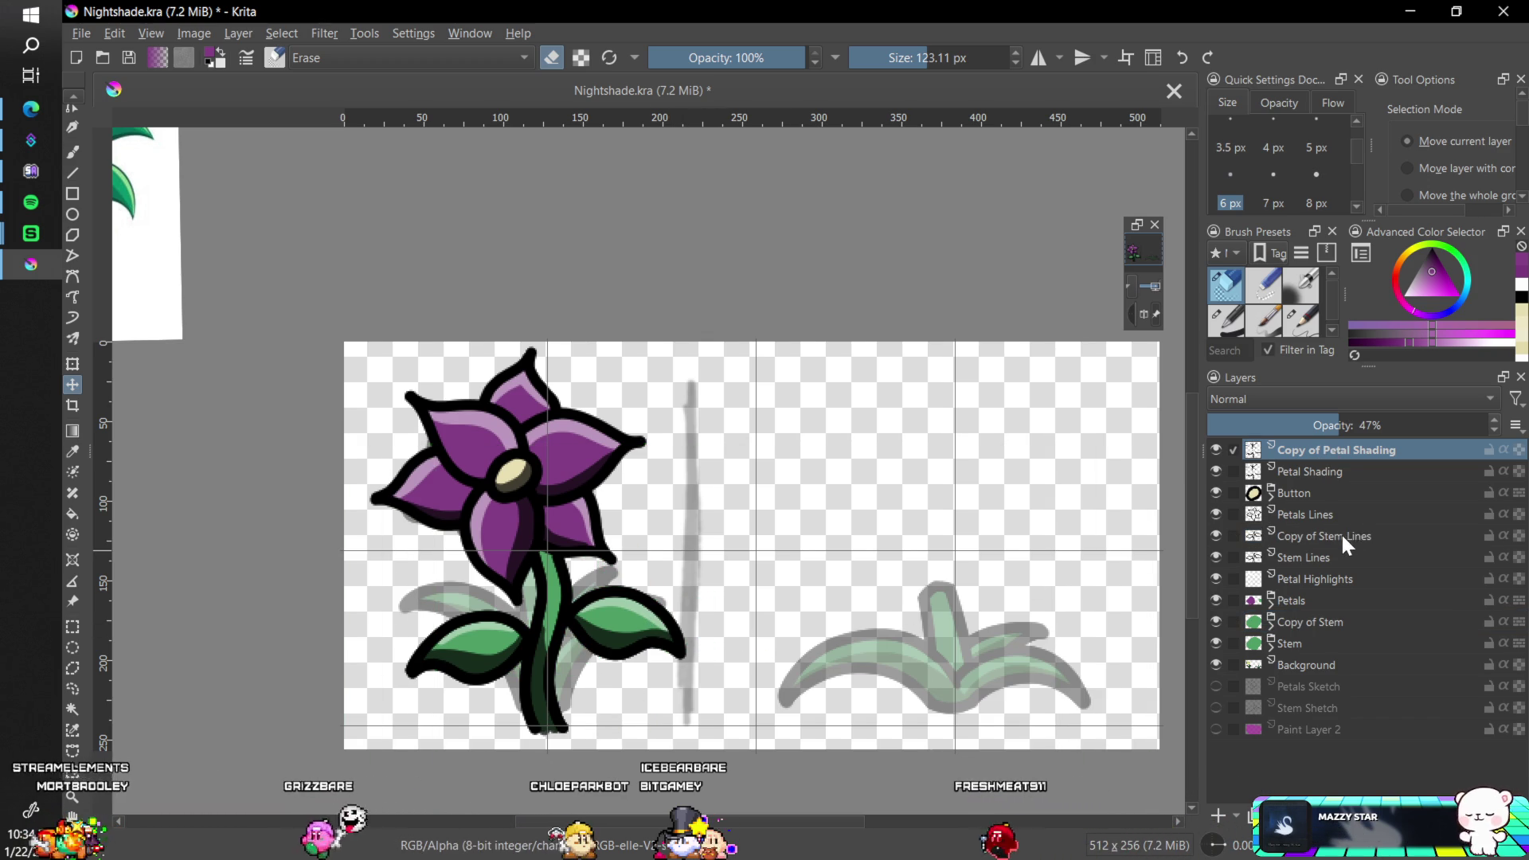
pyautogui.keyDown('ctrl'); pyautogui.click(1340, 532); pyautogui.keyUp('ctrl')
pyautogui.keyDown('ctrl'); pyautogui.click(1315, 624); pyautogui.keyUp('ctrl')
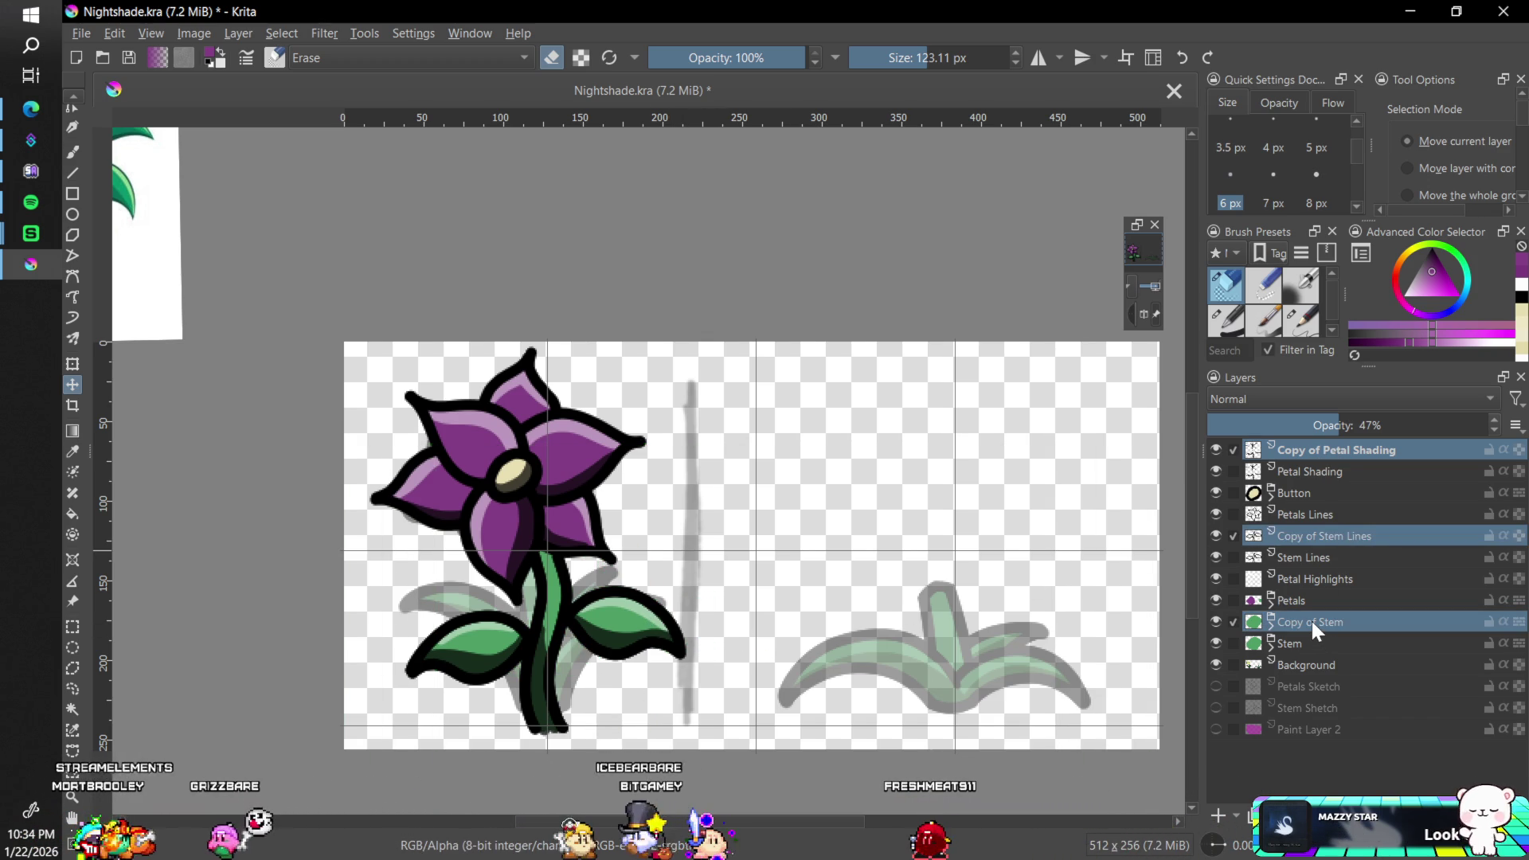
pyautogui.moveTo(615, 615)
pyautogui.mouseDown()
pyautogui.moveTo(770, 616)
pyautogui.moveTo(1021, 656)
pyautogui.mouseUp()
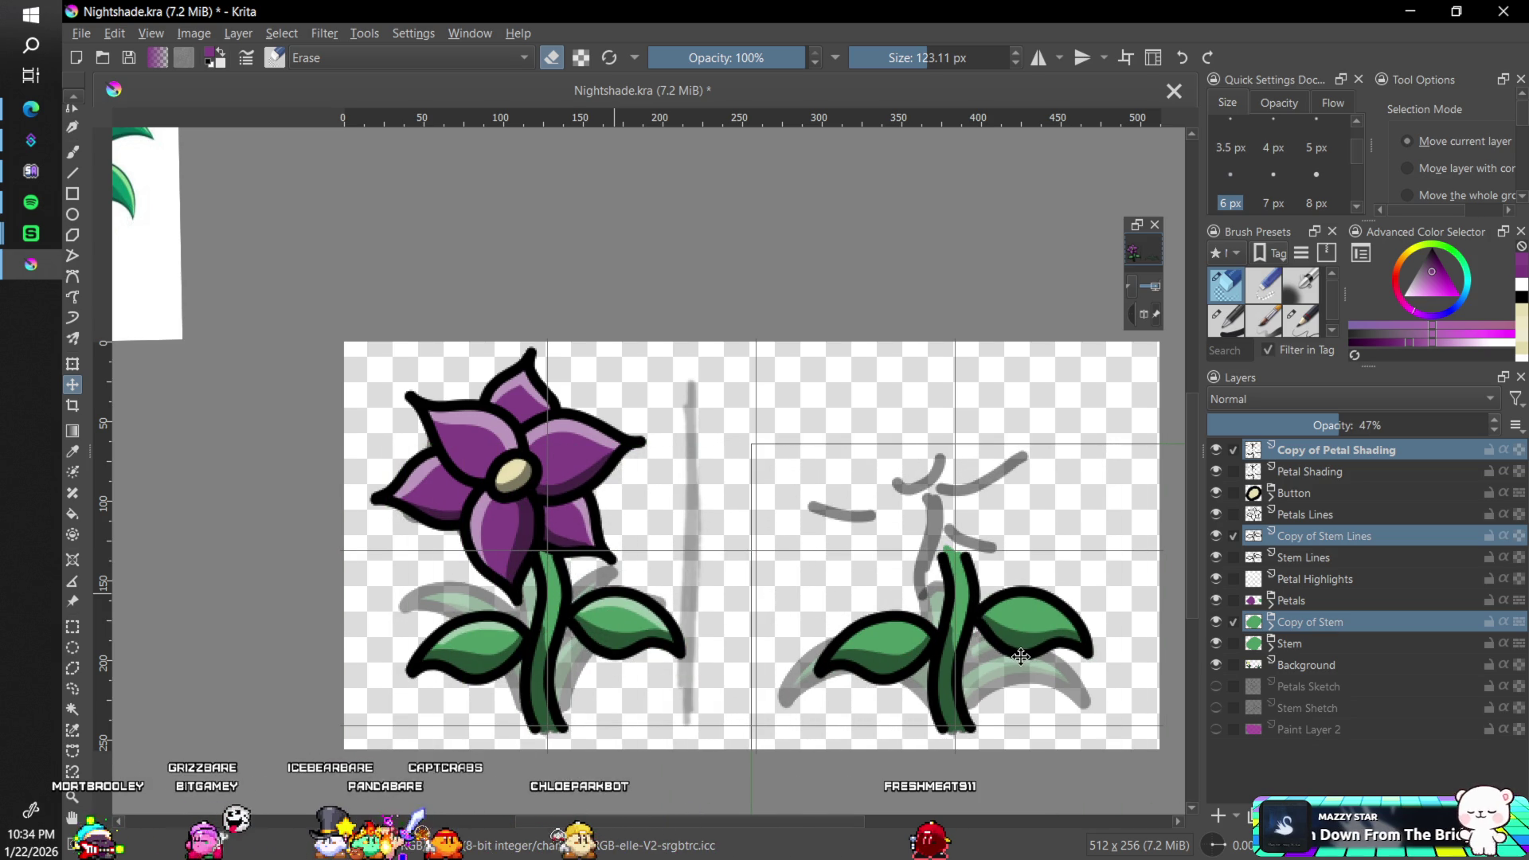
pyautogui.click(1283, 446)
pyautogui.moveTo(1260, 473)
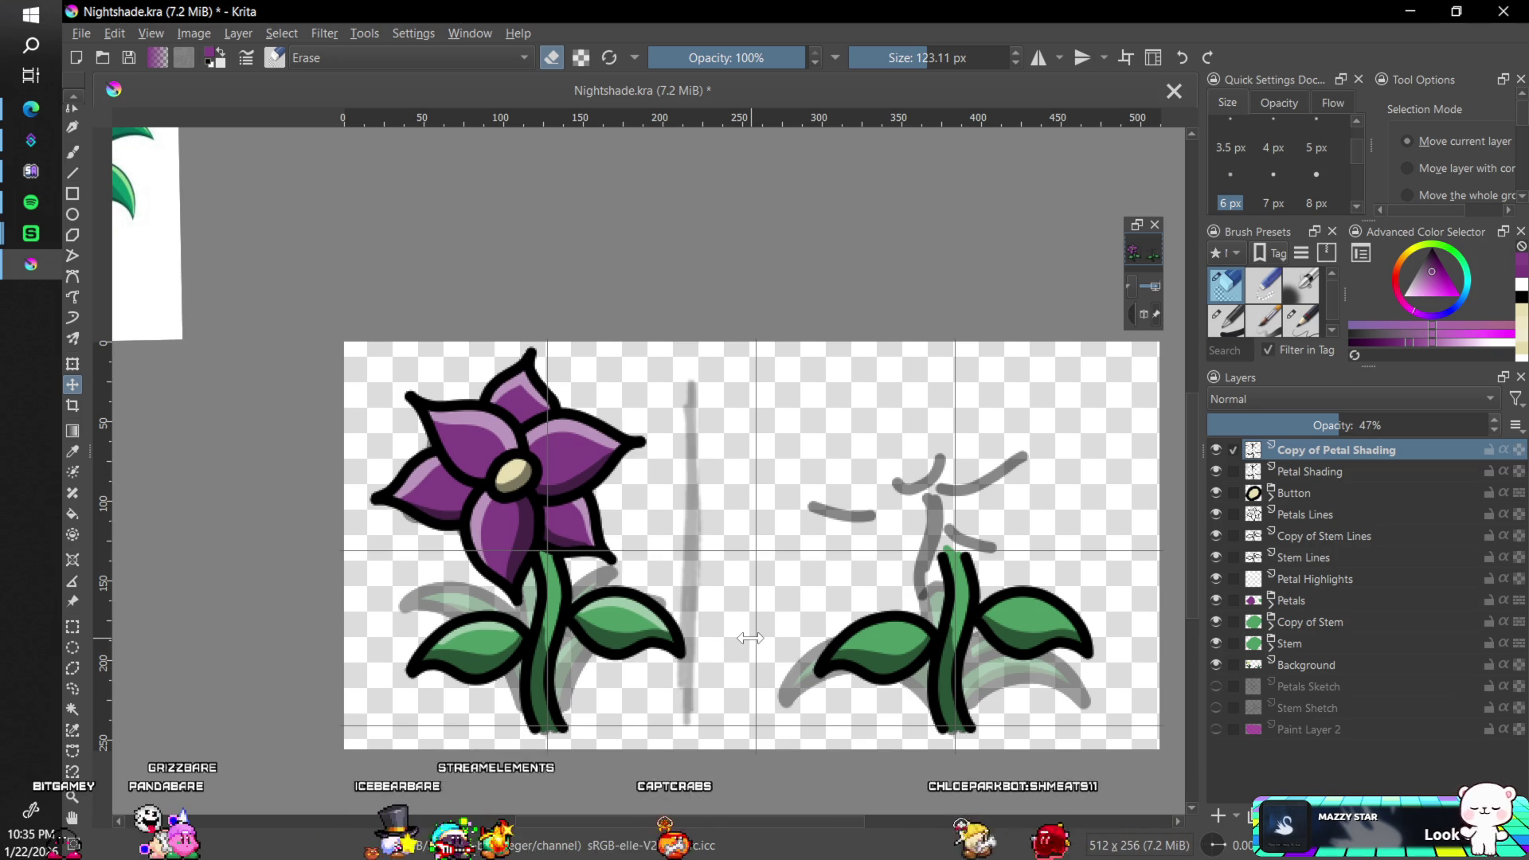
pyautogui.scroll(-1, 1189, 478)
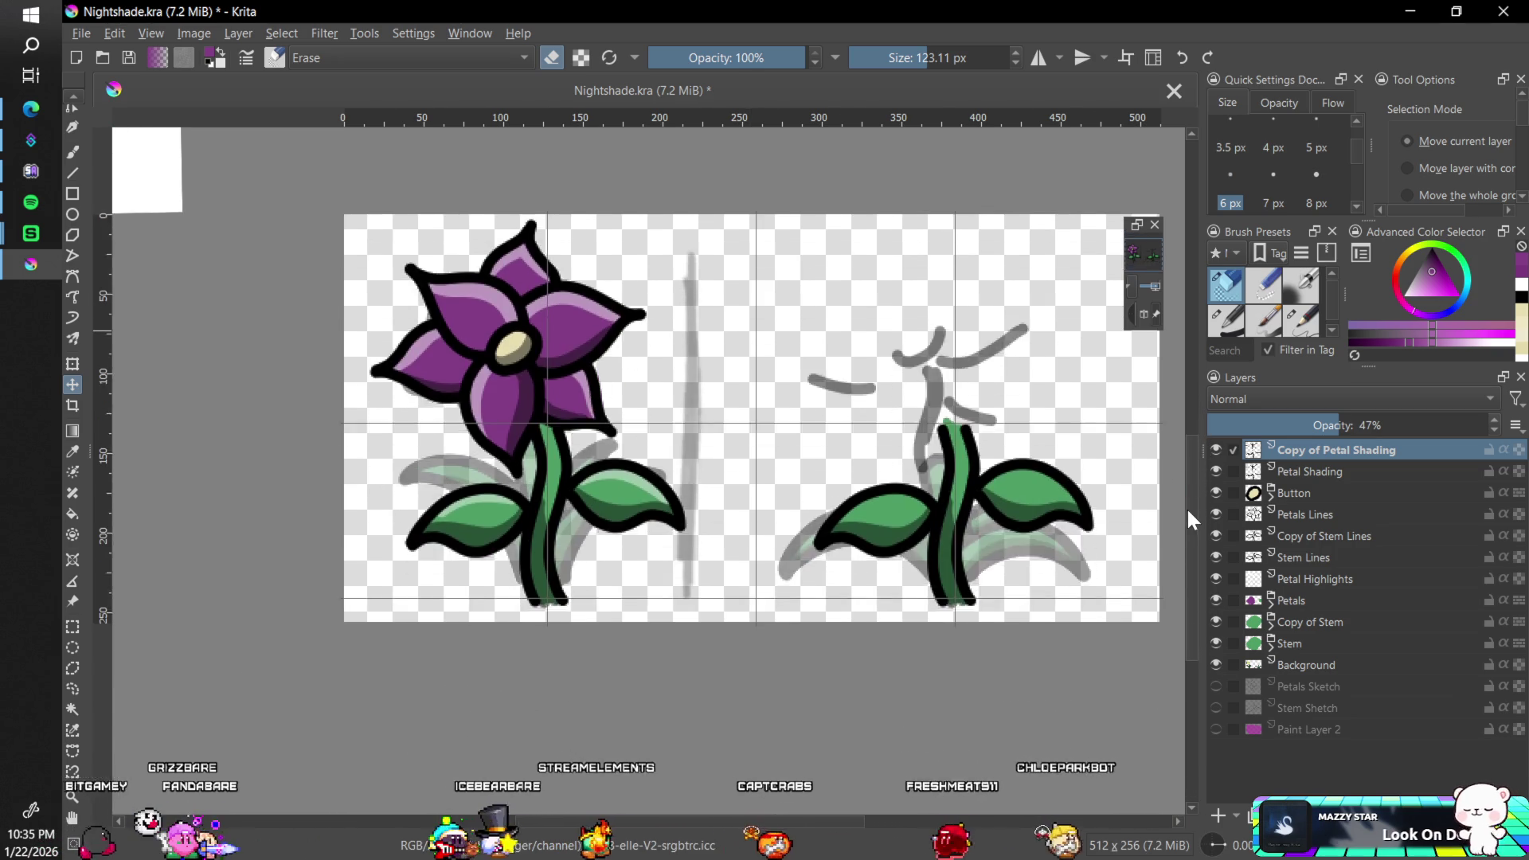
# - Erase the grey sketch strokes above the right-hand stem with an eraser of about 14 px
pyautogui.press('+')
pyautogui.moveTo(1045, 602)
pyautogui.mouseDown()
pyautogui.moveTo(614, 638)
pyautogui.moveTo(683, 570)
pyautogui.mouseUp()
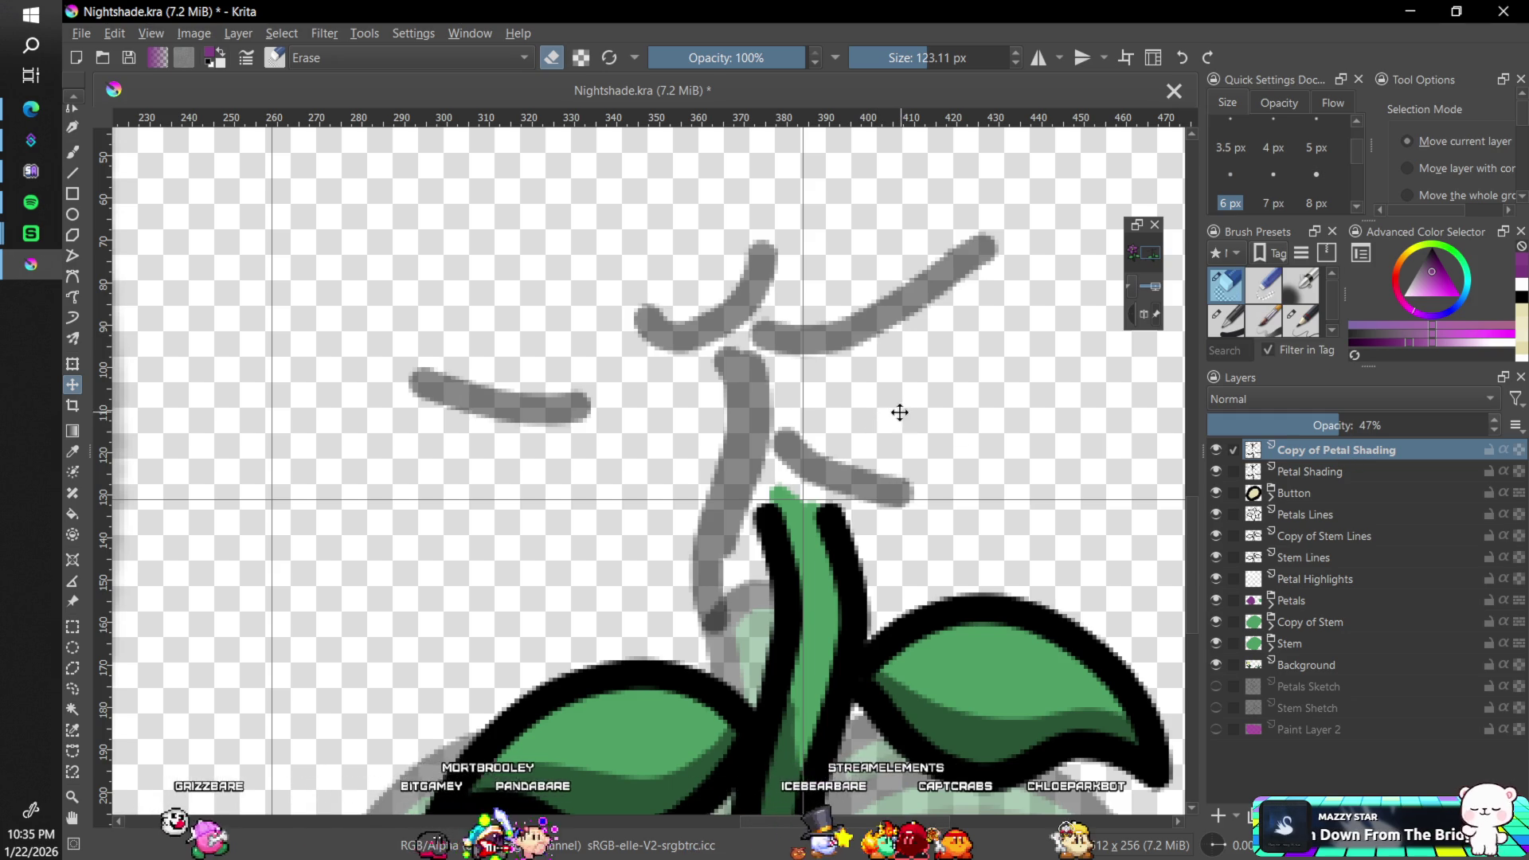
pyautogui.press('b')
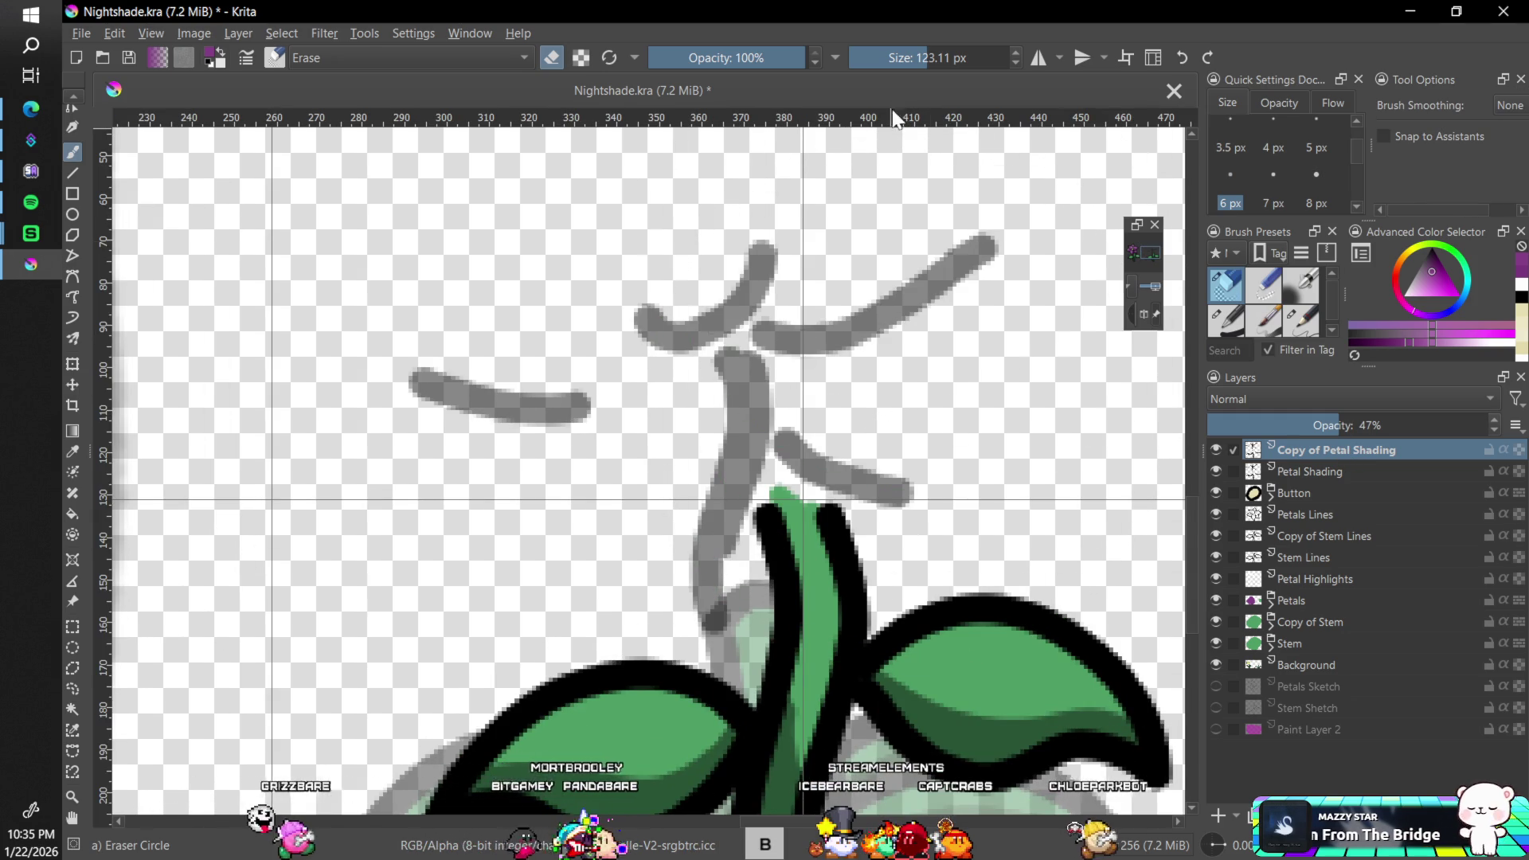
pyautogui.press('[')
pyautogui.press('[')
pyautogui.press('[')
pyautogui.moveTo(752, 245)
pyautogui.mouseDown()
pyautogui.moveTo(771, 251)
pyautogui.moveTo(716, 330)
pyautogui.mouseUp()
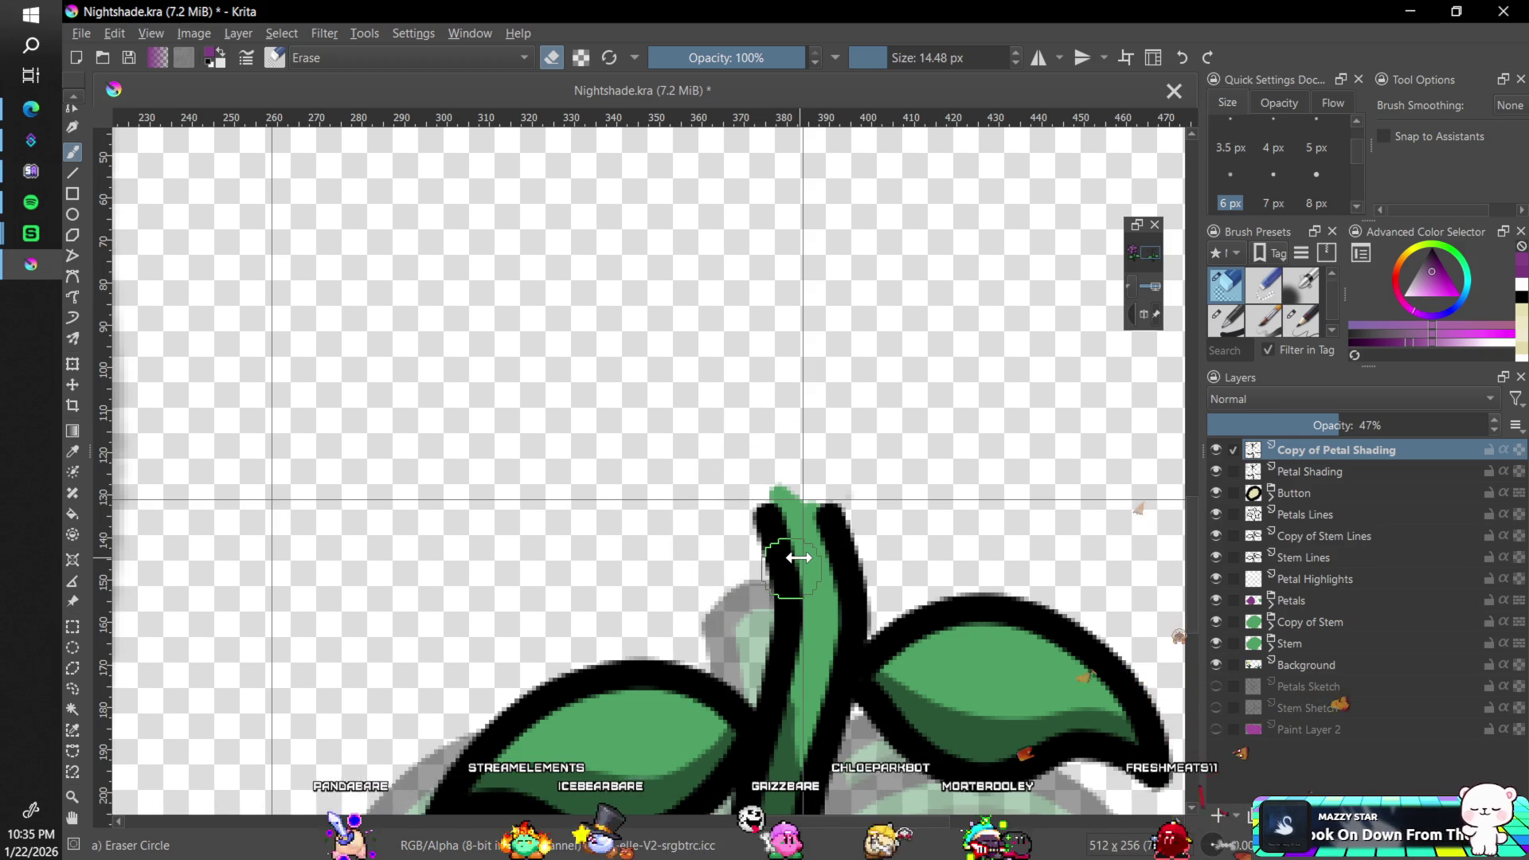
# - Hide the Background layer's grey shadows and zoom back in on the right-hand stem
pyautogui.press('-')
pyautogui.press('-')
pyautogui.press('-')
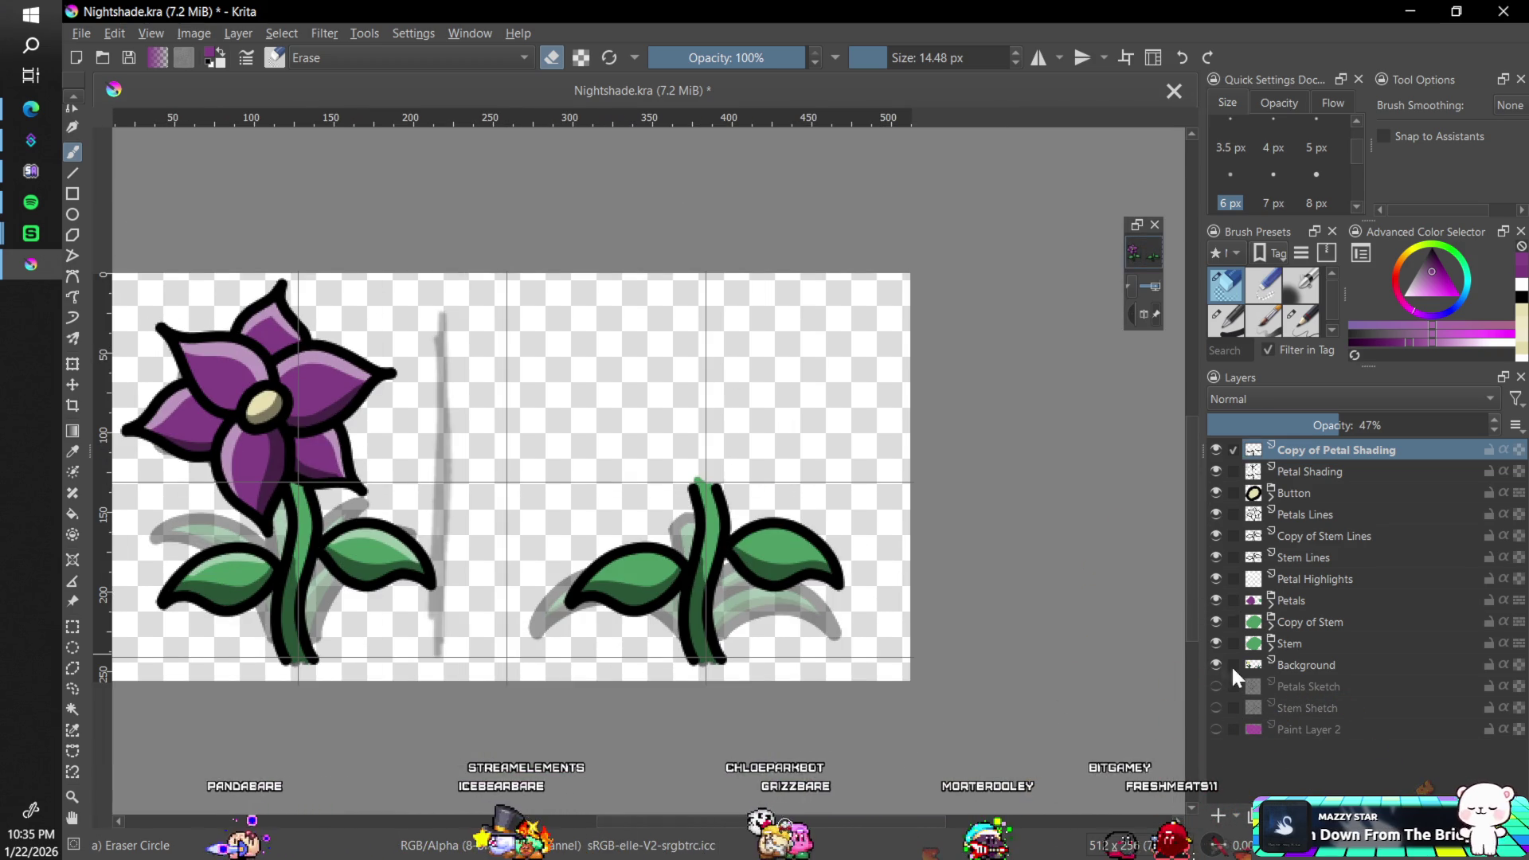
pyautogui.click(1217, 665)
pyautogui.press('+')
pyautogui.press('-')
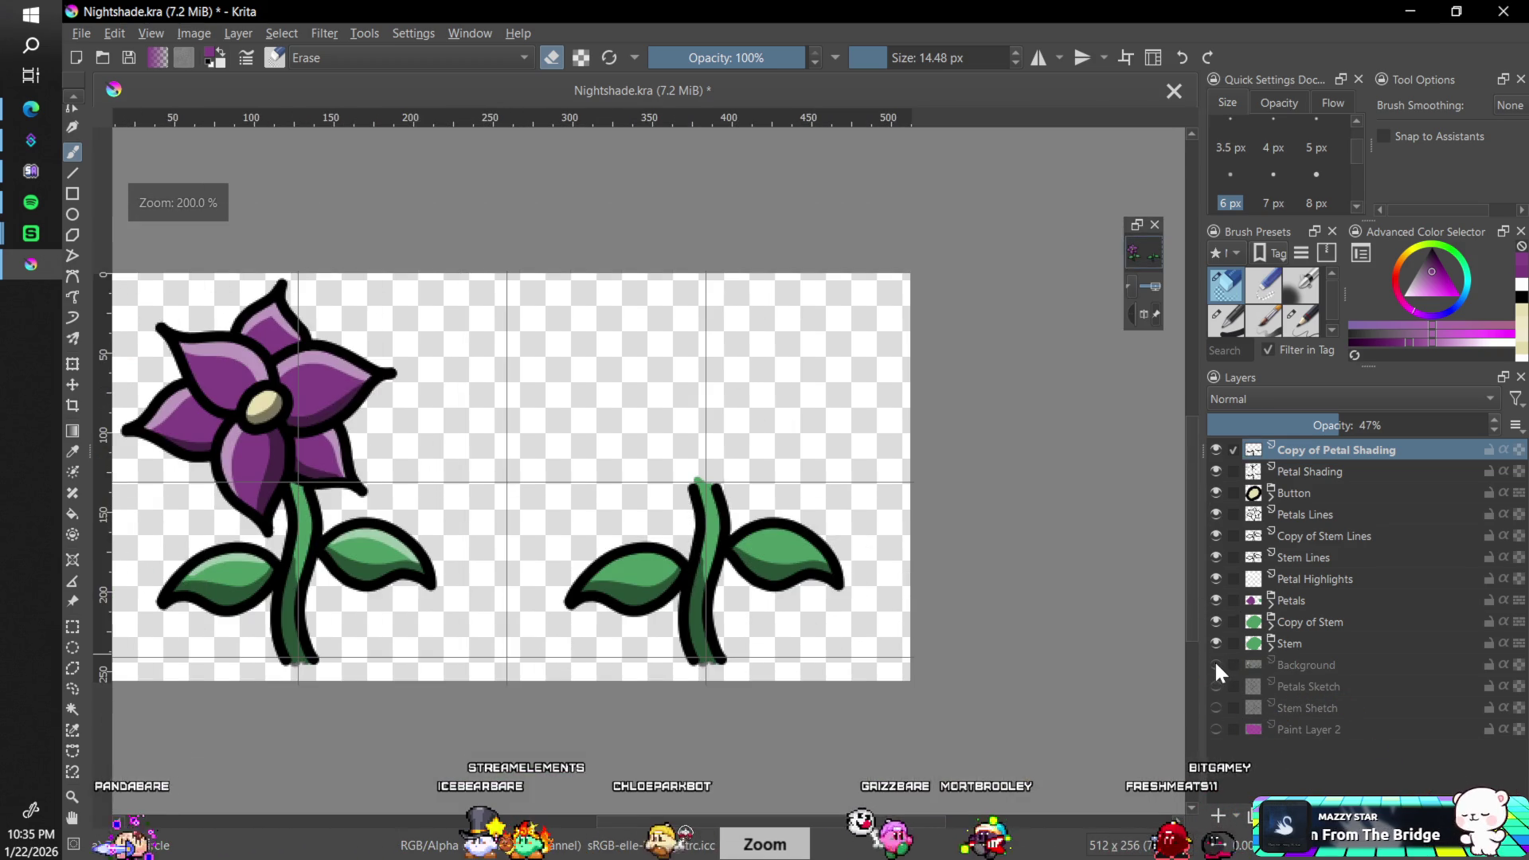
pyautogui.press('+')
pyautogui.press('+')
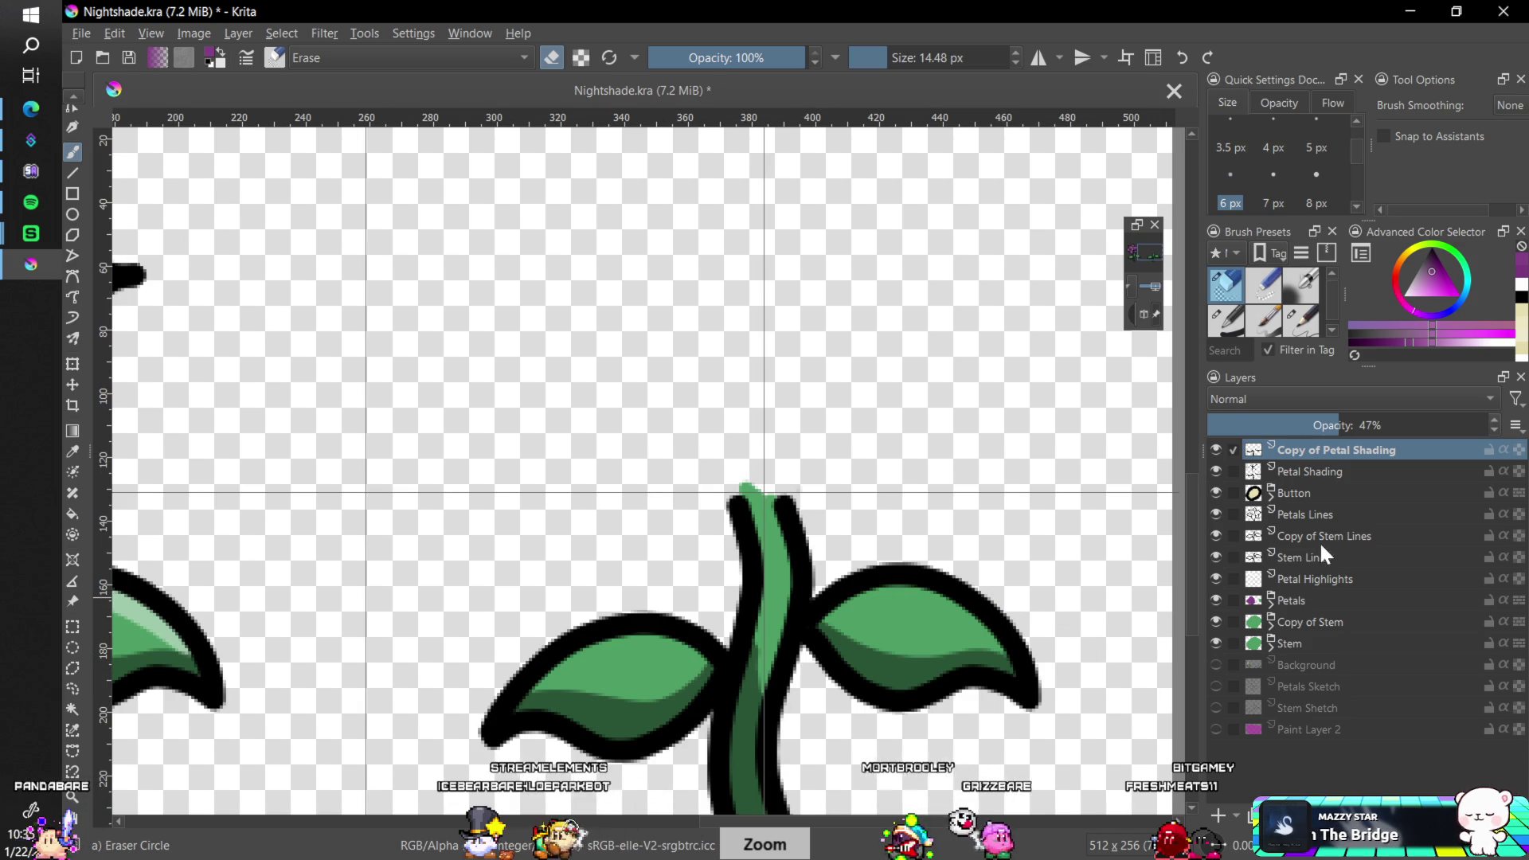
# - On Copy of Stem Lines, draw a black 6 px stabilised outline along the right stem's edge
pyautogui.click(1317, 624)
pyautogui.click(1271, 628)
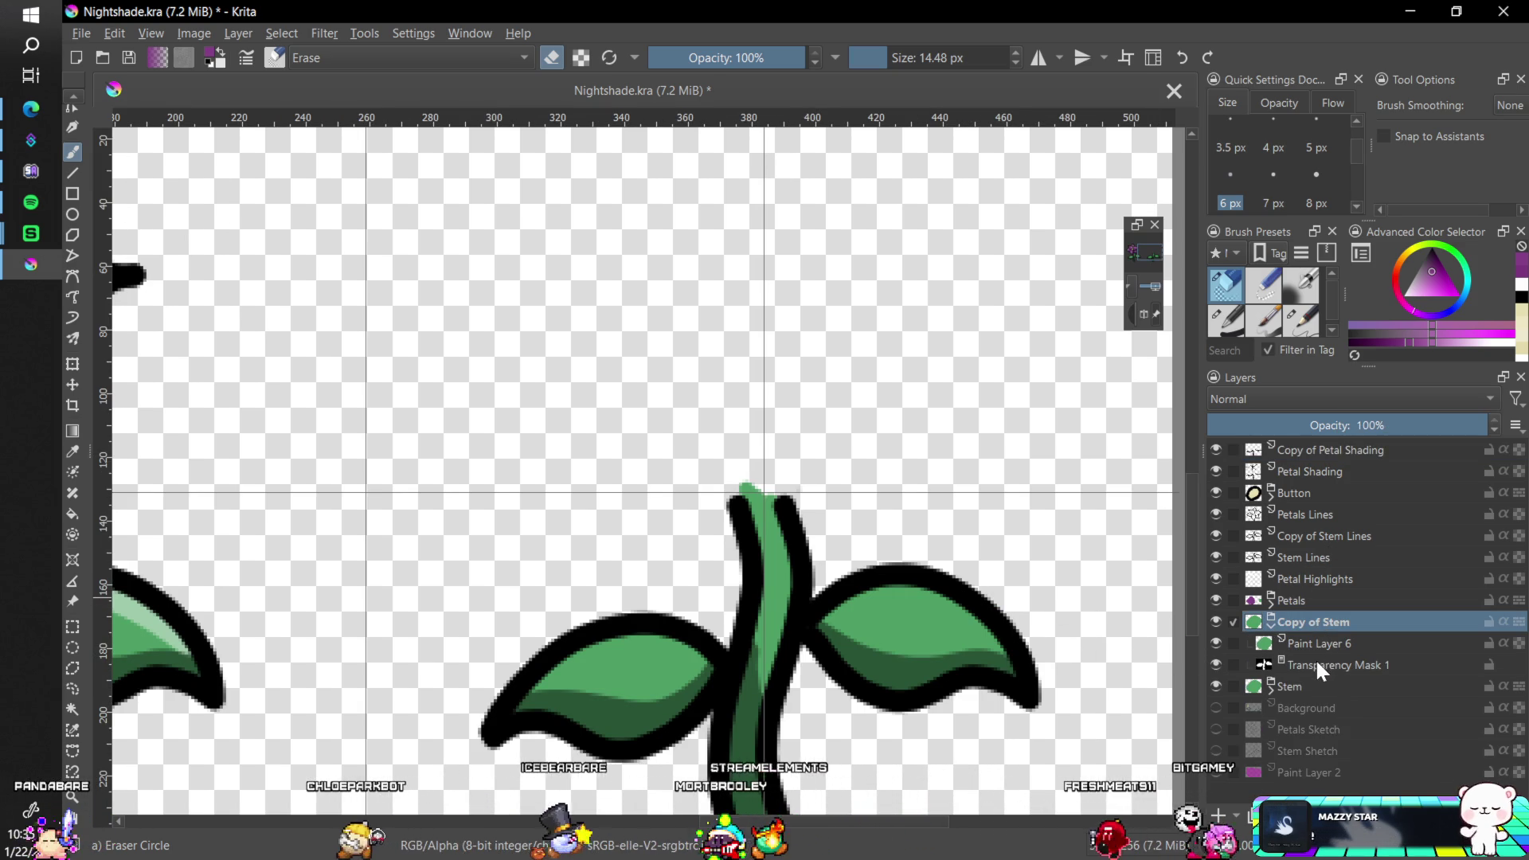
pyautogui.click(1311, 555)
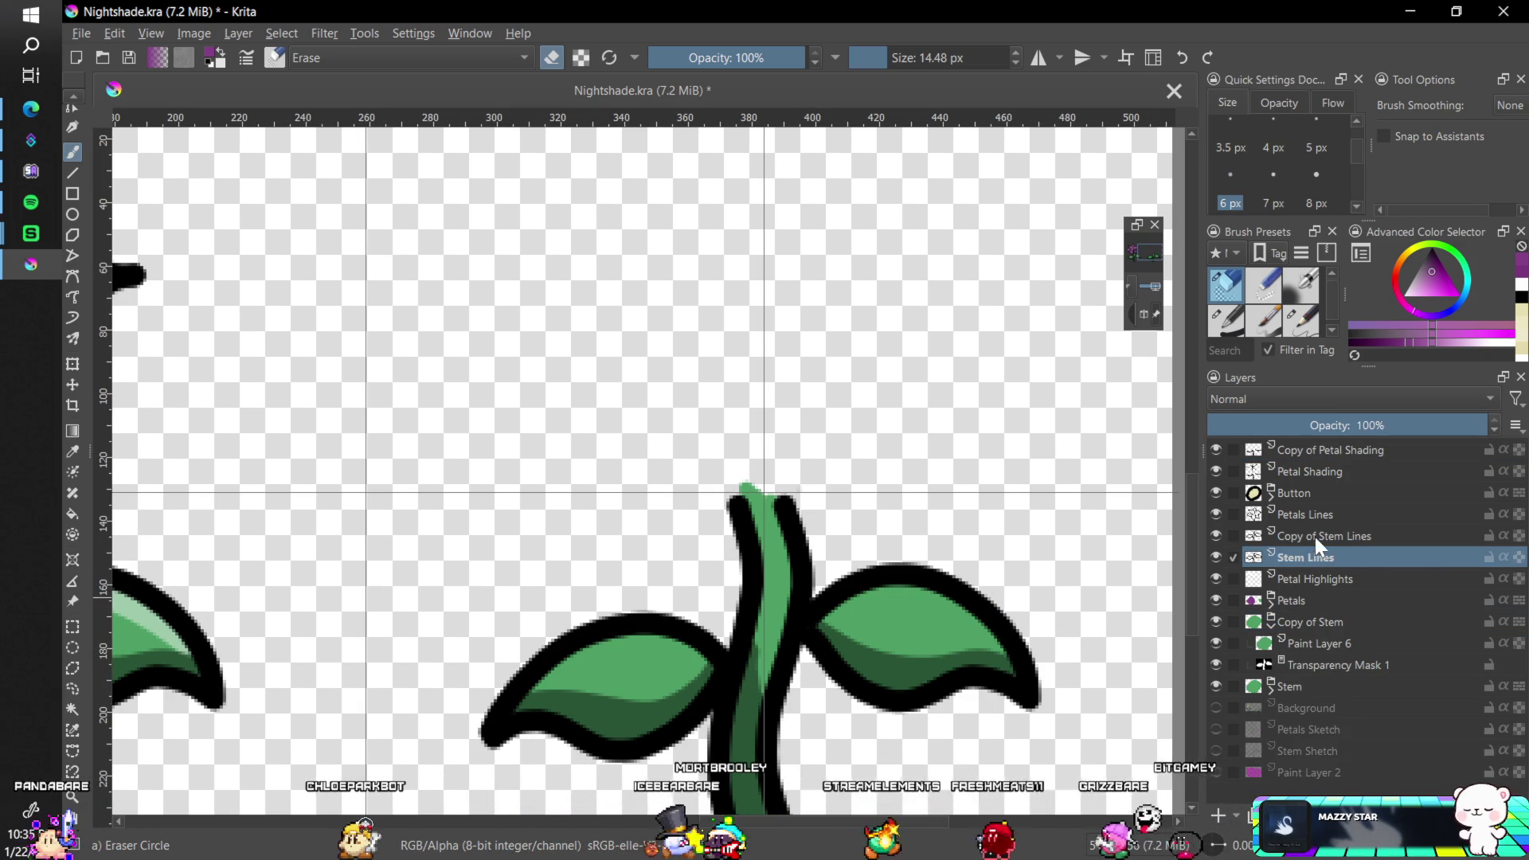
pyautogui.click(1315, 537)
pyautogui.press('d')
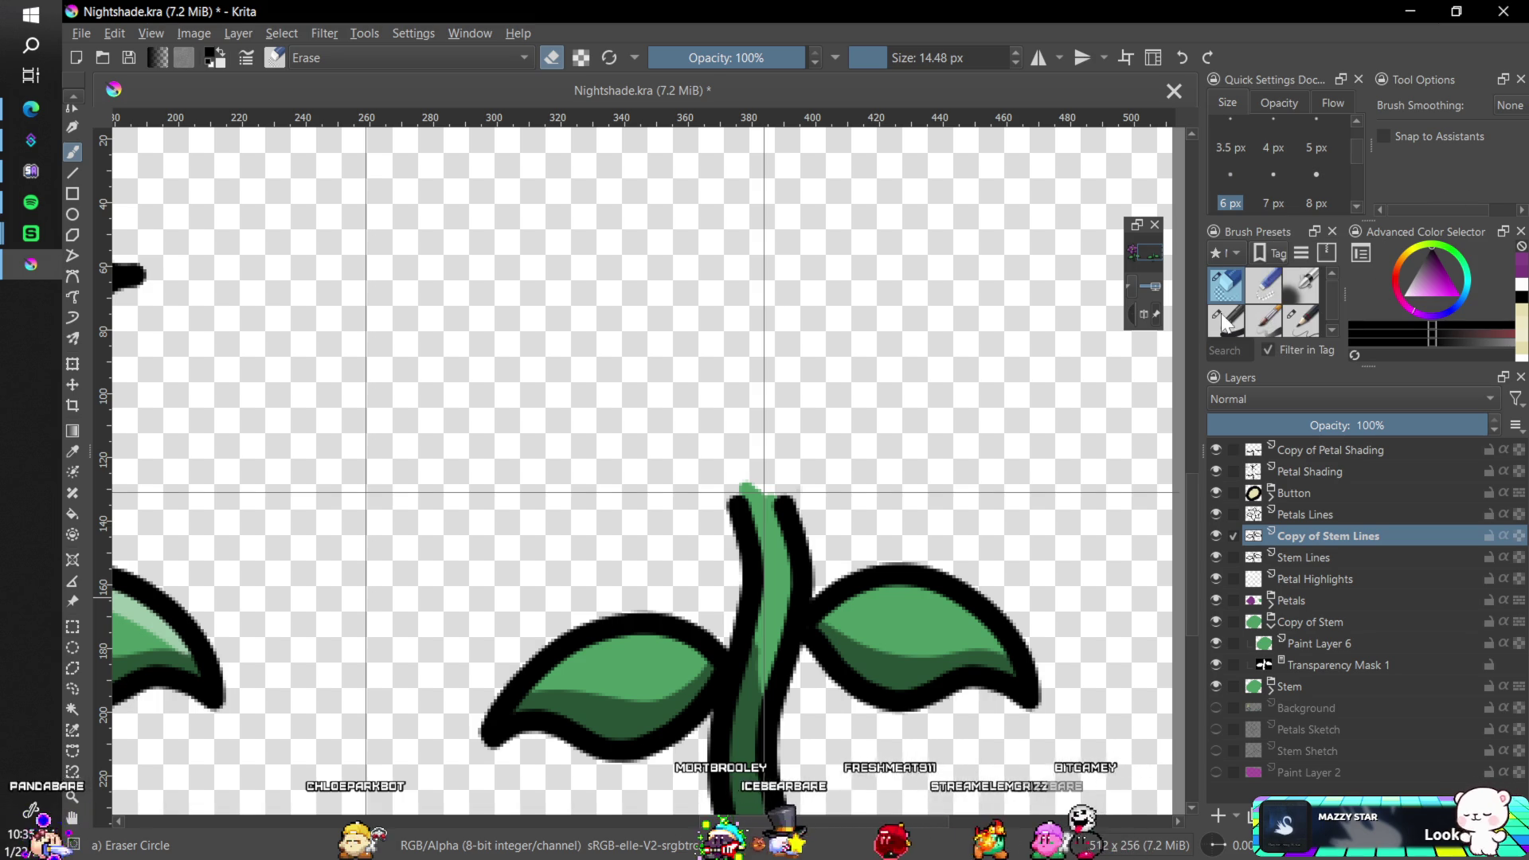
pyautogui.click(1231, 203)
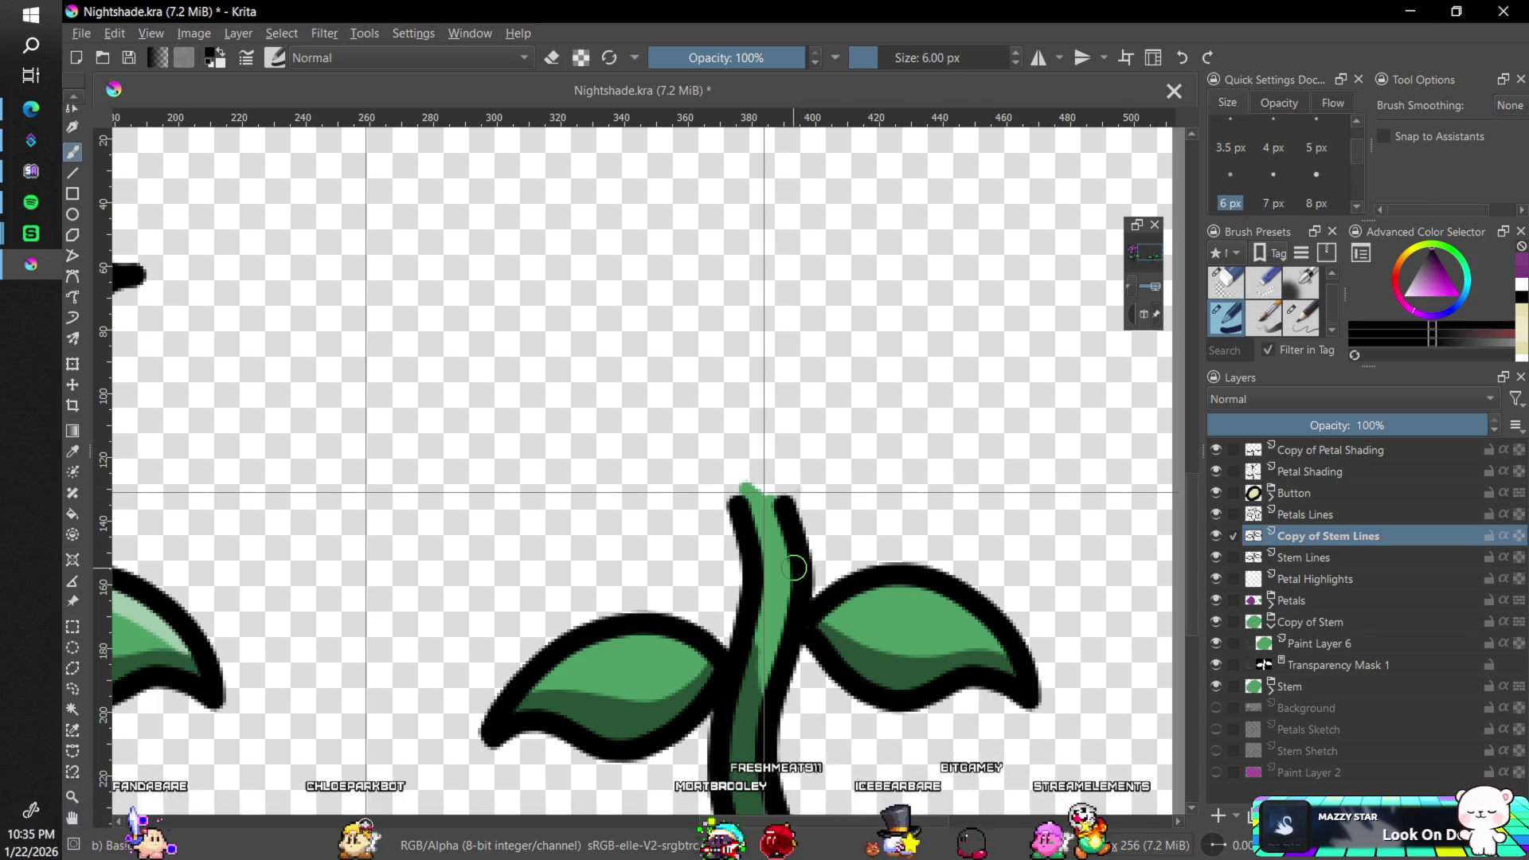
pyautogui.click(1510, 105)
pyautogui.click(1510, 160)
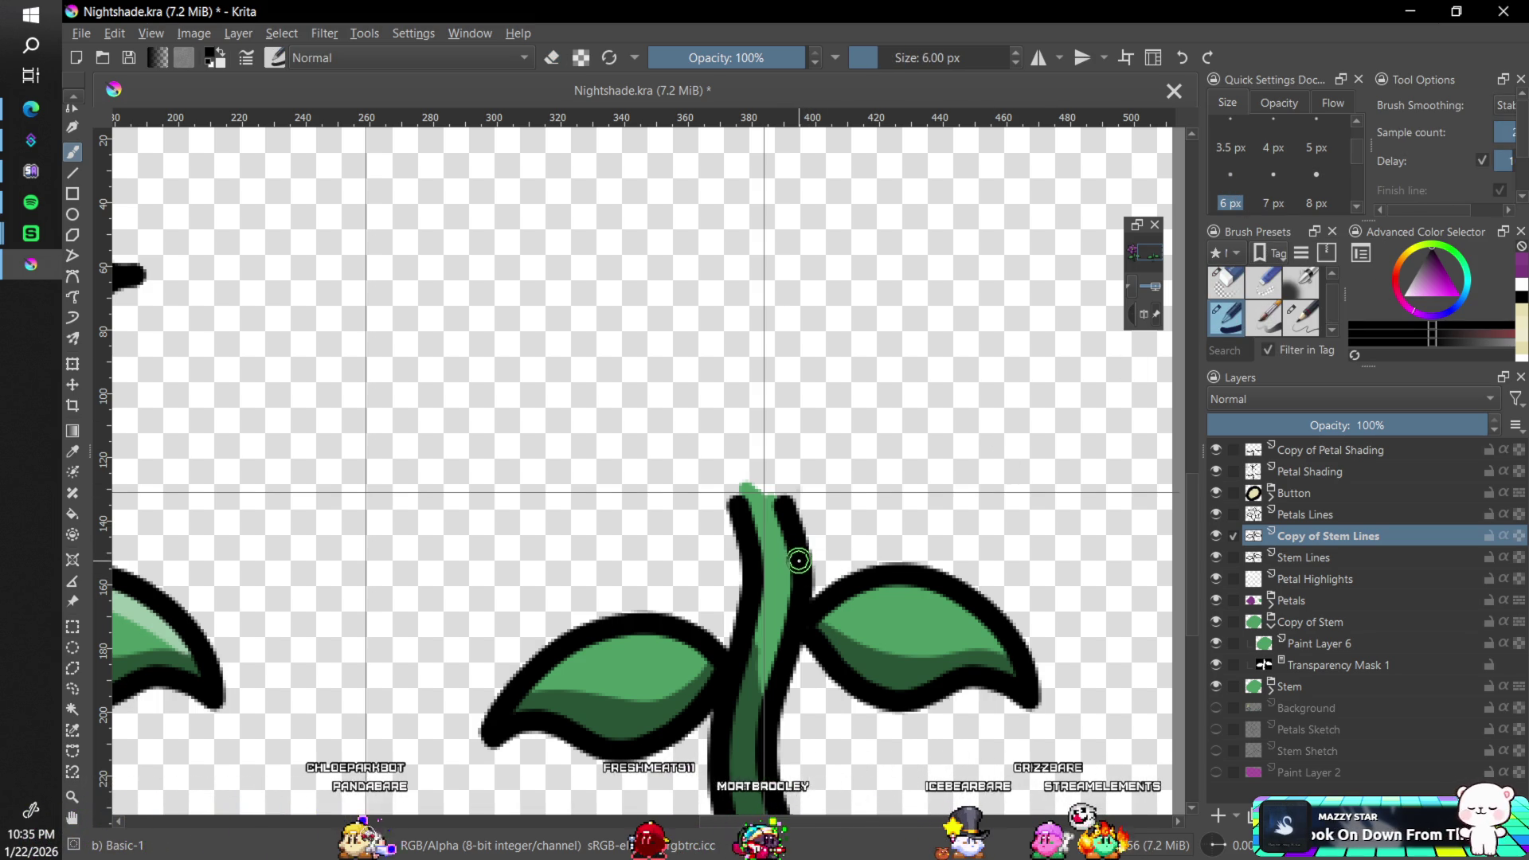
pyautogui.moveTo(796, 563); pyautogui.dragTo(752, 593)
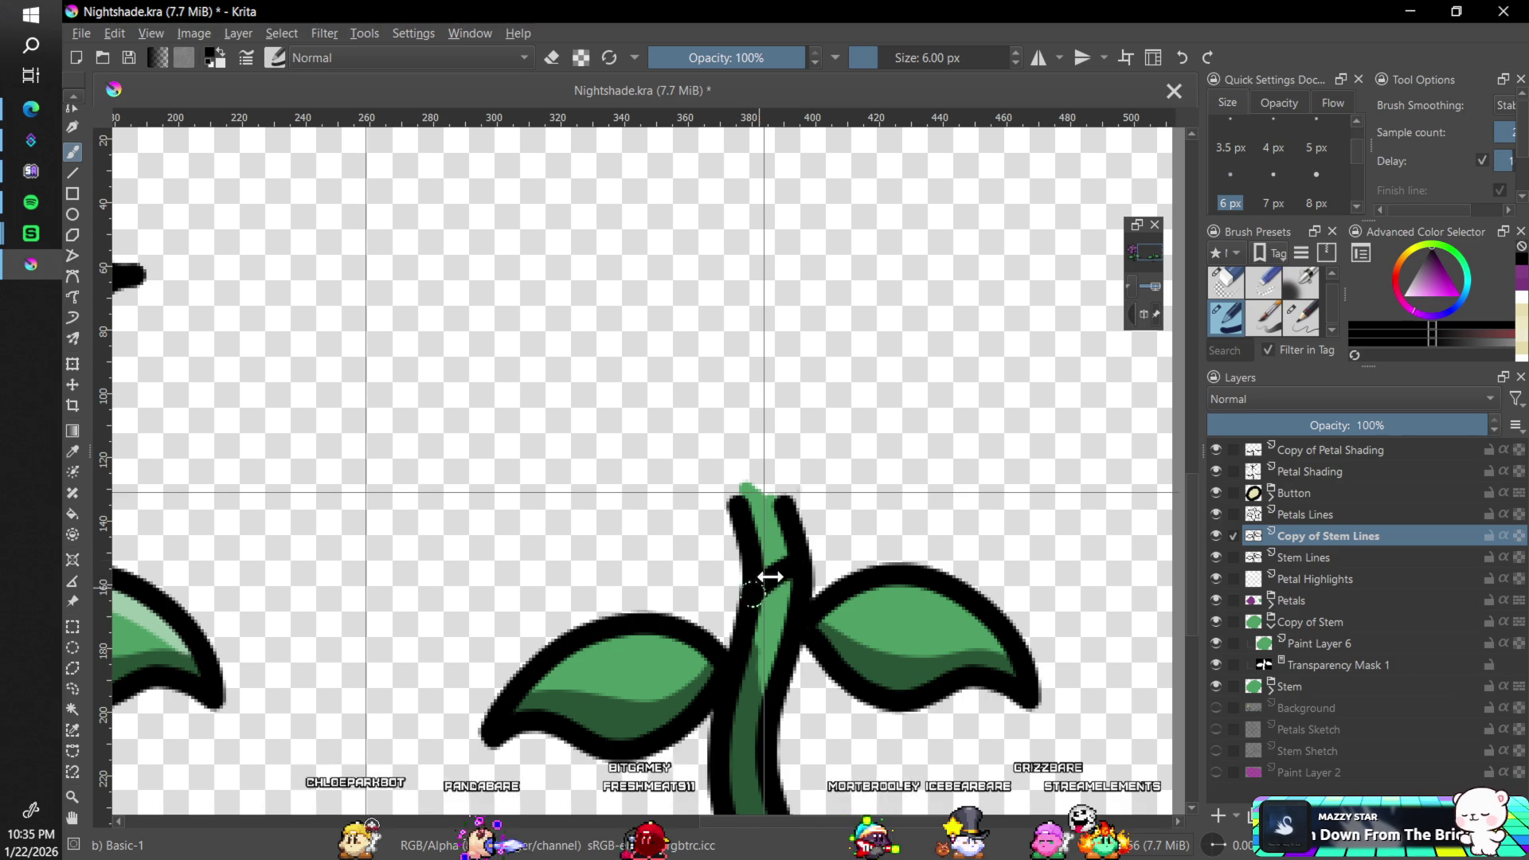
# - Trim the stray outline dashes above the stem with the circular eraser
pyautogui.click(1342, 664)
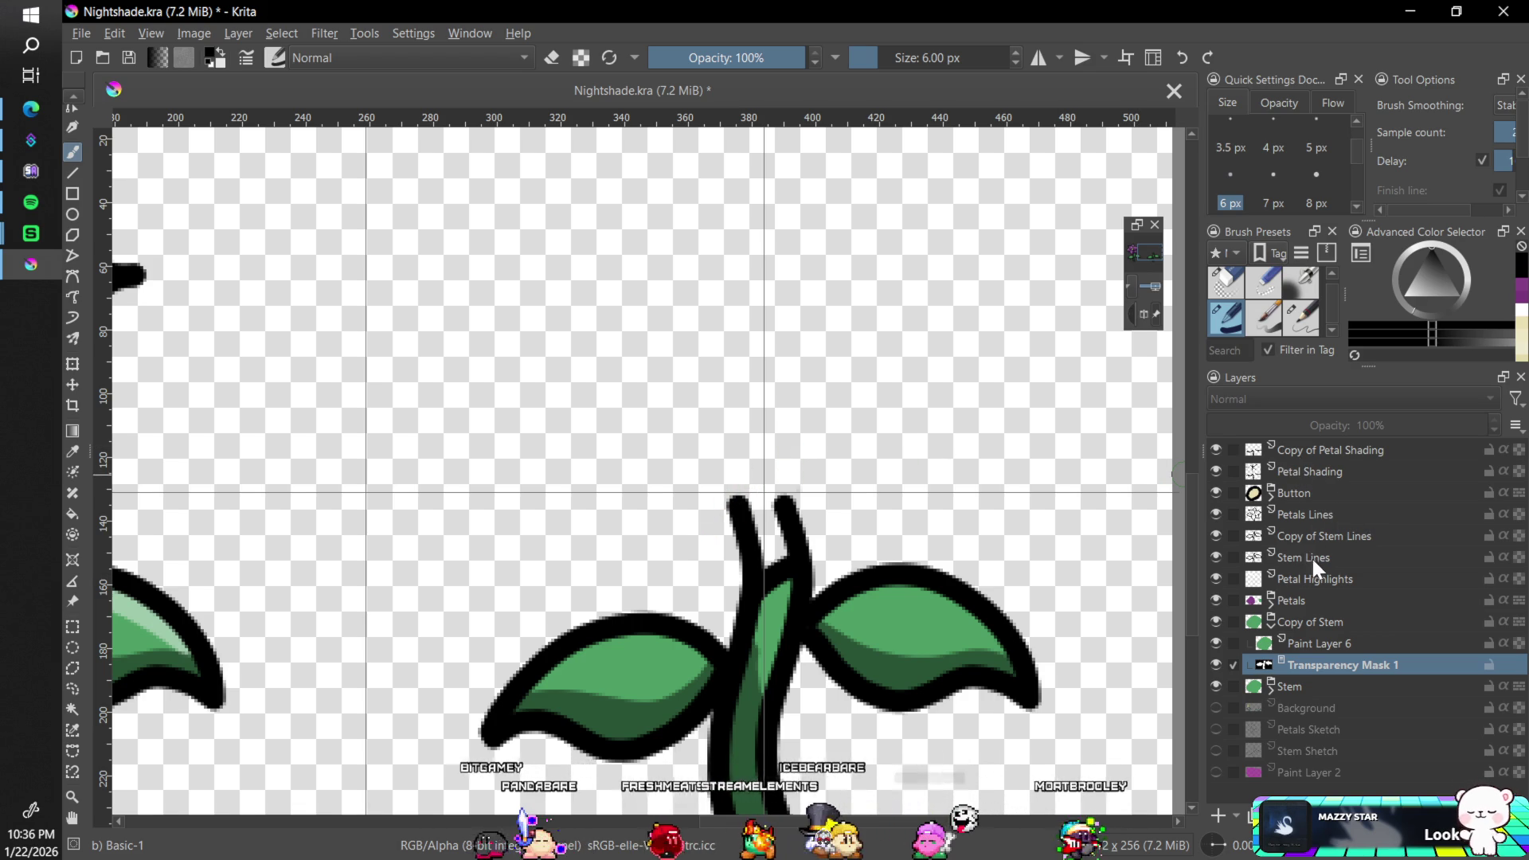
pyautogui.click(1314, 536)
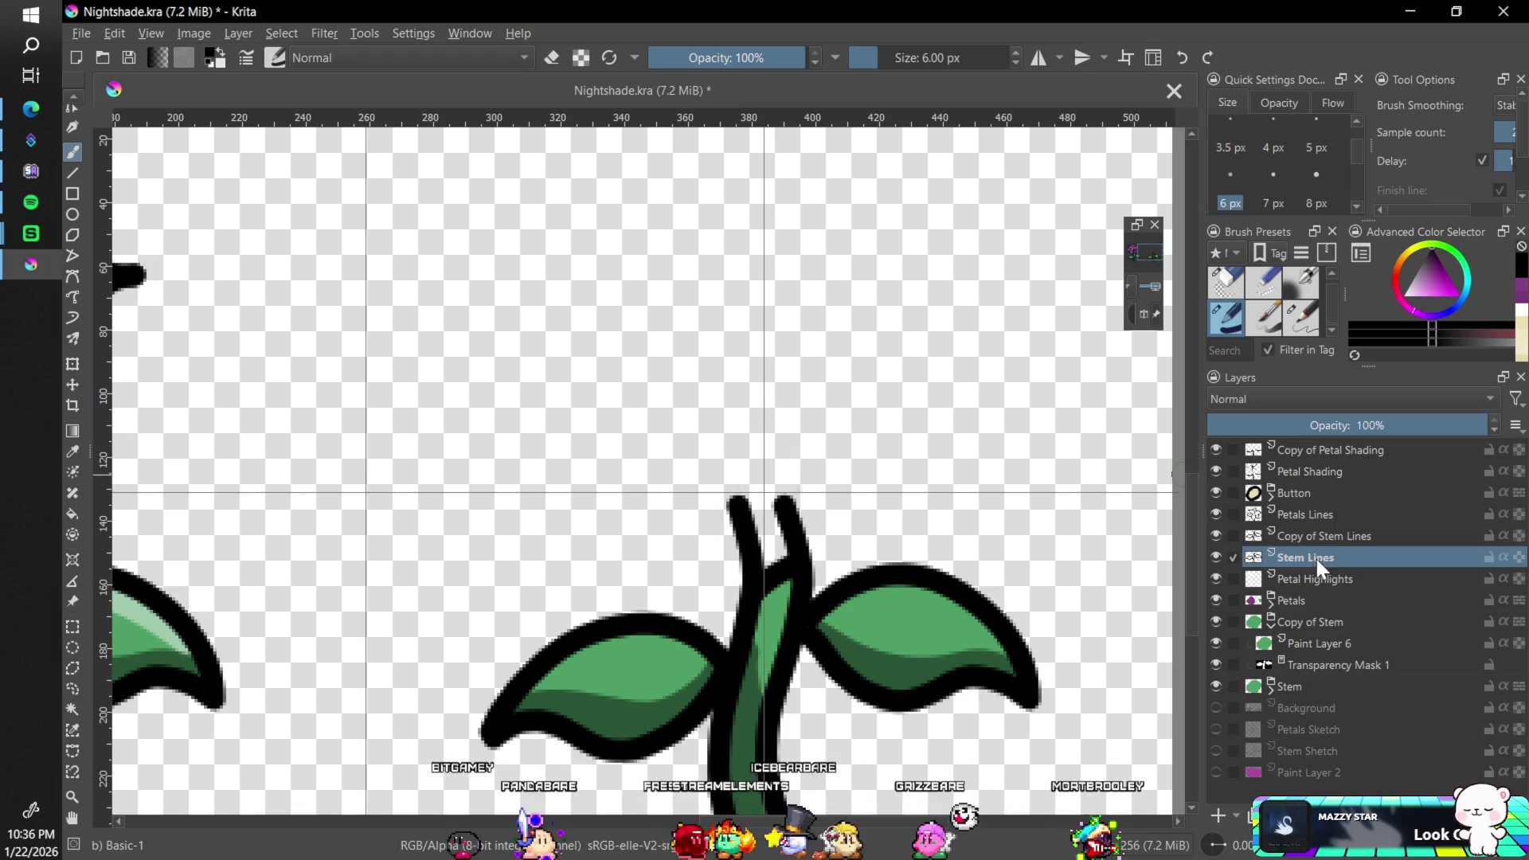
pyautogui.click(1226, 284)
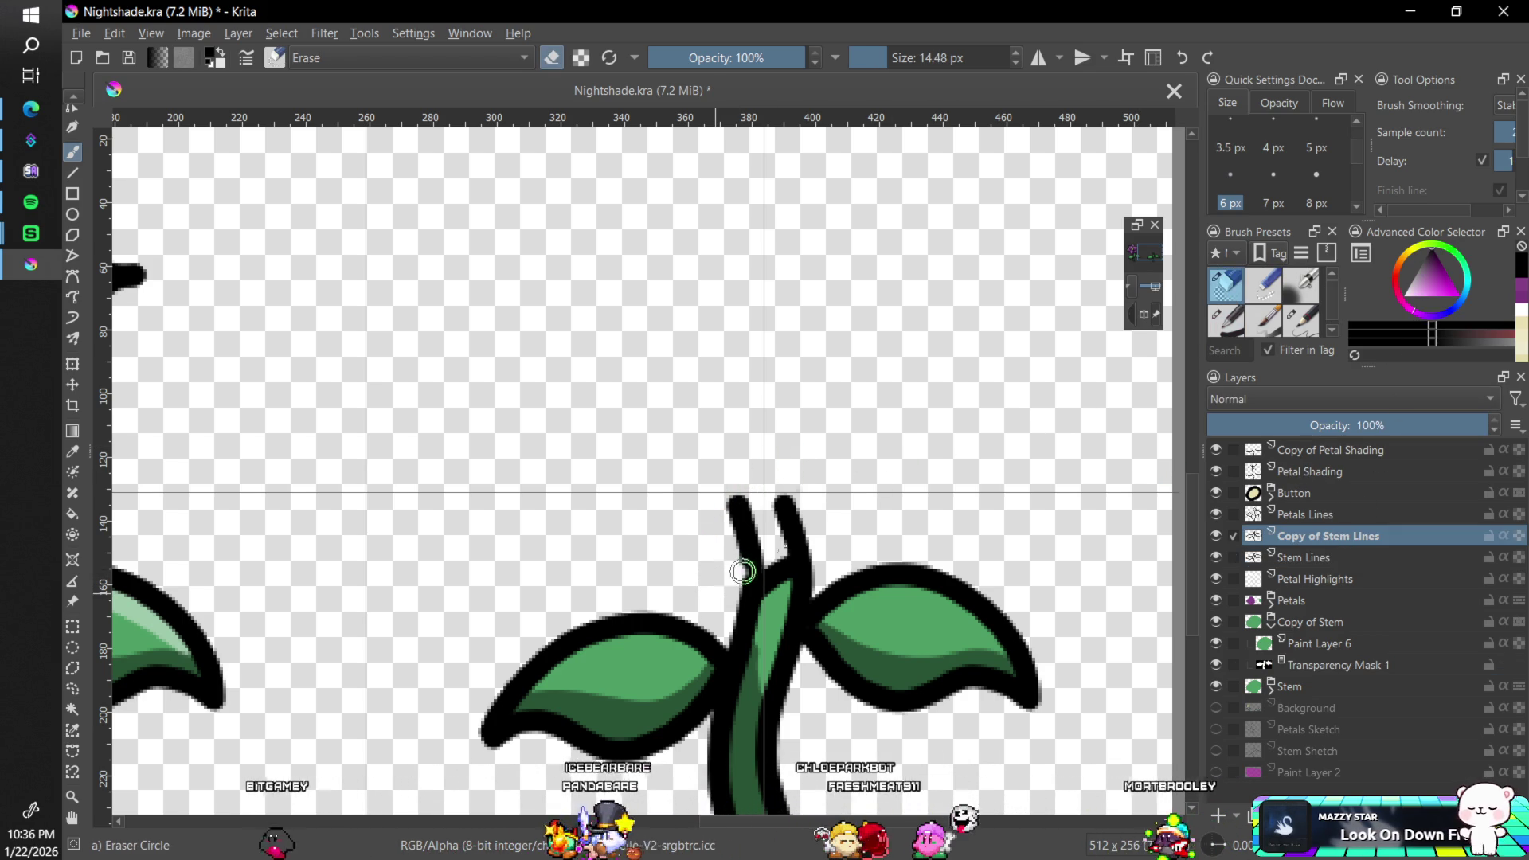
pyautogui.moveTo(742, 550)
pyautogui.mouseDown()
pyautogui.moveTo(793, 523)
pyautogui.moveTo(737, 510)
pyautogui.moveTo(780, 477)
pyautogui.mouseUp()
# - Save Nightshade.kra with the view at 100%
pyautogui.scroll(-6, 850, 499)
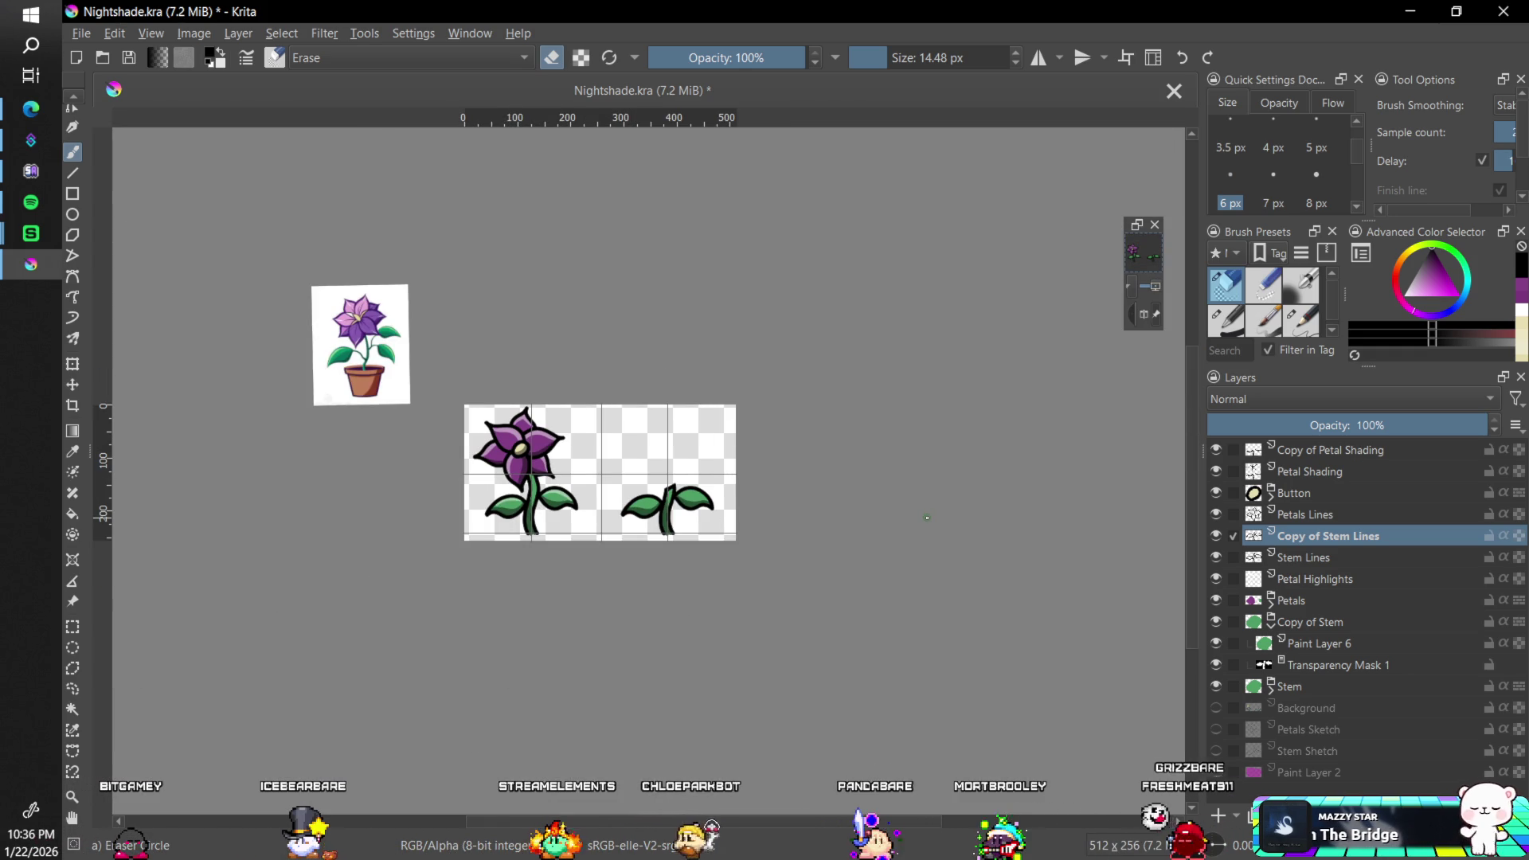
pyautogui.press('1')
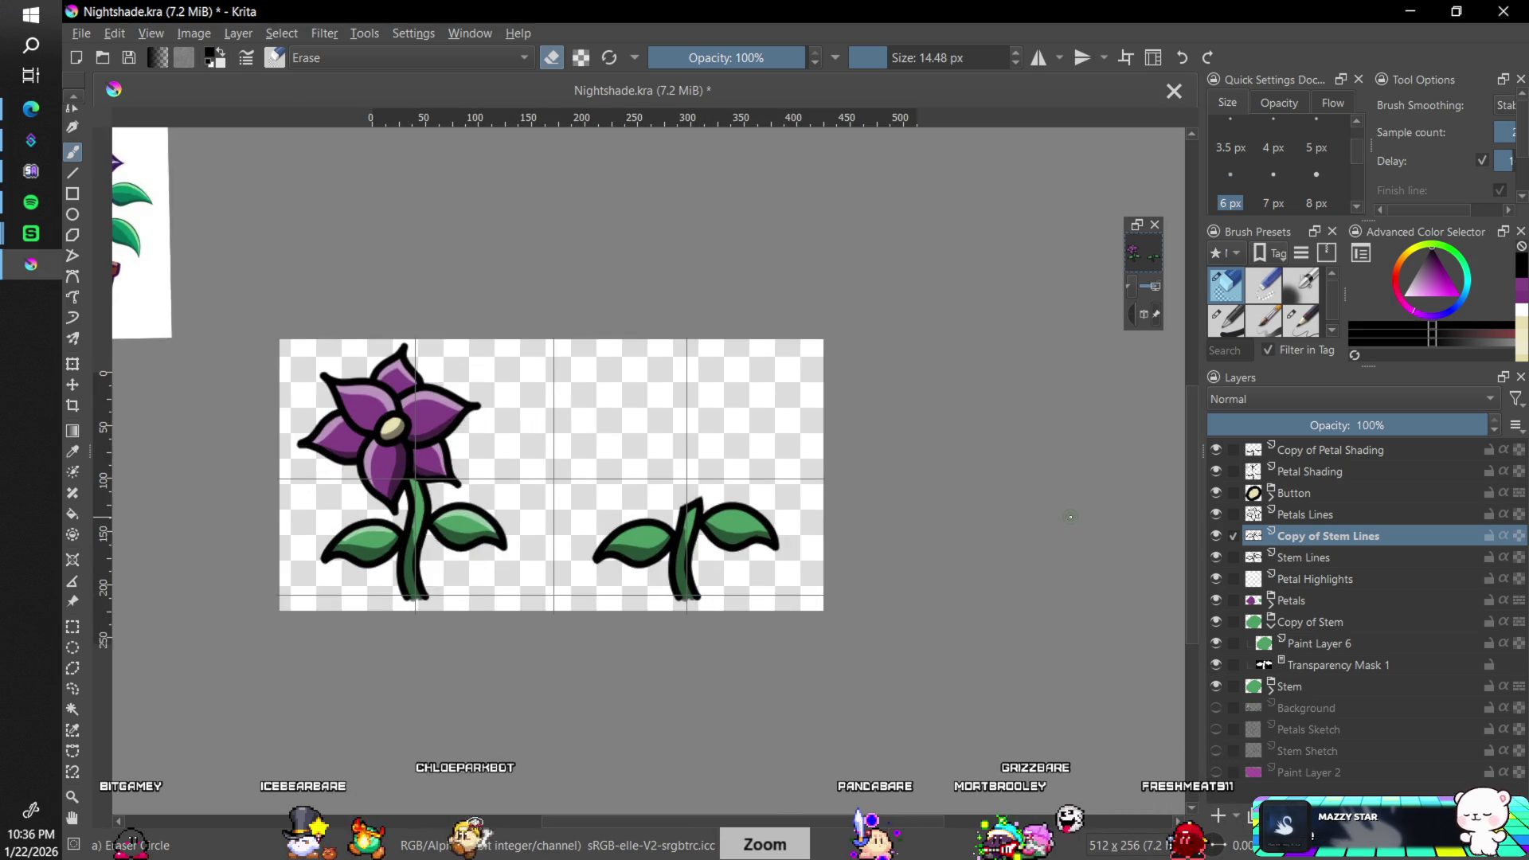
pyautogui.press('+')
pyautogui.press('+')
pyautogui.press('1')
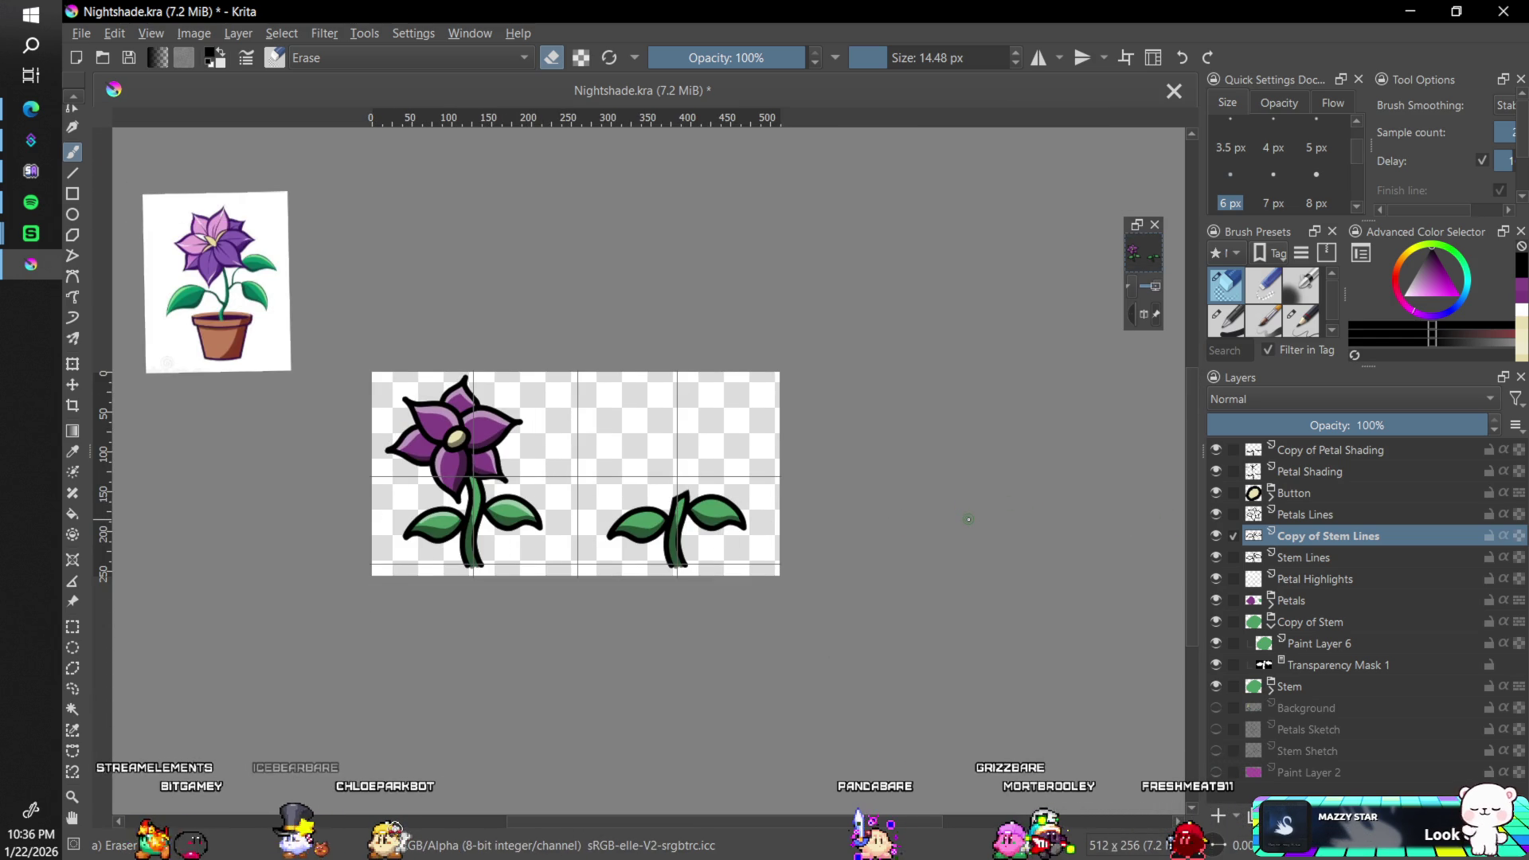
pyautogui.hotkey('ctrl', 's')
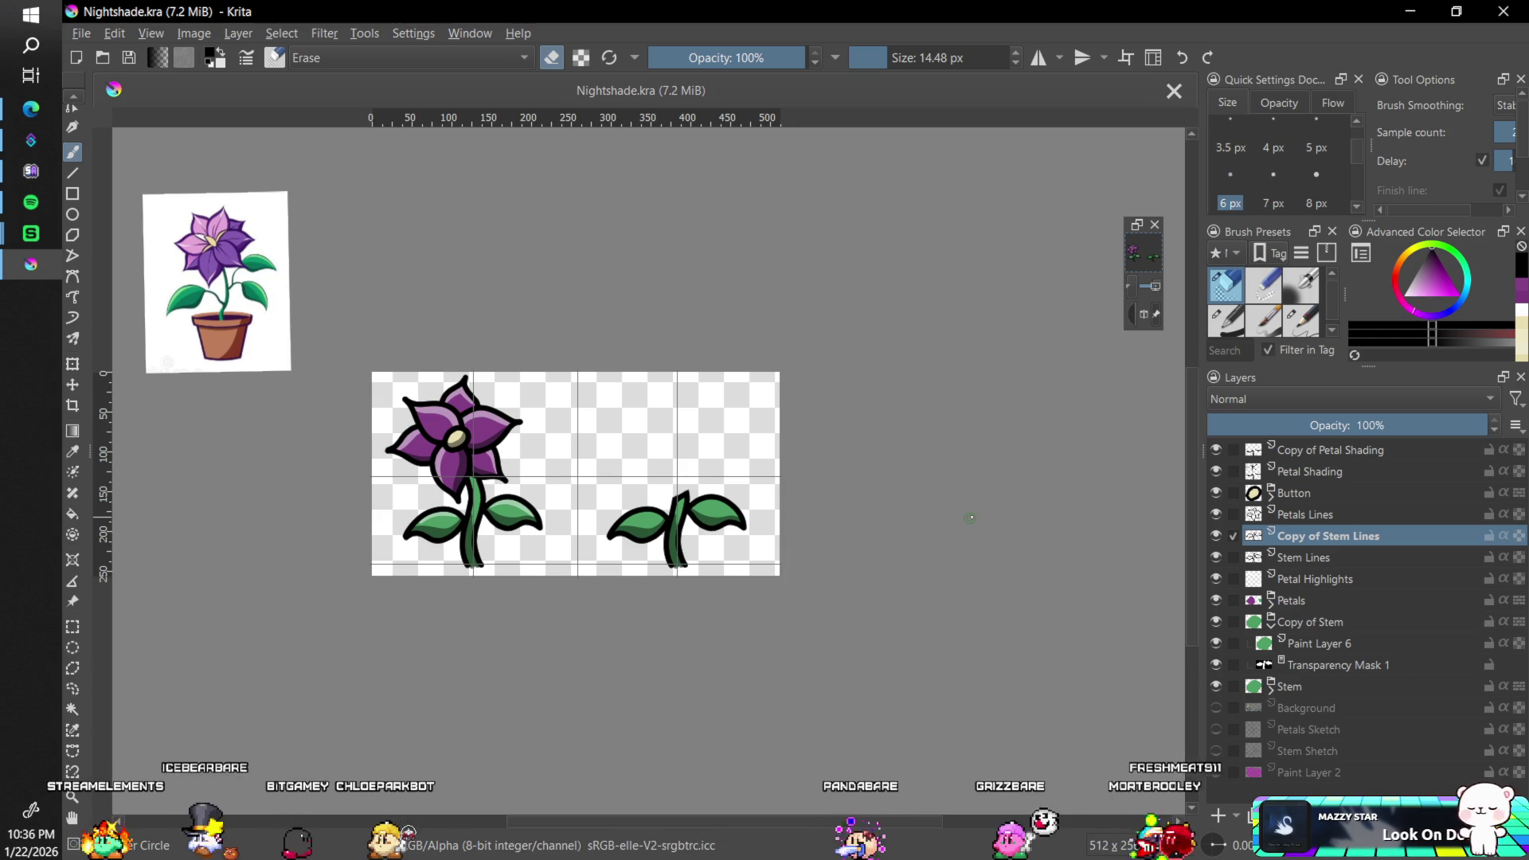
# - Export the sprite sheet as Nightshade.png, replacing the existing file in Assets
pyautogui.click(82, 33)
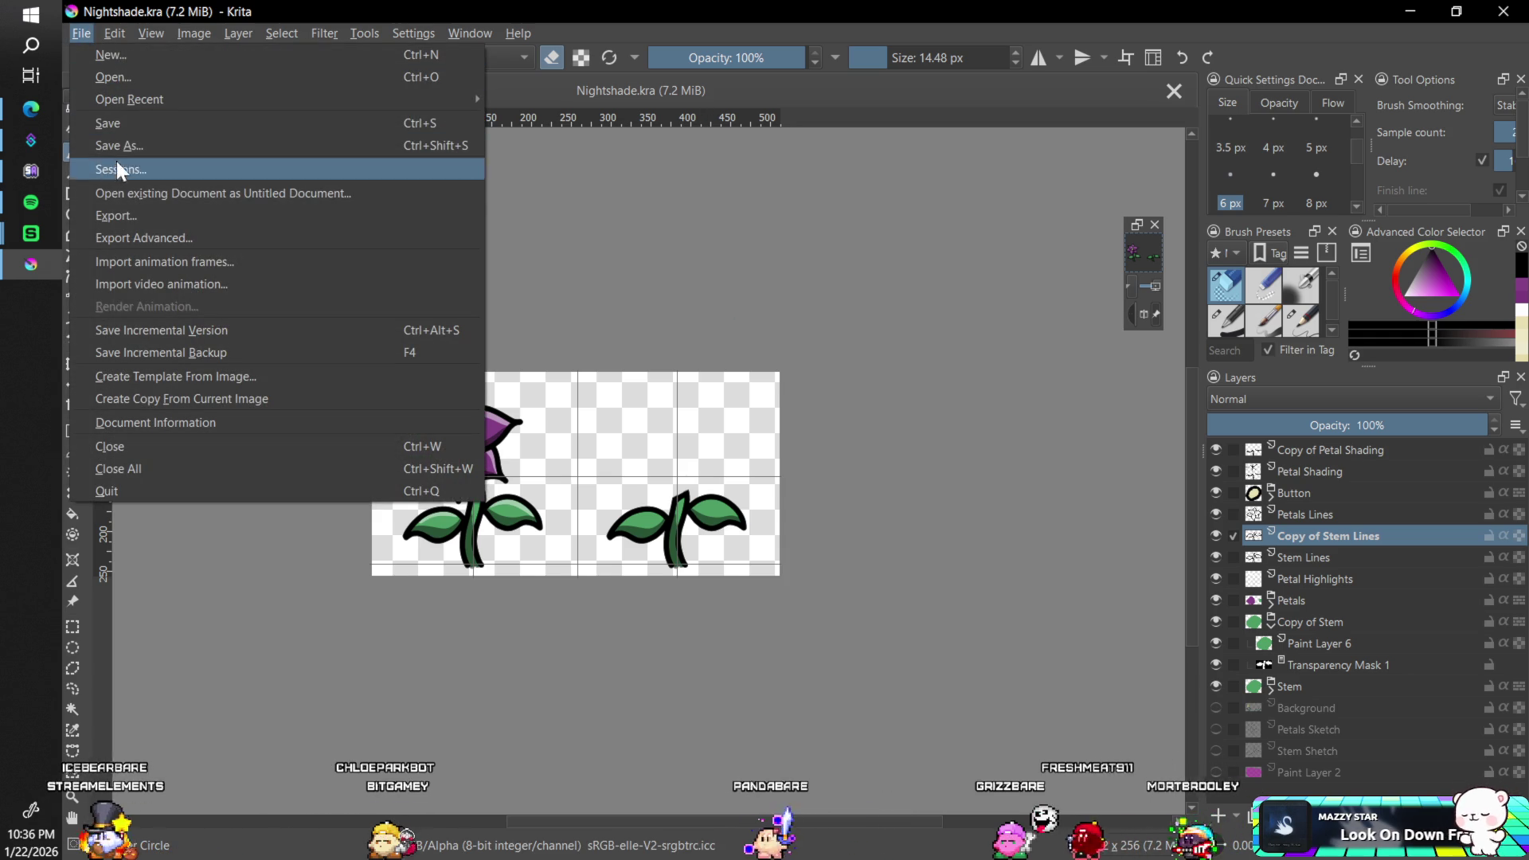
pyautogui.press('Escape')
pyautogui.hotkey('ctrl', 'shift', 'e')
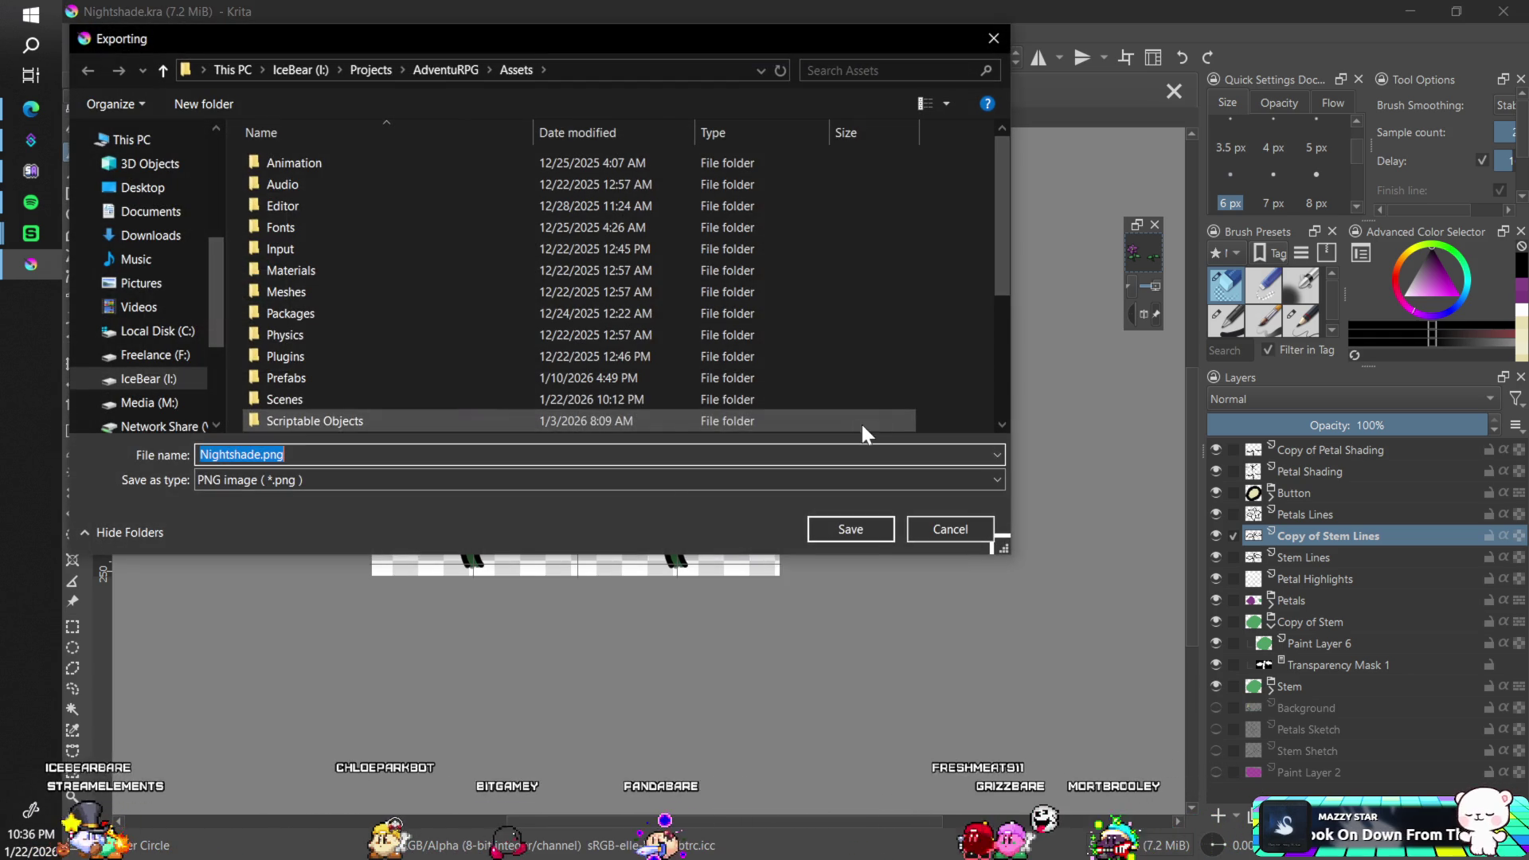
pyautogui.click(857, 530)
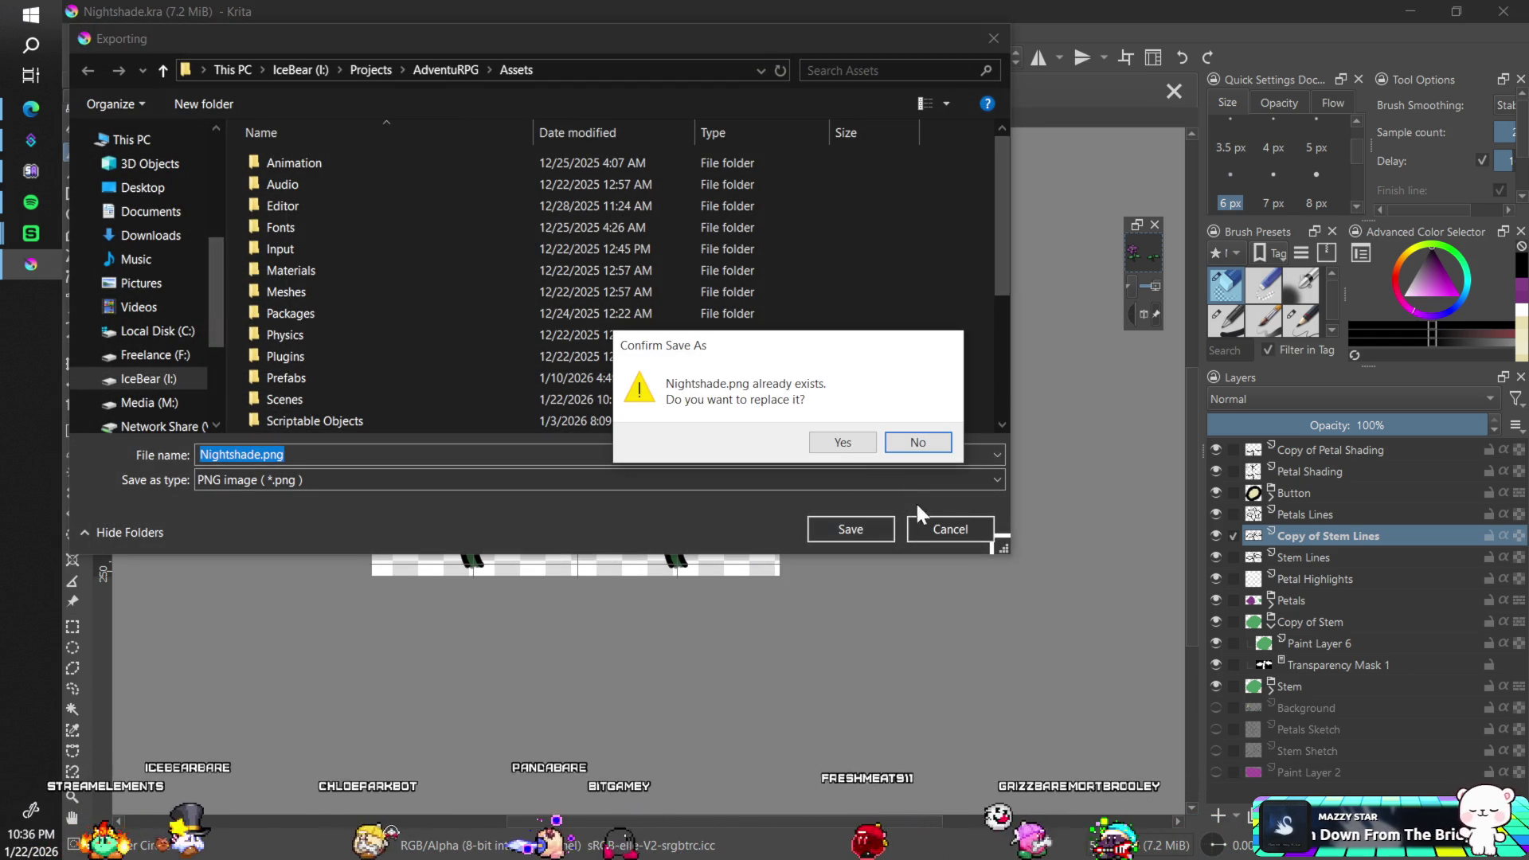
pyautogui.click(849, 438)
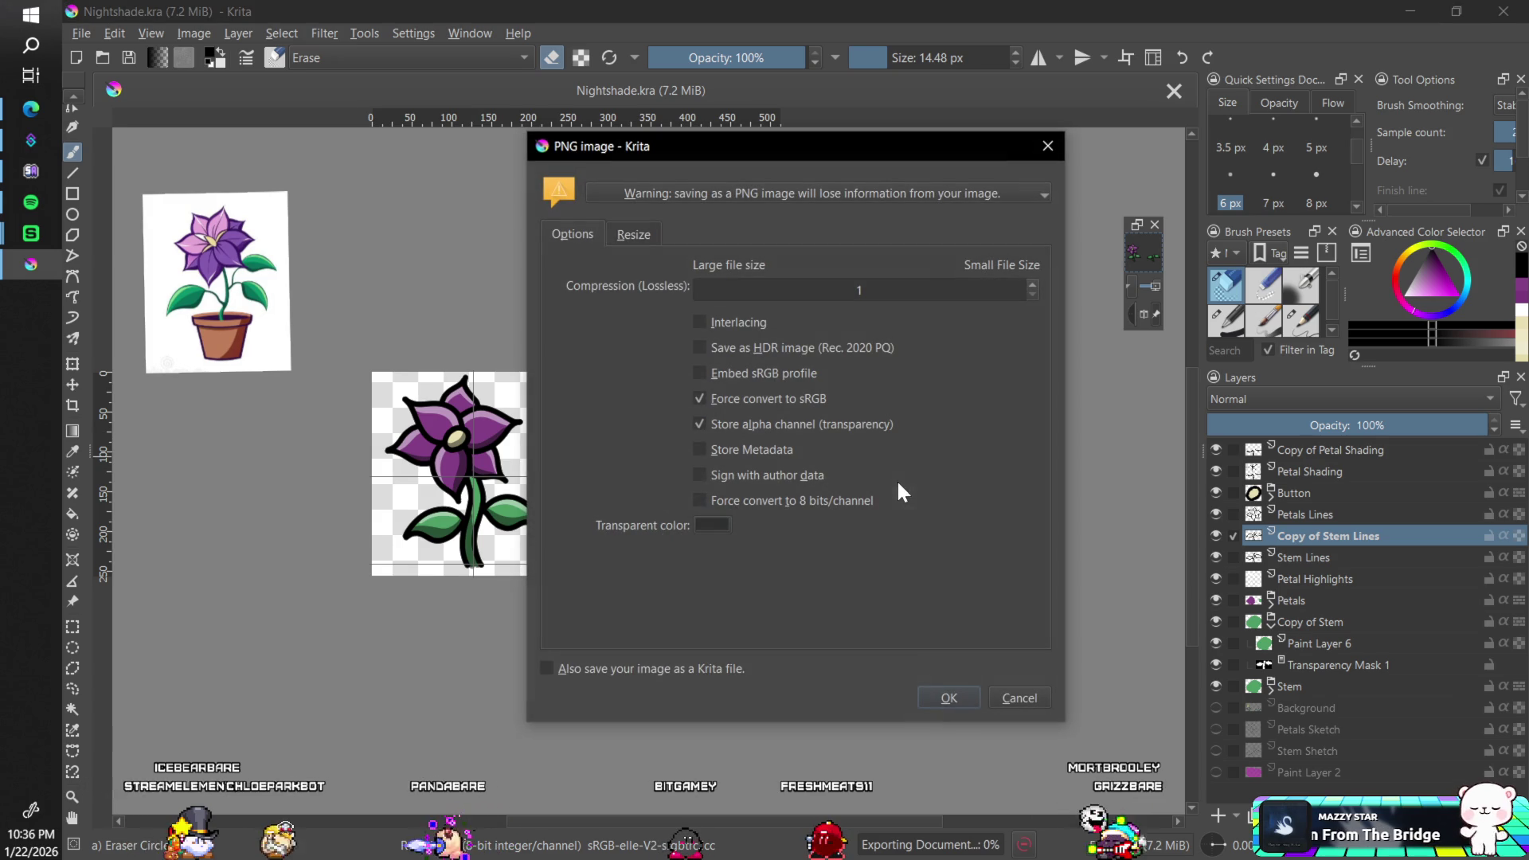
pyautogui.click(949, 696)
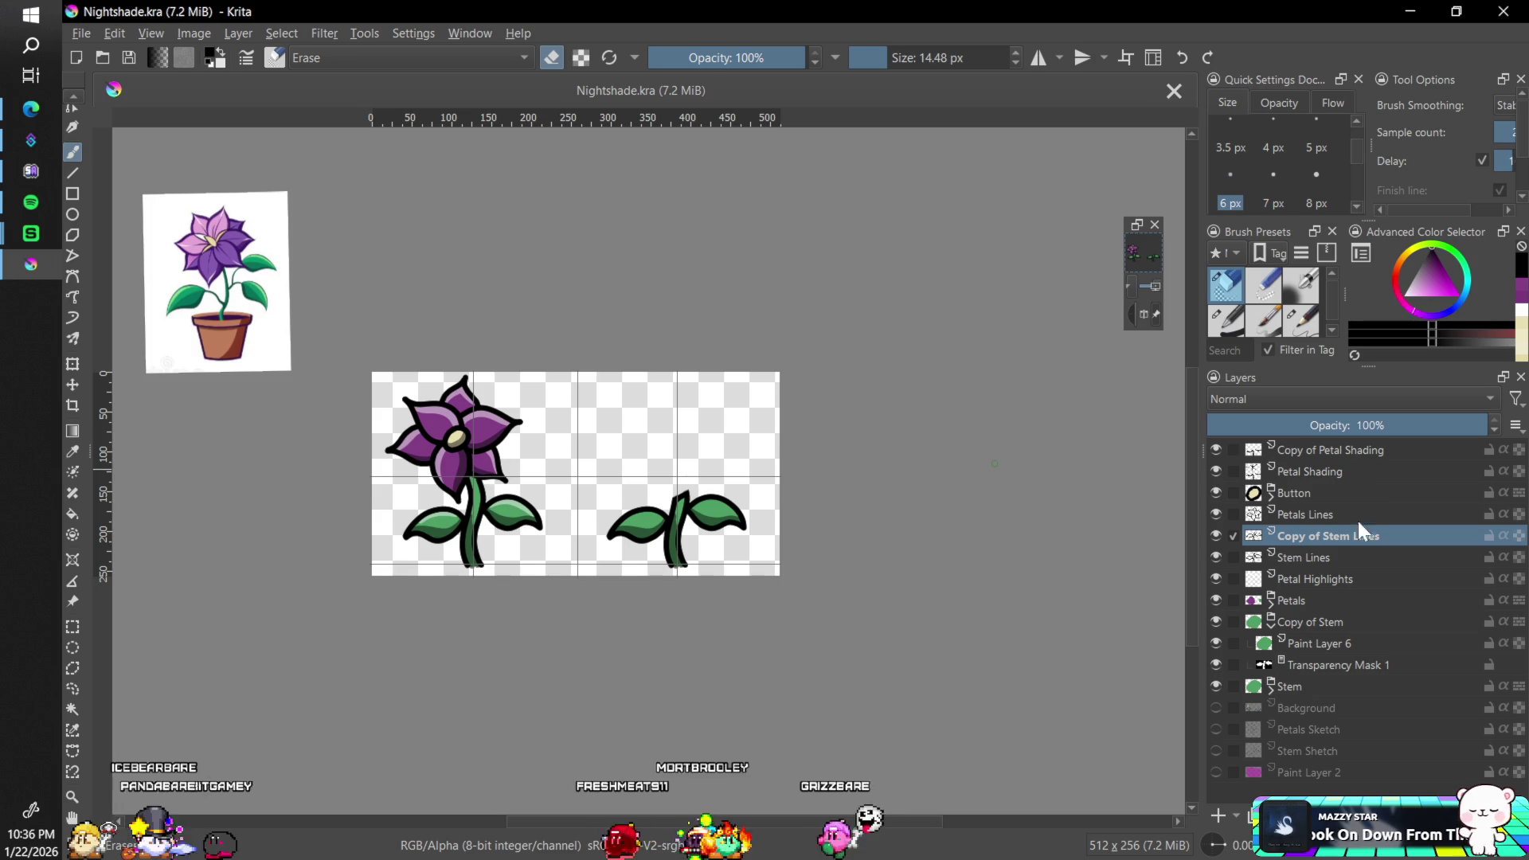
# - Duplicate the Petal Highlights layer
pyautogui.click(1337, 580)
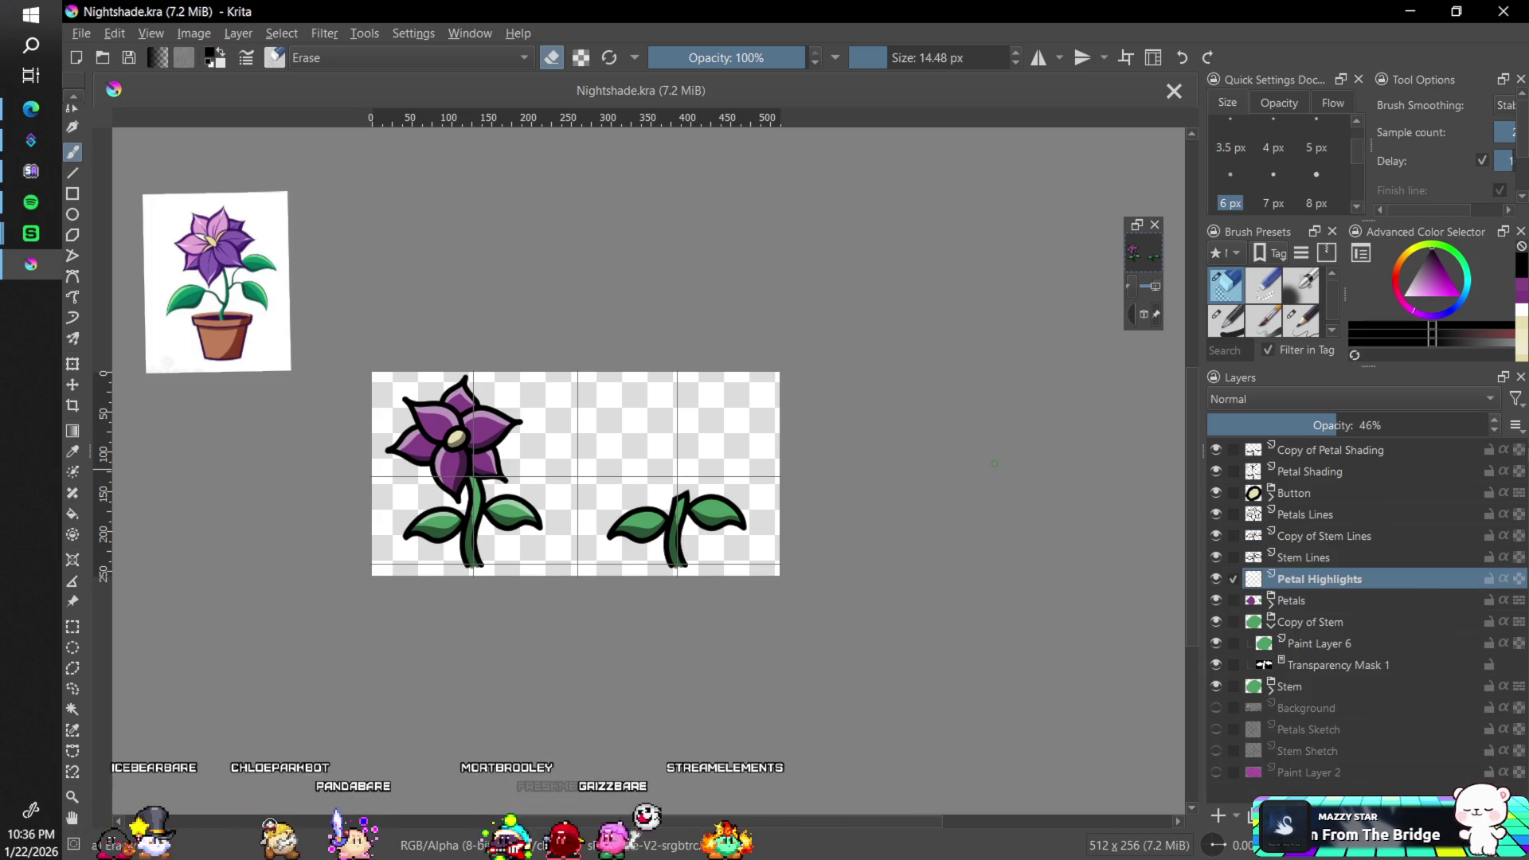
pyautogui.rightClick(1301, 575)
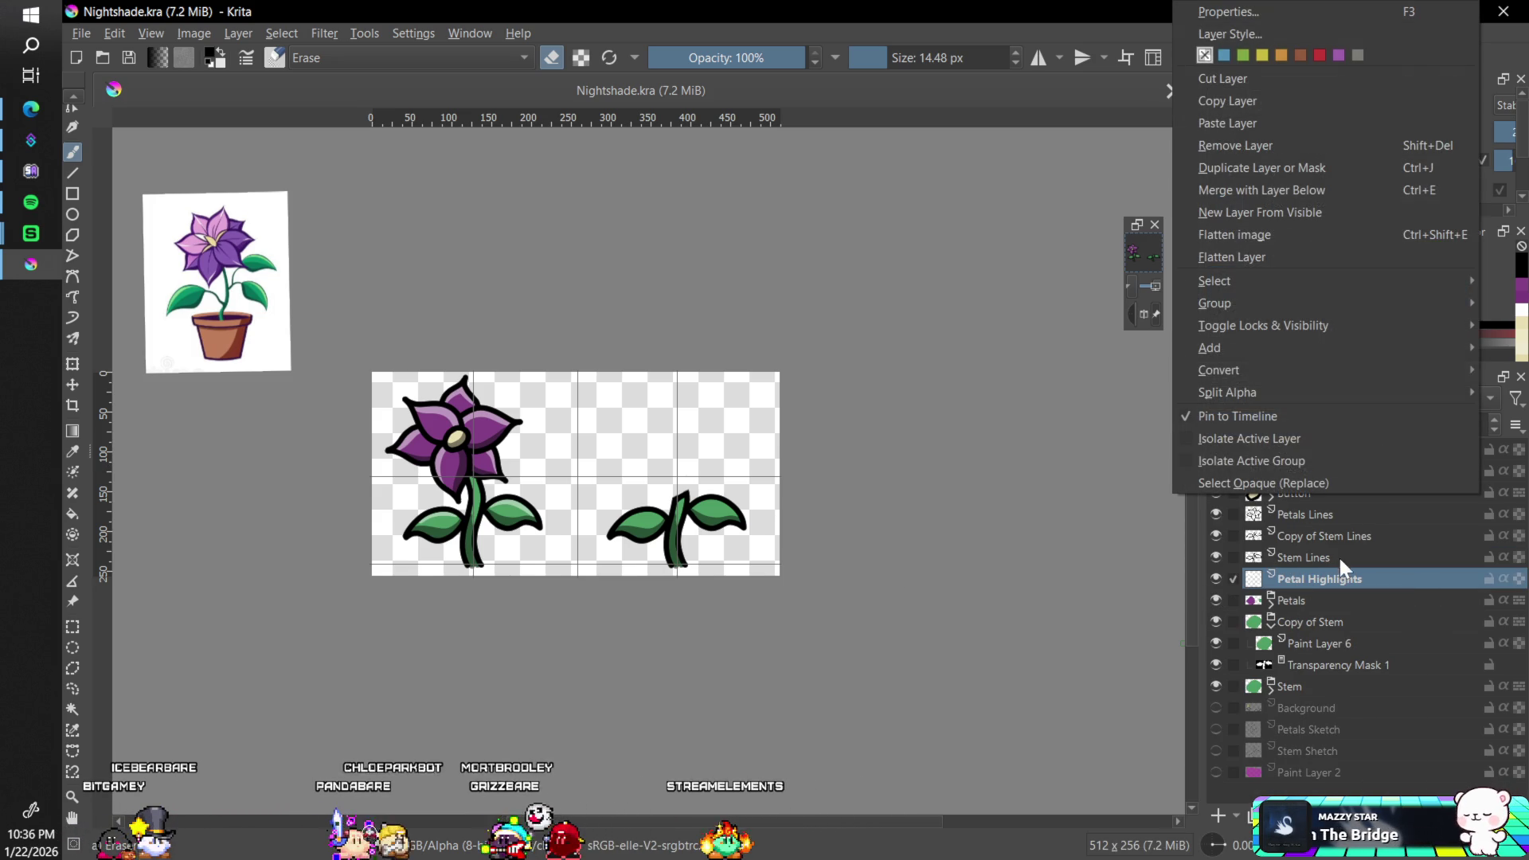
pyautogui.click(1298, 168)
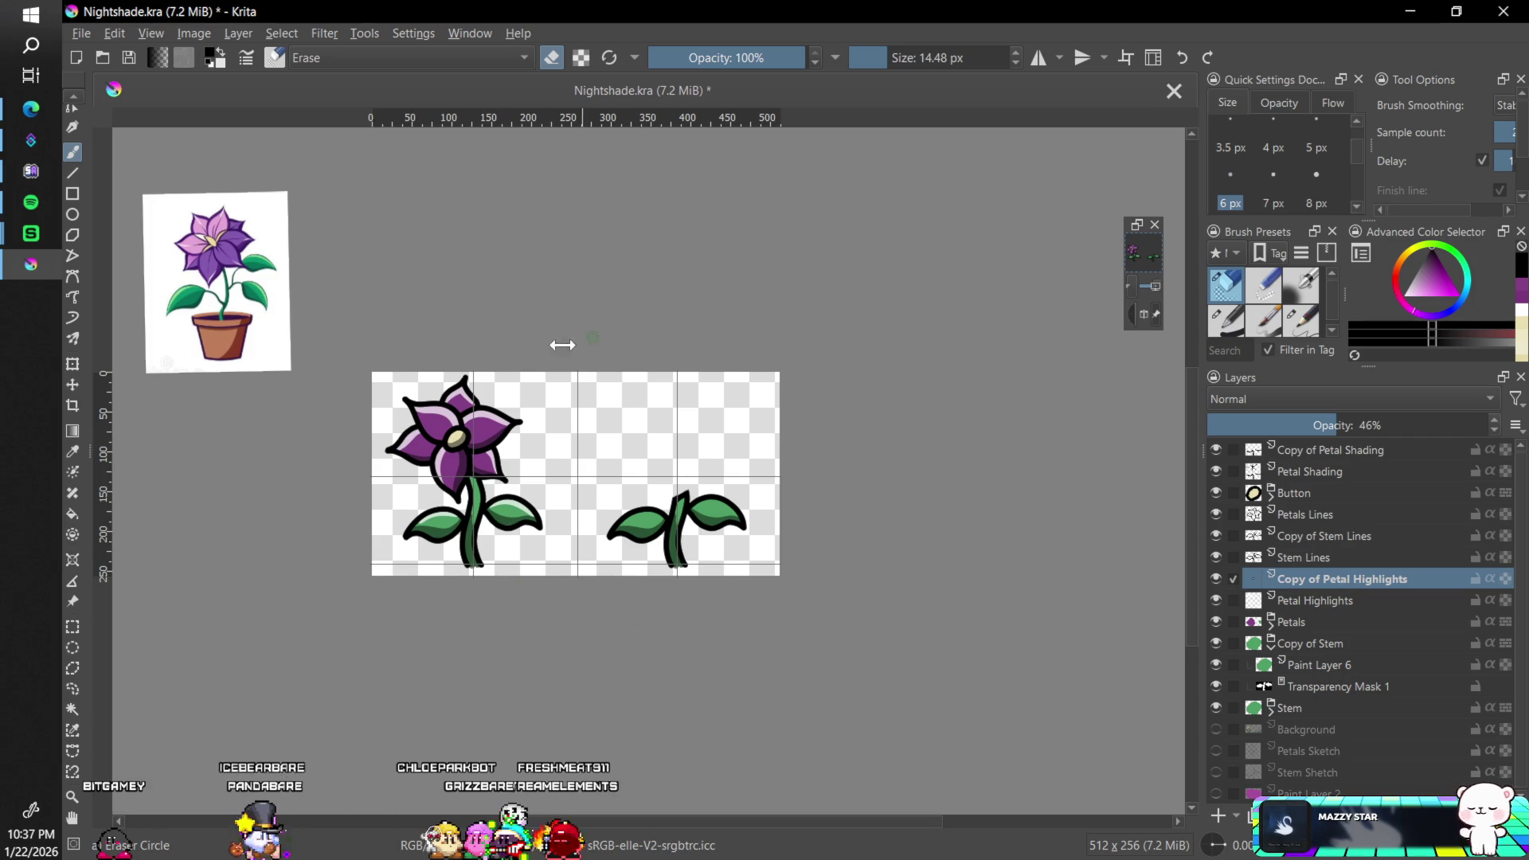
# - Move the highlights copy over the right-hand sprite and show Paint Layer 2's magenta backdrop
pyautogui.click(73, 385)
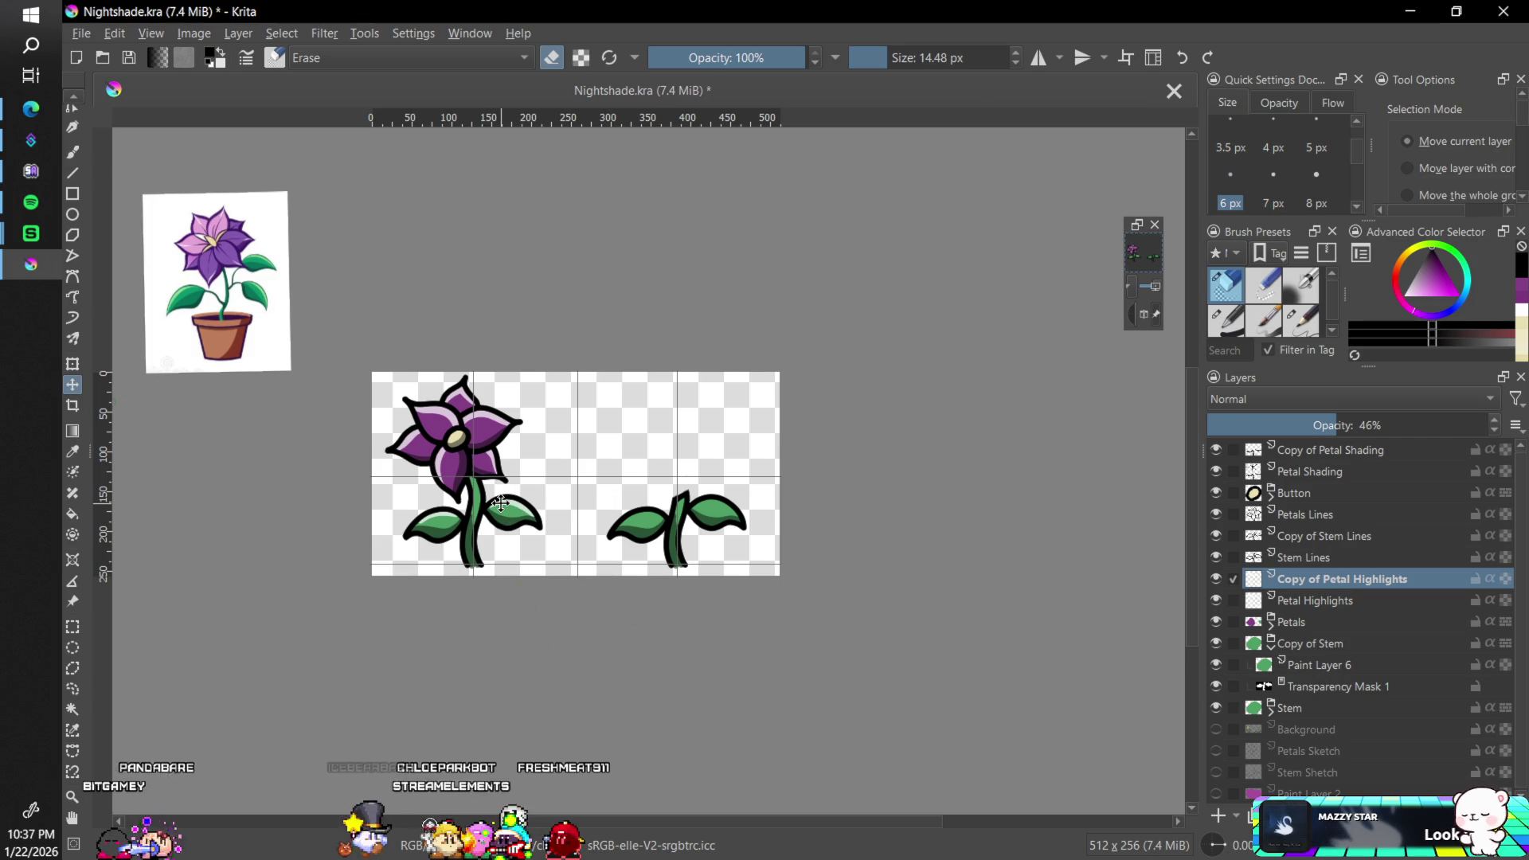
pyautogui.moveTo(501, 503); pyautogui.dragTo(708, 523)
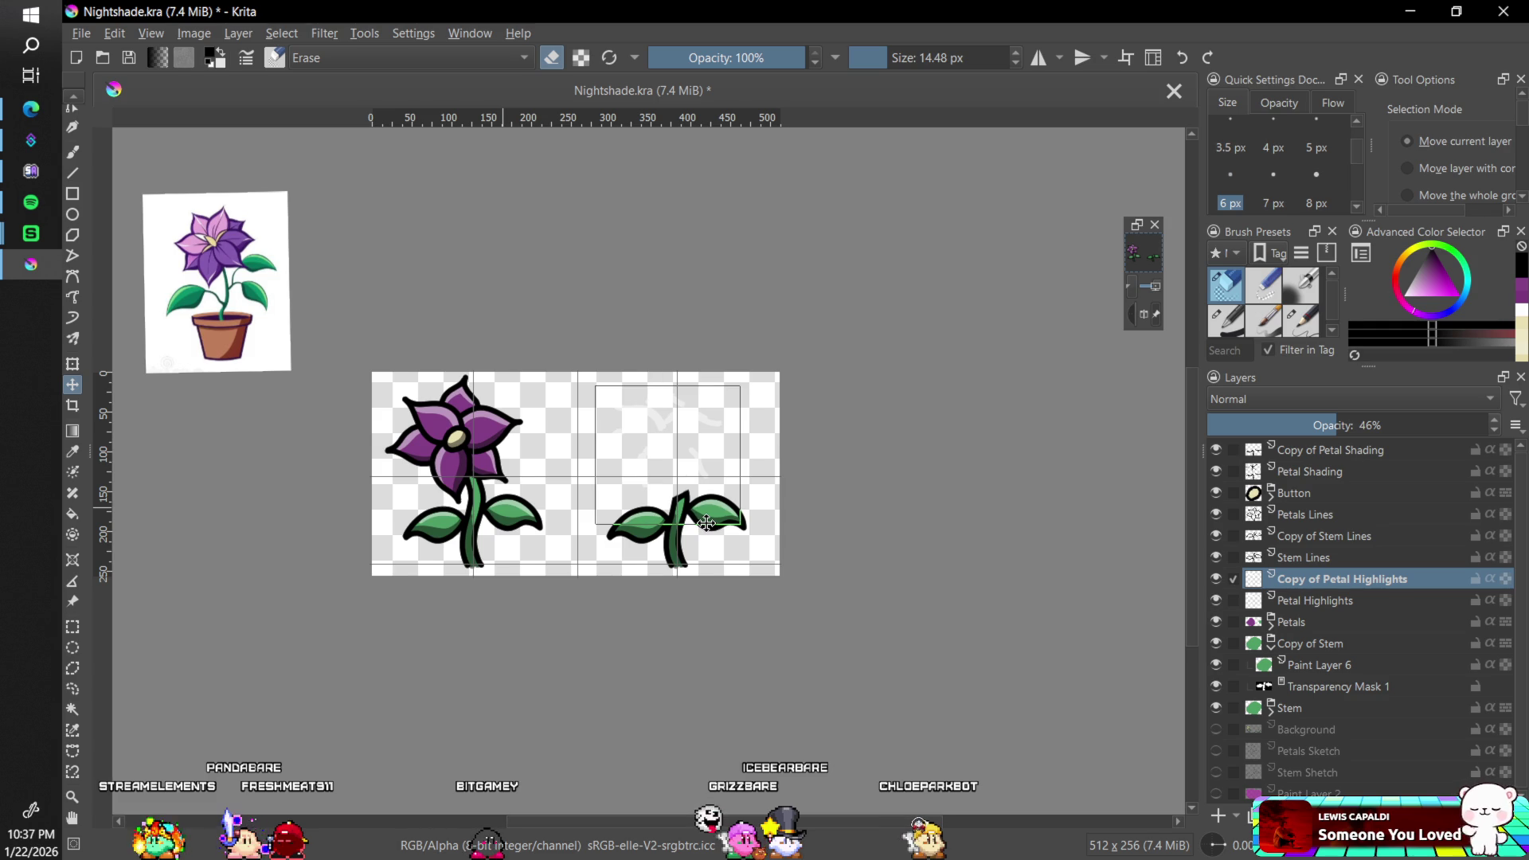
pyautogui.click(1221, 794)
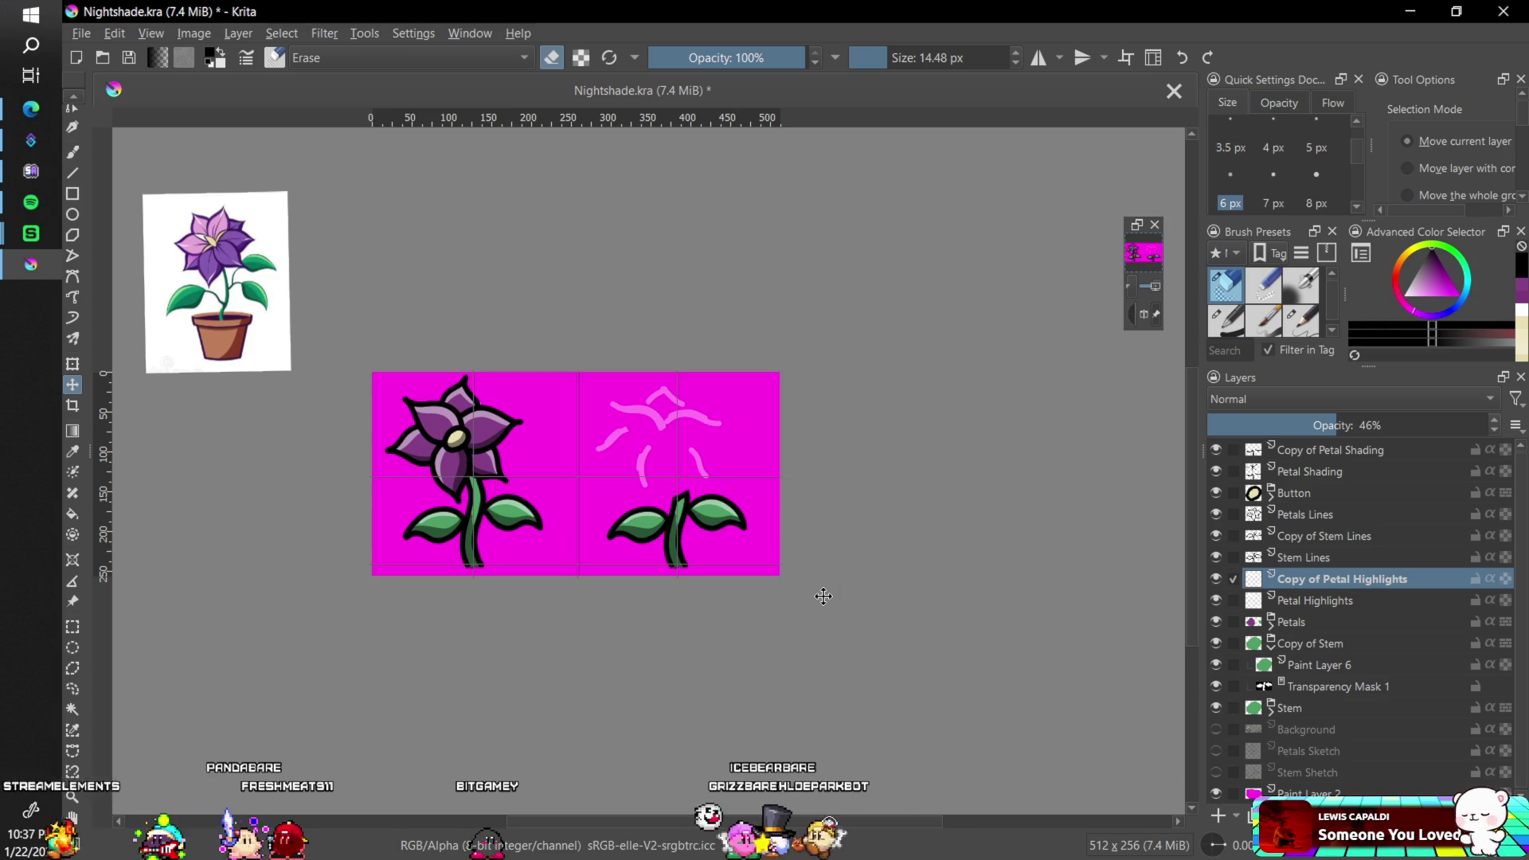
pyautogui.press('b')
pyautogui.press('+')
pyautogui.press('+')
pyautogui.scroll(3, 1086, 630)
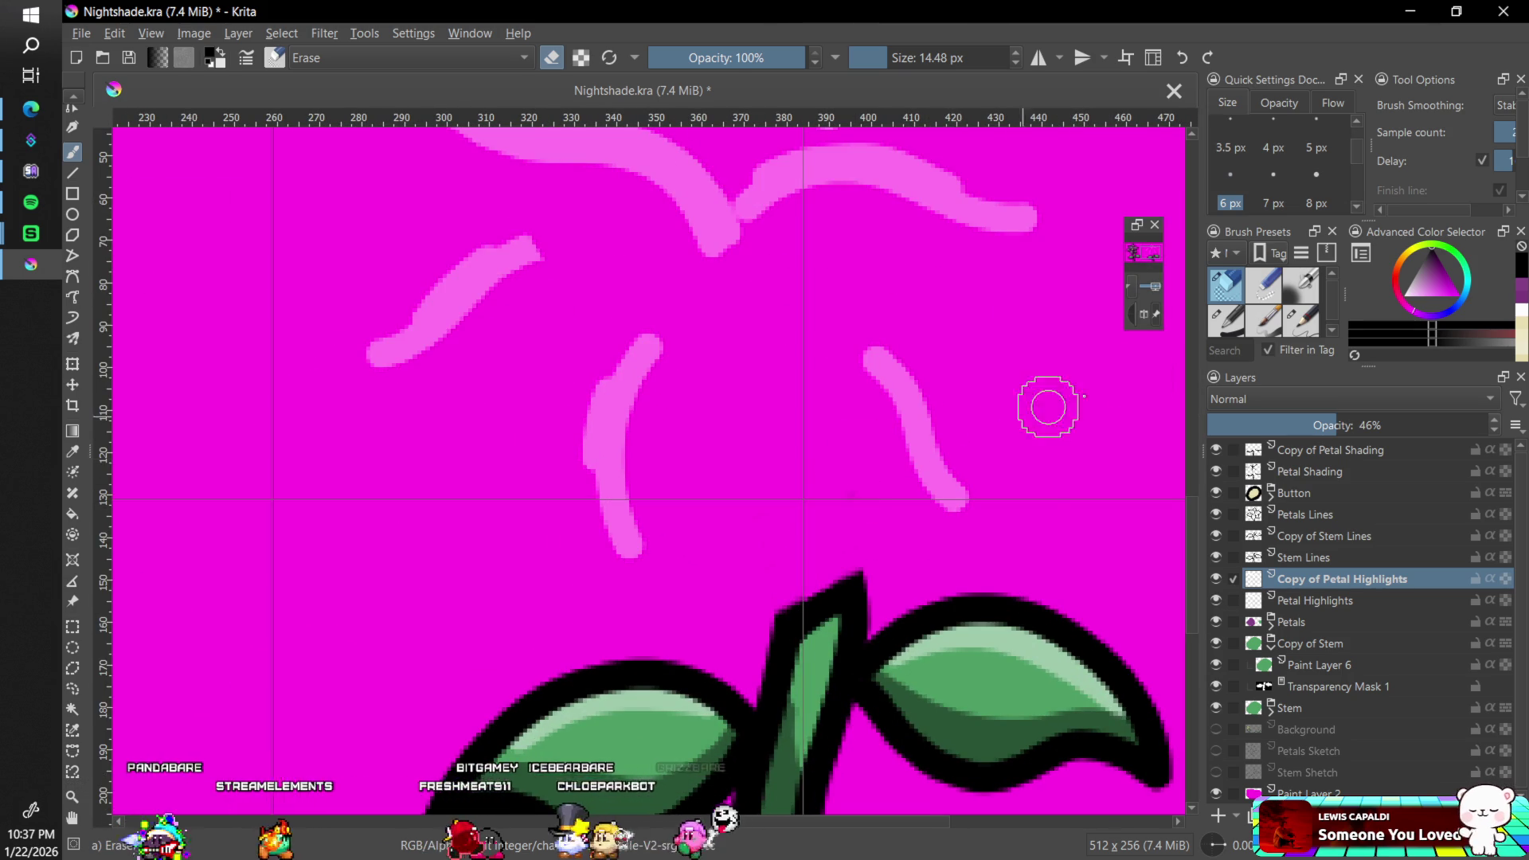
pyautogui.click(1502, 105)
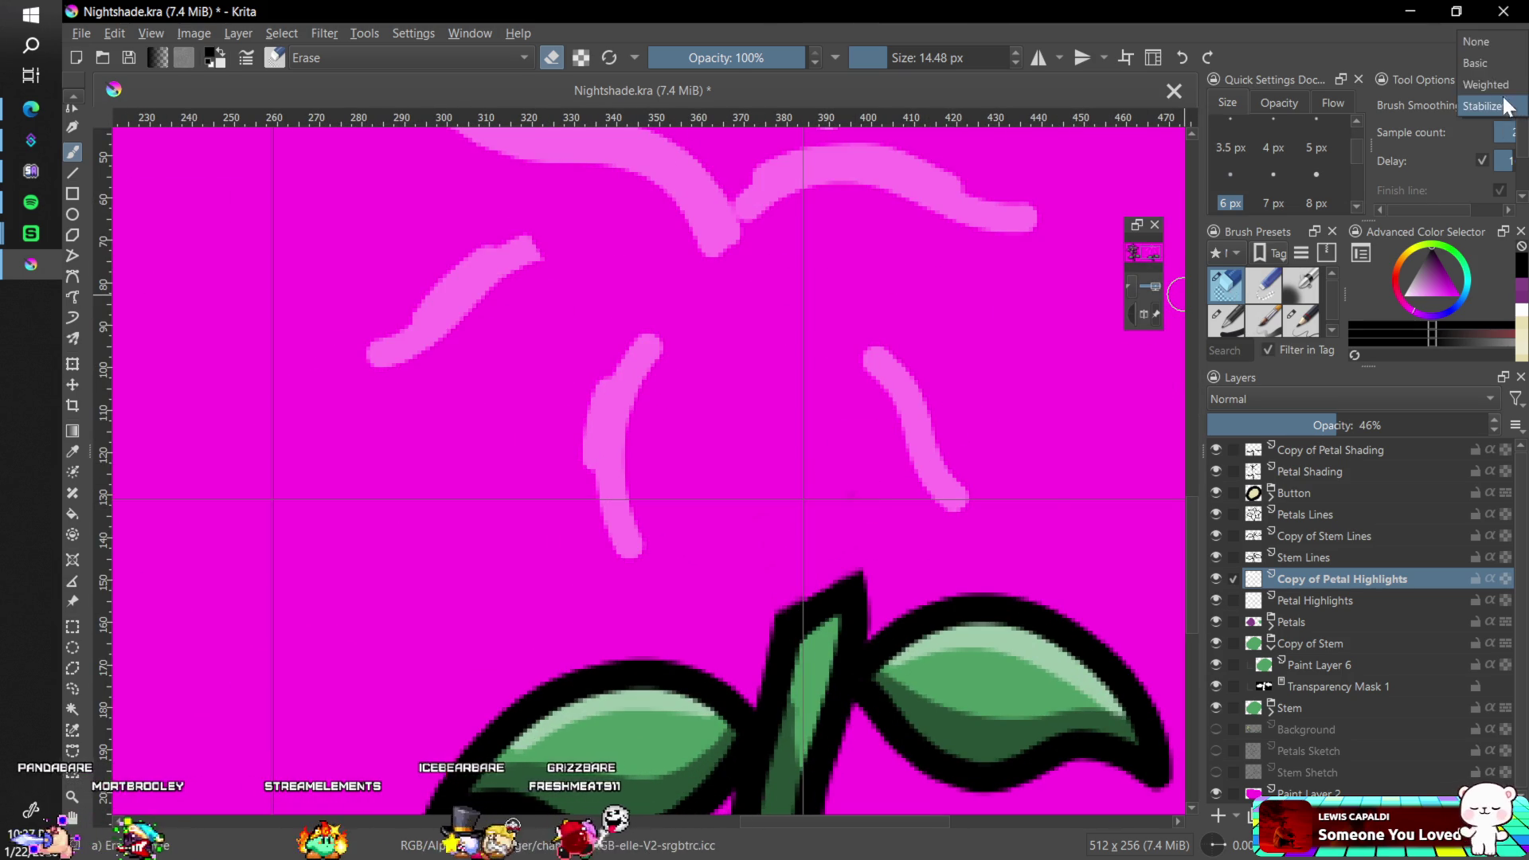
pyautogui.click(1480, 64)
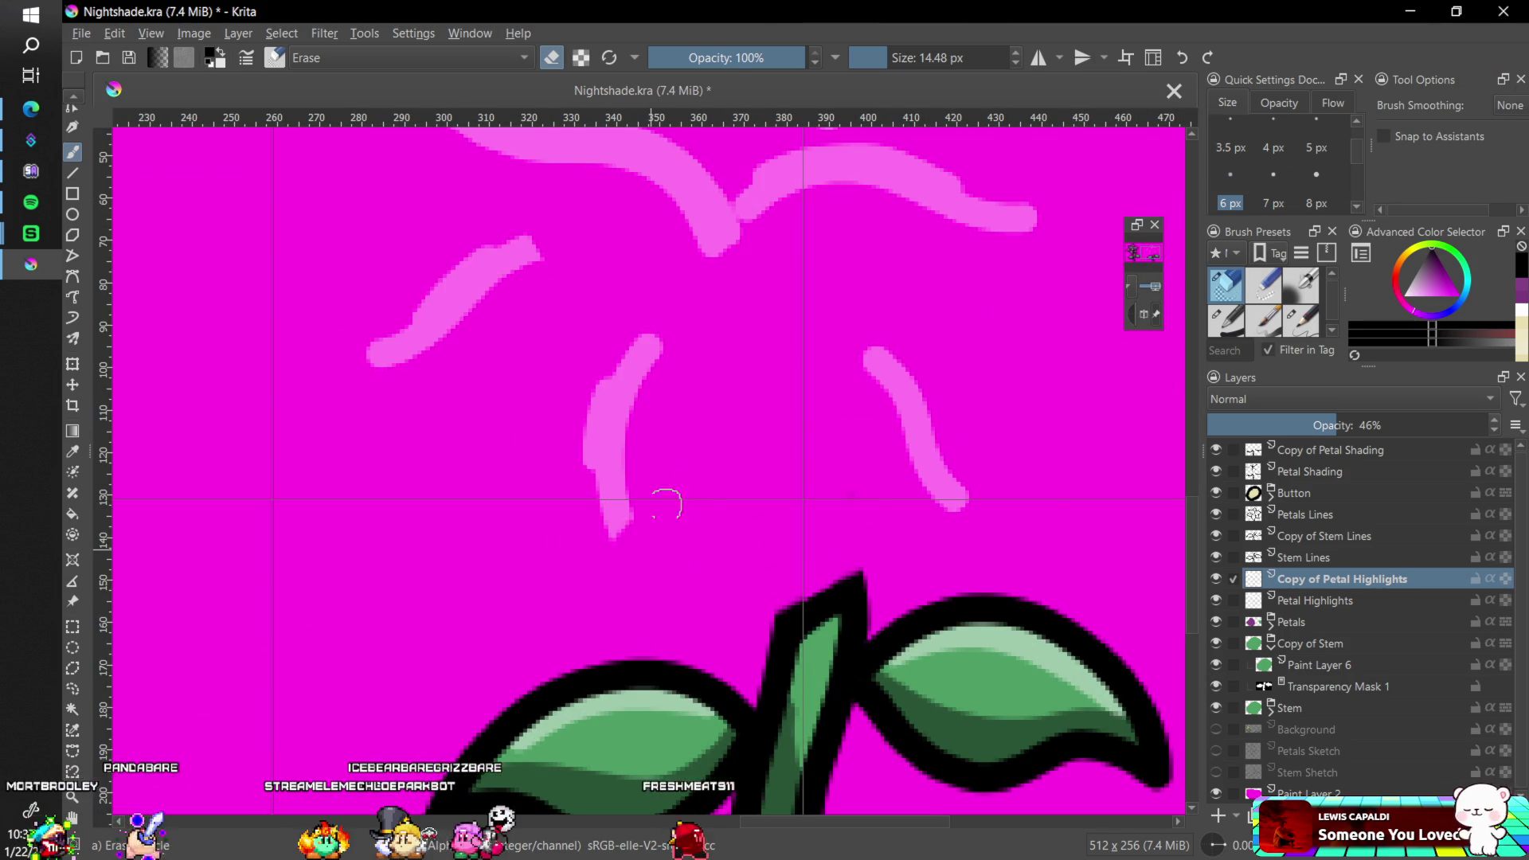
pyautogui.moveTo(605, 512)
pyautogui.mouseDown()
pyautogui.moveTo(629, 406)
pyautogui.moveTo(593, 385)
pyautogui.mouseUp()
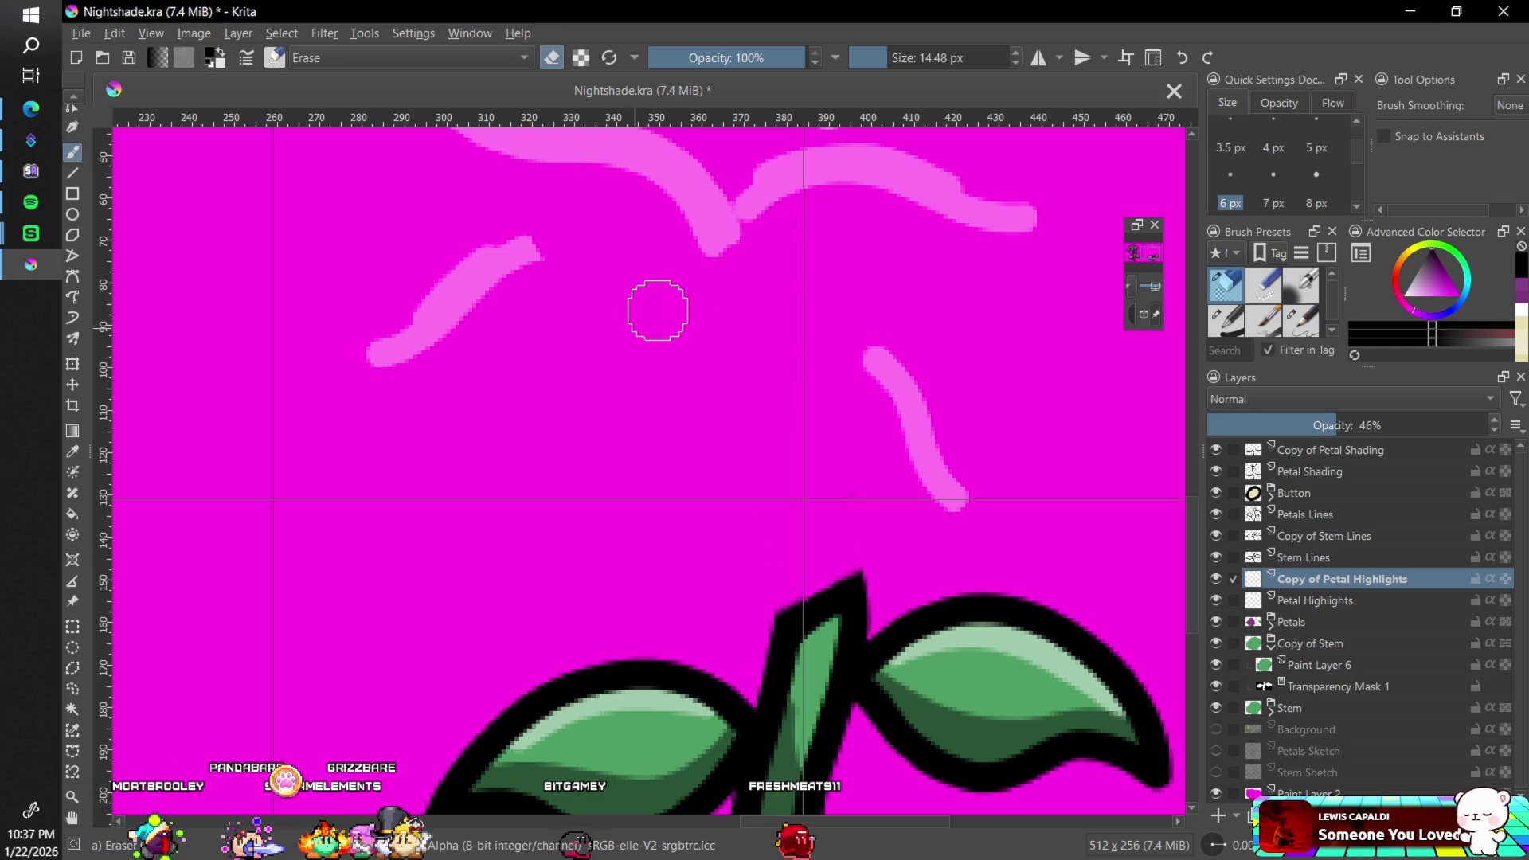
pyautogui.moveTo(540, 239); pyautogui.dragTo(511, 233)
pyautogui.moveTo(420, 323); pyautogui.dragTo(538, 248)
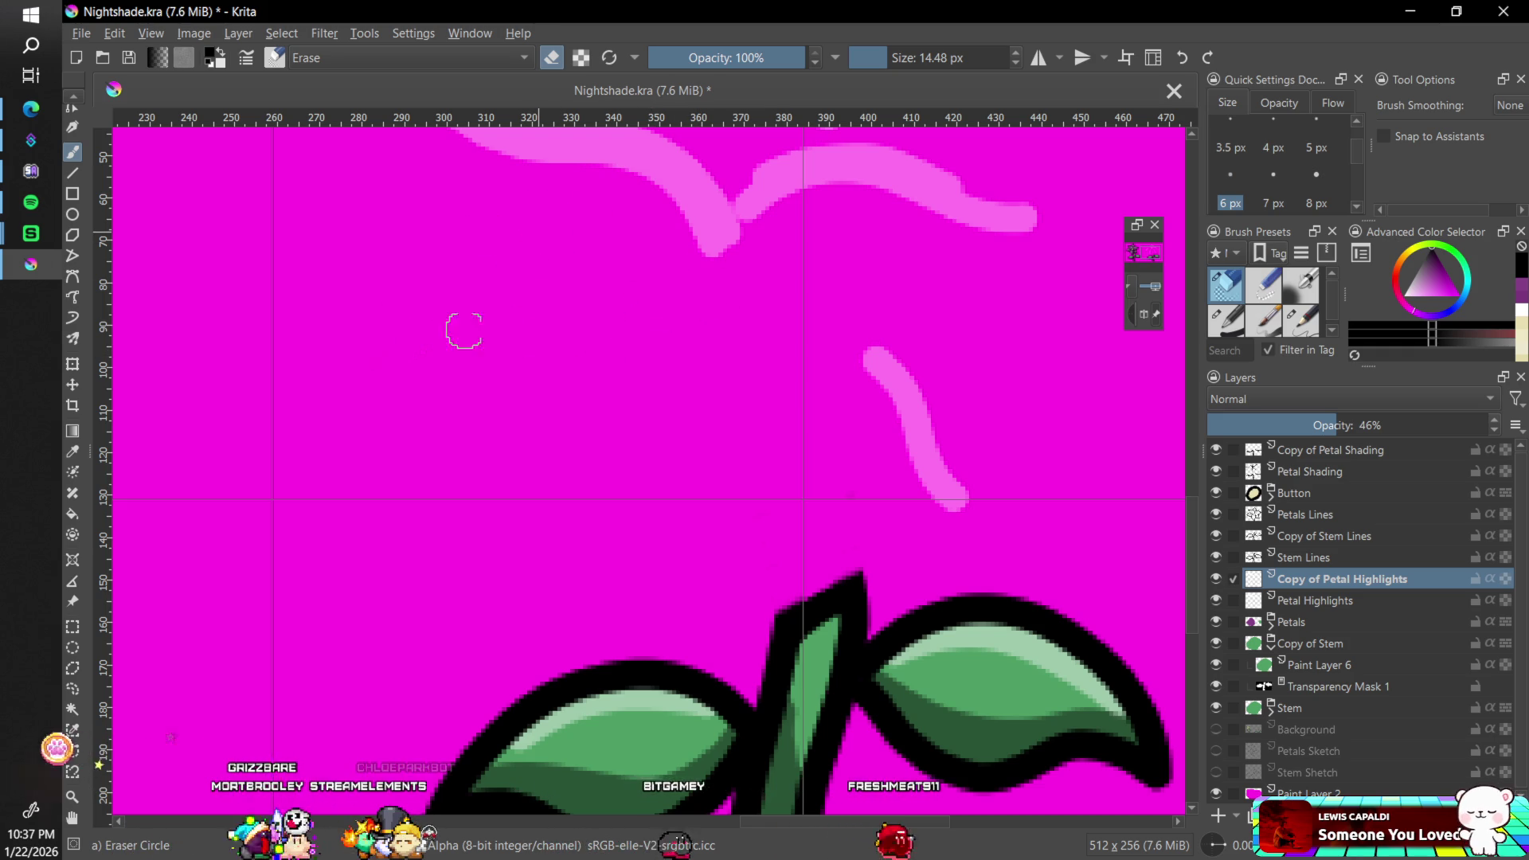
pyautogui.moveTo(880, 355)
pyautogui.mouseDown()
pyautogui.moveTo(871, 392)
pyautogui.moveTo(972, 403)
pyautogui.mouseUp()
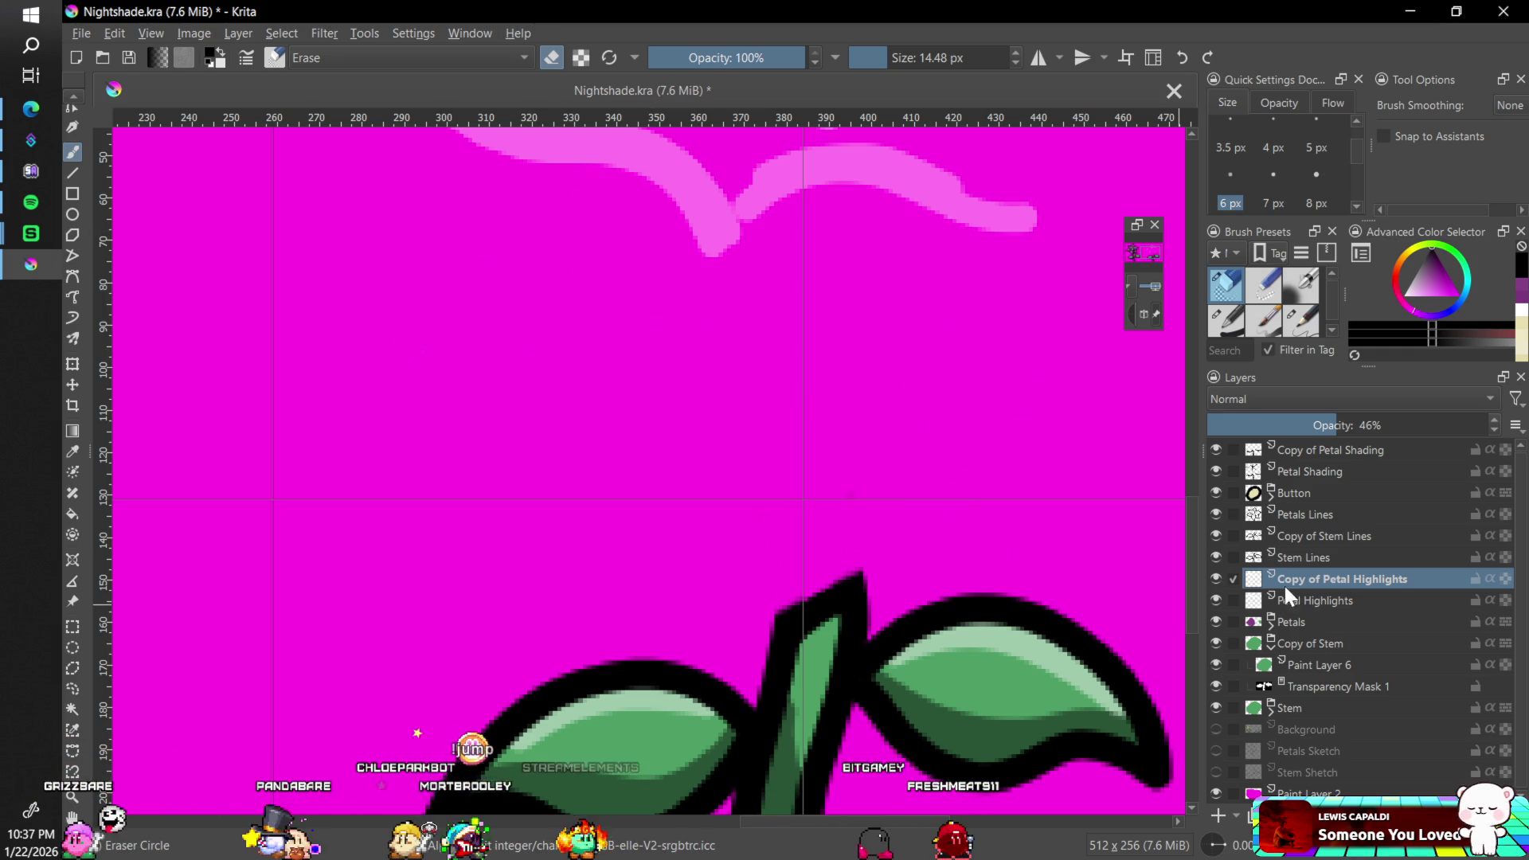
pyautogui.click(1216, 536)
pyautogui.click(1216, 536)
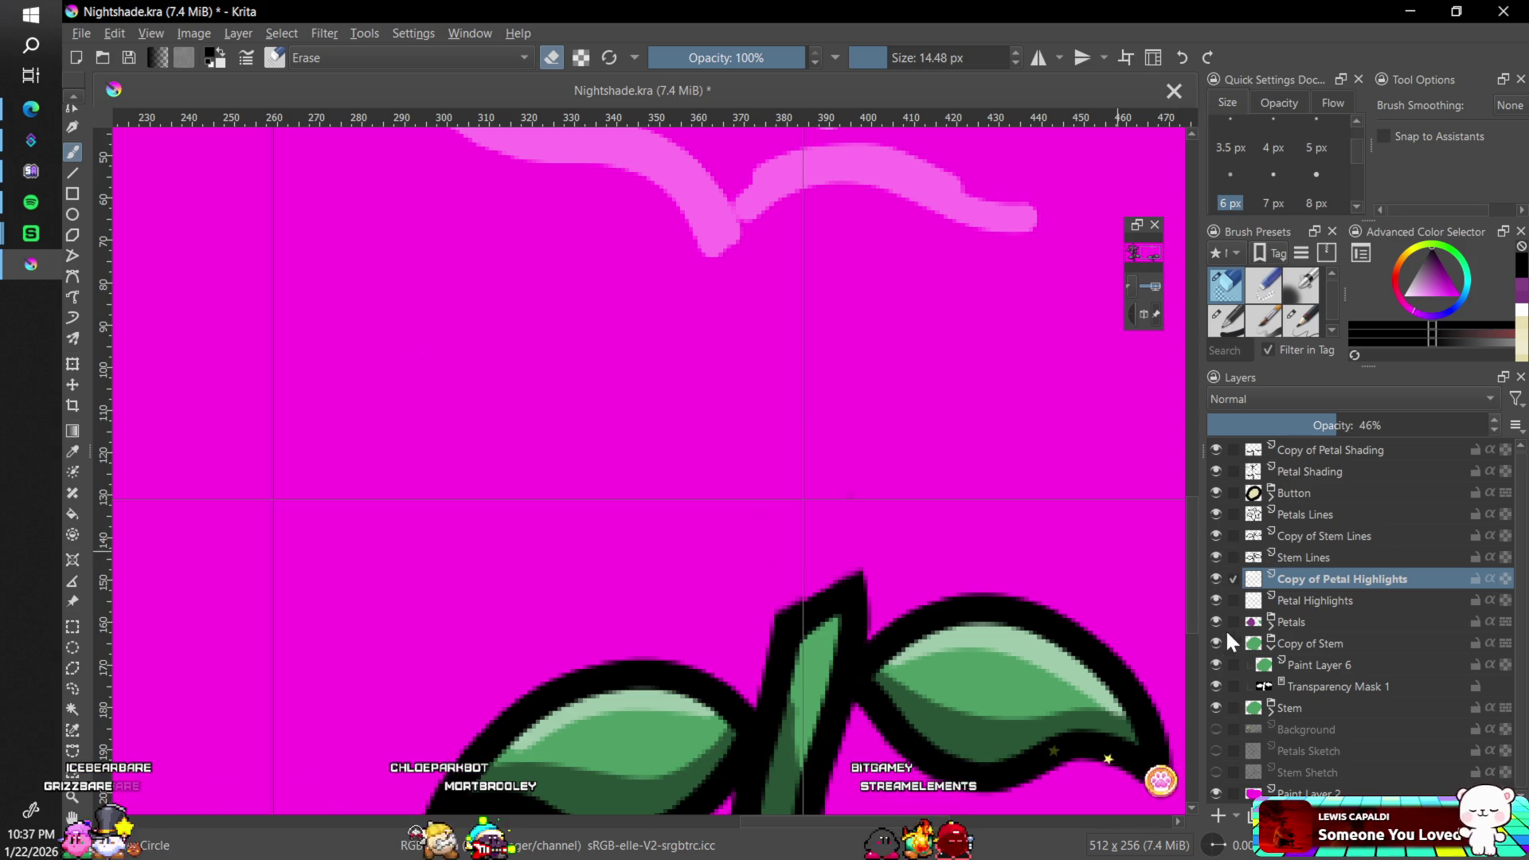
pyautogui.click(1215, 600)
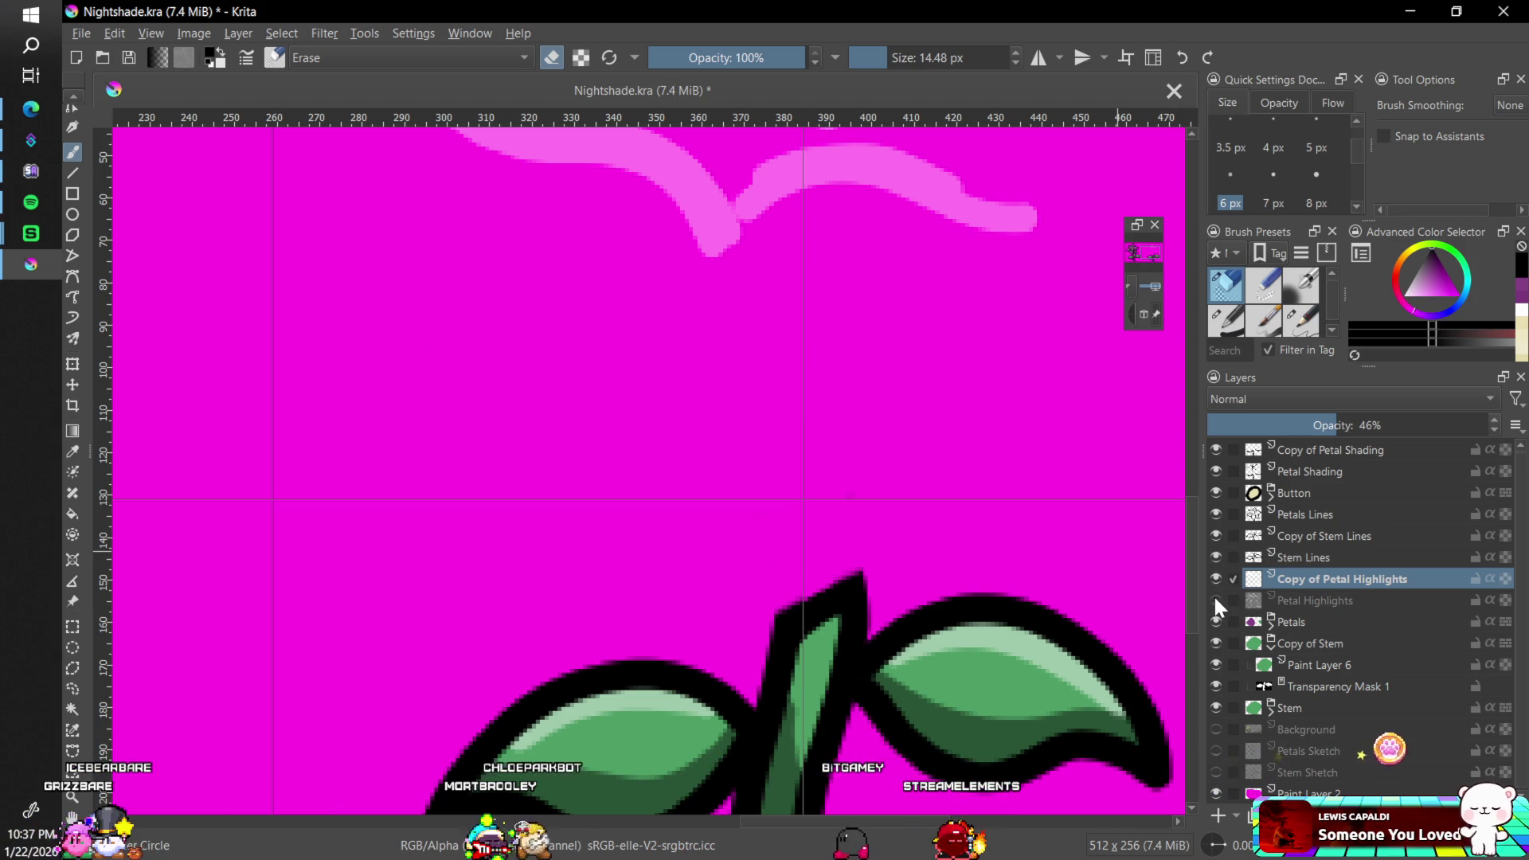
pyautogui.click(1217, 600)
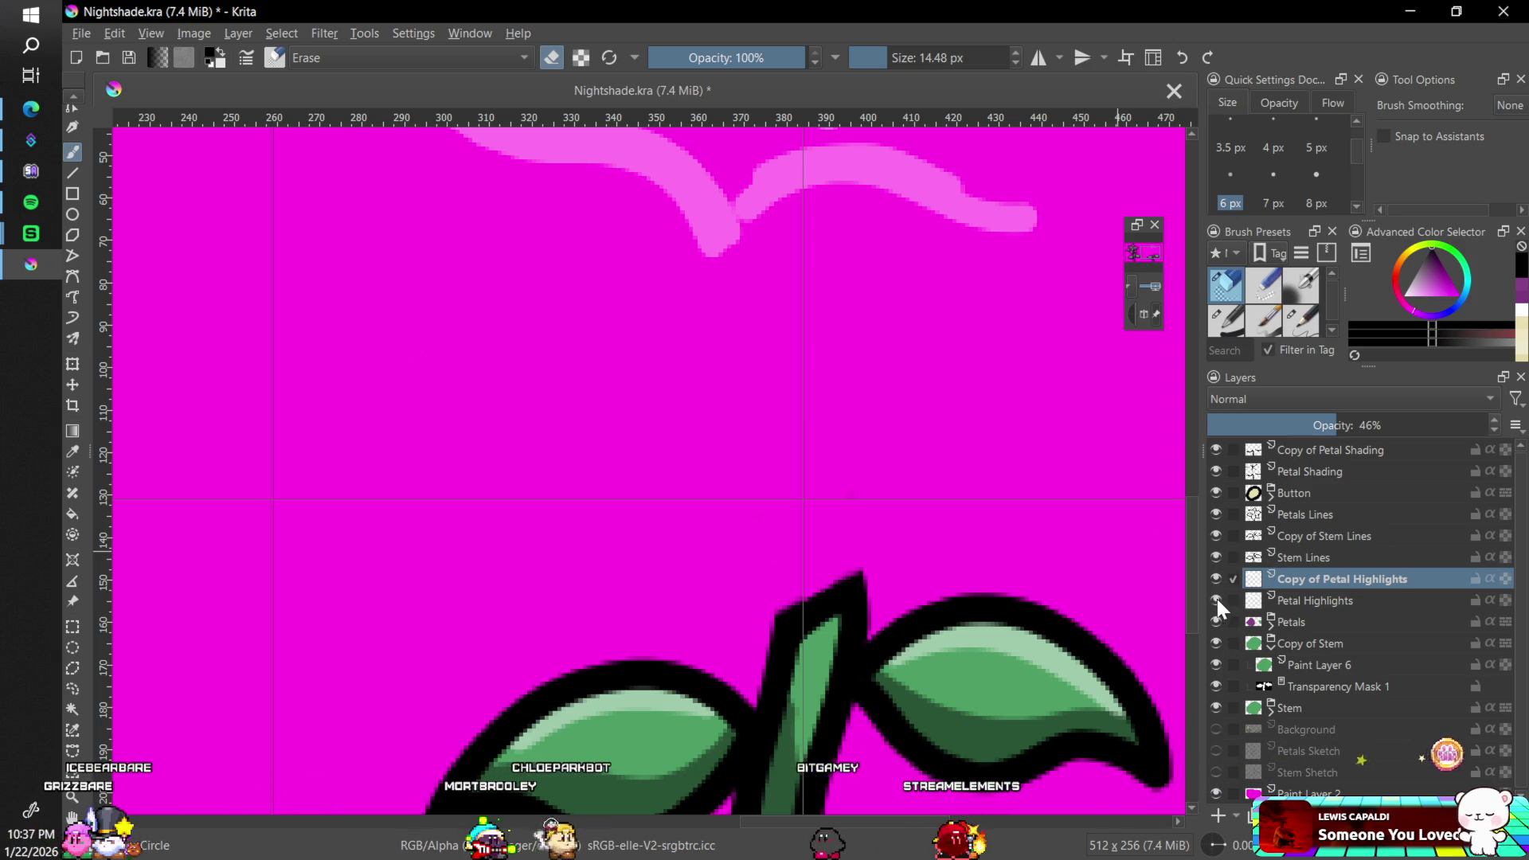
pyautogui.click(1211, 491)
pyautogui.click(1211, 491)
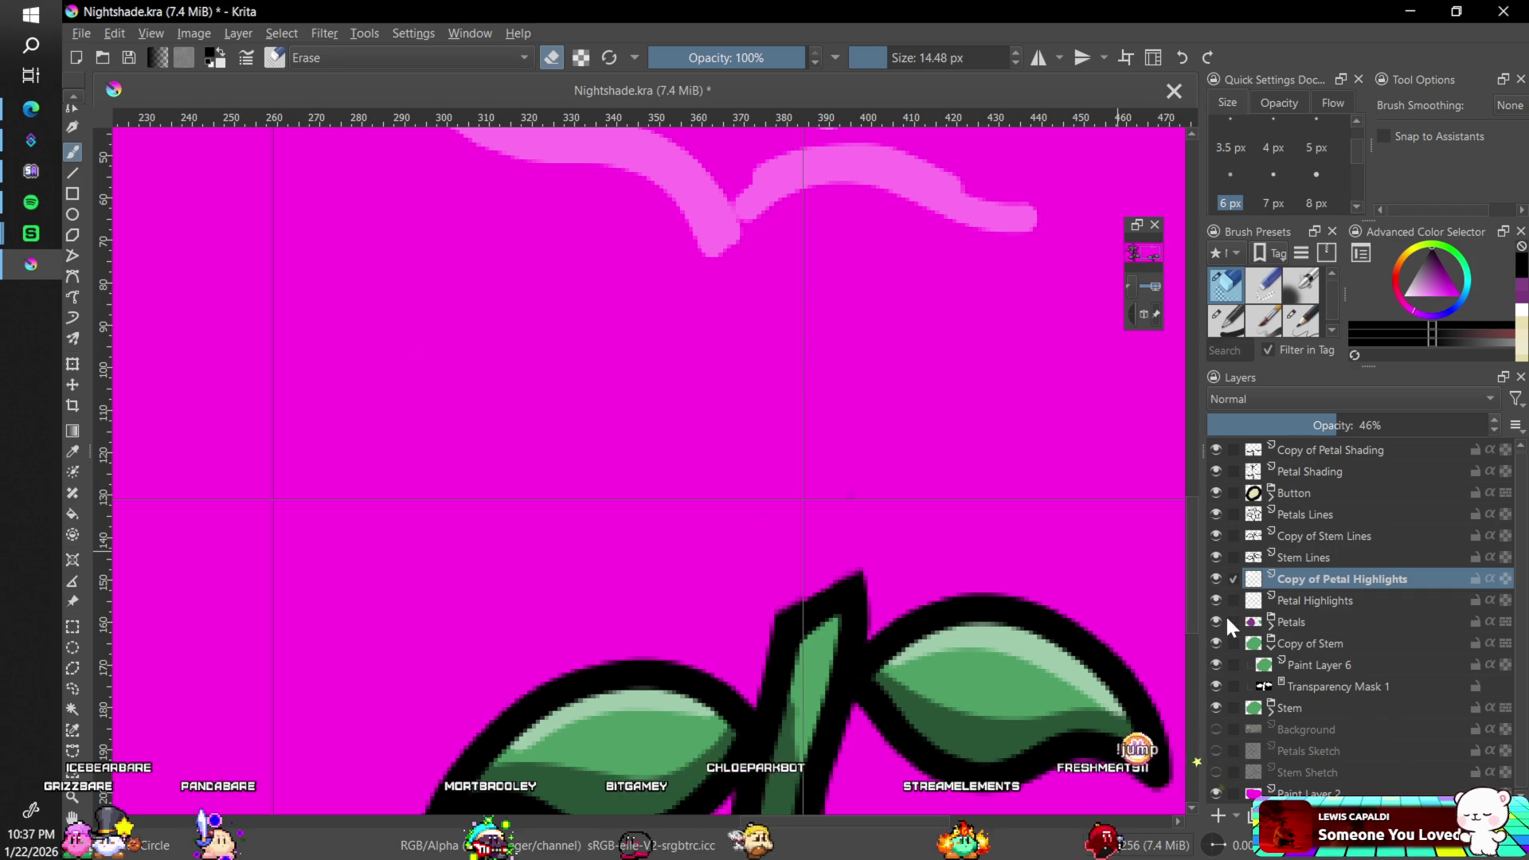
# - Zoom in on the pink stroke, collapse Copy of Stem, and compare Petal Highlights and Button visibility
pyautogui.press('-')
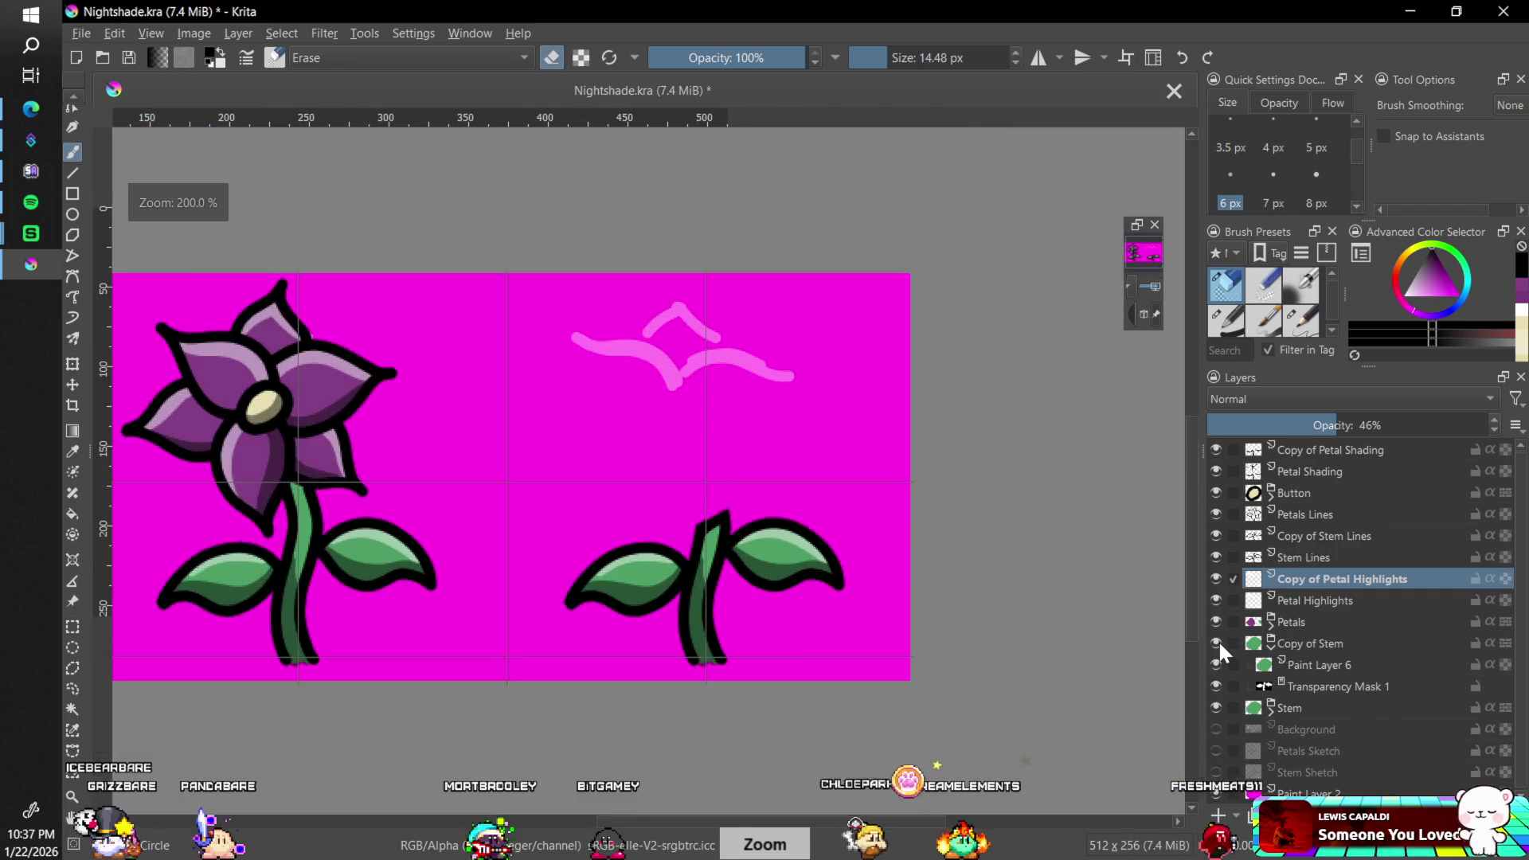
pyautogui.press('-')
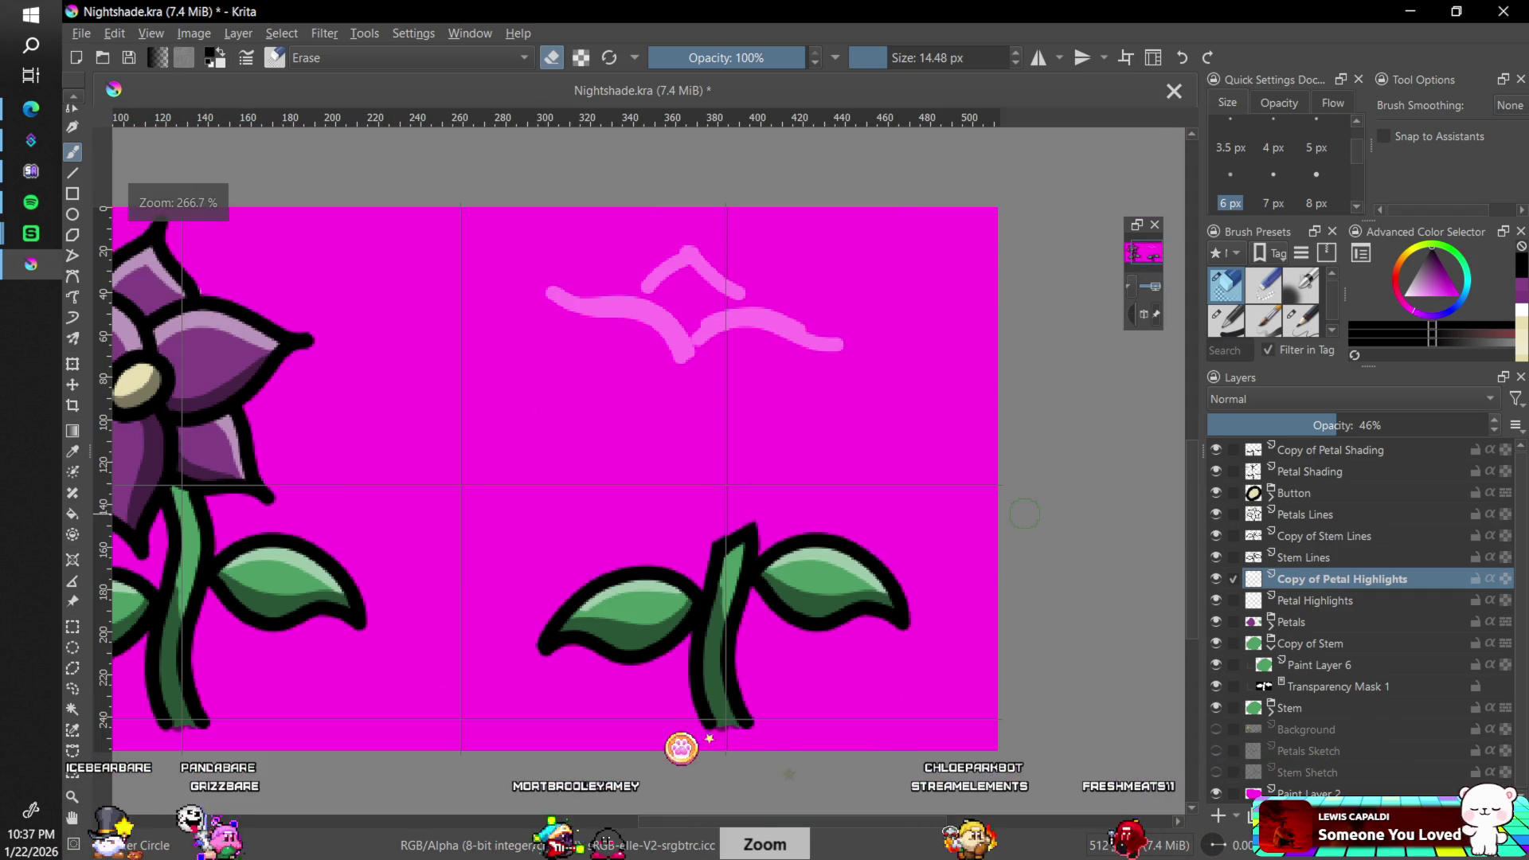
pyautogui.press('+')
pyautogui.press('+')
pyautogui.press('+')
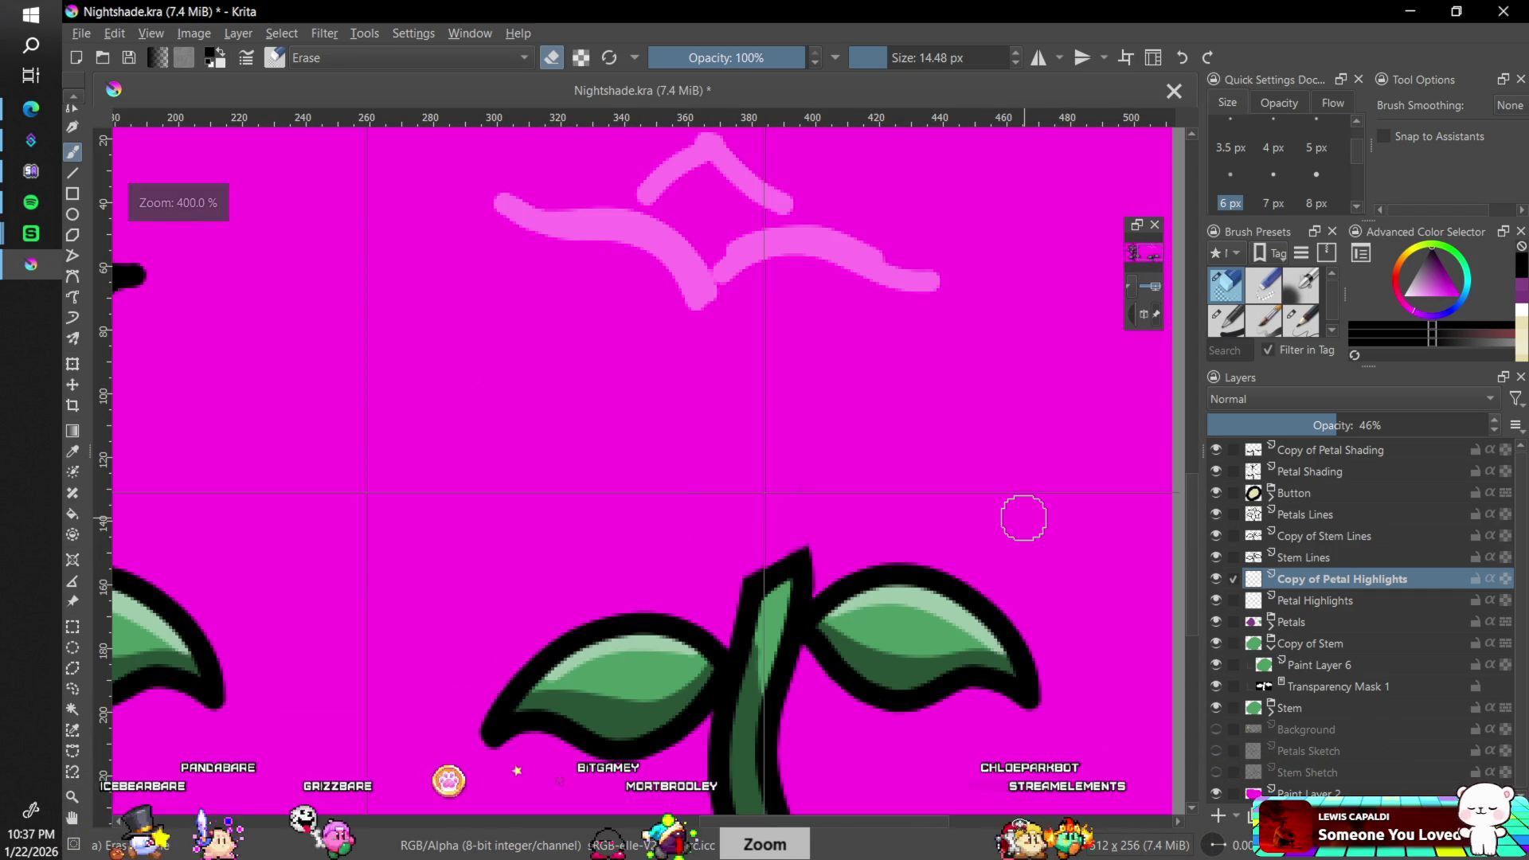
pyautogui.scroll(1, 1032, 514)
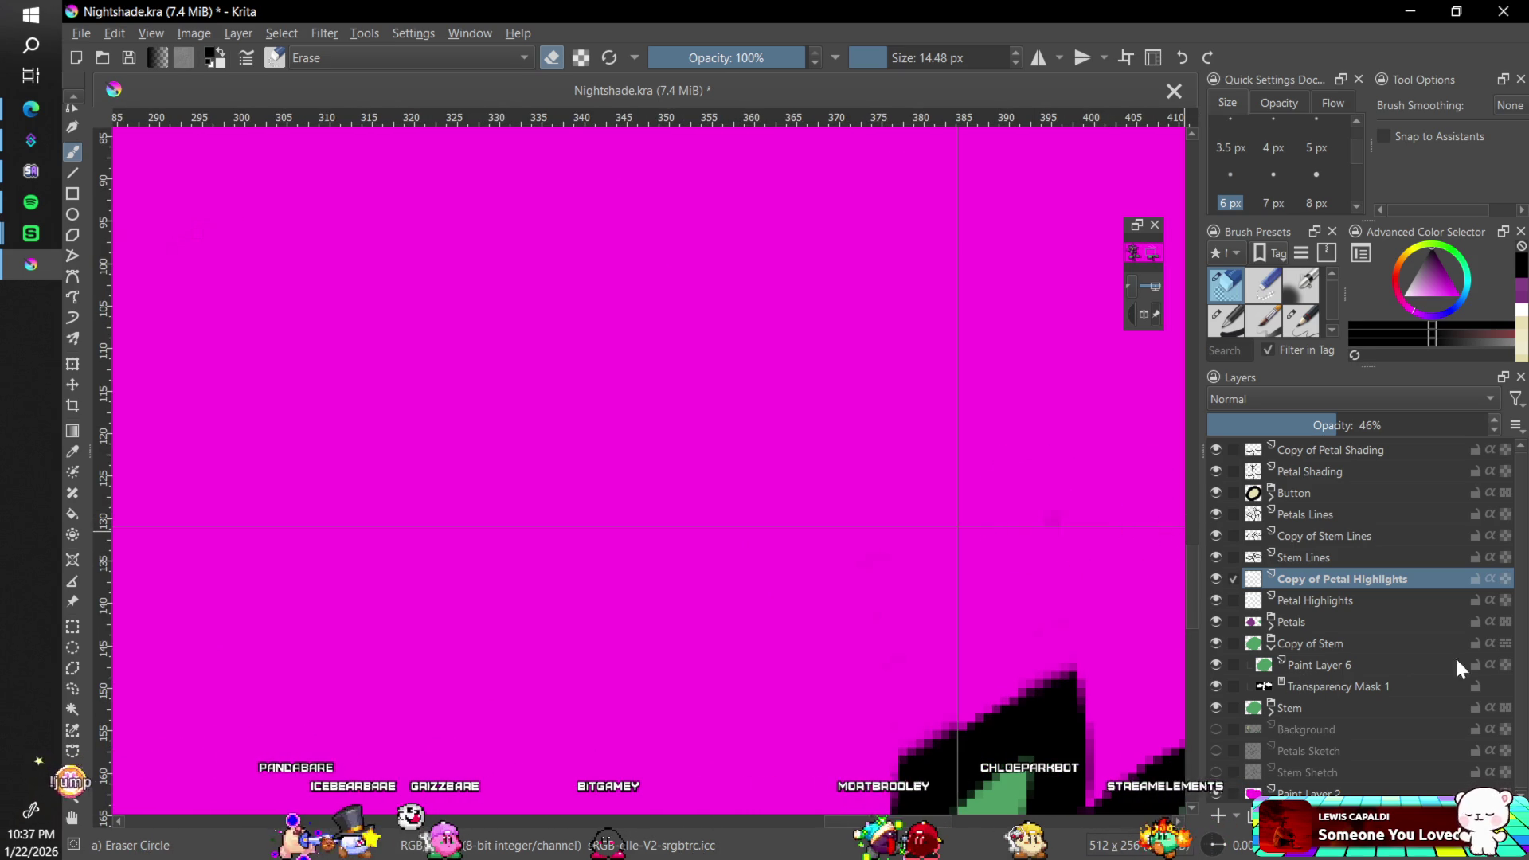
pyautogui.click(1270, 647)
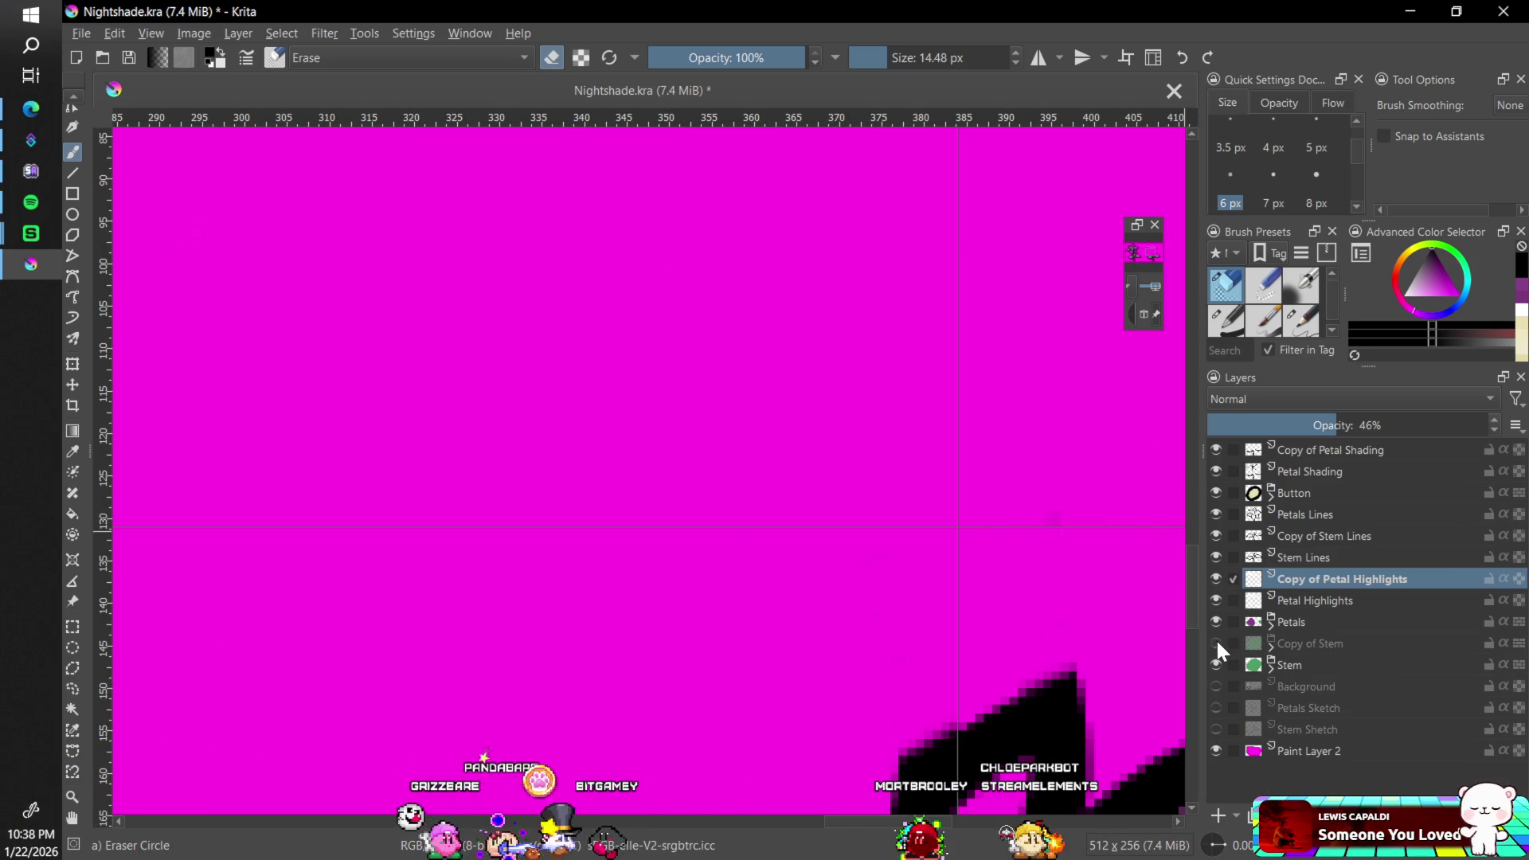
pyautogui.click(1216, 600)
pyautogui.click(1216, 600)
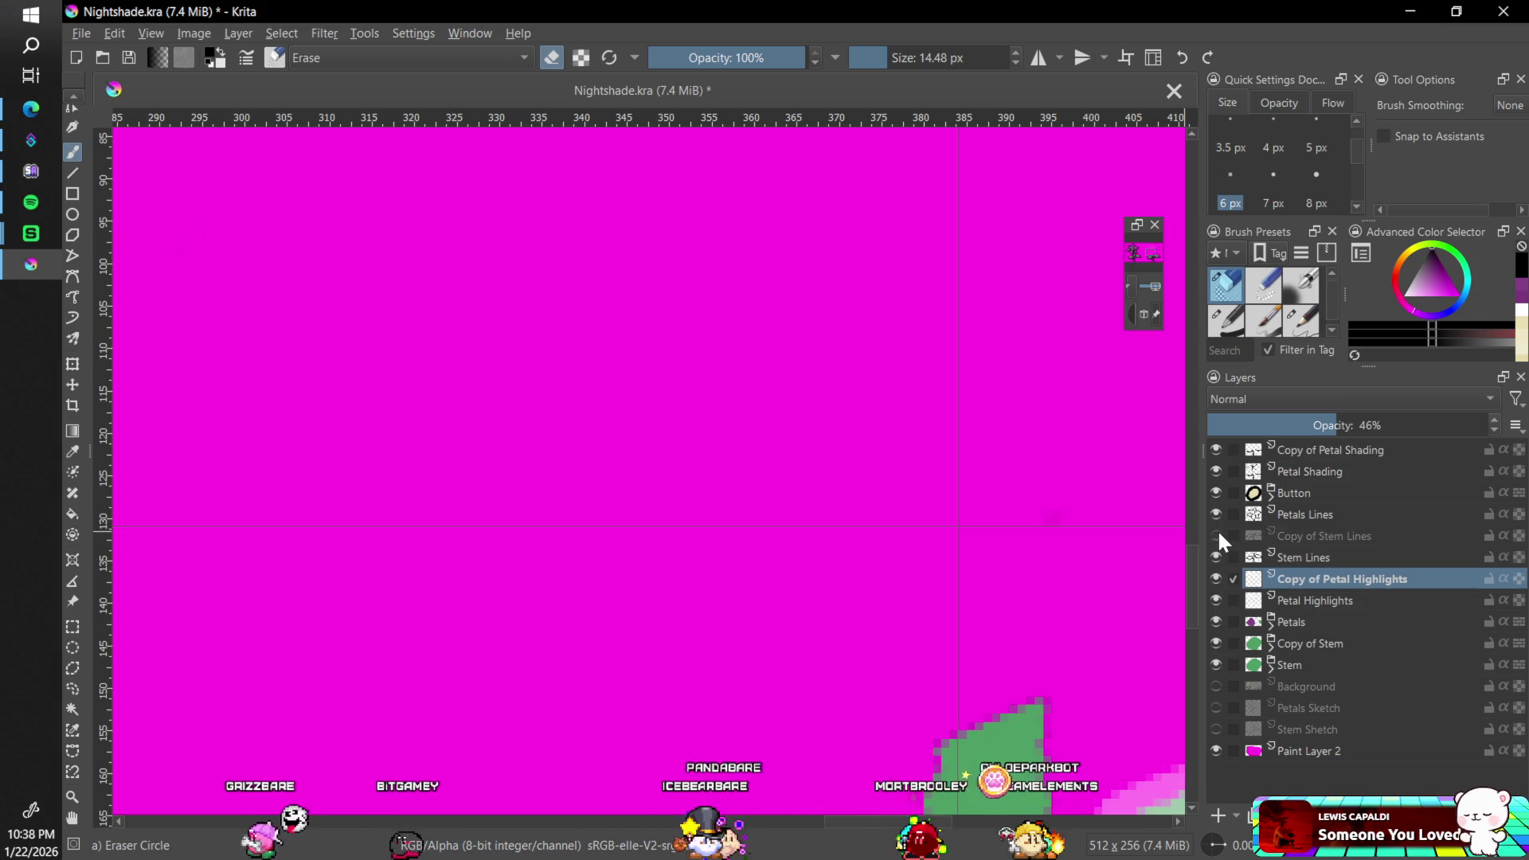
pyautogui.click(1215, 492)
pyautogui.click(1216, 492)
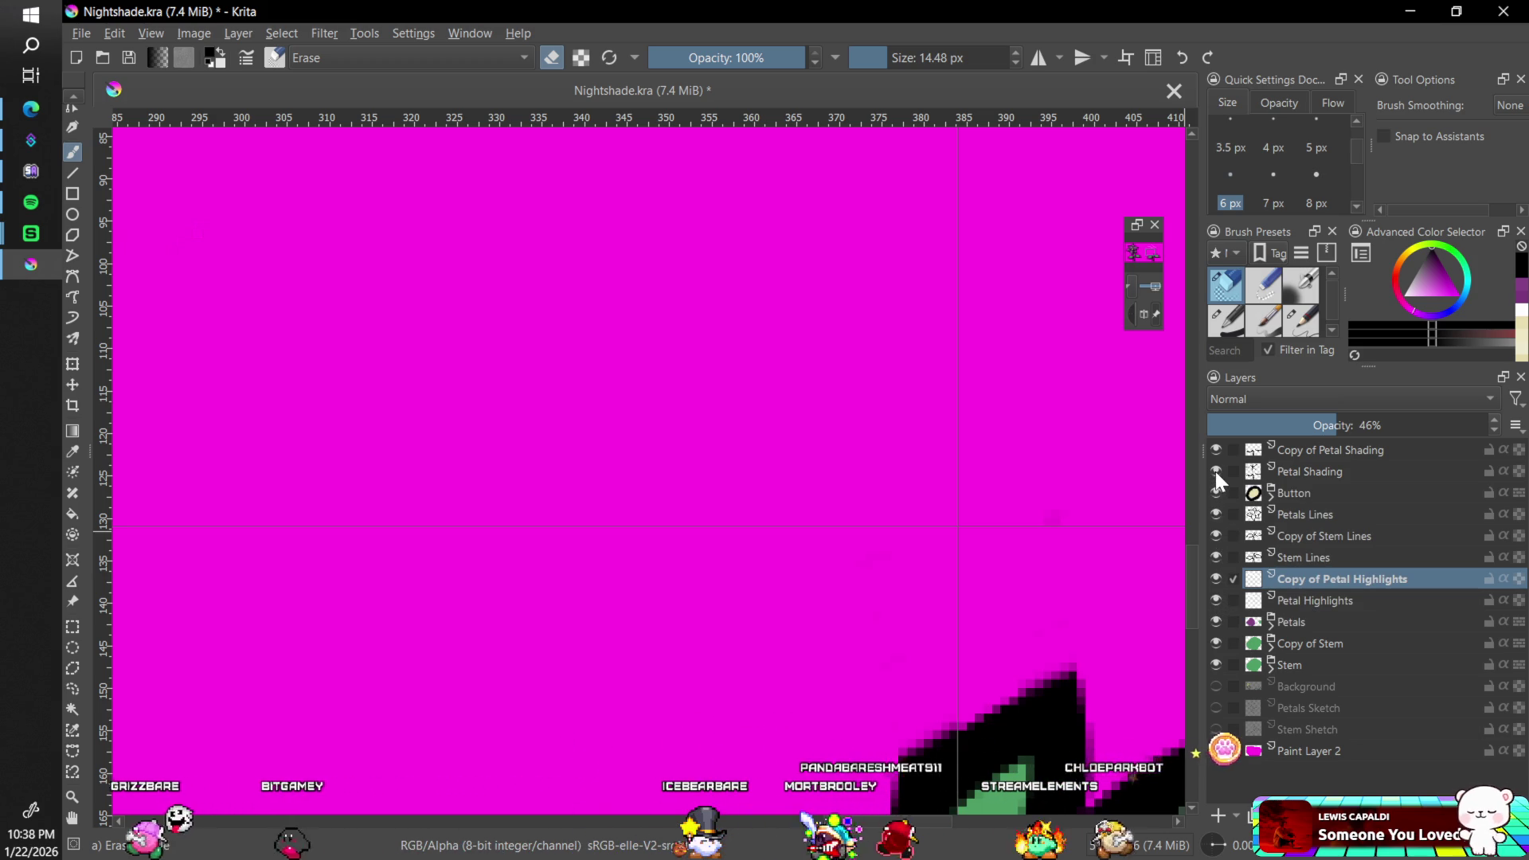
# - Erase the pink highlight streak above the right sprout on Copy of Petal Highlights
pyautogui.click(1266, 450)
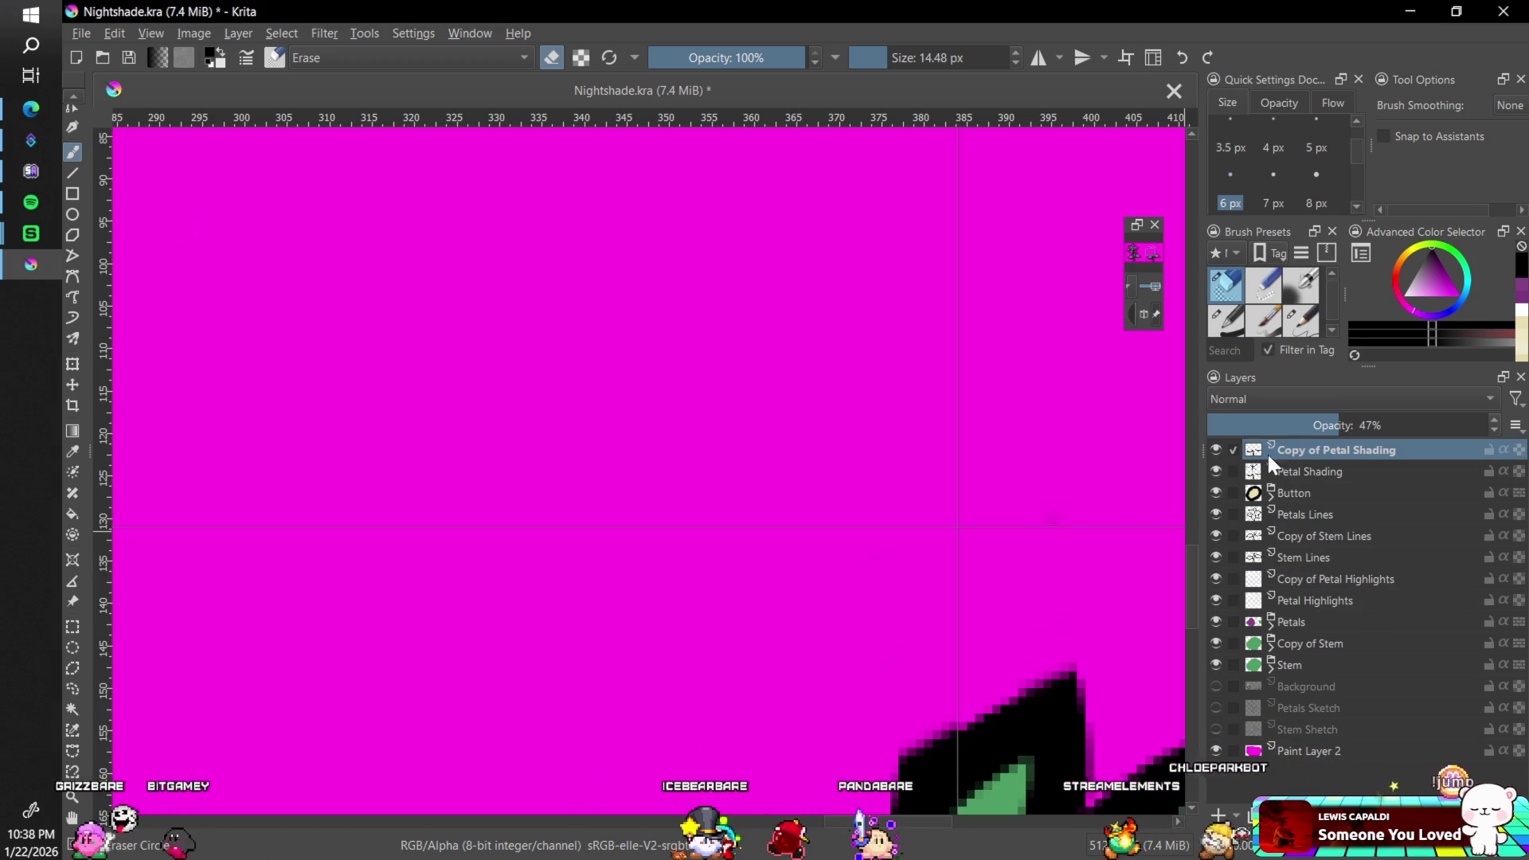
pyautogui.click(1322, 579)
pyautogui.press('-')
pyautogui.press('-')
pyautogui.press('-')
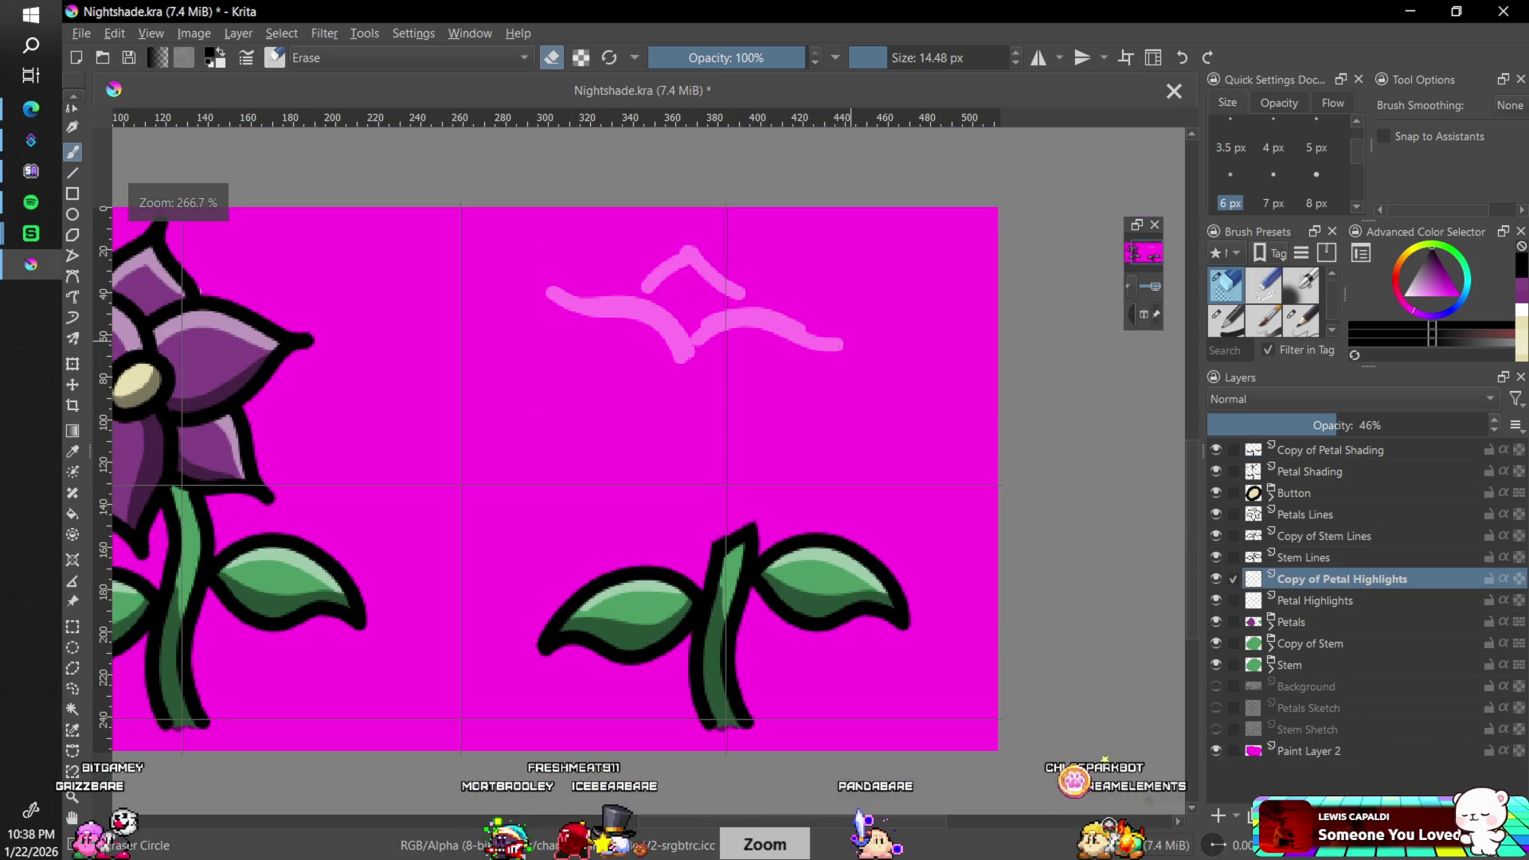
pyautogui.moveTo(861, 327)
pyautogui.mouseDown()
pyautogui.moveTo(792, 355)
pyautogui.moveTo(734, 328)
pyautogui.moveTo(764, 289)
pyautogui.moveTo(701, 328)
pyautogui.moveTo(654, 257)
pyautogui.moveTo(669, 266)
pyautogui.moveTo(581, 284)
pyautogui.moveTo(594, 232)
pyautogui.mouseUp()
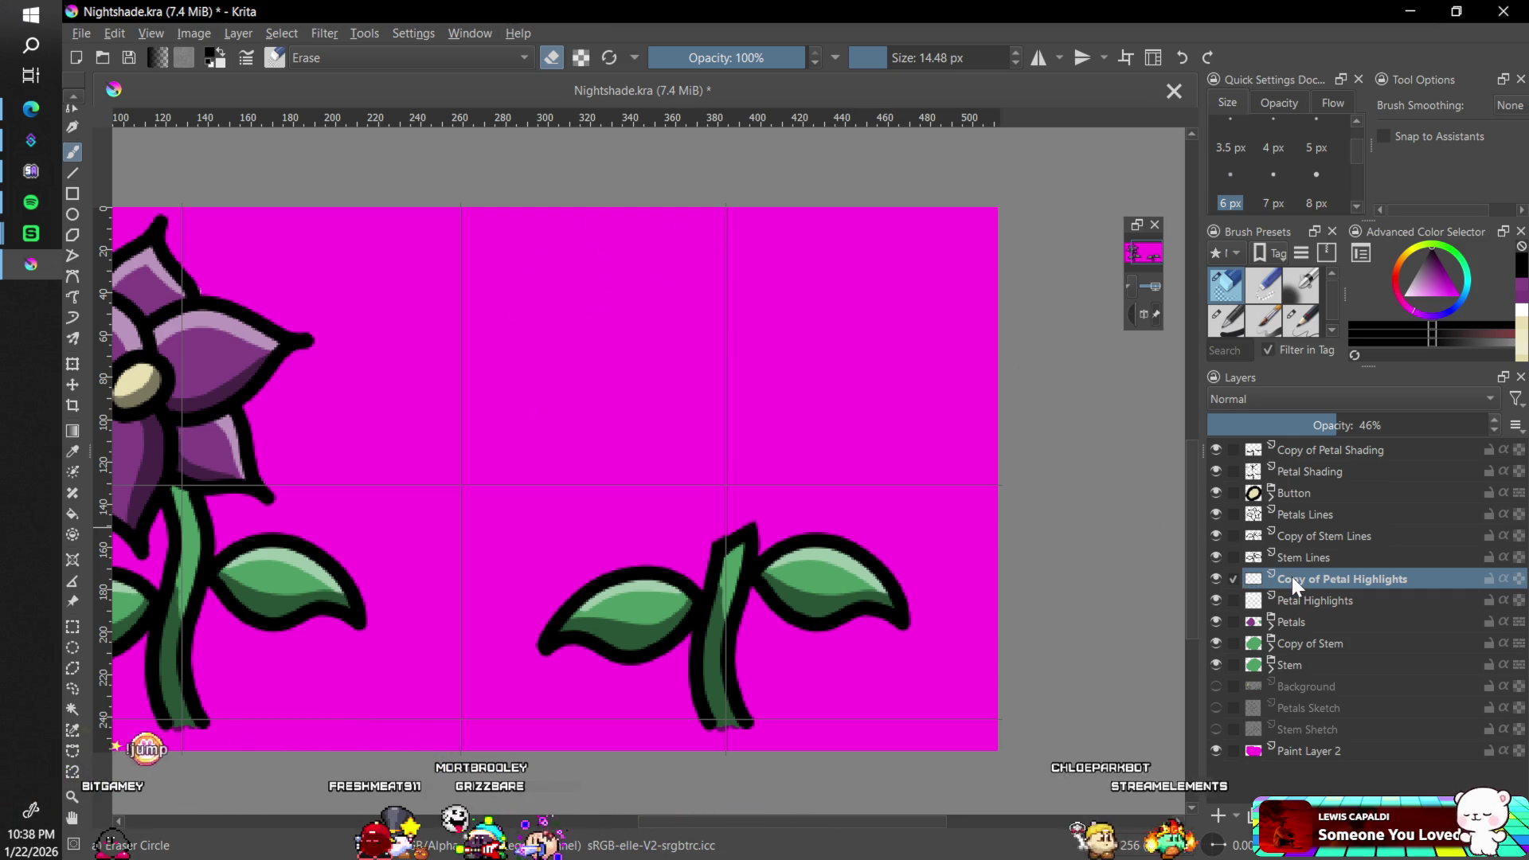
pyautogui.press('1')
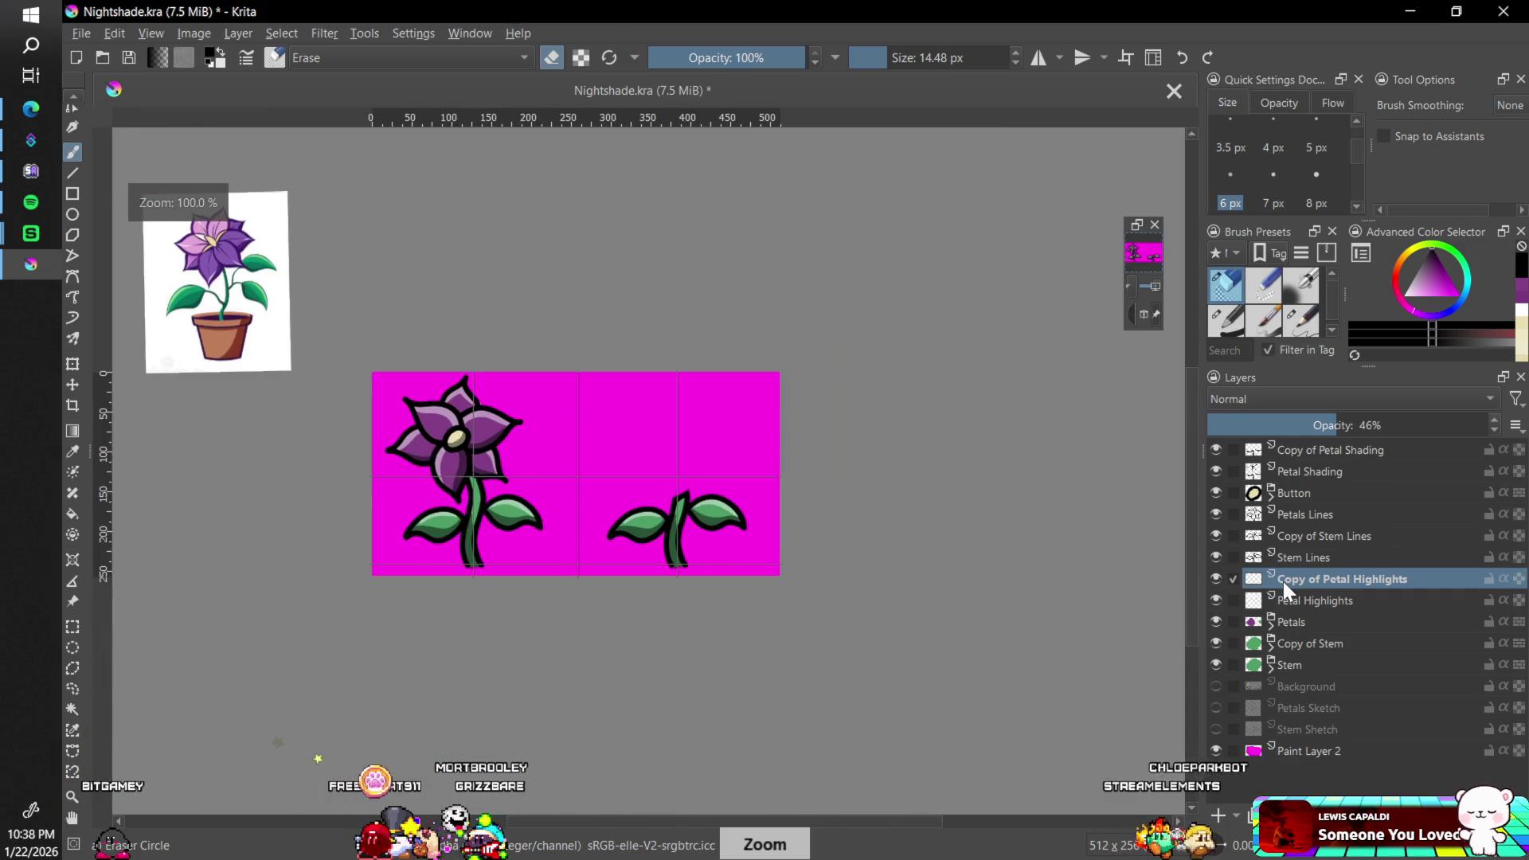
pyautogui.press('-')
pyautogui.press('+')
# - Hide Paint Layer 2, export over Nightshade.png, and save Nightshade.kra
pyautogui.press('+')
pyautogui.press('+')
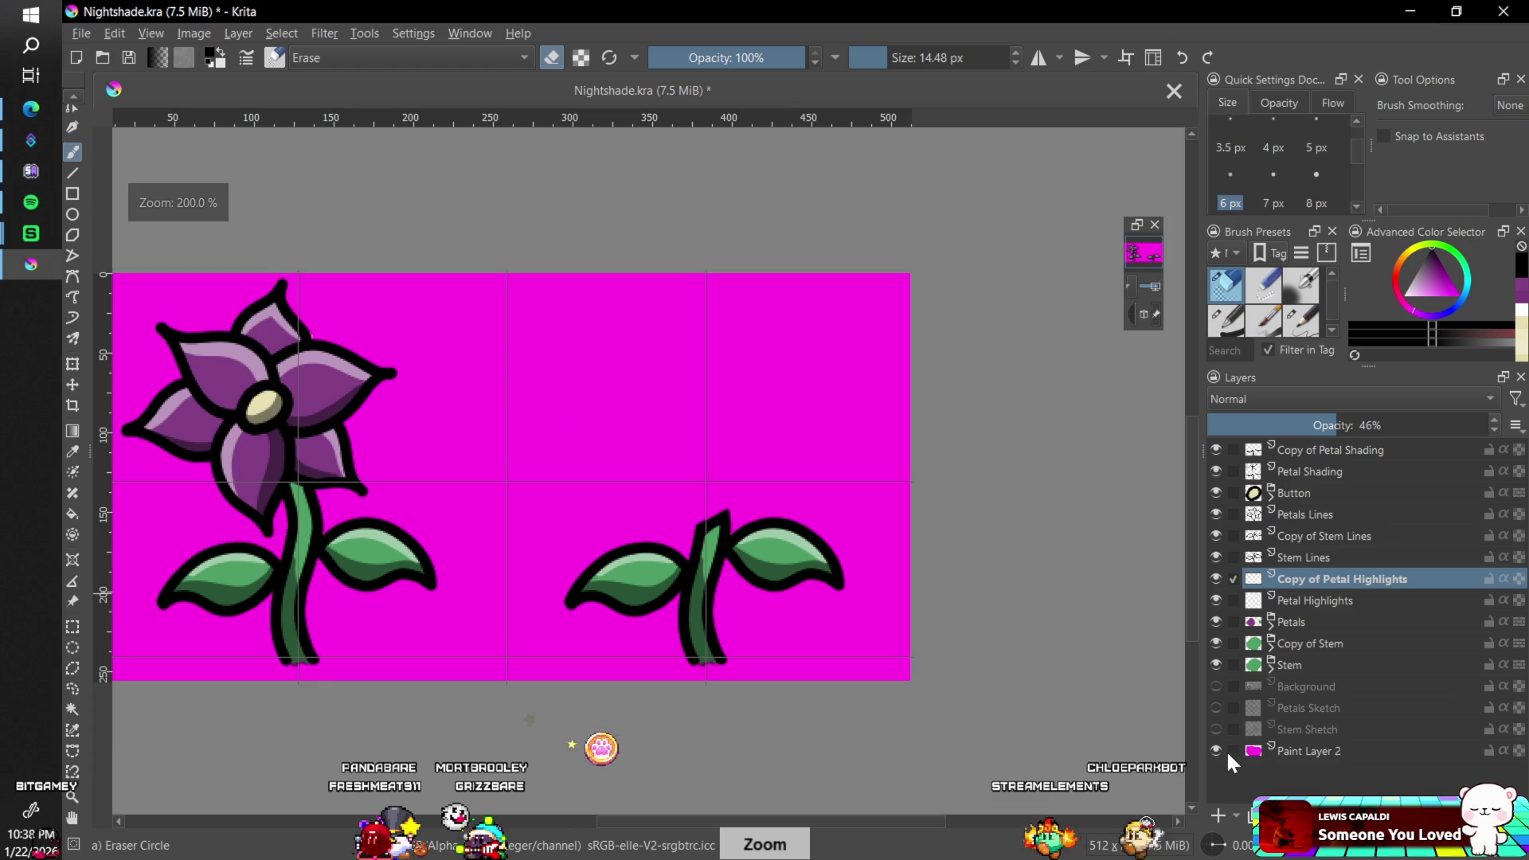
pyautogui.click(1217, 750)
pyautogui.press('+')
pyautogui.click(94, 33)
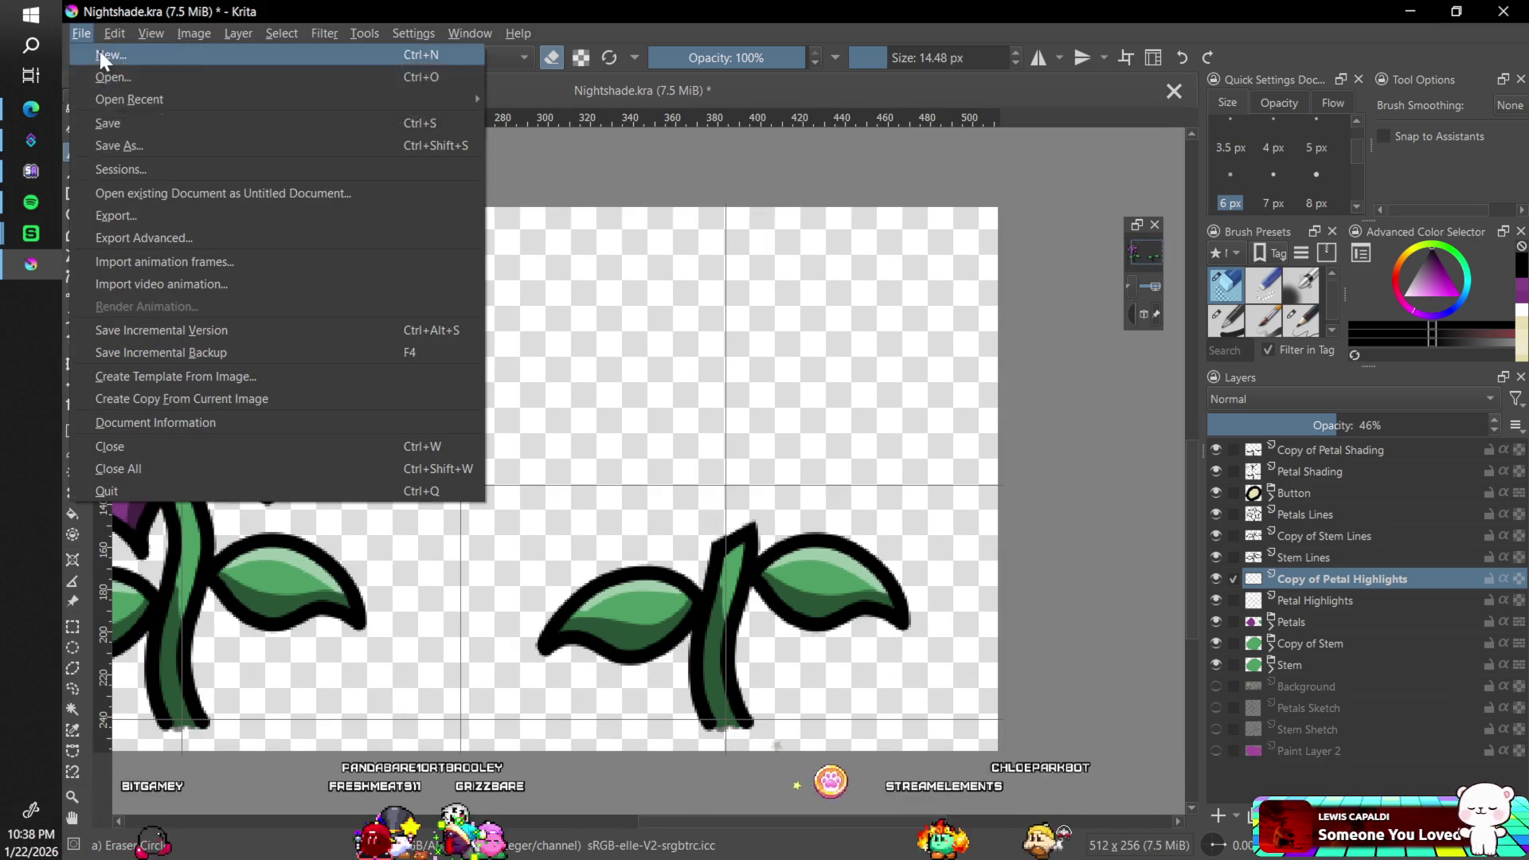
pyautogui.press('Escape')
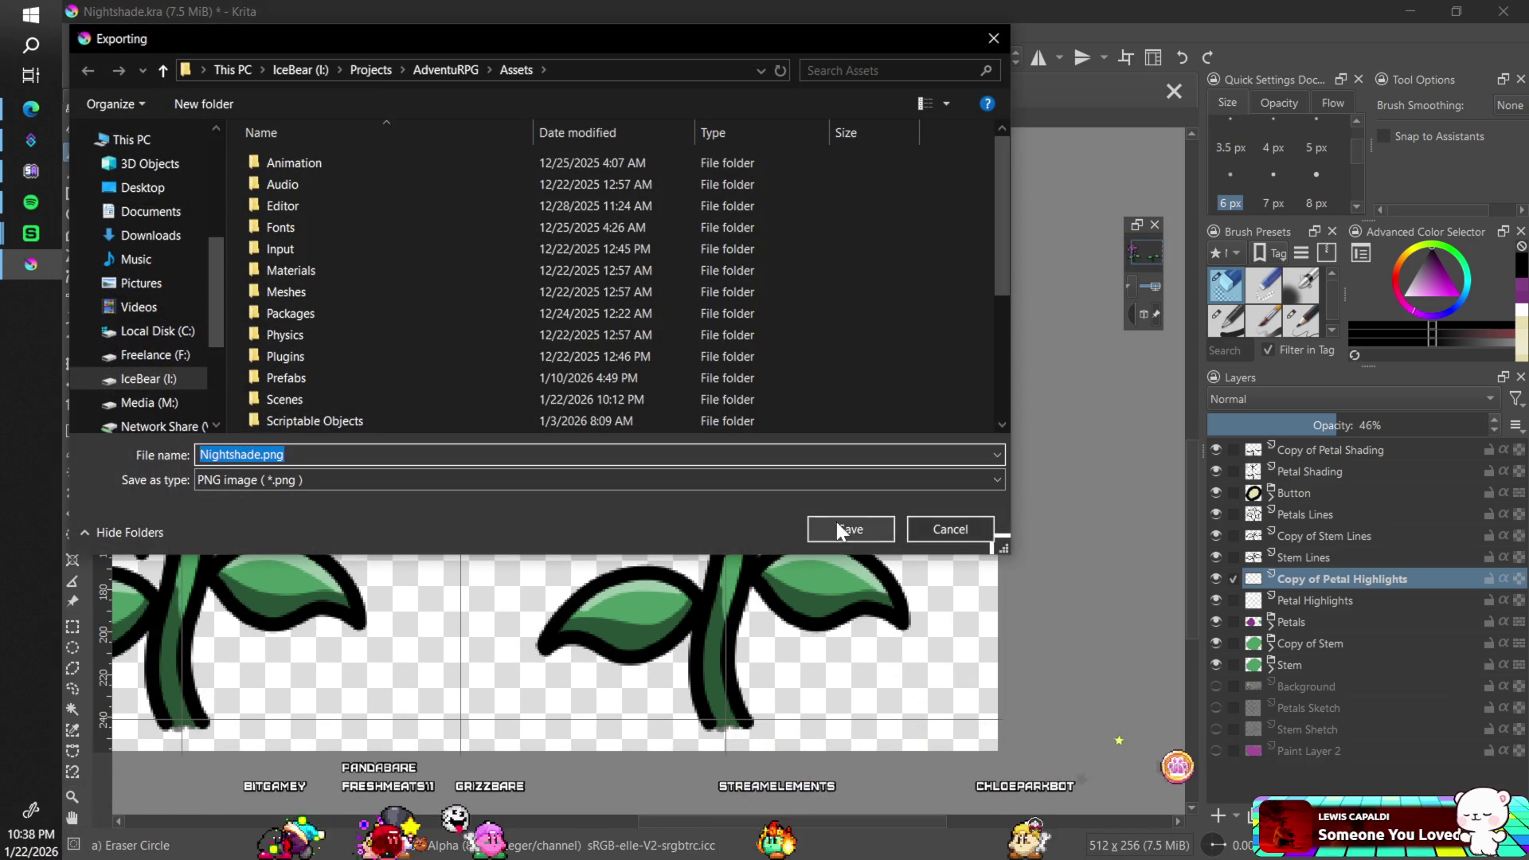
pyautogui.click(837, 522)
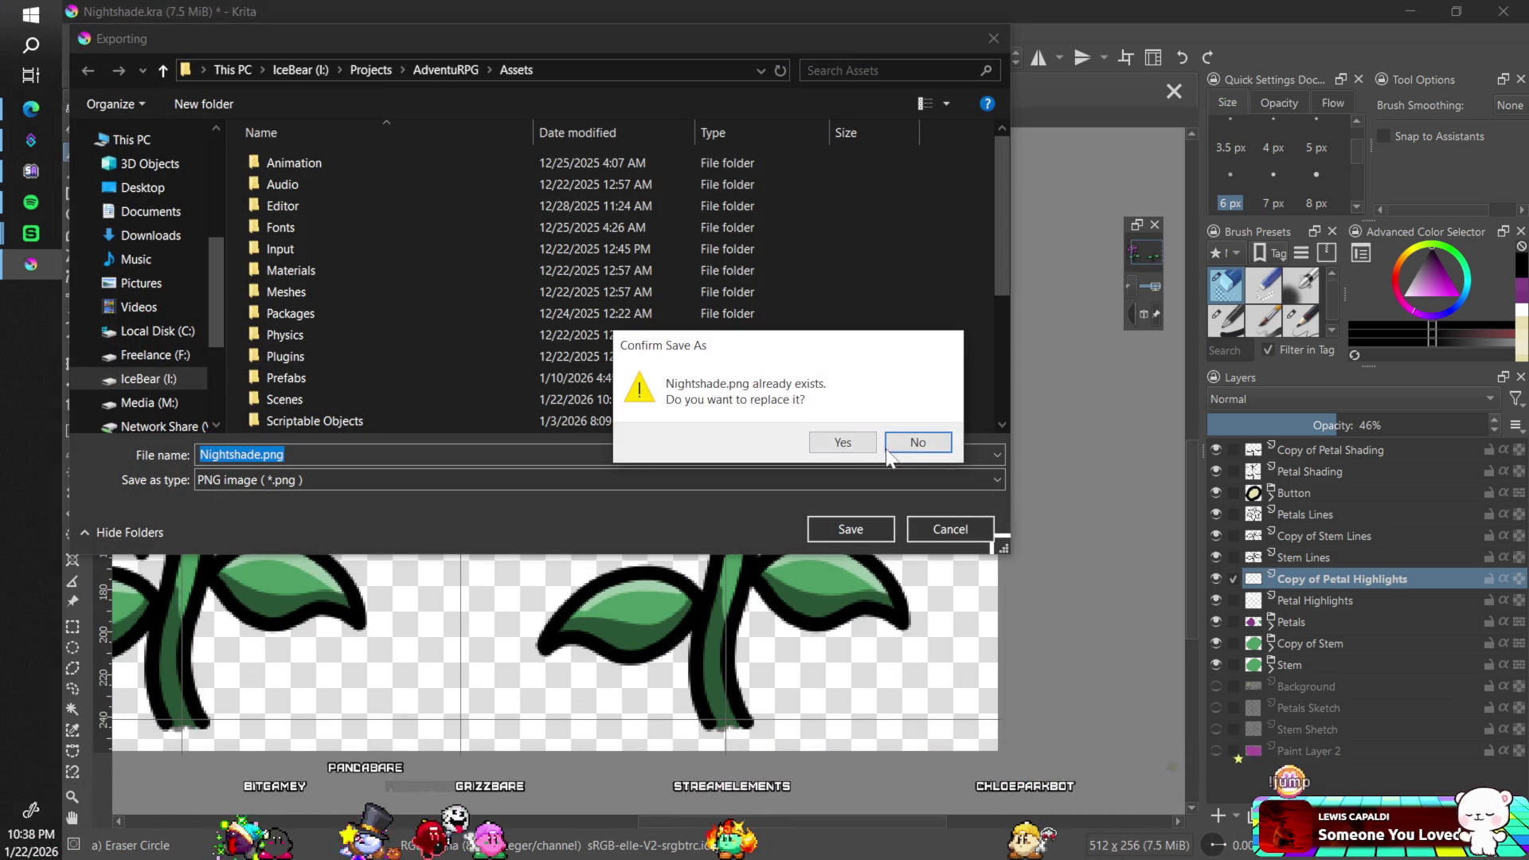
pyautogui.click(843, 442)
pyautogui.click(948, 699)
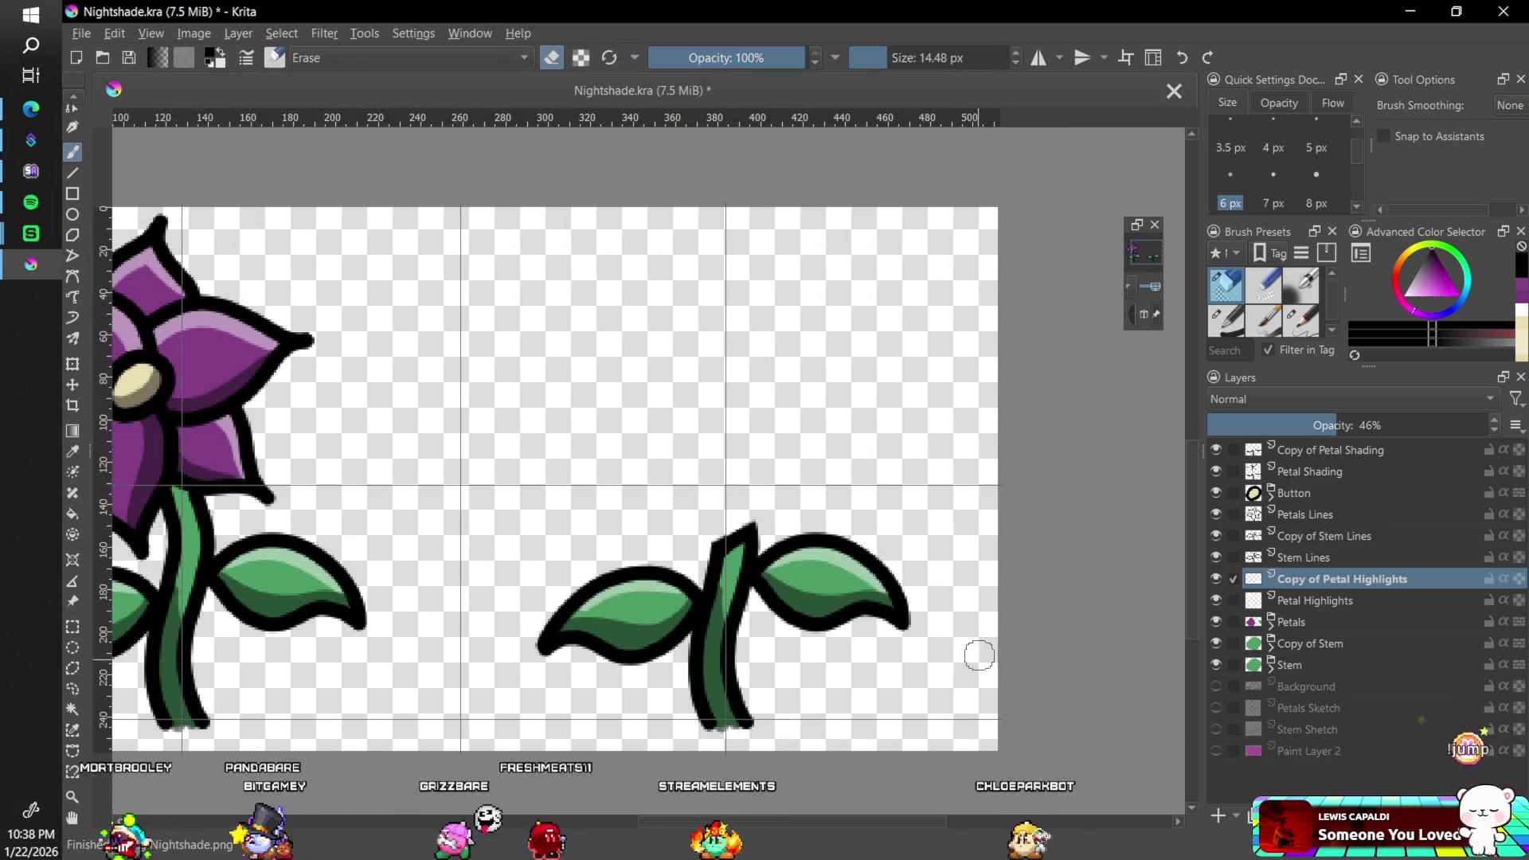
pyautogui.hotkey('ctrl', 's')
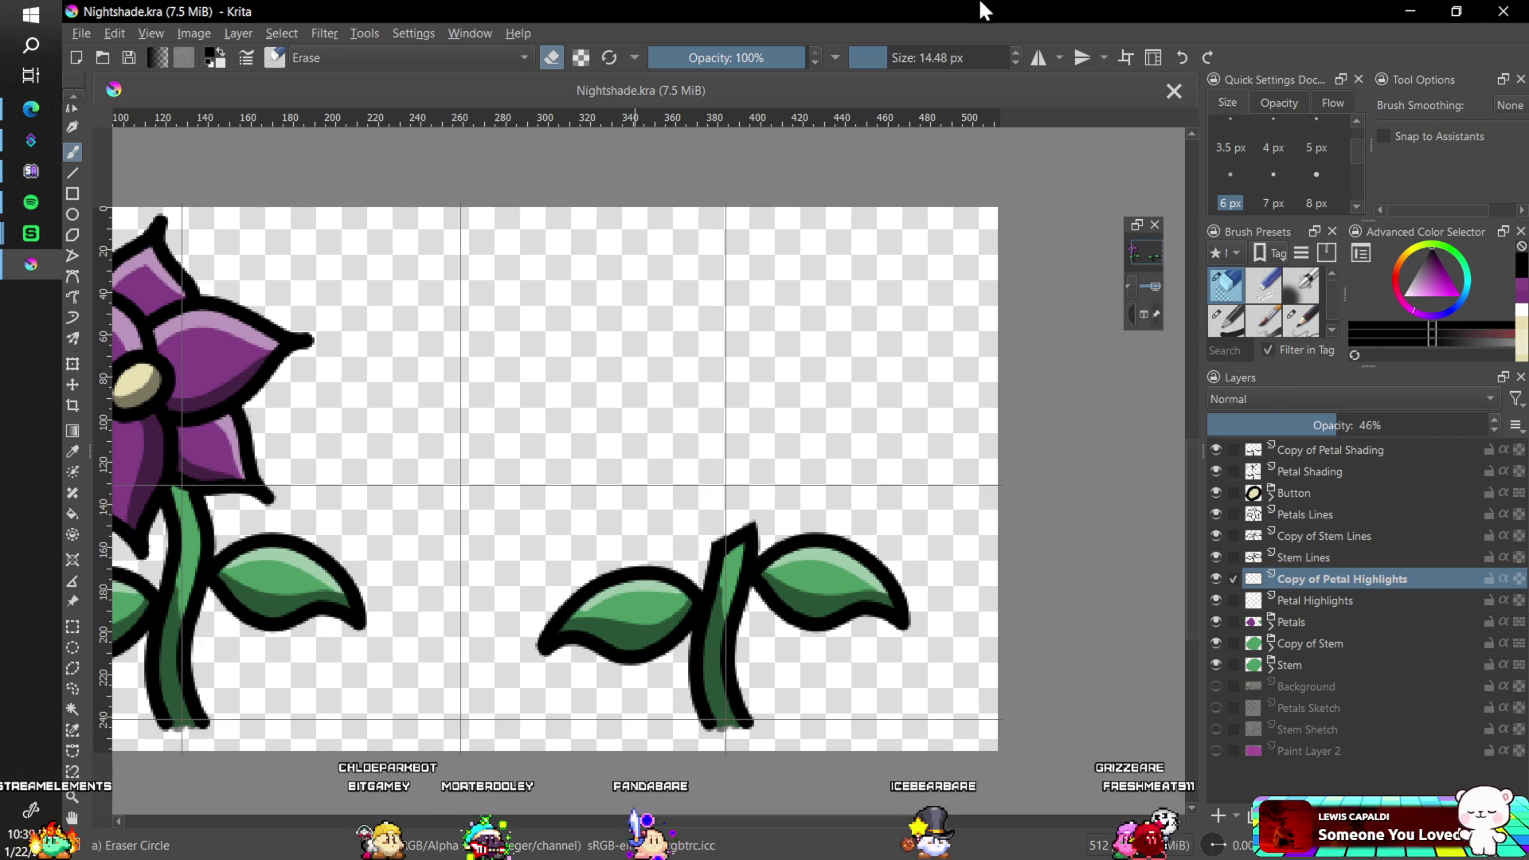
# - Close Krita, glance at the purple flower image search, and return to Unity
pyautogui.click(1491, 19)
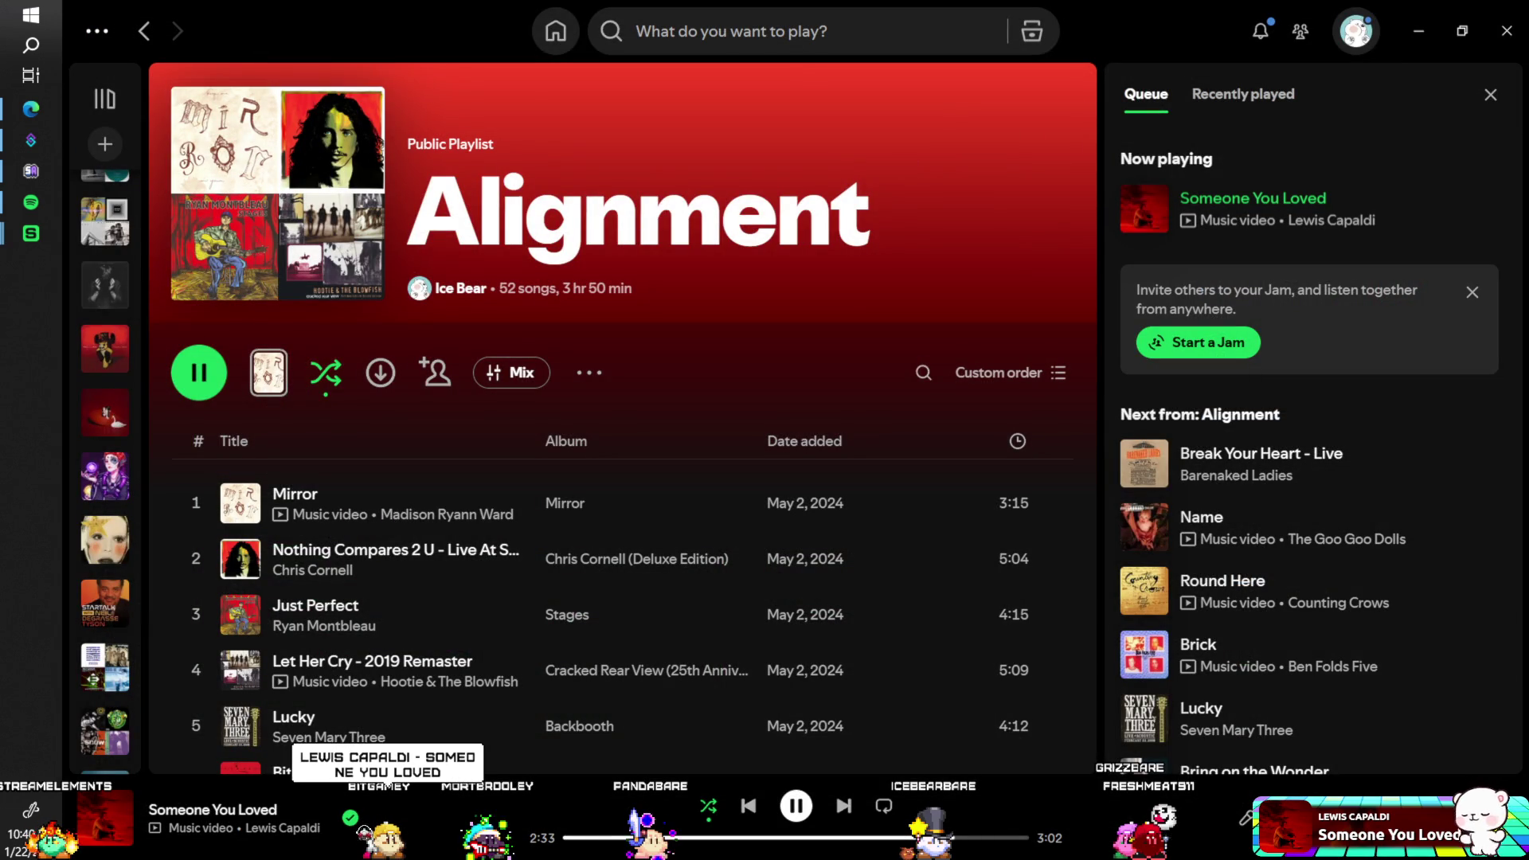
pyautogui.hotkey('alt', 'Tab')
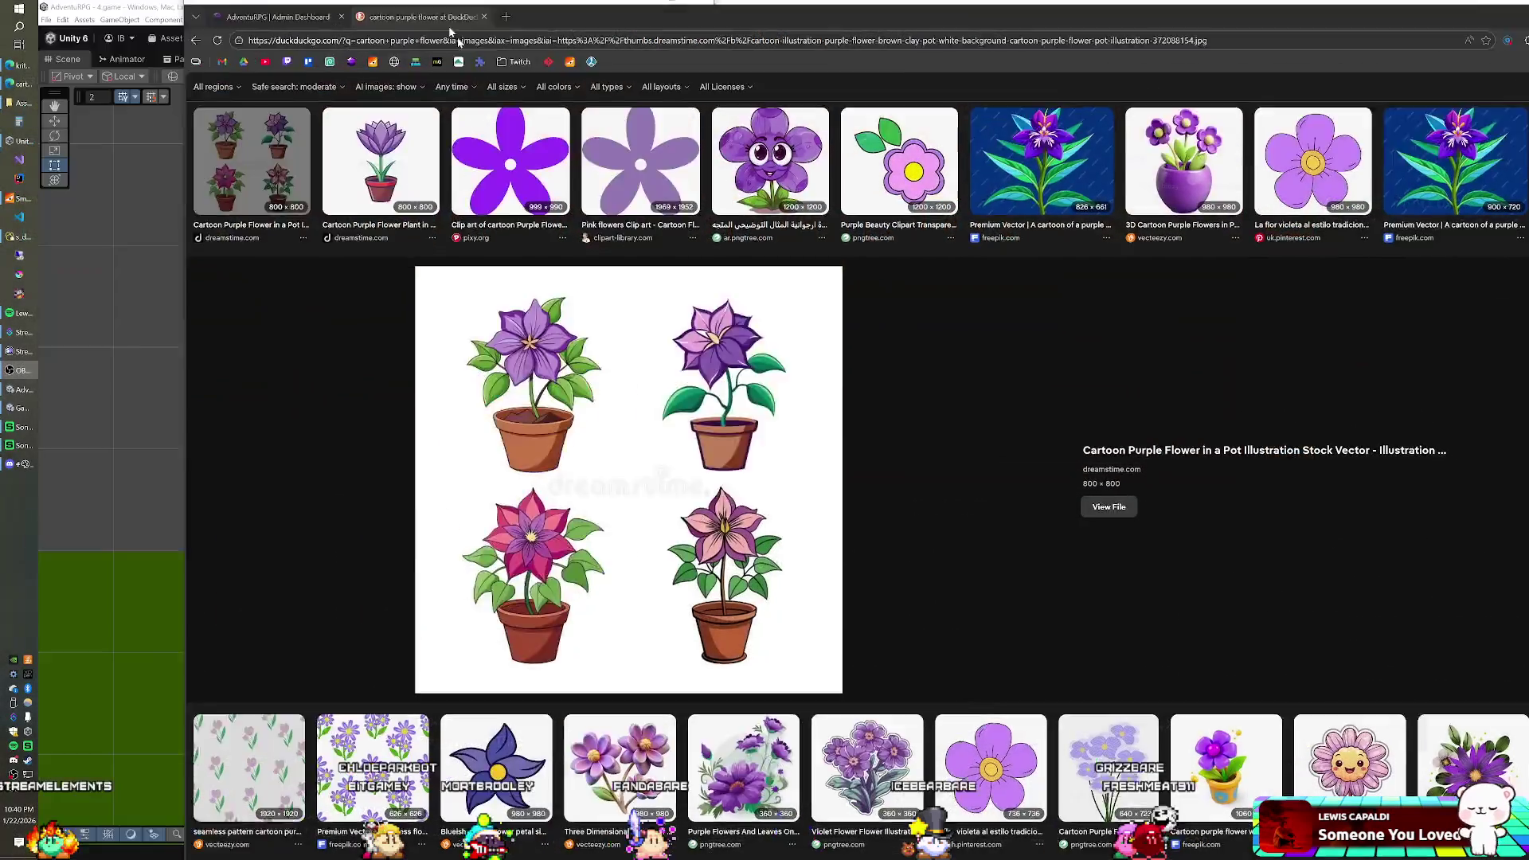
pyautogui.moveTo(1395, 12); pyautogui.dragTo(1395, 163)
pyautogui.hotkey('alt', 'Tab')
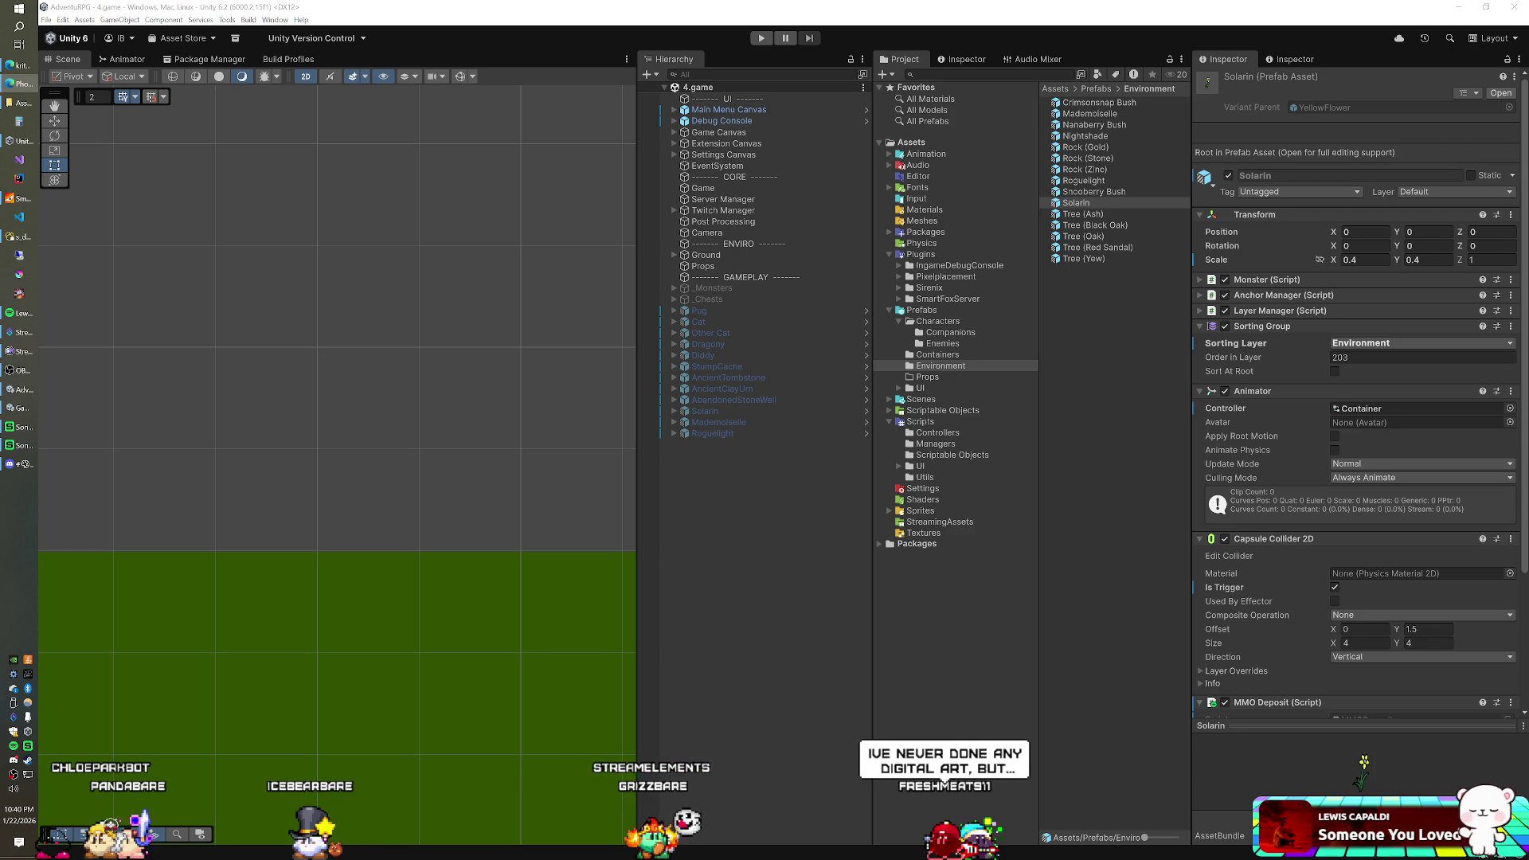
# - Check that Nightshade.png has a transparent background in Photopea, then close that tab
pyautogui.hotkey('alt', 'Tab')
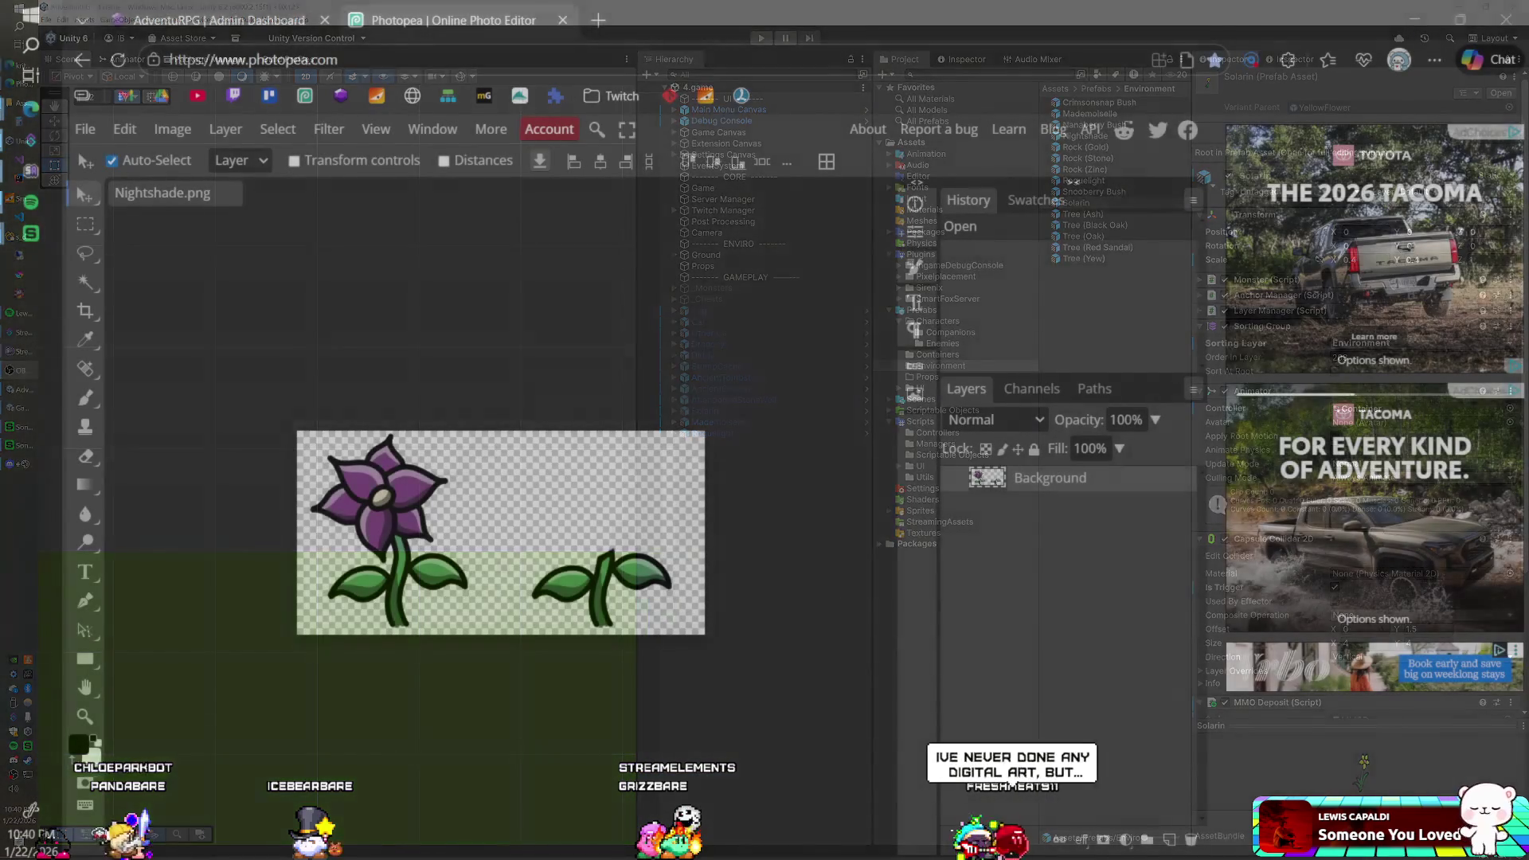
pyautogui.scroll(1, 365, 398)
pyautogui.scroll(-2, 380, 396)
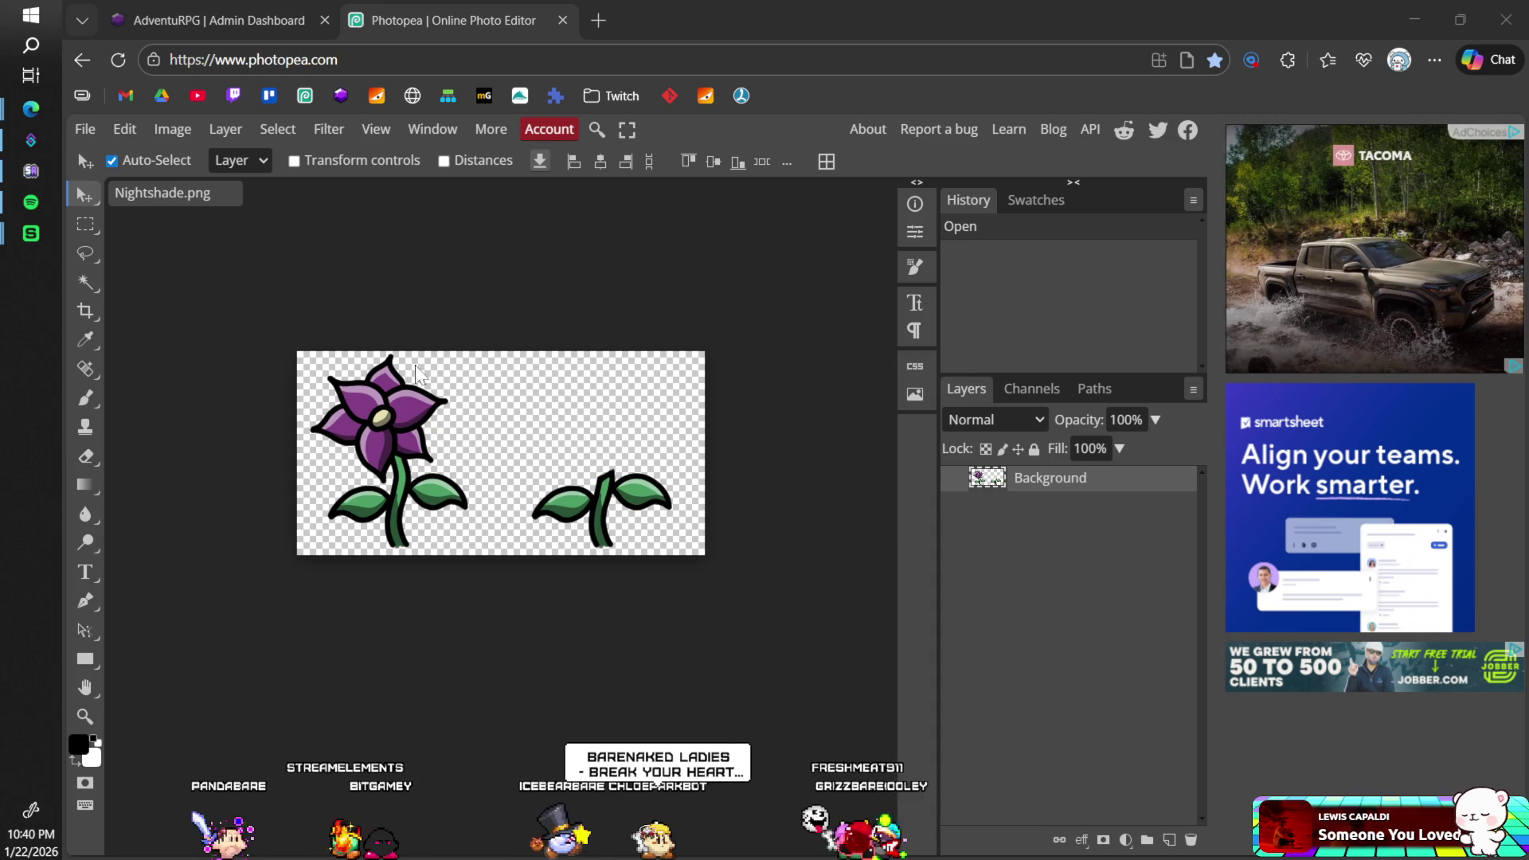
pyautogui.click(562, 20)
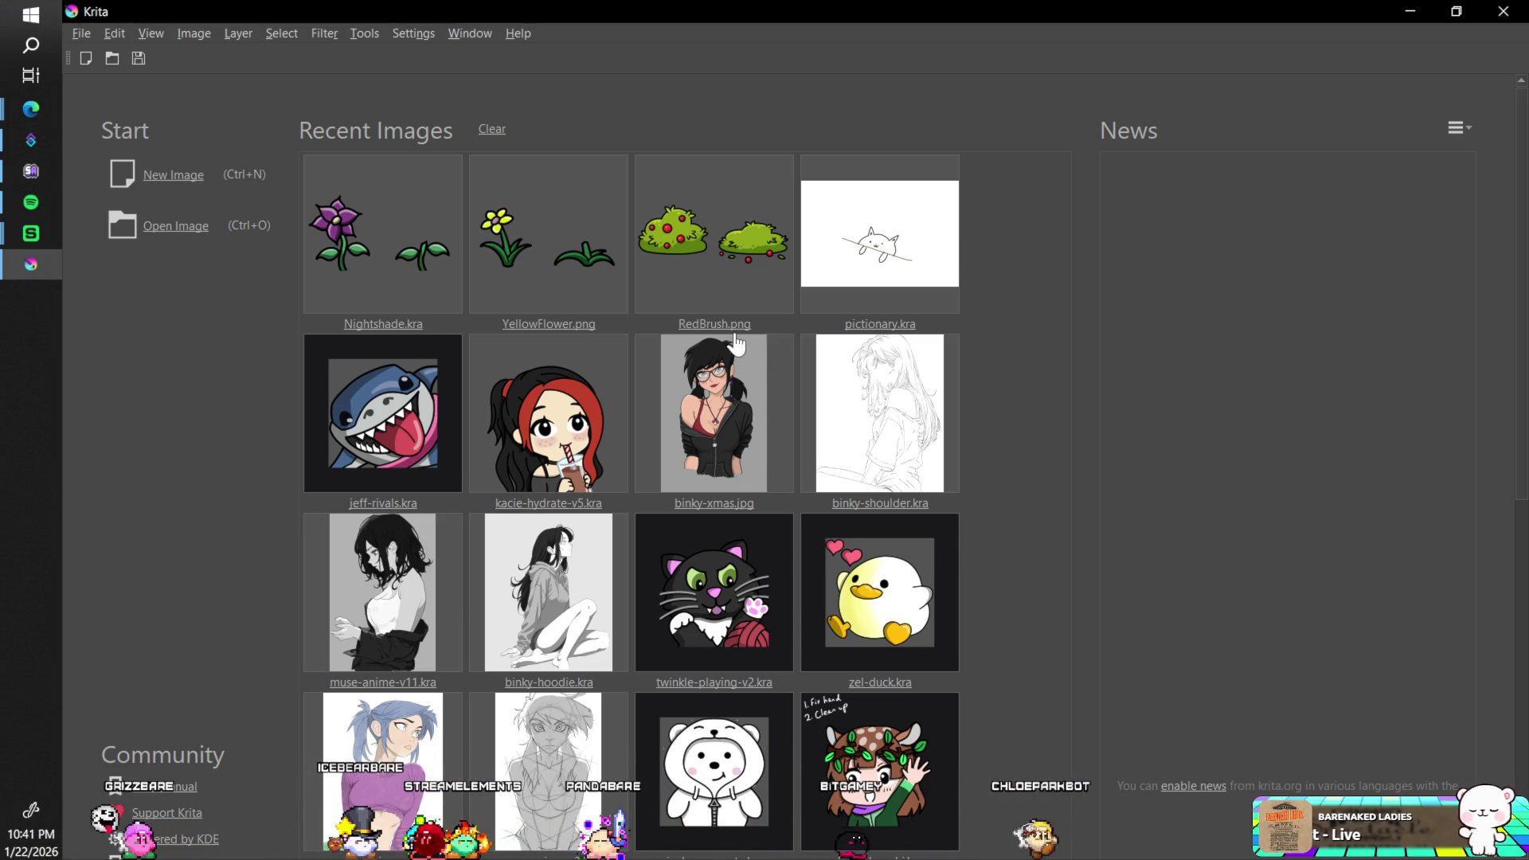
# - Open Nightshade.kra from Recent Images and hide the Stem Lines and Stem layers
pyautogui.click(398, 266)
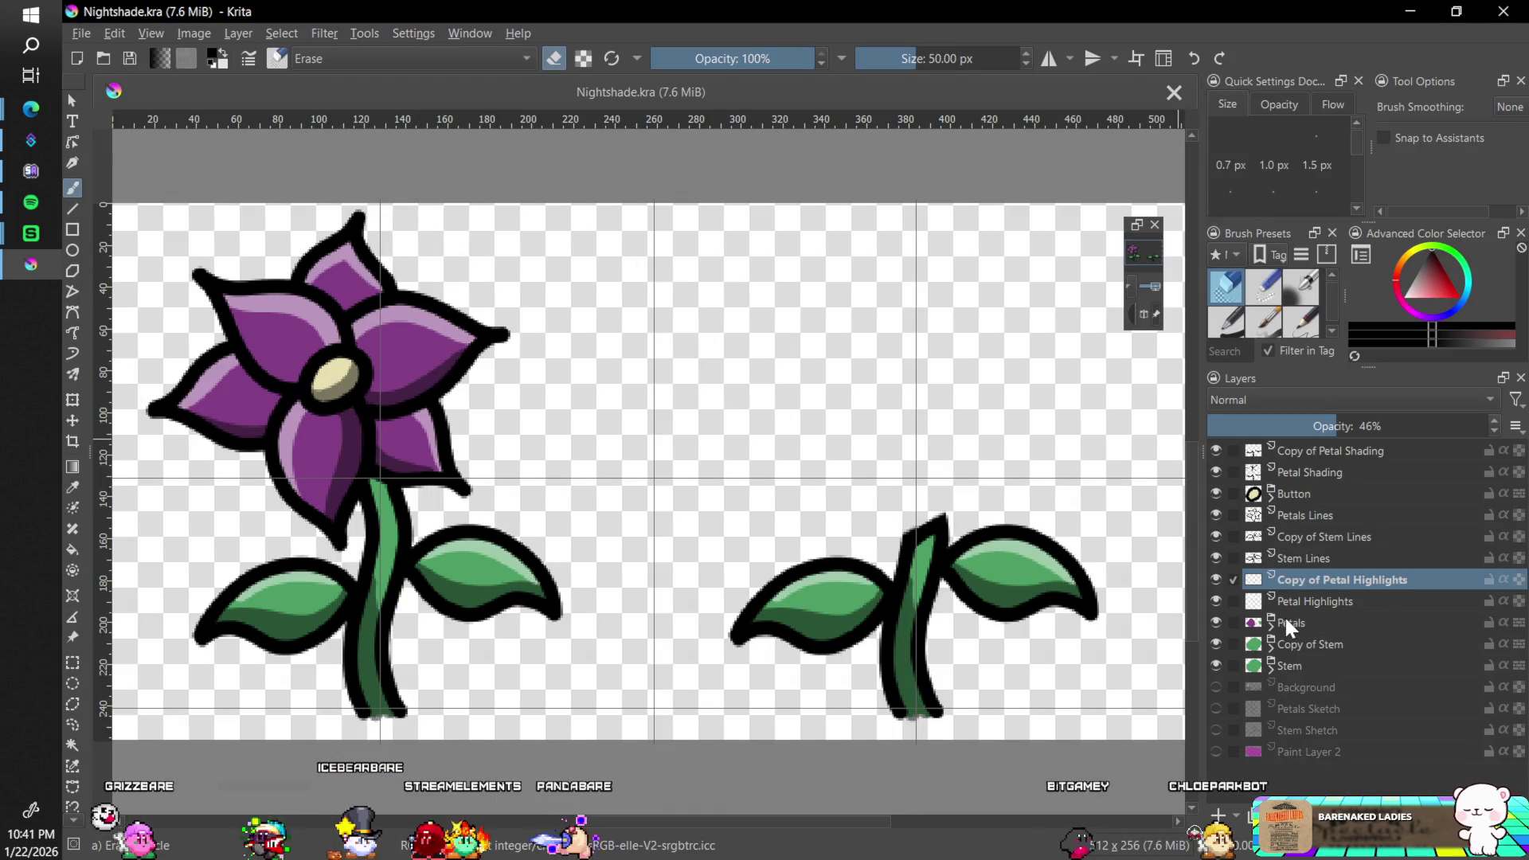
pyautogui.click(1216, 558)
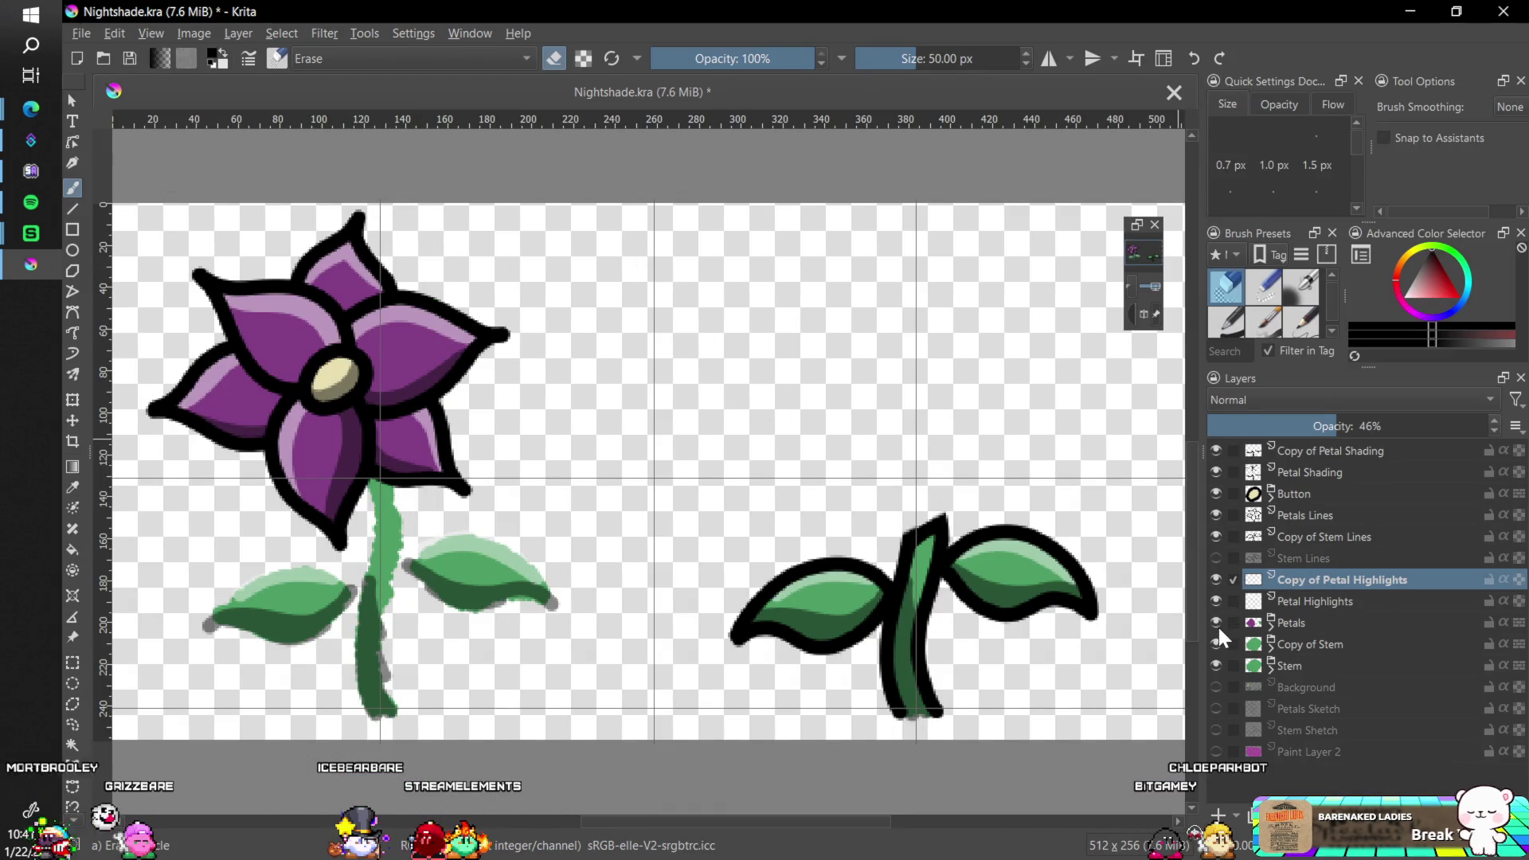
pyautogui.click(1216, 666)
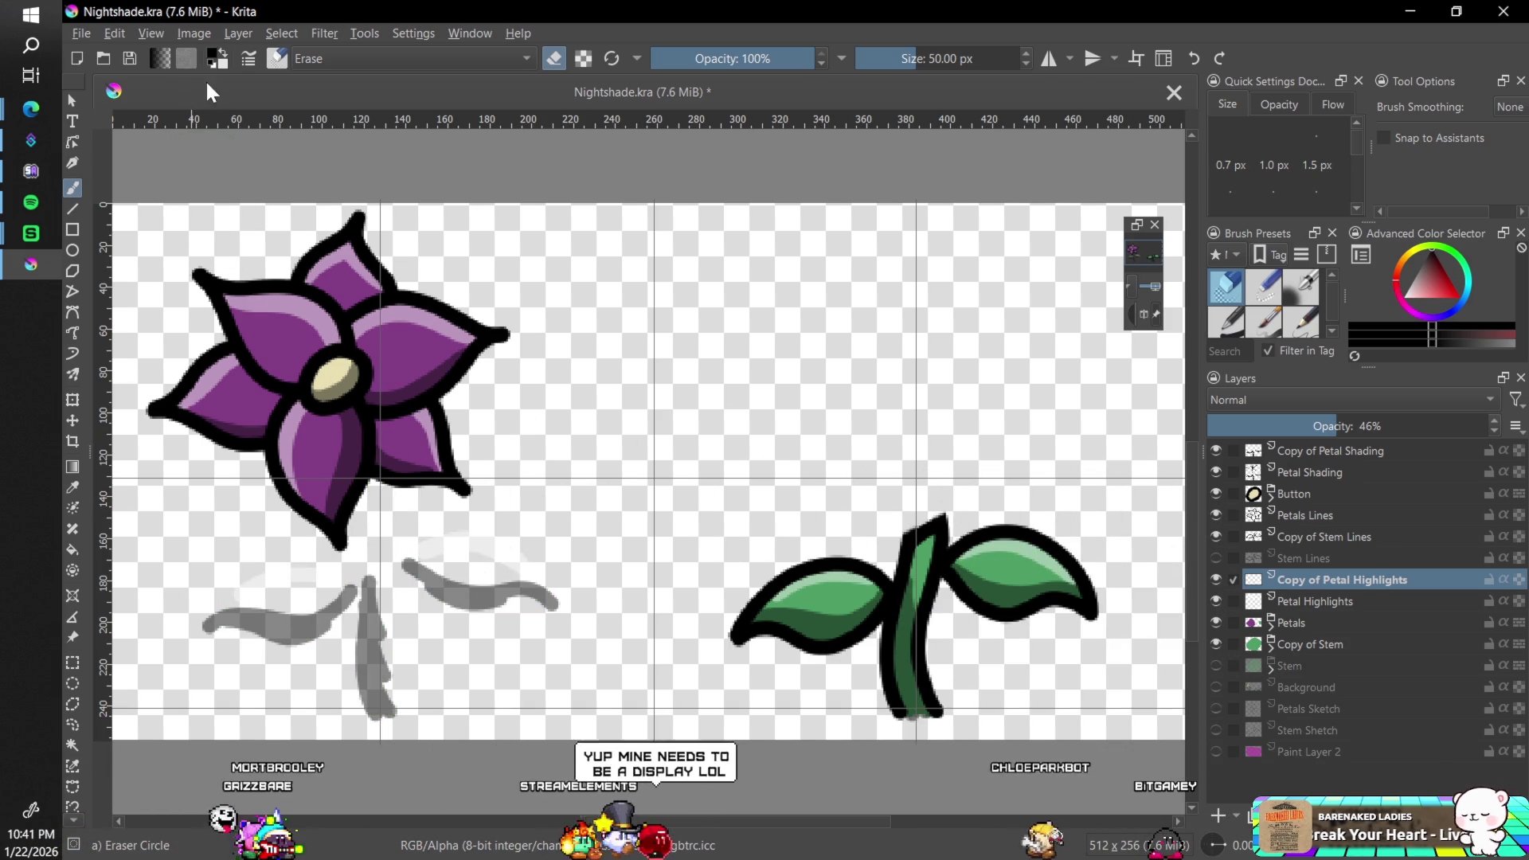
pyautogui.click(79, 32)
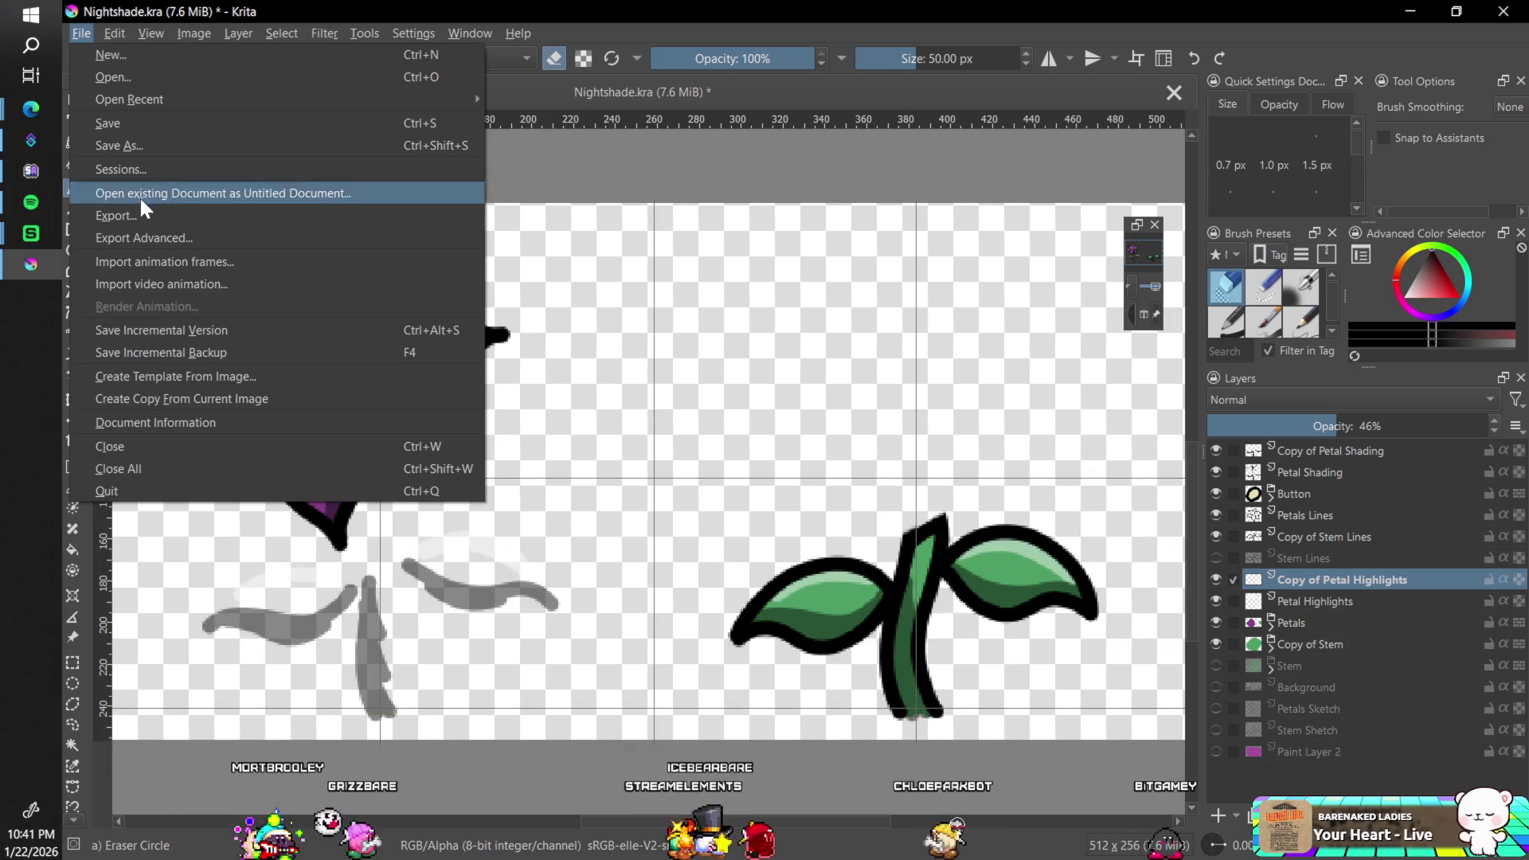
# - Start an export and navigate to the I:\Projects\AdventuRPG\Assets folder
pyautogui.press('Escape')
pyautogui.hotkey('ctrl', 'shift', 'e')
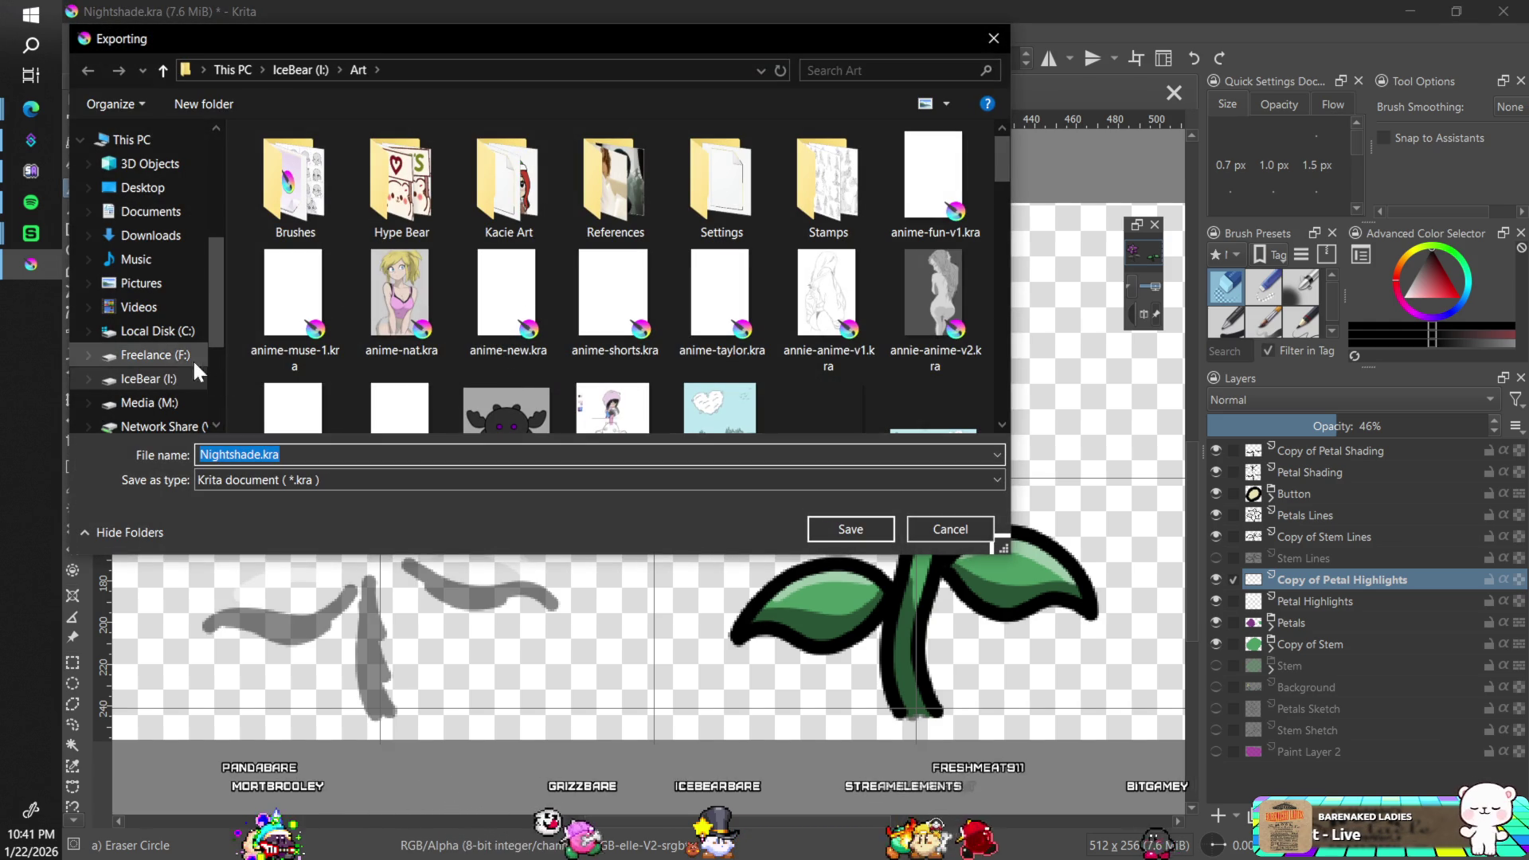
pyautogui.hotkey('alt', 'Up')
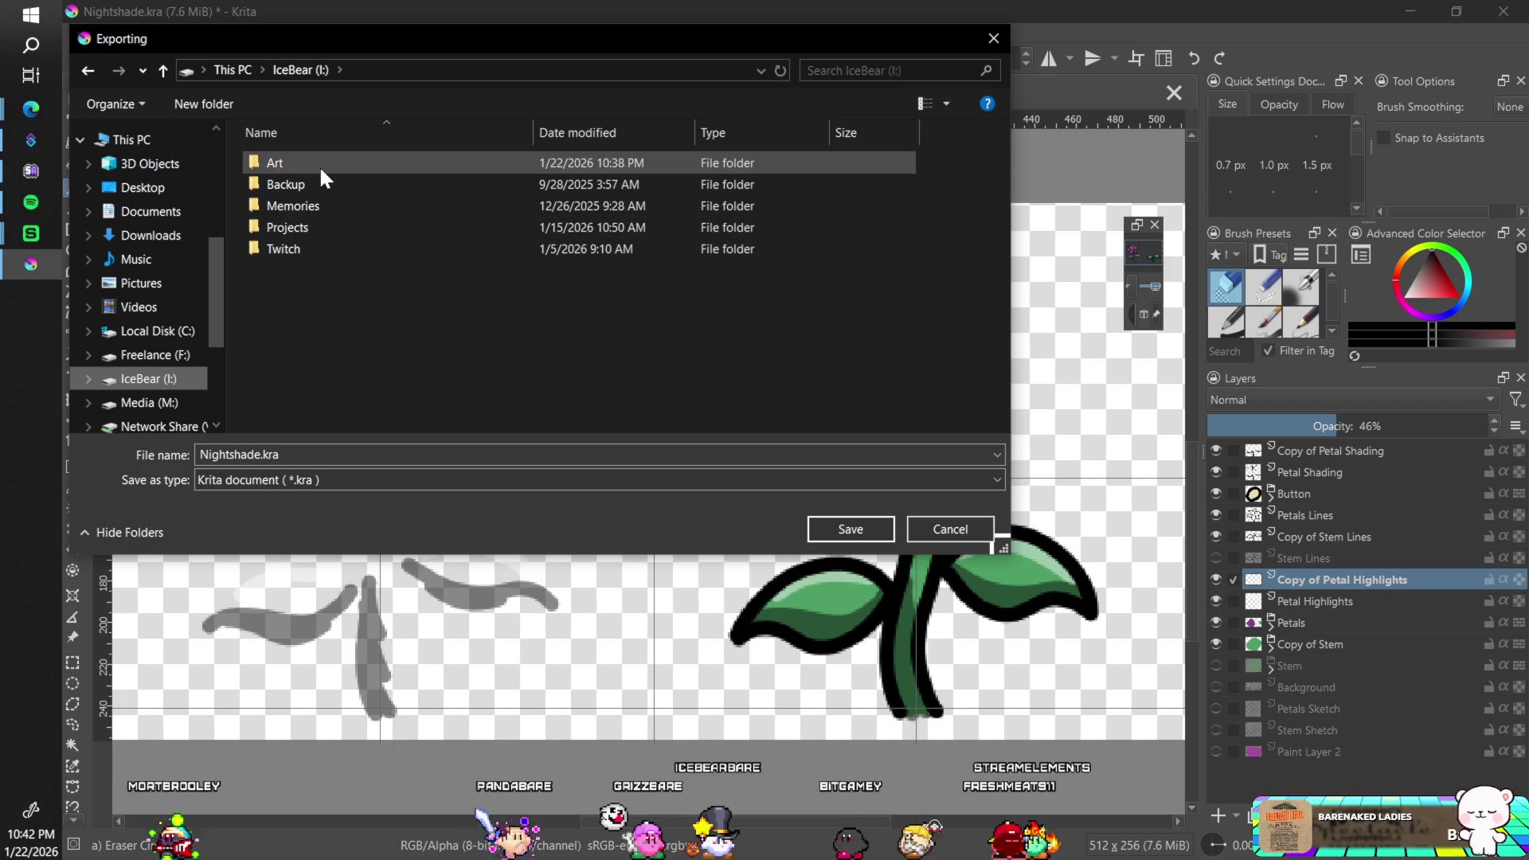
pyautogui.doubleClick(309, 225)
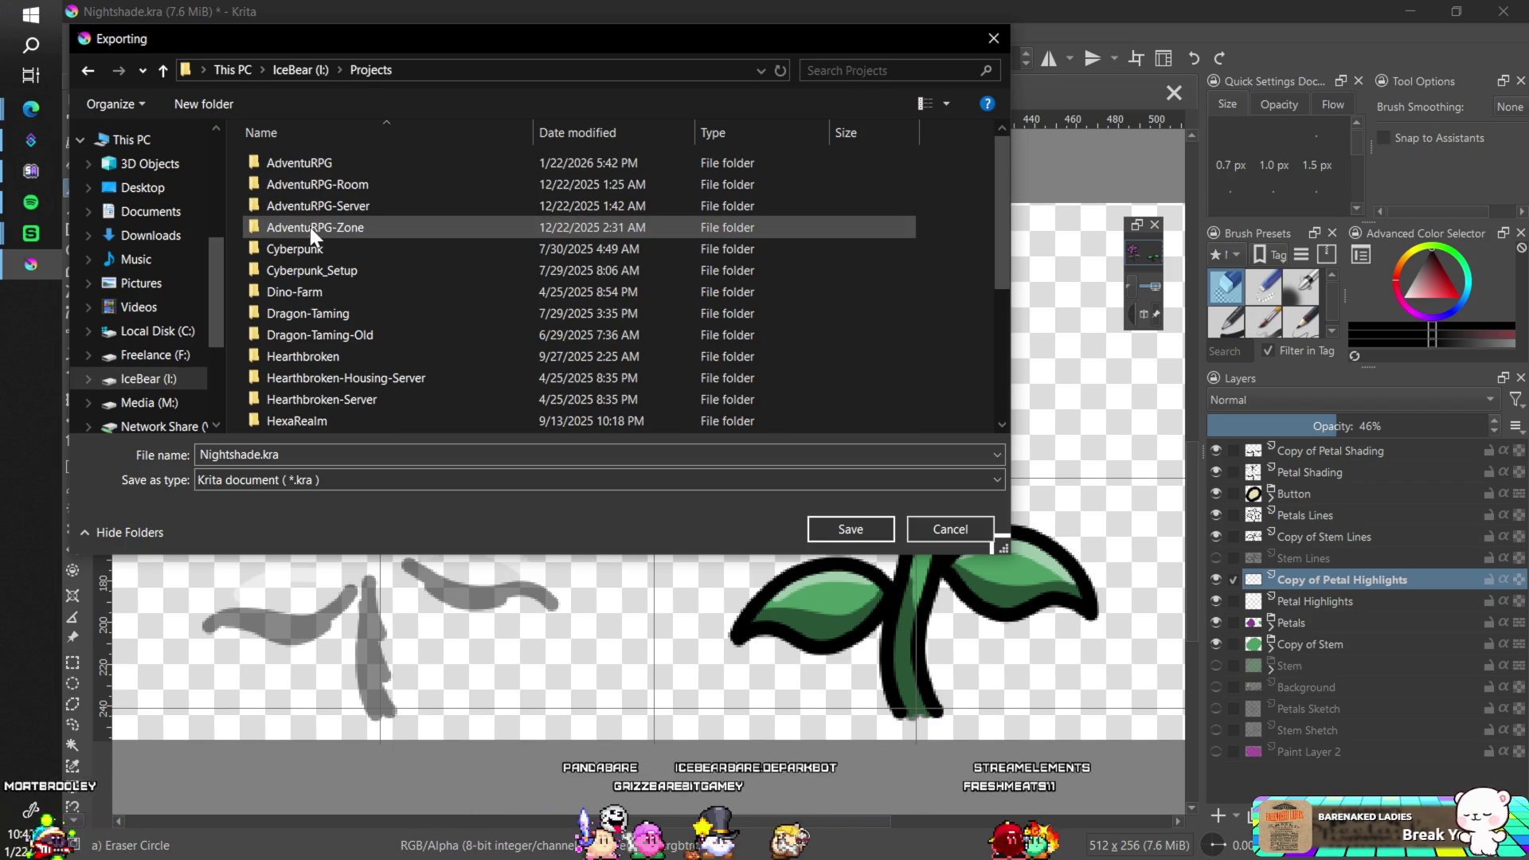
pyautogui.doubleClick(336, 161)
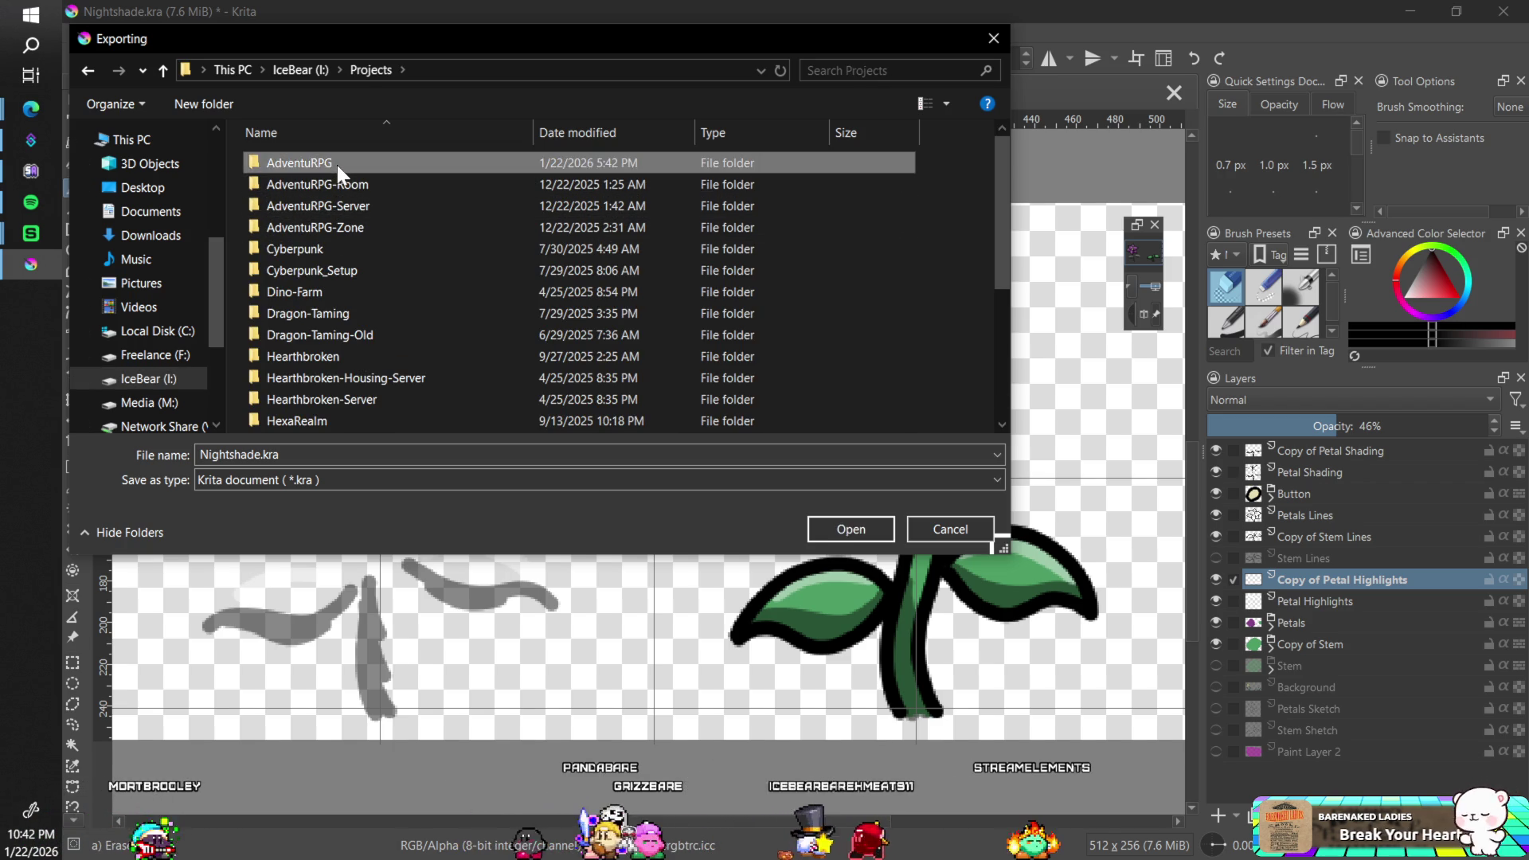
pyautogui.doubleClick(334, 207)
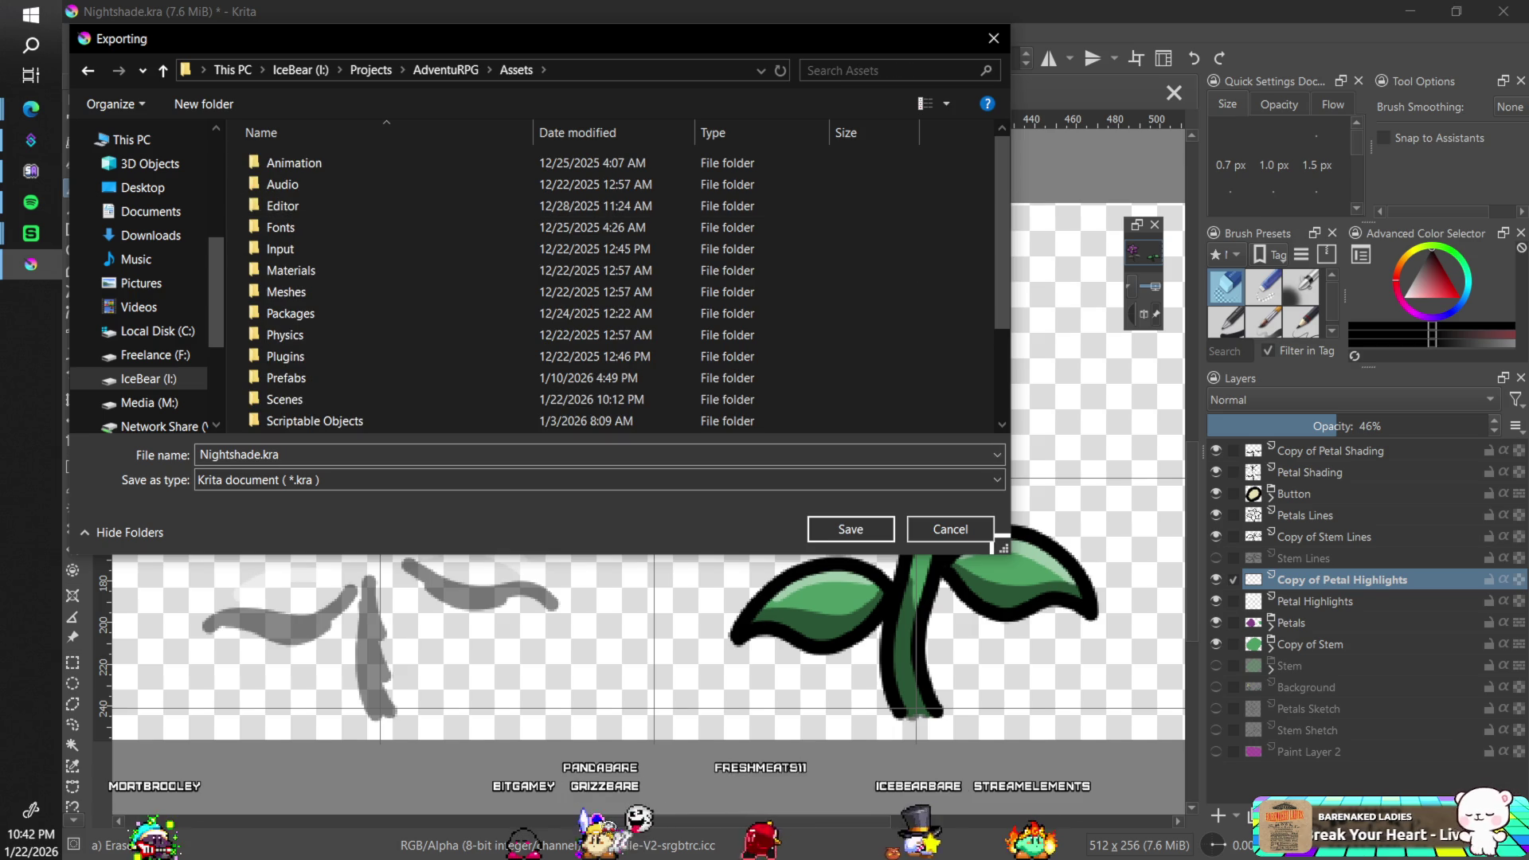
# - Save the export as PNG named Nightshade-Icon.png with default options, then close the document
pyautogui.click(303, 486)
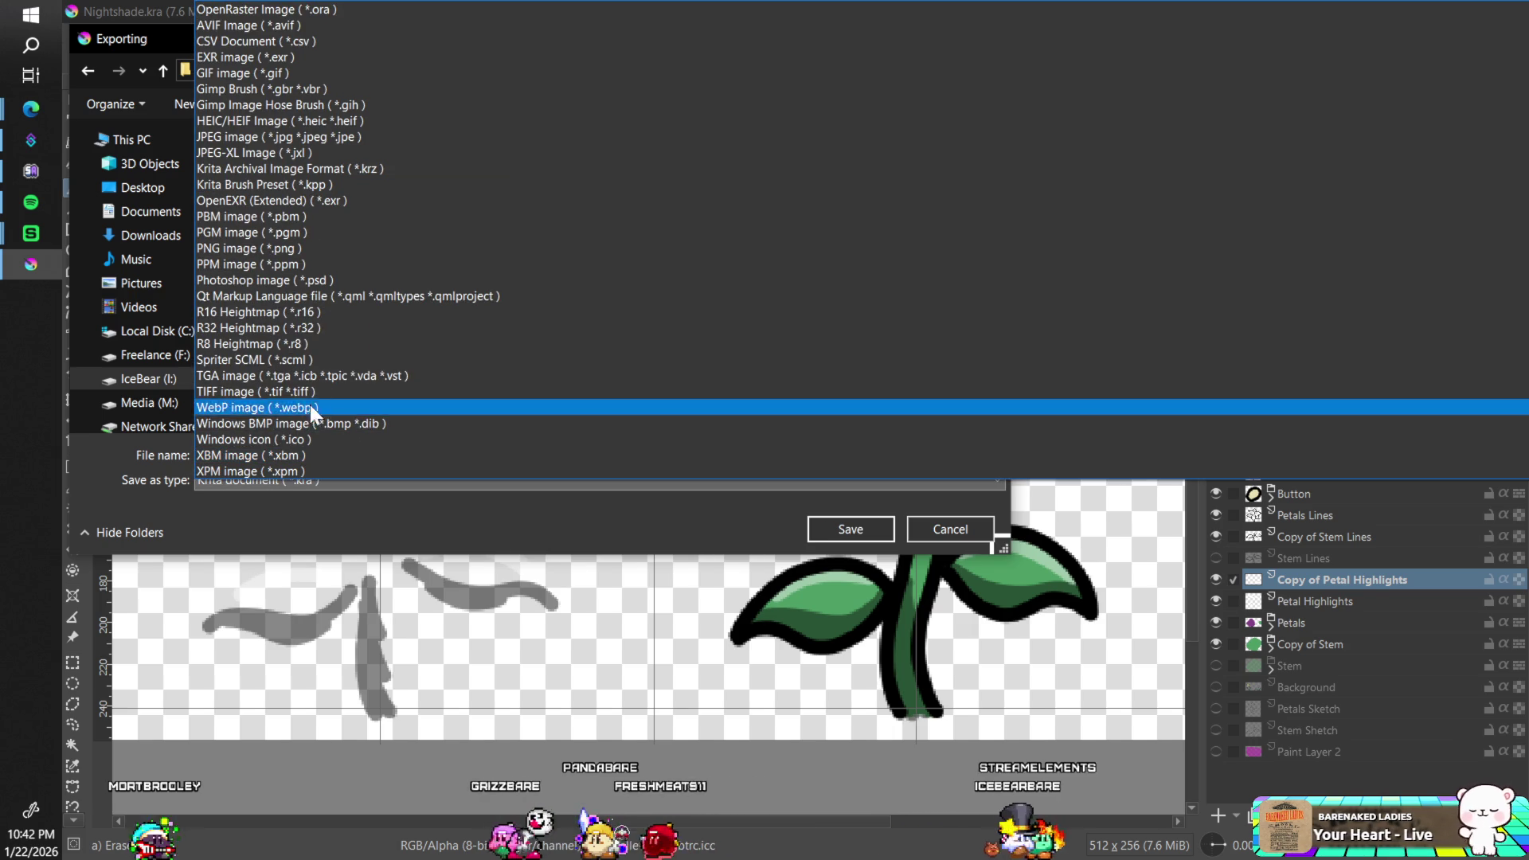
pyautogui.click(300, 249)
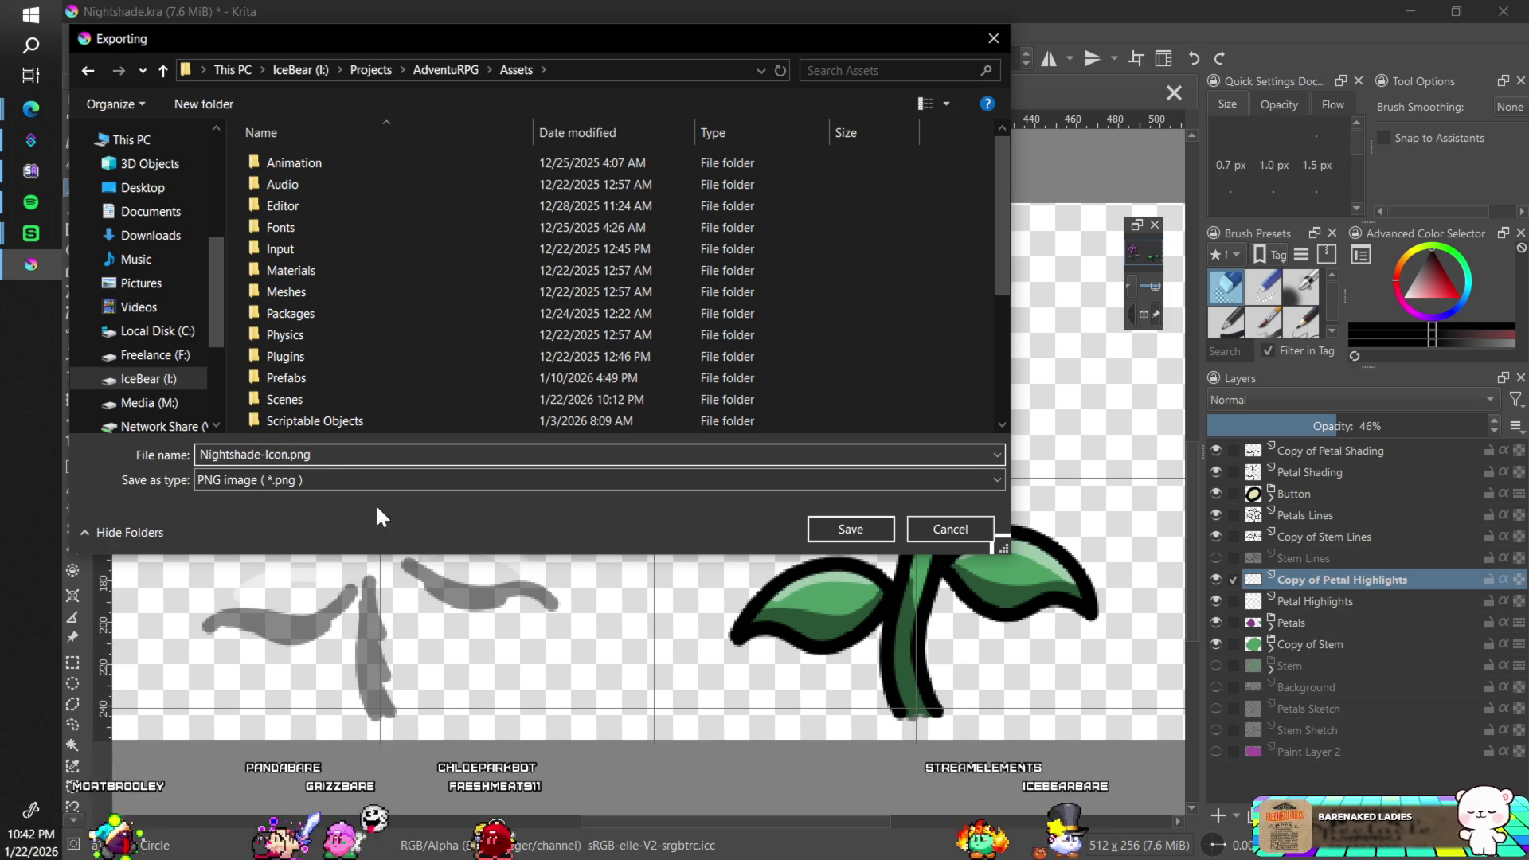
pyautogui.click(849, 529)
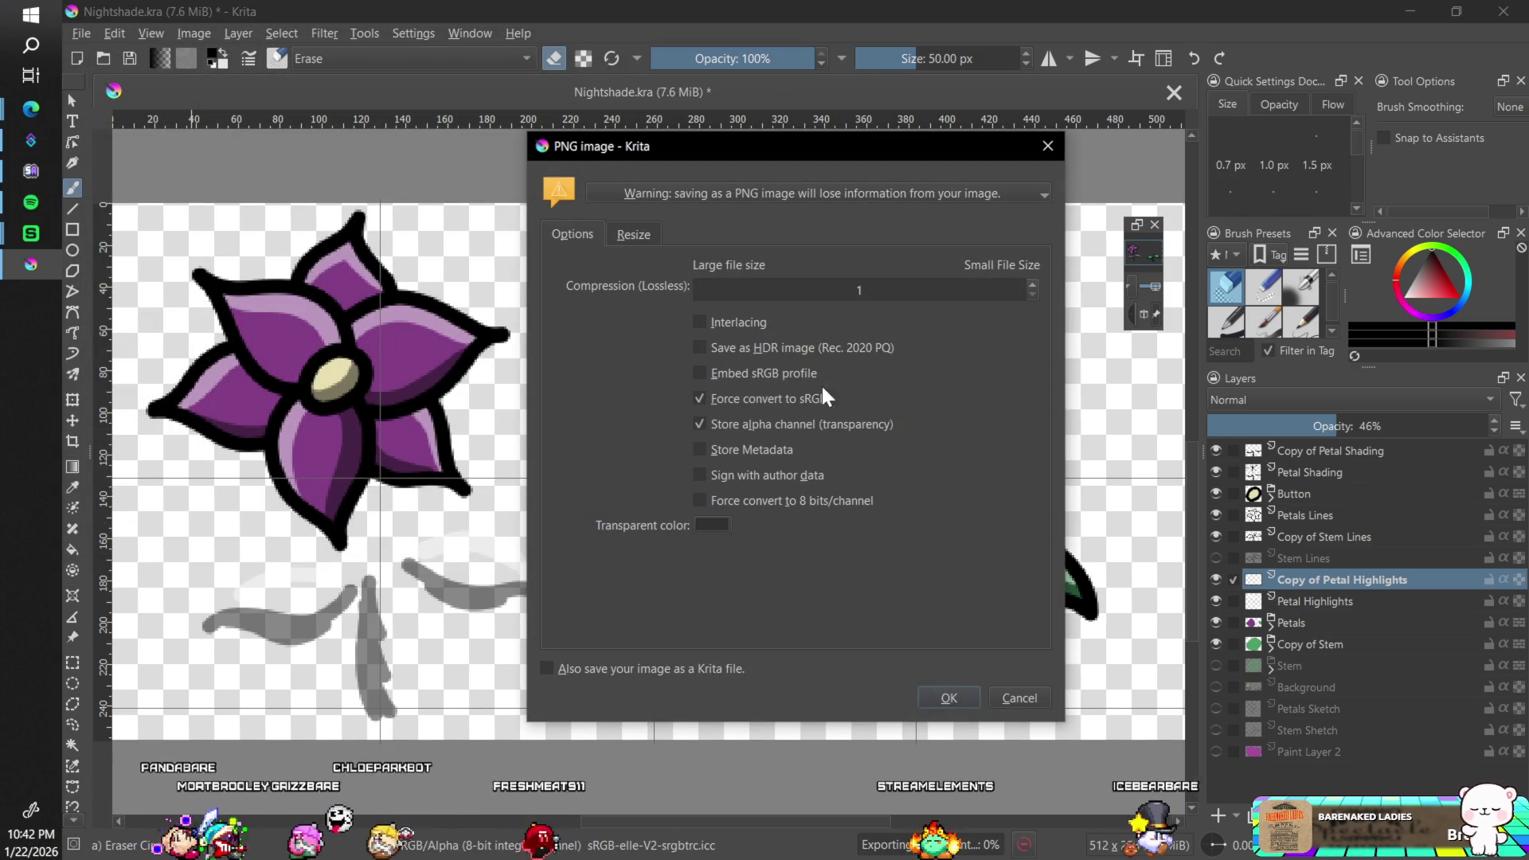
pyautogui.click(951, 699)
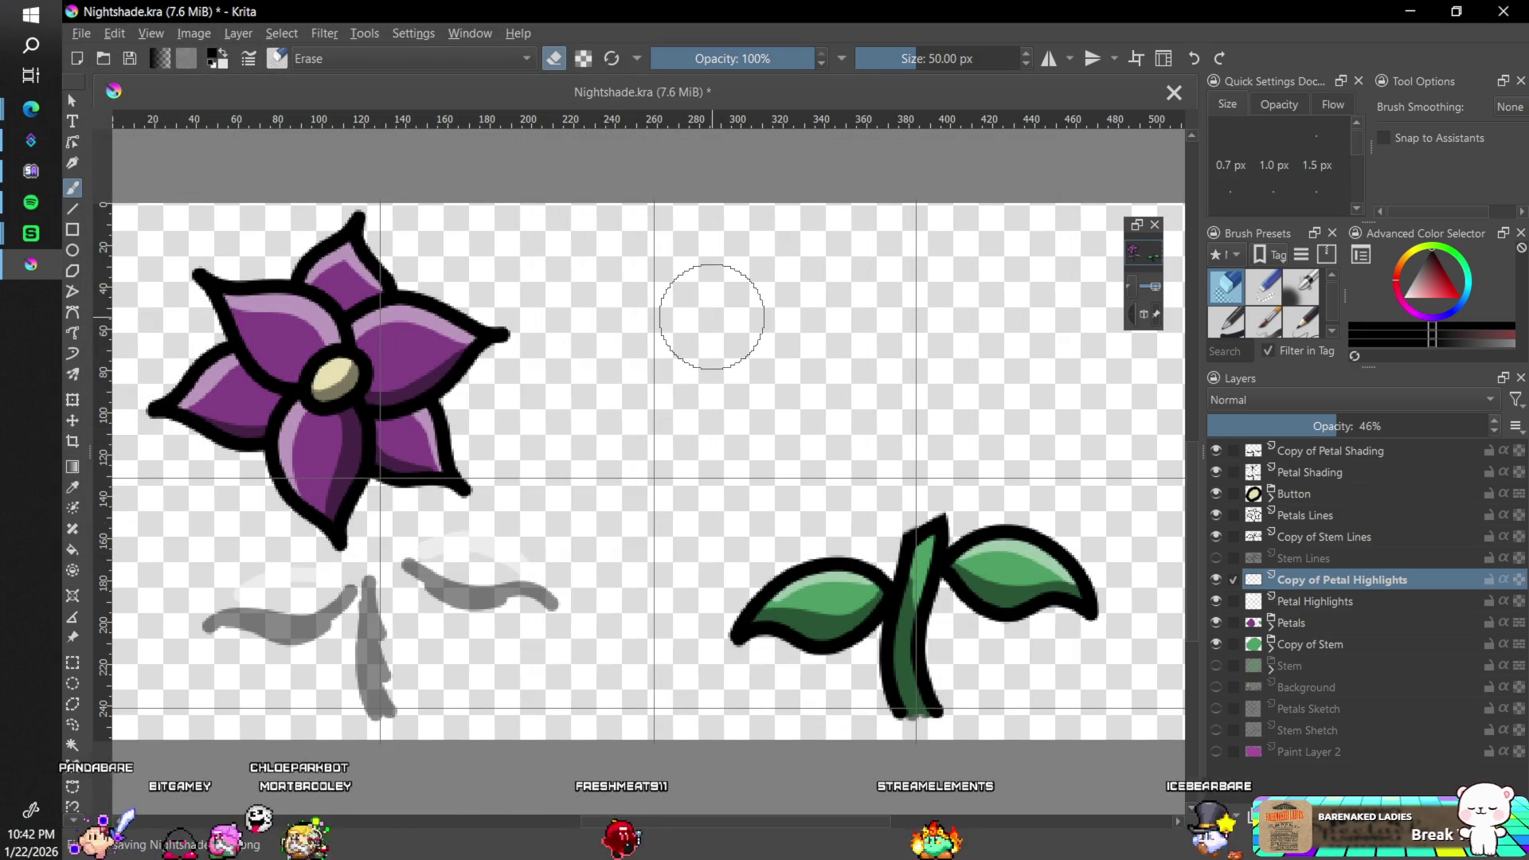
pyautogui.click(1174, 93)
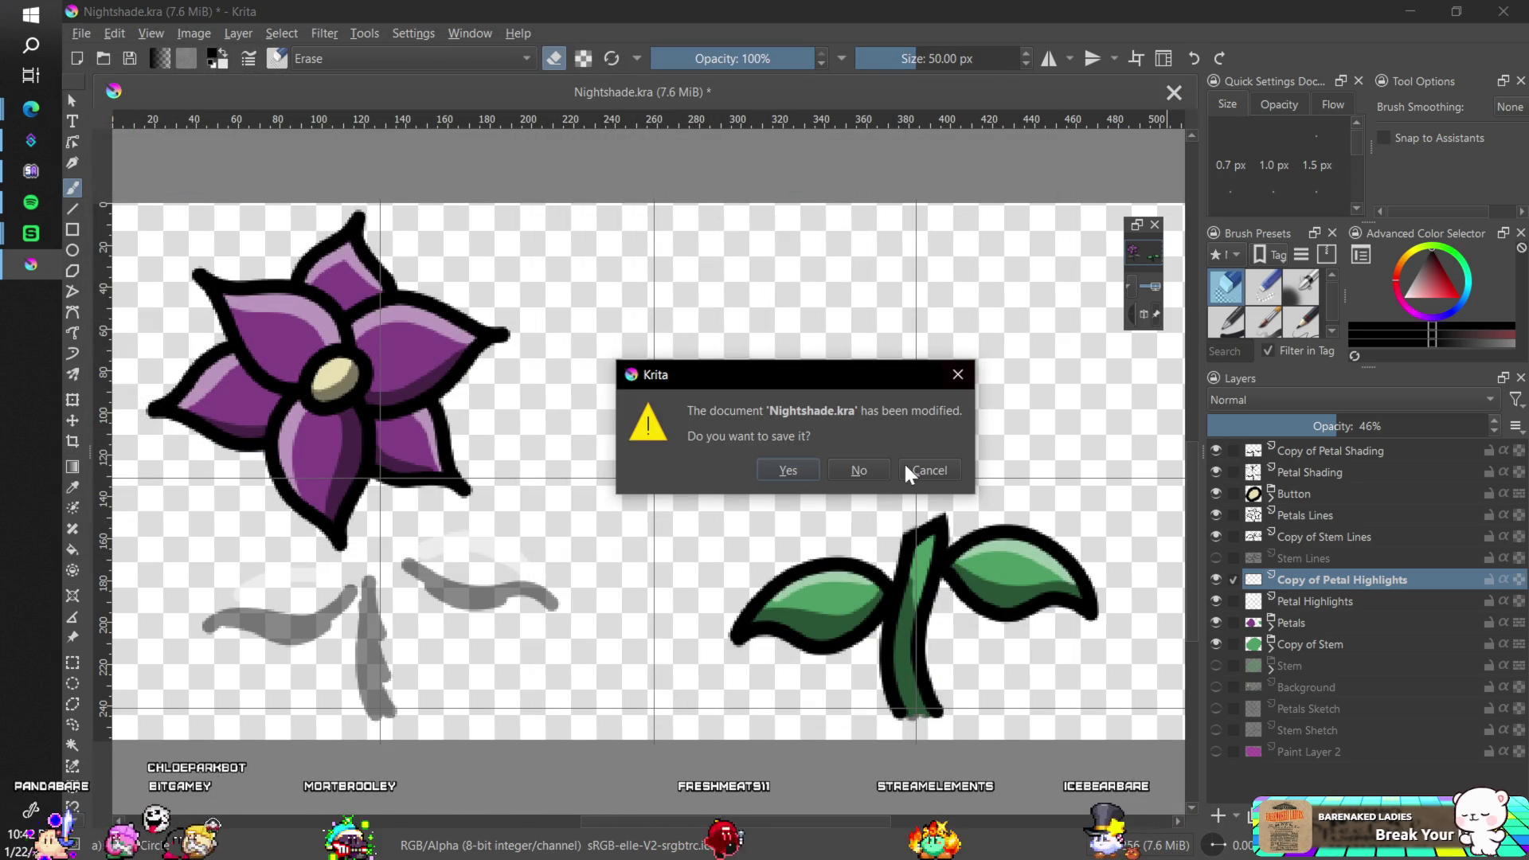
# - Decline saving changes to Nightshade.kra so the document closes
pyautogui.click(868, 470)
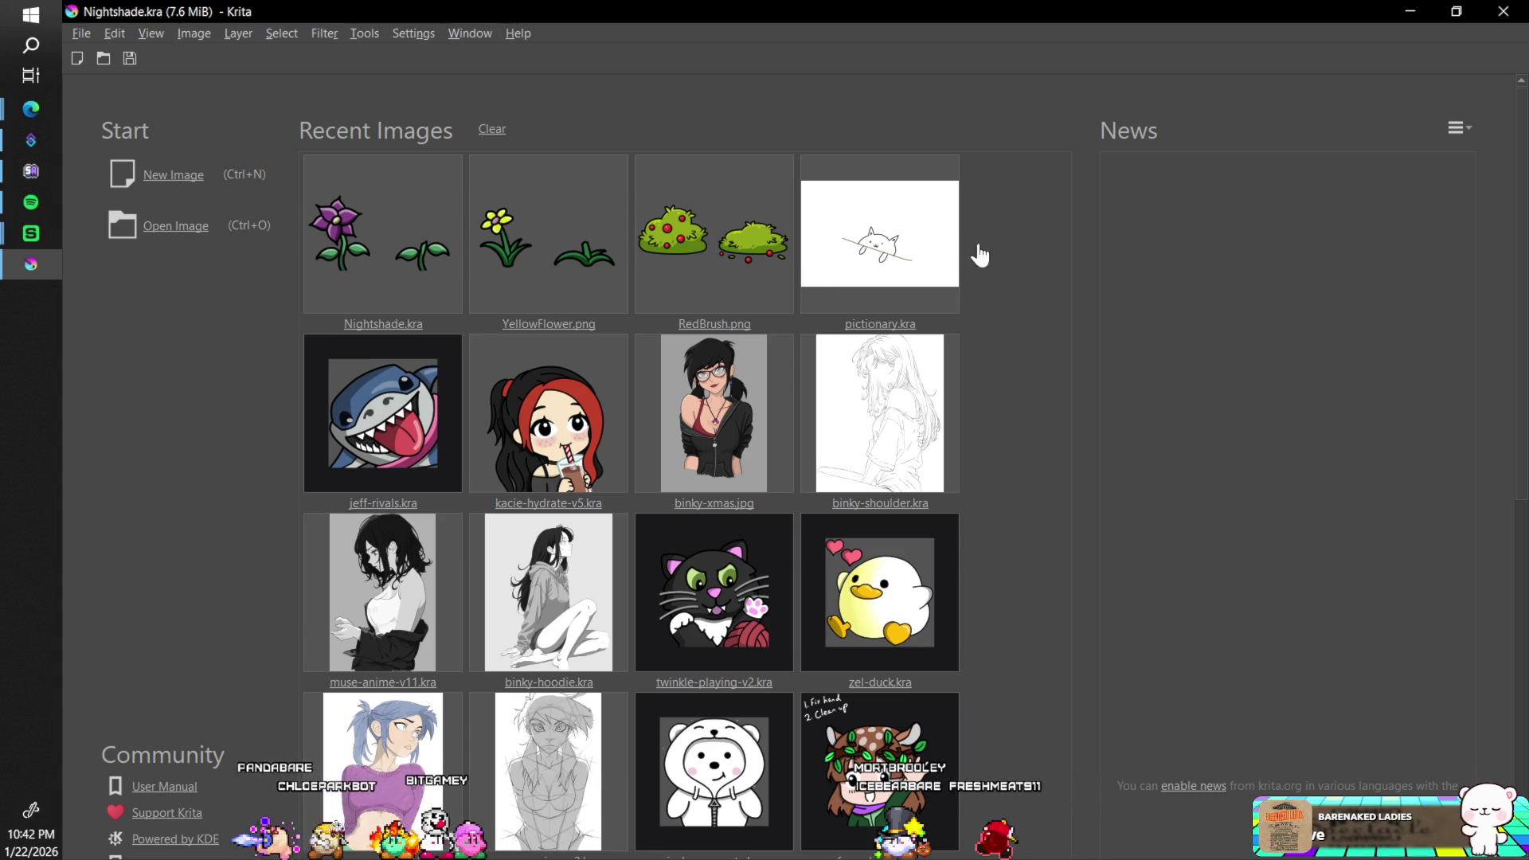
# - Quit Krita and open Nightshade-Icon.png from the Assets folder in Photopea in a new tab
pyautogui.click(1506, 17)
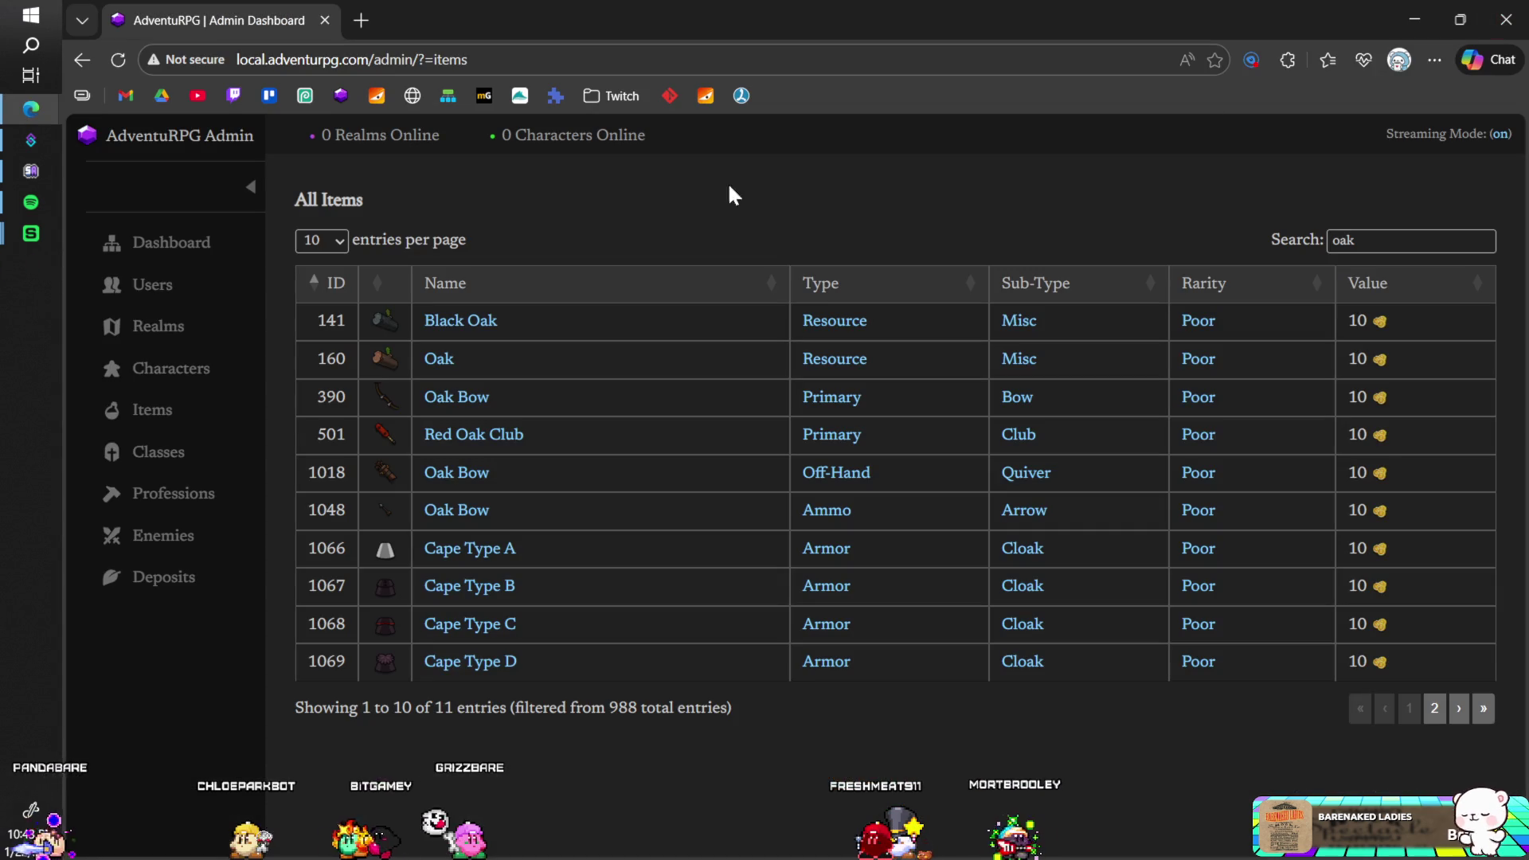
pyautogui.click(362, 21)
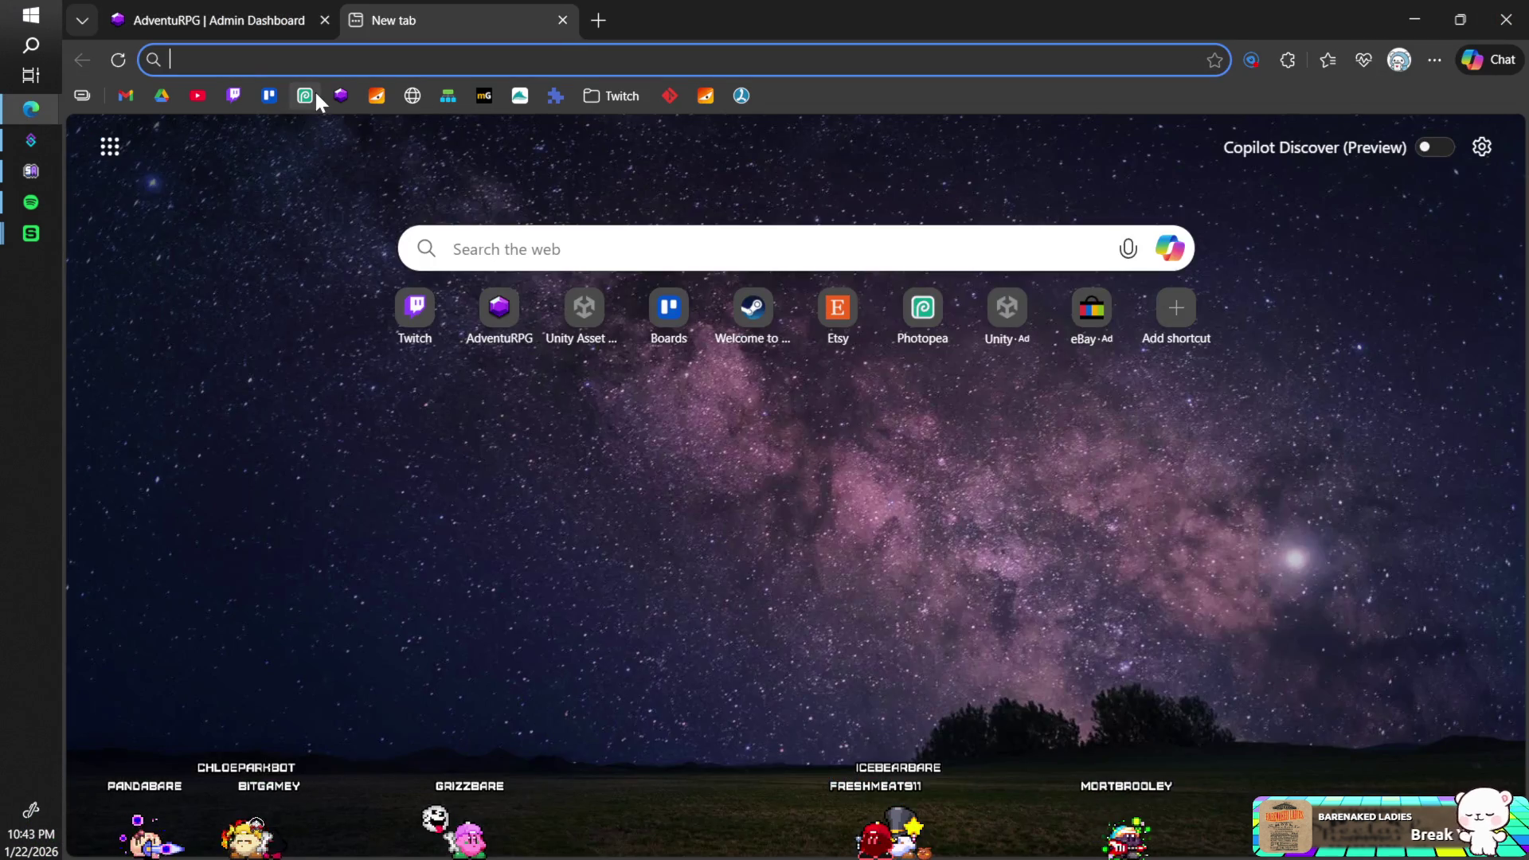
pyautogui.click(313, 91)
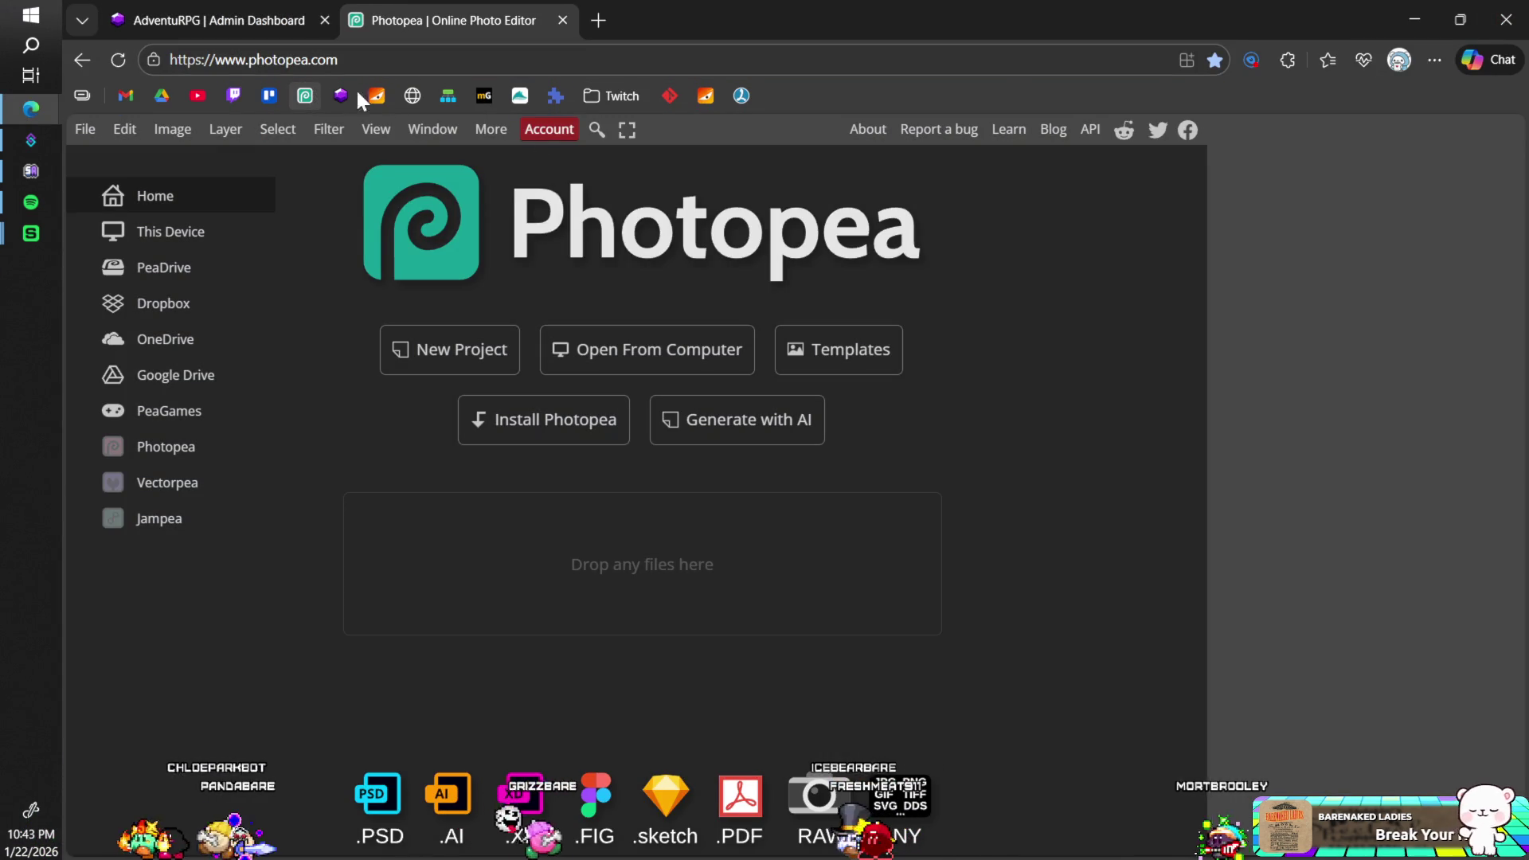
pyautogui.click(604, 351)
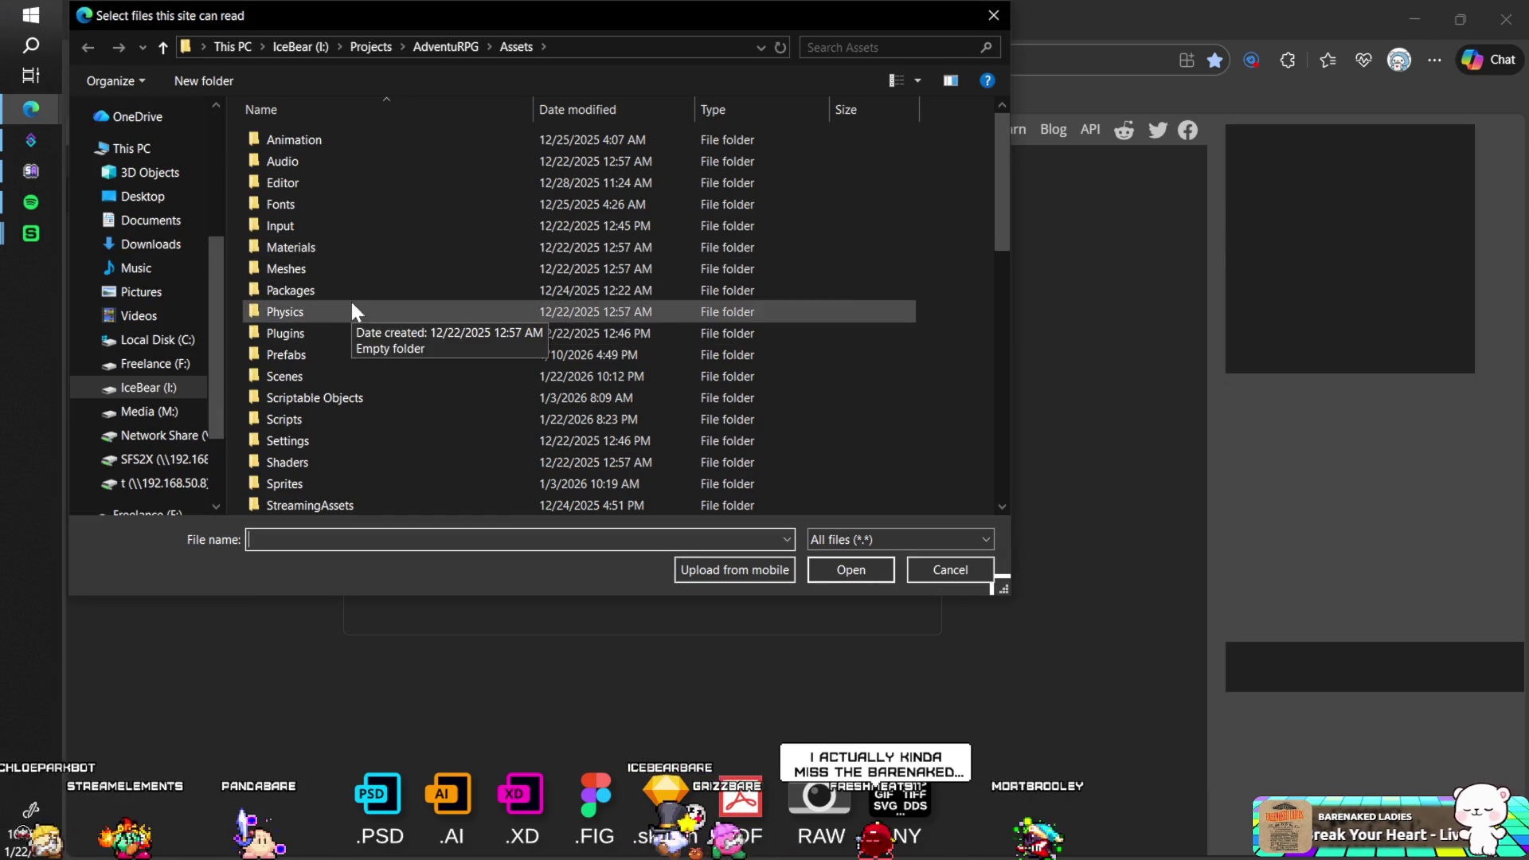
pyautogui.scroll(-8, 366, 330)
pyautogui.doubleClick(341, 418)
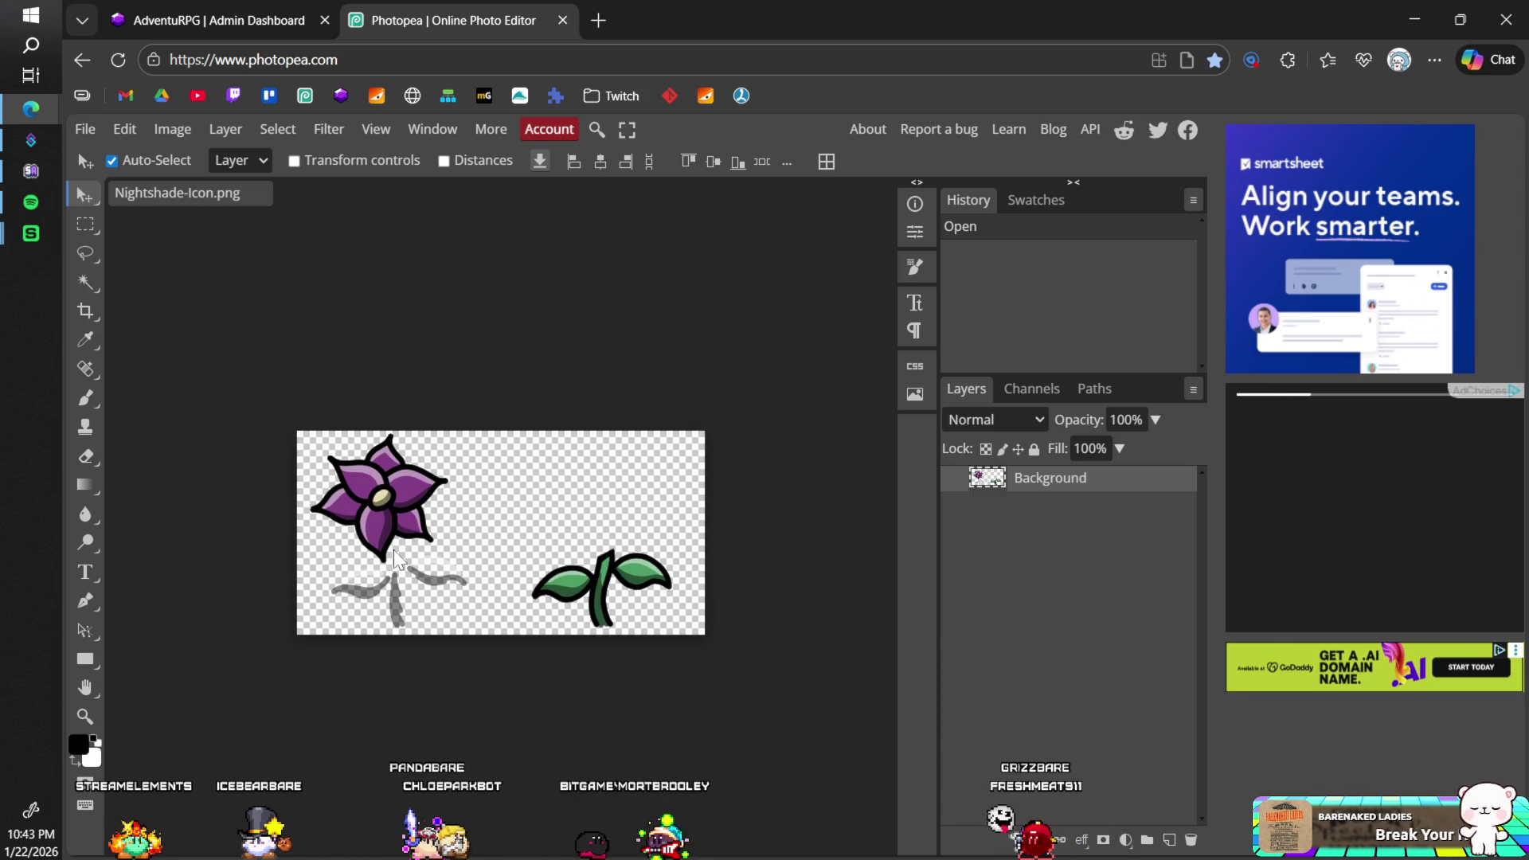
# - Zoom in and erase the faint grey stem strokes below the purple bloom
pyautogui.scroll(4, 408, 545)
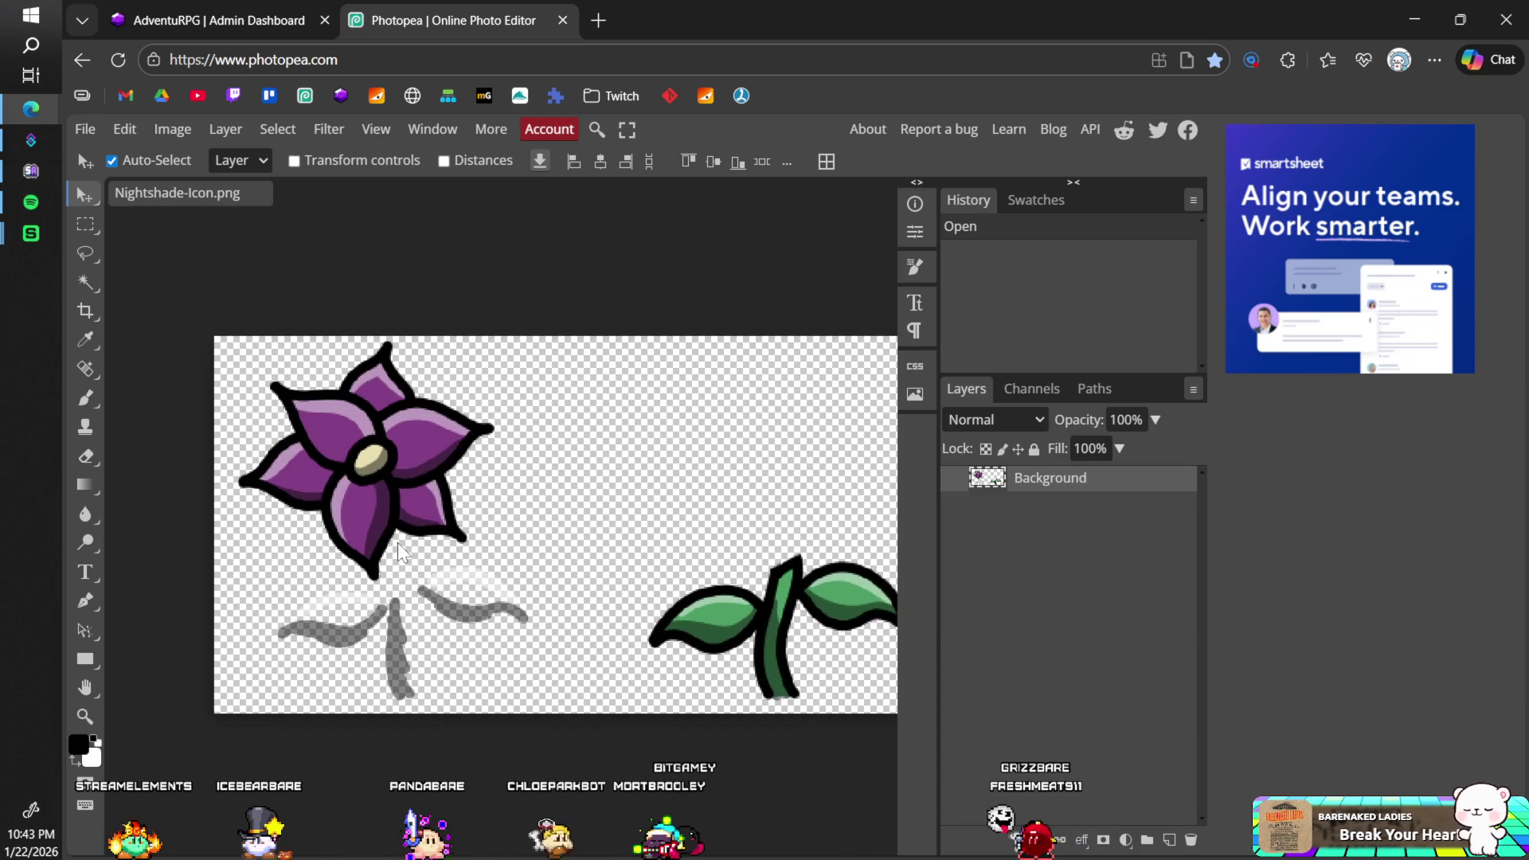
pyautogui.scroll(1, 403, 546)
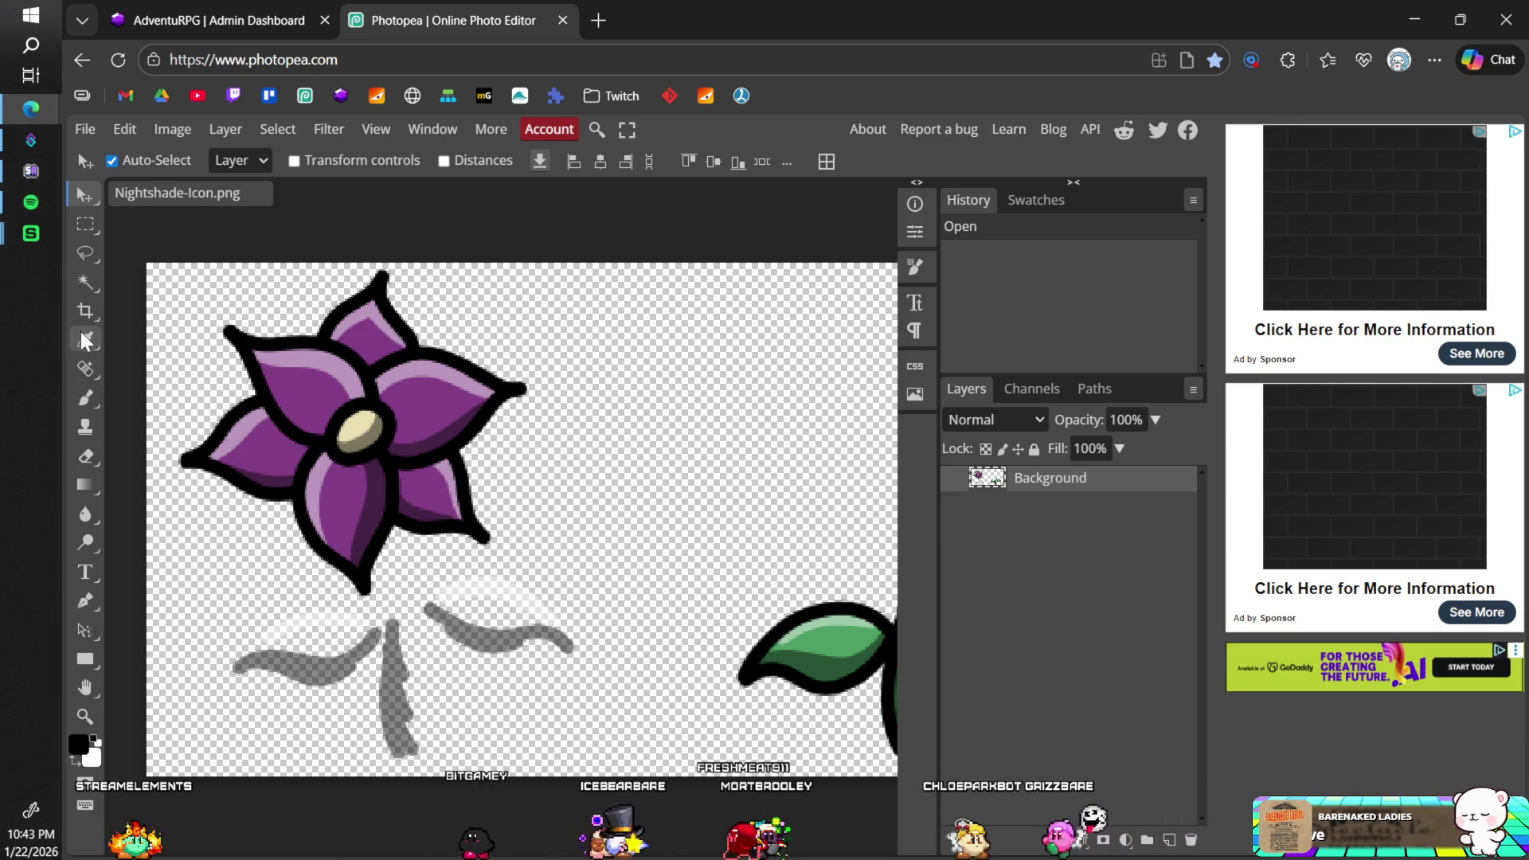
pyautogui.click(86, 455)
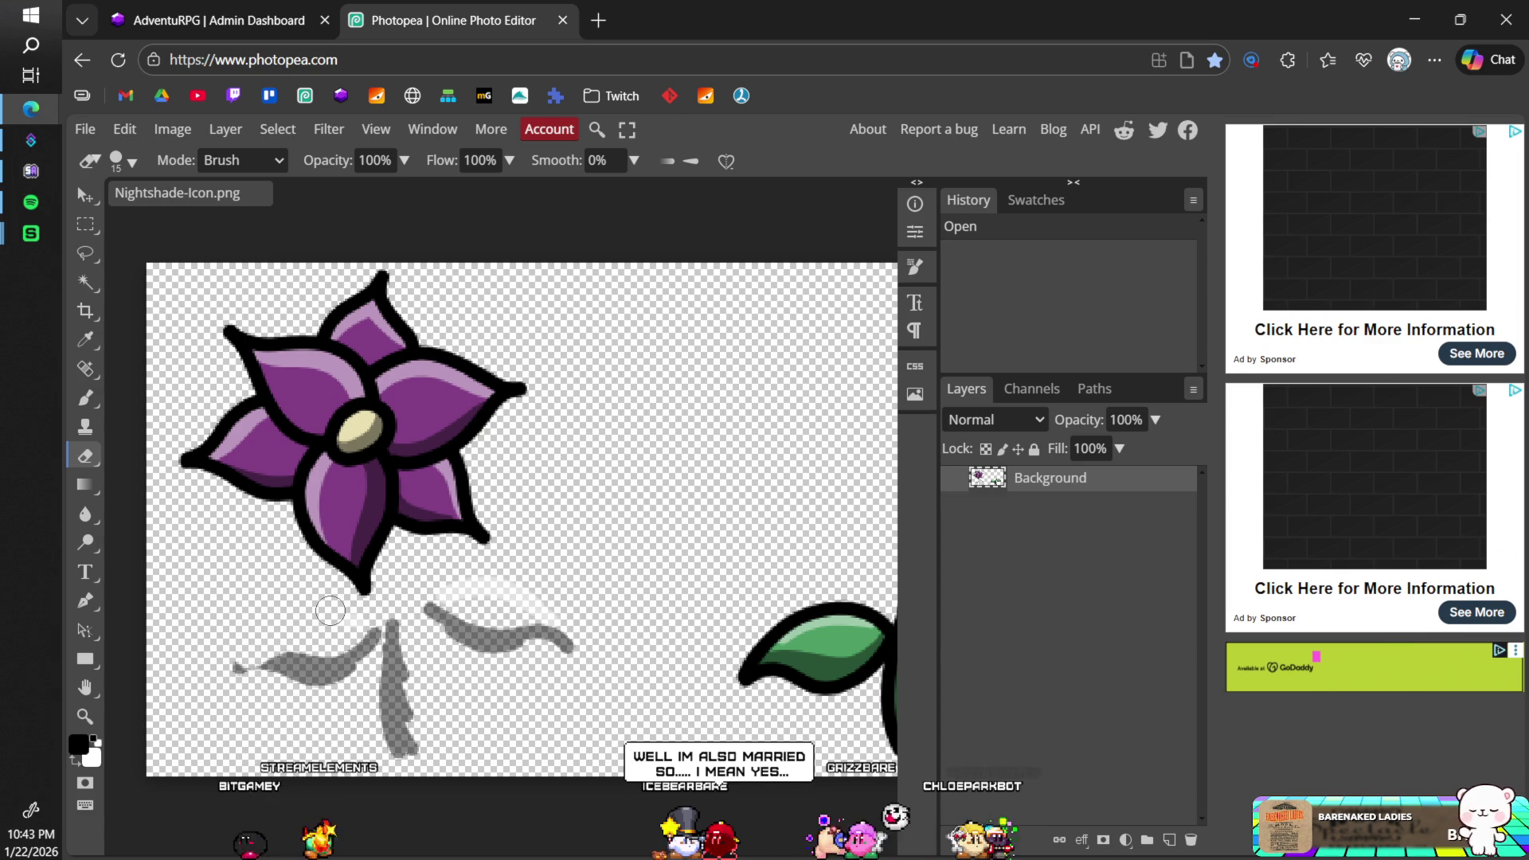
pyautogui.click(433, 602)
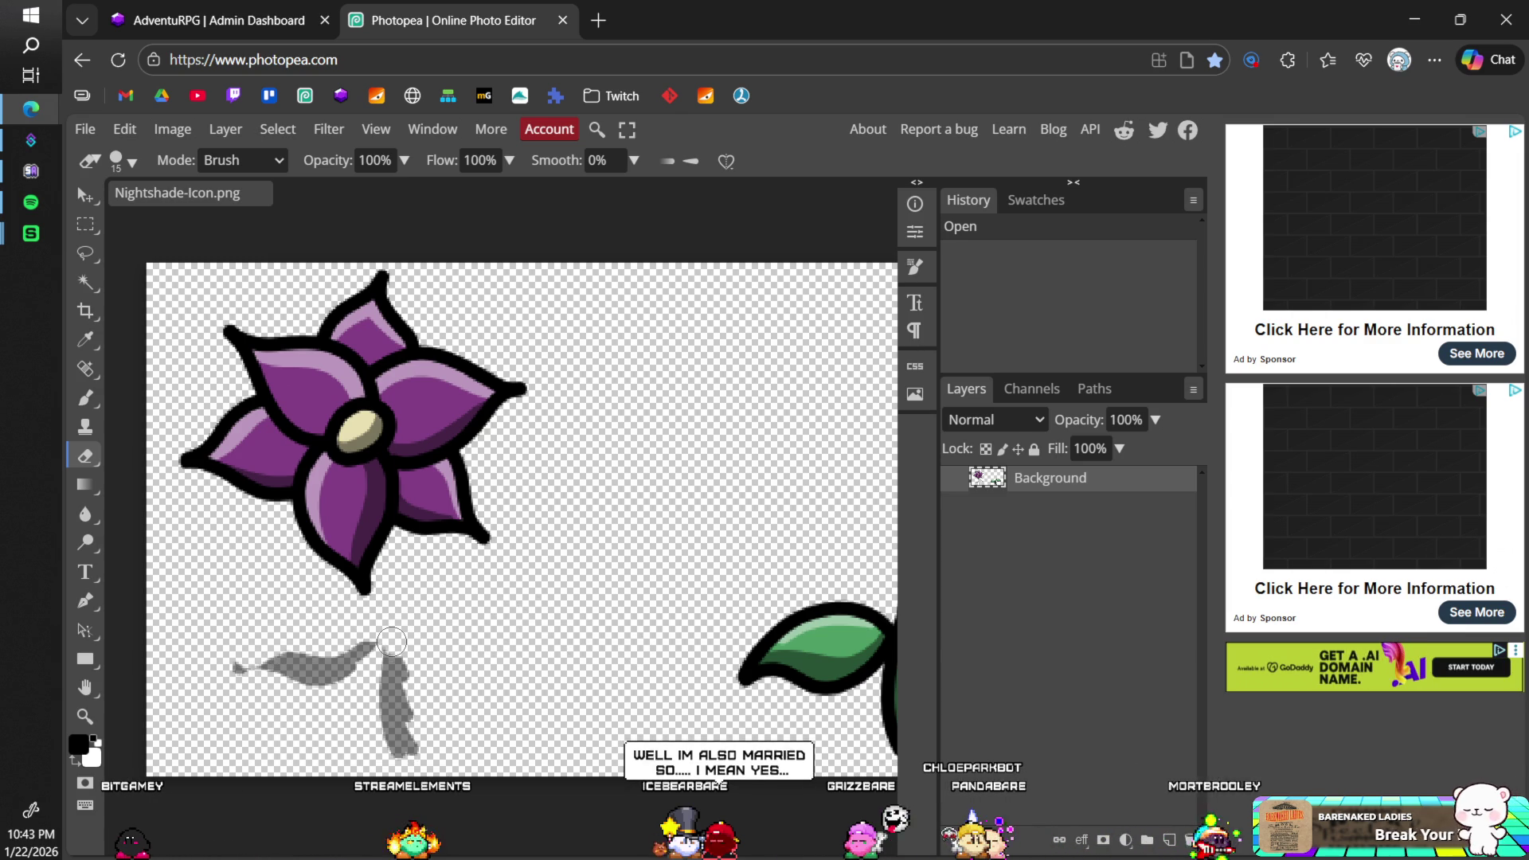
pyautogui.moveTo(392, 642); pyautogui.dragTo(348, 647)
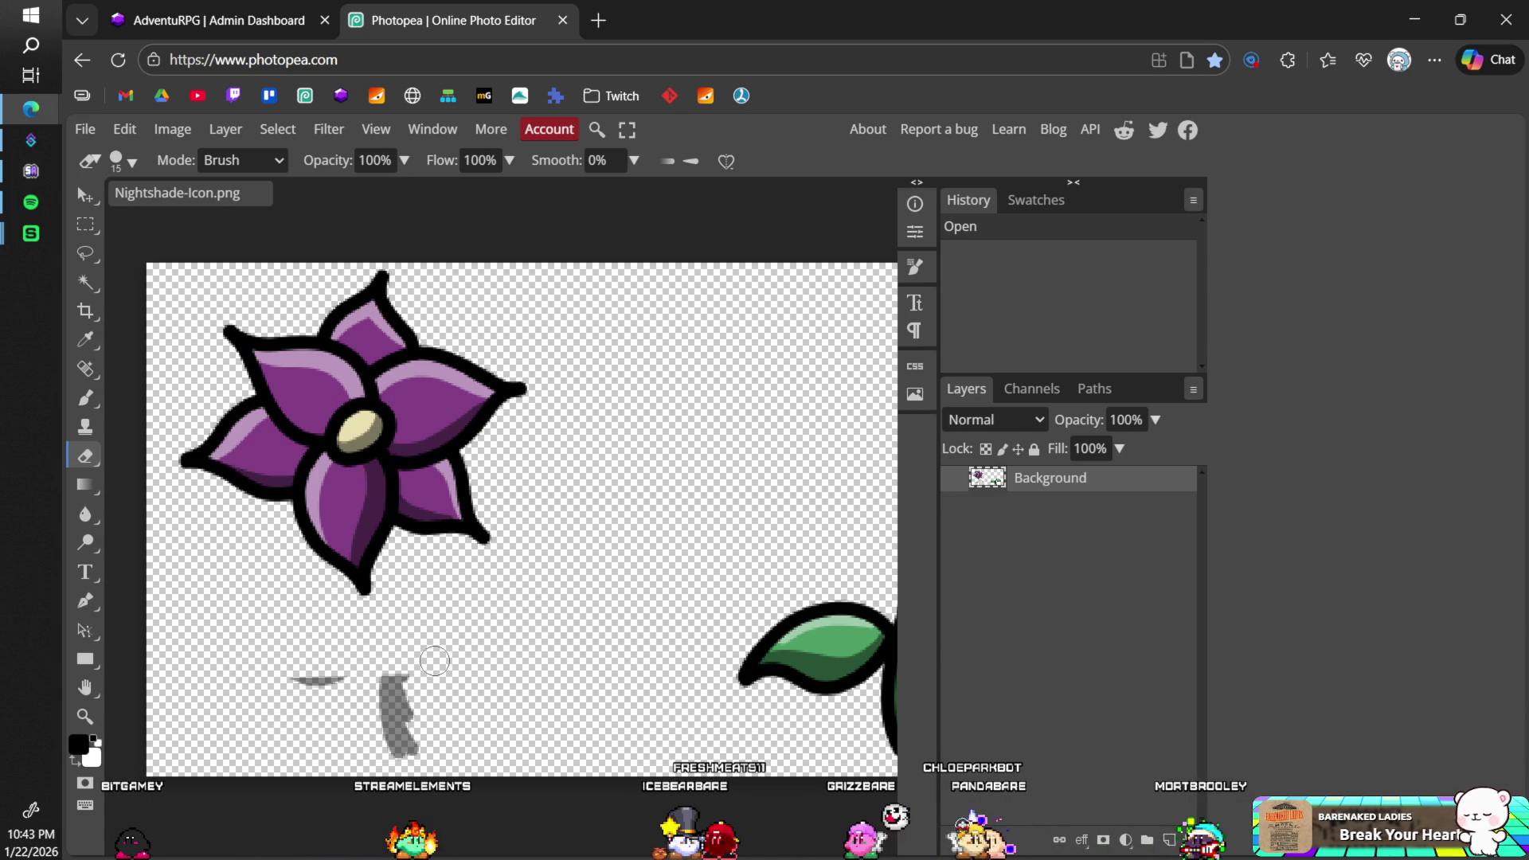
pyautogui.moveTo(458, 682); pyautogui.dragTo(367, 700)
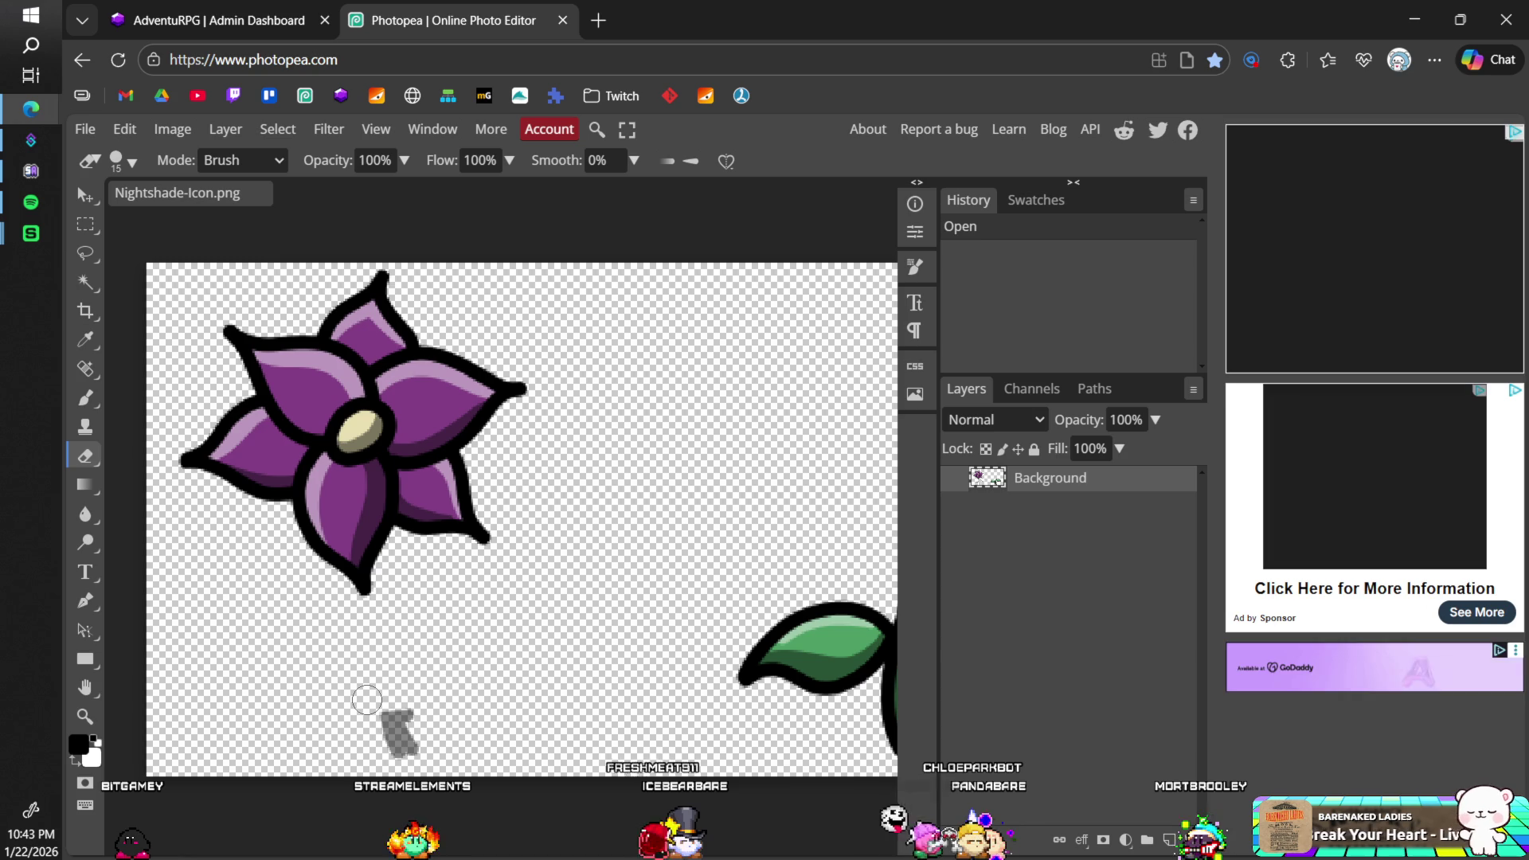
# - Crop the canvas to a rough box around the flower
pyautogui.click(86, 311)
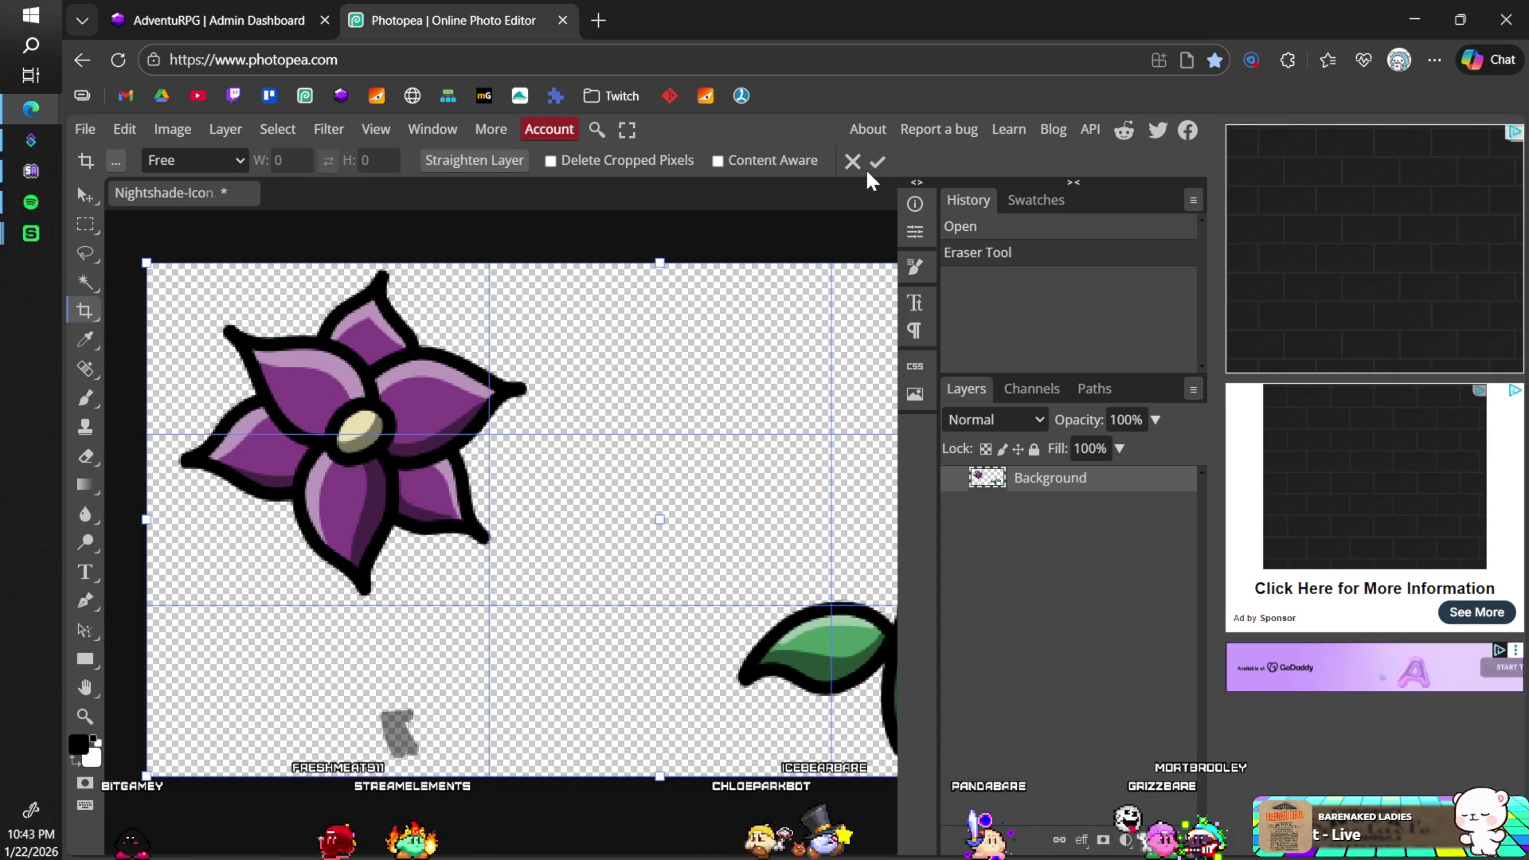
pyautogui.press('Escape')
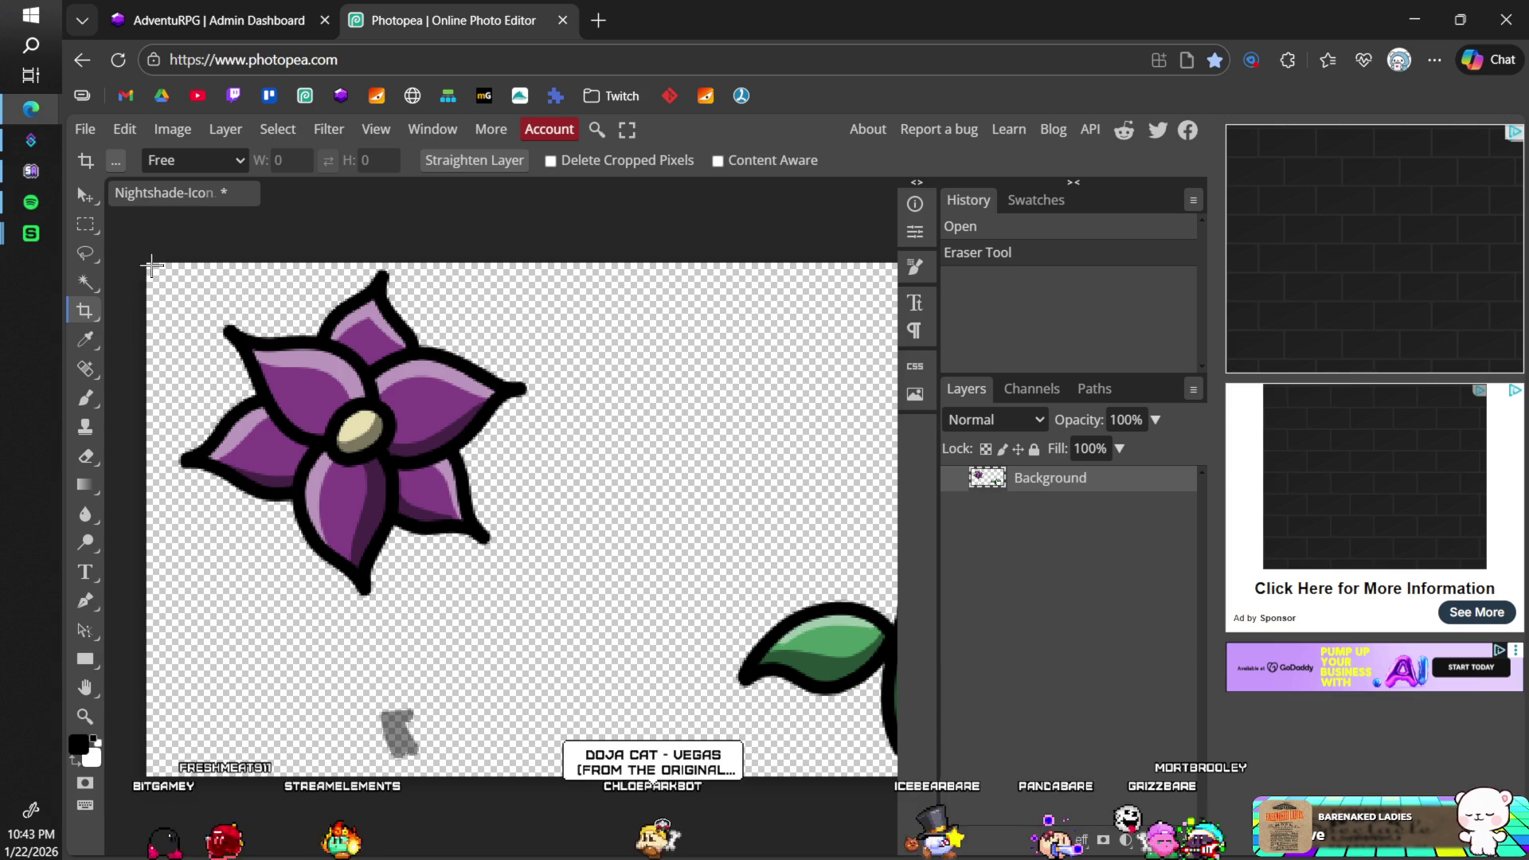
pyautogui.moveTo(151, 263)
pyautogui.mouseDown()
pyautogui.moveTo(394, 522)
pyautogui.moveTo(531, 626)
pyautogui.moveTo(581, 617)
pyautogui.mouseUp()
pyautogui.press('Return')
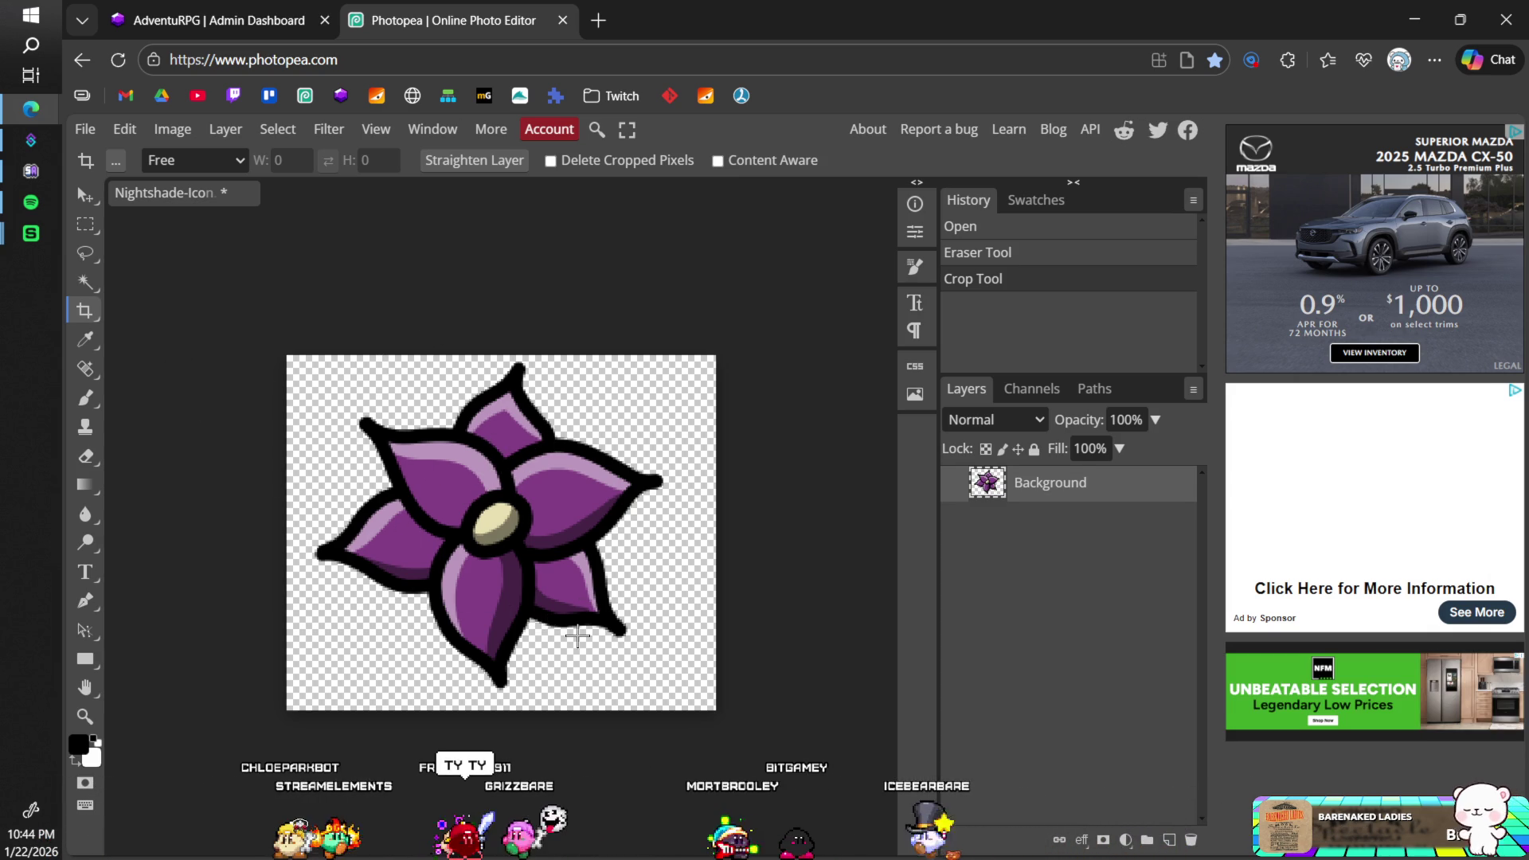
# - Recrop tightly around the whole purple bloom and commit
pyautogui.moveTo(544, 624)
pyautogui.mouseDown()
pyautogui.moveTo(588, 637)
pyautogui.moveTo(597, 664)
pyautogui.moveTo(442, 541)
pyautogui.moveTo(339, 373)
pyautogui.moveTo(306, 354)
pyautogui.mouseUp()
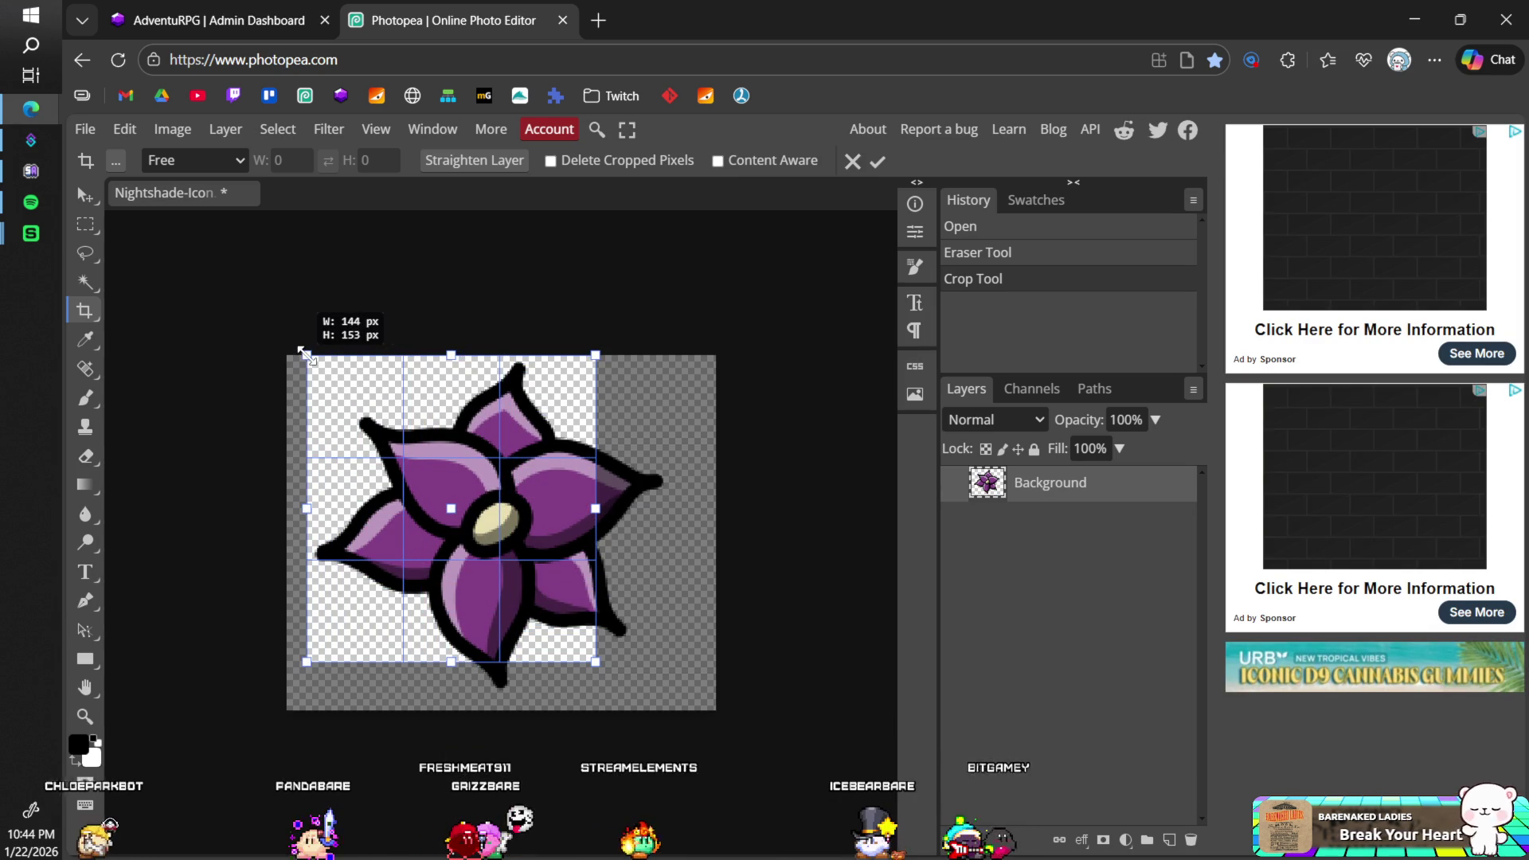
pyautogui.moveTo(597, 662)
pyautogui.mouseDown()
pyautogui.moveTo(665, 707)
pyautogui.moveTo(691, 696)
pyautogui.moveTo(672, 695)
pyautogui.mouseUp()
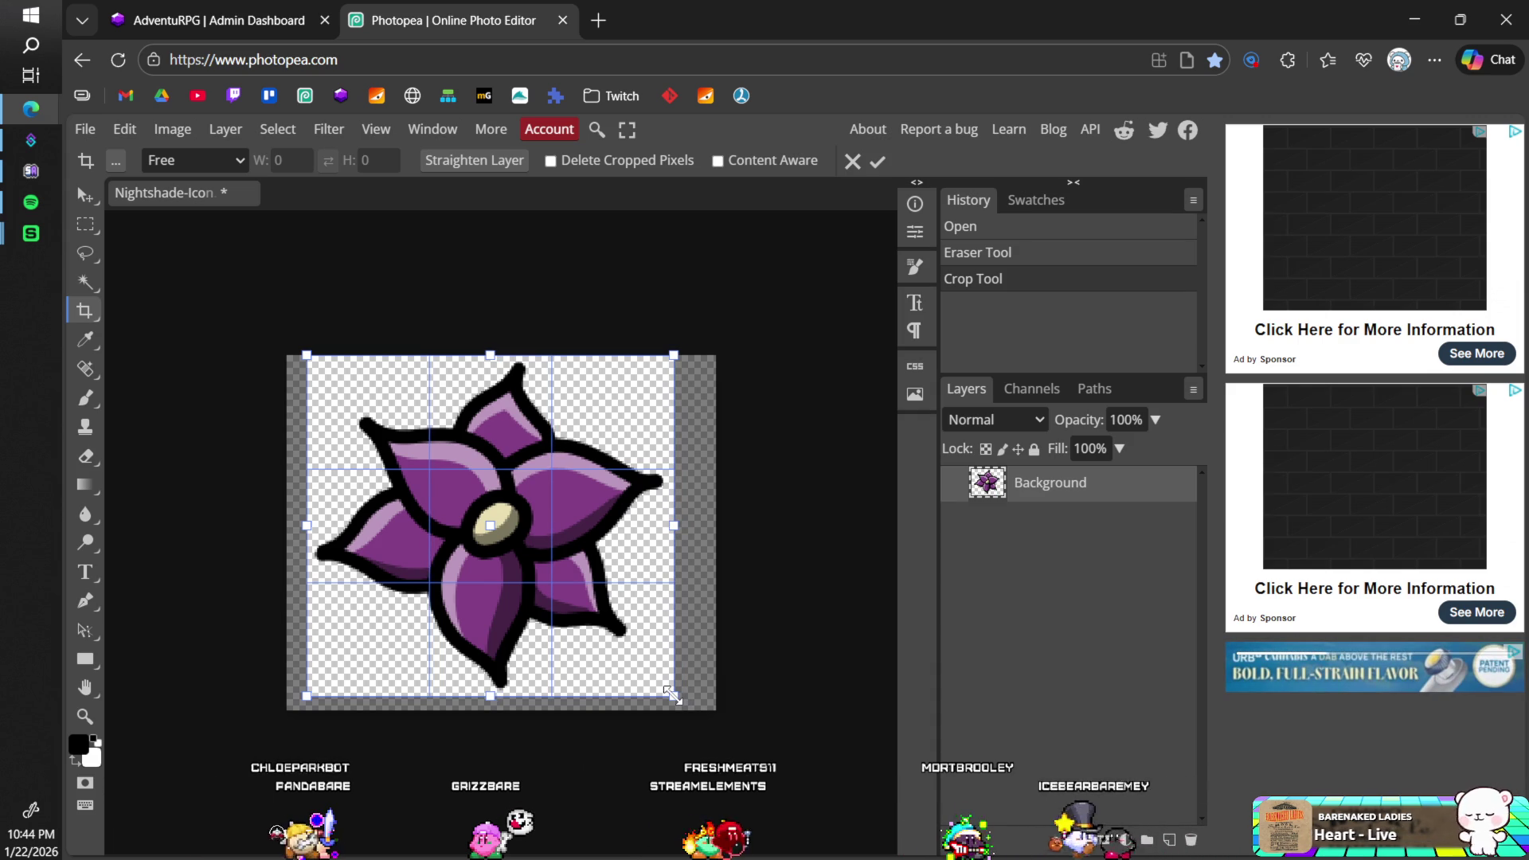
pyautogui.click(878, 160)
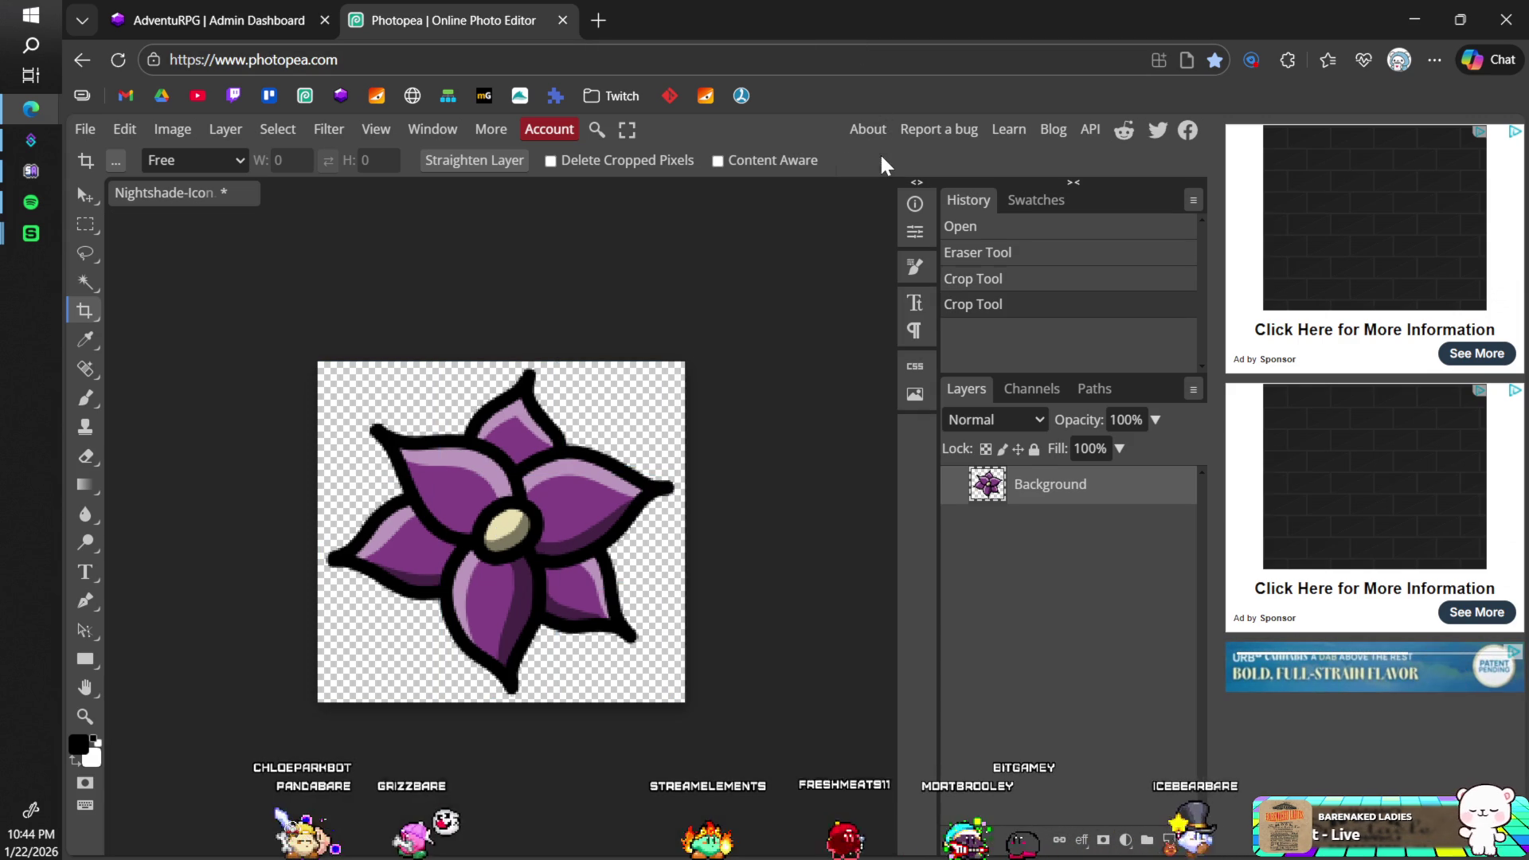